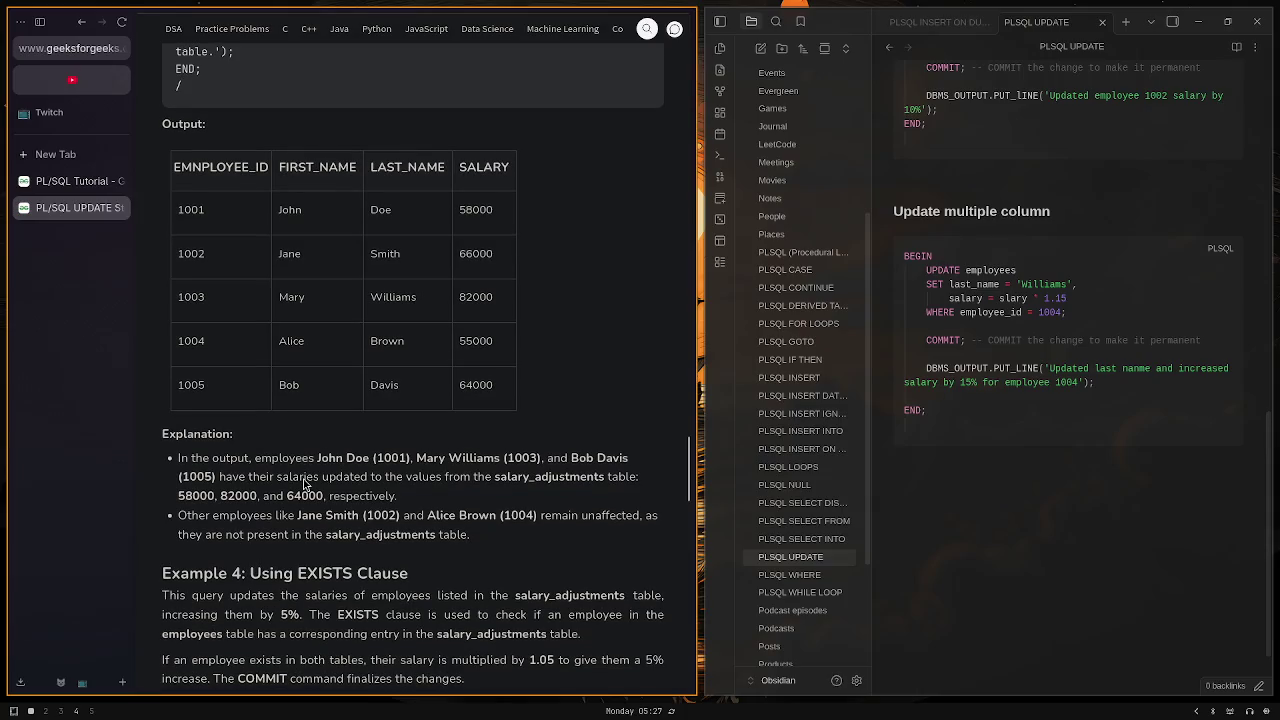
Step: Open a new empty line just below the multiple-column code block in the note
{"action": "scroll", "coordinate": [305, 485], "scroll_direction": "up", "scroll_amount": 10}
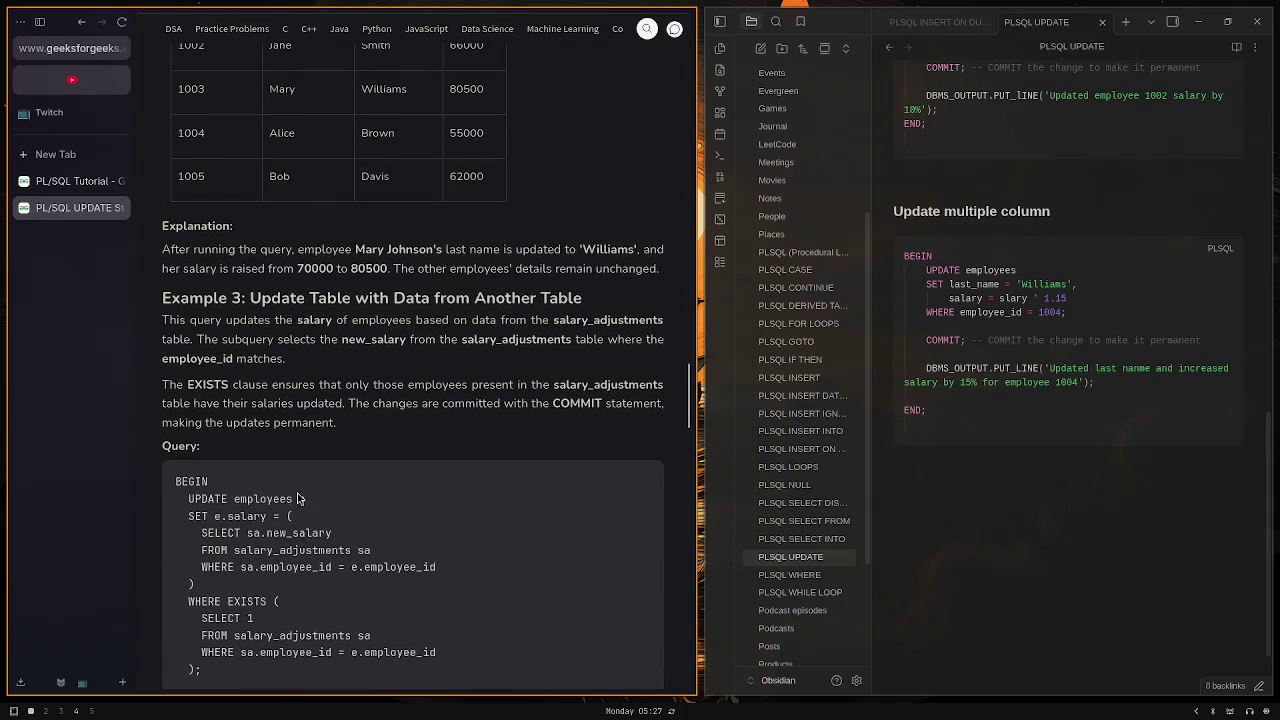
{"action": "scroll", "coordinate": [284, 512], "scroll_direction": "up", "scroll_amount": 5}
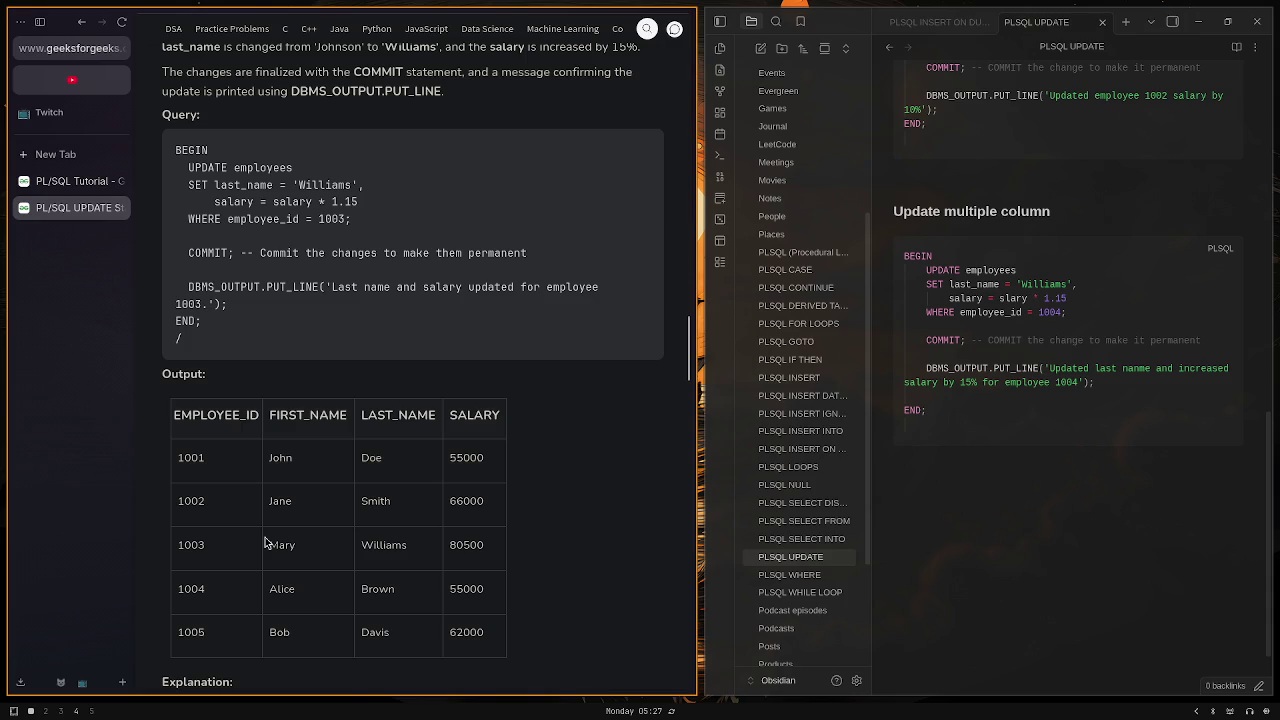
{"action": "scroll", "coordinate": [361, 84], "scroll_direction": "down", "scroll_amount": 3}
{"action": "scroll", "coordinate": [361, 84], "scroll_direction": "down", "scroll_amount": 3}
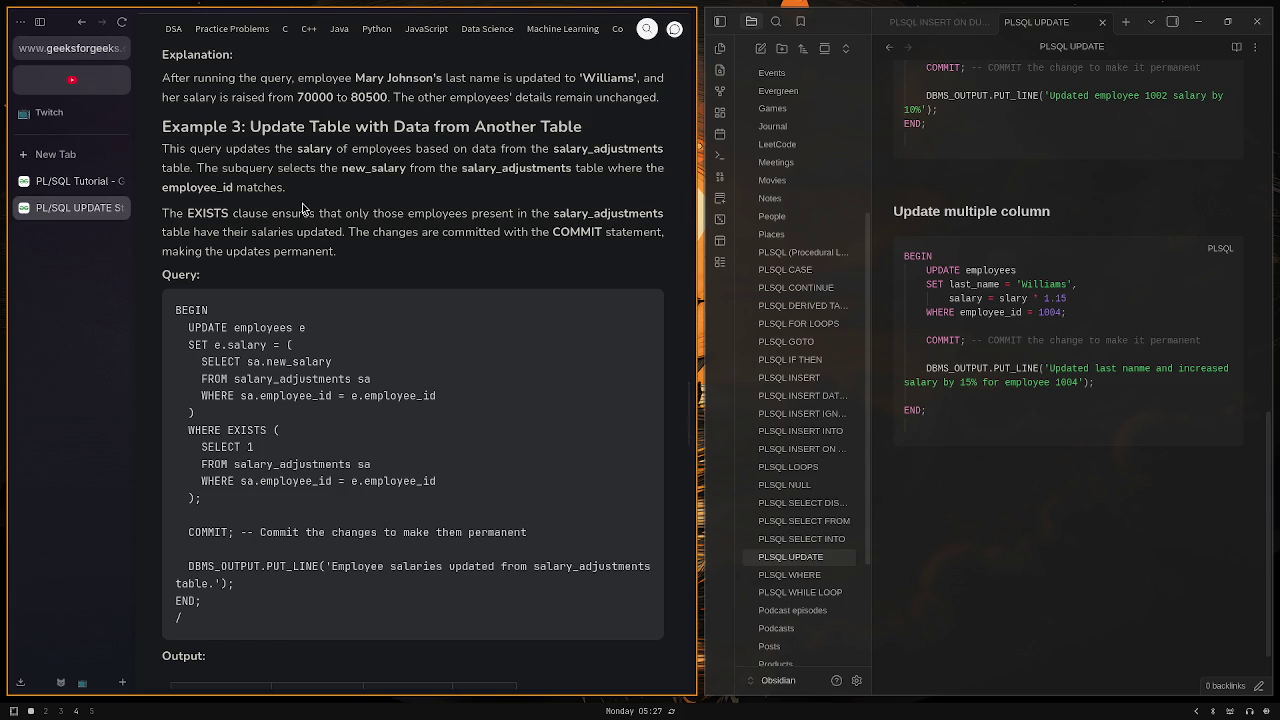
{"action": "scroll", "coordinate": [302, 210], "scroll_direction": "down", "scroll_amount": 3}
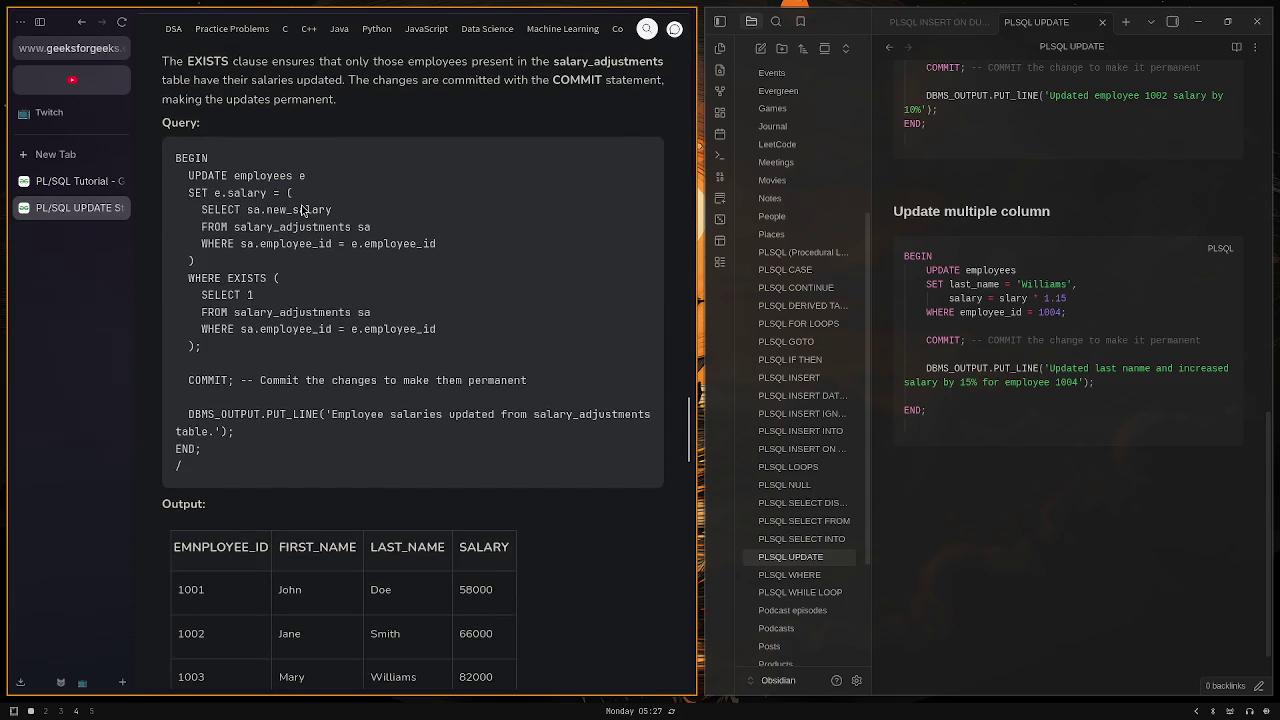
{"action": "scroll", "coordinate": [302, 210], "scroll_direction": "up", "scroll_amount": 10}
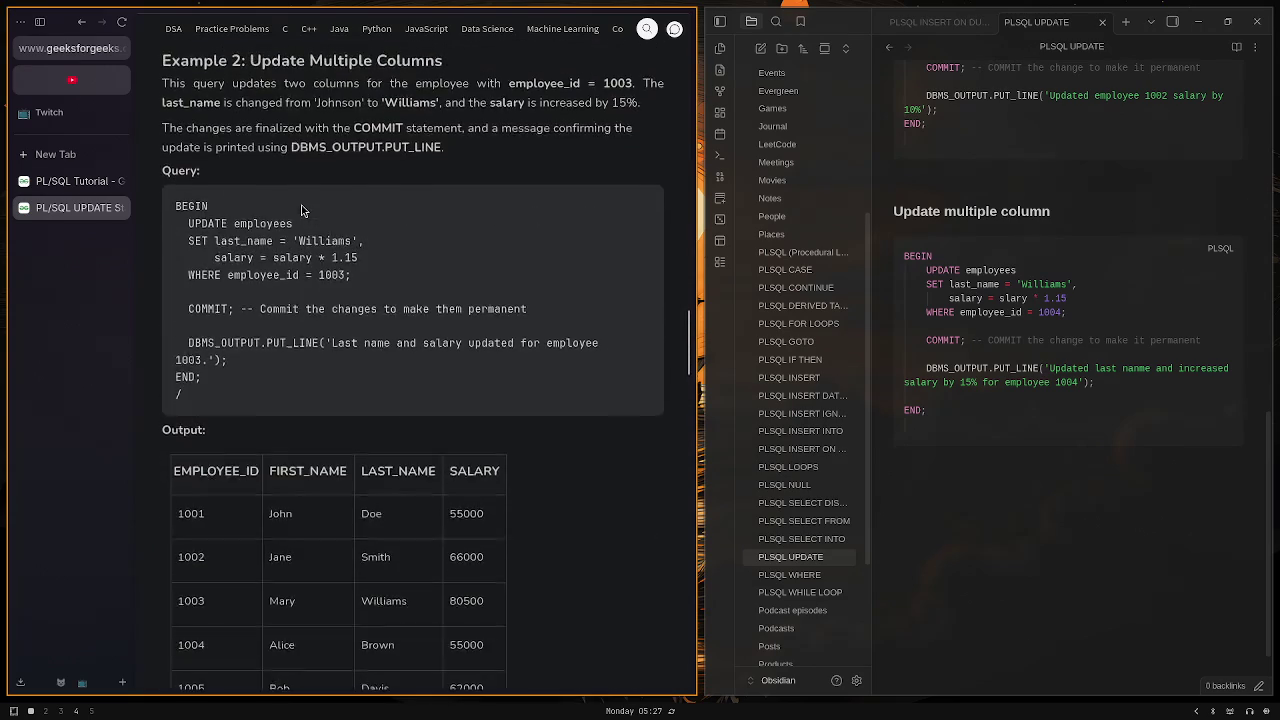
{"action": "scroll", "coordinate": [301, 210], "scroll_direction": "up", "scroll_amount": 10}
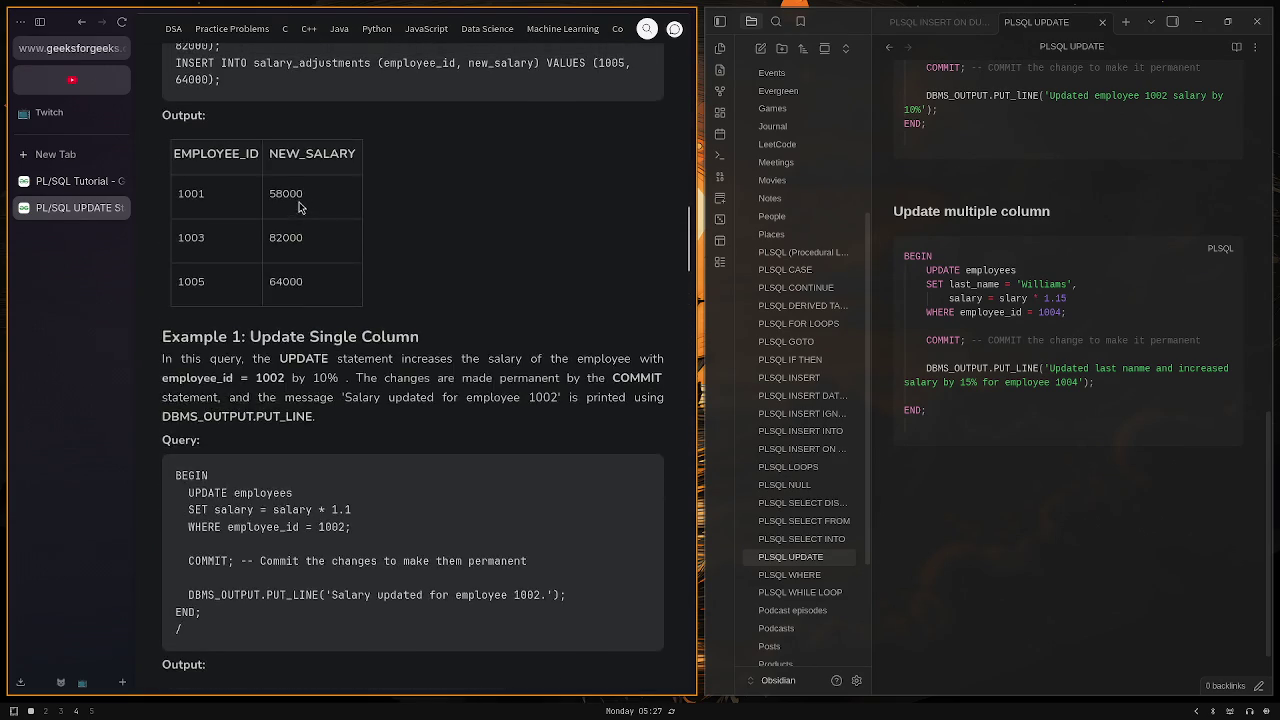
{"action": "scroll", "coordinate": [292, 209], "scroll_direction": "up", "scroll_amount": 3}
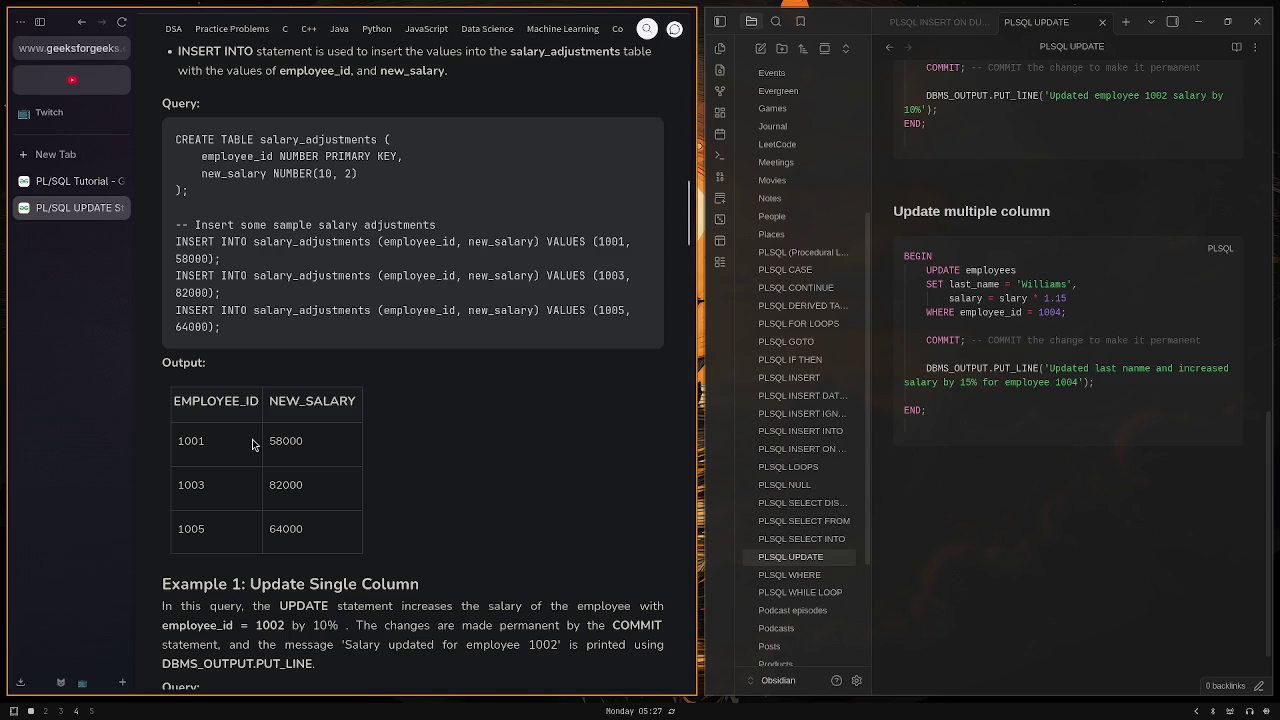
{"action": "scroll", "coordinate": [252, 444], "scroll_direction": "down", "scroll_amount": 10}
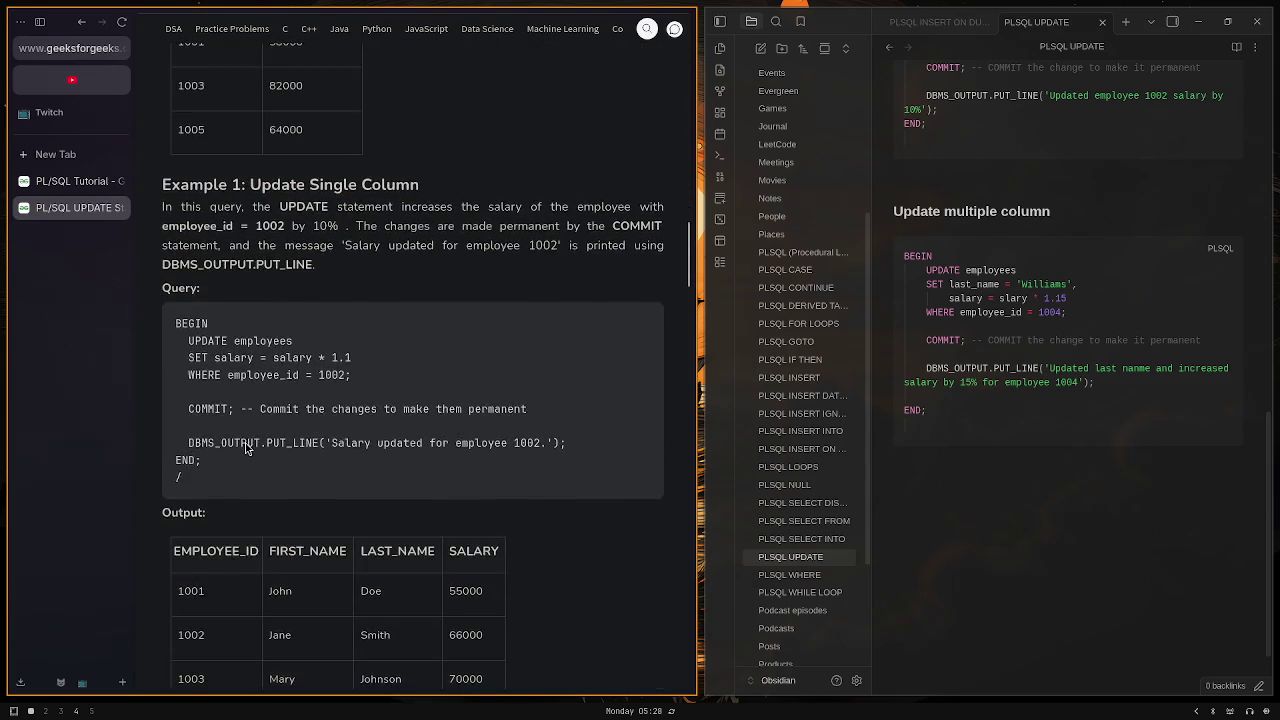
{"action": "scroll", "coordinate": [248, 444], "scroll_direction": "down", "scroll_amount": 3}
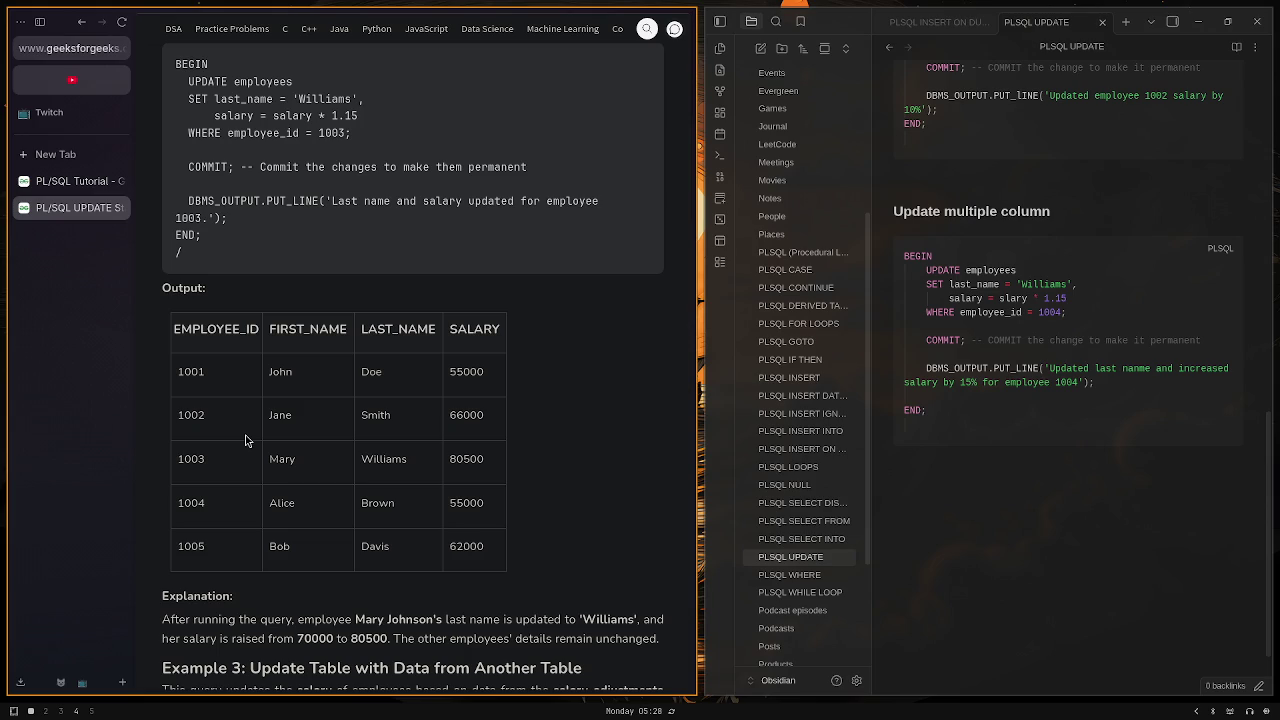
{"action": "scroll", "coordinate": [245, 440], "scroll_direction": "down", "scroll_amount": 7}
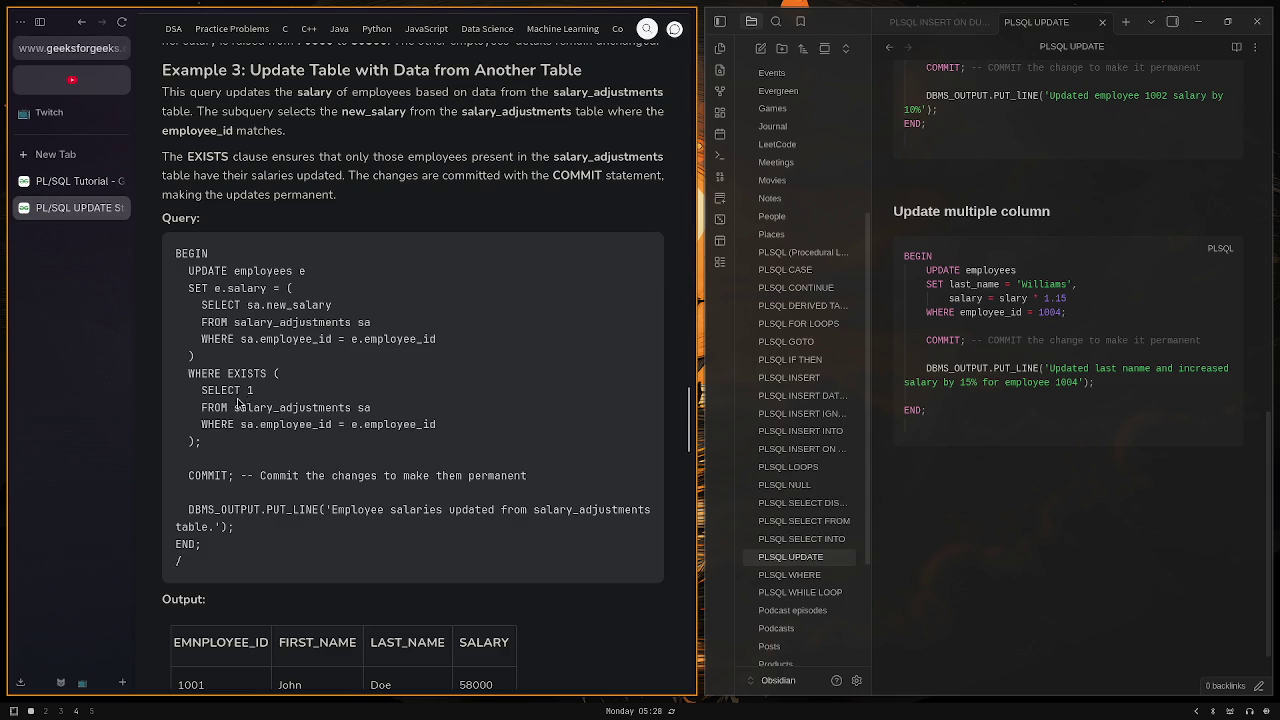
{"action": "scroll", "coordinate": [280, 460], "scroll_direction": "down", "scroll_amount": 3}
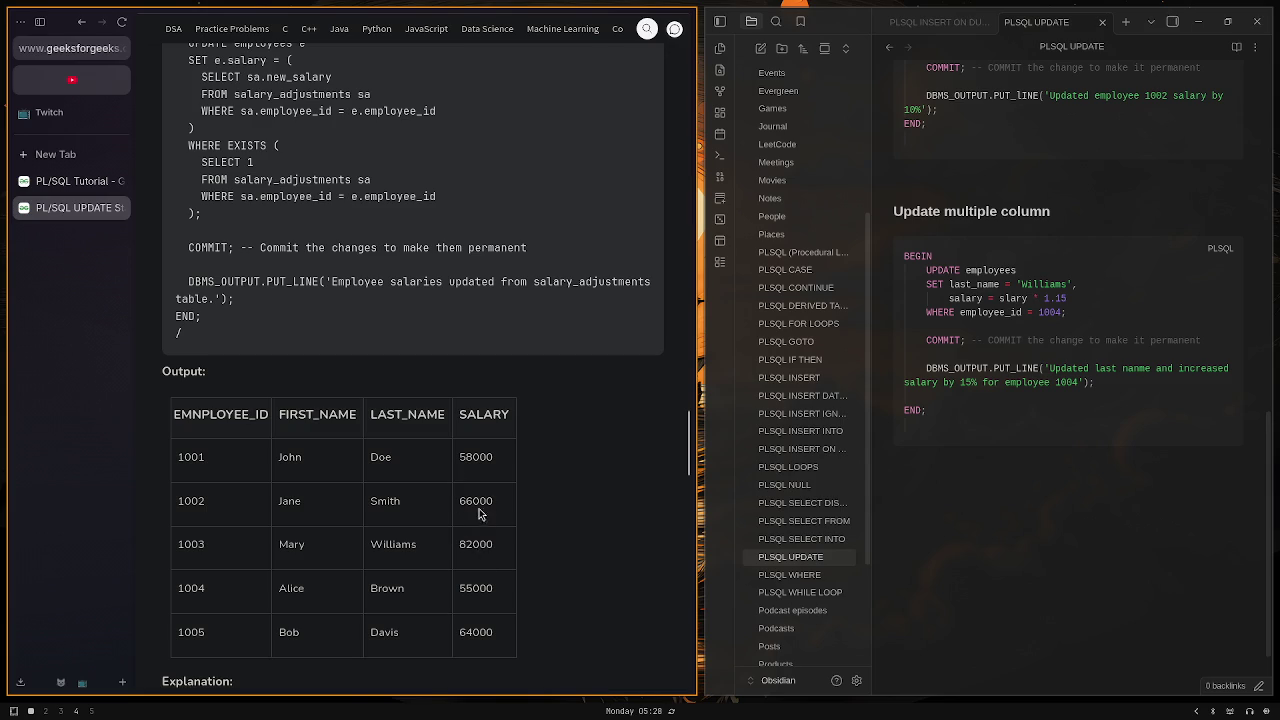
{"action": "left_click", "coordinate": [962, 431]}
{"action": "left_click", "coordinate": [962, 431]}
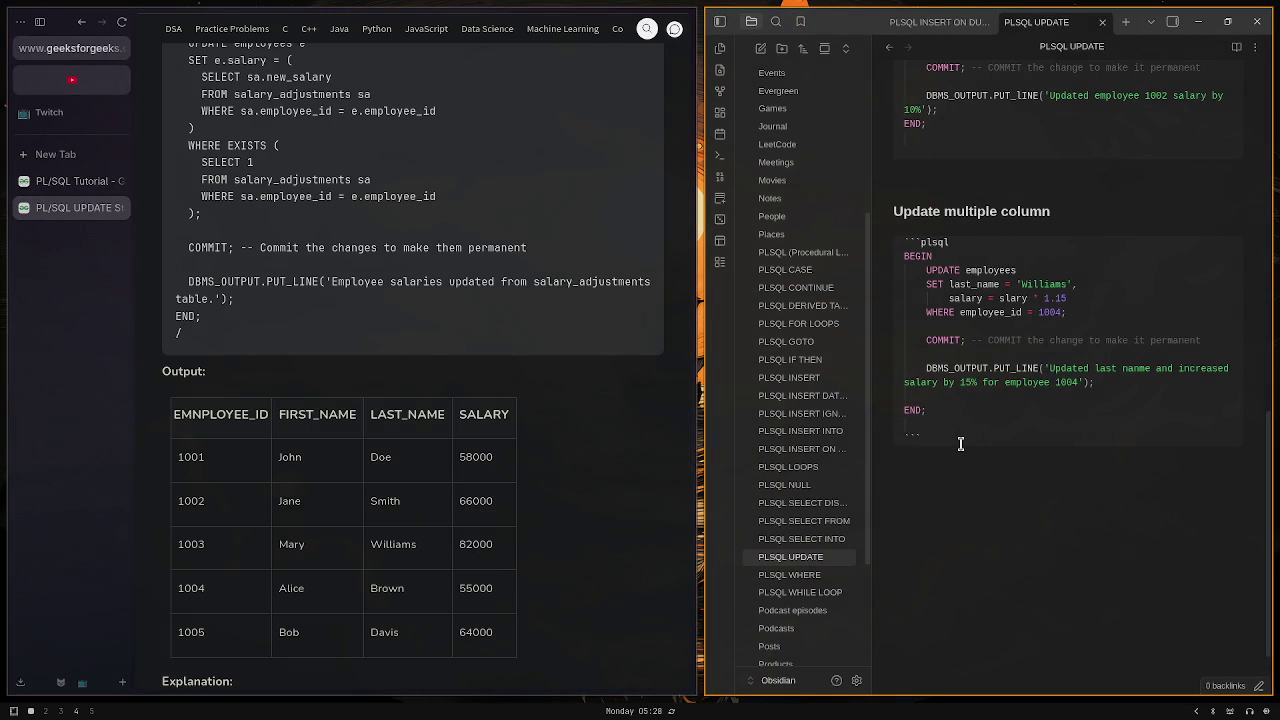
{"action": "key", "text": "Return"}
Step: After checking the tutorial, type the '### Update table with data from another table' heading
{"action": "left_click", "coordinate": [294, 414]}
{"action": "scroll", "coordinate": [280, 380], "scroll_direction": "up", "scroll_amount": 3}
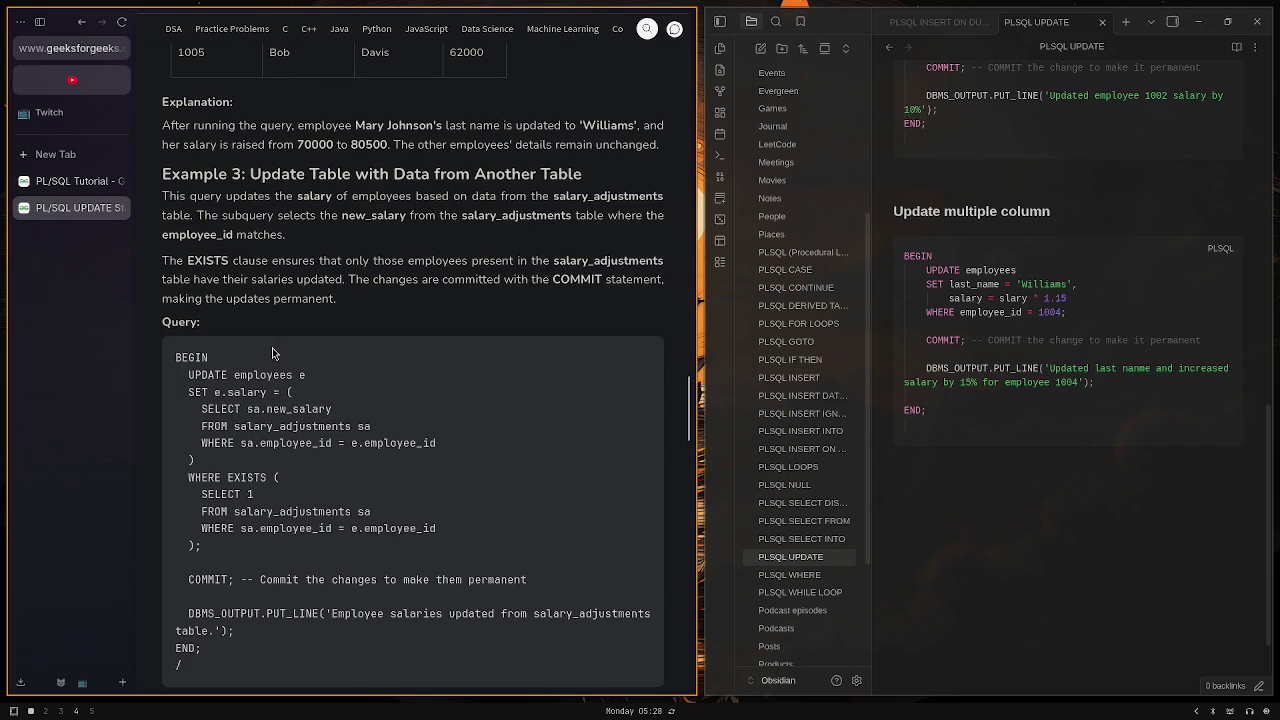
{"action": "scroll", "coordinate": [268, 375], "scroll_direction": "down", "scroll_amount": 1}
{"action": "left_click", "coordinate": [899, 421]}
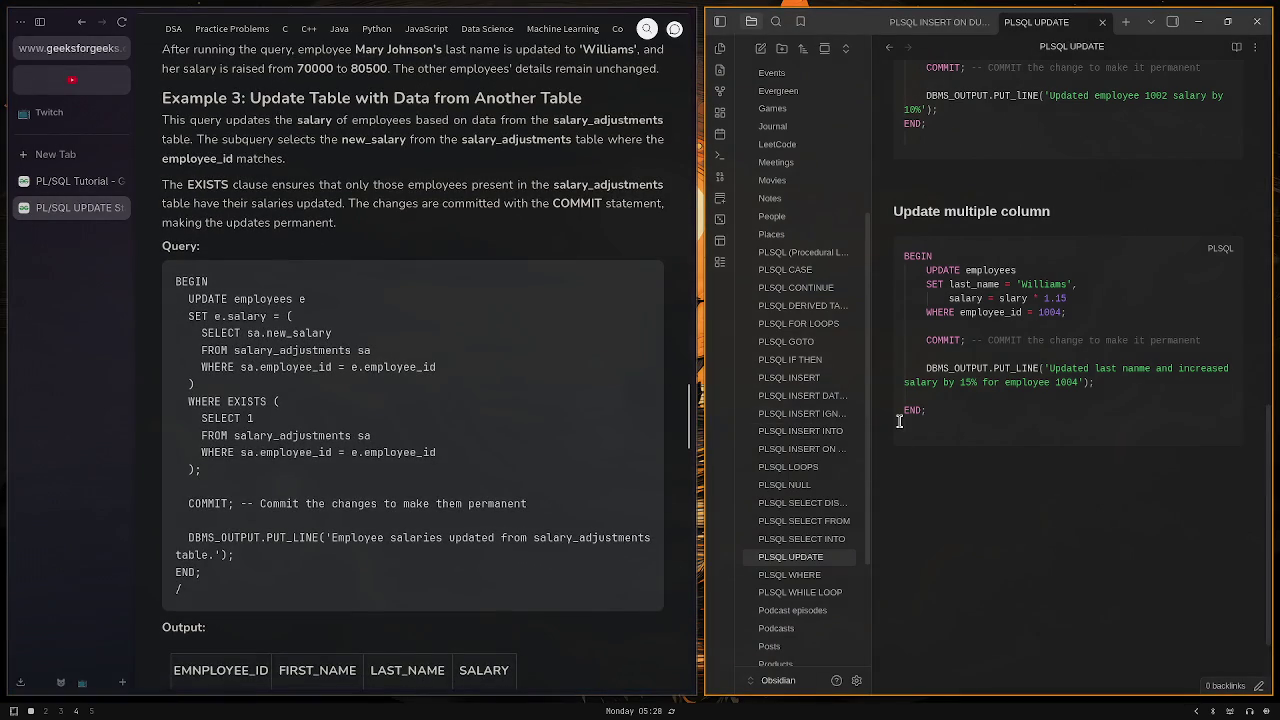
{"action": "type", "text": "### Update table"}
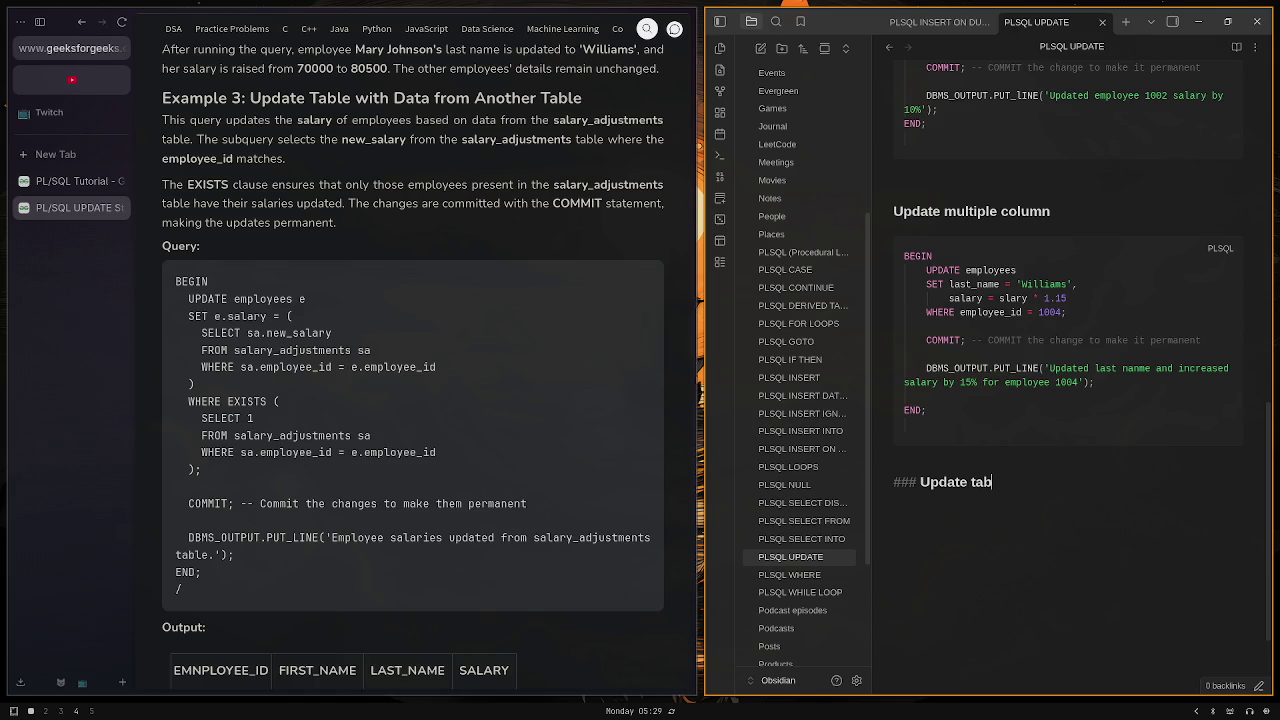
{"action": "key", "text": "BackSpace"}
{"action": "key", "text": "BackSpace"}
{"action": "key", "text": "BackSpace"}
{"action": "type", "text": "table with data "}
{"action": "type", "text": "from"}
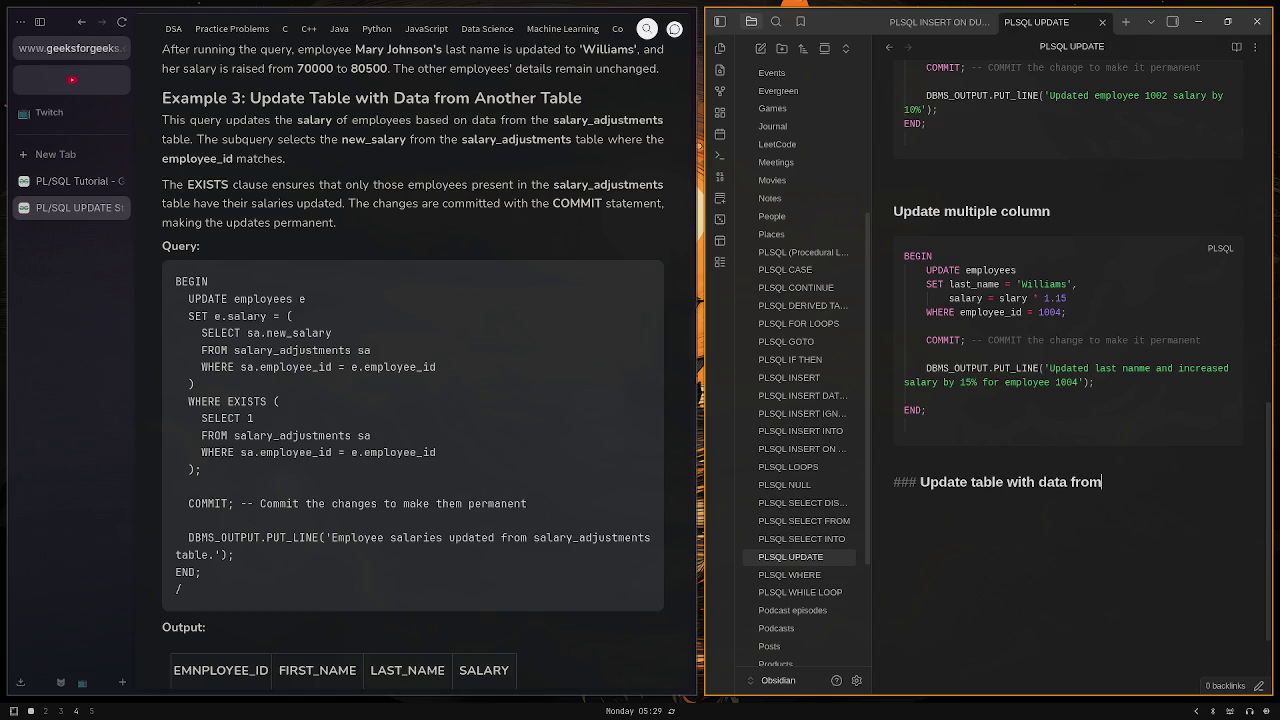
{"action": "type", "text": " another table"}
{"action": "key", "text": "Return"}
{"action": "key", "text": "Return"}
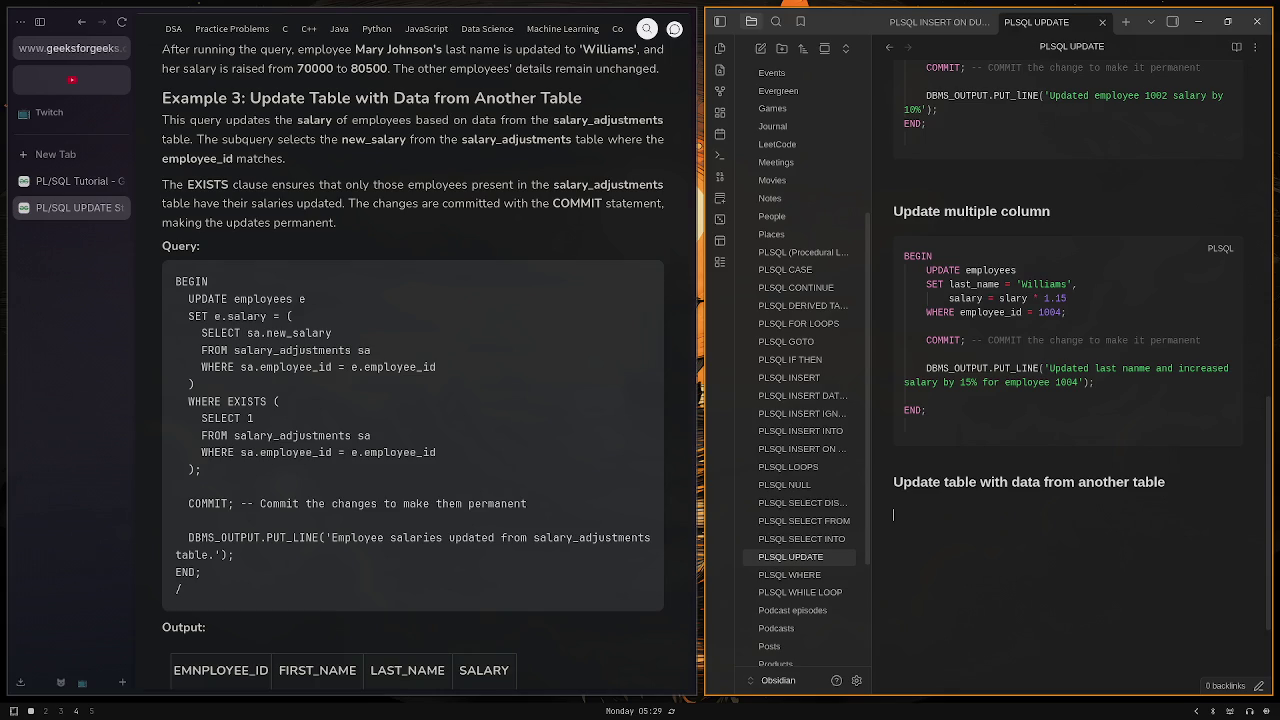
Step: Start a plsql code block with BEGIN and an indented UPDATE employee e line
{"action": "type", "text": "```"}
{"action": "type", "text": "plsql"}
{"action": "key", "text": "Return"}
{"action": "type", "text": "BEGIN"}
{"action": "key", "text": "Return"}
{"action": "key", "text": "Tab"}
{"action": "type", "text": "UPDATE "}
{"action": "type", "text": "emplo"}
{"action": "type", "text": "yee e"}
{"action": "key", "text": "Return"}
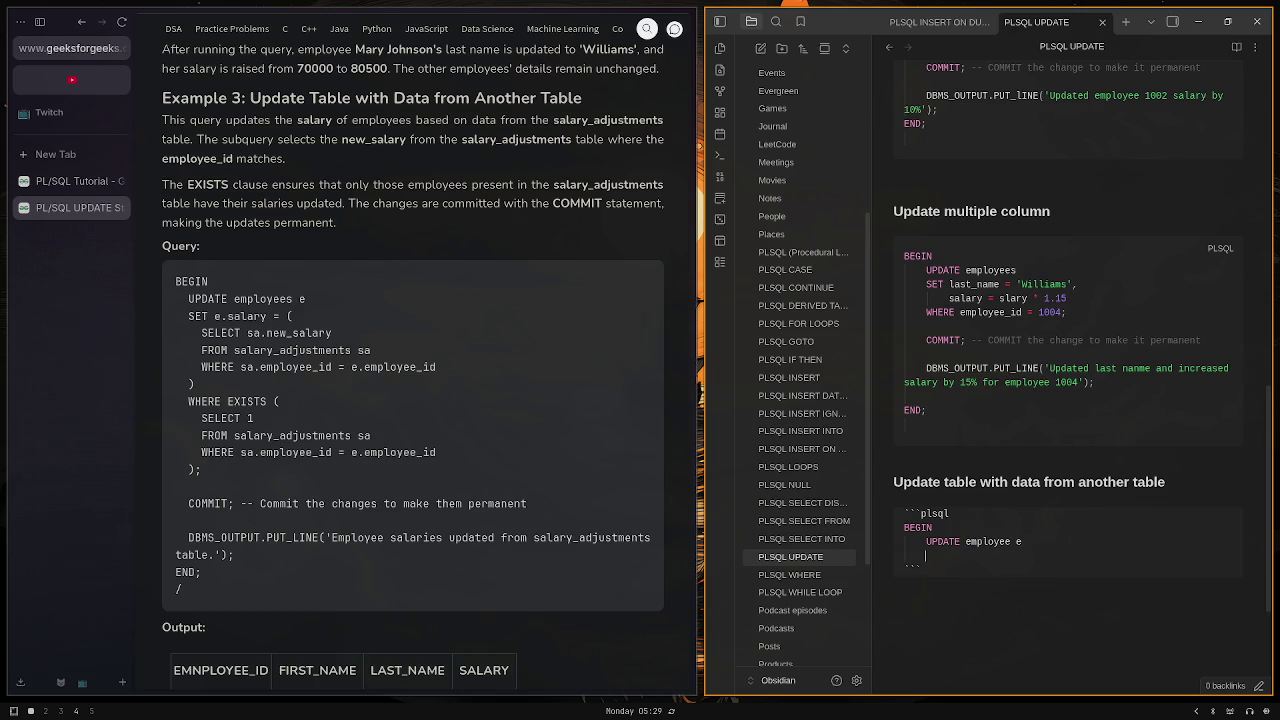
Step: Add SET e.salary = ( with an indented SELECT sa.new_salary subquery line
{"action": "type", "text": "SET "}
{"action": "type", "text": "e.sl"}
{"action": "key", "text": "BackSpace"}
{"action": "type", "text": "alary = ("}
{"action": "key", "text": "Return"}
{"action": "key", "text": "Return"}
{"action": "key", "text": "Up"}
{"action": "key", "text": "Tab"}
{"action": "type", "text": "SELECT "}
{"action": "type", "text": "sa.new"}
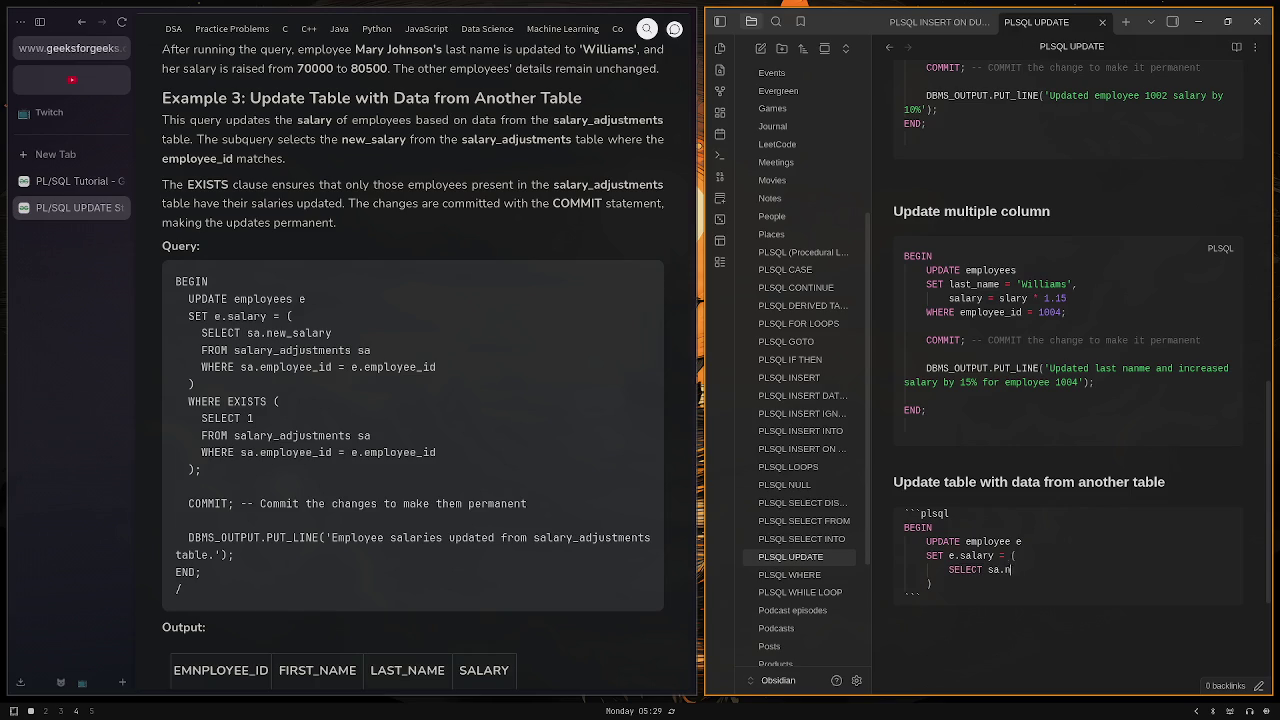
{"action": "type", "text": "_salary"}
Step: Add FROM salary_adjustments sa to the subquery, correcting the alias to sa
{"action": "key", "text": "Return"}
{"action": "type", "text": "FROM"}
{"action": "key", "text": "BackSpace"}
{"action": "key", "text": "BackSpace"}
{"action": "key", "text": "BackSpace"}
{"action": "type", "text": "FROM salary_"}
{"action": "type", "text": "adjustments as"}
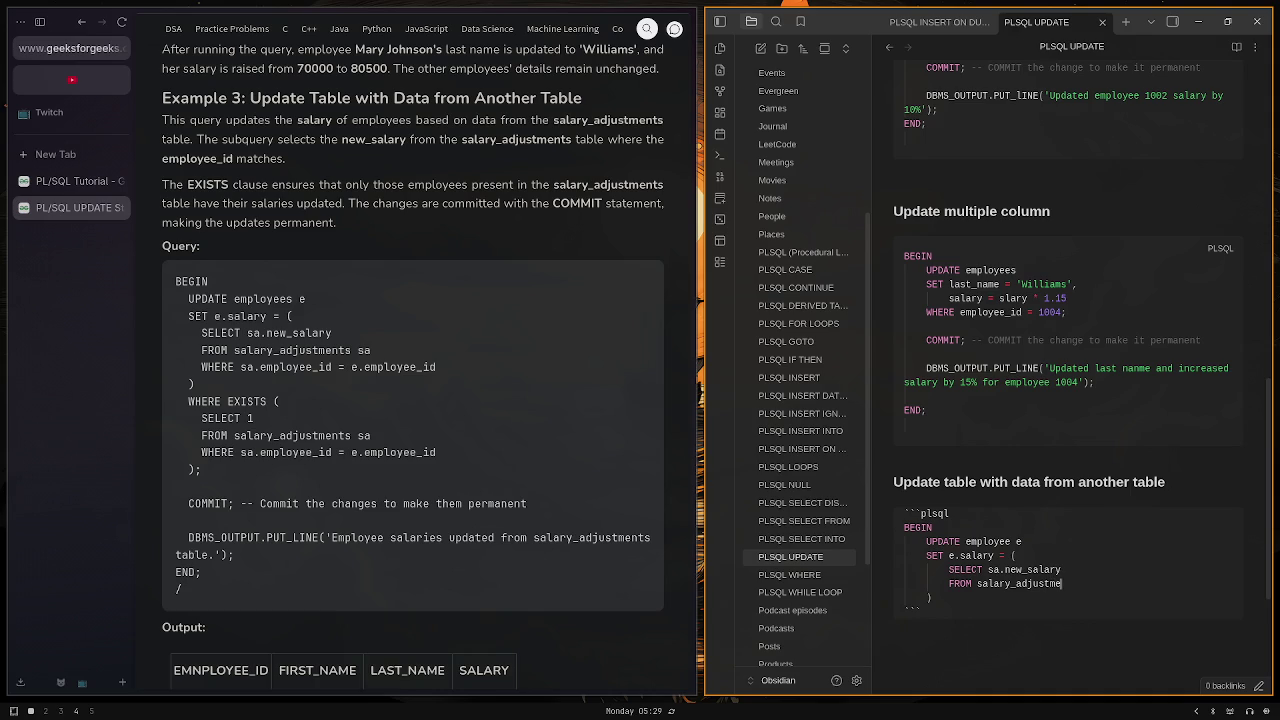
{"action": "key", "text": "Return"}
{"action": "key", "text": "Up"}
{"action": "key", "text": "BackSpace"}
{"action": "key", "text": "BackSpace"}
{"action": "type", "text": "sa"}
{"action": "key", "text": "Down"}
Step: Add the subquery condition WHERE sa.employee_id = e.employee_id
{"action": "type", "text": "WHER"}
{"action": "key", "text": "BackSpace"}
{"action": "key", "text": "BackSpace"}
{"action": "key", "text": "BackSpace"}
{"action": "type", "text": "HERE sa.employee_id = e.employee_id"}
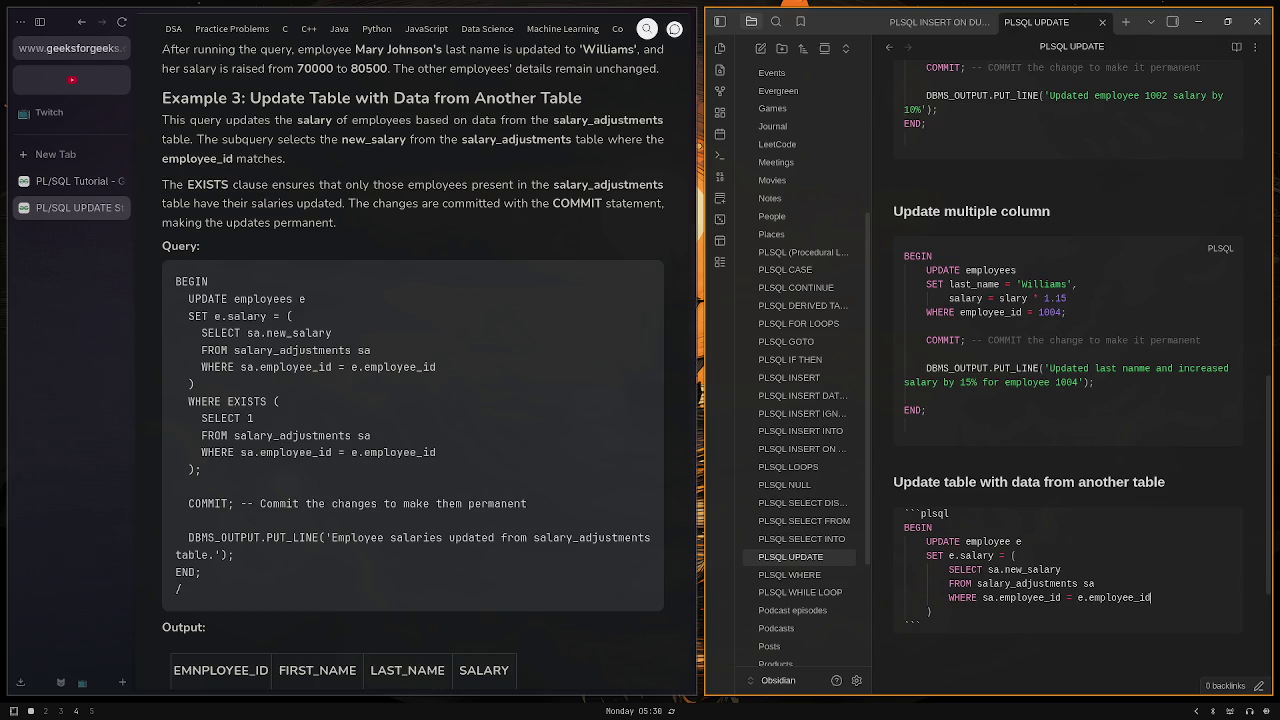
{"action": "key", "text": "Return"}
Step: Add WHERE EXISTS (SELECT 1 FROM salary_adjustments sa WHERE sa.employee_id = e.employee_id)
{"action": "type", "text": "WHERE EXISTS ("}
{"action": "key", "text": "Return"}
{"action": "key", "text": "Return"}
{"action": "key", "text": "Tab"}
{"action": "type", "text": "SELECT 1"}
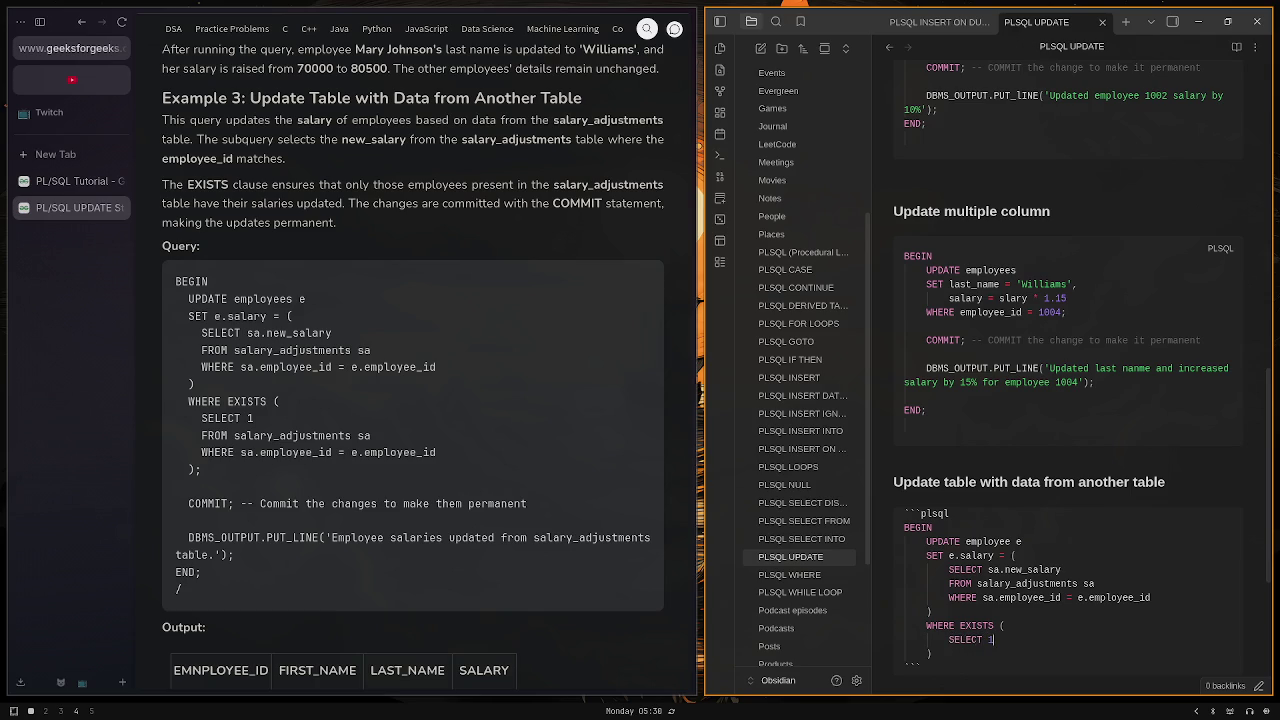
{"action": "key", "text": "Return"}
{"action": "type", "text": "FROM "}
{"action": "type", "text": "salary"}
{"action": "type", "text": "_adjust"}
{"action": "type", "text": "ments sa"}
{"action": "key", "text": "Return"}
{"action": "type", "text": "WHERE sa."}
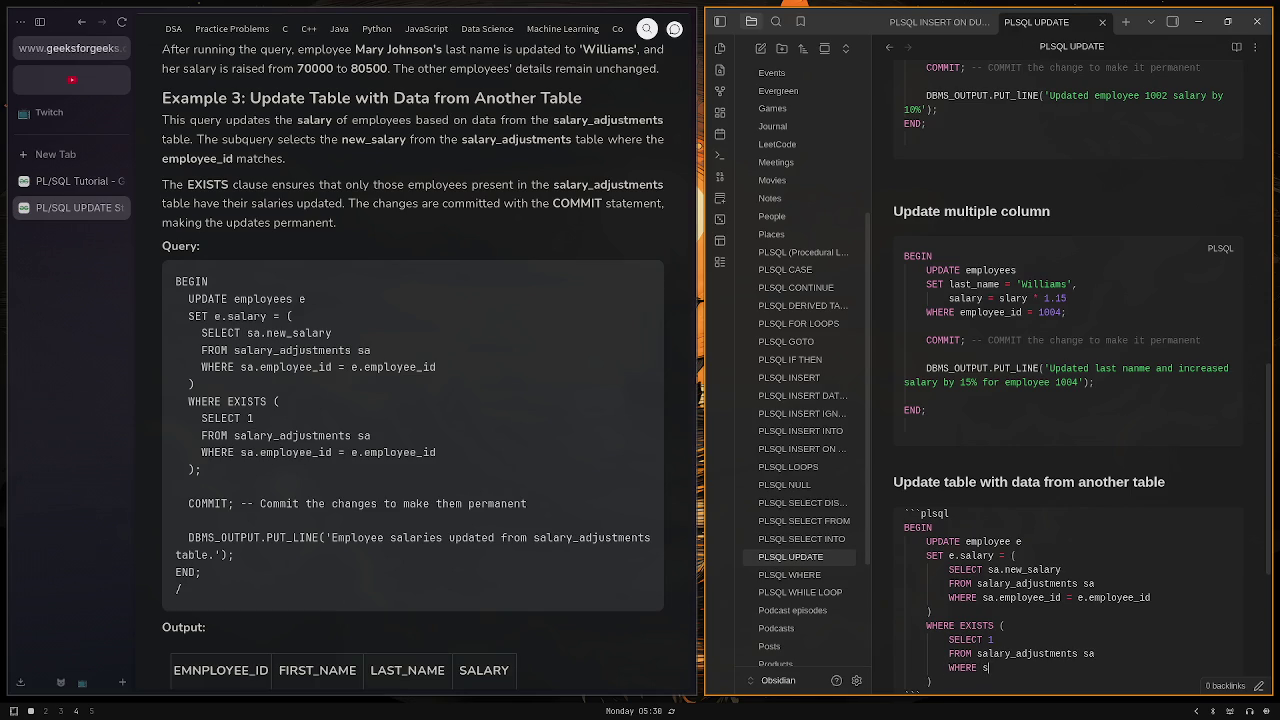
{"action": "type", "text": "employee"}
{"action": "type", "text": "_id = e."}
{"action": "type", "text": "employee_"}
{"action": "type", "text": "id"}
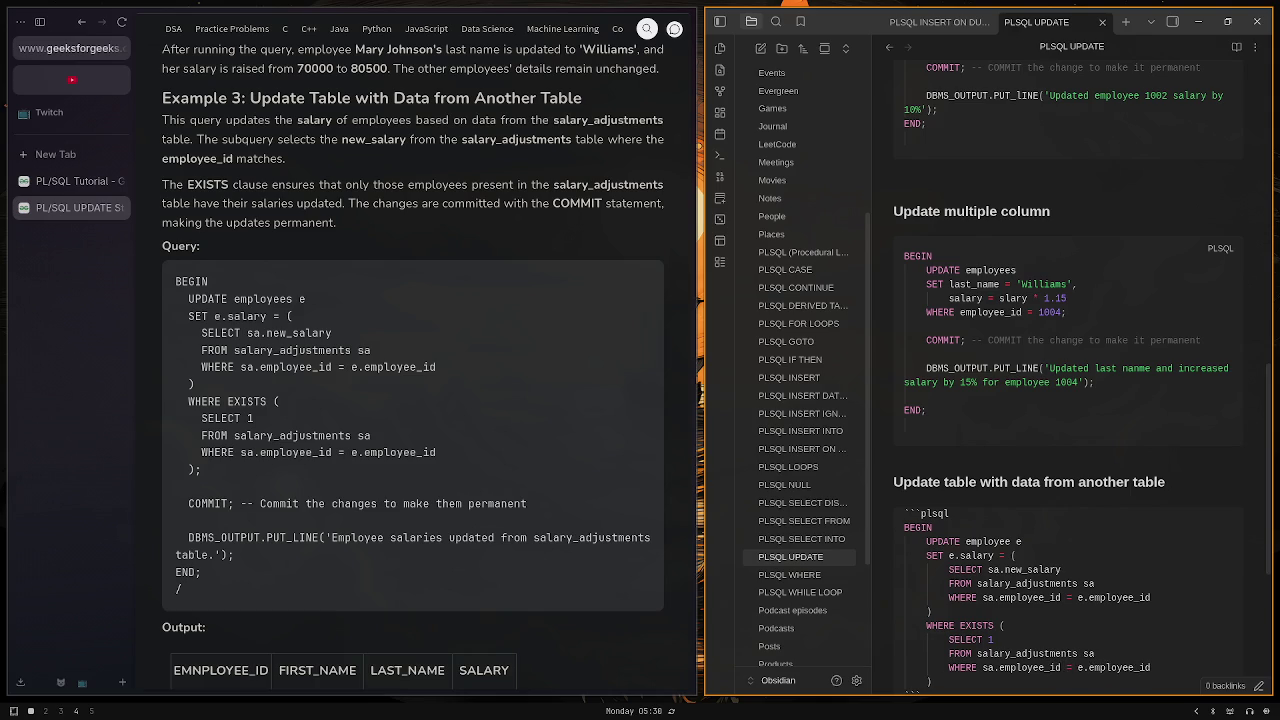
{"action": "key", "text": "Return"}
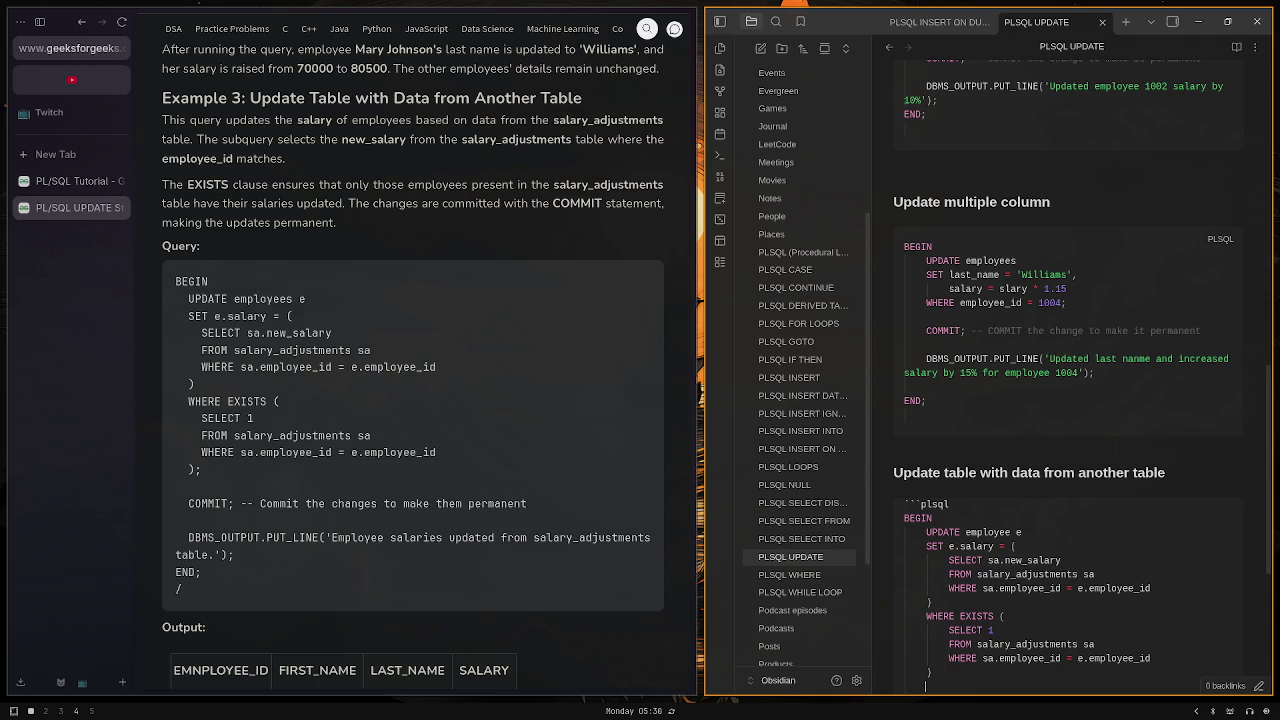
Step: Finish the block with COMMIT; and END; on separate lines
{"action": "key", "text": "Return"}
{"action": "type", "text": "COMMIT;"}
{"action": "key", "text": "Return"}
{"action": "key", "text": "Return"}
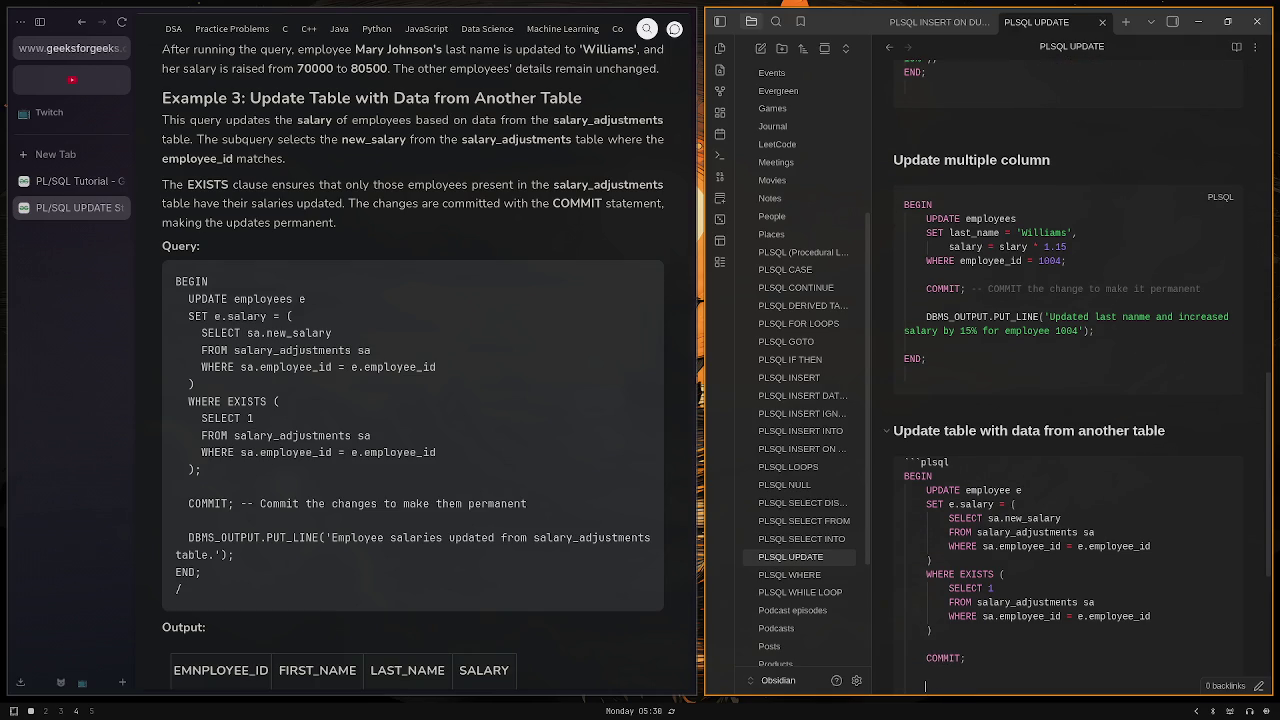
{"action": "type", "text": "END;"}
{"action": "key", "text": "Return"}
Step: Close the plsql code fence with ``` and move below the block
{"action": "type", "text": "```"}
{"action": "scroll", "coordinate": [1000, 450], "scroll_direction": "down", "scroll_amount": 3}
{"action": "key", "text": "Return"}
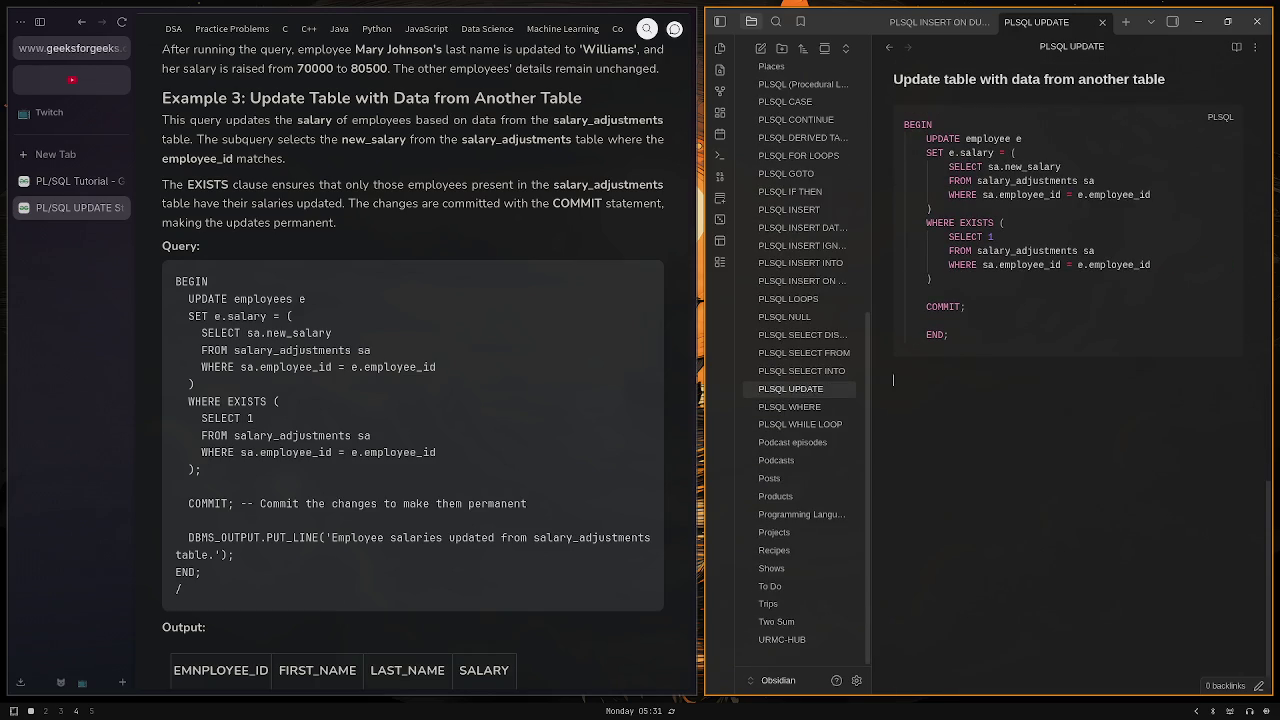
{"action": "key", "text": "BackSpace"}
Step: Write that WHERE EXIST updates only employees whose values exist in Salary_adjustment
{"action": "type", "text": "W"}
{"action": "type", "text": "HERE EIC"}
{"action": "key", "text": "BackSpace"}
{"action": "key", "text": "BackSpace"}
{"action": "type", "text": "XIST wil"}
{"action": "type", "text": "l make sure"}
{"action": "type", "text": " o"}
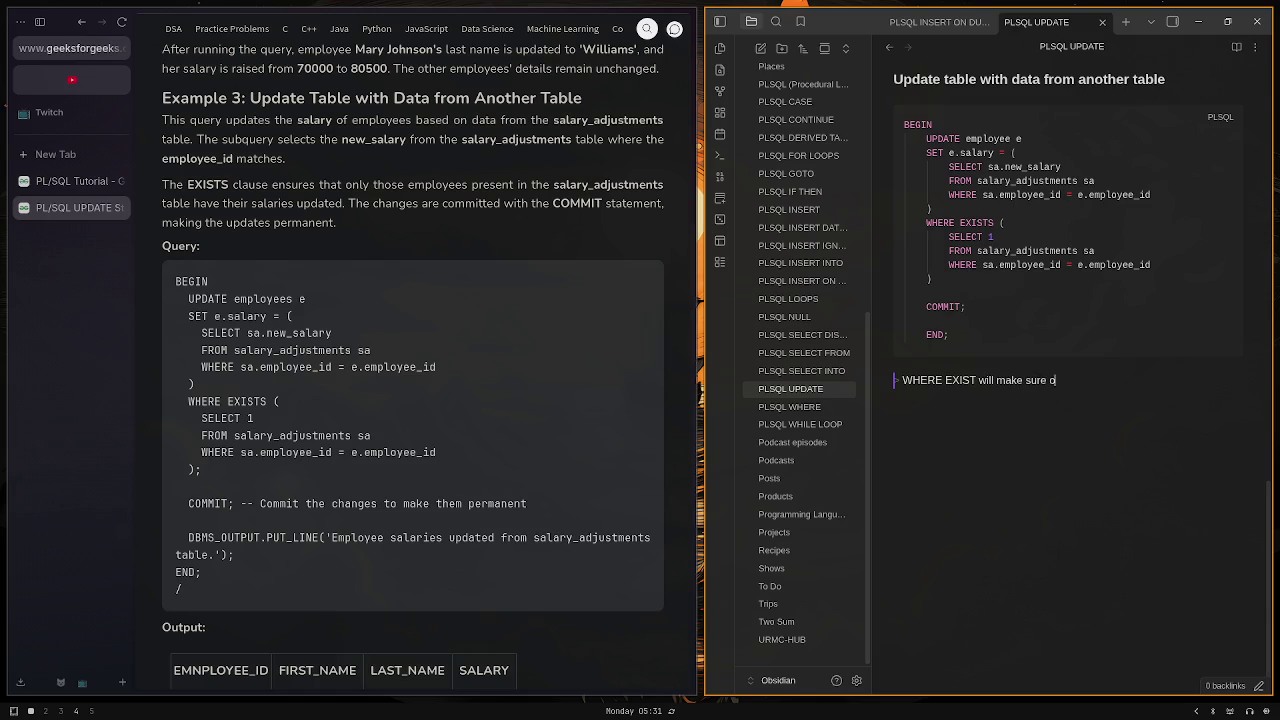
{"action": "type", "text": "nly the values that "}
{"action": "type", "text": "exist in "}
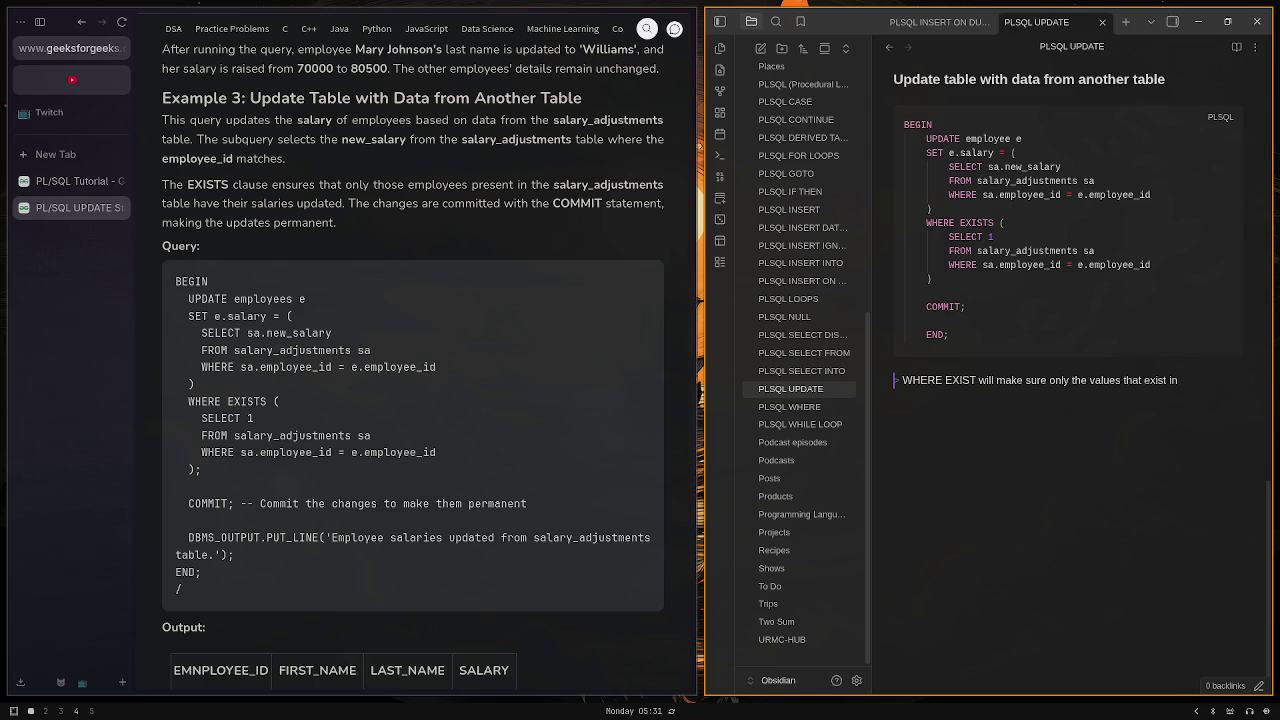
{"action": "type", "text": "Salary"}
{"action": "type", "text": "_adjust"}
{"action": "type", "text": "ment"}
{"action": "type", "text": " will update "}
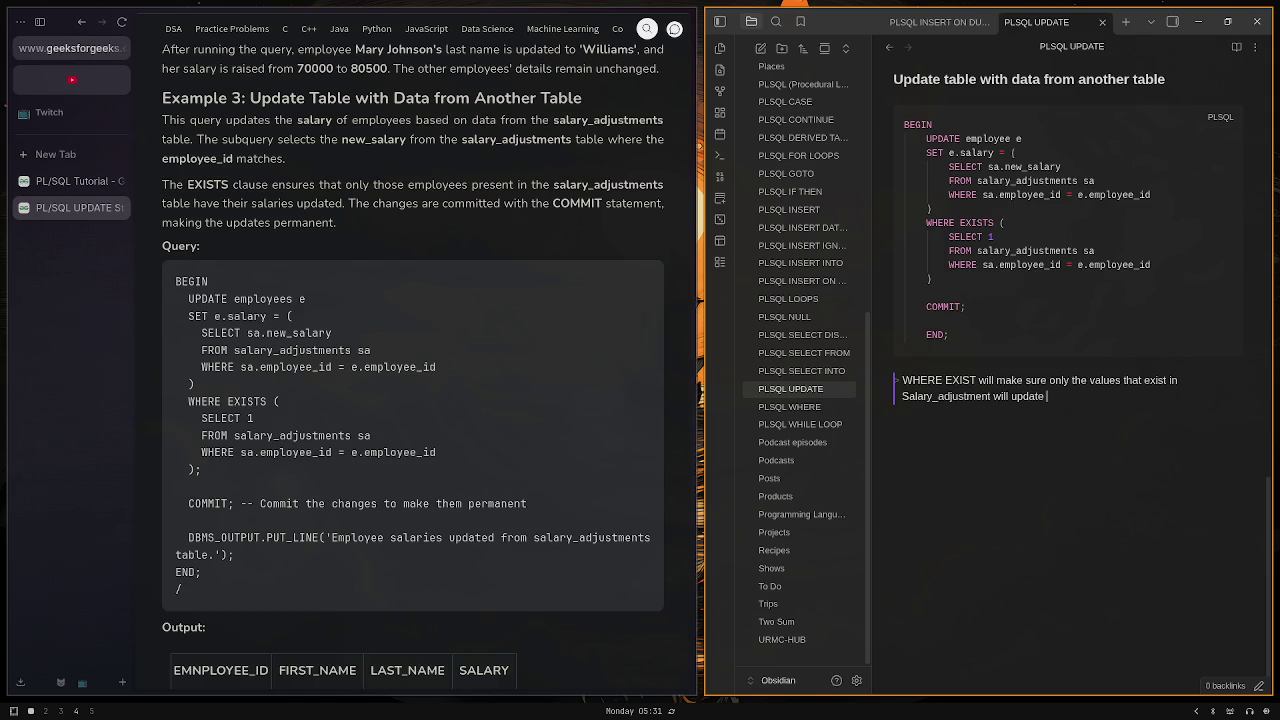
{"action": "type", "text": "employees"}
{"action": "type", "text": " values."}
{"action": "key", "text": "super+4"}
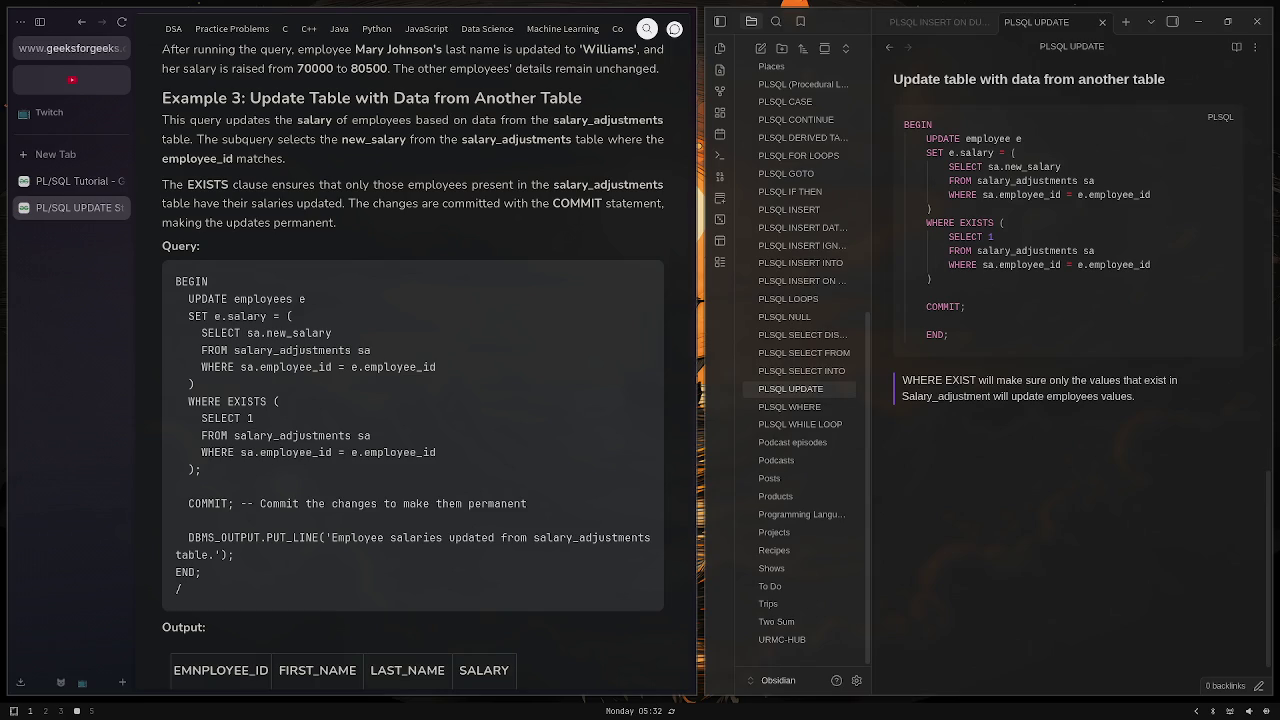
Step: Scroll to Example 4: Using EXISTS Clause and highlight its WHERE EXISTS subquery
{"action": "scroll", "coordinate": [430, 400], "scroll_direction": "up", "scroll_amount": 1}
{"action": "scroll", "coordinate": [287, 438], "scroll_direction": "down", "scroll_amount": 2}
{"action": "scroll", "coordinate": [298, 433], "scroll_direction": "up", "scroll_amount": 3}
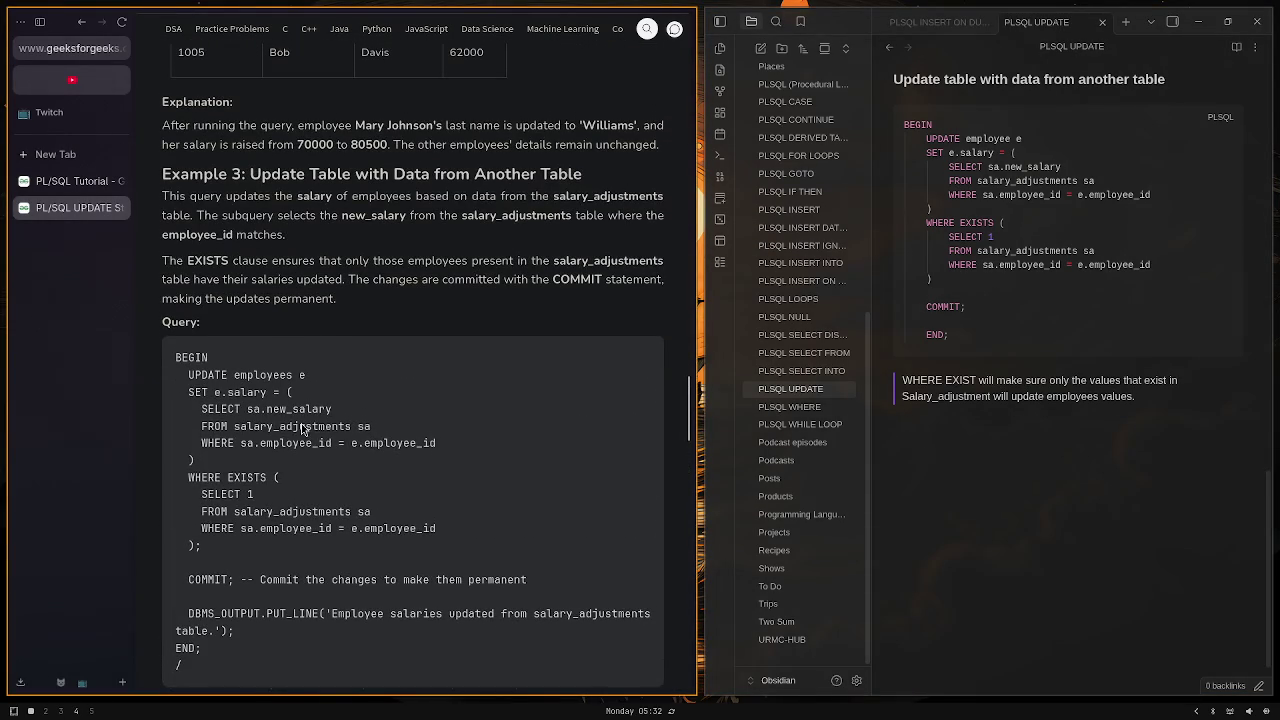
{"action": "scroll", "coordinate": [305, 424], "scroll_direction": "down", "scroll_amount": 6}
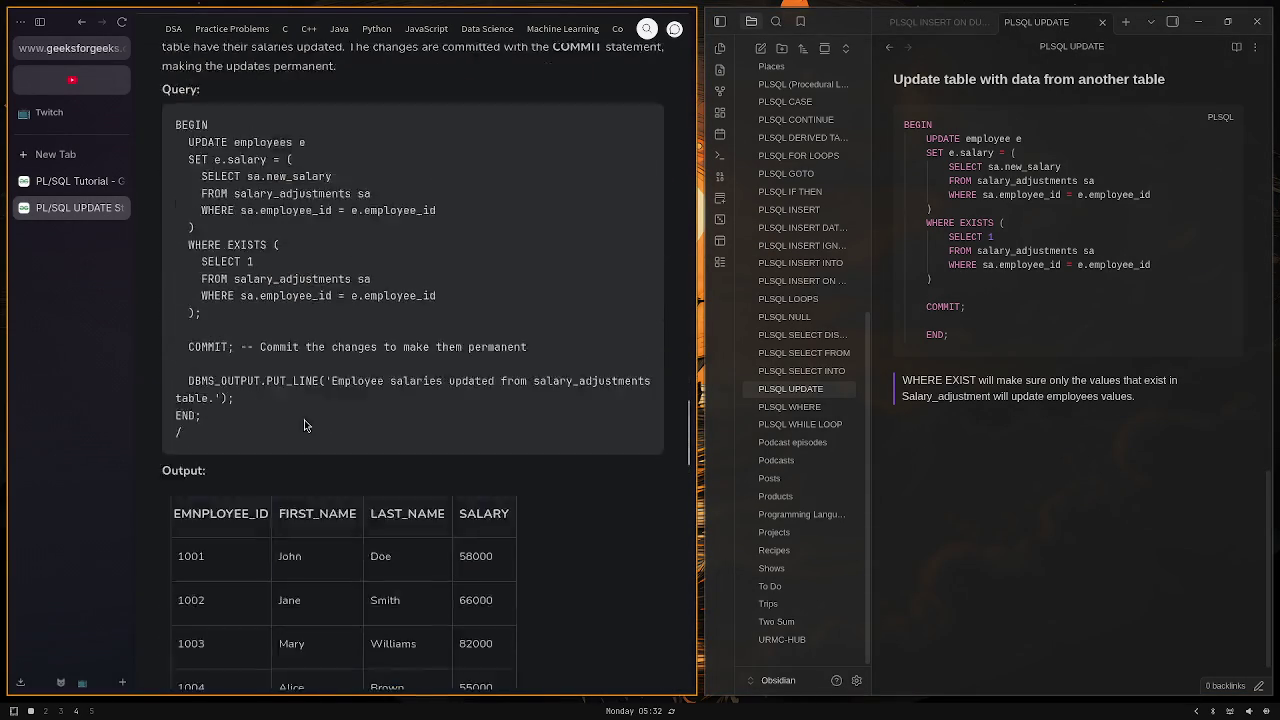
{"action": "scroll", "coordinate": [305, 424], "scroll_direction": "down", "scroll_amount": 3}
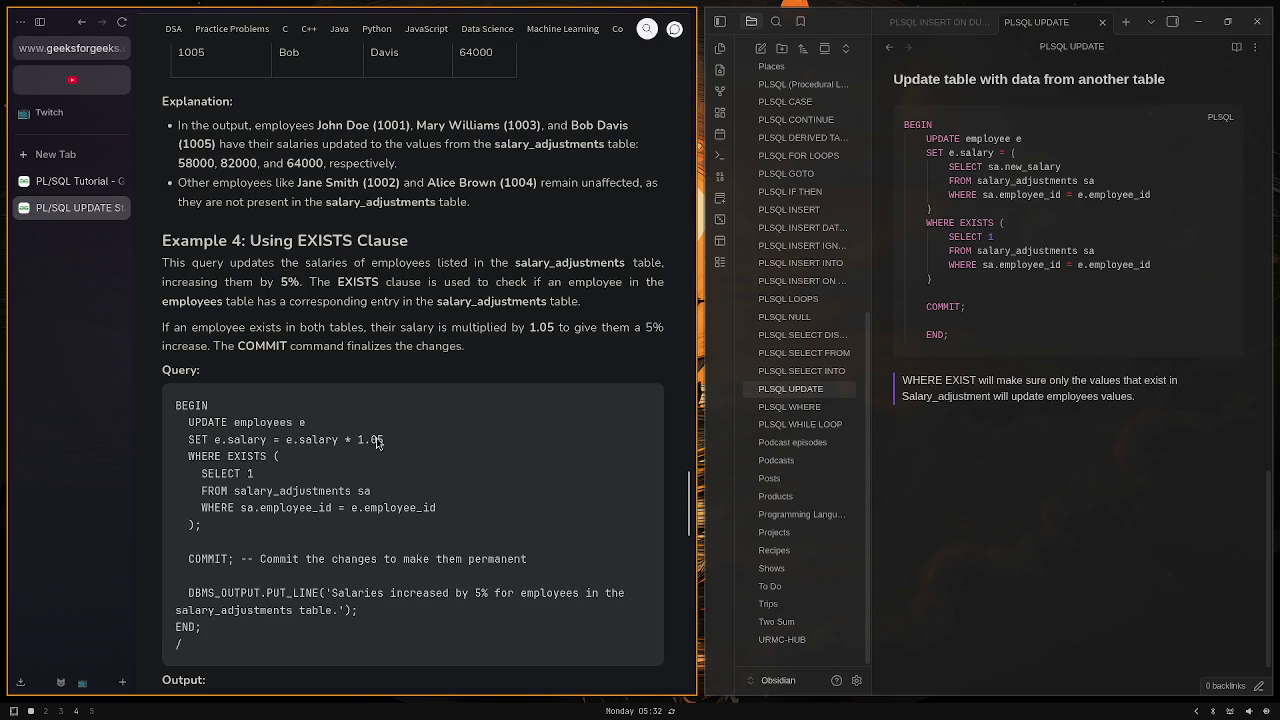
{"action": "left_click_drag", "start_coordinate": [284, 444], "coordinate": [469, 450]}
{"action": "left_click", "coordinate": [322, 448]}
{"action": "mouse_move", "coordinate": [220, 458]}
{"action": "left_mouse_down"}
{"action": "mouse_move", "coordinate": [258, 471]}
{"action": "mouse_move", "coordinate": [266, 489]}
{"action": "mouse_move", "coordinate": [433, 511]}
{"action": "mouse_move", "coordinate": [440, 525]}
{"action": "left_mouse_up"}
Step: Scroll around Example 4 to review its query
{"action": "scroll", "coordinate": [395, 337], "scroll_direction": "down", "scroll_amount": 1}
{"action": "scroll", "coordinate": [328, 297], "scroll_direction": "up", "scroll_amount": 2}
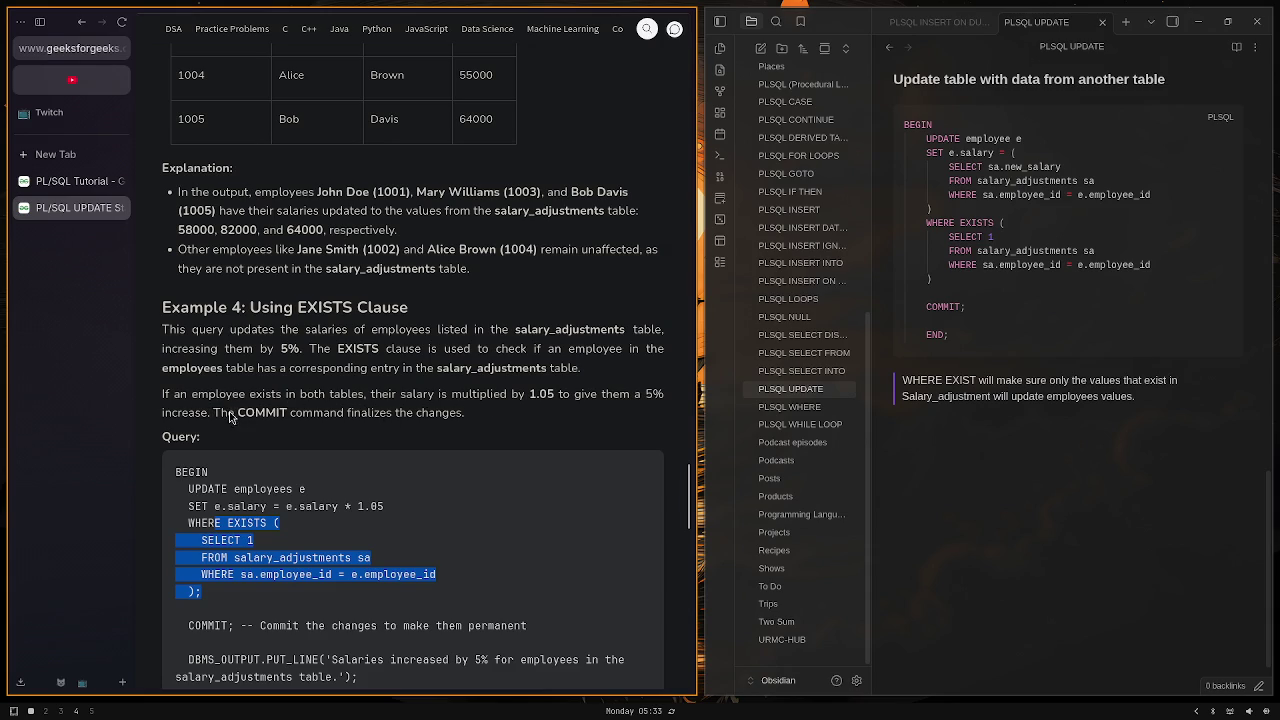
{"action": "scroll", "coordinate": [404, 418], "scroll_direction": "down", "scroll_amount": 1}
{"action": "scroll", "coordinate": [403, 413], "scroll_direction": "down", "scroll_amount": 2}
{"action": "scroll", "coordinate": [402, 413], "scroll_direction": "up", "scroll_amount": 10}
{"action": "scroll", "coordinate": [393, 424], "scroll_direction": "up", "scroll_amount": 3}
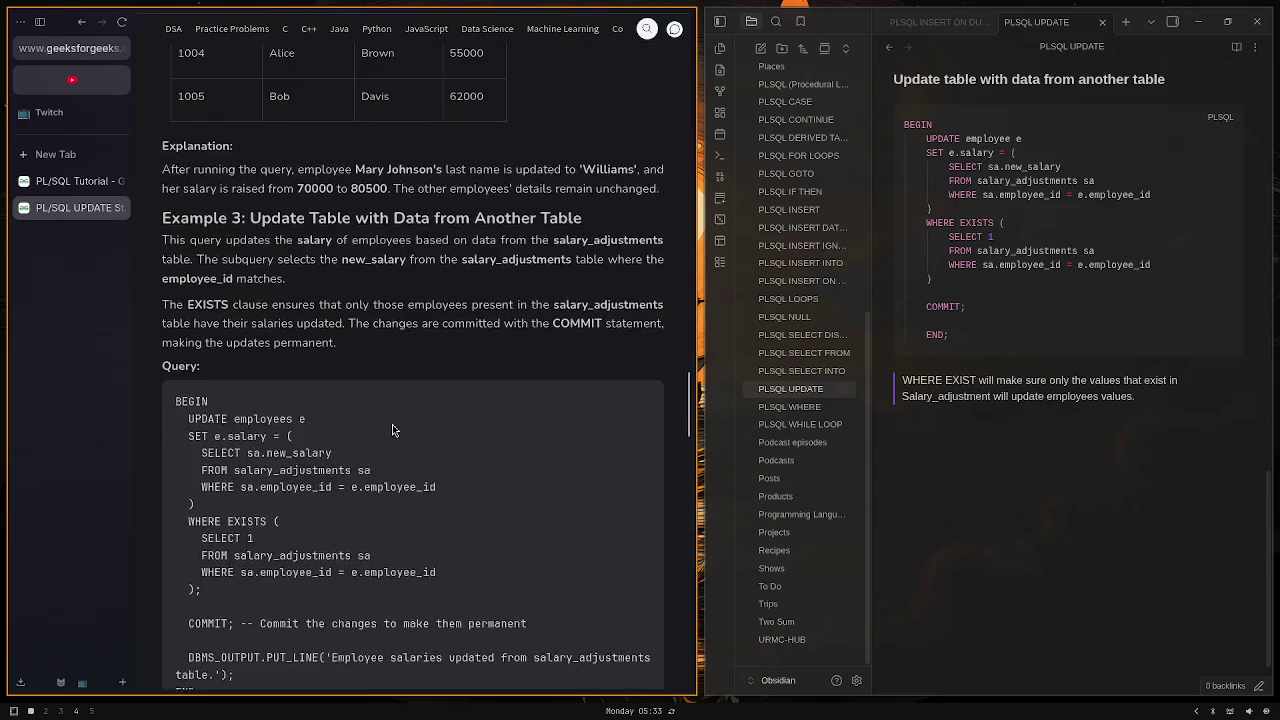
{"action": "scroll", "coordinate": [392, 424], "scroll_direction": "down", "scroll_amount": 11}
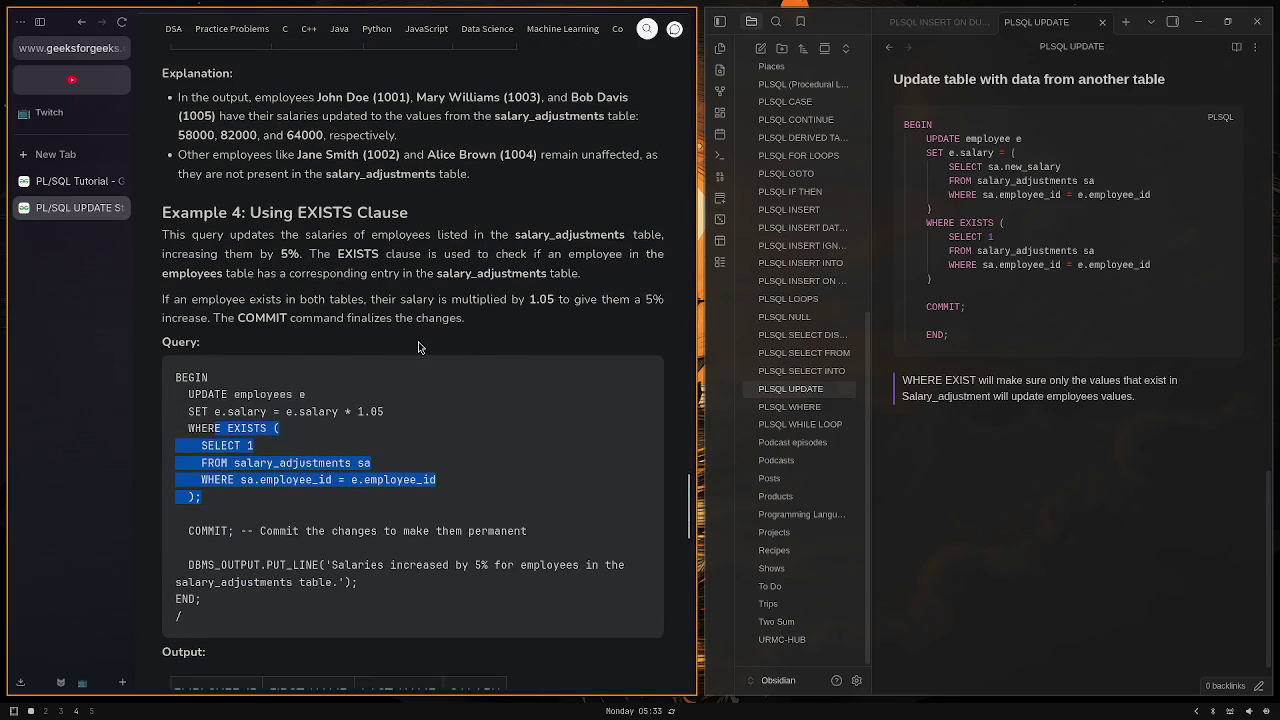
Step: Insert a '### Using EXISTS' heading above the cross-table update section
{"action": "left_click", "coordinate": [954, 447]}
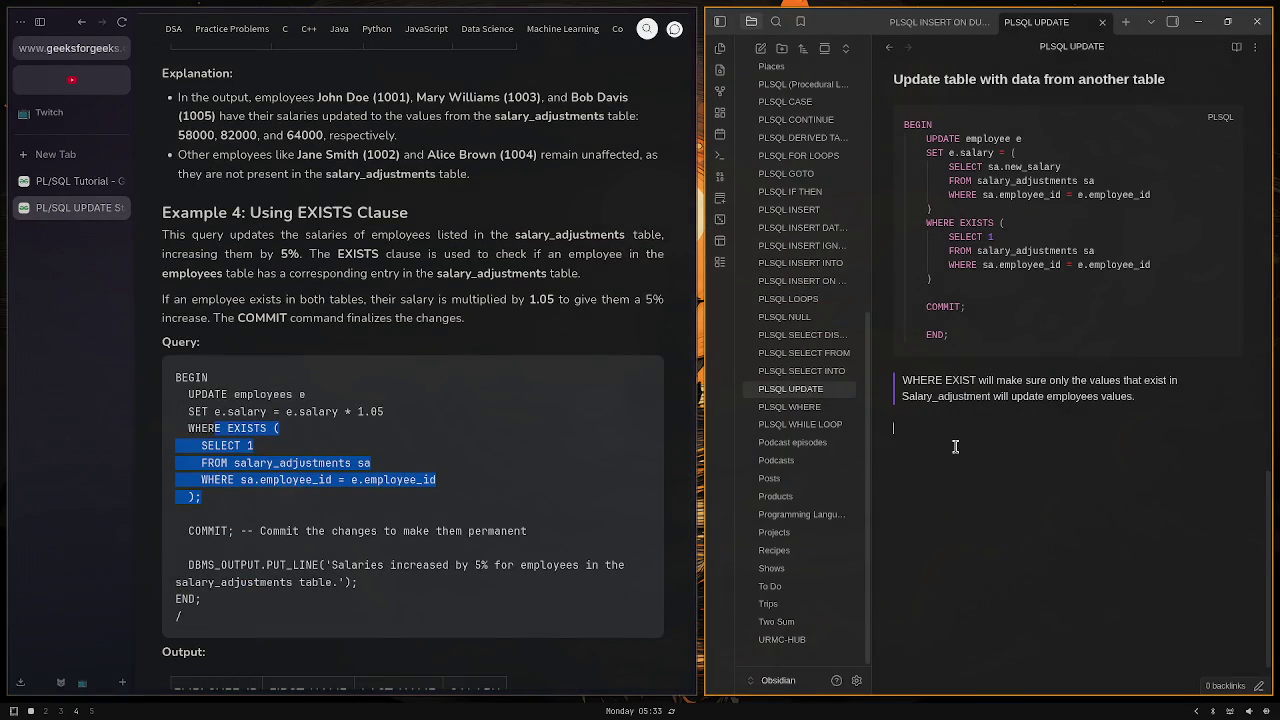
{"action": "type", "text": "```plsq"}
{"action": "key", "text": "Return"}
{"action": "key", "text": "BackSpace"}
{"action": "key", "text": "BackSpace"}
{"action": "key", "text": "BackSpace"}
{"action": "key", "text": "BackSpace"}
{"action": "key", "text": "BackSpace"}
{"action": "key", "text": "BackSpace"}
{"action": "key", "text": "Up"}
{"action": "key", "text": "Up"}
{"action": "key", "text": "Up"}
{"action": "key", "text": "Up"}
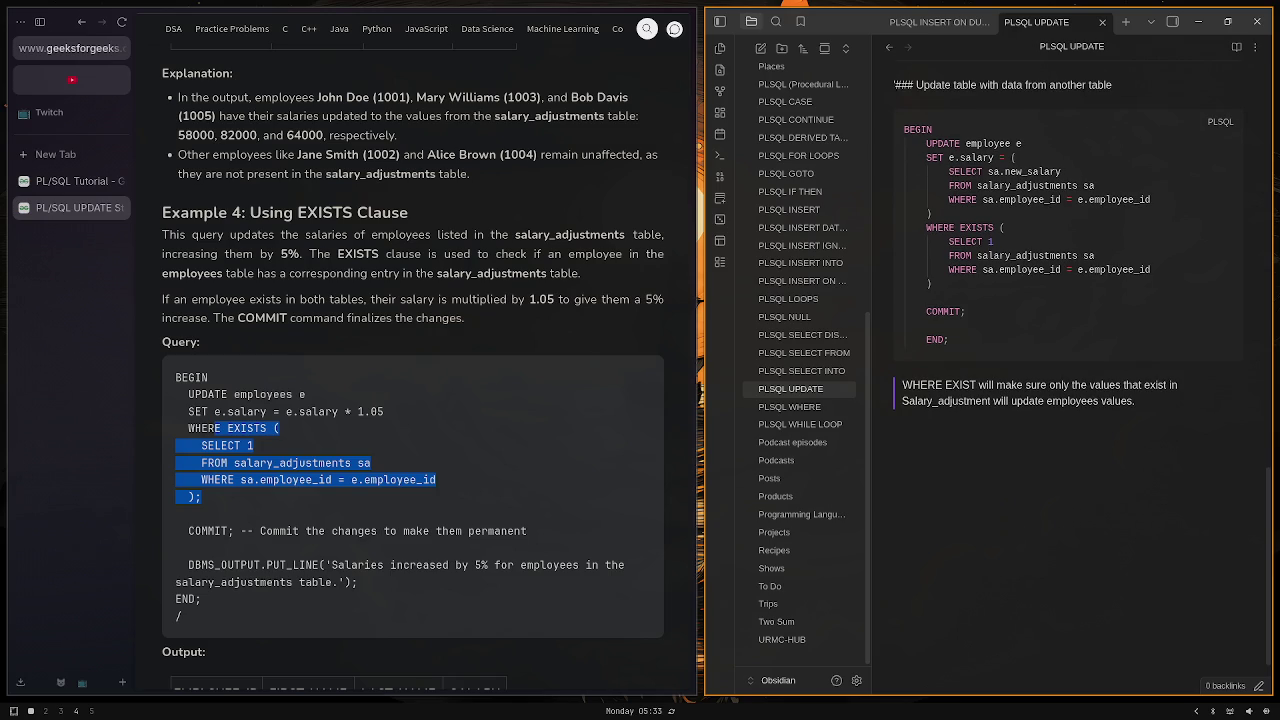
{"action": "key", "text": "Up"}
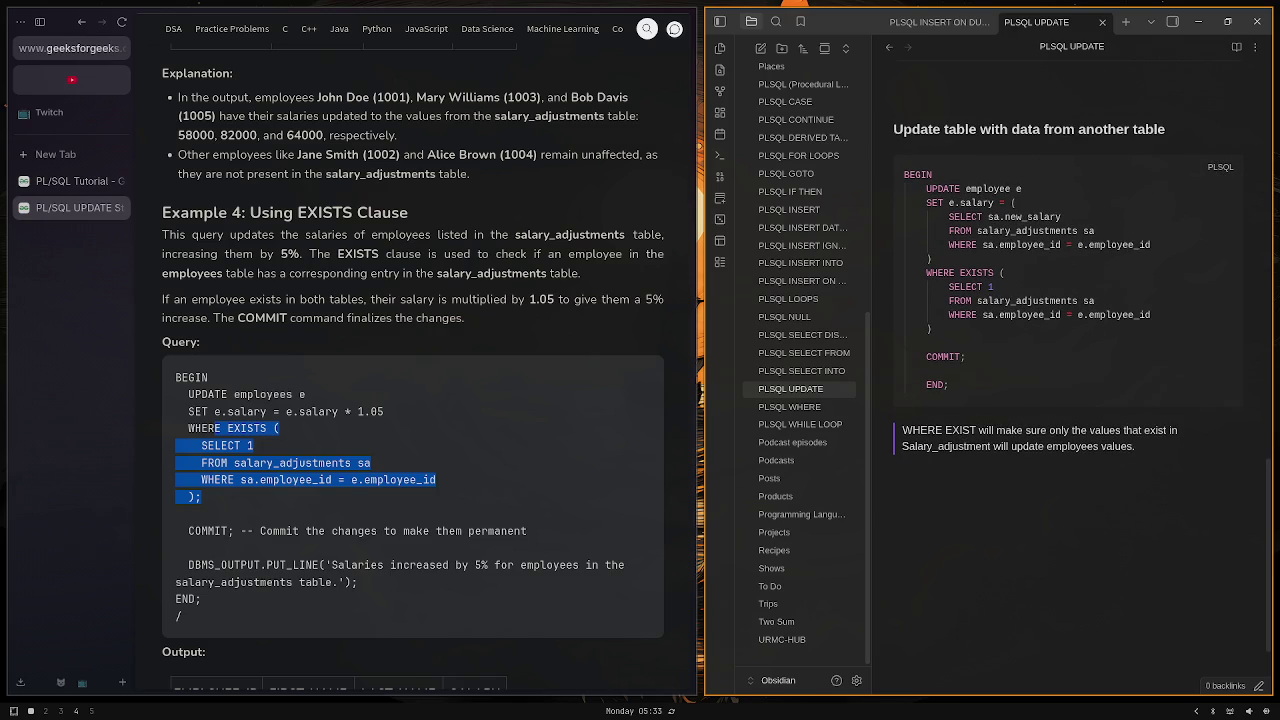
{"action": "type", "text": "### USING"}
{"action": "key", "text": "BackSpace"}
{"action": "key", "text": "BackSpace"}
{"action": "key", "text": "BackSpace"}
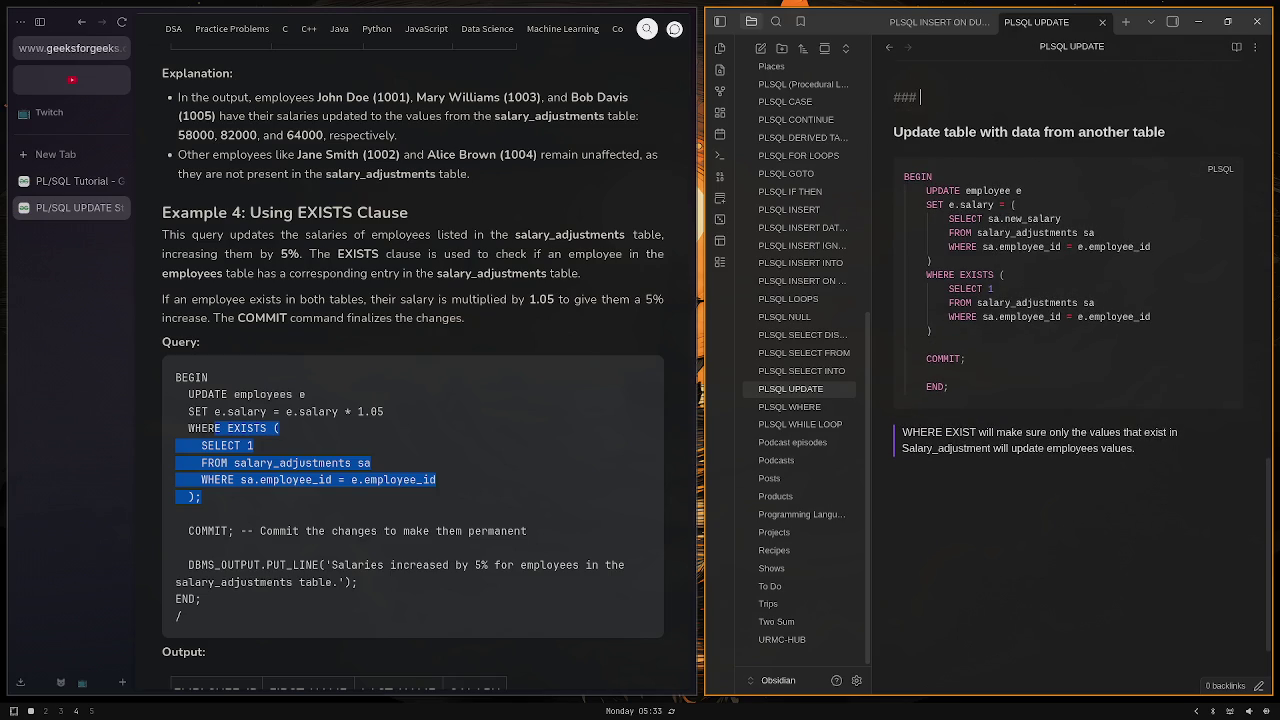
{"action": "type", "text": "Using e"}
{"action": "key", "text": "BackSpace"}
{"action": "type", "text": "EXISTS"}
Step: Start a plsql block under Using EXISTS with BEGIN and UPDATE employee e
{"action": "key", "text": "Return"}
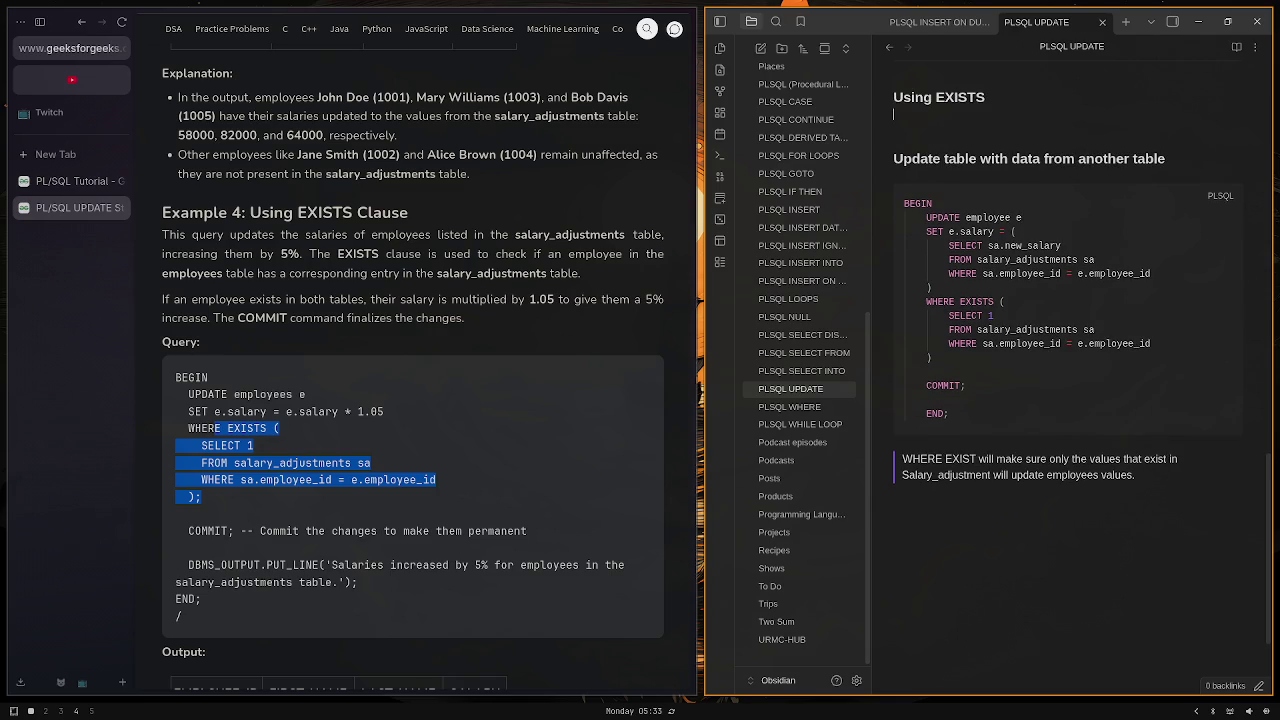
{"action": "type", "text": "```plsq"}
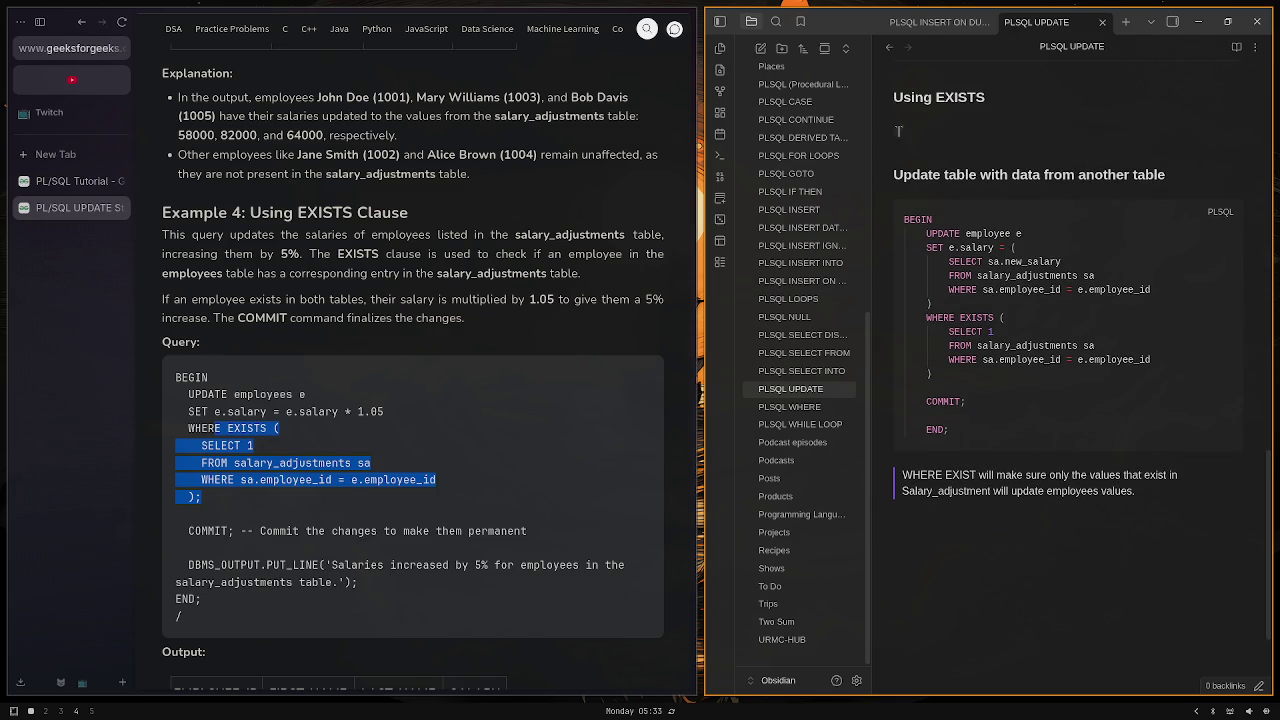
{"action": "type", "text": "l"}
{"action": "key", "text": "Return"}
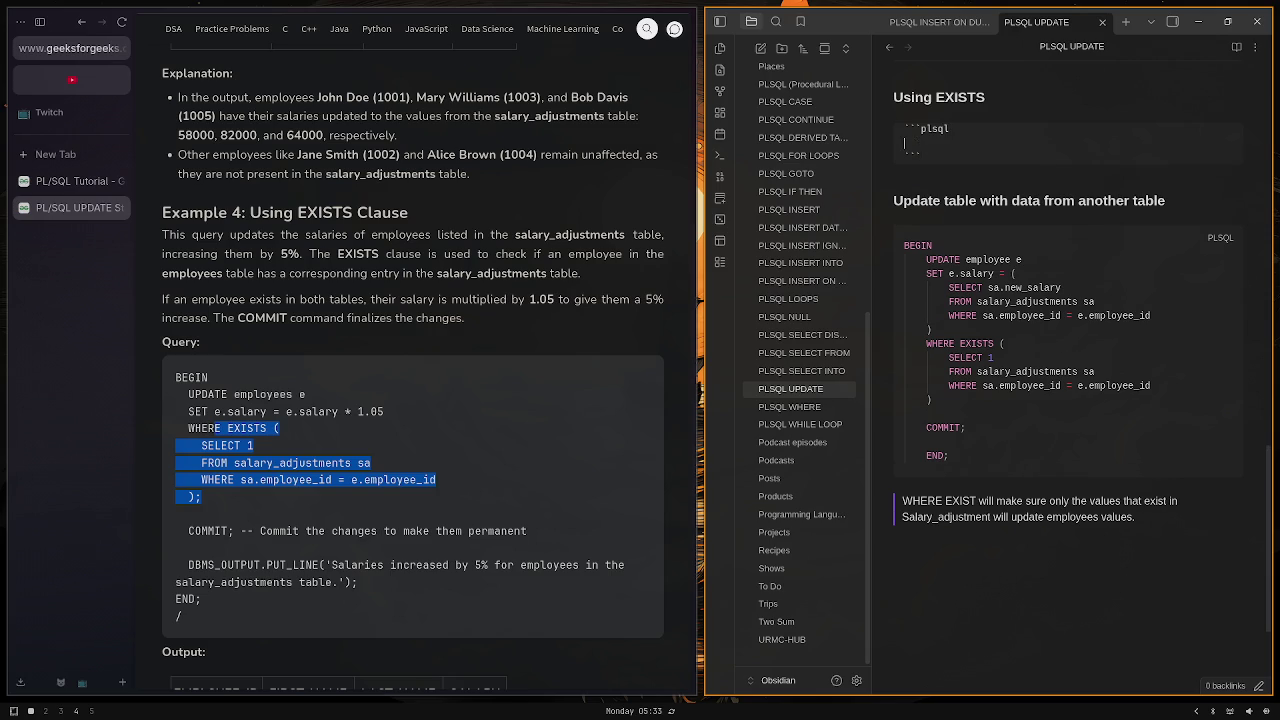
{"action": "type", "text": "BEGIN"}
{"action": "key", "text": "Return"}
{"action": "key", "text": "Tab"}
{"action": "type", "text": "UPDATE"}
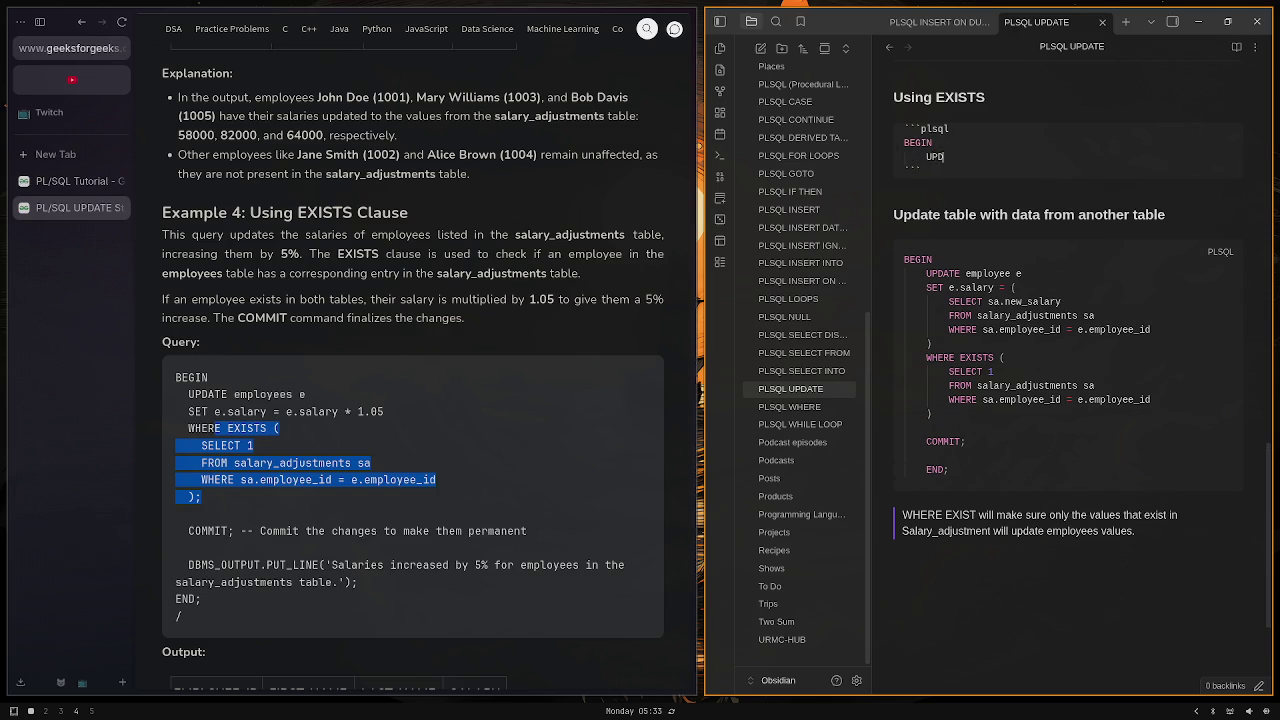
{"action": "key", "text": "Tab"}
{"action": "key", "text": "shift+Tab"}
{"action": "key", "text": "BackSpace"}
{"action": "type", "text": "mployee"}
{"action": "type", "text": " e"}
{"action": "key", "text": "Return"}
Step: Add the SET e.salary times 1.05 line and a WHERE EXISTS (SELECT 1 FROM salary_adjustments sa) subquery
{"action": "type", "text": "SET e.salary"}
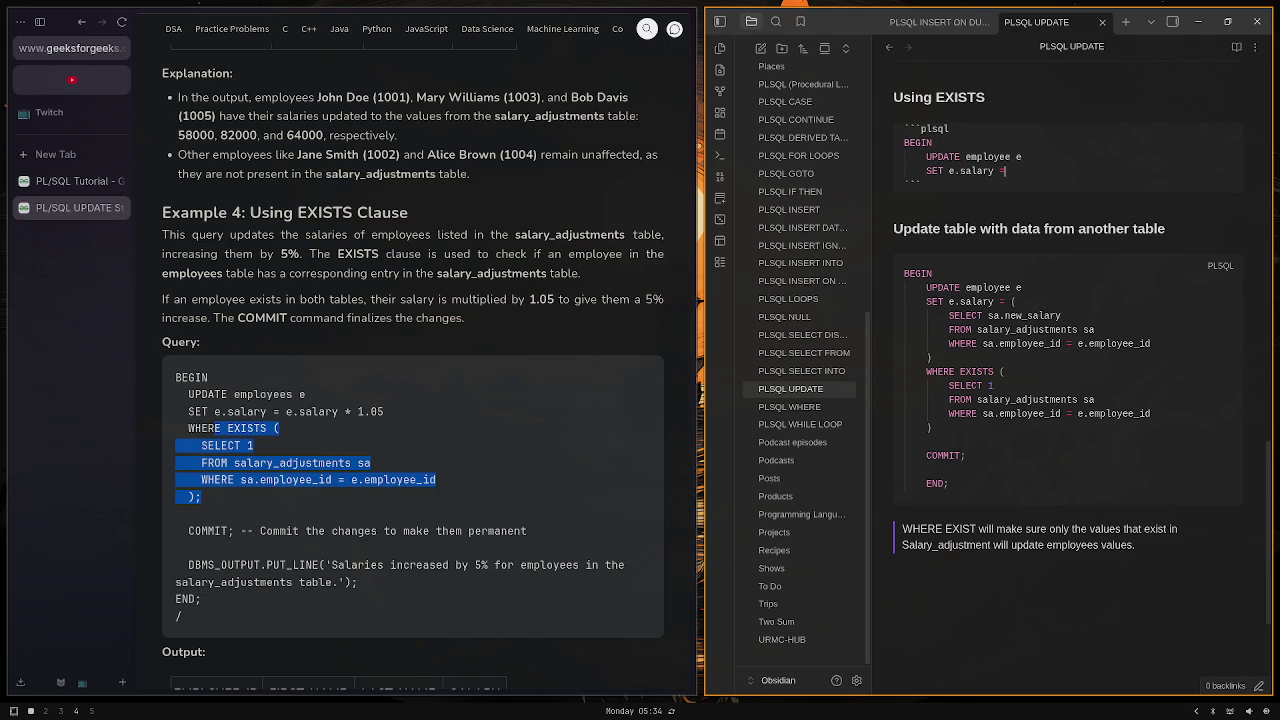
{"action": "type", "text": "e.s"}
{"action": "type", "text": "alary"}
{"action": "type", "text": " &"}
{"action": "type", "text": " 1."}
{"action": "type", "text": "05"}
{"action": "key", "text": "Return"}
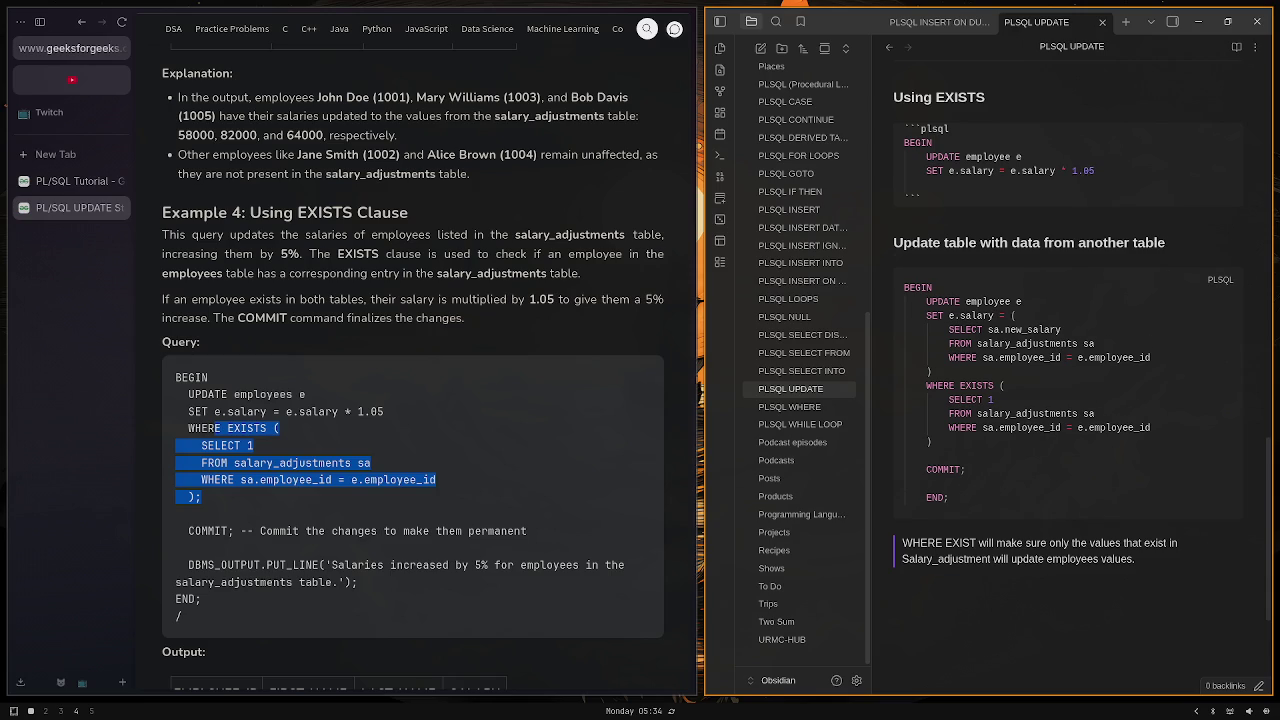
{"action": "type", "text": "WHERE "}
{"action": "type", "text": "EIX"}
{"action": "key", "text": "BackSpace"}
{"action": "key", "text": "BackSpace"}
{"action": "key", "text": "BackSpace"}
{"action": "type", "text": "XIST "}
{"action": "type", "text": "("}
{"action": "key", "text": "Return"}
{"action": "key", "text": "Return"}
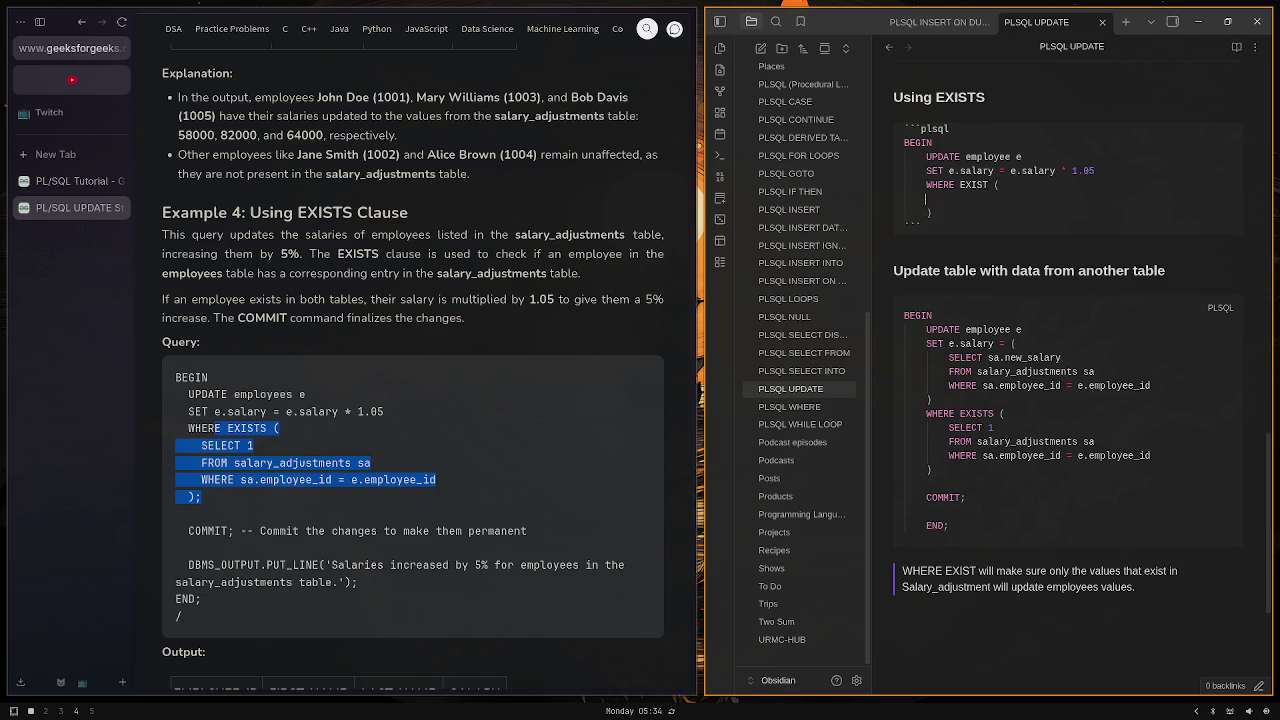
{"action": "type", "text": "SELECT 1"}
{"action": "key", "text": "Return"}
{"action": "type", "text": "FR"}
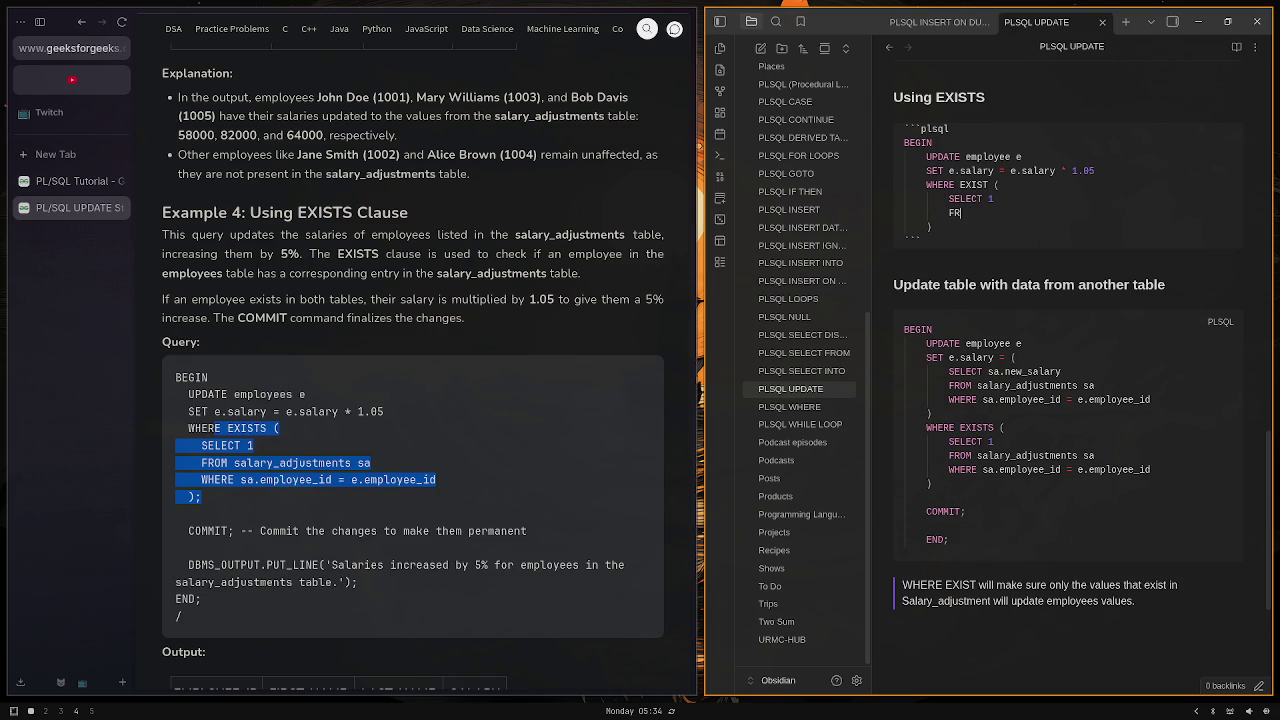
{"action": "type", "text": "OM salary"}
{"action": "type", "text": "_adjustments s"}
{"action": "type", "text": "a"}
{"action": "key", "text": "Return"}
Step: Add the matching employee_id condition, then close the block with COMMIT; and END;
{"action": "type", "text": "WHWER"}
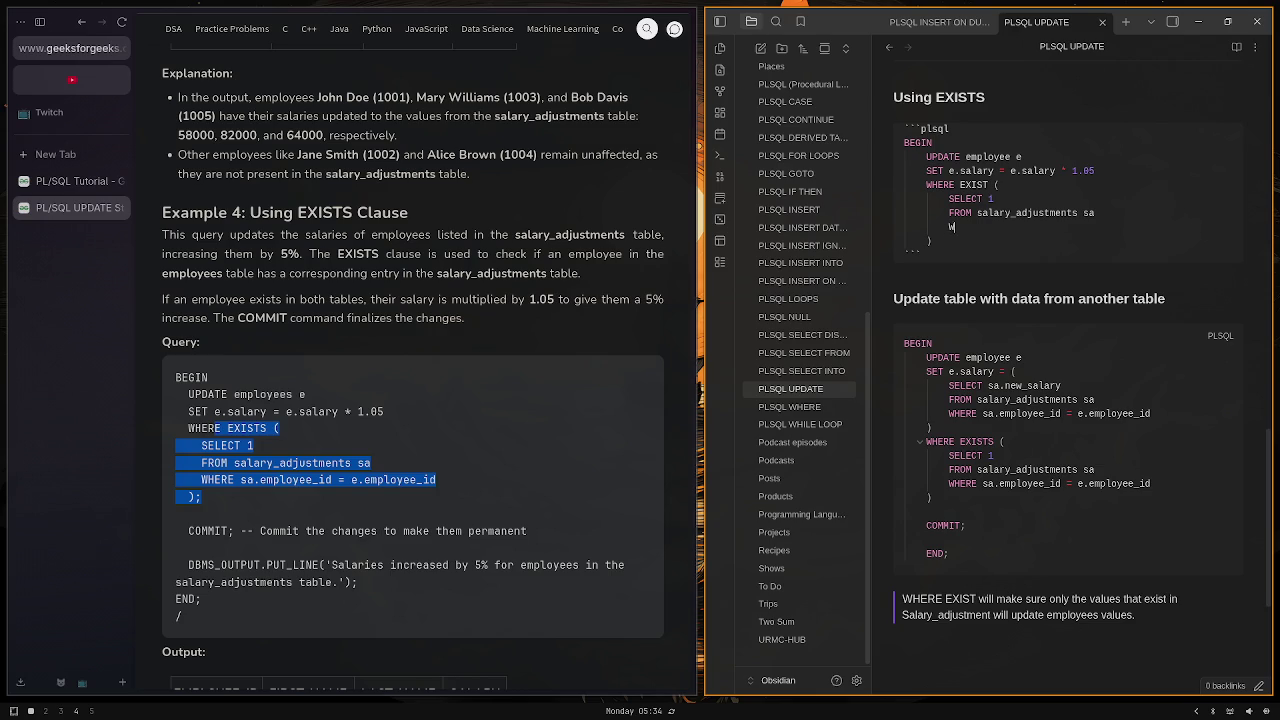
{"action": "key", "text": "BackSpace"}
{"action": "key", "text": "BackSpace"}
{"action": "key", "text": "BackSpace"}
{"action": "type", "text": "WHERE"}
{"action": "key", "text": "BackSpace"}
{"action": "key", "text": "BackSpace"}
{"action": "key", "text": "BackSpace"}
{"action": "type", "text": "HERE a.employee_"}
{"action": "type", "text": "id = e.e"}
{"action": "type", "text": "mployee_"}
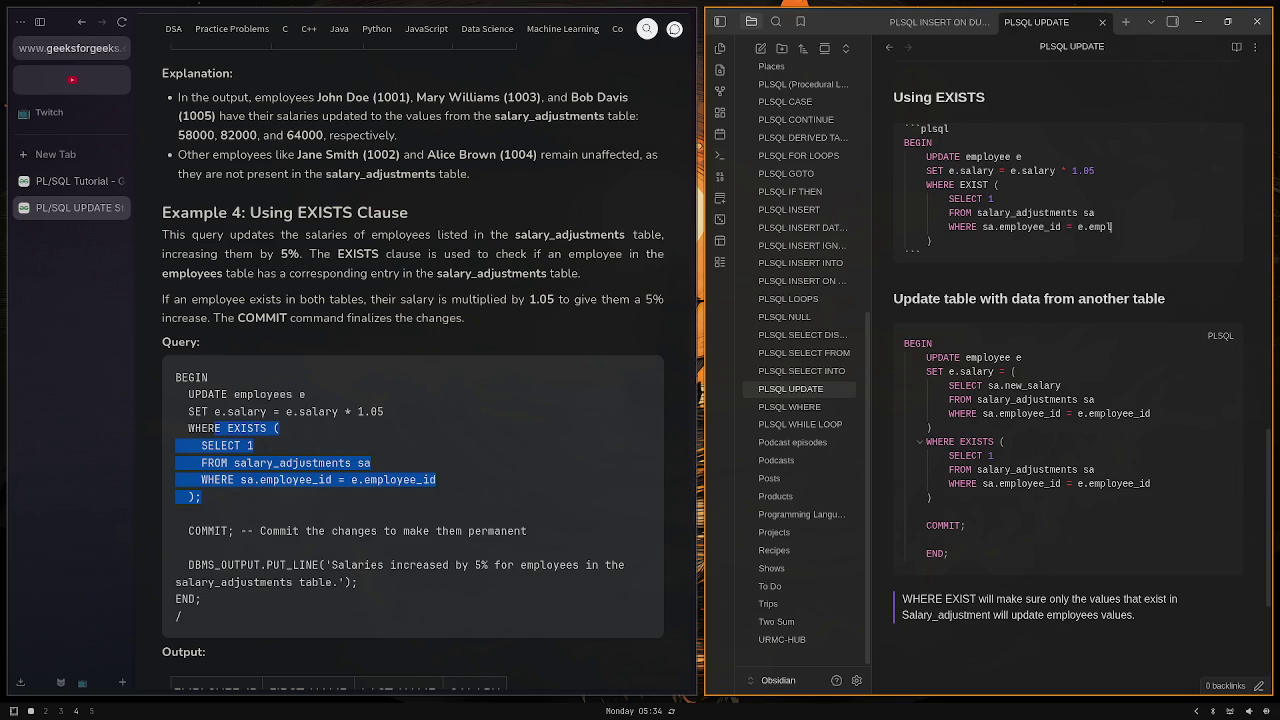
{"action": "type", "text": "id"}
{"action": "type", "text": ";"}
{"action": "key", "text": "Return"}
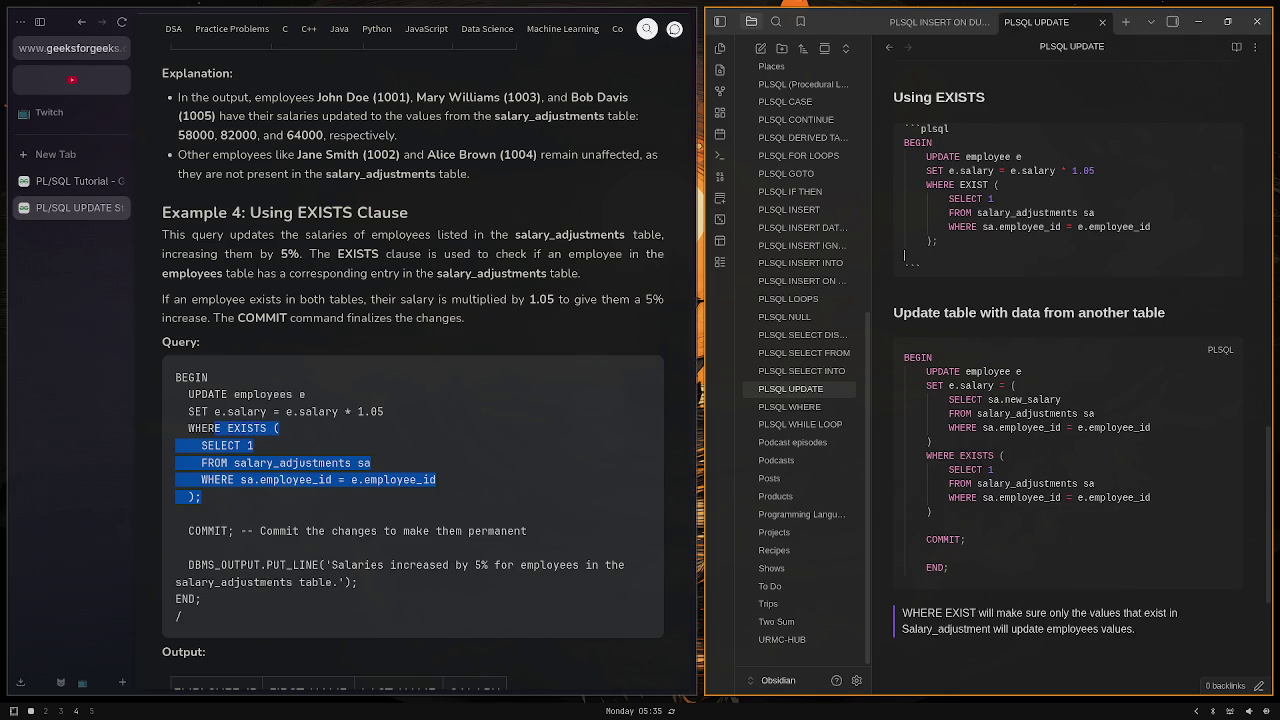
{"action": "key", "text": "Return"}
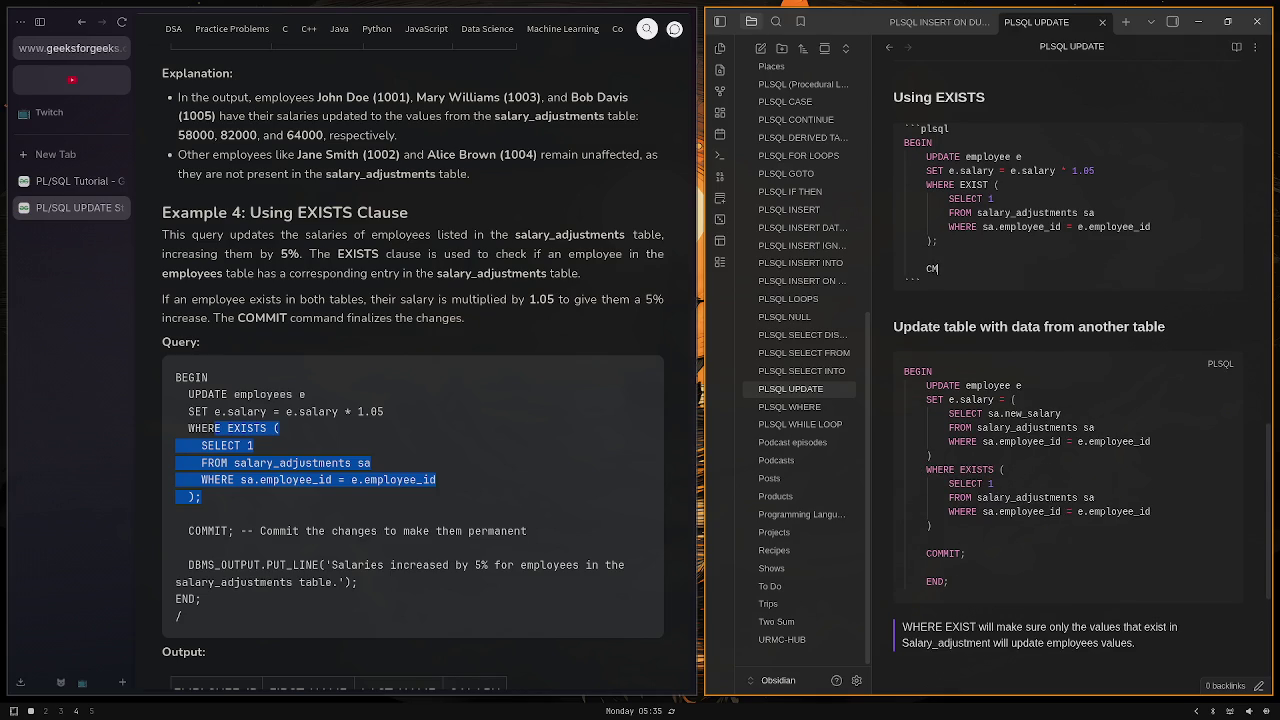
{"action": "type", "text": "OMMIT"}
{"action": "type", "text": ";"}
{"action": "key", "text": "Return"}
{"action": "key", "text": "Return"}
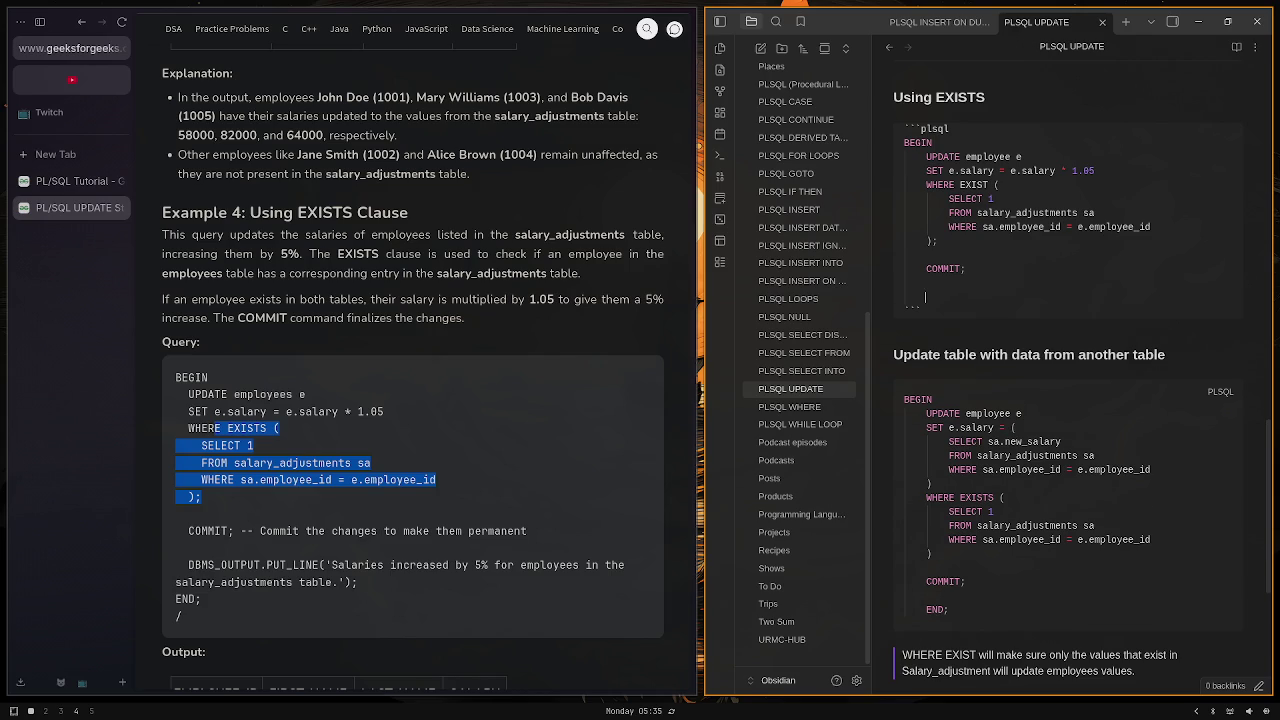
{"action": "type", "text": "END;"}
{"action": "key", "text": "alt+Tab"}
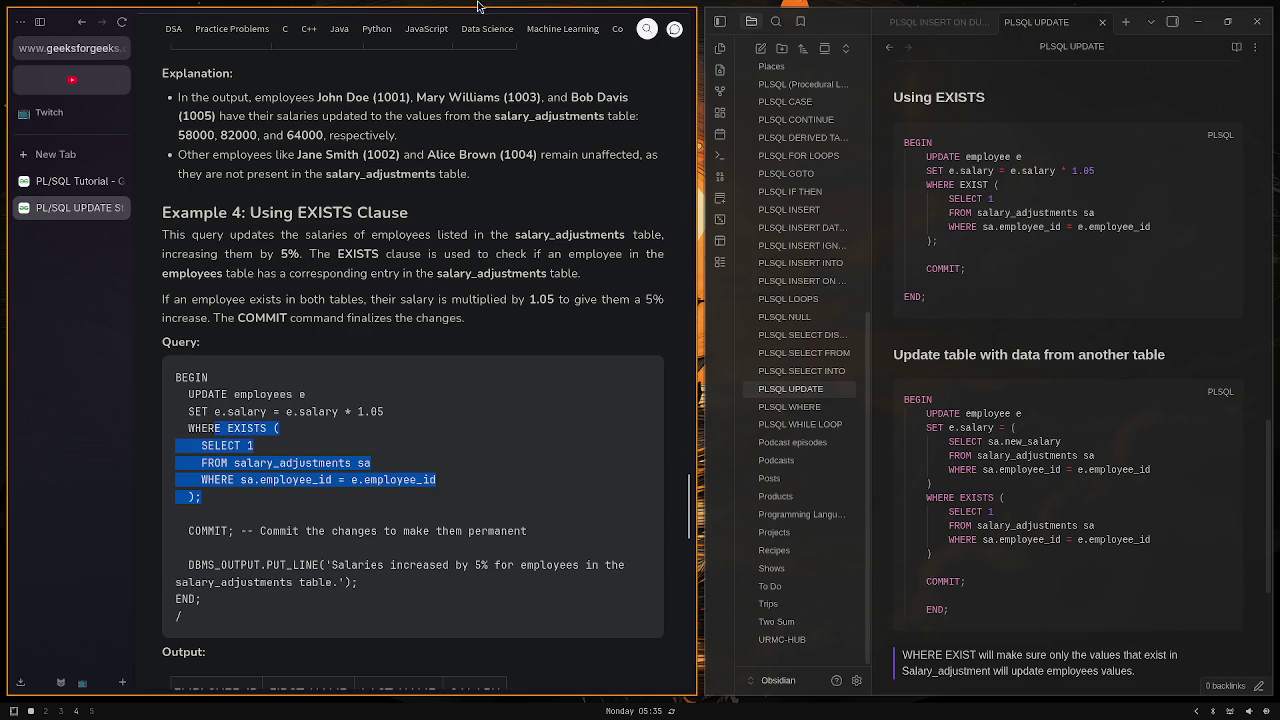
{"action": "scroll", "coordinate": [335, 418], "scroll_direction": "down", "scroll_amount": 3}
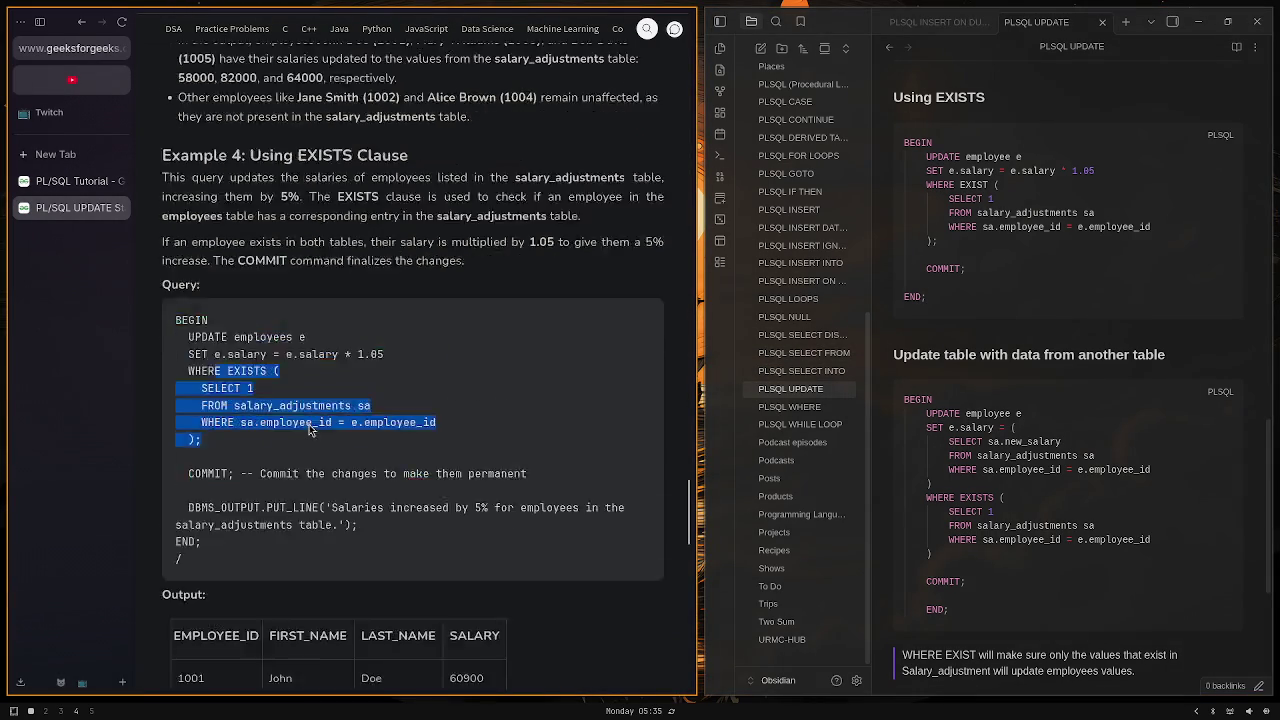
{"action": "scroll", "coordinate": [335, 418], "scroll_direction": "up", "scroll_amount": 3}
{"action": "scroll", "coordinate": [998, 431], "scroll_direction": "down", "scroll_amount": 3}
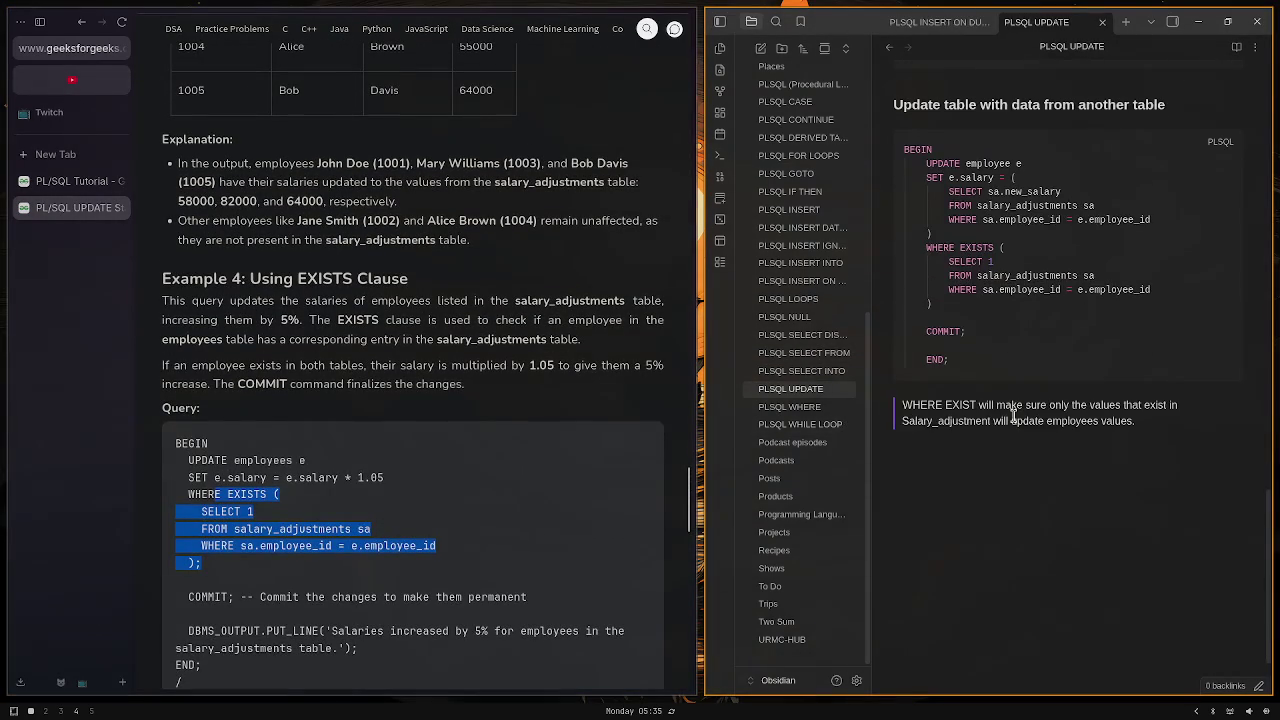
{"action": "scroll", "coordinate": [998, 431], "scroll_direction": "up", "scroll_amount": 3}
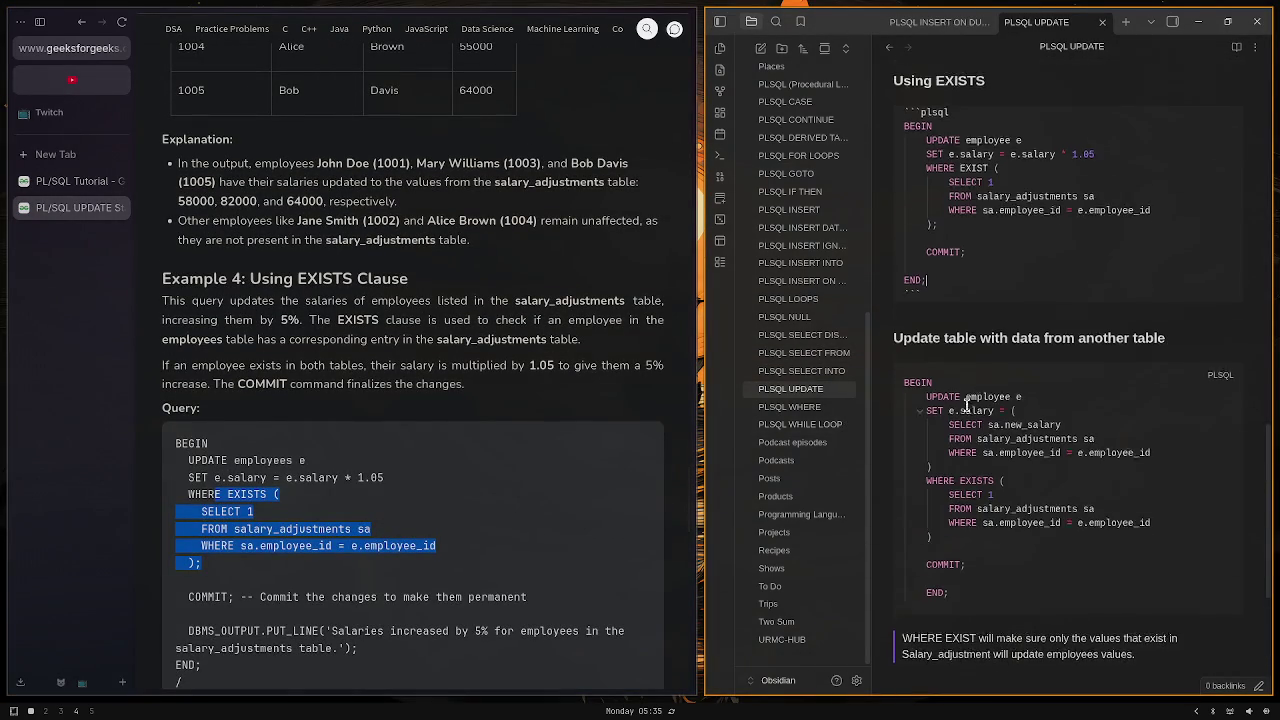
{"action": "left_click", "coordinate": [995, 300]}
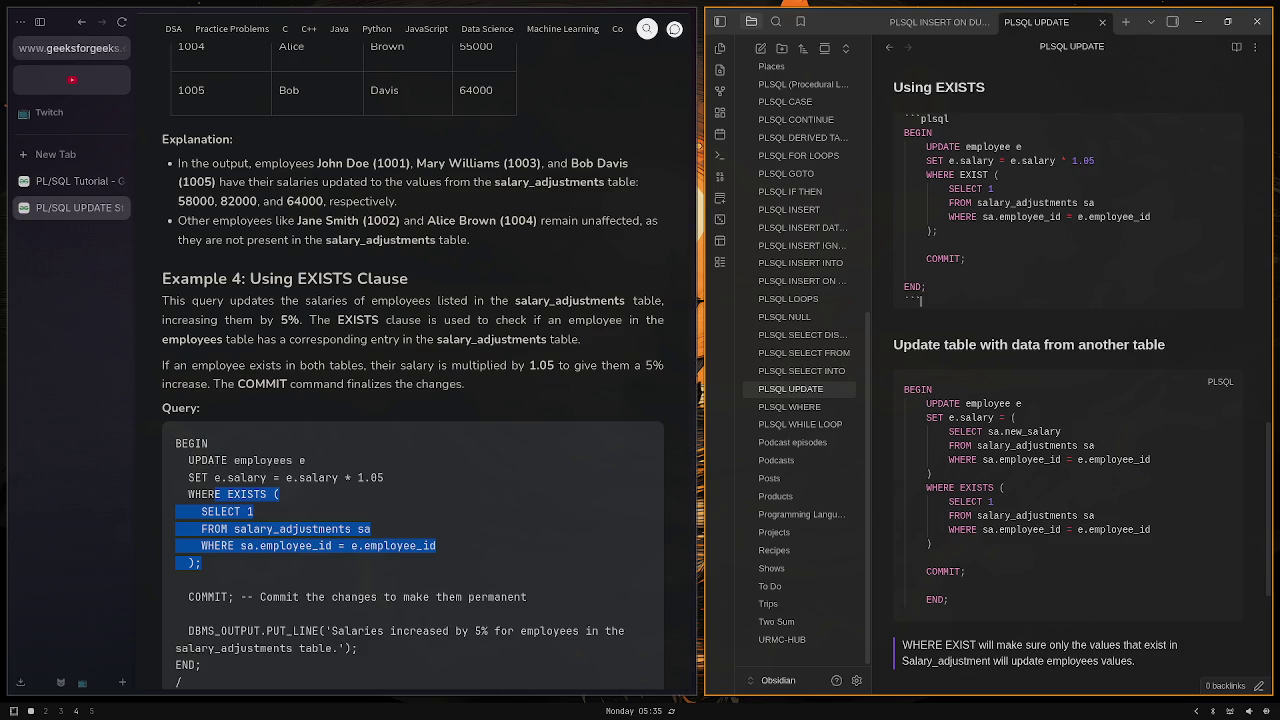
{"action": "key", "text": "Return"}
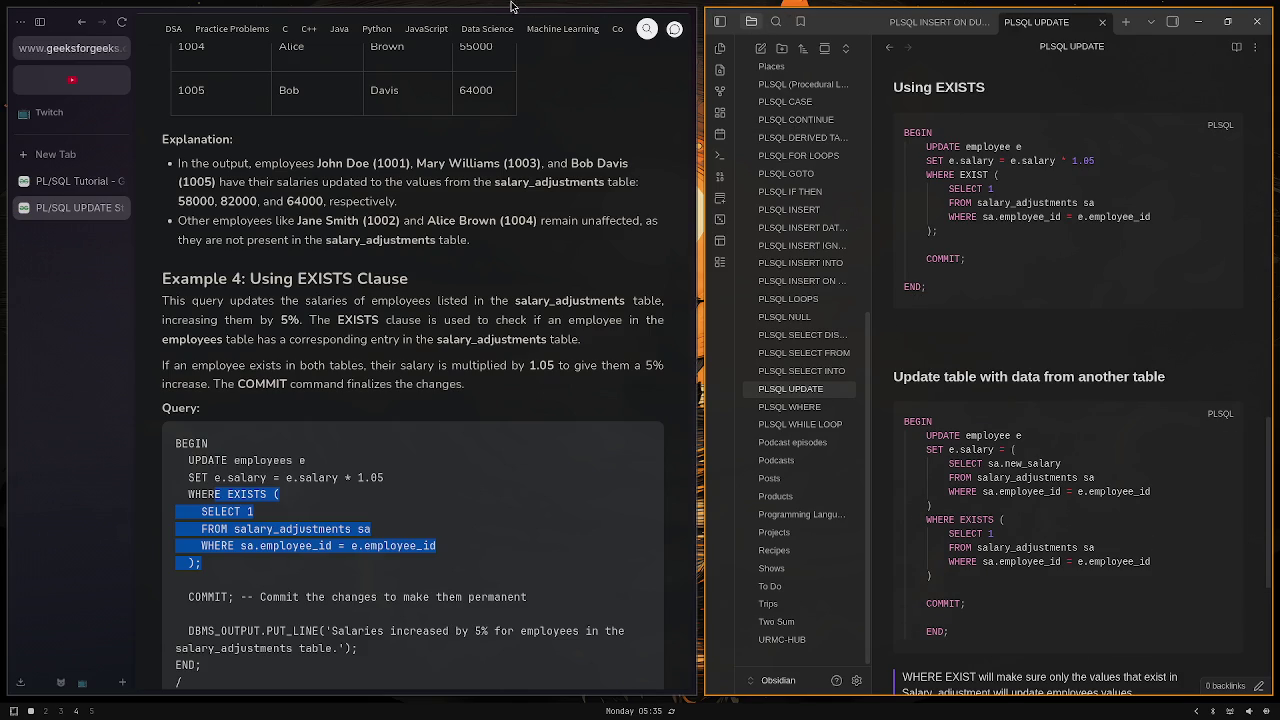
{"action": "scroll", "coordinate": [624, 365], "scroll_direction": "down", "scroll_amount": 5}
{"action": "scroll", "coordinate": [634, 322], "scroll_direction": "down", "scroll_amount": 4}
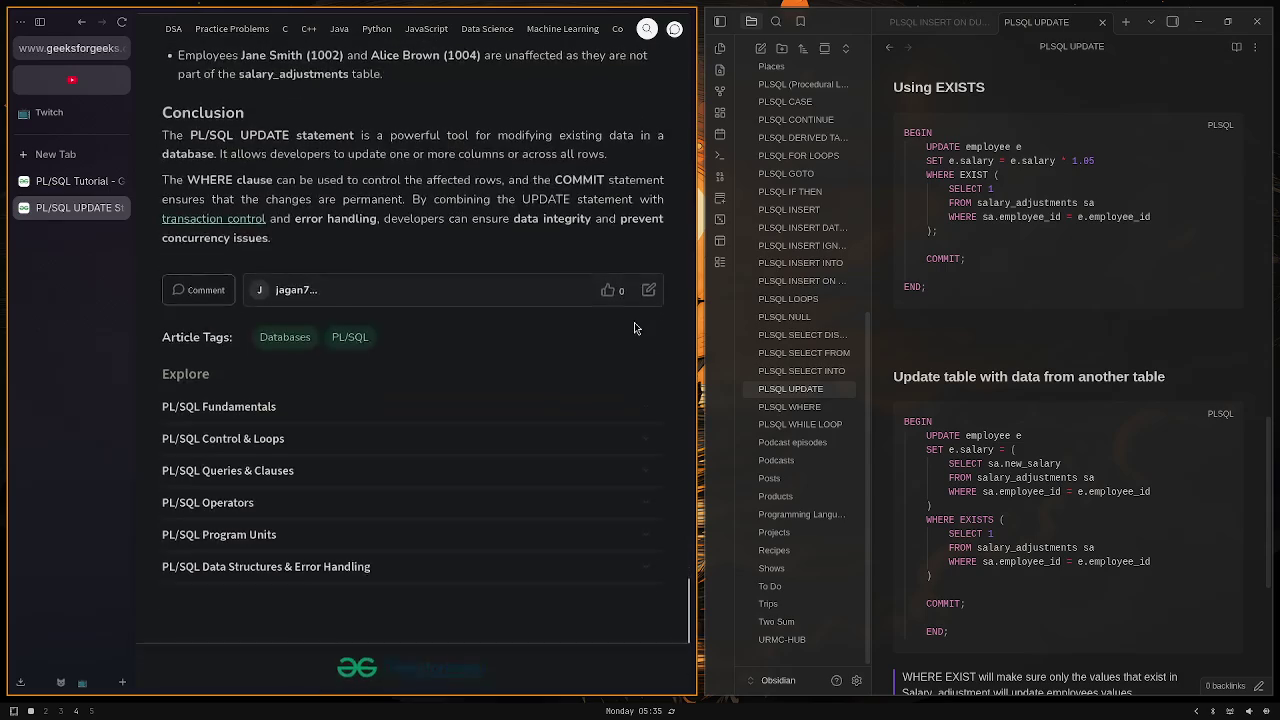
{"action": "scroll", "coordinate": [634, 322], "scroll_direction": "up", "scroll_amount": 1}
{"action": "scroll", "coordinate": [641, 258], "scroll_direction": "up", "scroll_amount": 2}
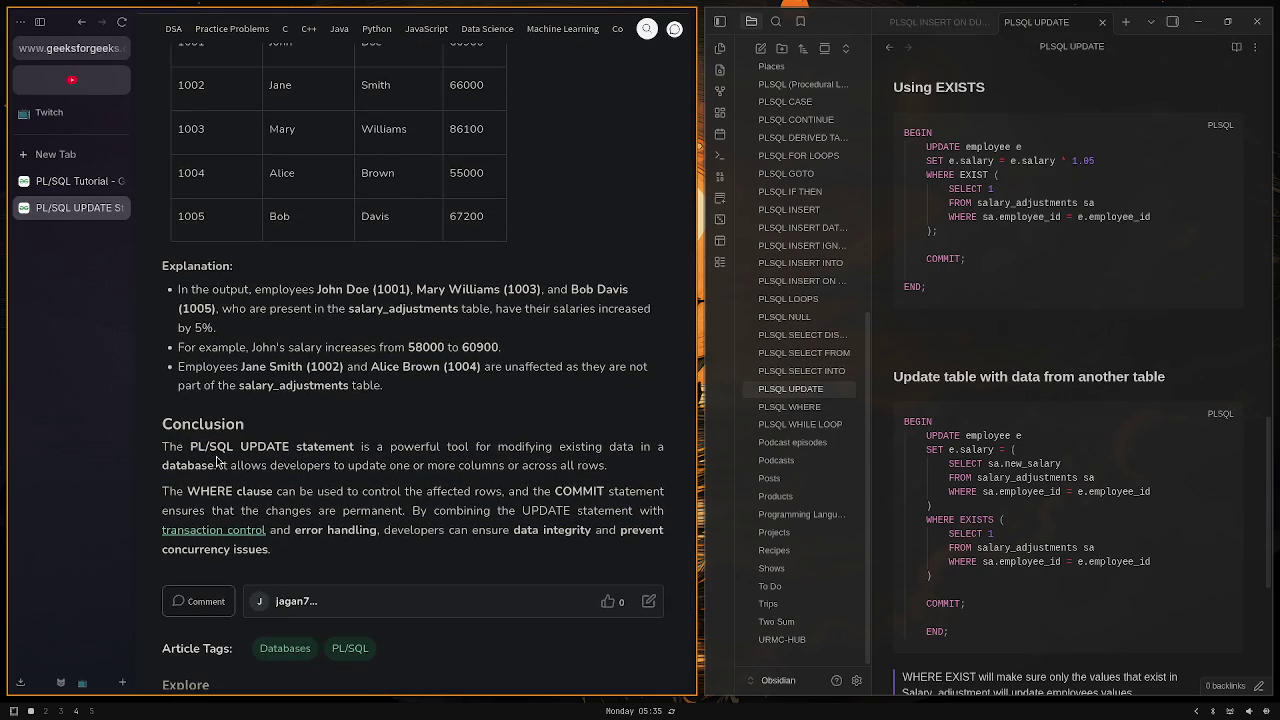
{"action": "scroll", "coordinate": [466, 452], "scroll_direction": "up", "scroll_amount": 2}
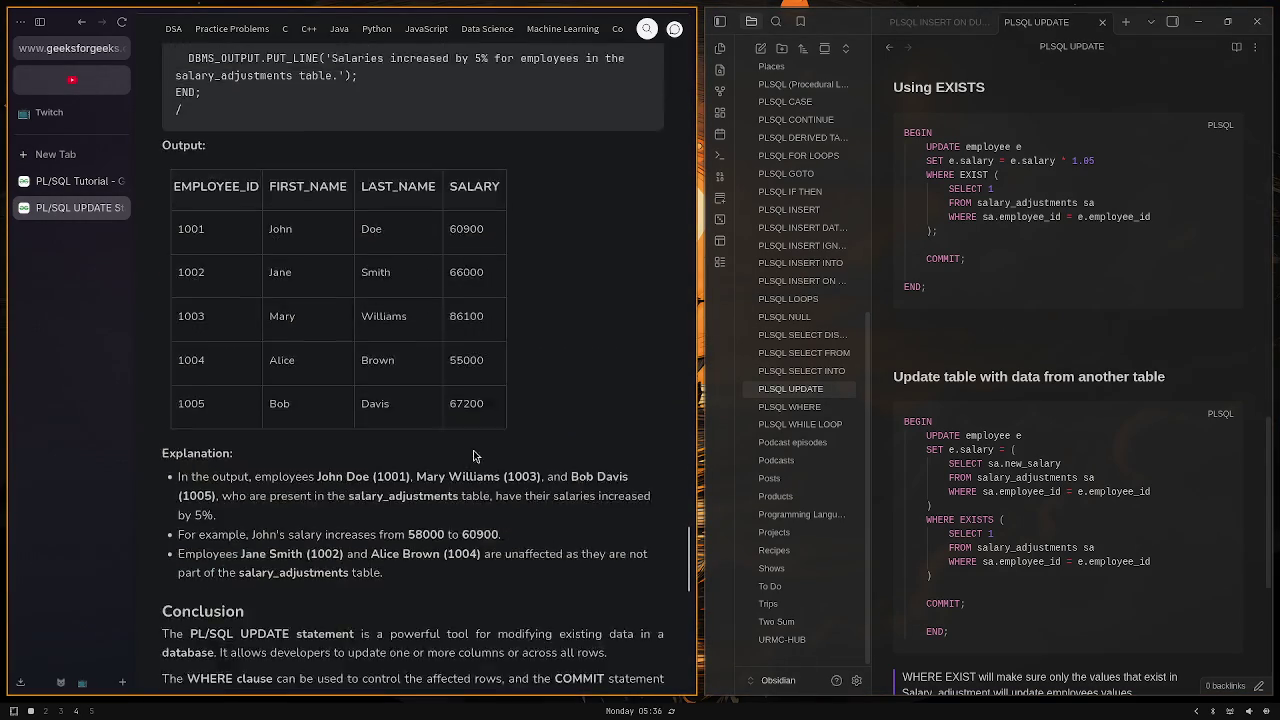
{"action": "scroll", "coordinate": [466, 452], "scroll_direction": "up", "scroll_amount": 10}
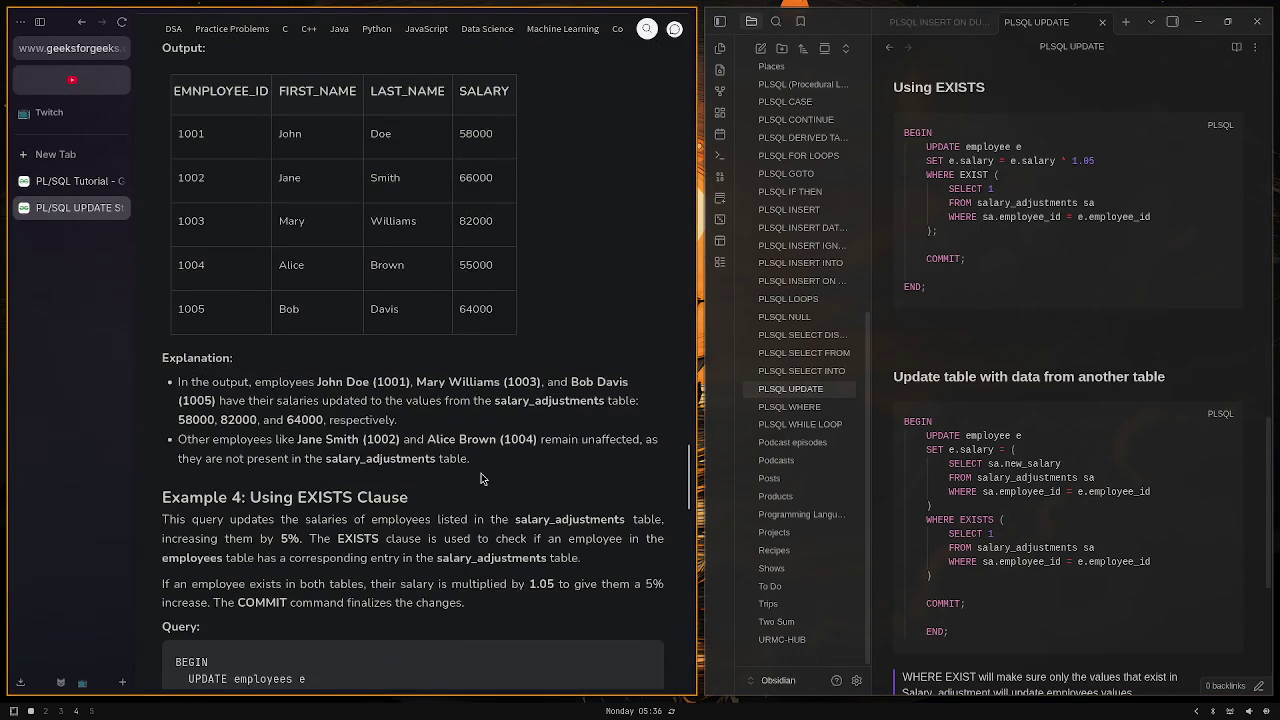
{"action": "scroll", "coordinate": [480, 478], "scroll_direction": "up", "scroll_amount": 2}
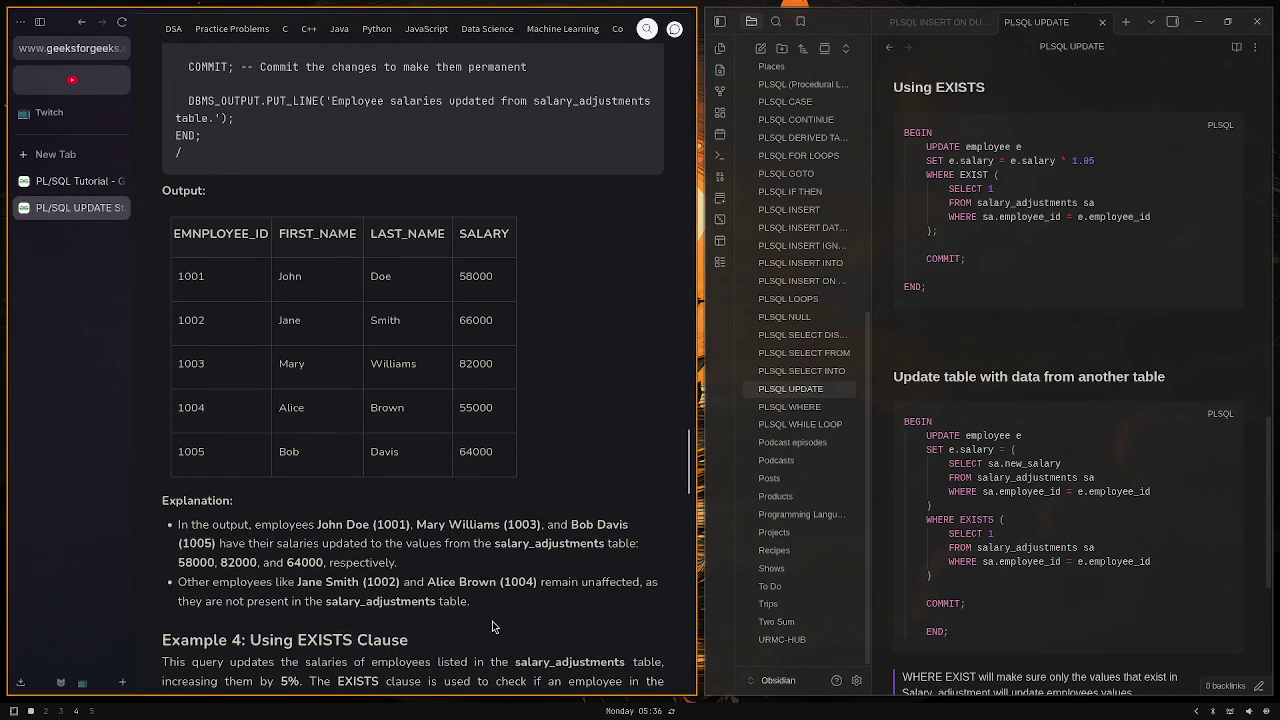
{"action": "scroll", "coordinate": [497, 435], "scroll_direction": "up", "scroll_amount": 2}
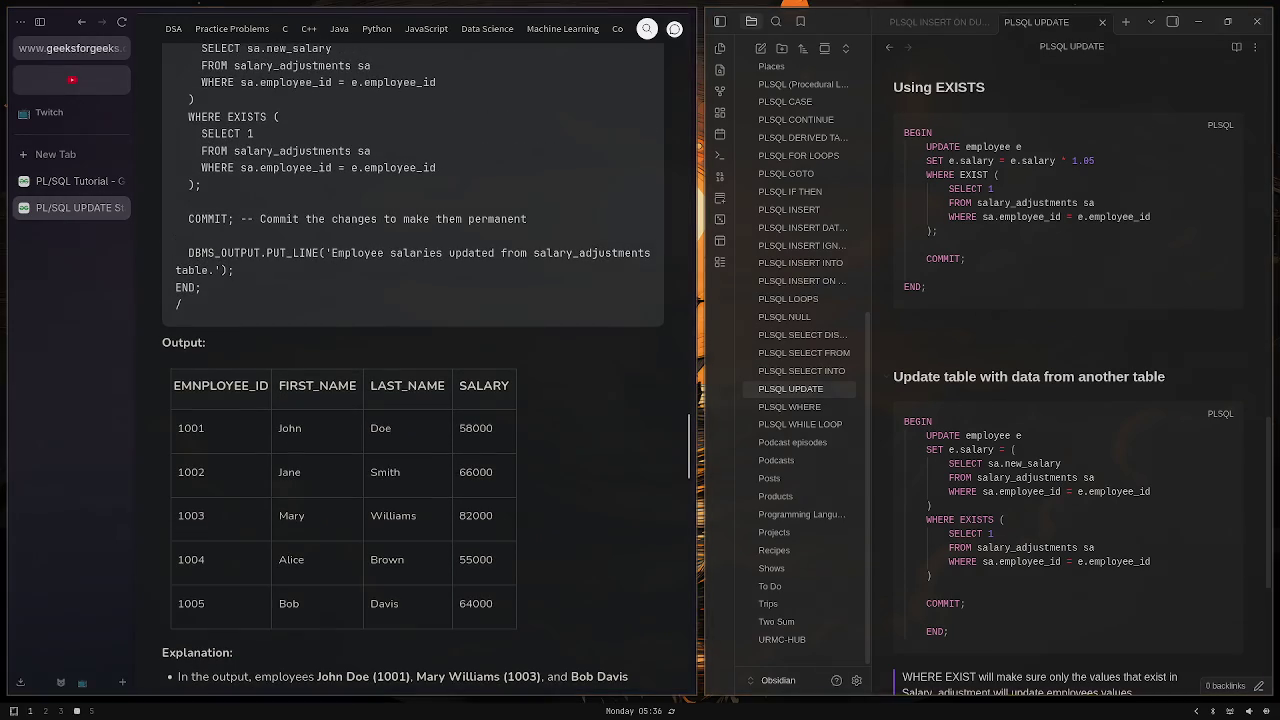
{"action": "scroll", "coordinate": [1012, 100], "scroll_direction": "down", "scroll_amount": 3}
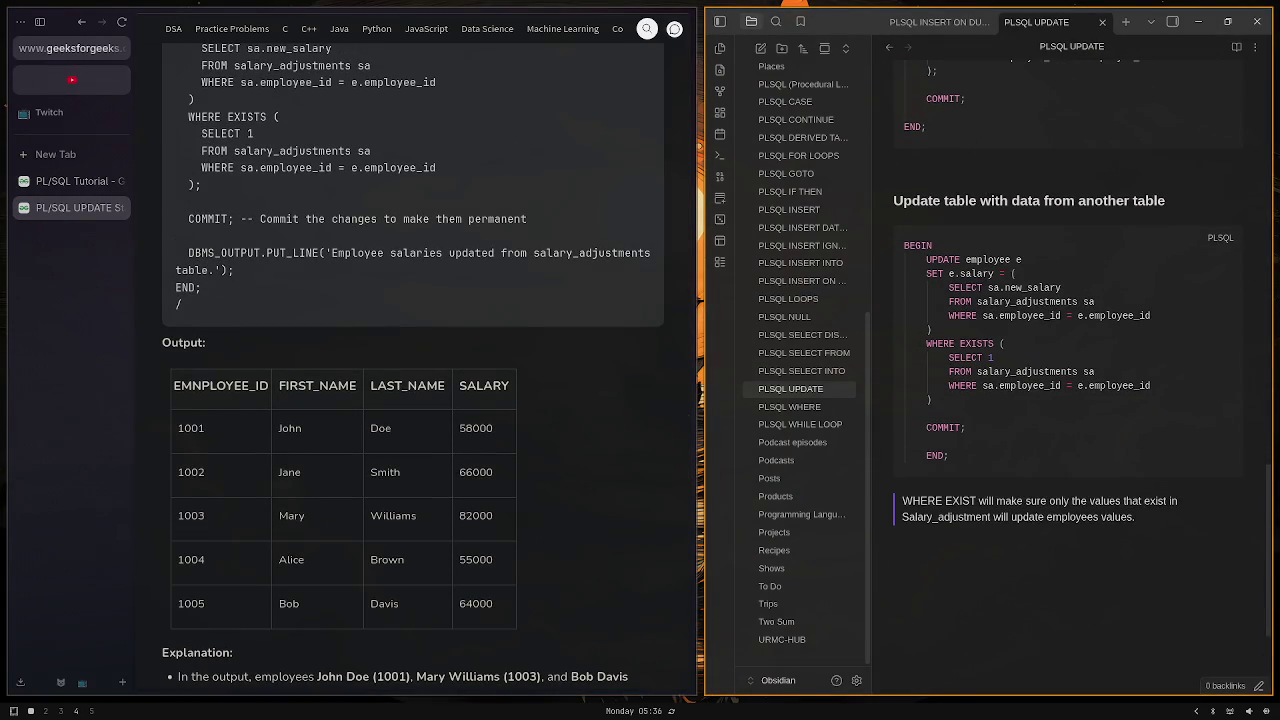
Step: Hide the desktop's bottom status bar and close the PL/SQL UPDATE article tab
{"action": "scroll", "coordinate": [1109, 514], "scroll_direction": "up", "scroll_amount": 4}
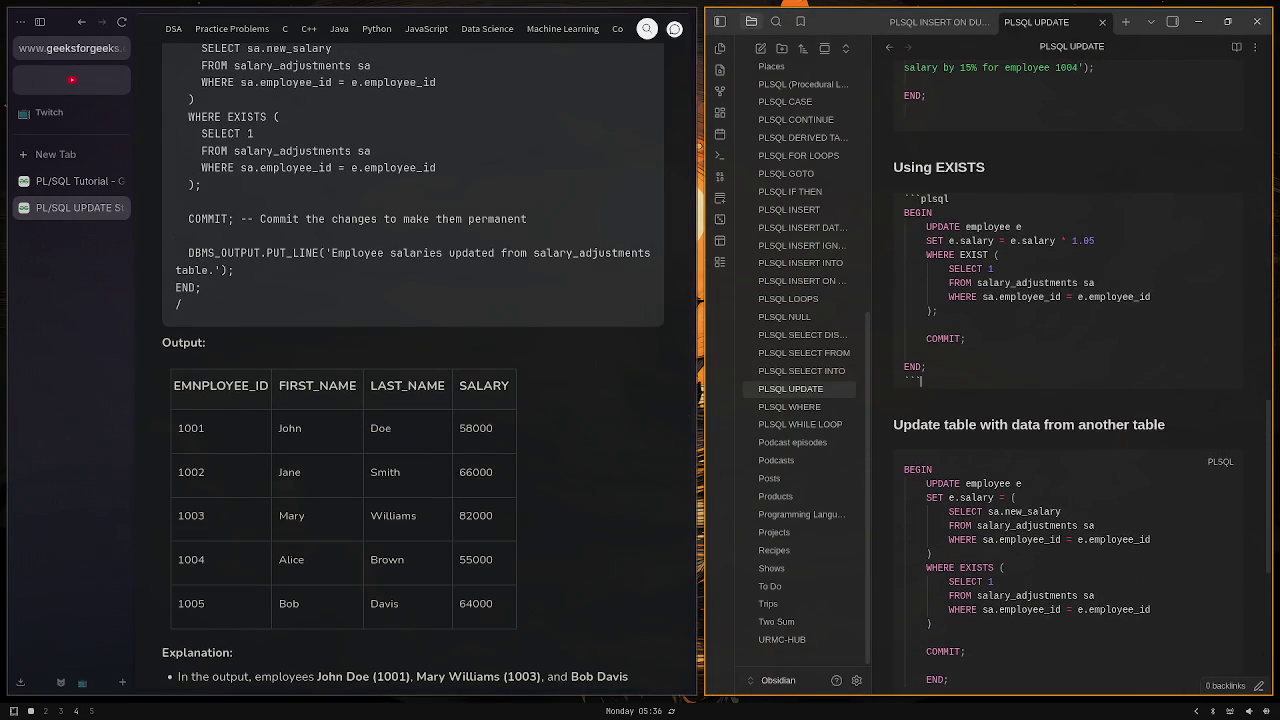
{"action": "key", "text": "super+w"}
{"action": "key", "text": "Escape"}
{"action": "key", "text": "super+b"}
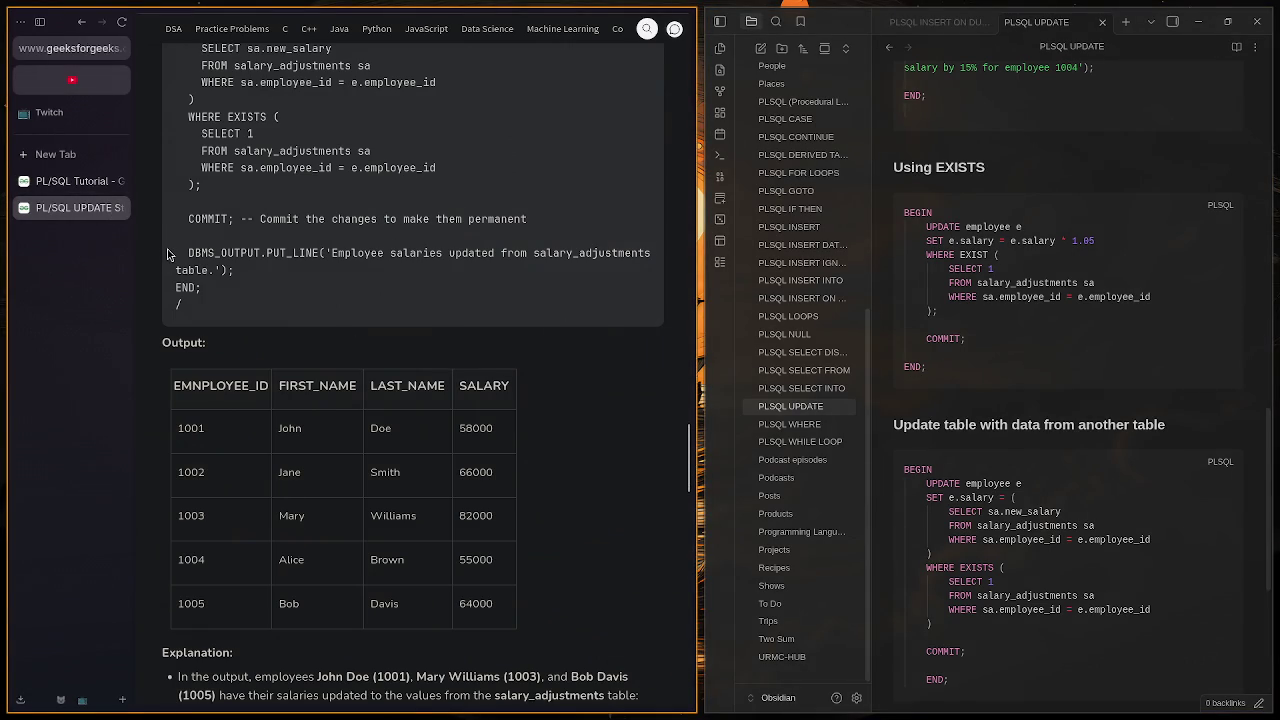
{"action": "left_click", "coordinate": [121, 210]}
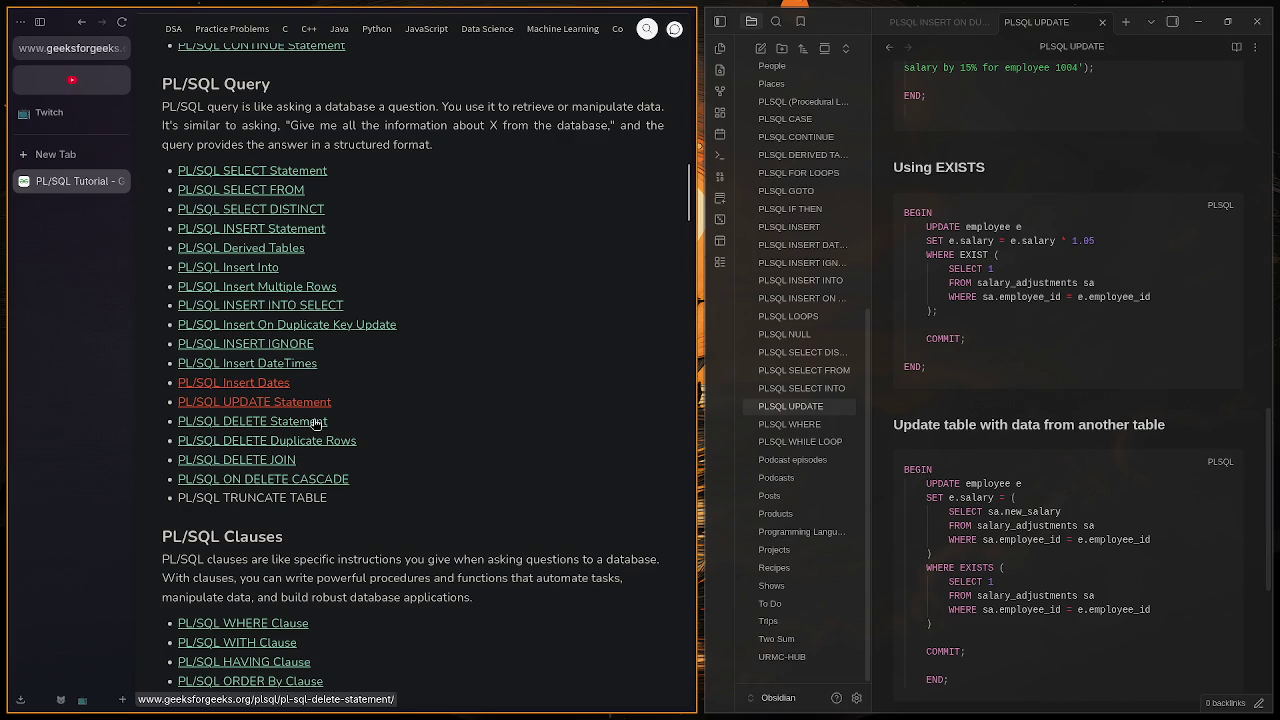
Step: Highlight the PL/SQL TRUNCATE TABLE entry in the PL/SQL Tutorial topic list
{"action": "scroll", "coordinate": [384, 400], "scroll_direction": "down", "scroll_amount": 3}
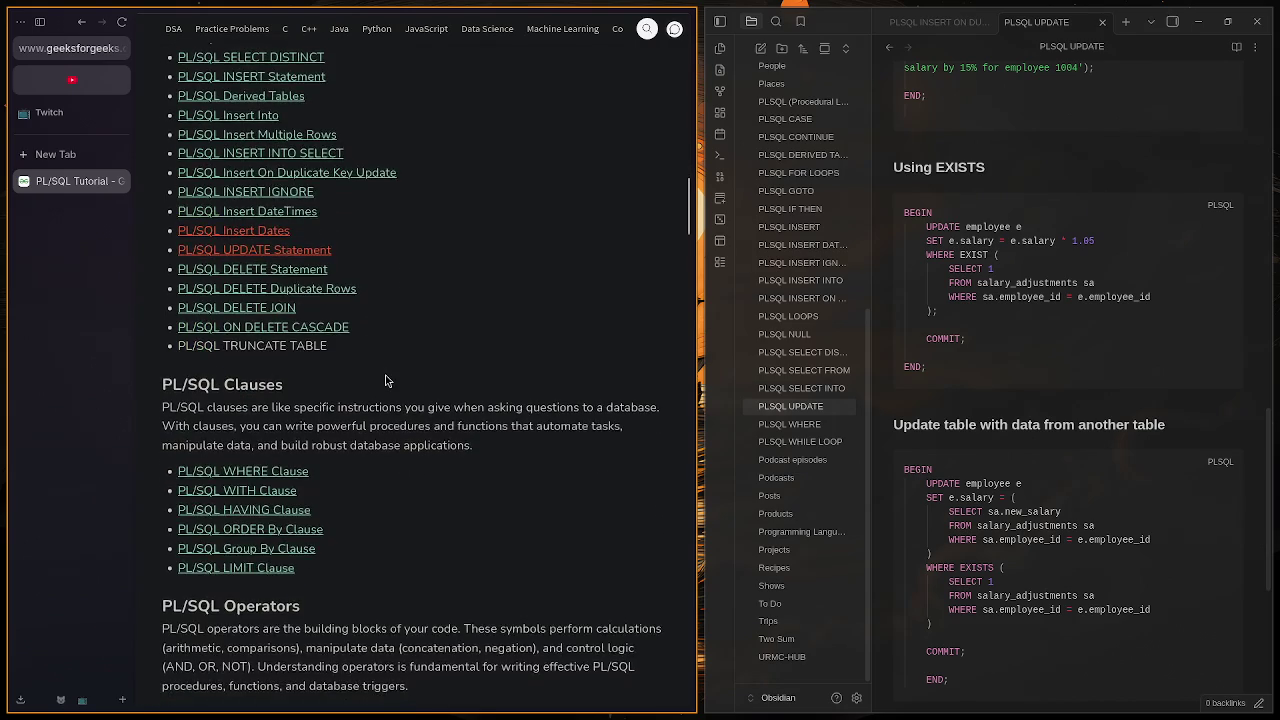
{"action": "scroll", "coordinate": [386, 380], "scroll_direction": "up", "scroll_amount": 1}
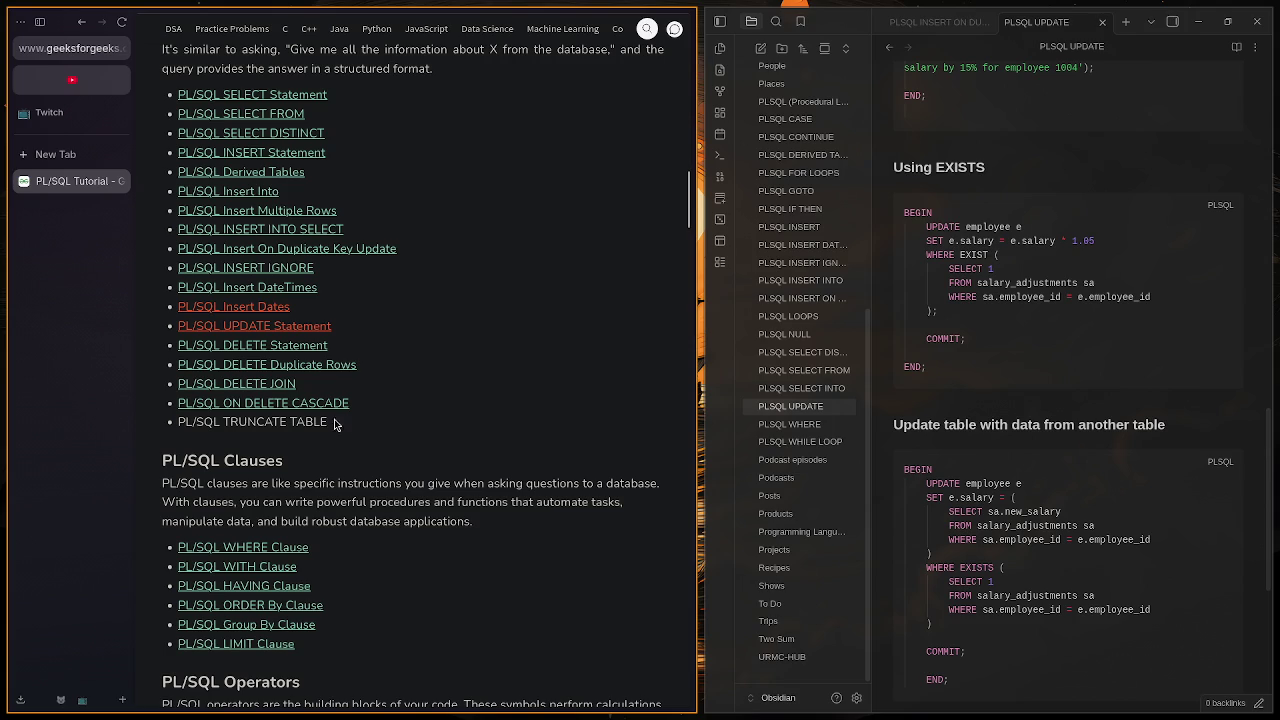
{"action": "mouse_move", "coordinate": [186, 424]}
{"action": "left_mouse_down"}
{"action": "mouse_move", "coordinate": [338, 432]}
{"action": "mouse_move", "coordinate": [157, 428]}
{"action": "left_mouse_up"}
{"action": "left_click", "coordinate": [409, 424]}
Step: Scroll down through the PL/SQL Tutorial topic lists and back up to PL/SQL Basics
{"action": "scroll", "coordinate": [409, 424], "scroll_direction": "down", "scroll_amount": 3}
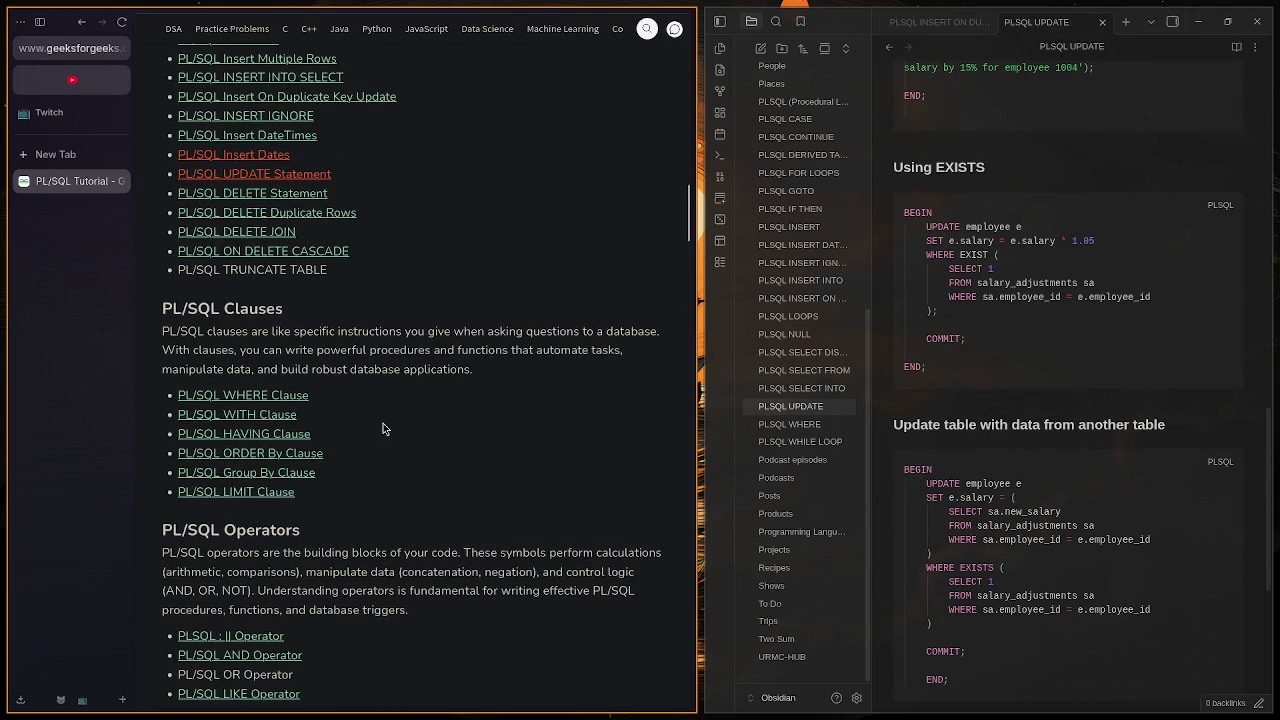
{"action": "scroll", "coordinate": [378, 419], "scroll_direction": "down", "scroll_amount": 5}
{"action": "scroll", "coordinate": [378, 425], "scroll_direction": "down", "scroll_amount": 1}
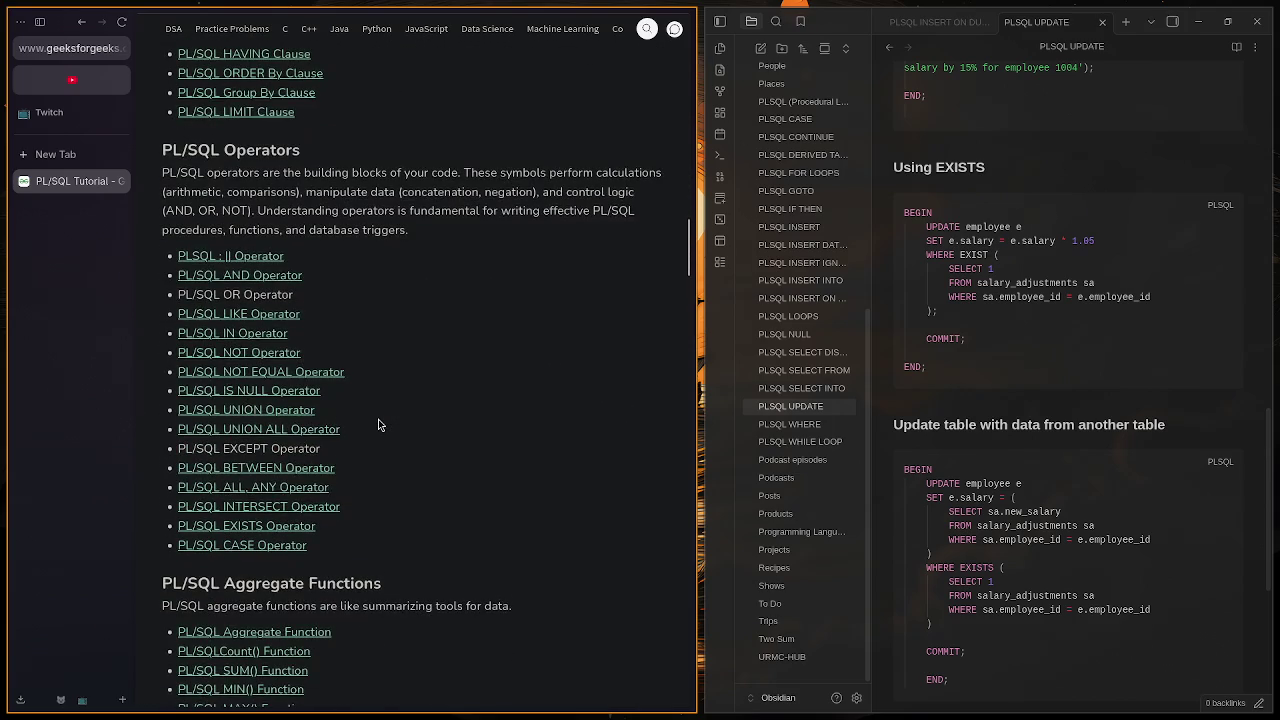
{"action": "scroll", "coordinate": [378, 428], "scroll_direction": "down", "scroll_amount": 4}
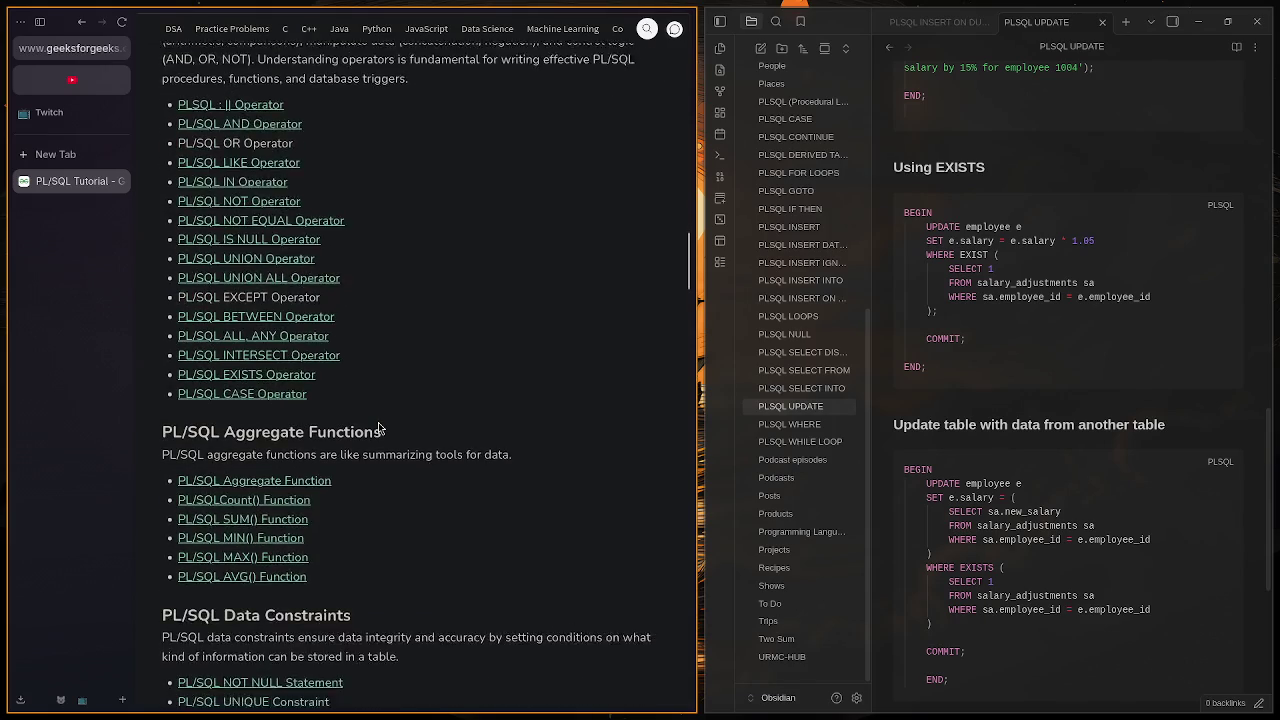
{"action": "scroll", "coordinate": [378, 429], "scroll_direction": "down", "scroll_amount": 5}
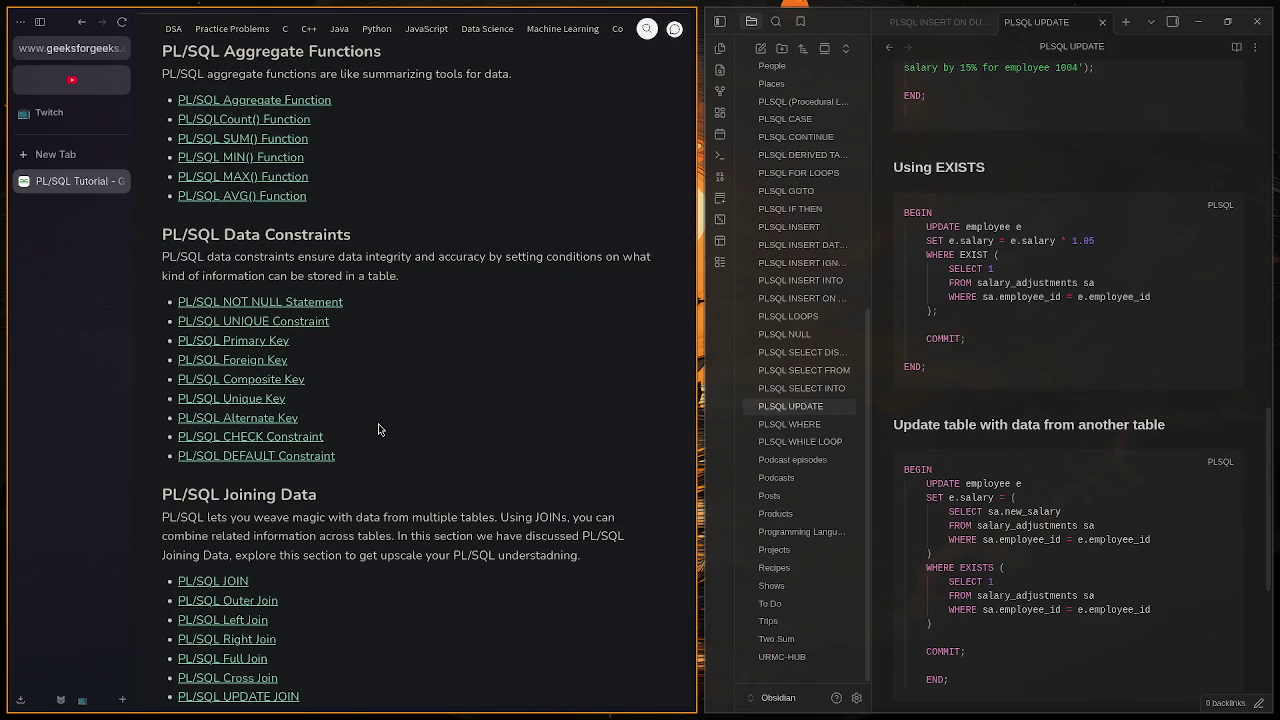
{"action": "scroll", "coordinate": [378, 429], "scroll_direction": "down", "scroll_amount": 6}
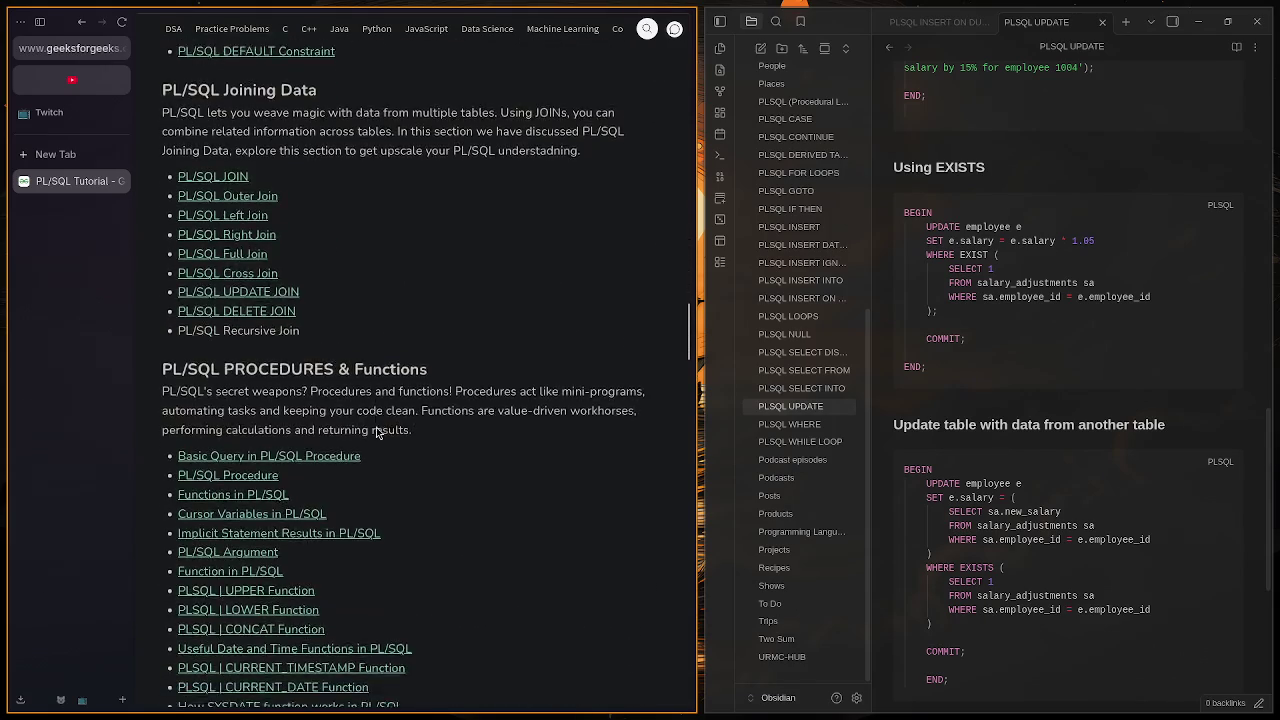
{"action": "scroll", "coordinate": [376, 433], "scroll_direction": "down", "scroll_amount": 2}
{"action": "scroll", "coordinate": [376, 432], "scroll_direction": "down", "scroll_amount": 9}
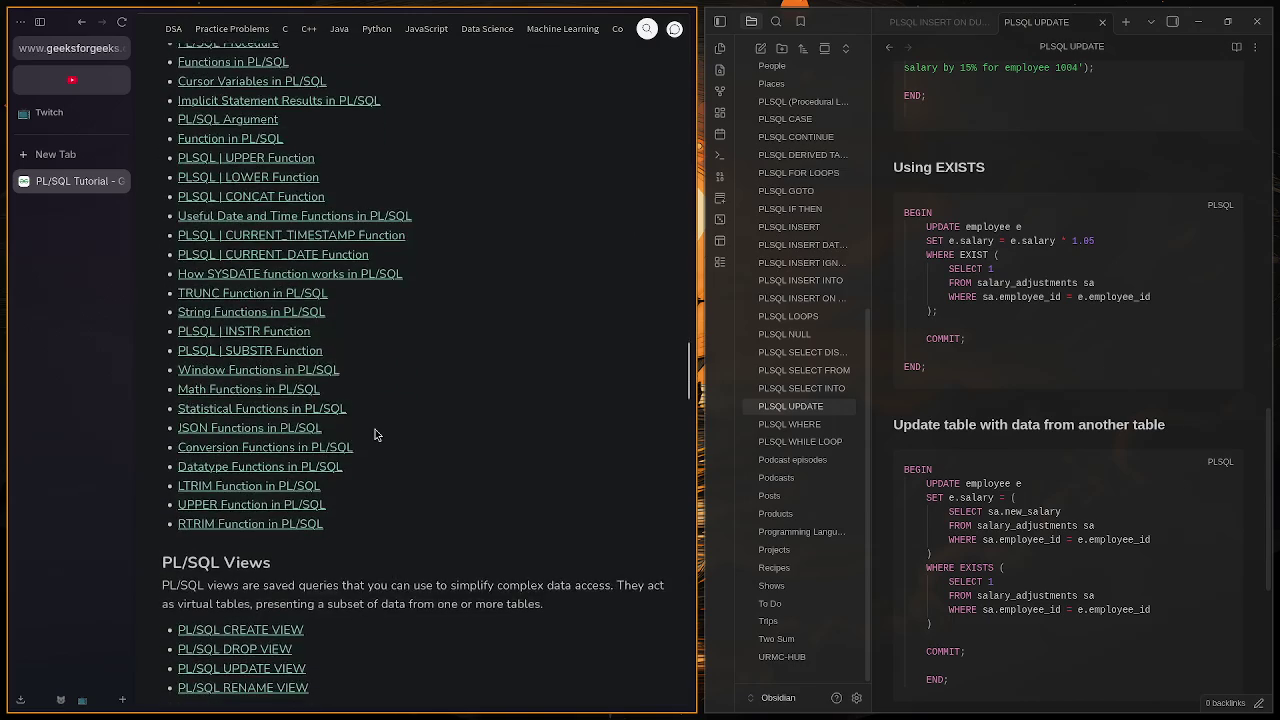
{"action": "scroll", "coordinate": [375, 435], "scroll_direction": "down", "scroll_amount": 10}
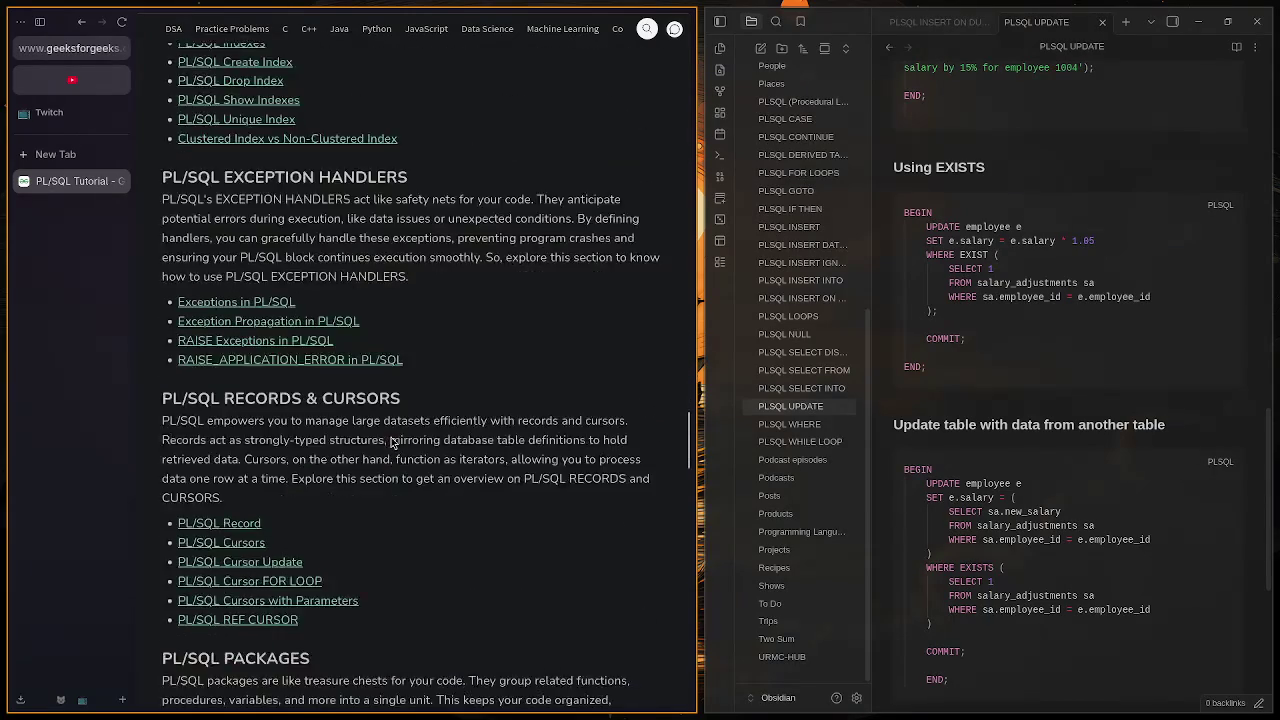
{"action": "scroll", "coordinate": [428, 467], "scroll_direction": "down", "scroll_amount": 20}
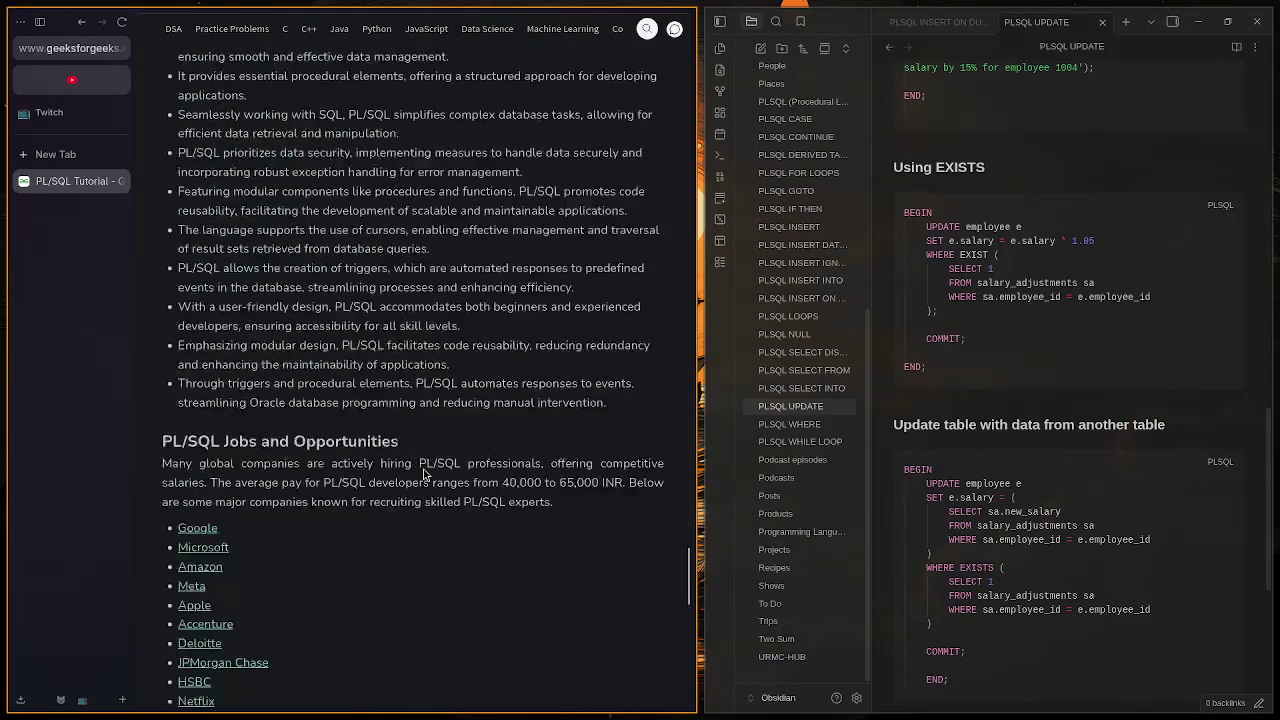
{"action": "scroll", "coordinate": [423, 474], "scroll_direction": "up", "scroll_amount": 20}
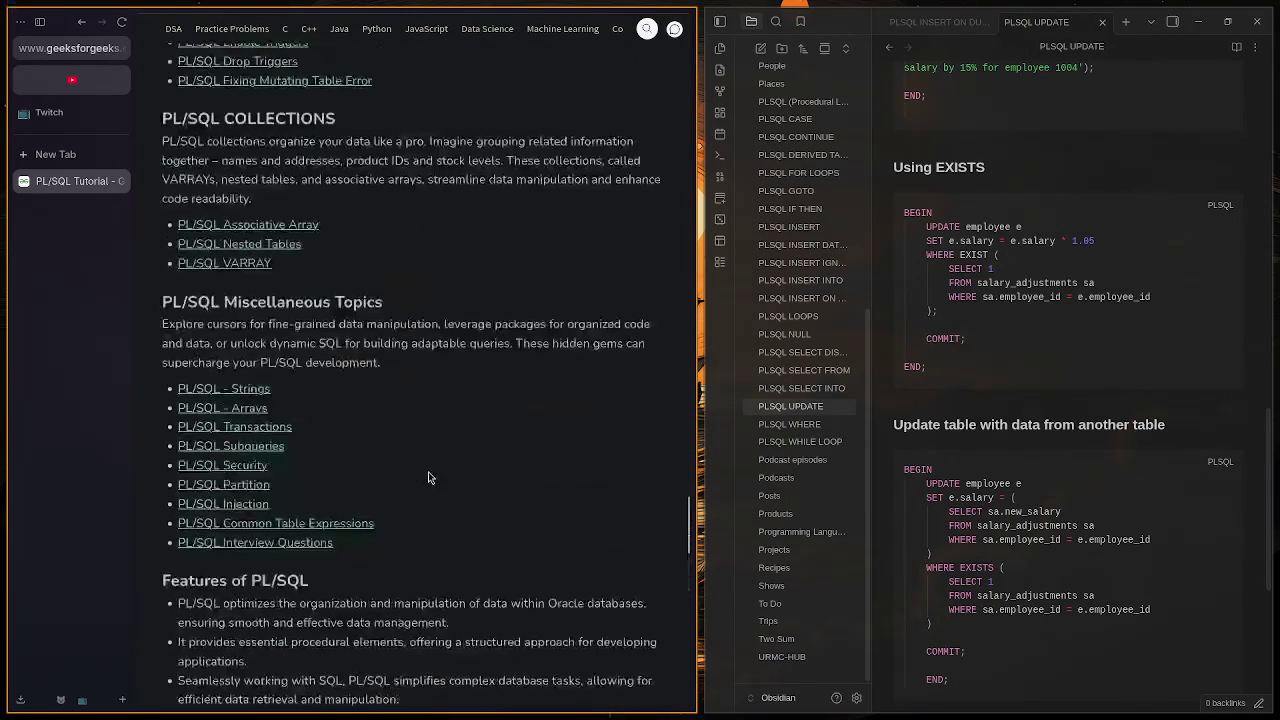
{"action": "scroll", "coordinate": [434, 472], "scroll_direction": "up", "scroll_amount": 20}
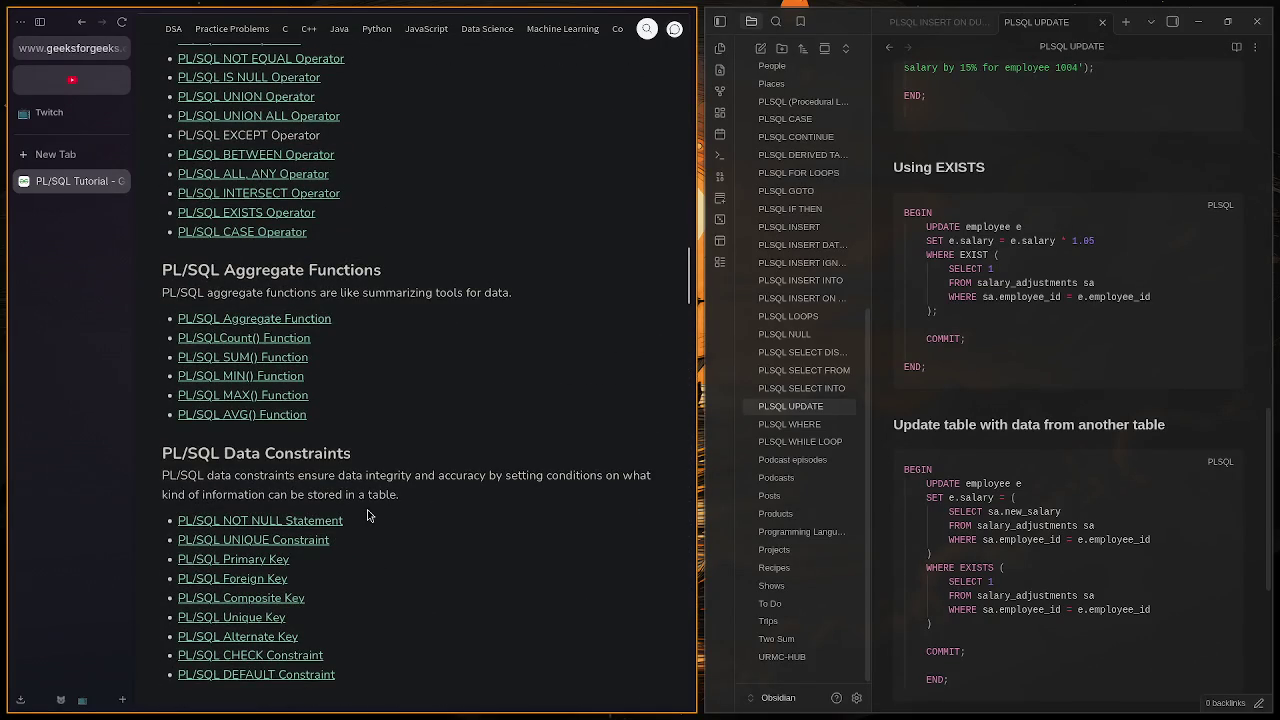
{"action": "scroll", "coordinate": [368, 515], "scroll_direction": "up", "scroll_amount": 15}
{"action": "scroll", "coordinate": [380, 512], "scroll_direction": "up", "scroll_amount": 15}
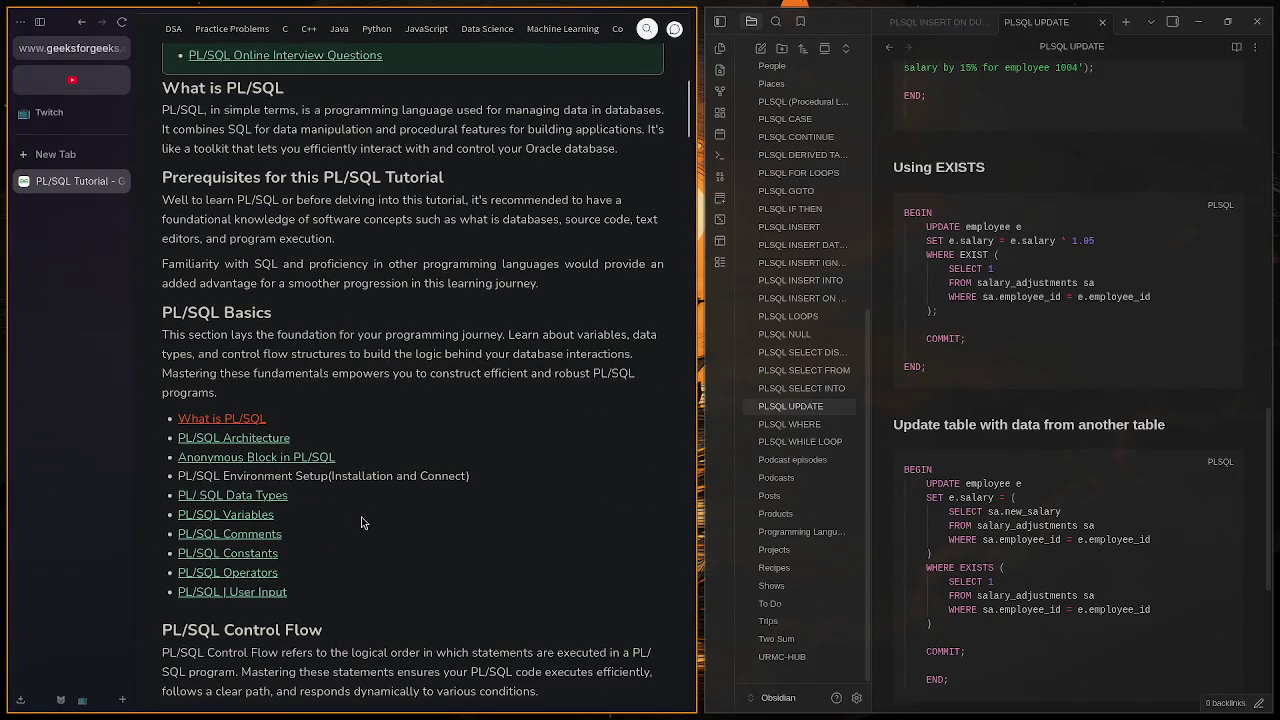
Step: Open the PL/SQL Data Types article and skim its introduction
{"action": "left_click", "coordinate": [283, 497]}
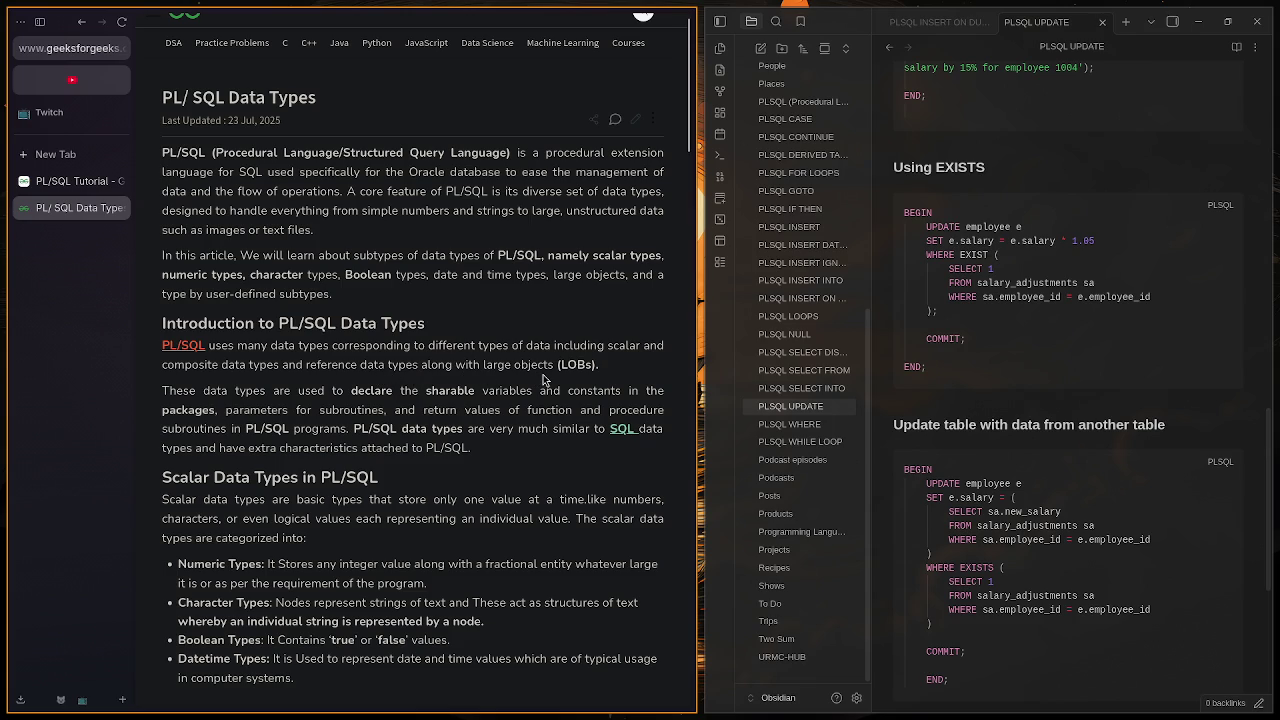
{"action": "scroll", "coordinate": [568, 378], "scroll_direction": "down", "scroll_amount": 3}
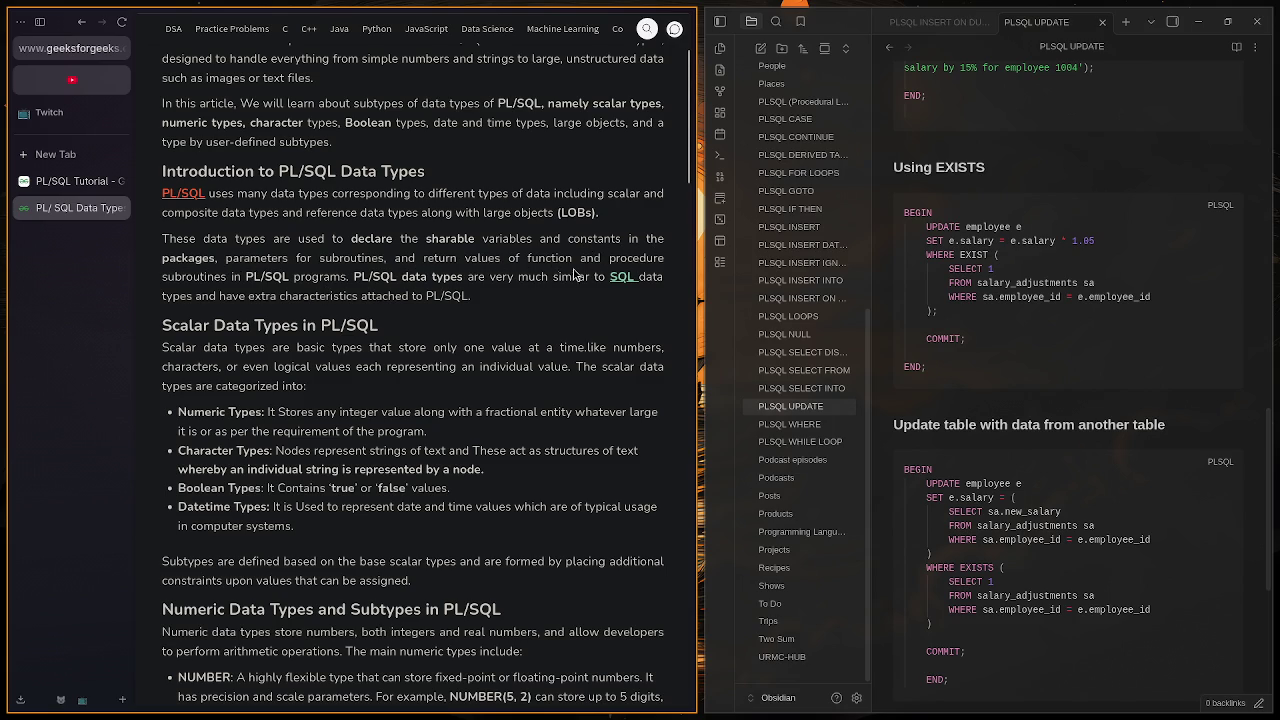
{"action": "scroll", "coordinate": [548, 292], "scroll_direction": "up", "scroll_amount": 1}
{"action": "left_click_drag", "start_coordinate": [509, 342], "coordinate": [574, 341]}
{"action": "left_click", "coordinate": [603, 342]}
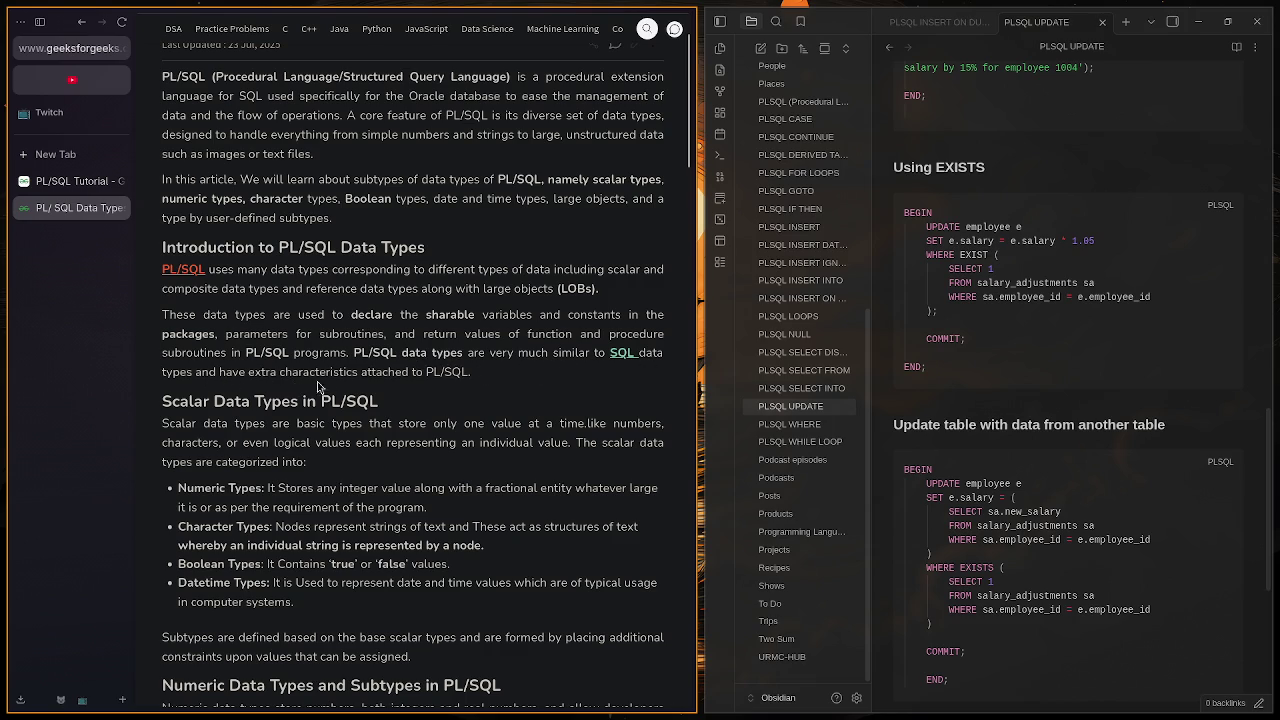
{"action": "scroll", "coordinate": [447, 387], "scroll_direction": "down", "scroll_amount": 2}
{"action": "scroll", "coordinate": [447, 387], "scroll_direction": "down", "scroll_amount": 3}
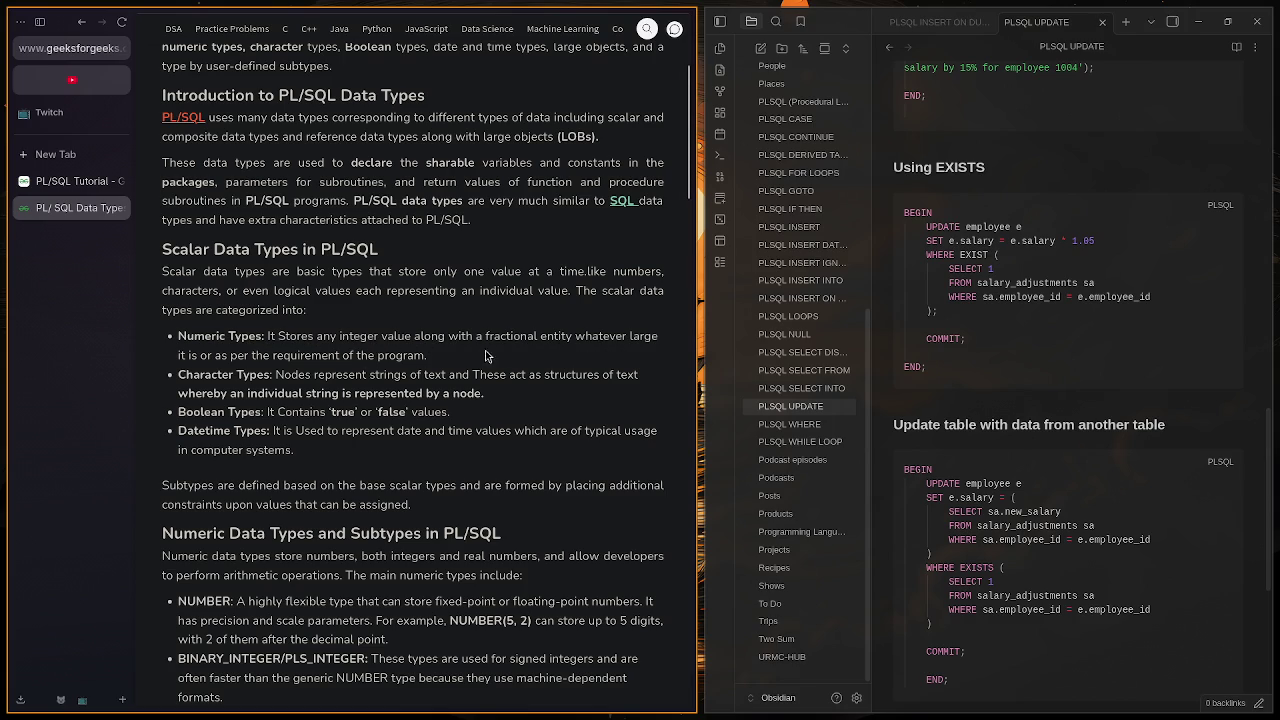
Step: Highlight and read the Numeric Types and Character Types descriptions
{"action": "left_click_drag", "start_coordinate": [432, 362], "coordinate": [242, 340]}
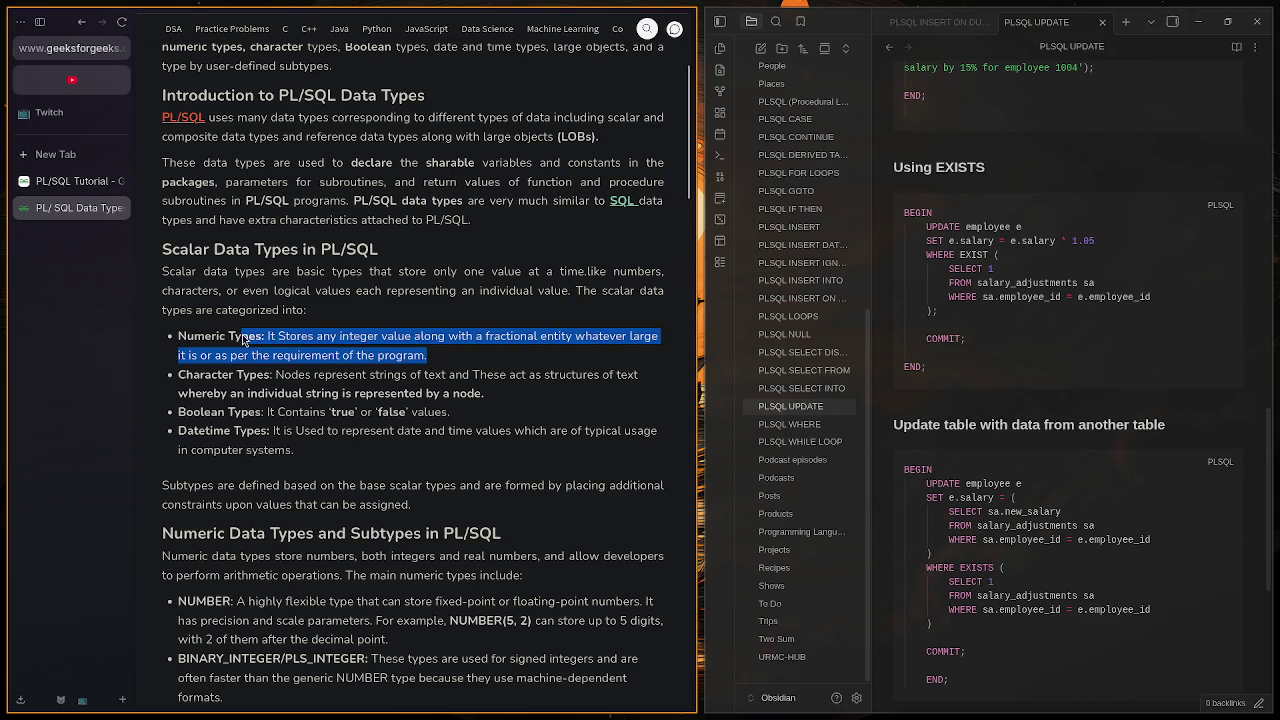
{"action": "left_click", "coordinate": [250, 340]}
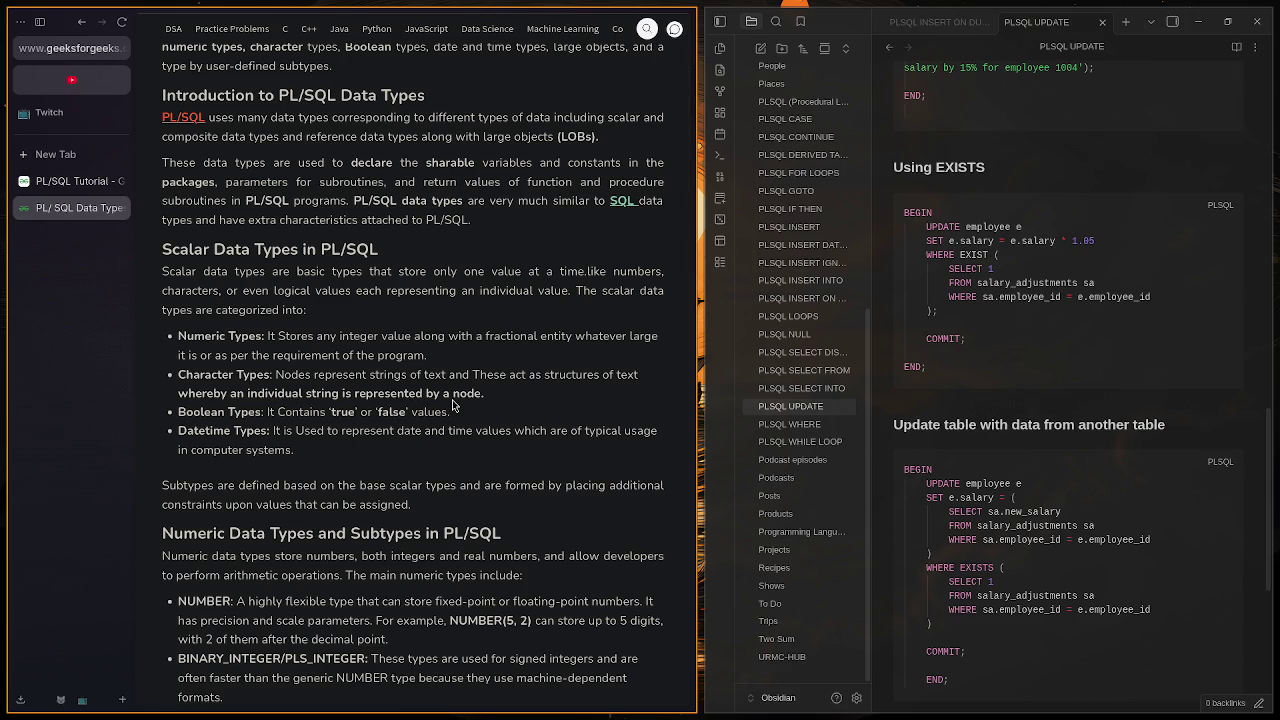
{"action": "mouse_move", "coordinate": [487, 398]}
{"action": "left_mouse_down"}
{"action": "mouse_move", "coordinate": [242, 377]}
{"action": "mouse_move", "coordinate": [178, 386]}
{"action": "left_mouse_up"}
{"action": "left_click", "coordinate": [485, 410]}
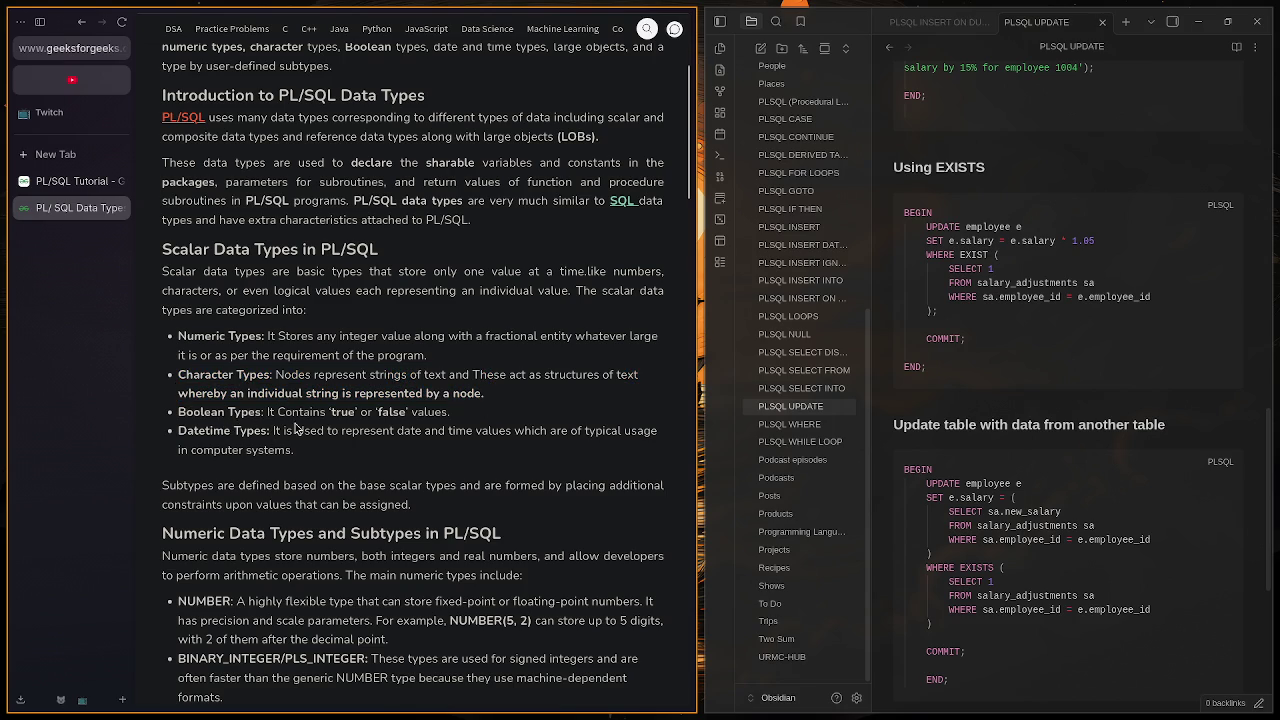
{"action": "scroll", "coordinate": [293, 424], "scroll_direction": "down", "scroll_amount": 1}
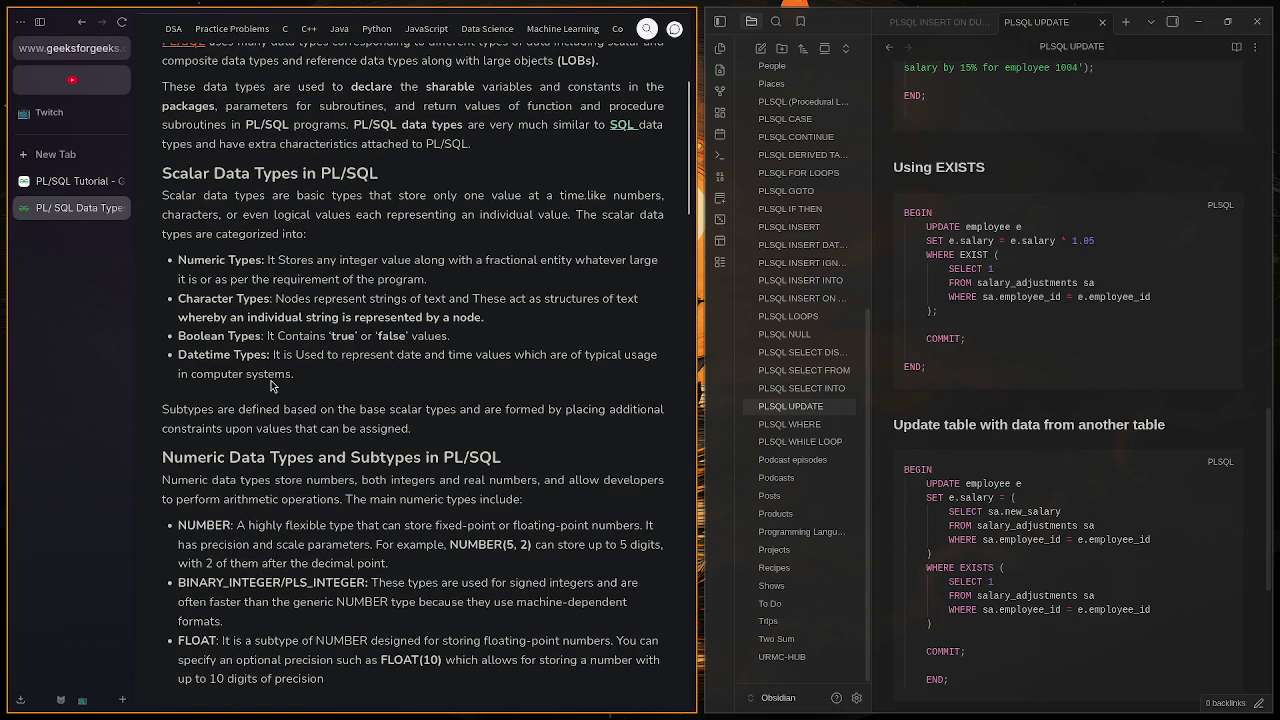
{"action": "scroll", "coordinate": [322, 388], "scroll_direction": "down", "scroll_amount": 1}
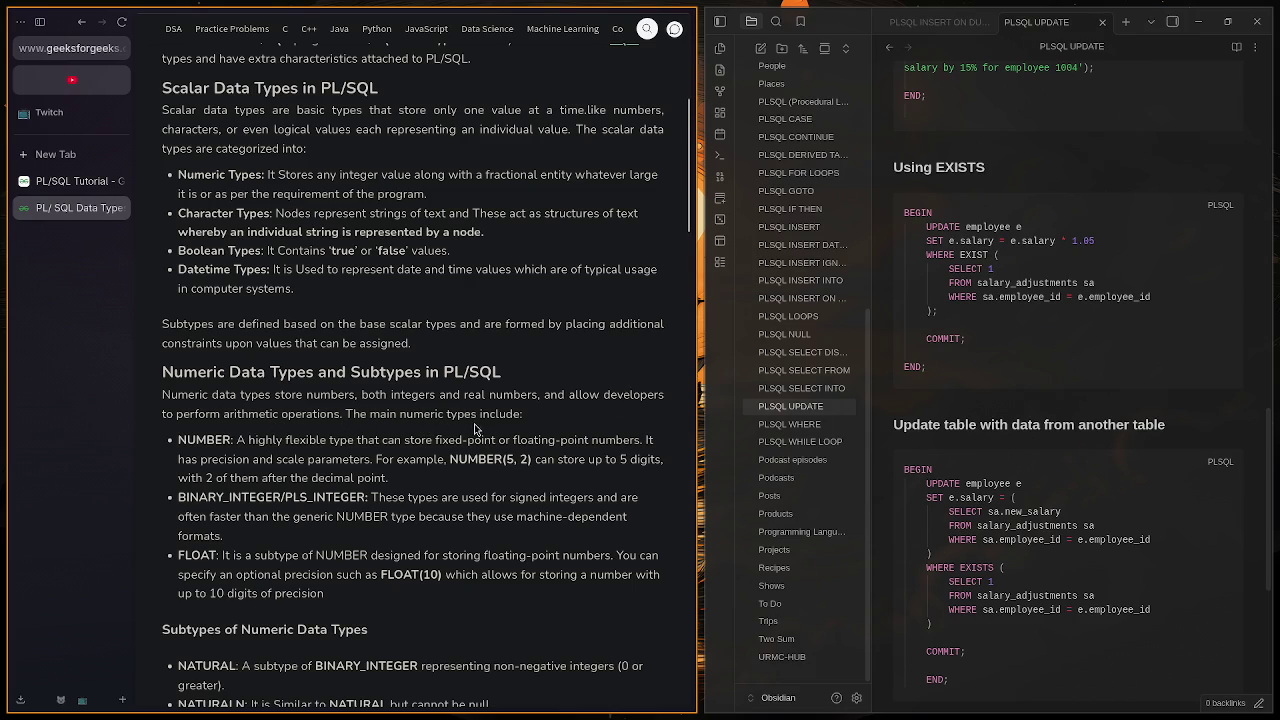
{"action": "scroll", "coordinate": [405, 441], "scroll_direction": "down", "scroll_amount": 1}
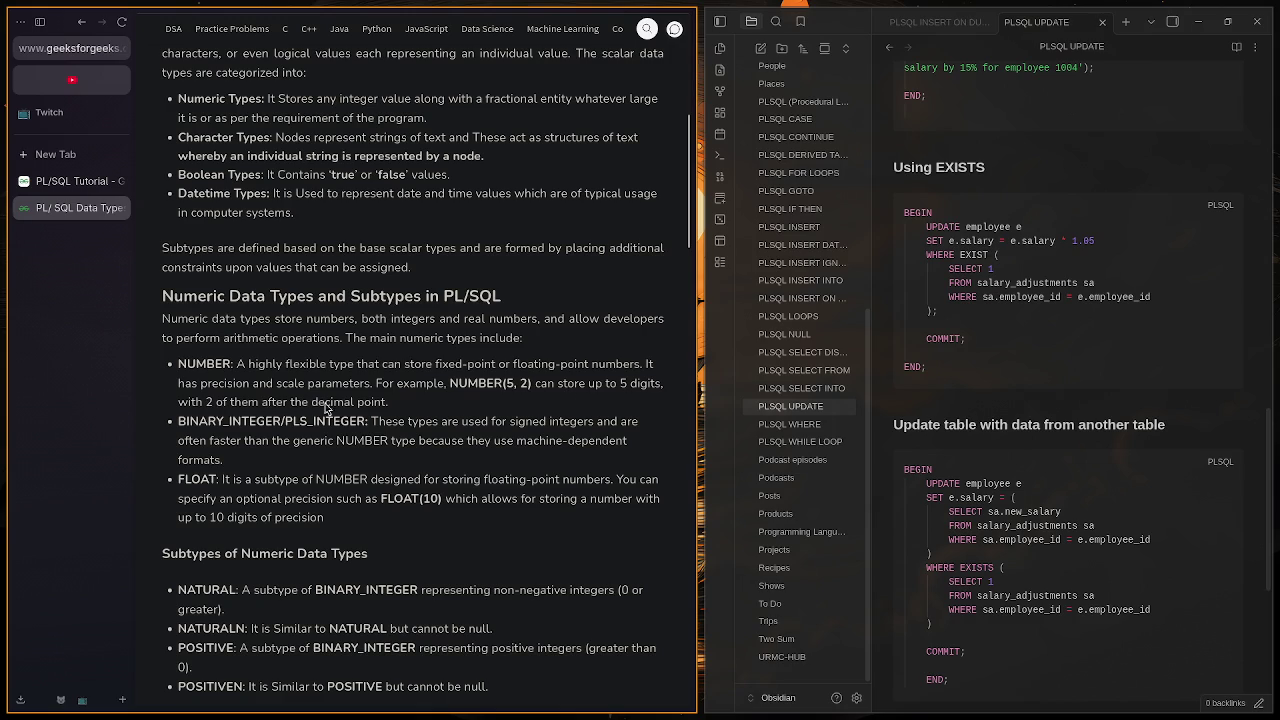
{"action": "left_click_drag", "start_coordinate": [468, 390], "coordinate": [528, 390]}
{"action": "scroll", "coordinate": [330, 450], "scroll_direction": "down", "scroll_amount": 2}
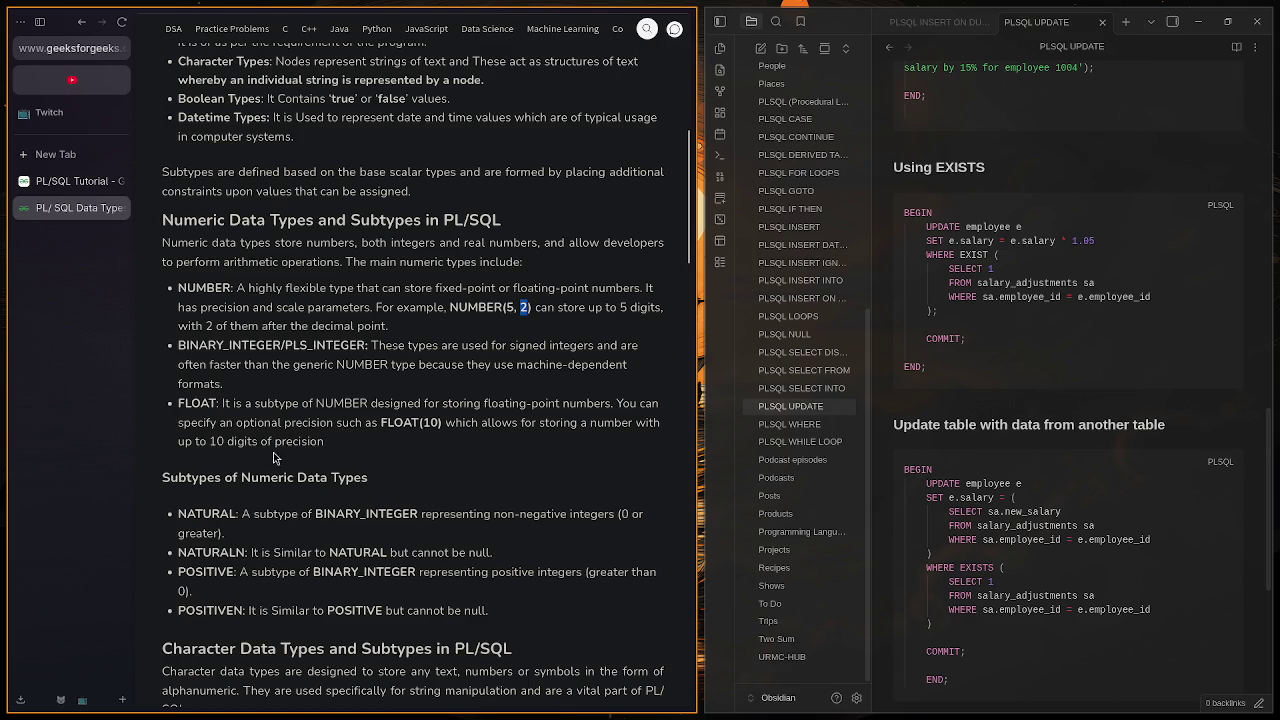
{"action": "scroll", "coordinate": [322, 447], "scroll_direction": "down", "scroll_amount": 1}
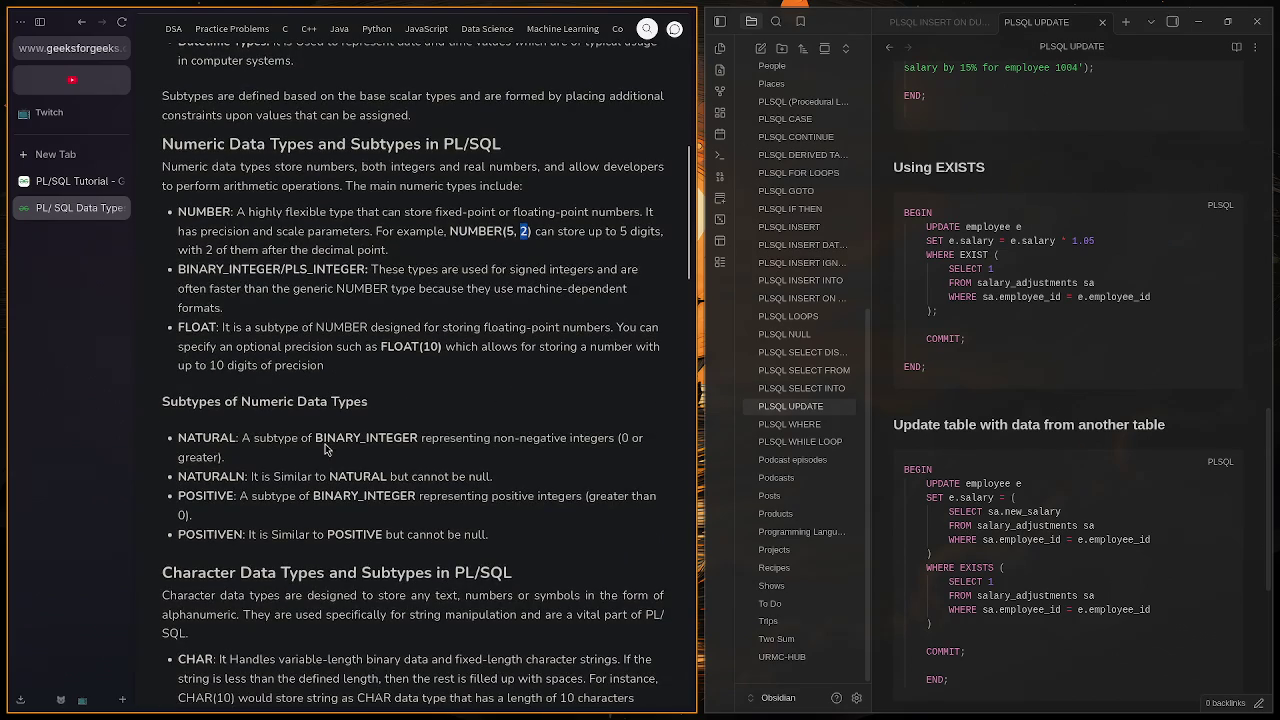
{"action": "scroll", "coordinate": [313, 424], "scroll_direction": "down", "scroll_amount": 1}
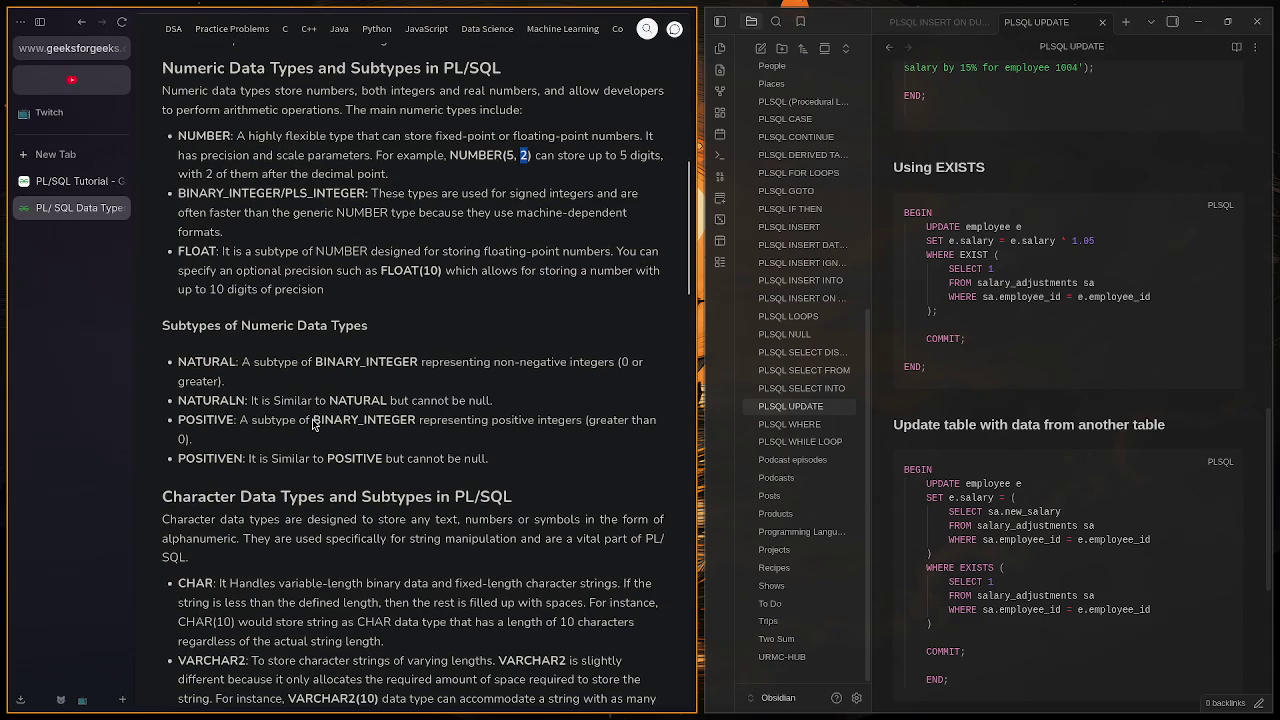
{"action": "scroll", "coordinate": [313, 424], "scroll_direction": "up", "scroll_amount": 1}
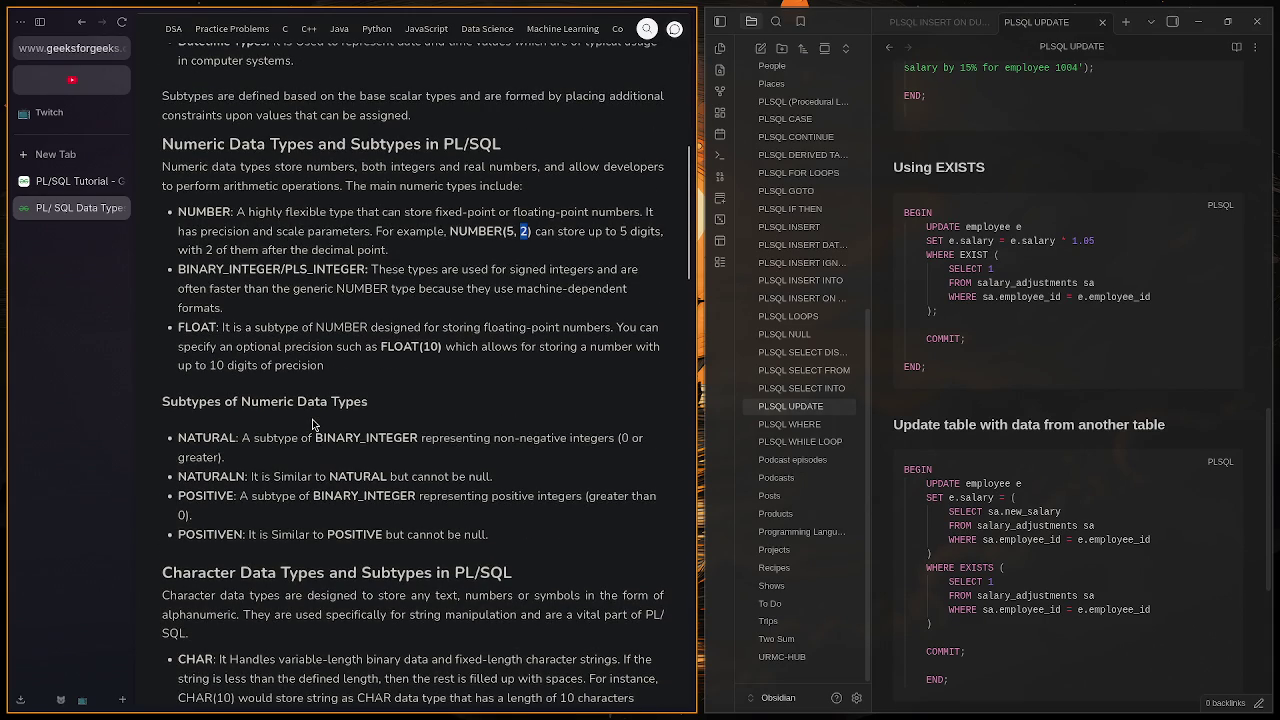
{"action": "scroll", "coordinate": [312, 420], "scroll_direction": "up", "scroll_amount": 1}
{"action": "scroll", "coordinate": [312, 420], "scroll_direction": "down", "scroll_amount": 2}
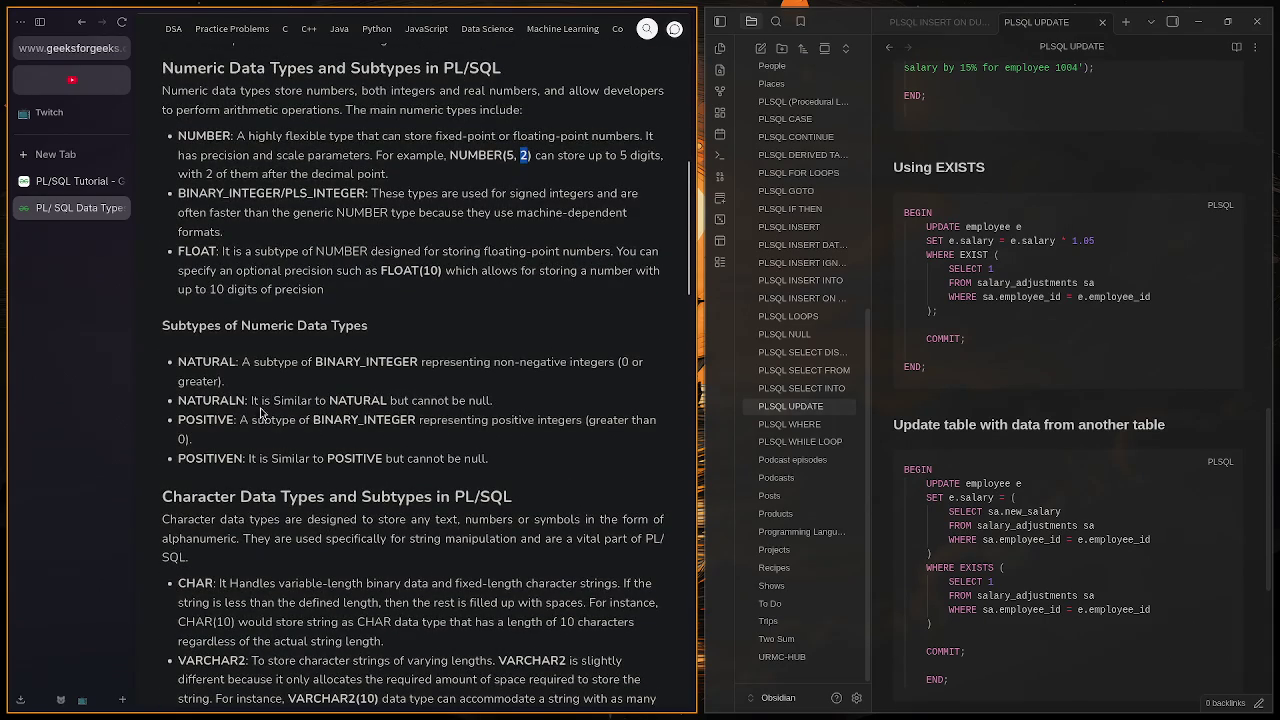
{"action": "scroll", "coordinate": [265, 403], "scroll_direction": "up", "scroll_amount": 4}
{"action": "mouse_move", "coordinate": [192, 160]}
{"action": "left_mouse_down"}
{"action": "mouse_move", "coordinate": [200, 268]}
{"action": "mouse_move", "coordinate": [296, 282]}
{"action": "left_mouse_up"}
{"action": "scroll", "coordinate": [184, 425], "scroll_direction": "down", "scroll_amount": 3}
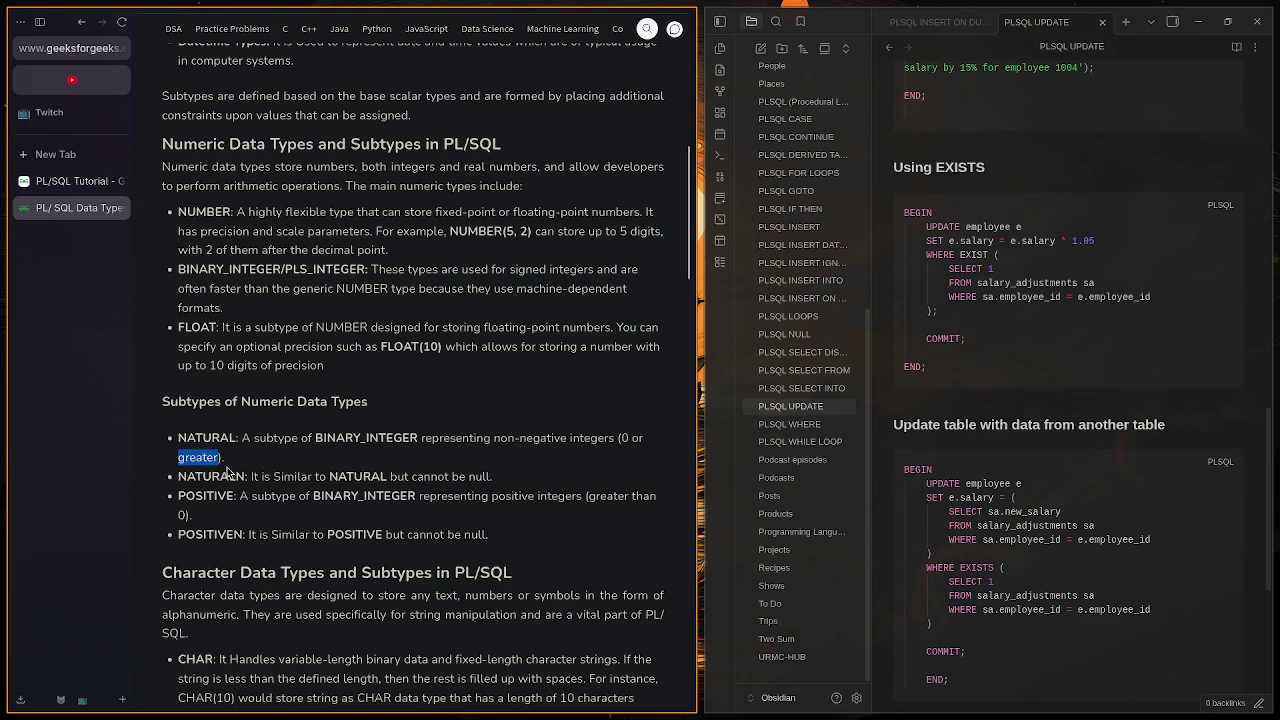
{"action": "left_click_drag", "start_coordinate": [196, 477], "coordinate": [295, 477]}
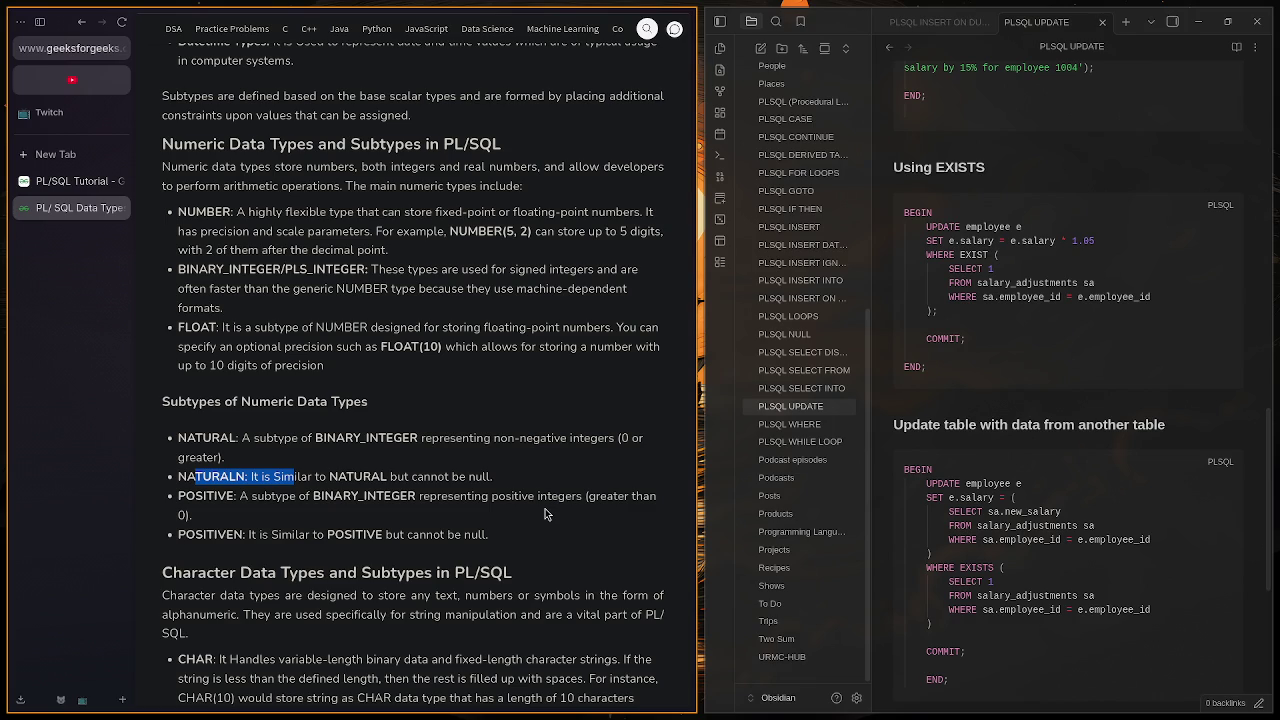
{"action": "left_click_drag", "start_coordinate": [327, 458], "coordinate": [205, 441]}
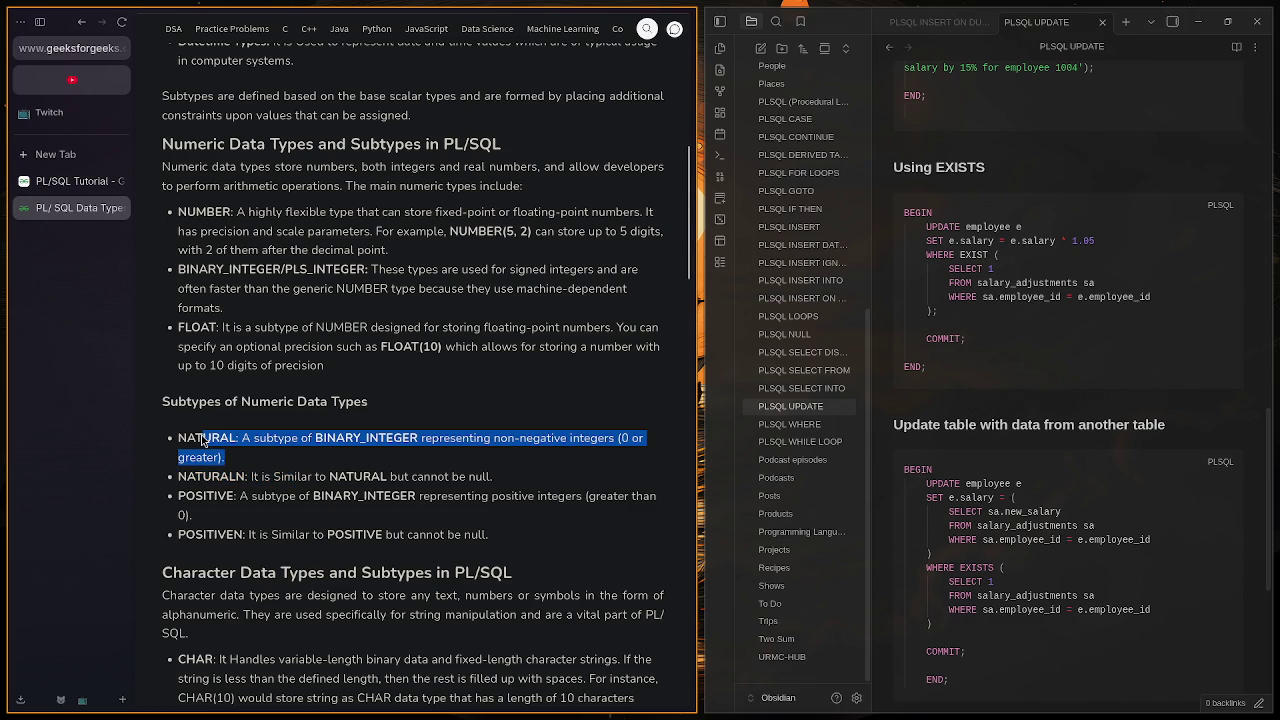
{"action": "left_click", "coordinate": [308, 474]}
{"action": "left_click_drag", "start_coordinate": [190, 515], "coordinate": [194, 497]}
{"action": "left_click", "coordinate": [272, 521]}
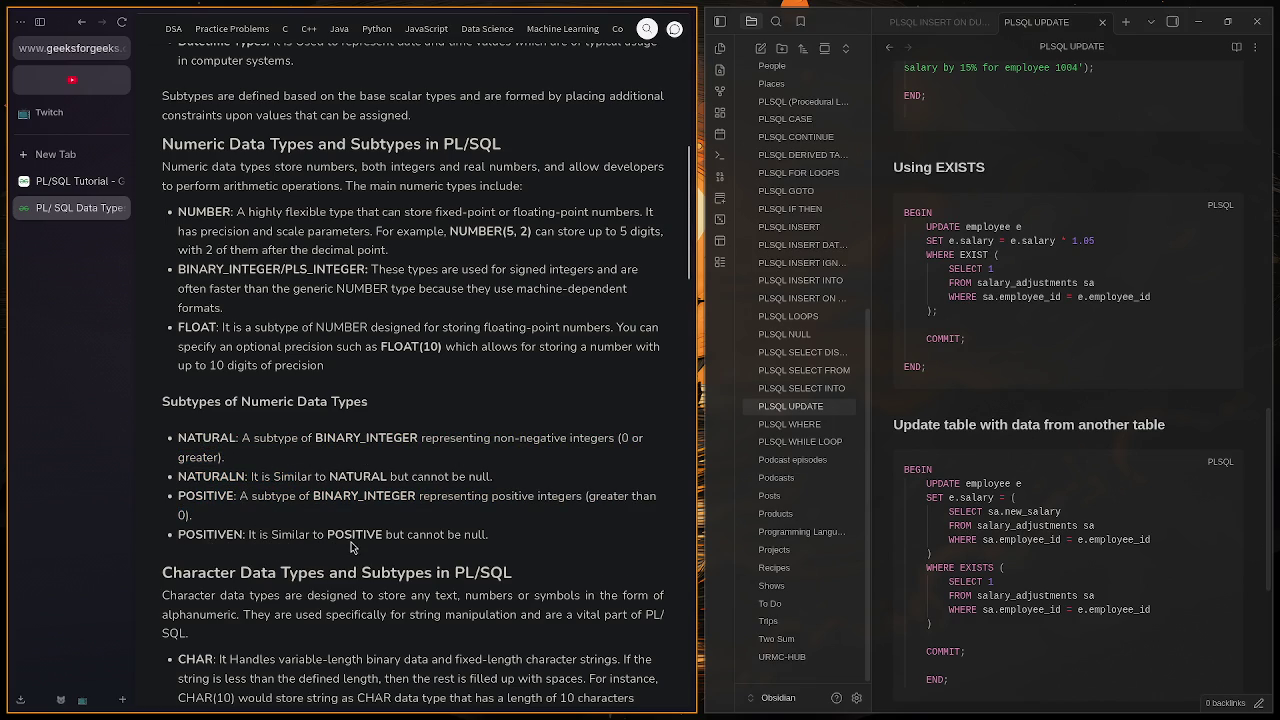
{"action": "scroll", "coordinate": [430, 530], "scroll_direction": "down", "scroll_amount": 3}
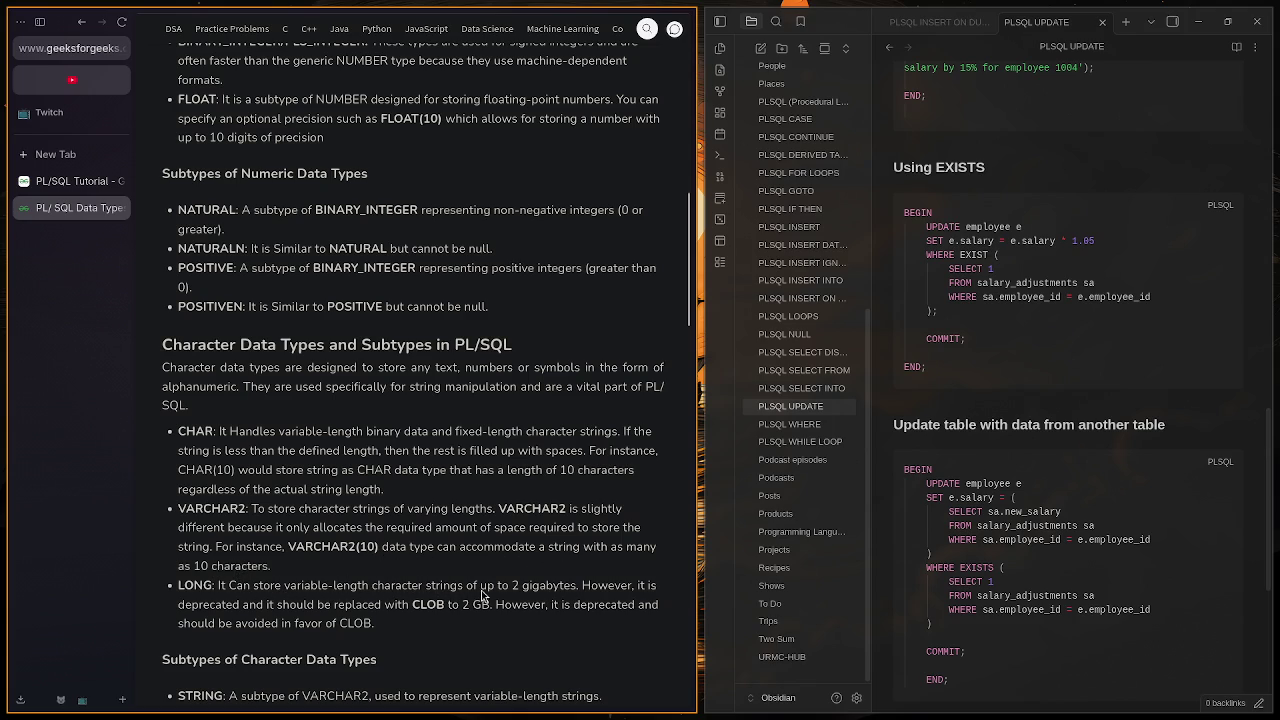
{"action": "left_click_drag", "start_coordinate": [572, 591], "coordinate": [512, 591]}
{"action": "left_click", "coordinate": [565, 593]}
{"action": "scroll", "coordinate": [370, 625], "scroll_direction": "down", "scroll_amount": 1}
{"action": "scroll", "coordinate": [372, 627], "scroll_direction": "down", "scroll_amount": 1}
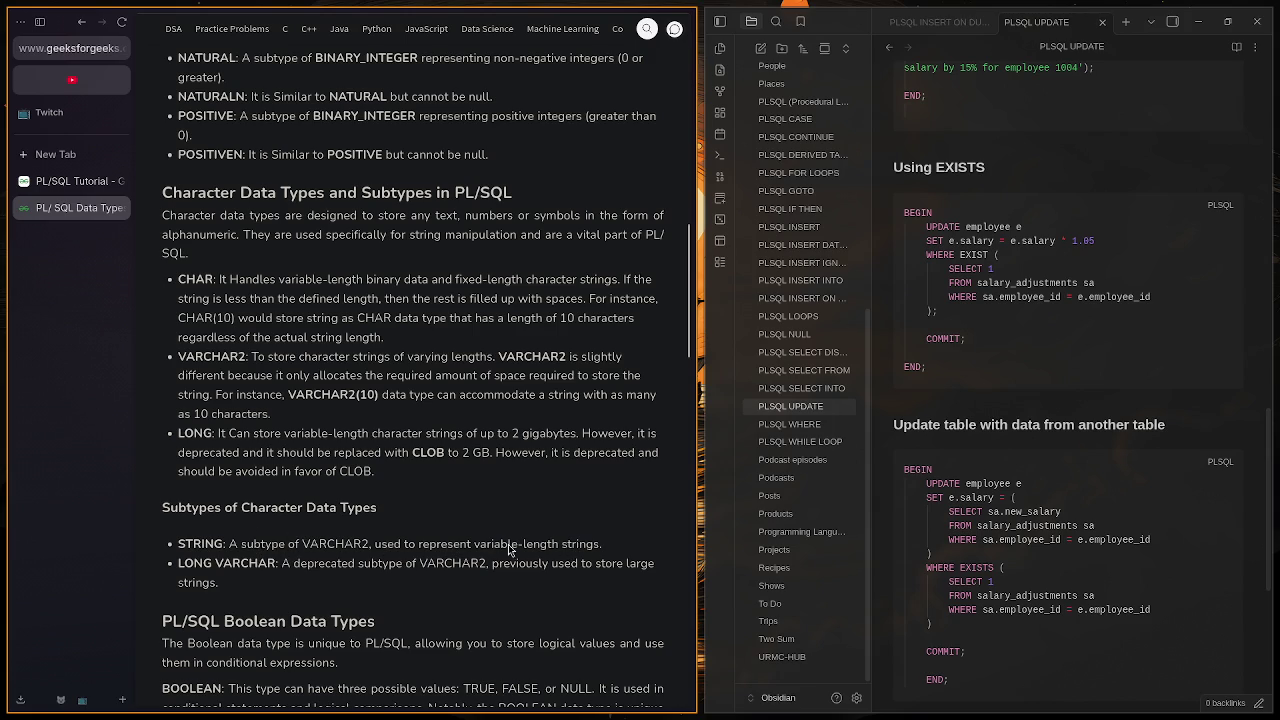
{"action": "left_click_drag", "start_coordinate": [178, 544], "coordinate": [338, 549]}
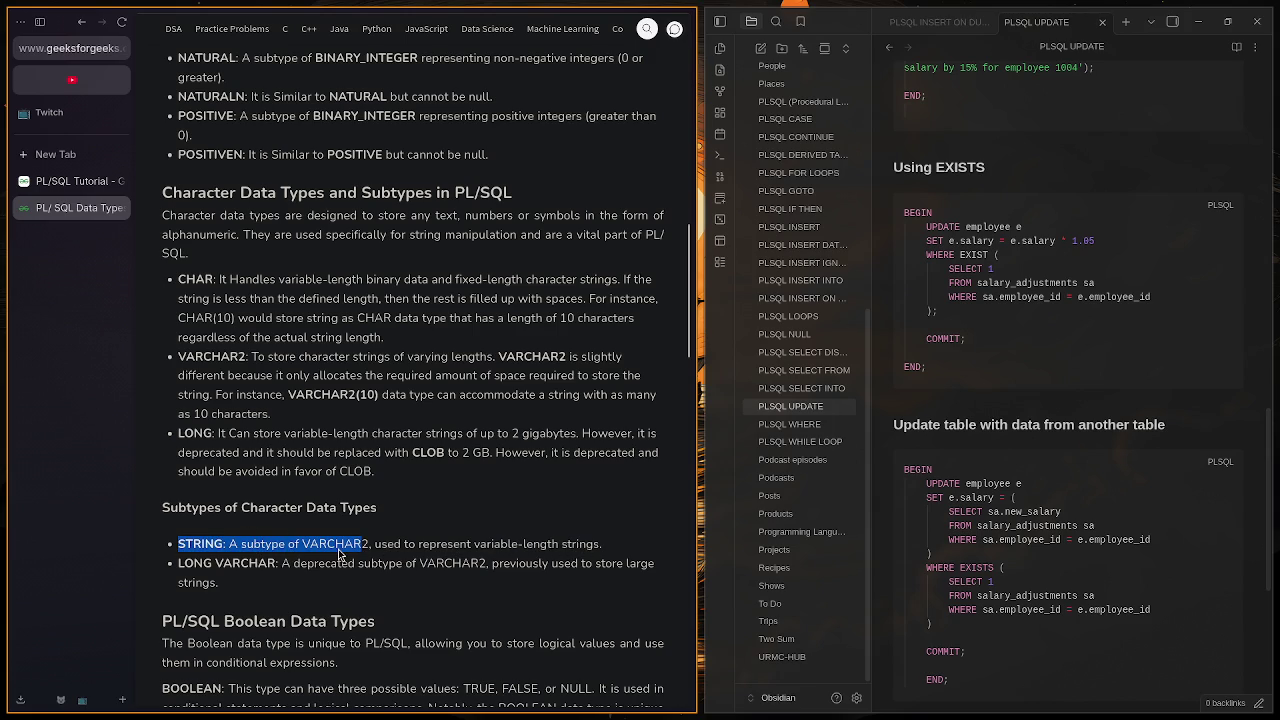
{"action": "left_click", "coordinate": [342, 545]}
{"action": "left_click_drag", "start_coordinate": [213, 565], "coordinate": [316, 572]}
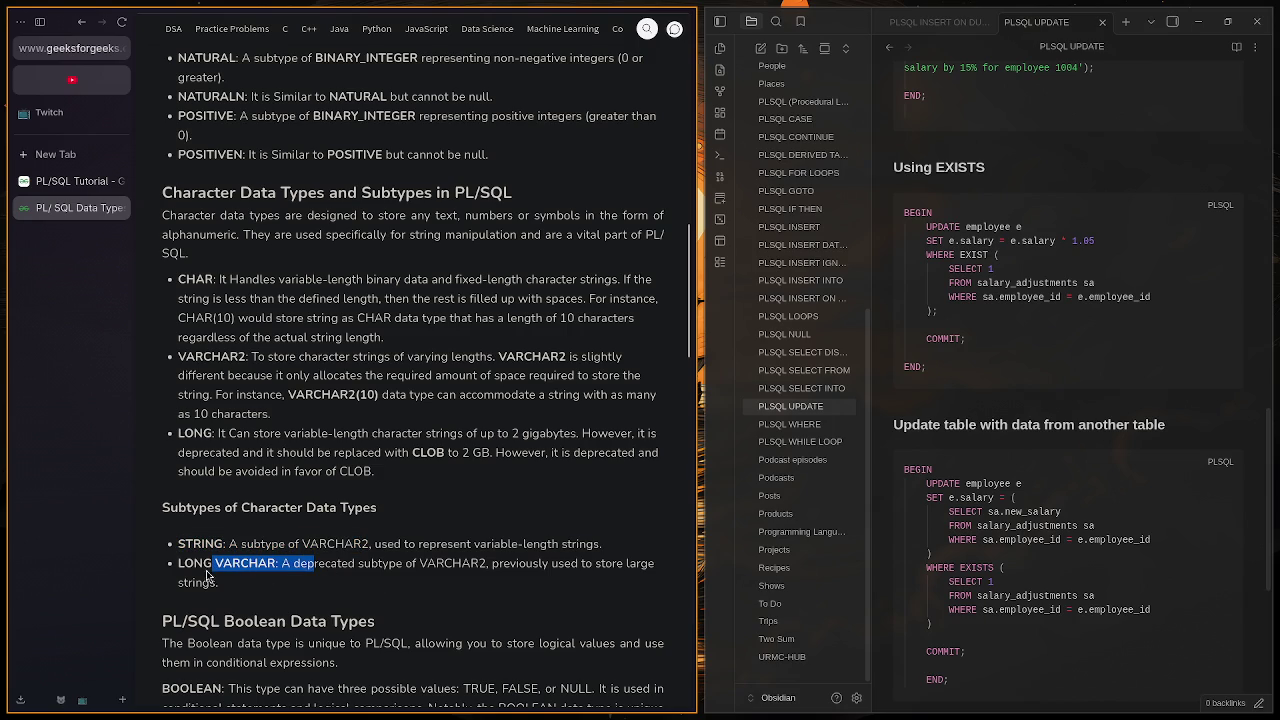
{"action": "left_click", "coordinate": [320, 576]}
{"action": "scroll", "coordinate": [258, 524], "scroll_direction": "down", "scroll_amount": 3}
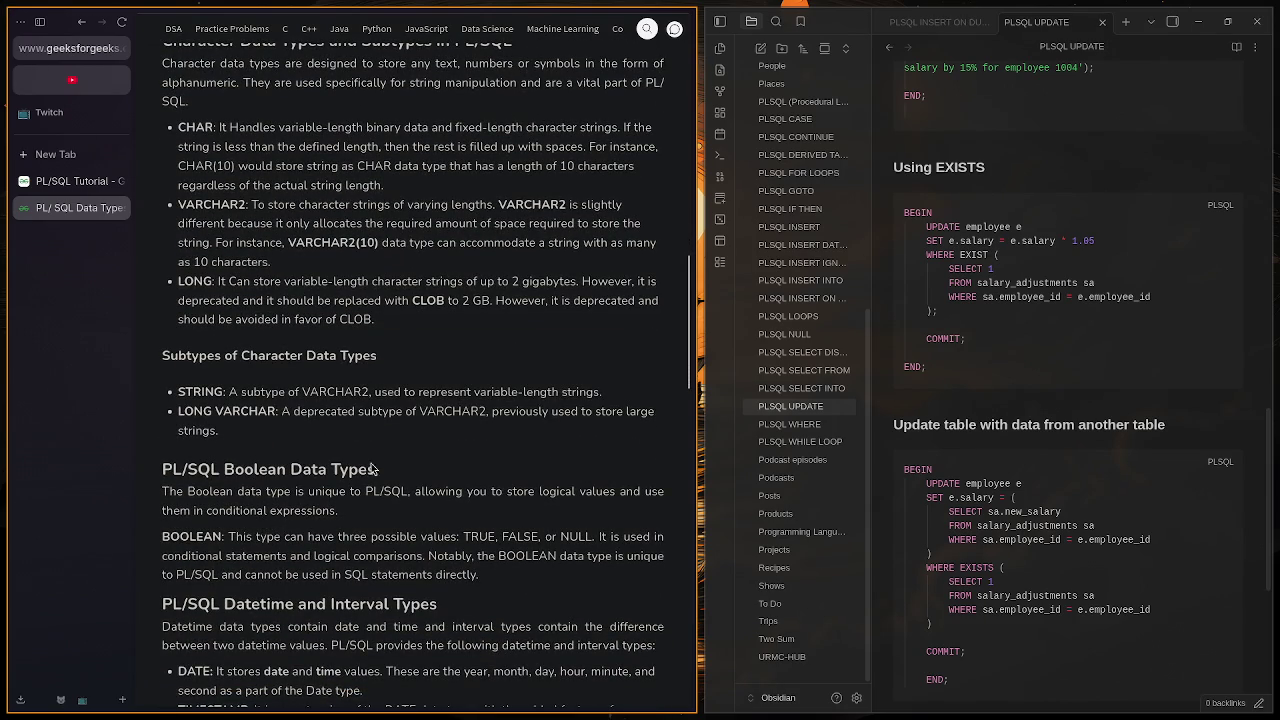
{"action": "double_click", "coordinate": [355, 320]}
Step: Search the web for 'clob plsql' and open Oracle's CLOB data type documentation
{"action": "left_click", "coordinate": [52, 154]}
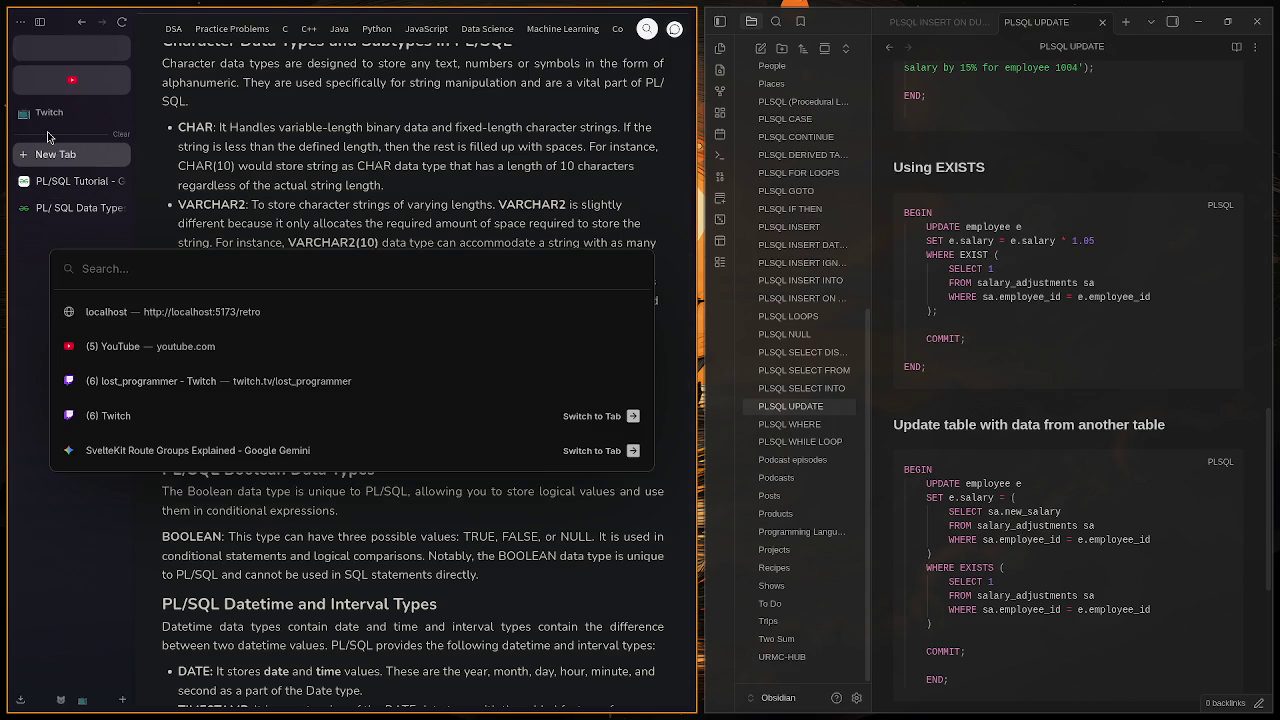
{"action": "type", "text": "clob "}
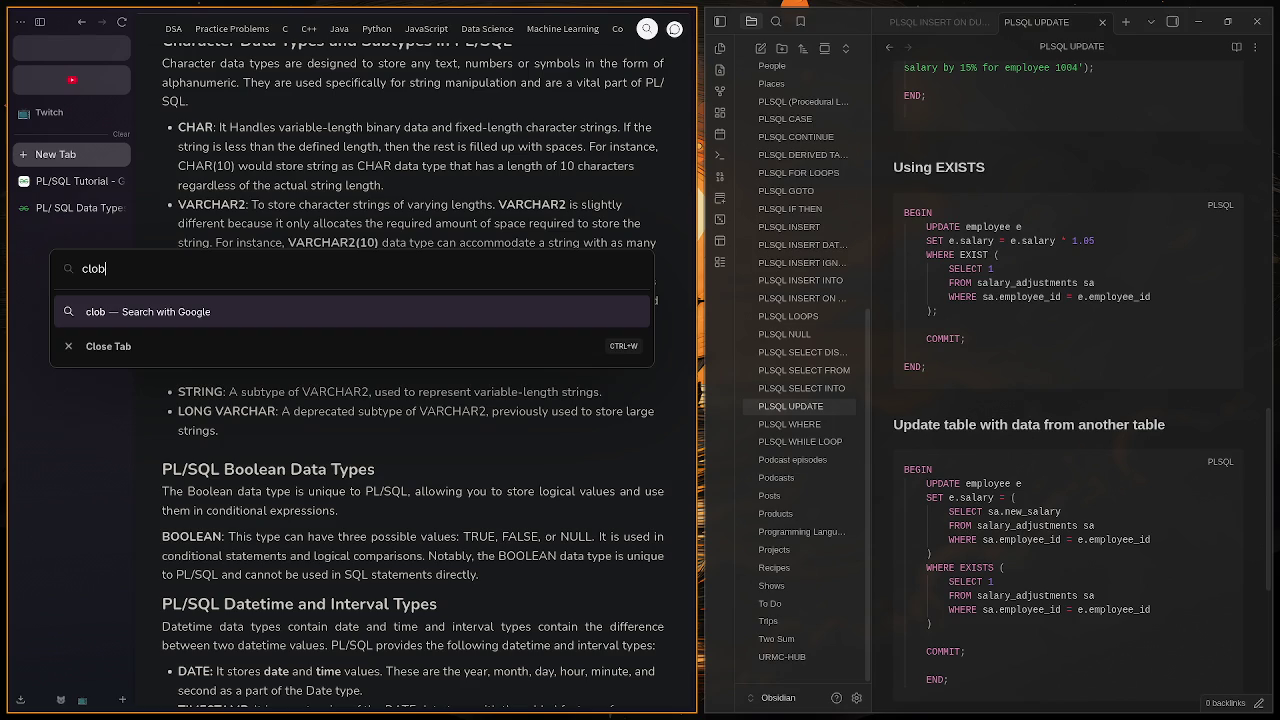
{"action": "type", "text": "plsql"}
{"action": "key", "text": "Return"}
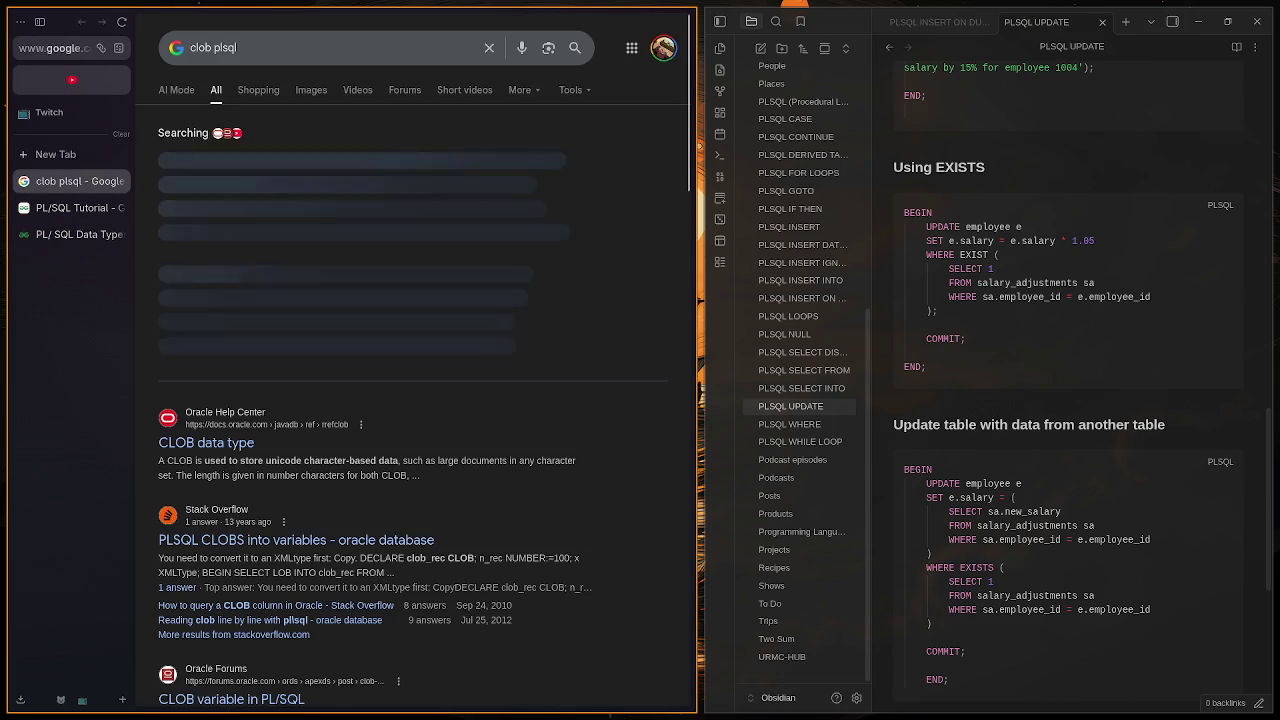
{"action": "left_click", "coordinate": [200, 443]}
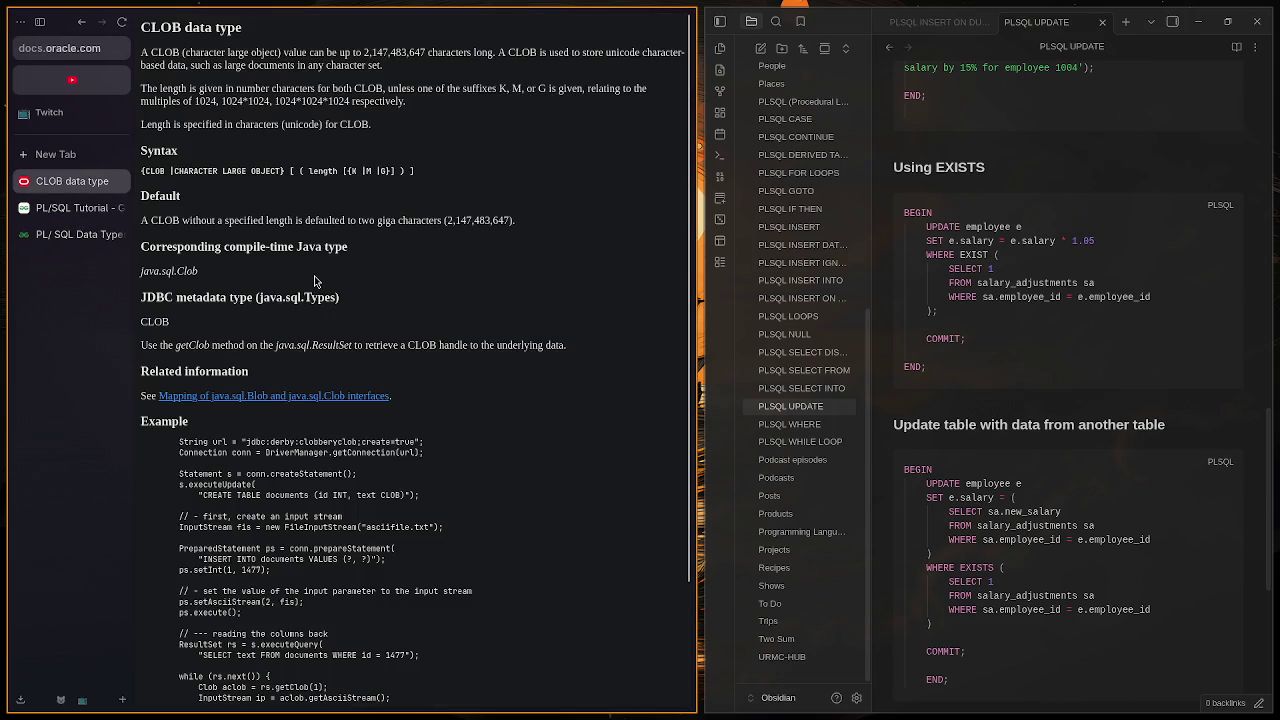
Step: Read the CLOB page, highlighting its 2,147,483,647-character limit and the CLOB column example
{"action": "scroll", "coordinate": [385, 328], "scroll_direction": "down", "scroll_amount": 2}
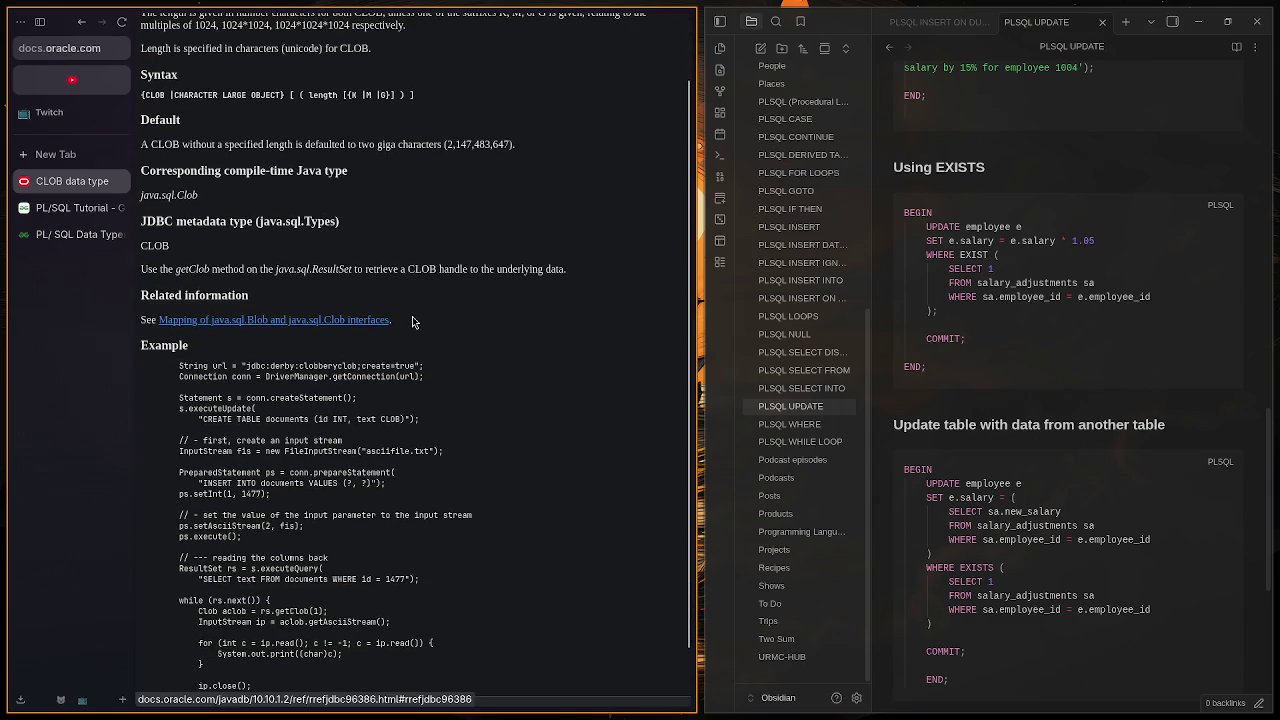
{"action": "scroll", "coordinate": [412, 321], "scroll_direction": "up", "scroll_amount": 2}
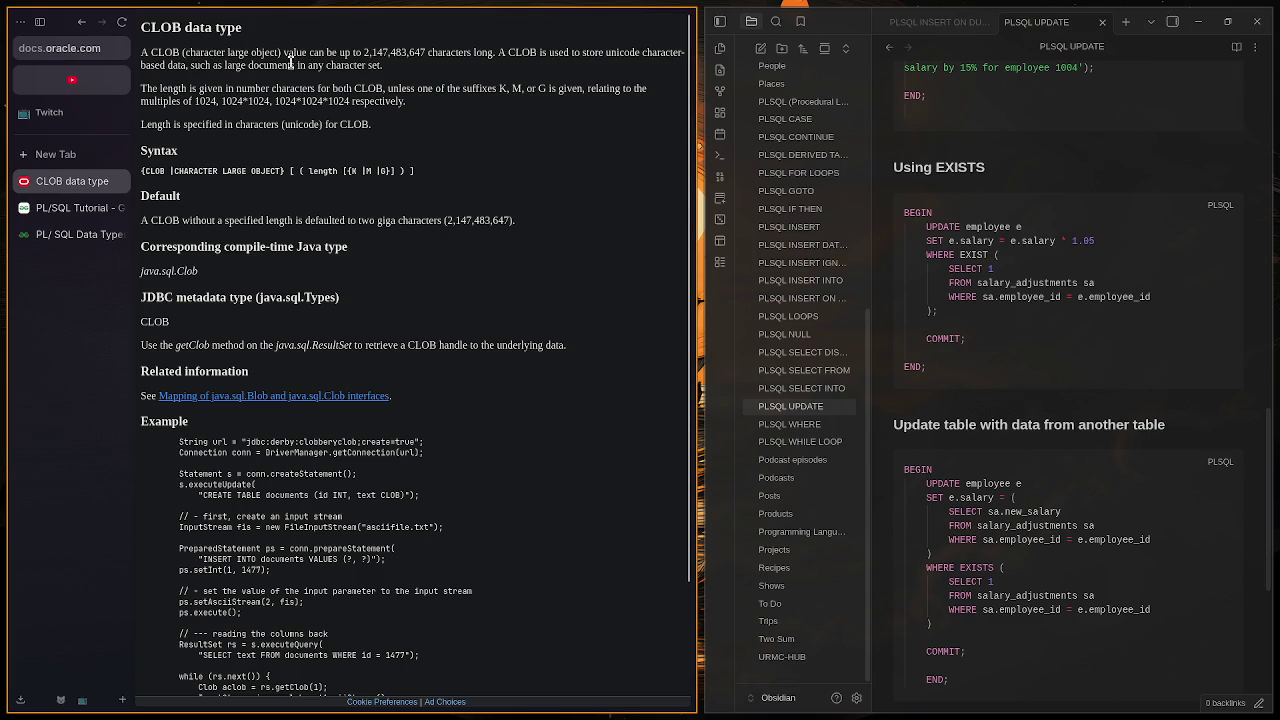
{"action": "mouse_move", "coordinate": [363, 52]}
{"action": "left_mouse_down"}
{"action": "mouse_move", "coordinate": [442, 68]}
{"action": "mouse_move", "coordinate": [518, 58]}
{"action": "left_mouse_up"}
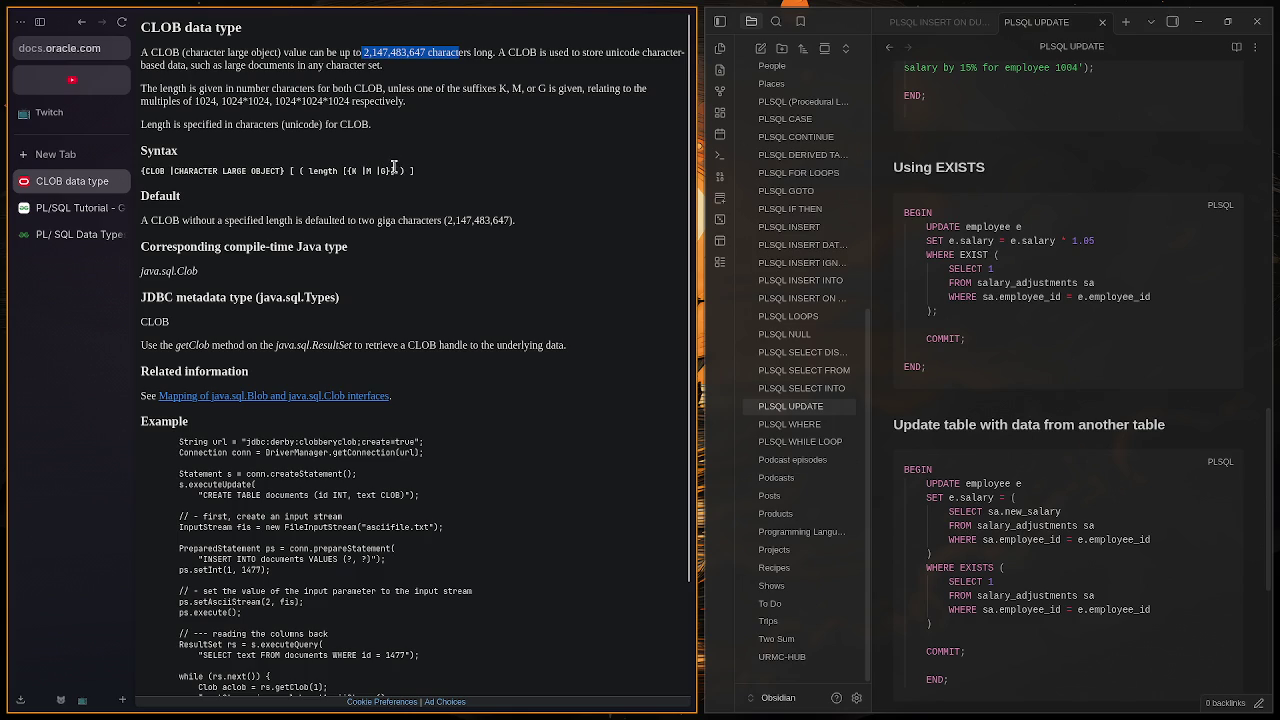
{"action": "scroll", "coordinate": [280, 277], "scroll_direction": "down", "scroll_amount": 2}
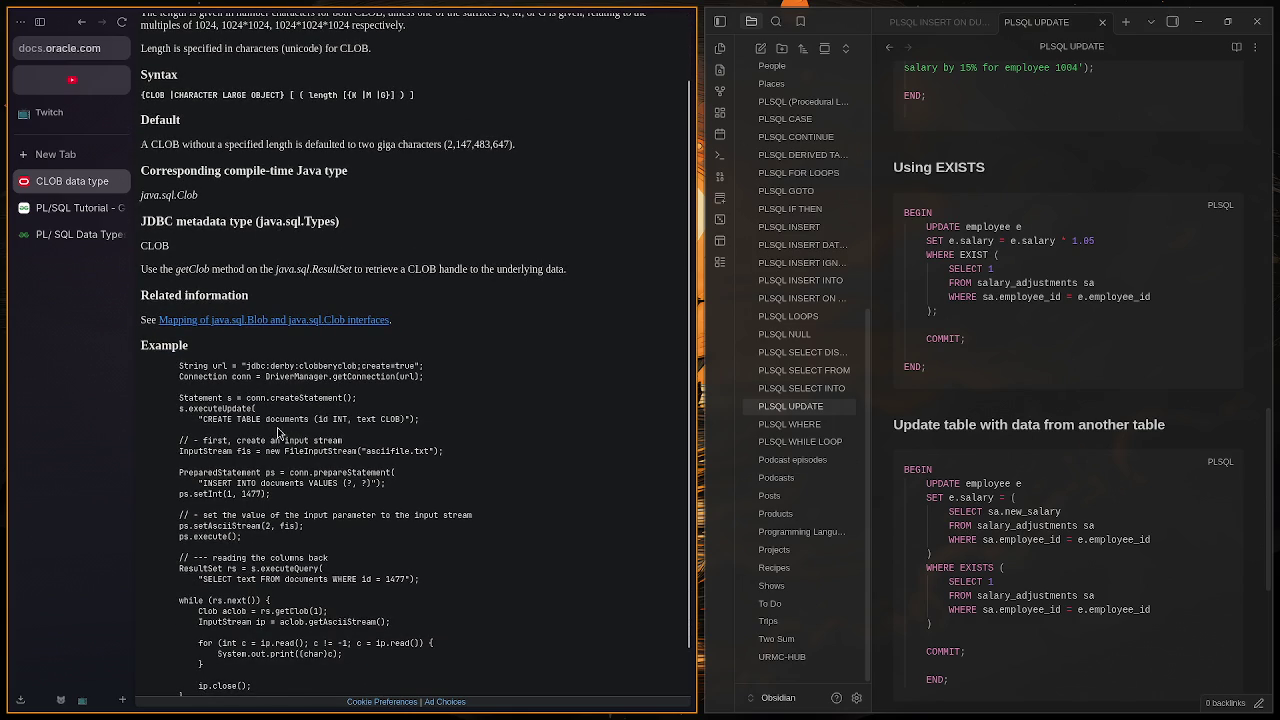
{"action": "left_click_drag", "start_coordinate": [356, 419], "coordinate": [406, 419]}
{"action": "scroll", "coordinate": [467, 432], "scroll_direction": "down", "scroll_amount": 2}
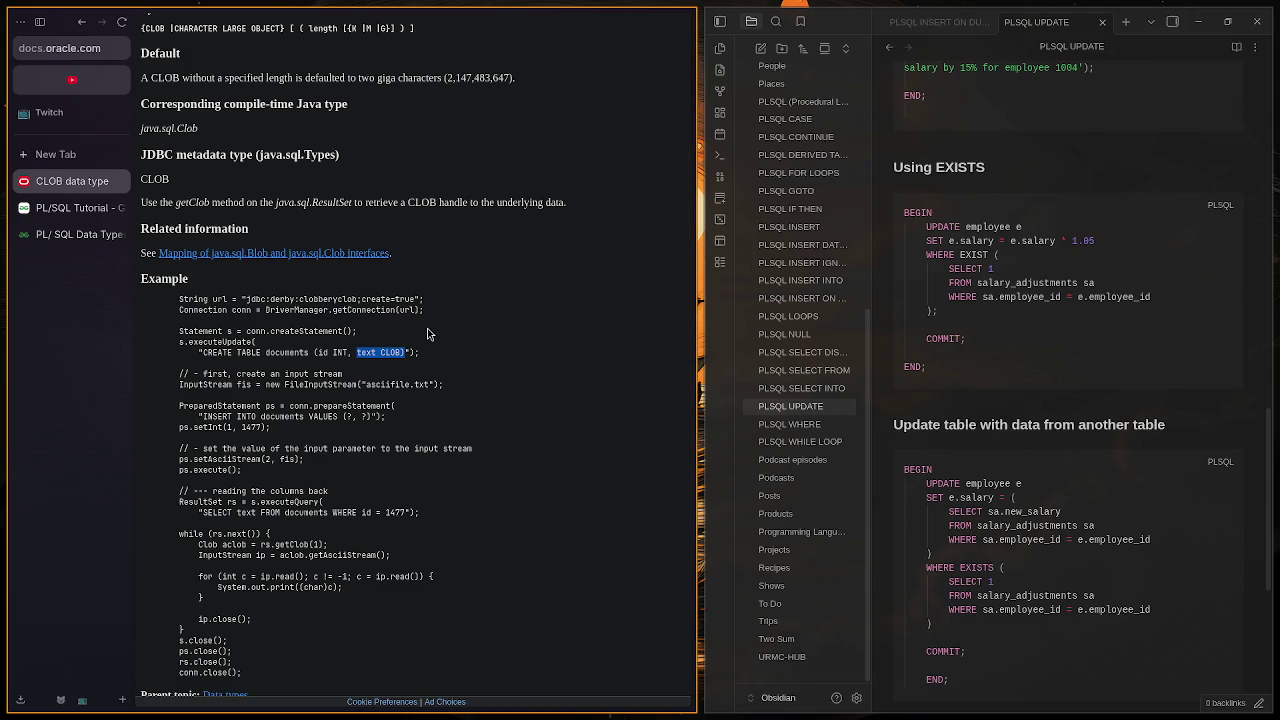
{"action": "scroll", "coordinate": [427, 333], "scroll_direction": "up", "scroll_amount": 3}
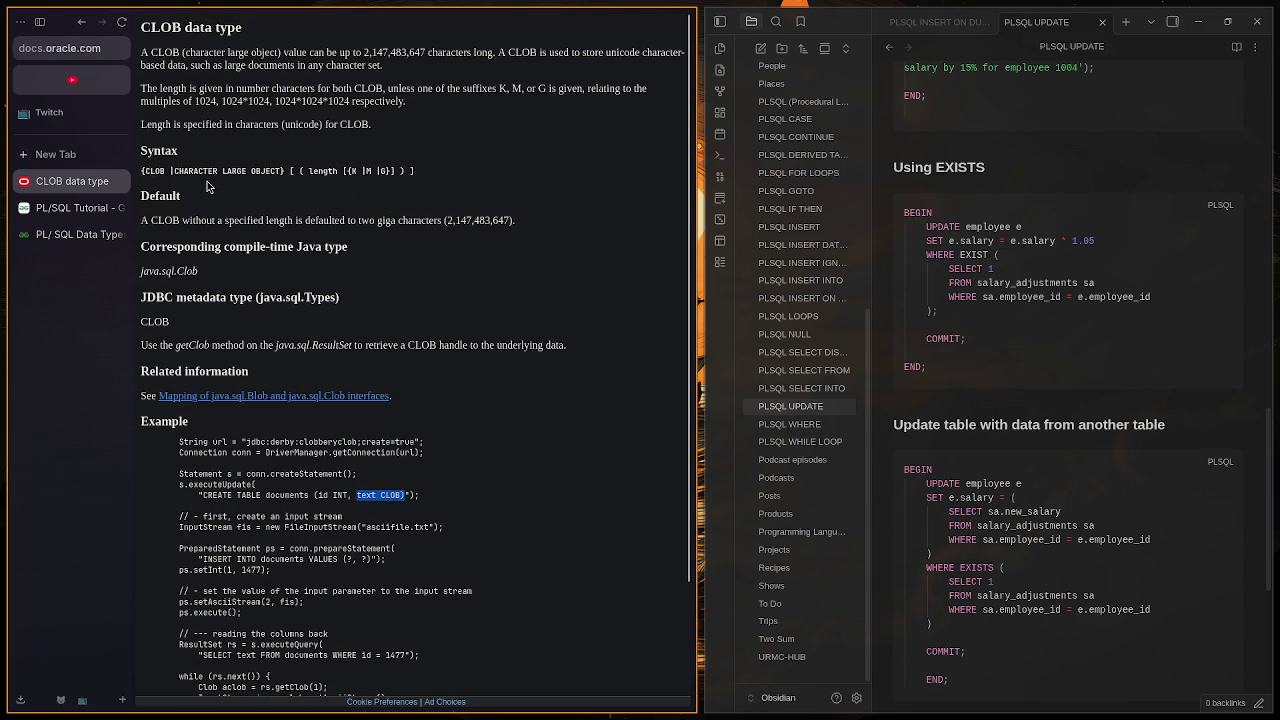
{"action": "scroll", "coordinate": [207, 186], "scroll_direction": "down", "scroll_amount": 3}
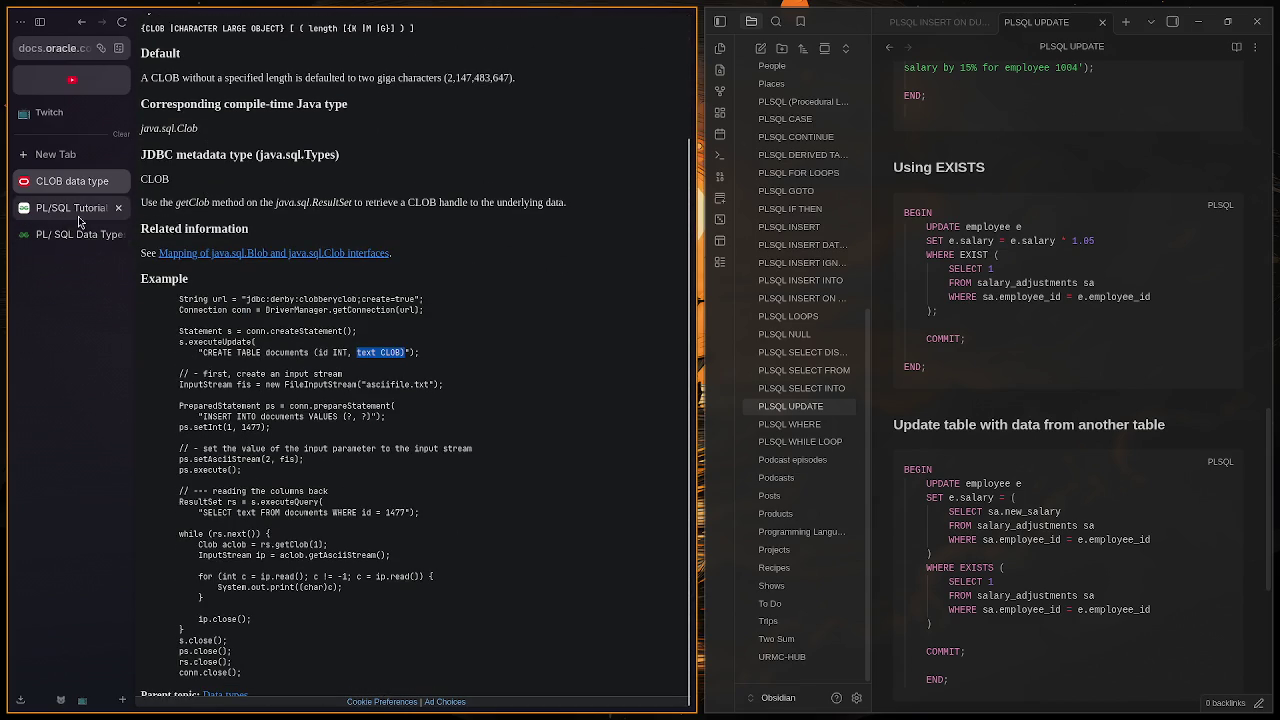
Step: Return to the PL/SQL Data Types article and read down to the BOOLEAN description, highlighting part of it
{"action": "left_click", "coordinate": [78, 234]}
{"action": "scroll", "coordinate": [370, 335], "scroll_direction": "down", "scroll_amount": 2}
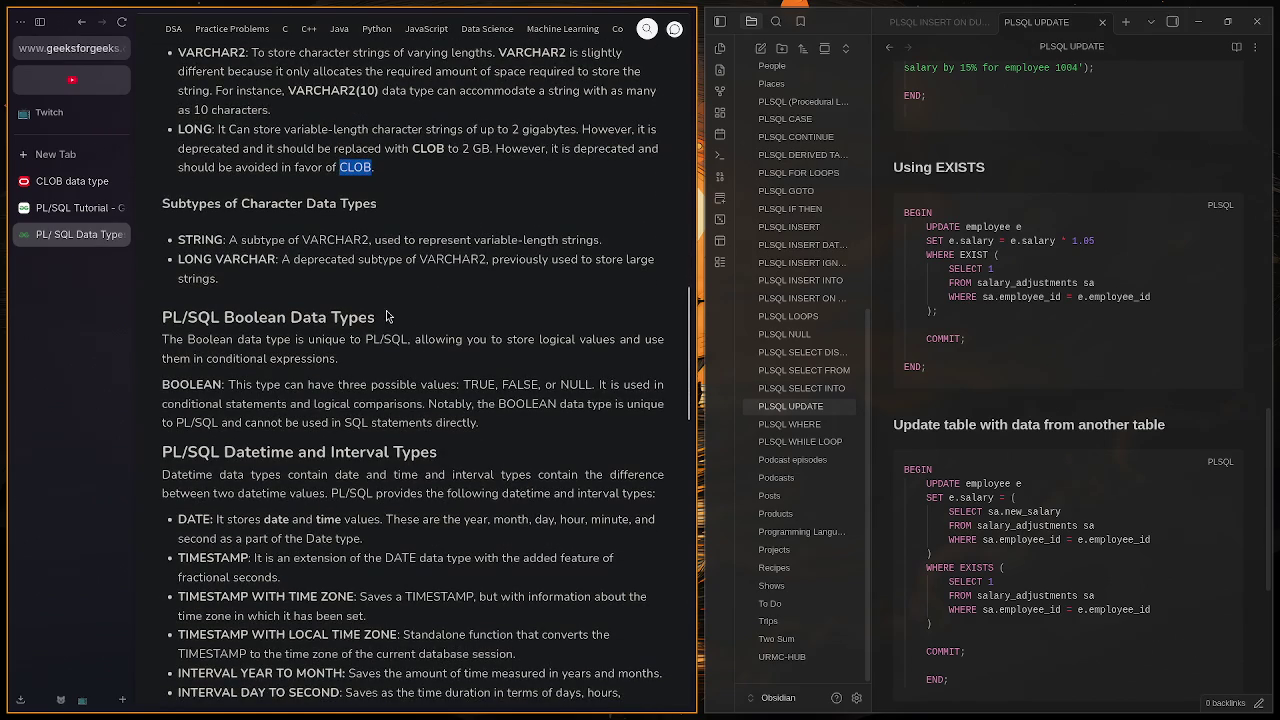
{"action": "scroll", "coordinate": [362, 316], "scroll_direction": "down", "scroll_amount": 3}
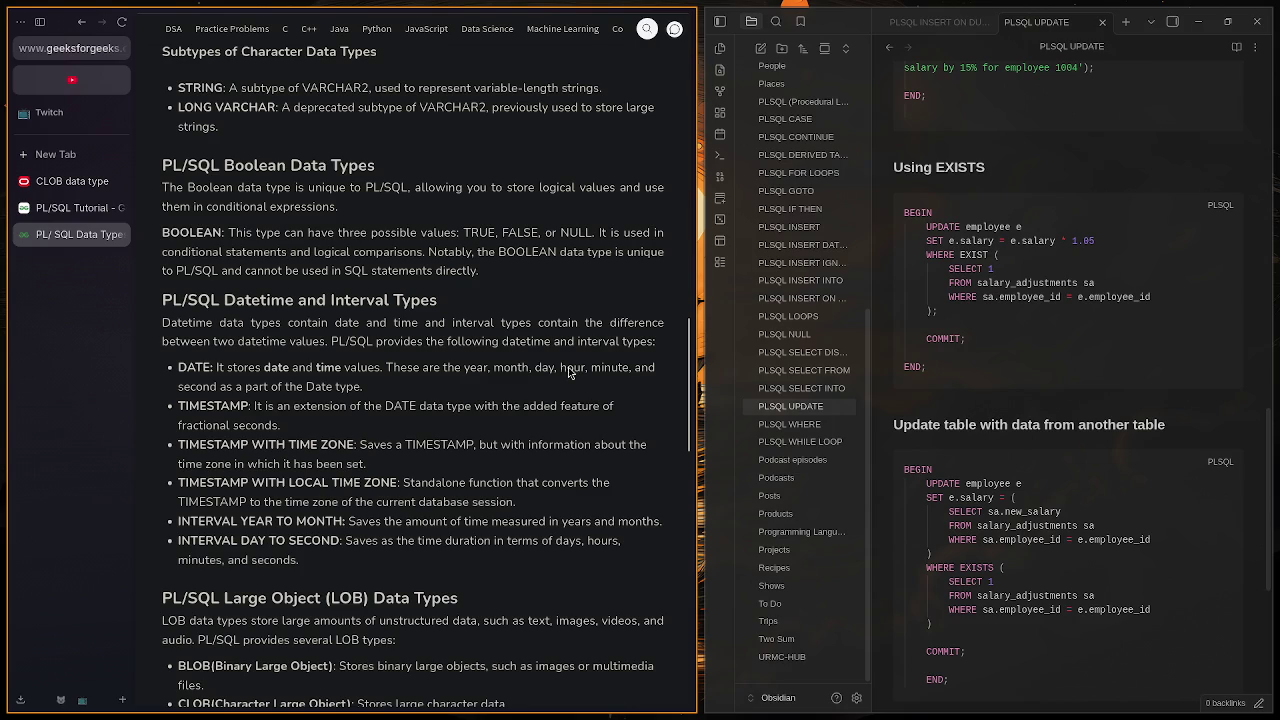
{"action": "scroll", "coordinate": [395, 205], "scroll_direction": "down", "scroll_amount": 2}
{"action": "scroll", "coordinate": [294, 264], "scroll_direction": "up", "scroll_amount": 2}
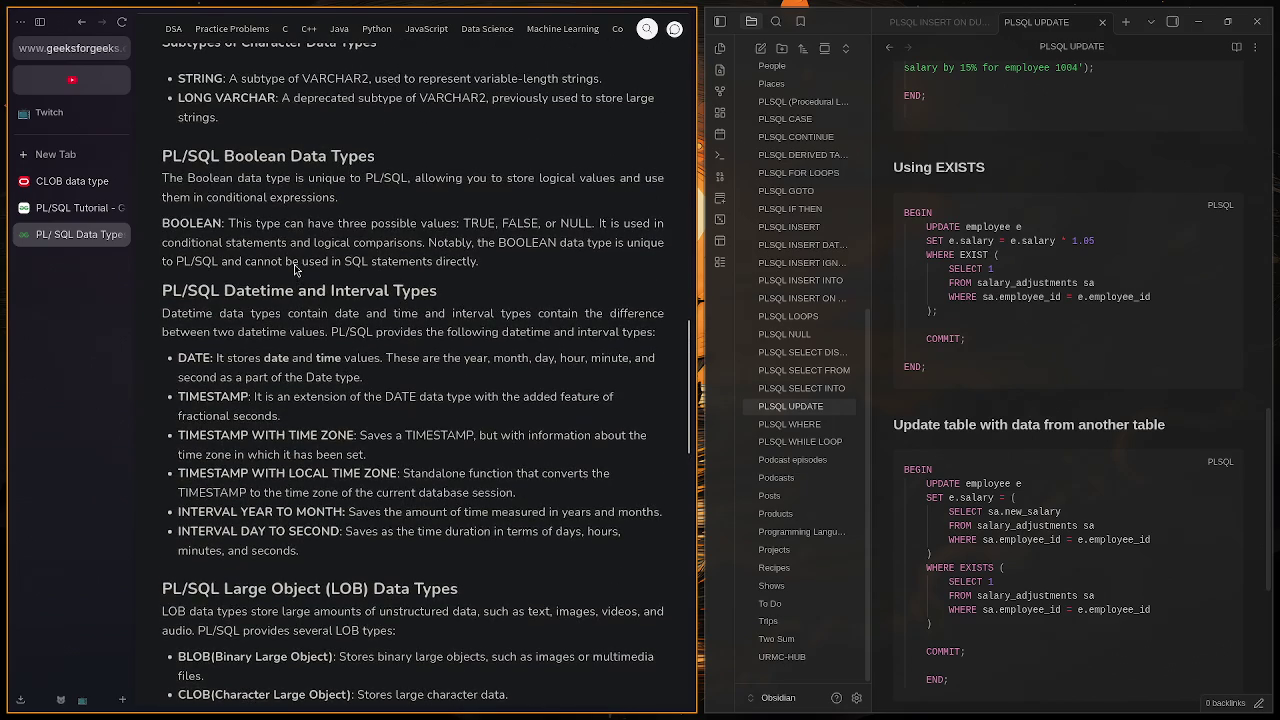
{"action": "left_click_drag", "start_coordinate": [181, 223], "coordinate": [303, 261]}
{"action": "left_click", "coordinate": [426, 273]}
{"action": "left_click", "coordinate": [283, 419]}
{"action": "triple_click", "coordinate": [269, 421]}
{"action": "left_click", "coordinate": [300, 421]}
{"action": "left_click_drag", "start_coordinate": [415, 385], "coordinate": [181, 333]}
{"action": "left_click", "coordinate": [206, 360]}
{"action": "left_click_drag", "start_coordinate": [220, 437], "coordinate": [320, 437]}
{"action": "left_click", "coordinate": [289, 462]}
{"action": "scroll", "coordinate": [289, 462], "scroll_direction": "down", "scroll_amount": 1}
{"action": "left_click_drag", "start_coordinate": [252, 408], "coordinate": [356, 408]}
{"action": "left_click", "coordinate": [346, 426]}
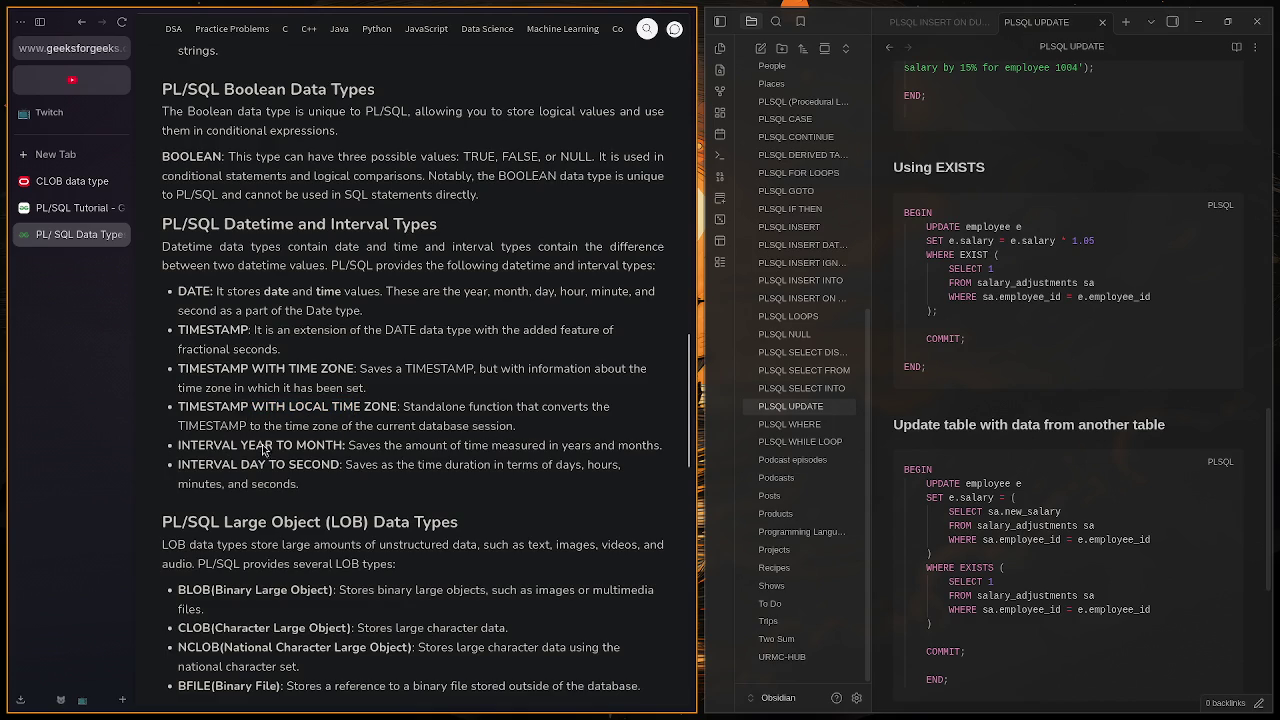
{"action": "left_click_drag", "start_coordinate": [517, 427], "coordinate": [211, 409]}
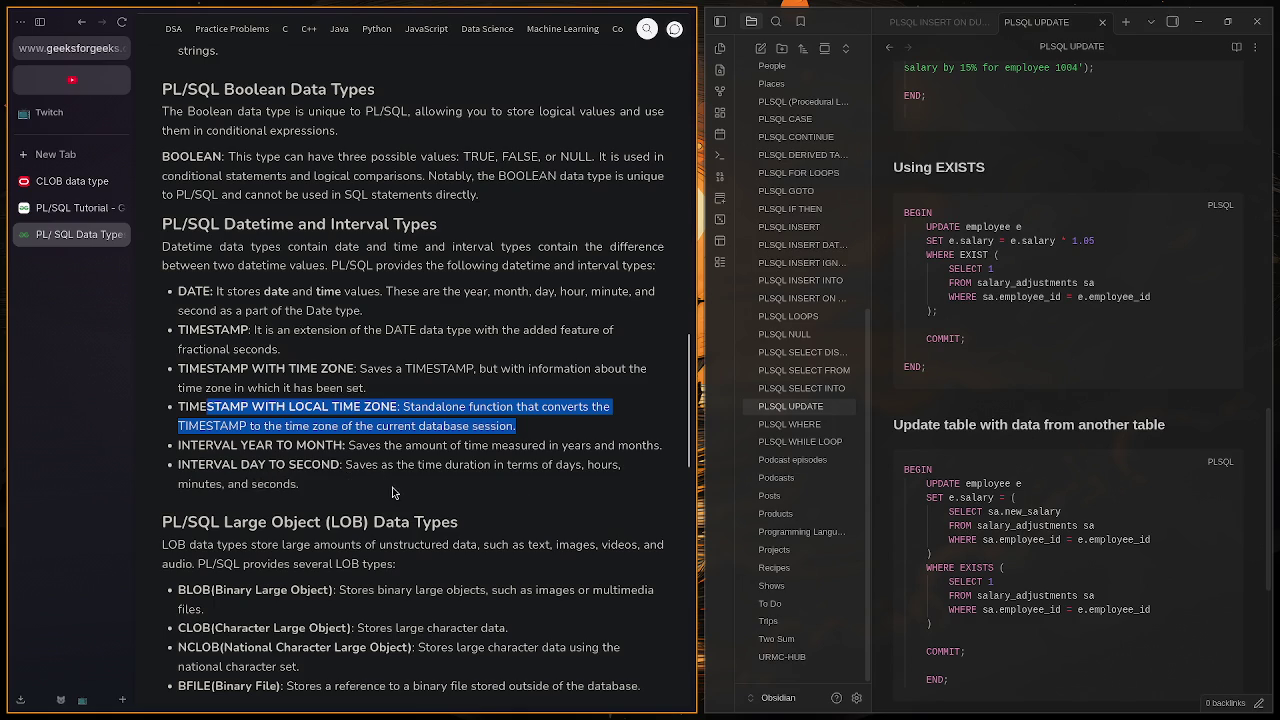
{"action": "scroll", "coordinate": [390, 488], "scroll_direction": "down", "scroll_amount": 3}
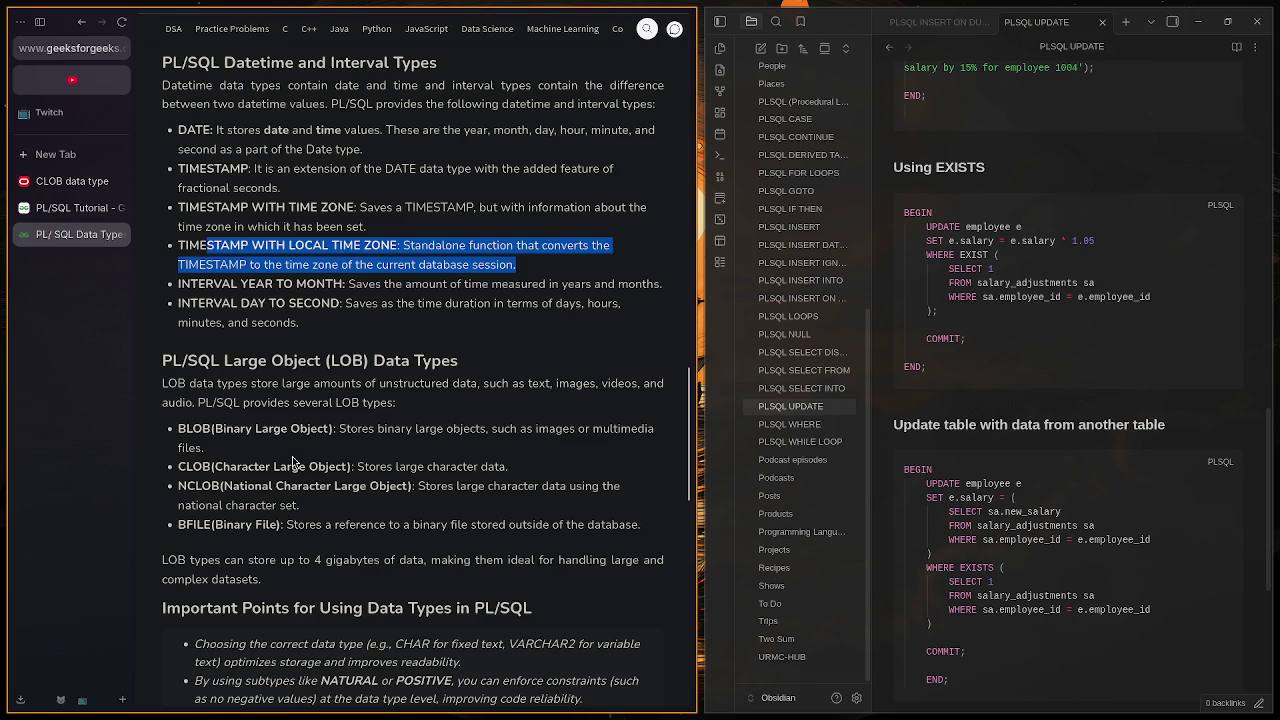
{"action": "scroll", "coordinate": [293, 461], "scroll_direction": "down", "scroll_amount": 2}
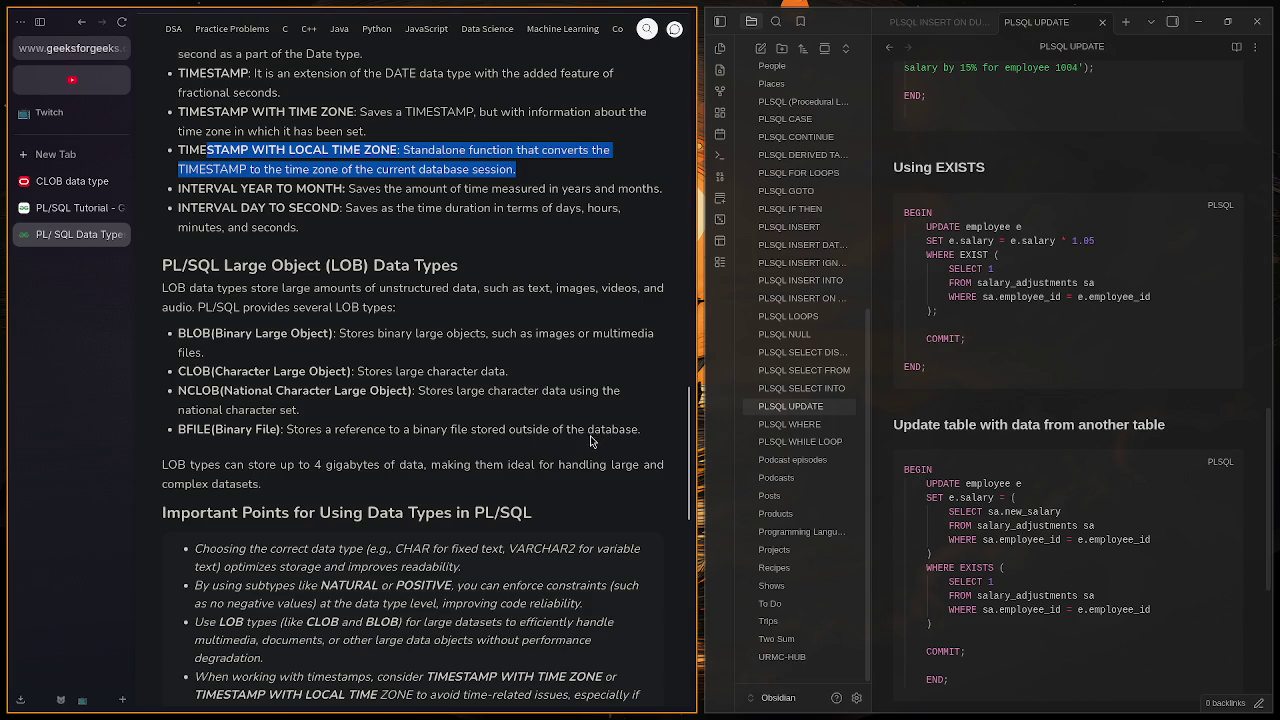
Step: Scroll to the end of the PL/SQL Data Types article and back to its title
{"action": "scroll", "coordinate": [591, 435], "scroll_direction": "down", "scroll_amount": 3}
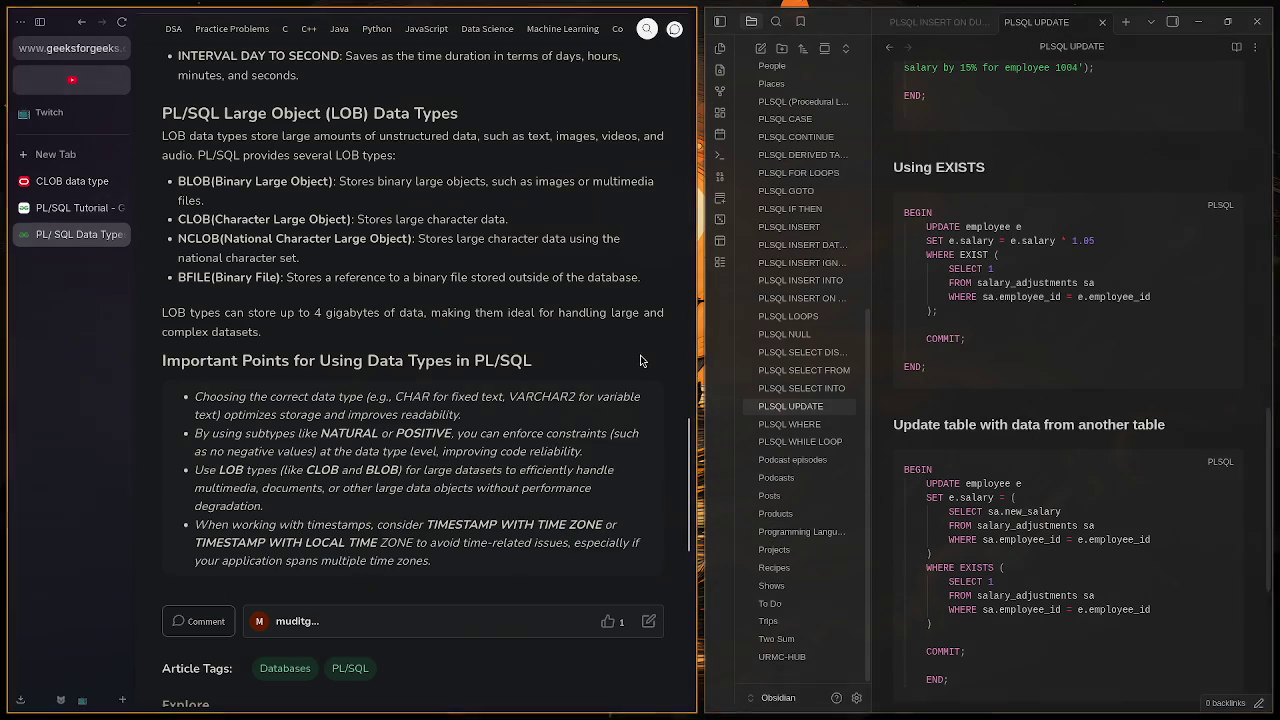
{"action": "scroll", "coordinate": [515, 450], "scroll_direction": "up", "scroll_amount": 15}
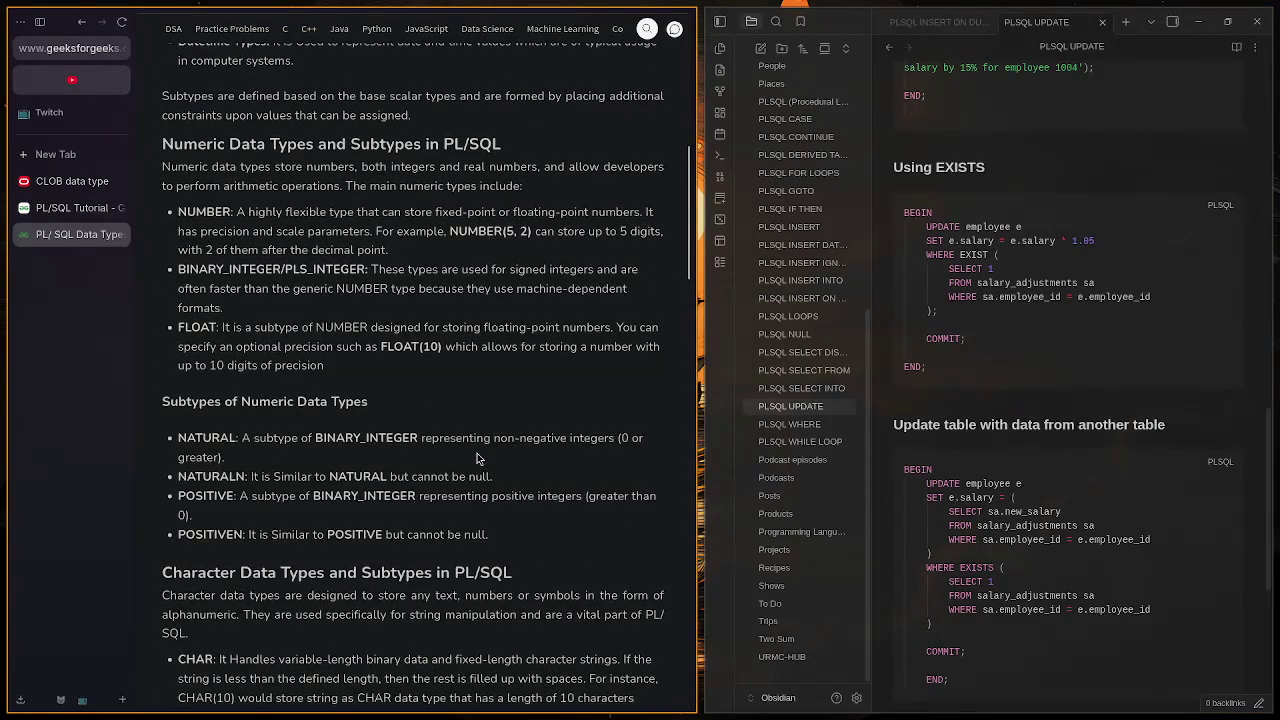
{"action": "scroll", "coordinate": [410, 360], "scroll_direction": "up", "scroll_amount": 5}
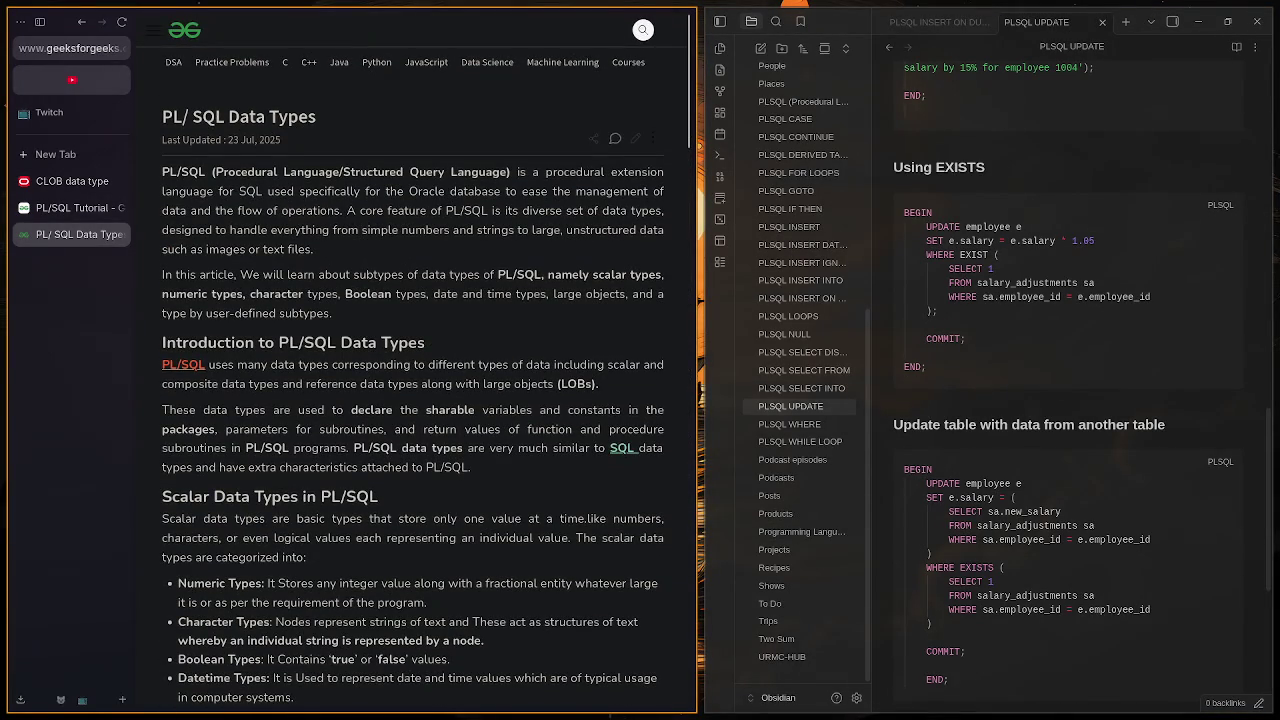
Step: Briefly show and hide the taskbar, then bring up a new-tab search prompt
{"action": "key", "text": "super+b"}
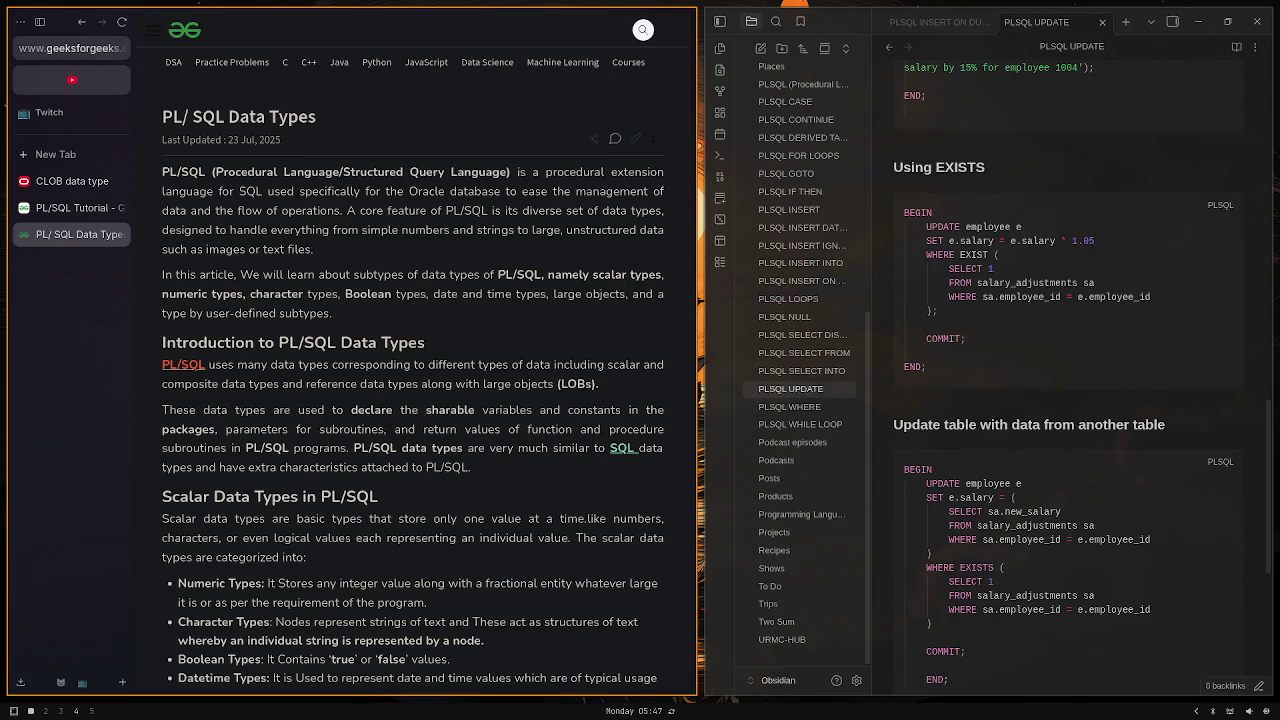
{"action": "key", "text": "super+b"}
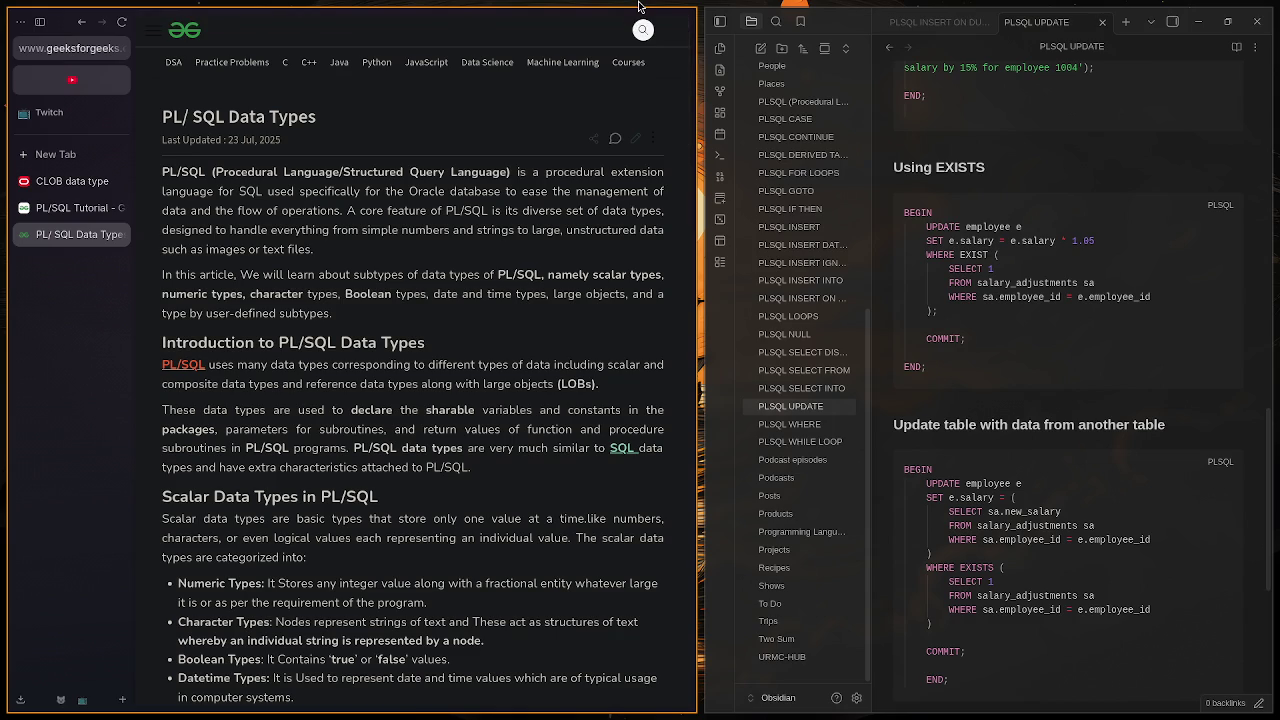
{"action": "left_click", "coordinate": [85, 156]}
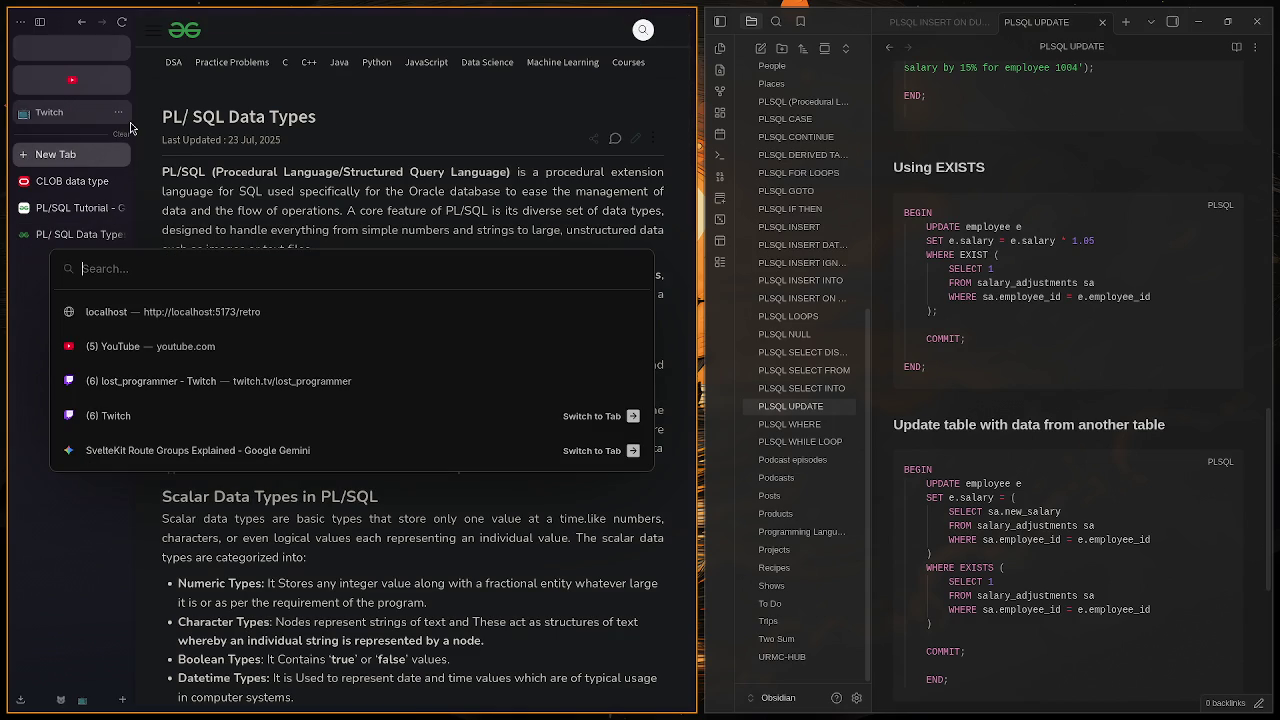
Step: Search BUNPRO, open Learn | Bunpro at 90% zoom, and start a review from the Dashboard
{"action": "type", "text": "BUNPRO"}
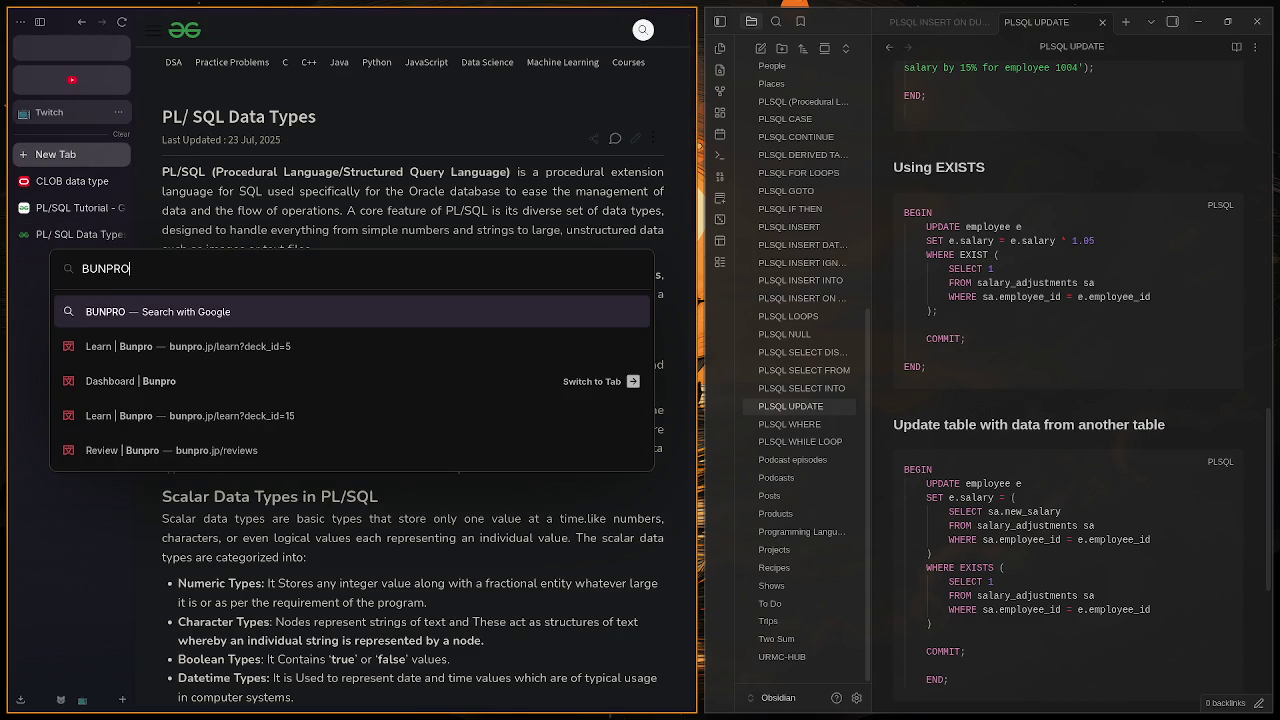
{"action": "key", "text": "Down"}
{"action": "key", "text": "Return"}
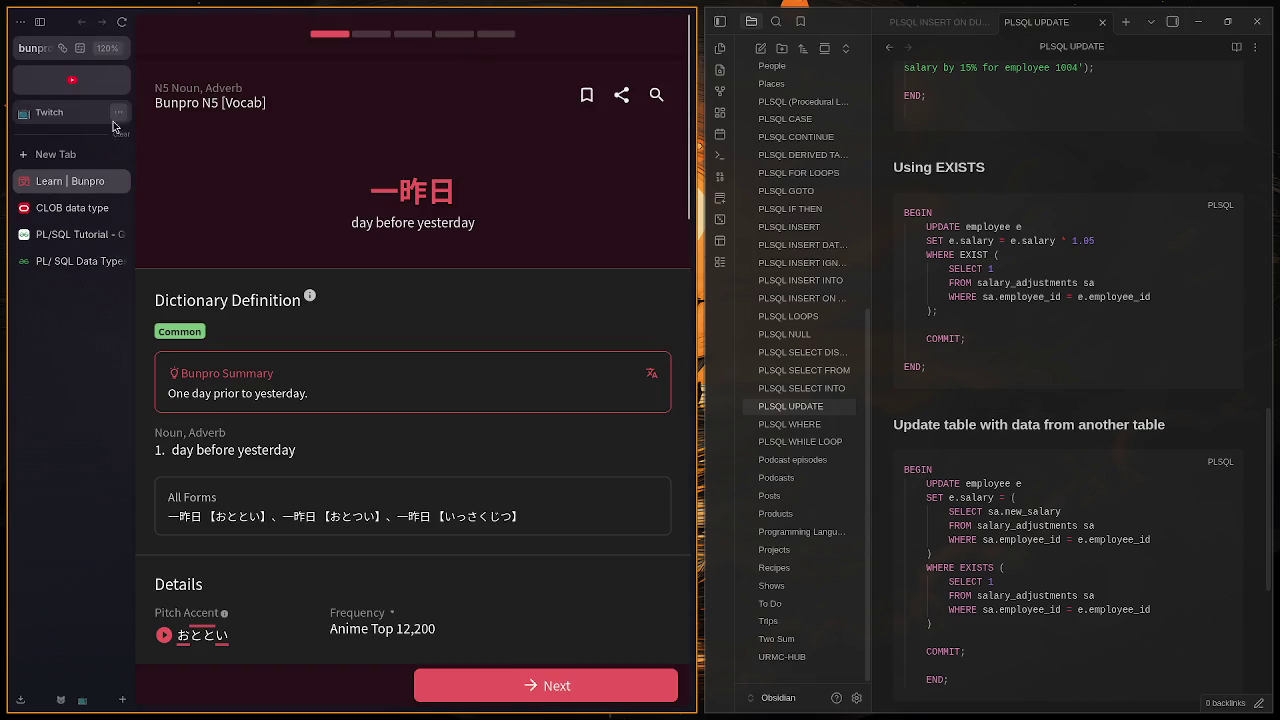
{"action": "scroll", "coordinate": [473, 209], "scroll_direction": "down", "scroll_amount": 5}
{"action": "scroll", "coordinate": [471, 277], "scroll_direction": "up", "scroll_amount": 5}
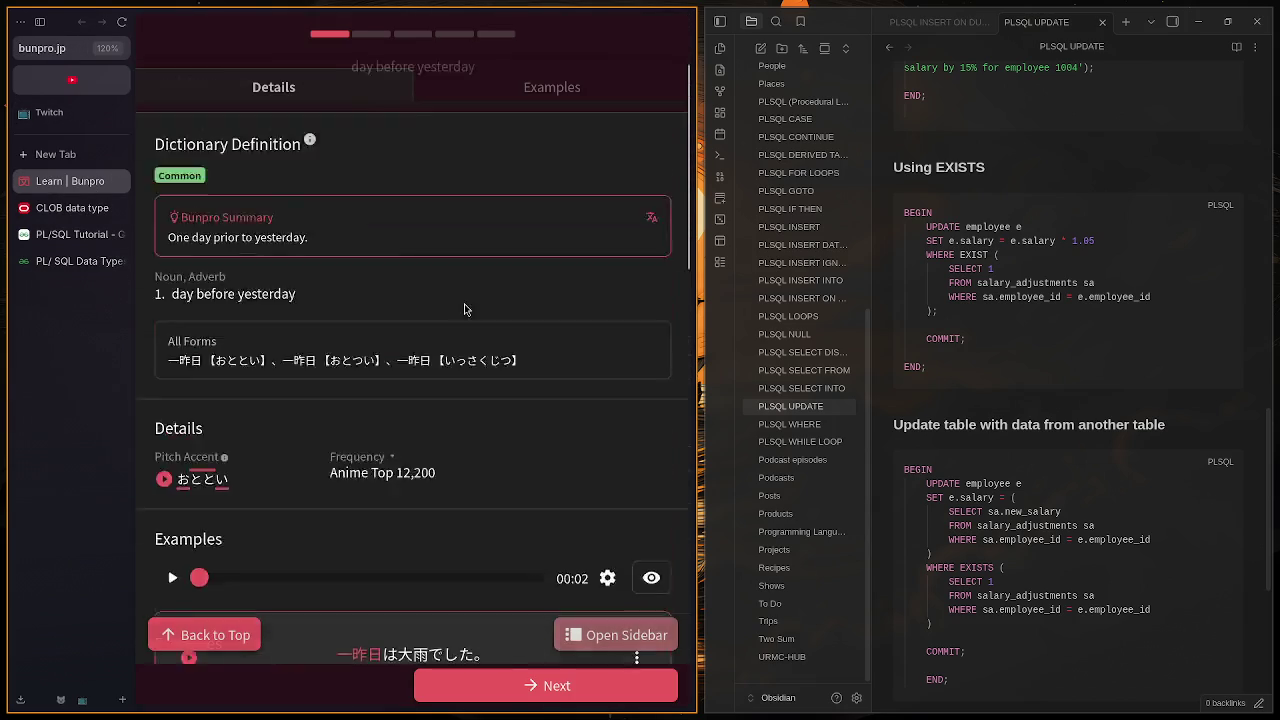
{"action": "key", "text": "ctrl+minus"}
{"action": "key", "text": "ctrl+minus"}
{"action": "key", "text": "ctrl+minus"}
{"action": "key", "text": "ctrl+minus"}
{"action": "key", "text": "ctrl+plus"}
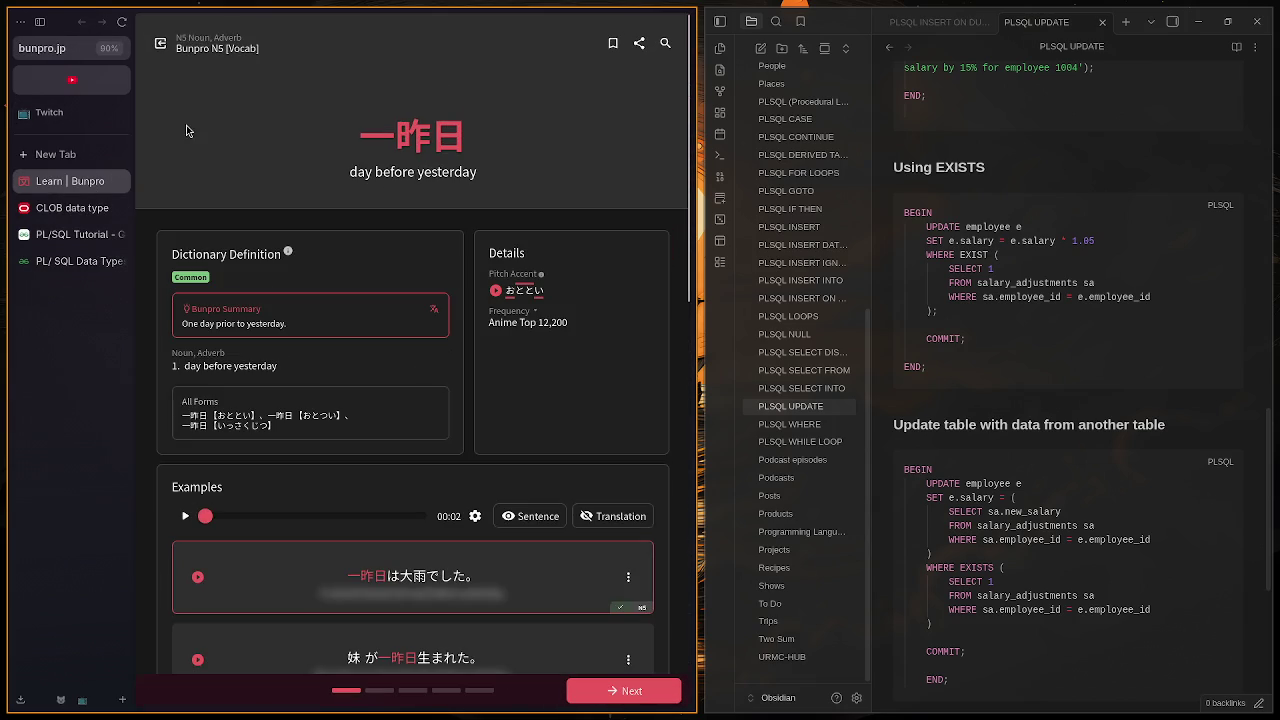
{"action": "left_click", "coordinate": [161, 43]}
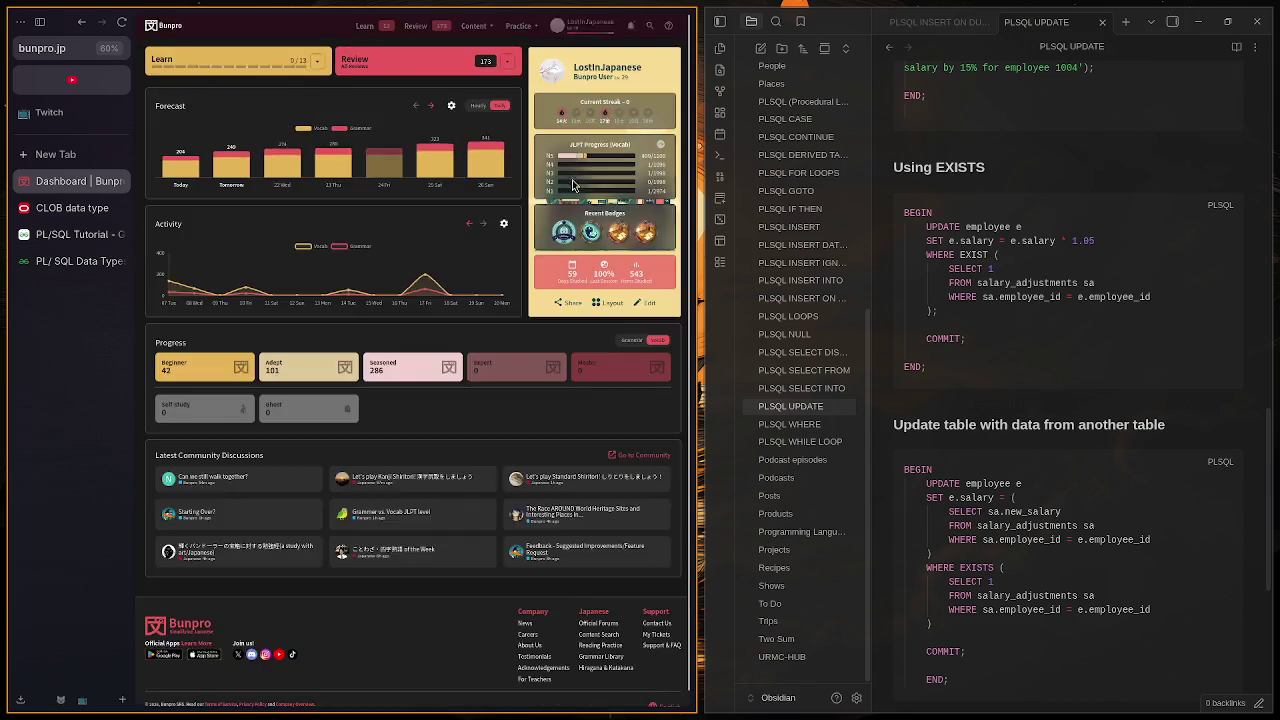
{"action": "left_click", "coordinate": [573, 79]}
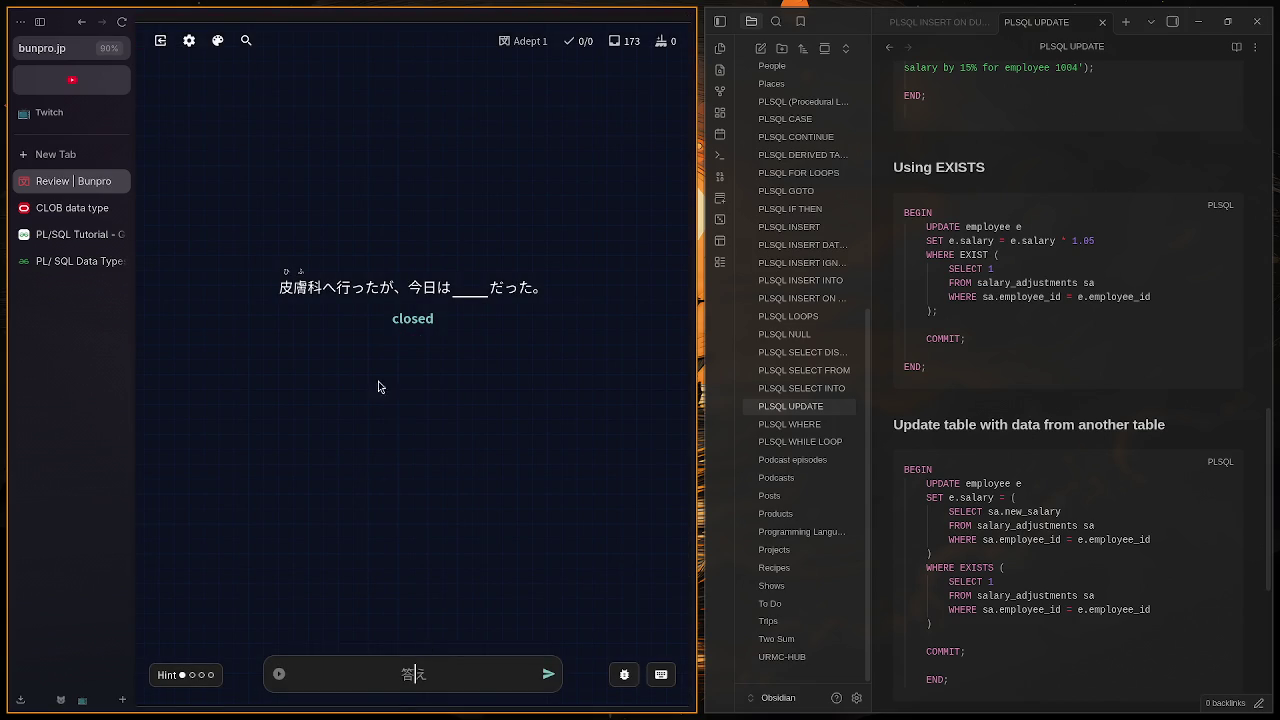
Step: Maximize the browser and set the review page zoom to 120%
{"action": "key", "text": "ctrl+plus"}
{"action": "key", "text": "ctrl+plus"}
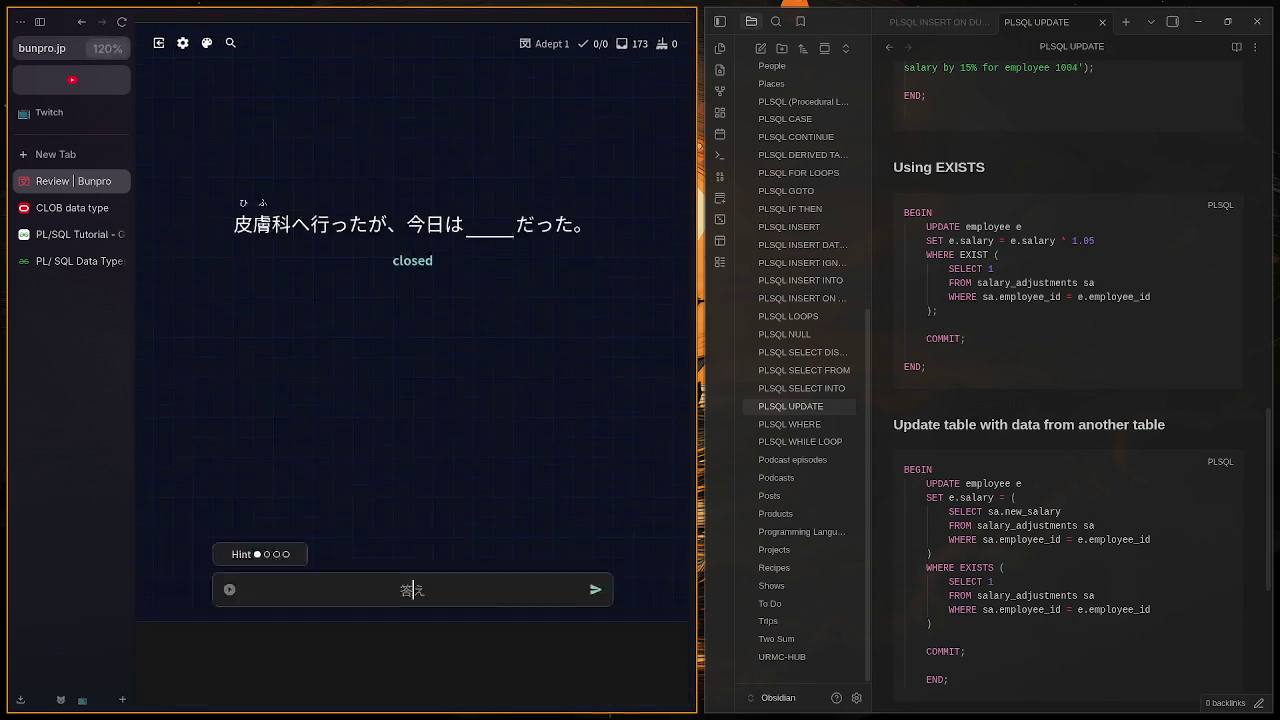
{"action": "key", "text": "ctrl+plus"}
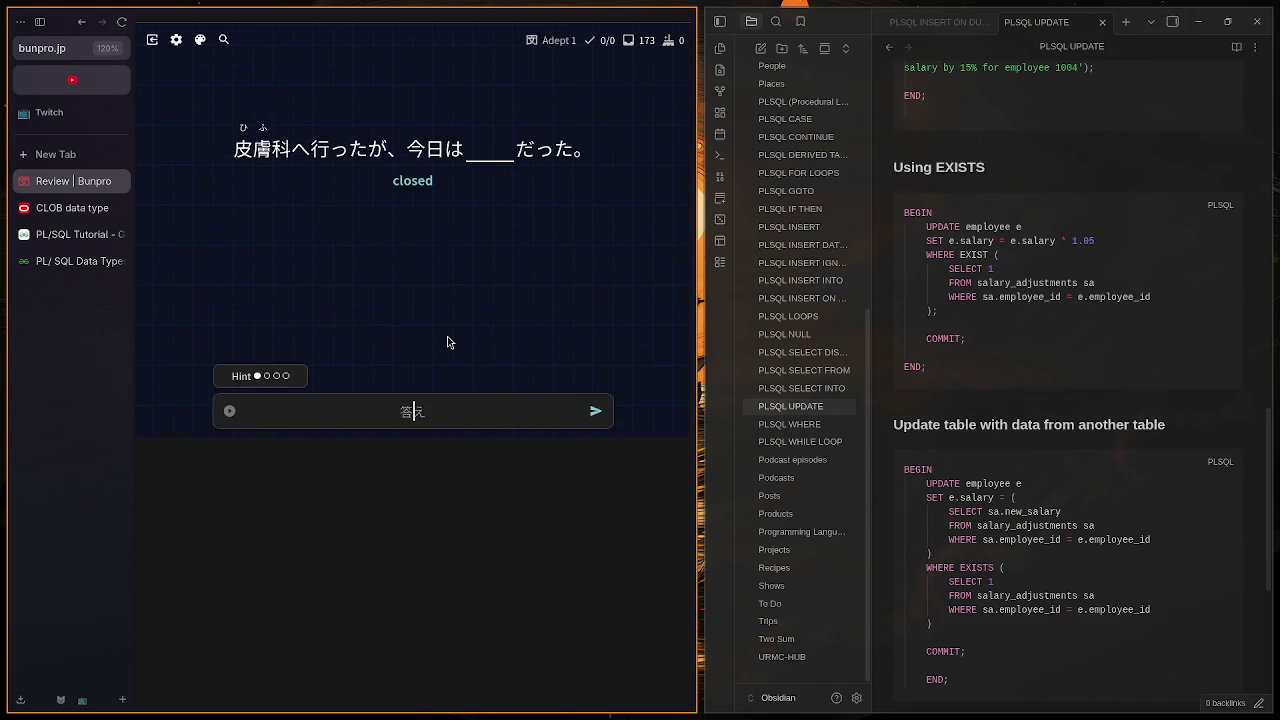
{"action": "key", "text": "ctrl+minus"}
{"action": "key", "text": "ctrl+minus"}
{"action": "key", "text": "ctrl+minus"}
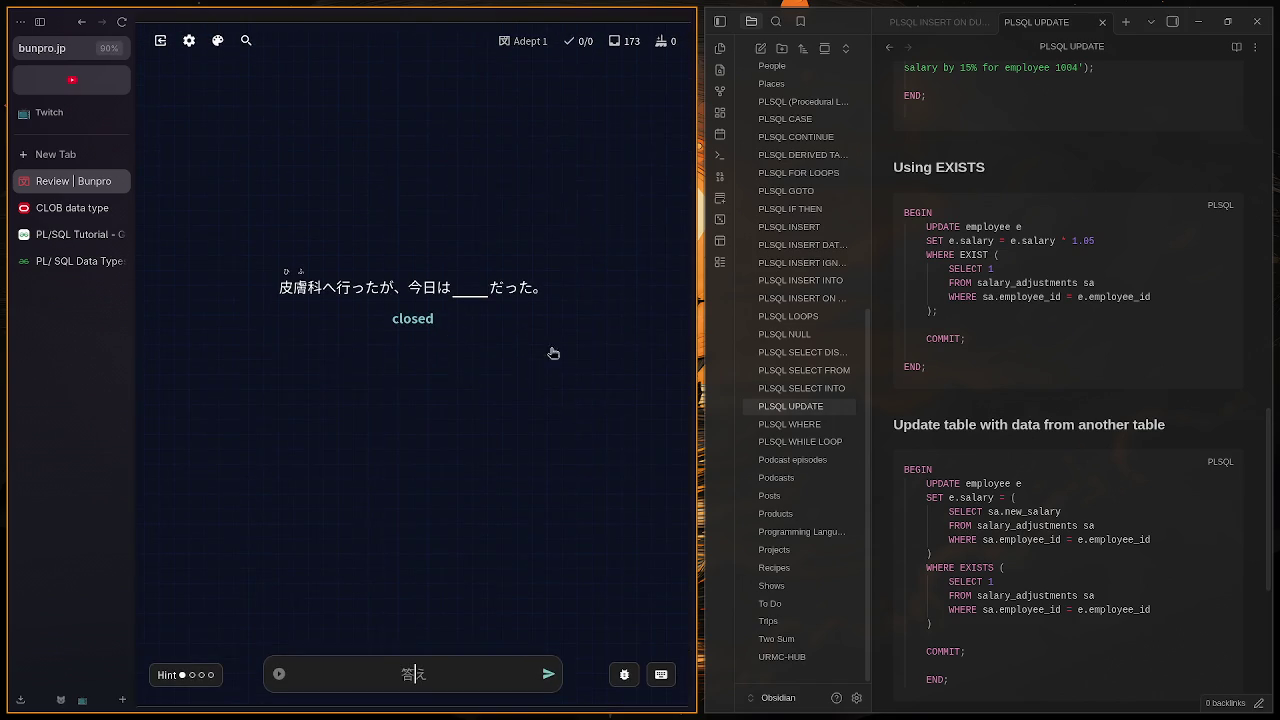
{"action": "left_click", "coordinate": [1173, 12]}
{"action": "left_click", "coordinate": [1257, 21]}
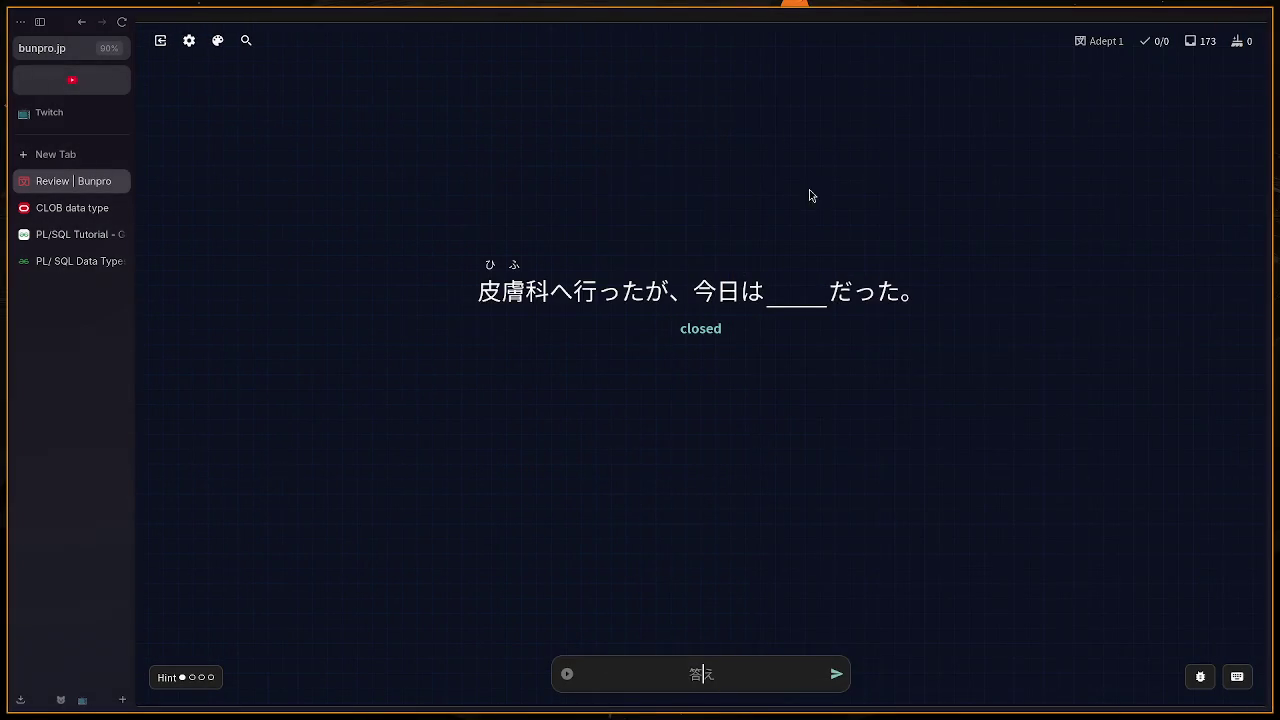
{"action": "key", "text": "ctrl+plus"}
{"action": "key", "text": "ctrl+plus"}
{"action": "key", "text": "ctrl+plus"}
{"action": "key", "text": "ctrl+minus"}
{"action": "key", "text": "ctrl+minus"}
{"action": "key", "text": "ctrl+minus"}
{"action": "key", "text": "ctrl+plus"}
{"action": "key", "text": "ctrl+plus"}
{"action": "key", "text": "ctrl+plus"}
{"action": "key", "text": "ctrl+minus"}
{"action": "key", "text": "ctrl+minus"}
{"action": "key", "text": "ctrl+plus"}
{"action": "key", "text": "ctrl+plus"}
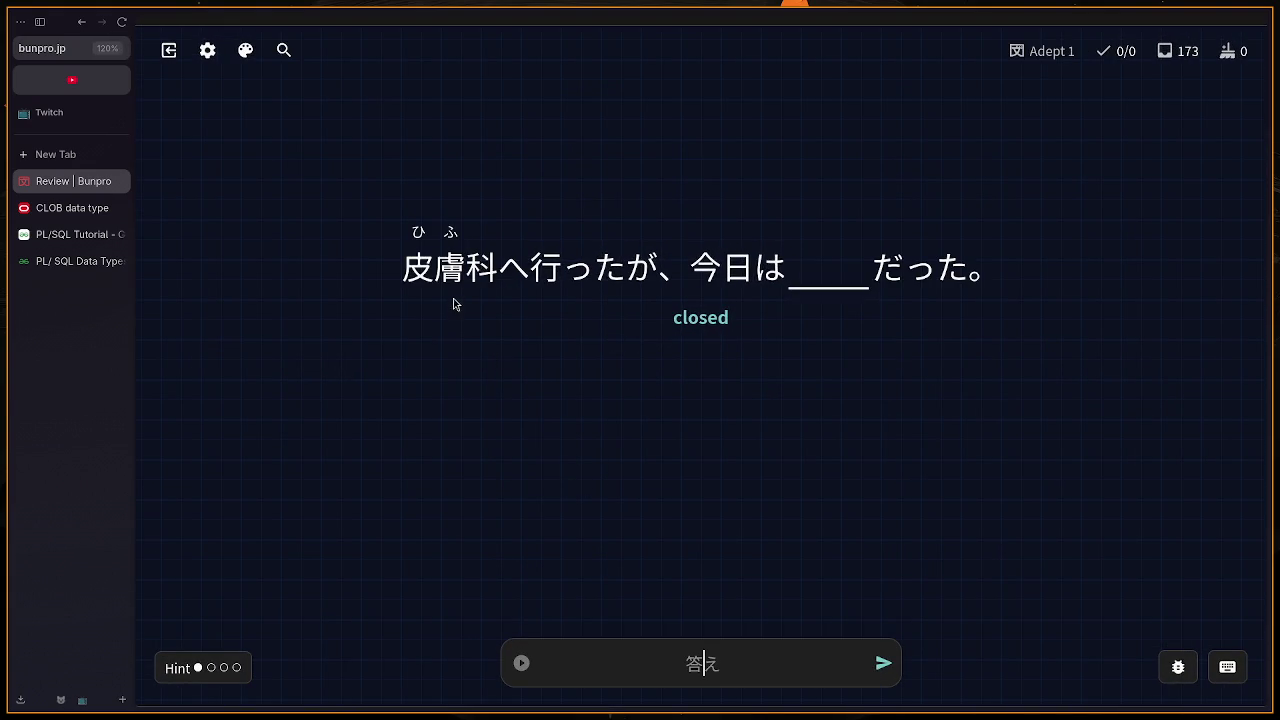
Step: Answer the 'closed' sentence with しま
{"action": "mouse_move", "coordinate": [487, 291]}
{"action": "mouse_move", "coordinate": [697, 290]}
{"action": "type", "text": "しま"}
{"action": "key", "text": "Return"}
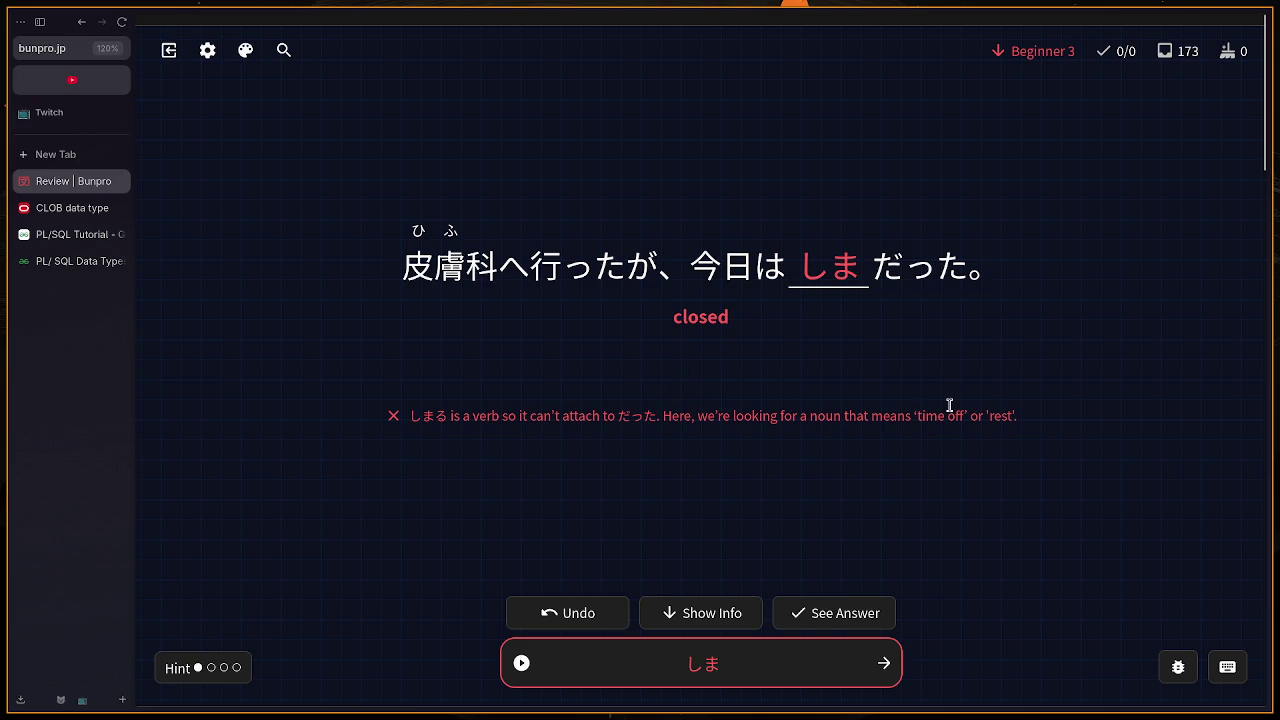
Step: Review the correct answer 休み and its vocab info, then move to the 'raining' sentence
{"action": "scroll", "coordinate": [949, 405], "scroll_direction": "down", "scroll_amount": 2}
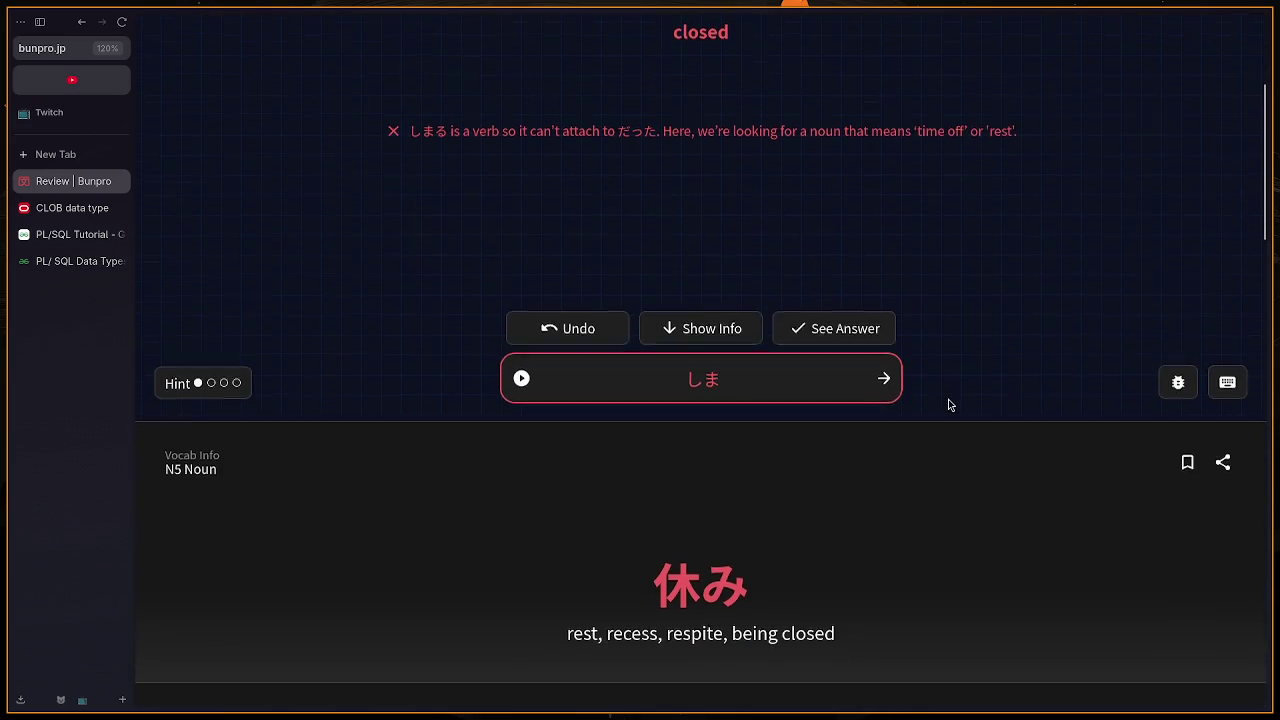
{"action": "scroll", "coordinate": [949, 405], "scroll_direction": "up", "scroll_amount": 2}
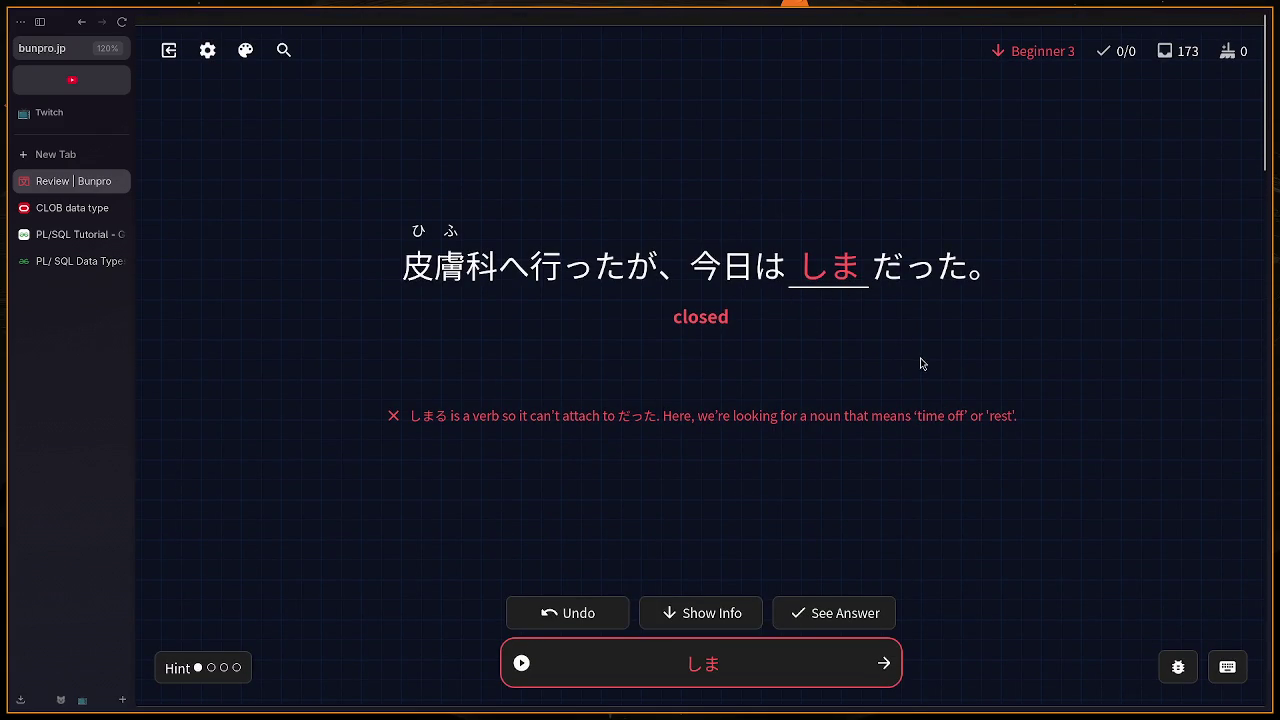
{"action": "scroll", "coordinate": [903, 363], "scroll_direction": "down", "scroll_amount": 5}
{"action": "left_click_drag", "start_coordinate": [779, 424], "coordinate": [846, 426]}
{"action": "scroll", "coordinate": [846, 421], "scroll_direction": "down", "scroll_amount": 2}
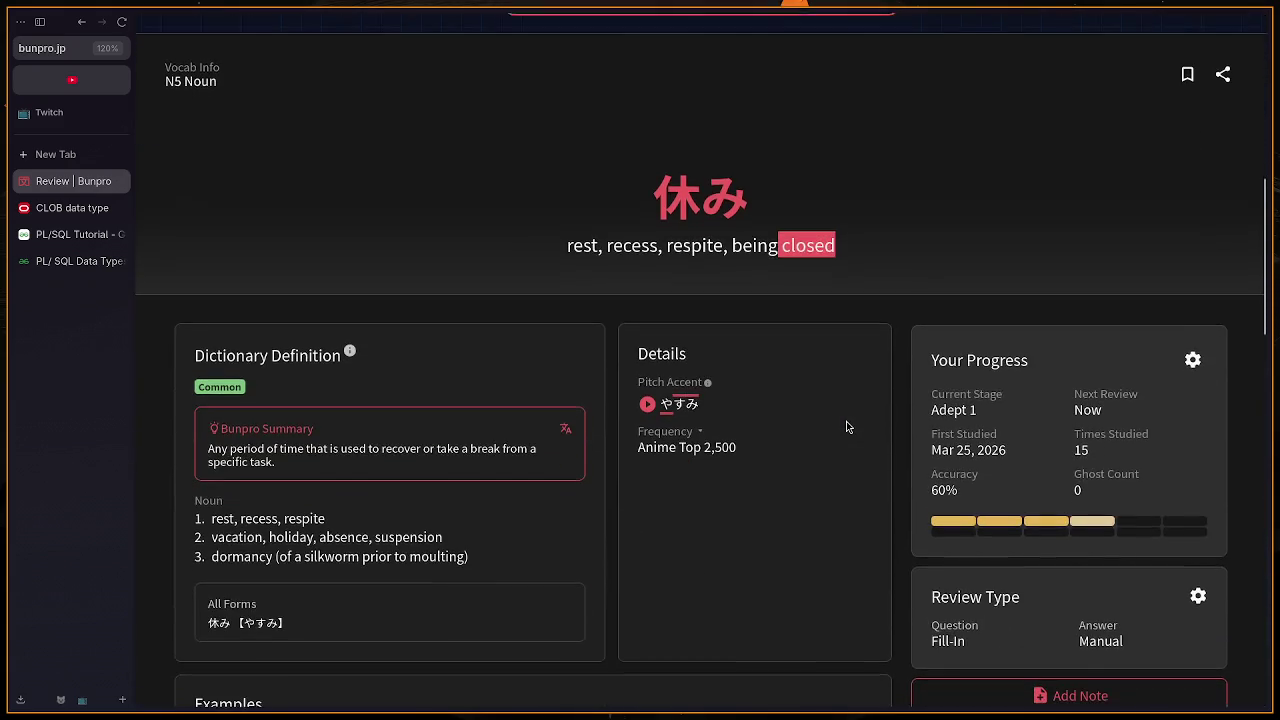
{"action": "scroll", "coordinate": [846, 421], "scroll_direction": "up", "scroll_amount": 2}
{"action": "scroll", "coordinate": [845, 421], "scroll_direction": "up", "scroll_amount": 5}
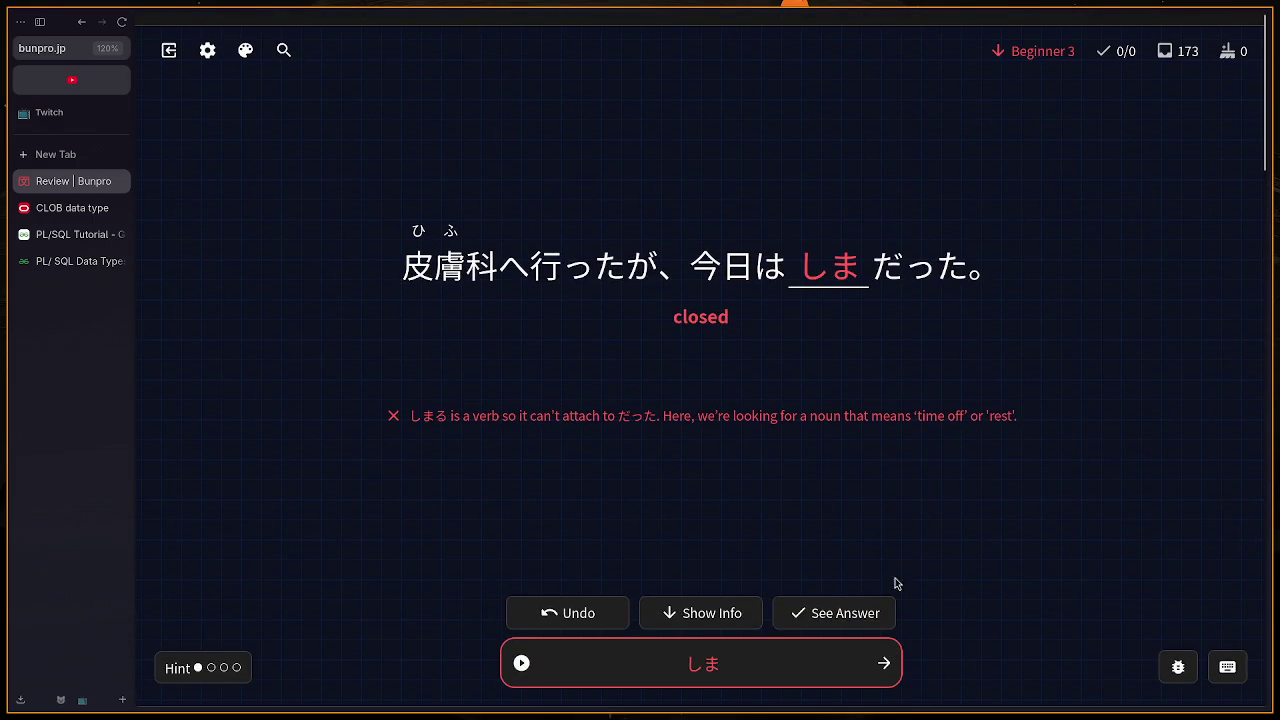
{"action": "left_click", "coordinate": [888, 658]}
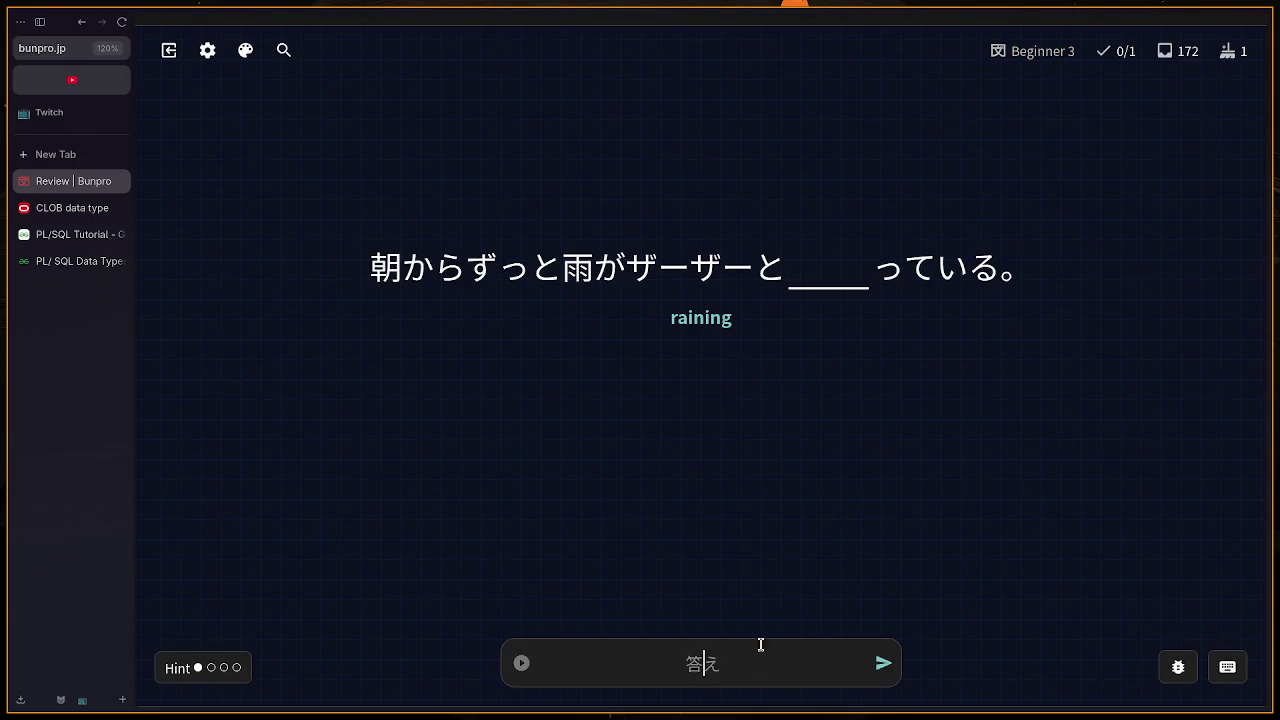
Step: Answer the 'raining' sentence and reveal its fuller translation hint
{"action": "type", "text": "am"}
{"action": "key", "text": "BackSpace"}
{"action": "key", "text": "BackSpace"}
{"action": "type", "text": "fu"}
{"action": "key", "text": "Return"}
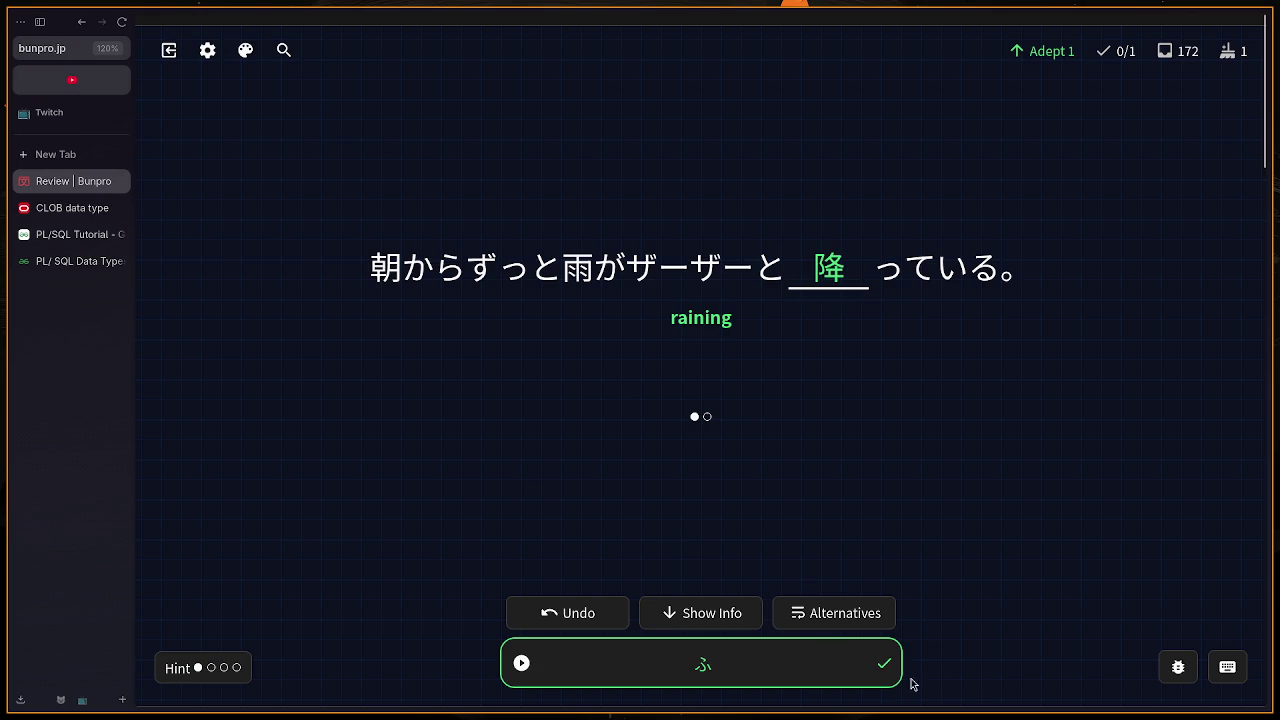
{"action": "mouse_move", "coordinate": [867, 285]}
{"action": "left_mouse_down"}
{"action": "mouse_move", "coordinate": [1069, 297]}
{"action": "mouse_move", "coordinate": [826, 360]}
{"action": "left_mouse_up"}
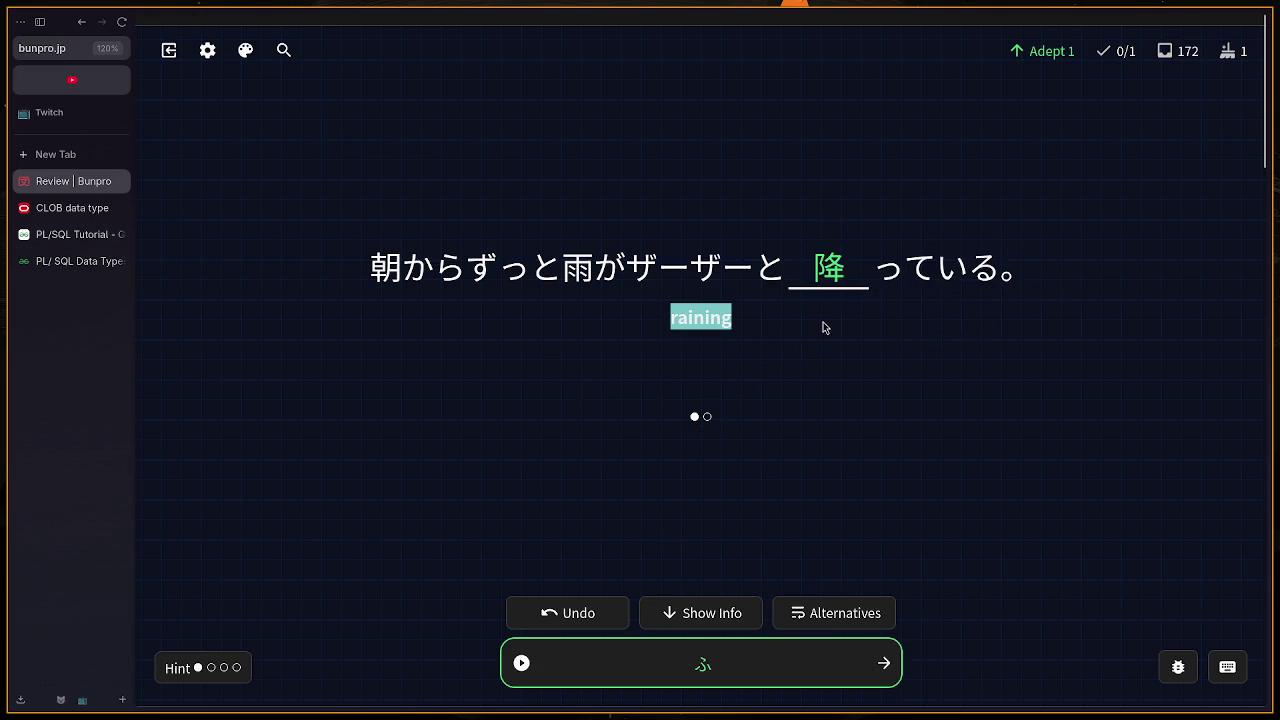
{"action": "key", "text": "h"}
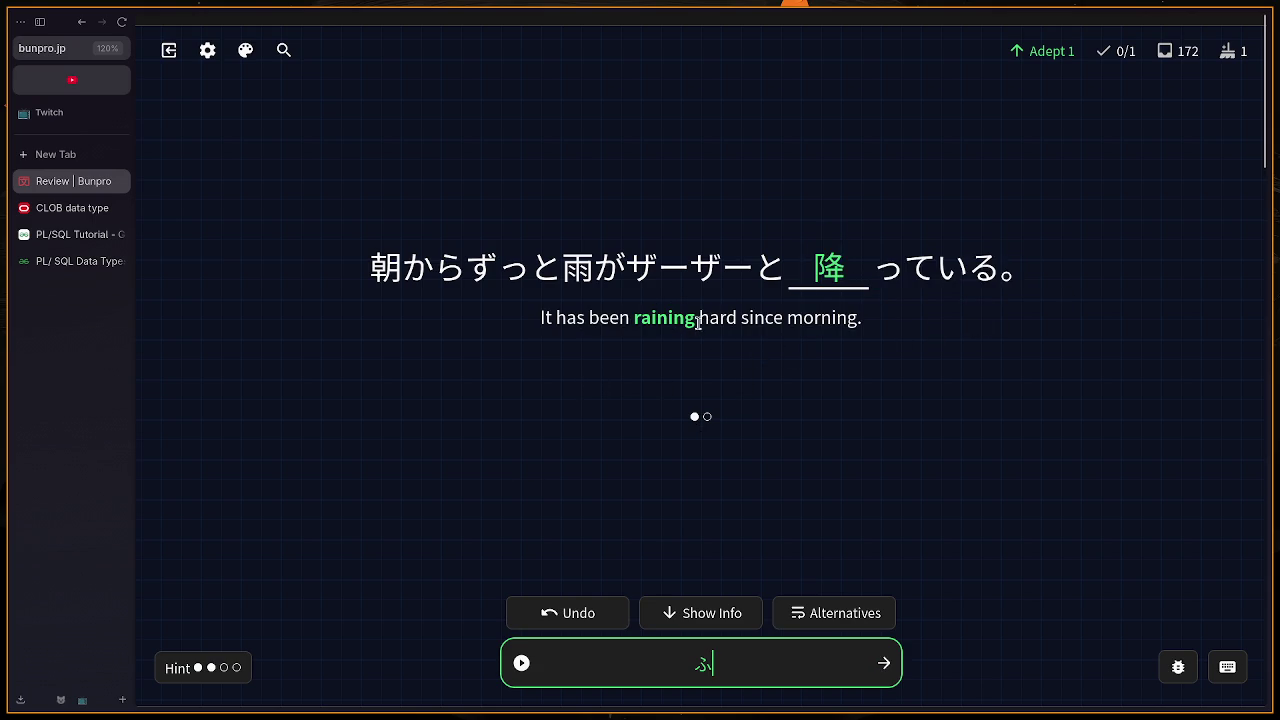
{"action": "left_click", "coordinate": [884, 663]}
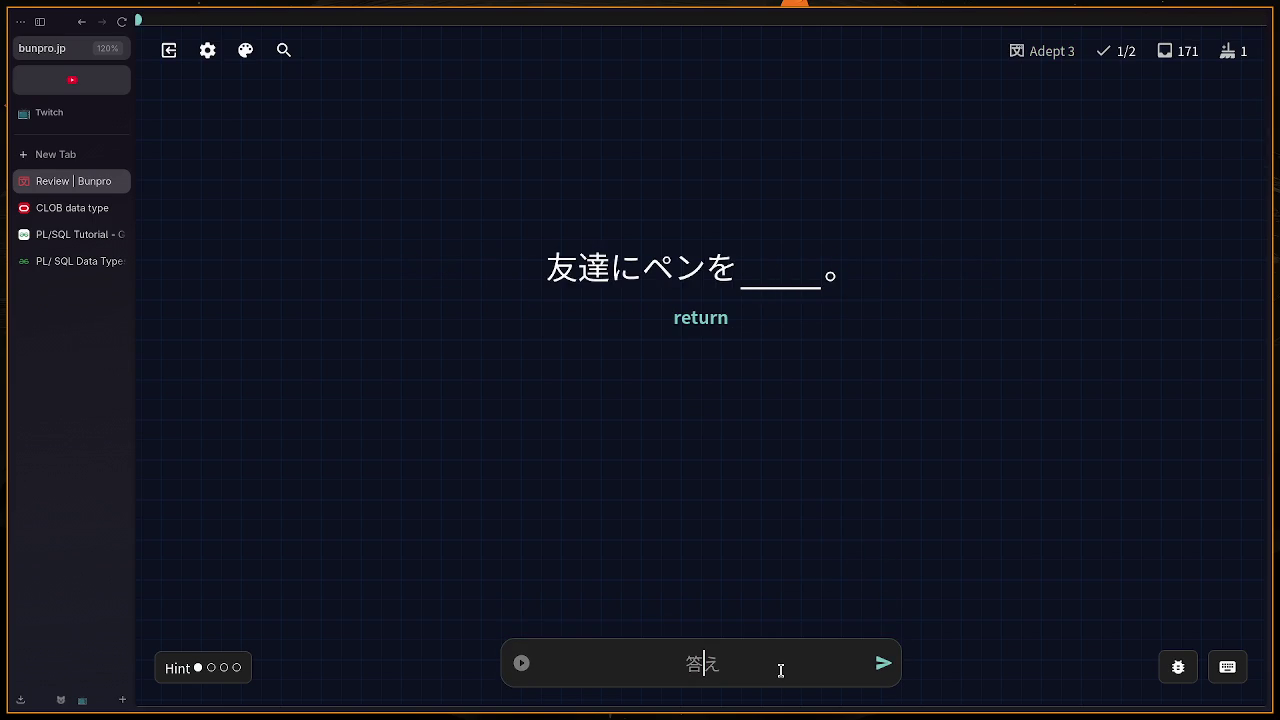
Step: Answer かえす (返す) and view the sentence's full English translation
{"action": "type", "text": "かえす"}
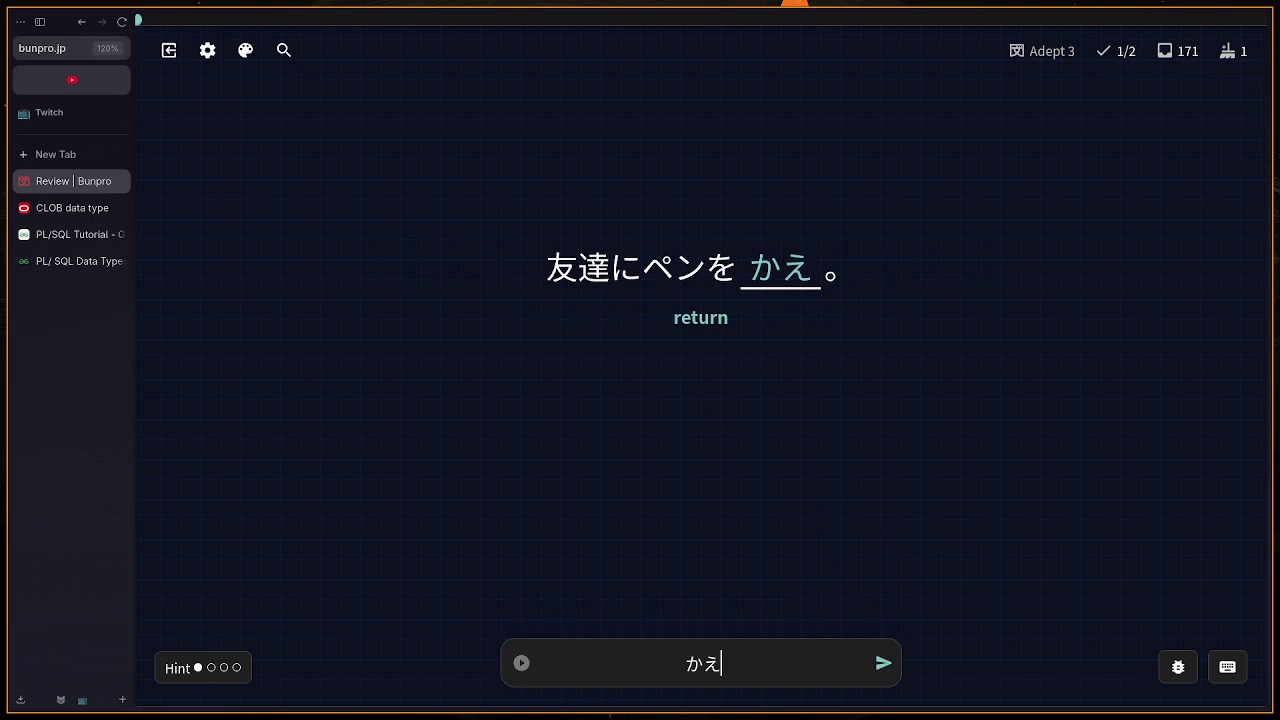
{"action": "key", "text": "Return"}
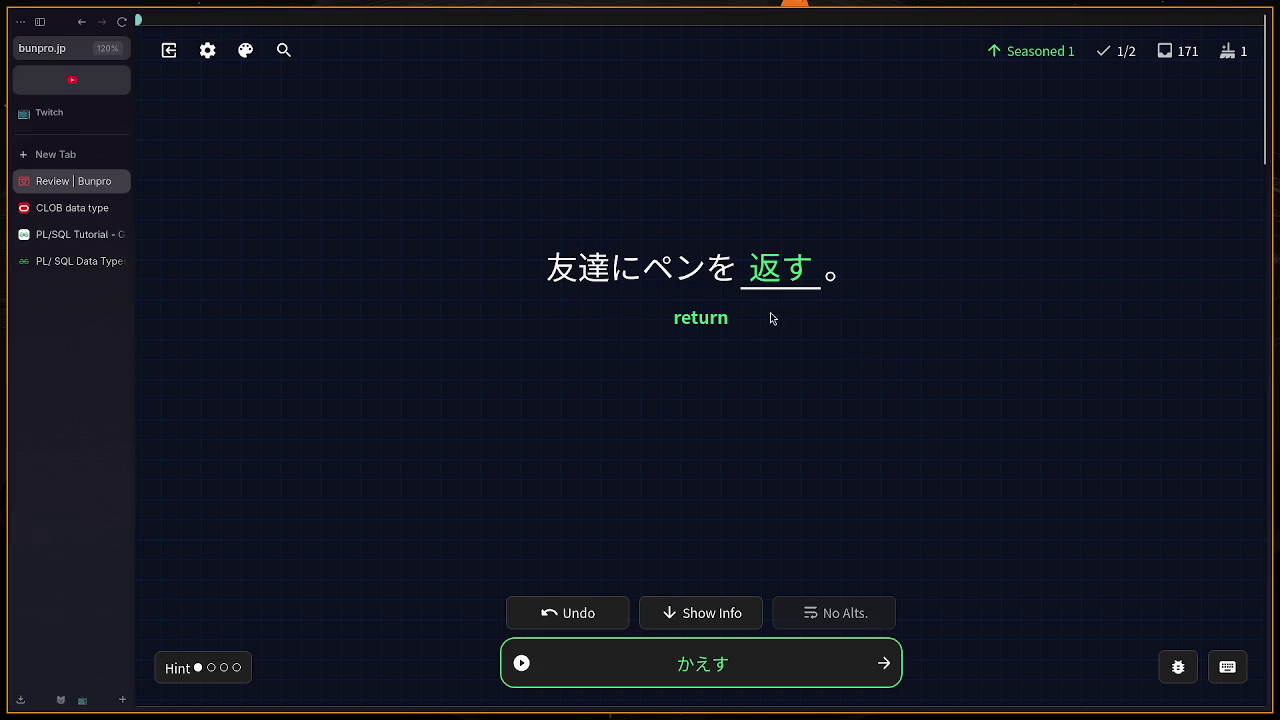
{"action": "left_click", "coordinate": [695, 317]}
{"action": "left_click", "coordinate": [872, 675]}
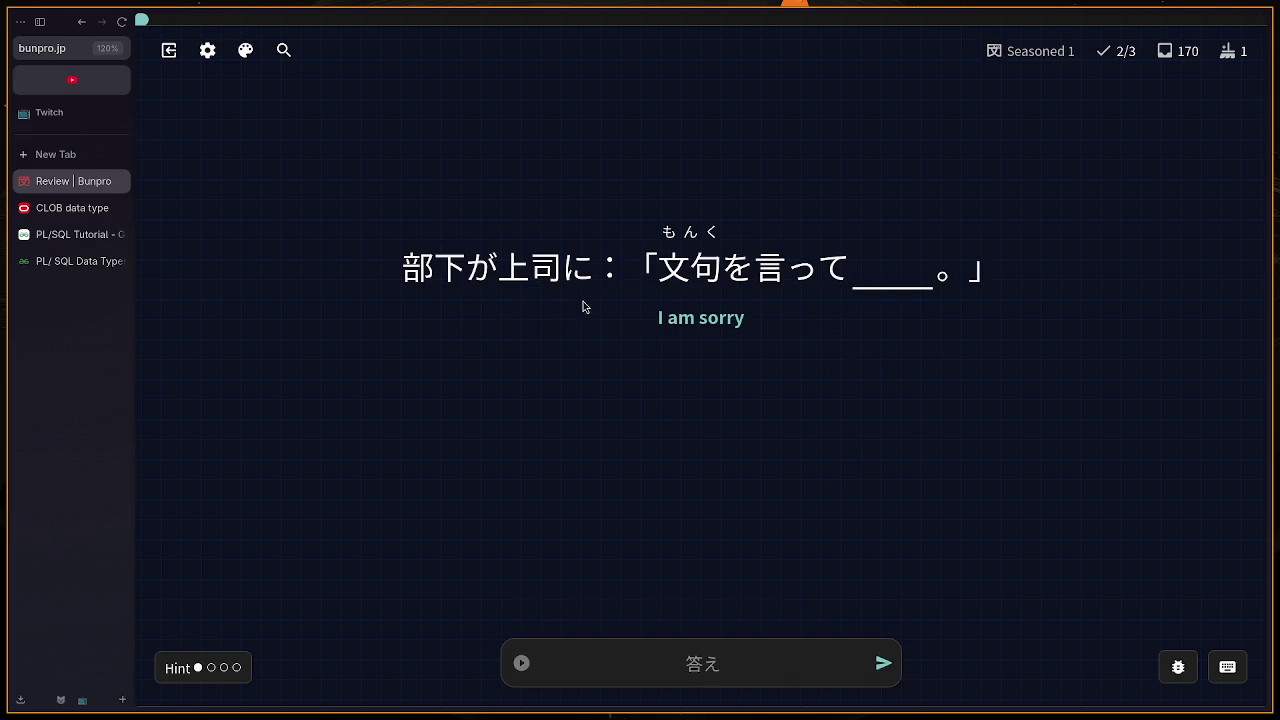
Step: Answer the 部下が上司に sentence with すみません
{"action": "left_click_drag", "start_coordinate": [404, 289], "coordinate": [596, 285]}
{"action": "left_click", "coordinate": [683, 352]}
{"action": "mouse_move", "coordinate": [762, 290]}
{"action": "left_click", "coordinate": [759, 658]}
{"action": "type", "text": "すみま"}
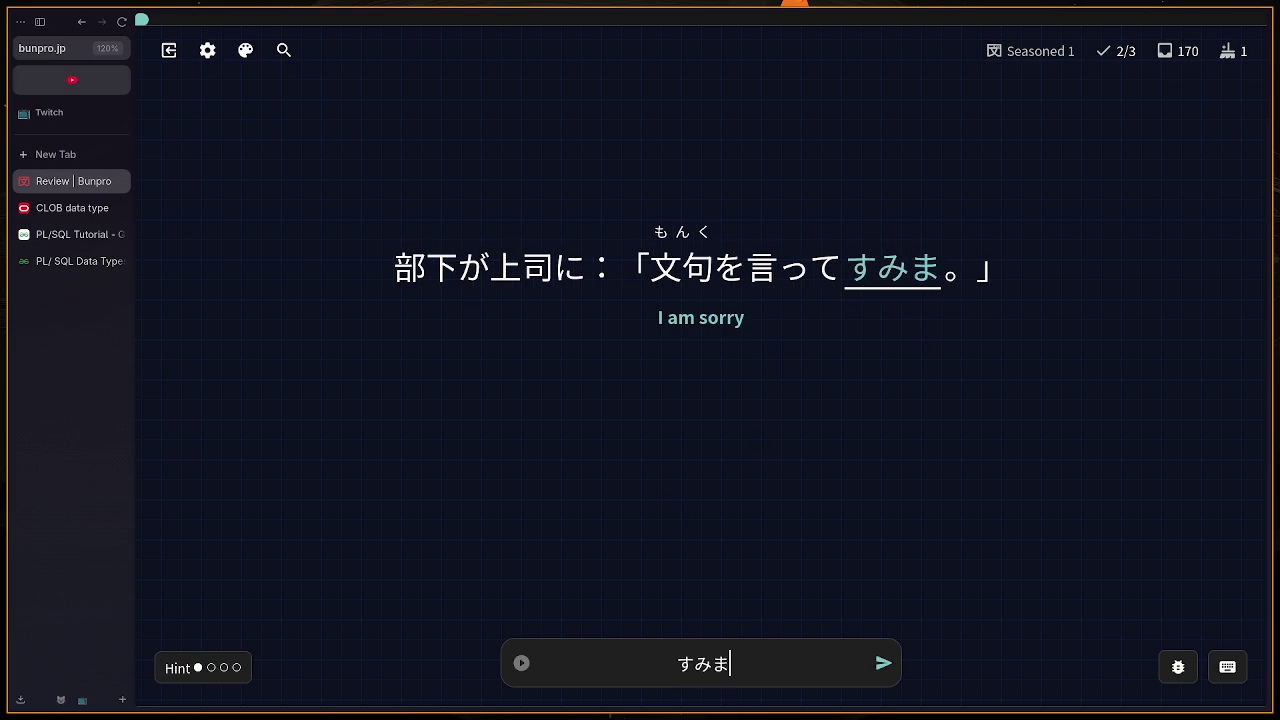
{"action": "type", "text": "せん"}
{"action": "key", "text": "Return"}
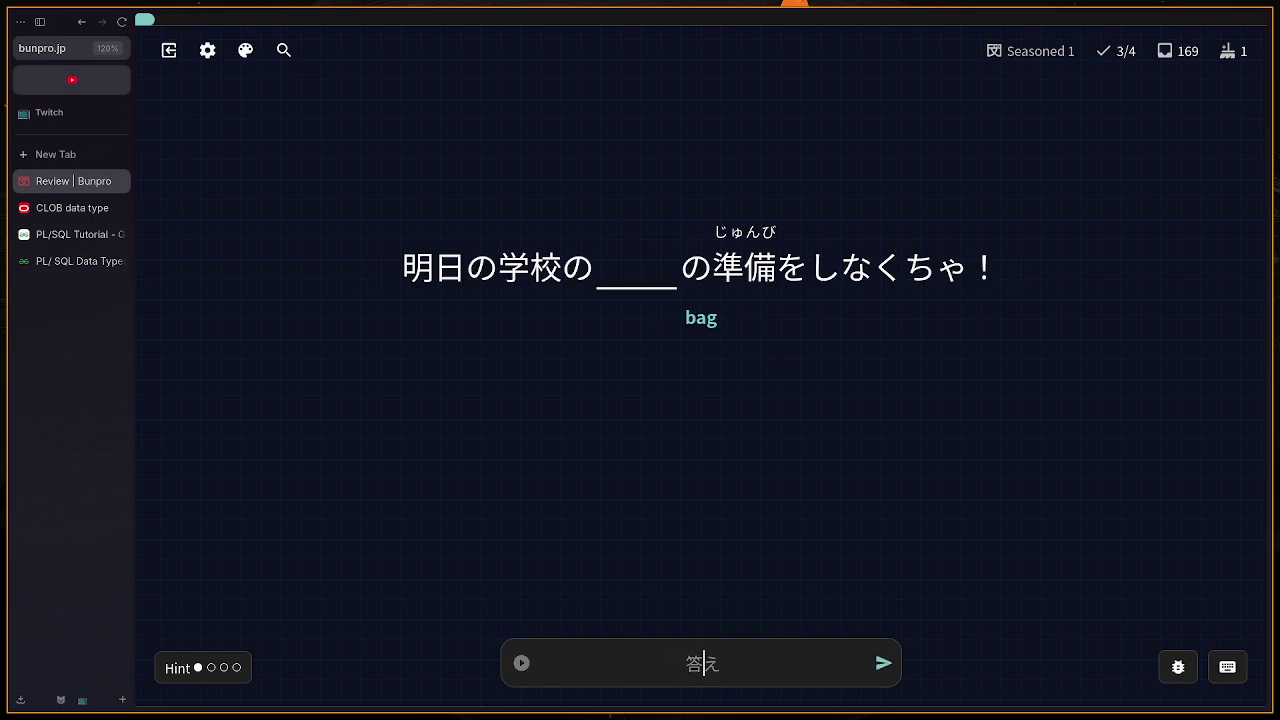
Step: Answer かばん (鞄) for 'bag' after checking the 明日 reading and translation
{"action": "type", "text": "かばn"}
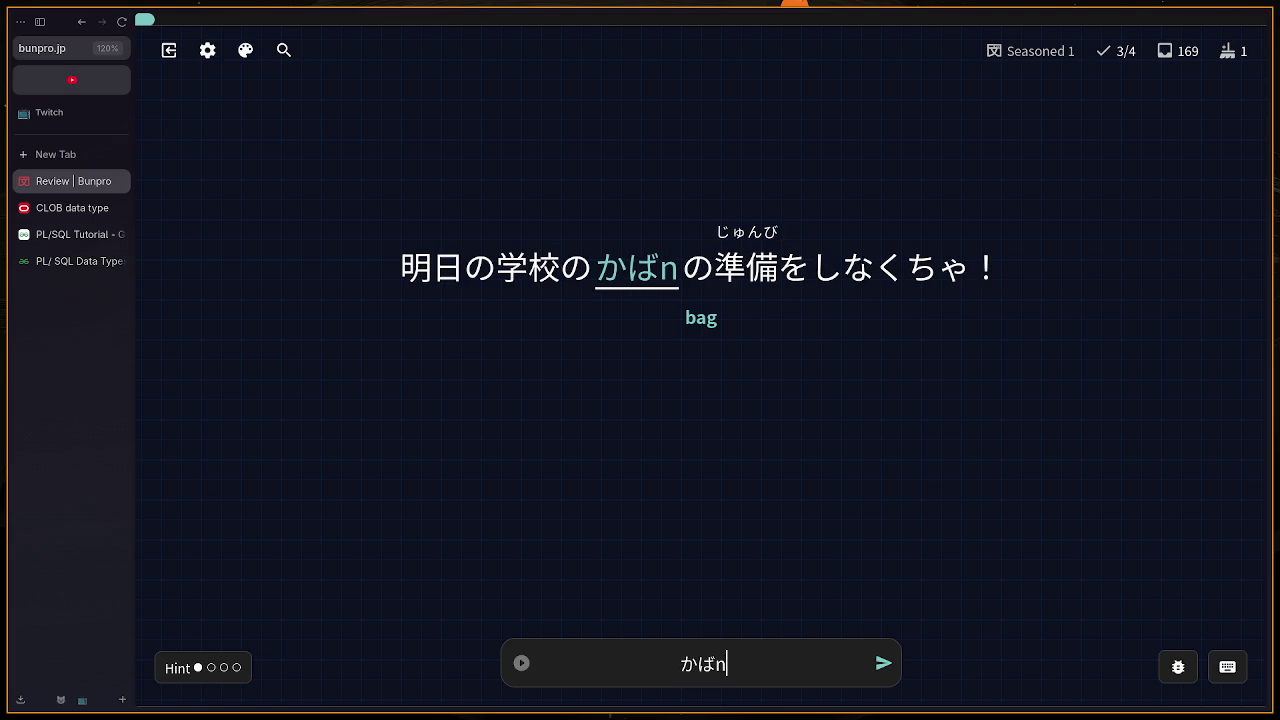
{"action": "type", "text": "n"}
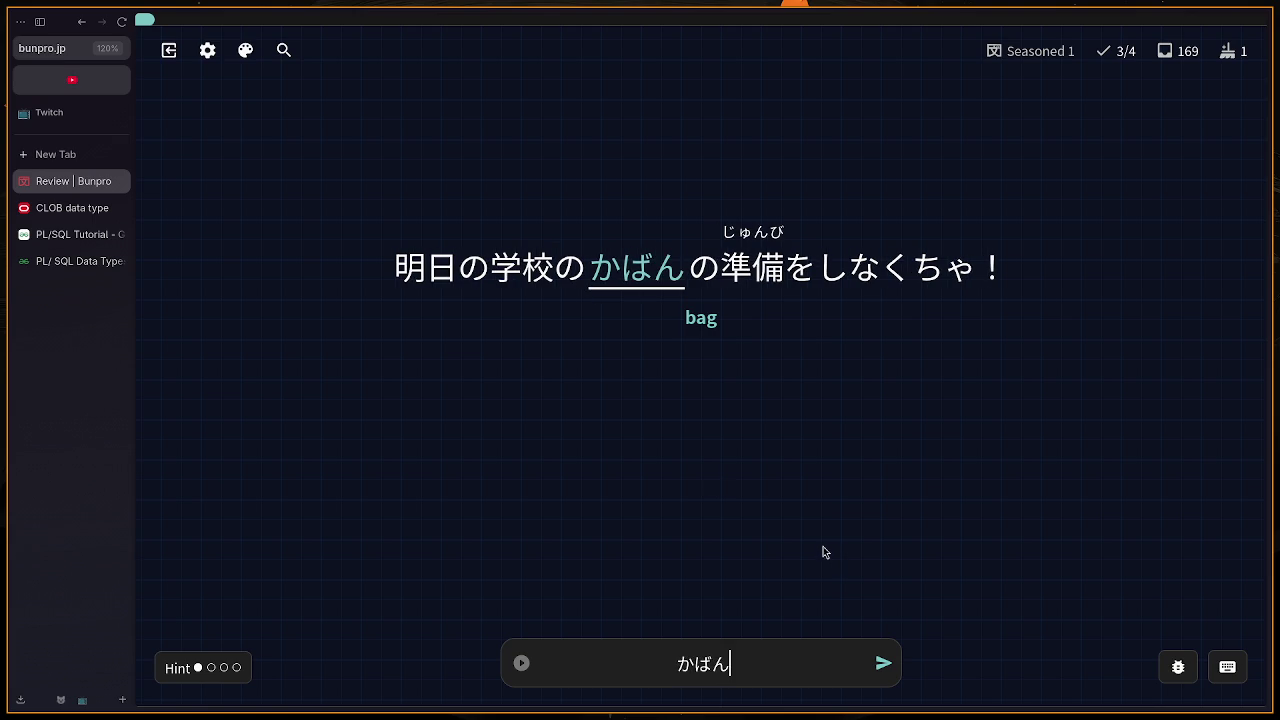
{"action": "left_click", "coordinate": [449, 286]}
{"action": "key", "text": "shift"}
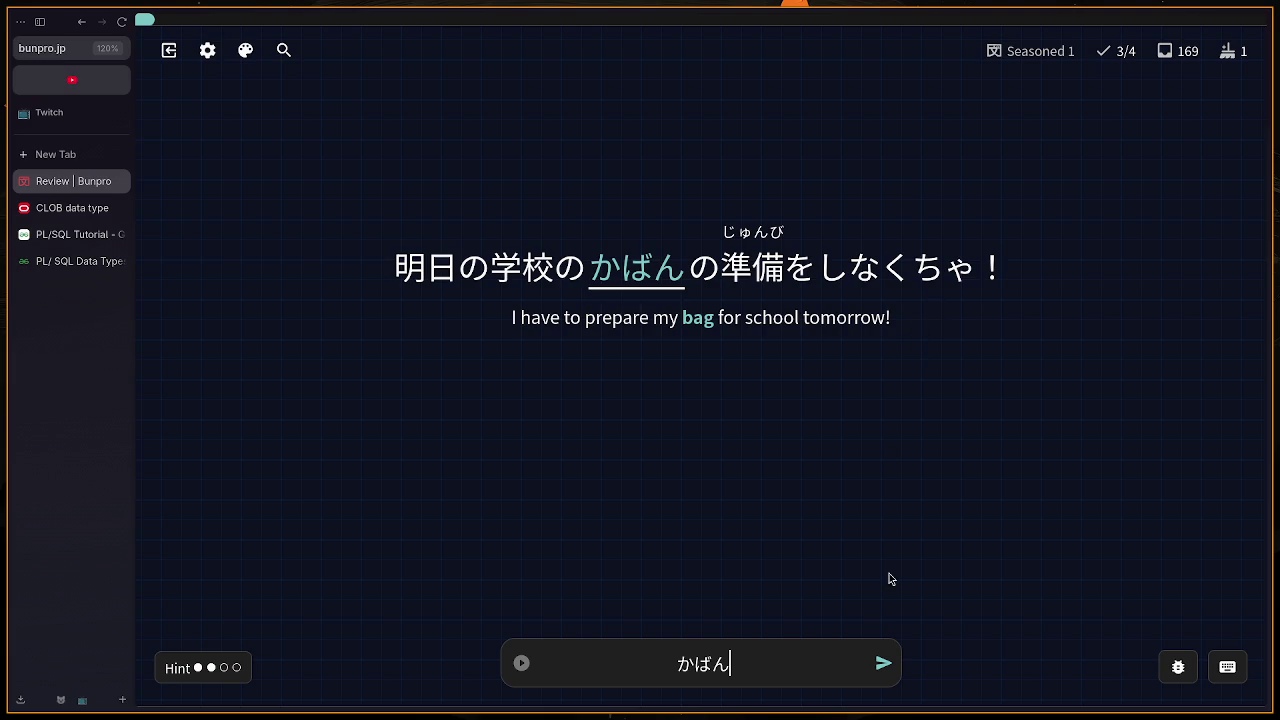
{"action": "left_click_drag", "start_coordinate": [716, 270], "coordinate": [900, 298]}
{"action": "left_click", "coordinate": [907, 296]}
{"action": "key", "text": "Return"}
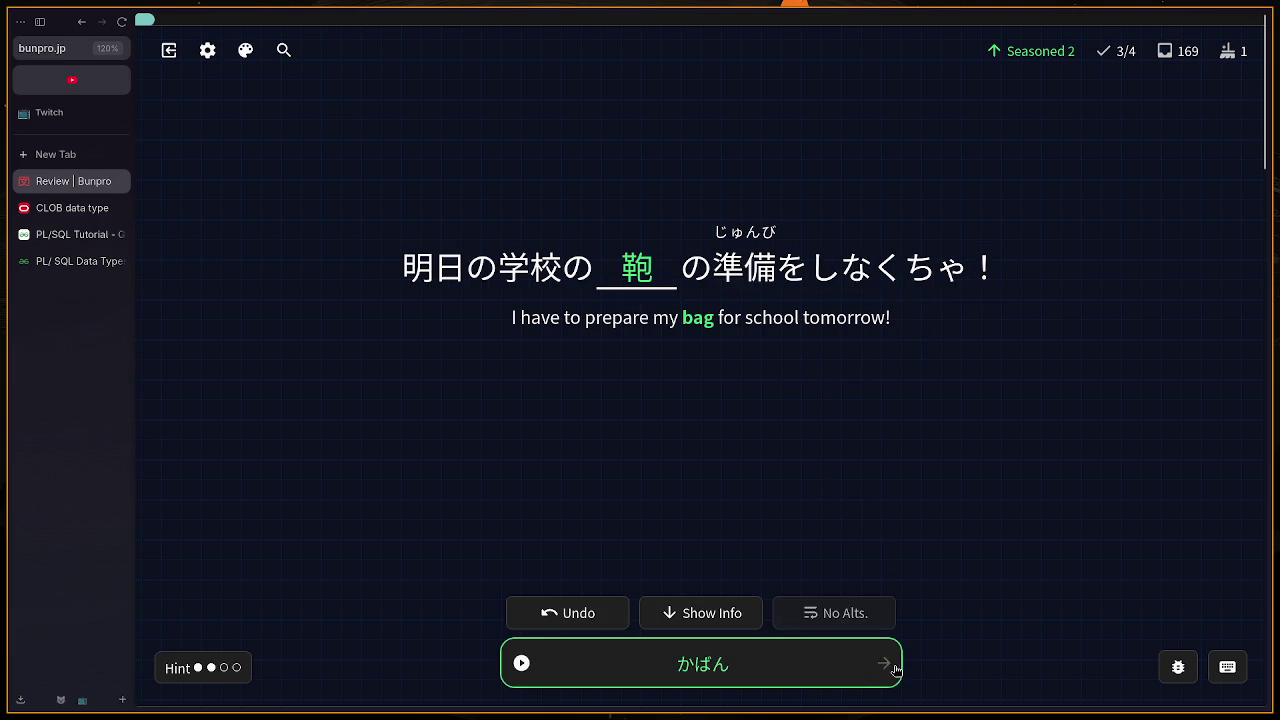
{"action": "left_click", "coordinate": [886, 664]}
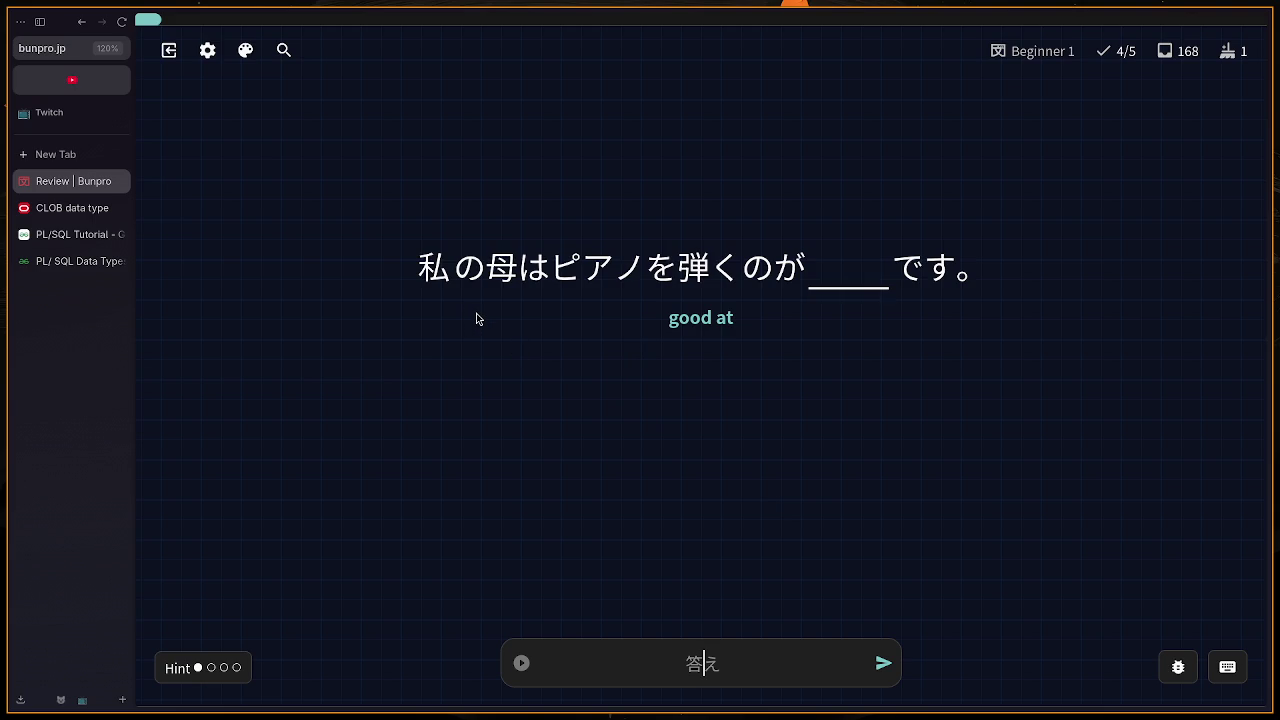
Step: Try じょうず, then submit できる for the 'good at' sentence
{"action": "type", "text": "jyou"}
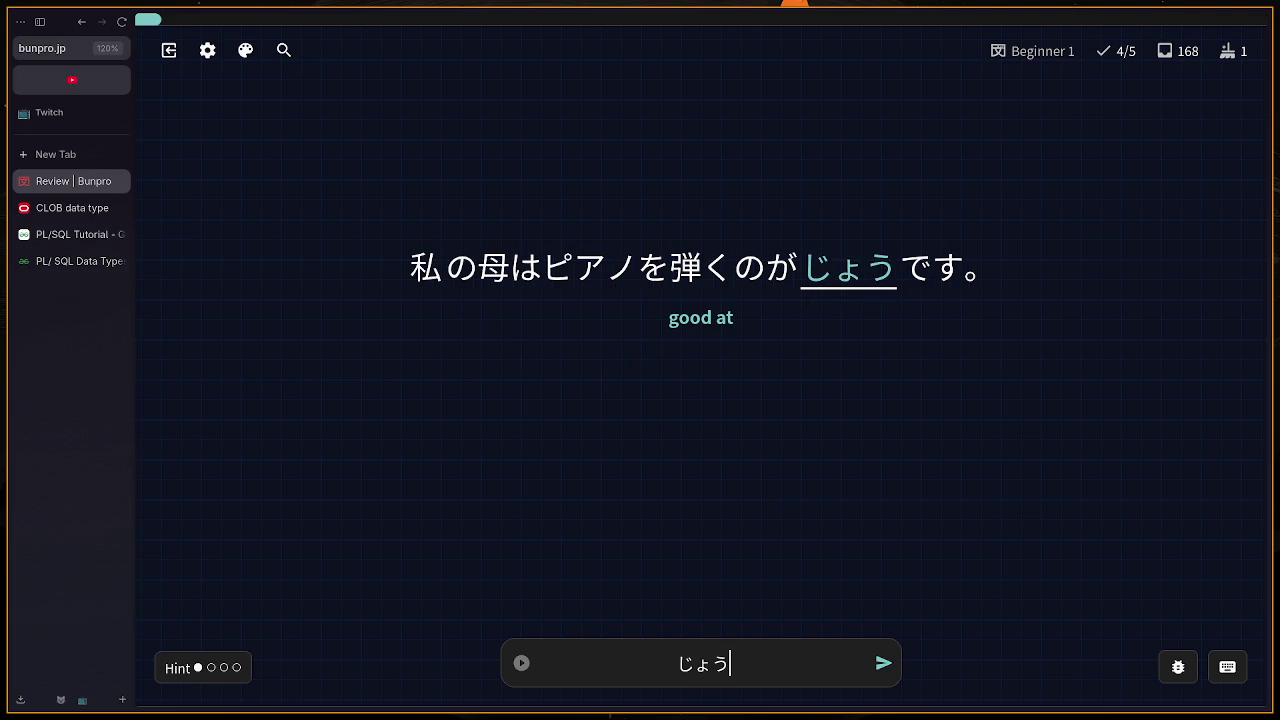
{"action": "type", "text": "zu"}
{"action": "key", "text": "Return"}
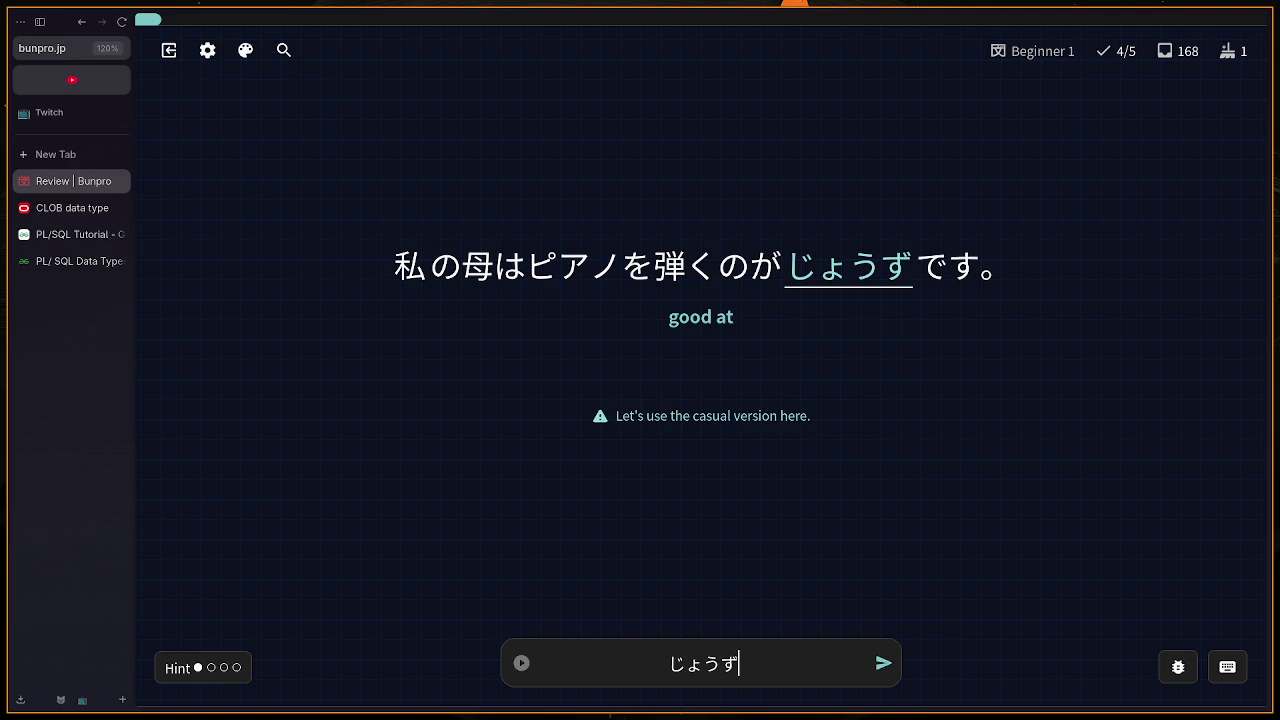
{"action": "key", "text": "BackSpace"}
{"action": "key", "text": "BackSpace"}
{"action": "key", "text": "BackSpace"}
{"action": "type", "text": "dekiru"}
{"action": "key", "text": "Return"}
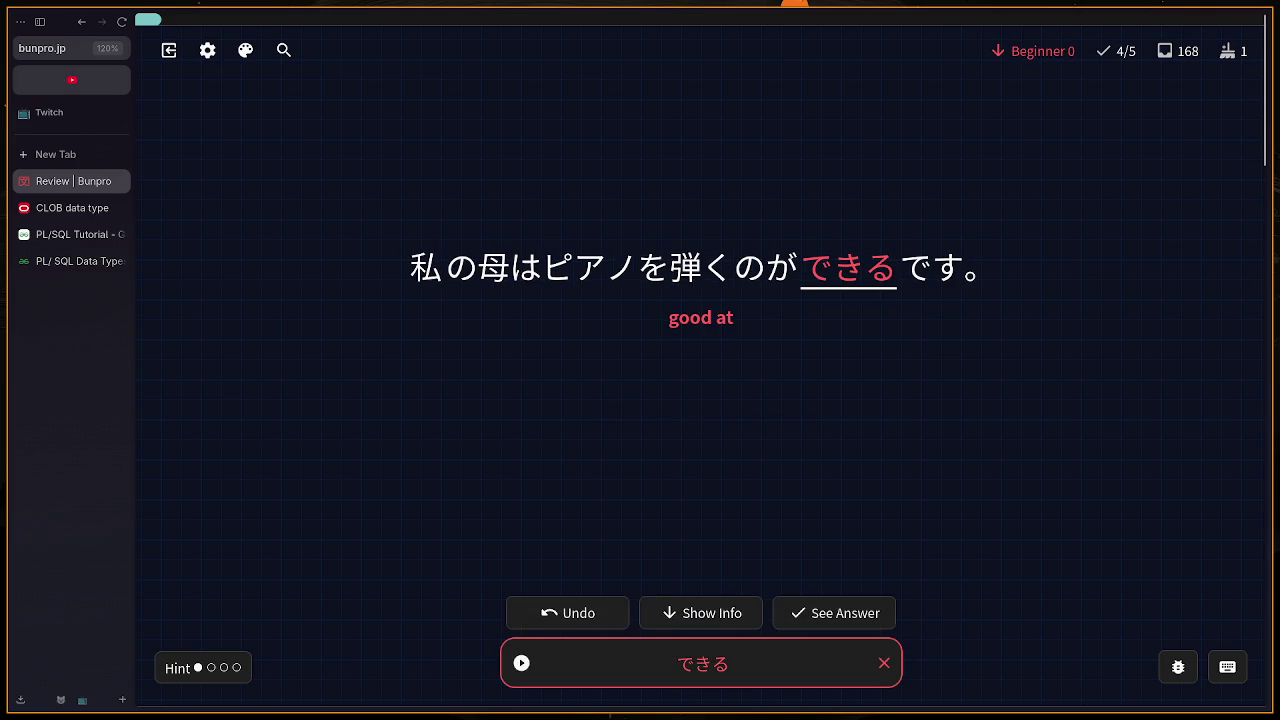
Step: Reveal the correct answer 上手い and scroll through its vocab info
{"action": "left_click", "coordinate": [848, 614]}
{"action": "mouse_move", "coordinate": [848, 272]}
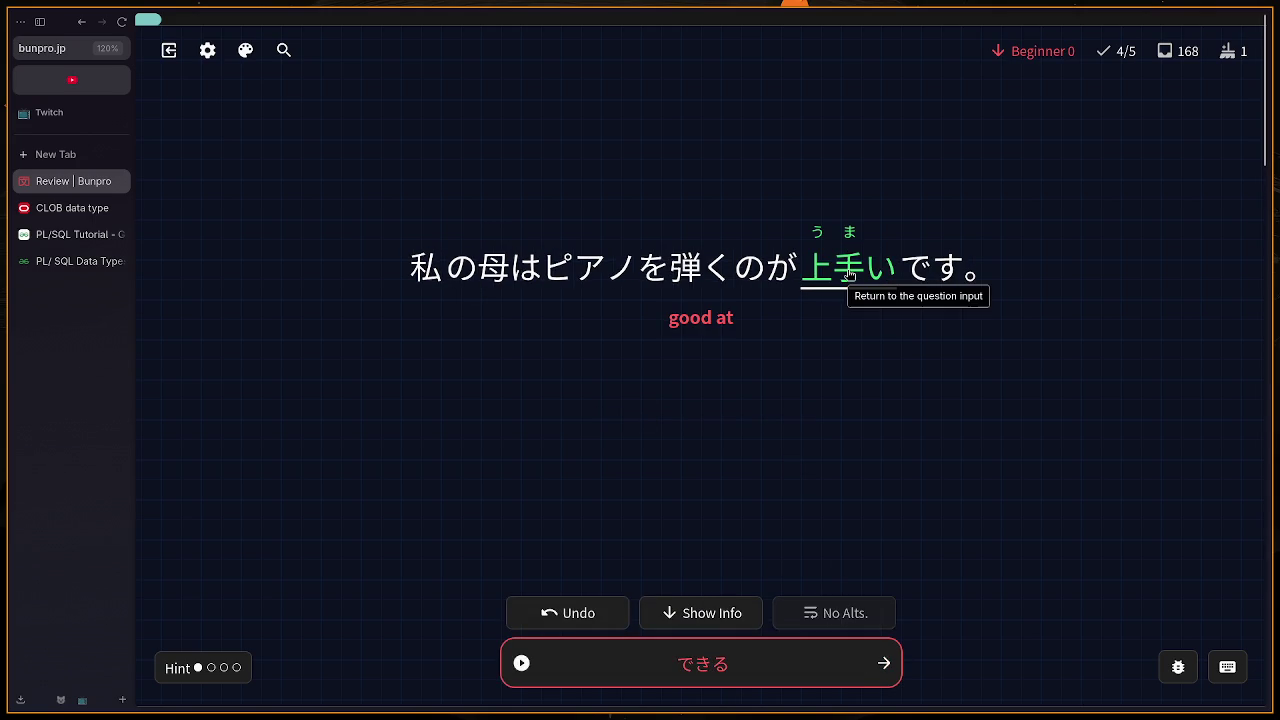
{"action": "scroll", "coordinate": [851, 314], "scroll_direction": "down", "scroll_amount": 5}
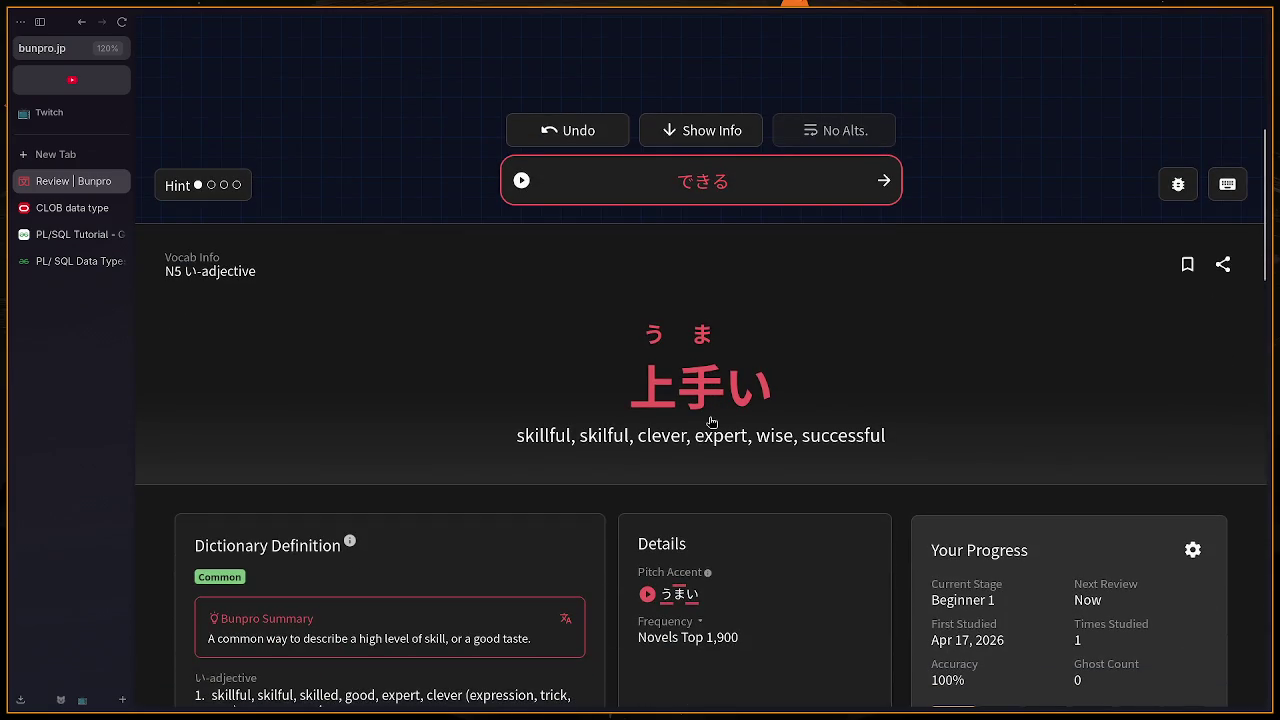
{"action": "scroll", "coordinate": [709, 421], "scroll_direction": "up", "scroll_amount": 1}
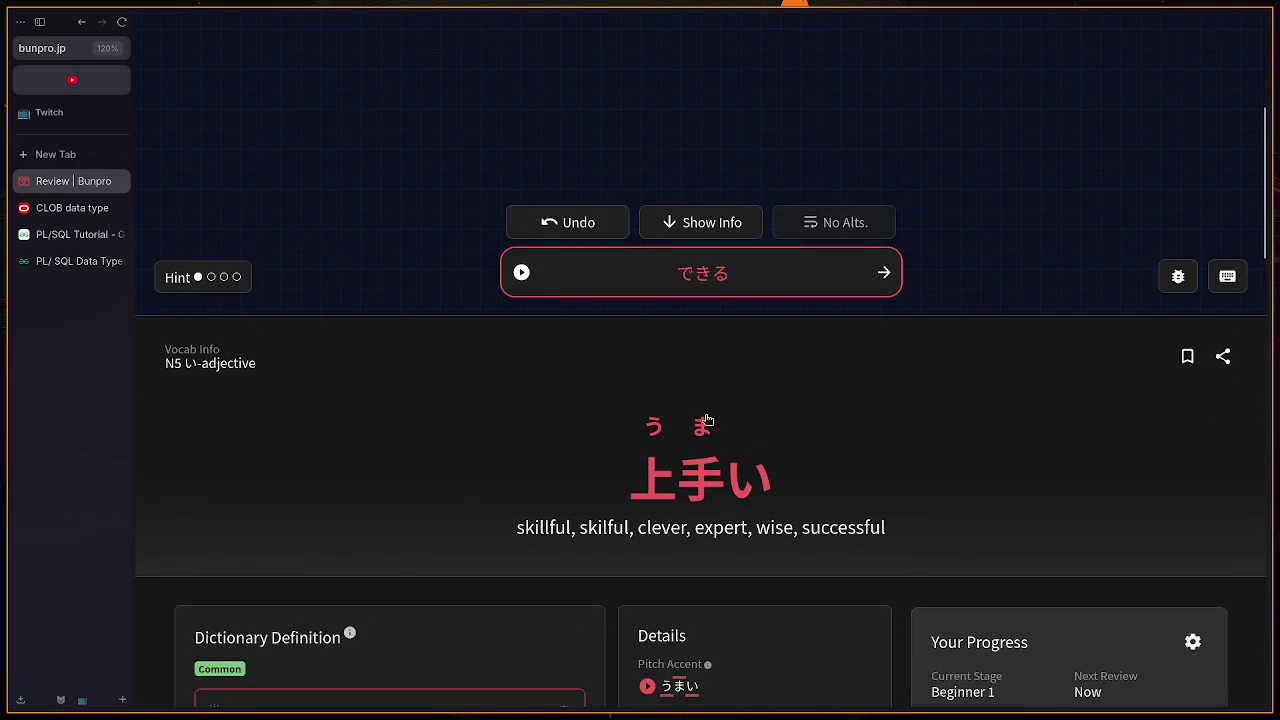
{"action": "scroll", "coordinate": [706, 420], "scroll_direction": "down", "scroll_amount": 3}
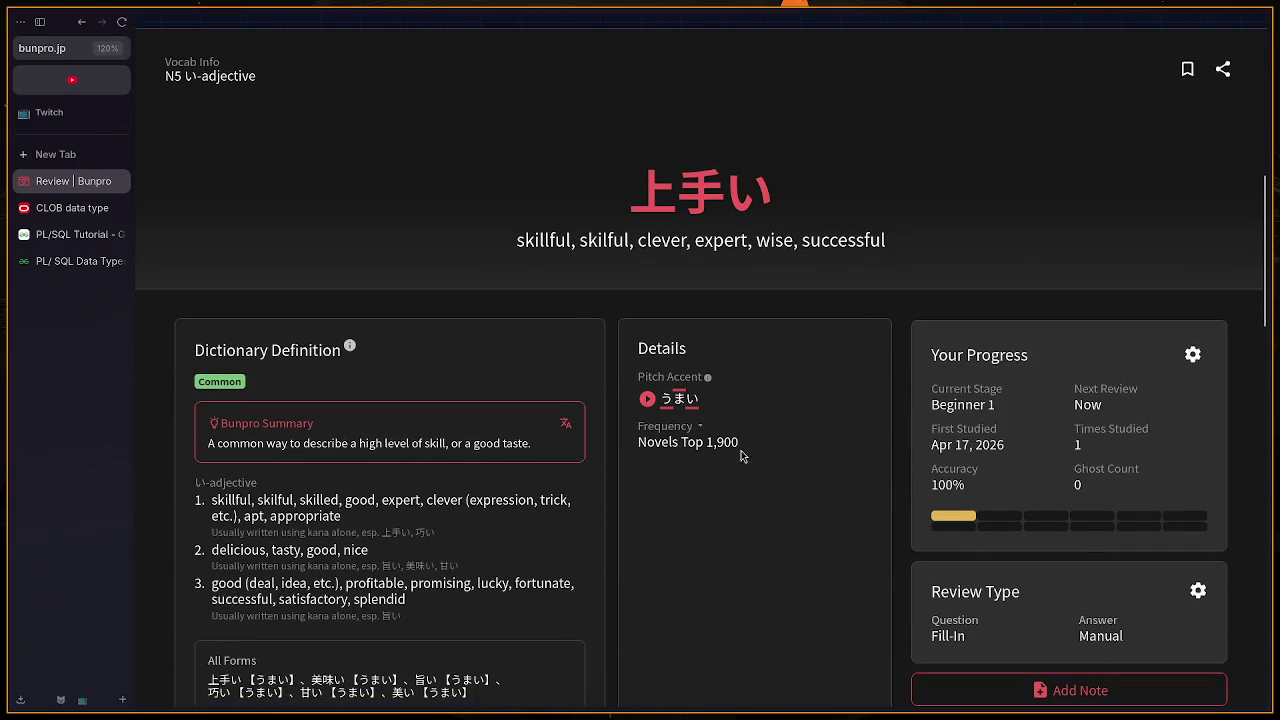
{"action": "scroll", "coordinate": [809, 529], "scroll_direction": "down", "scroll_amount": 2}
{"action": "scroll", "coordinate": [807, 518], "scroll_direction": "up", "scroll_amount": 5}
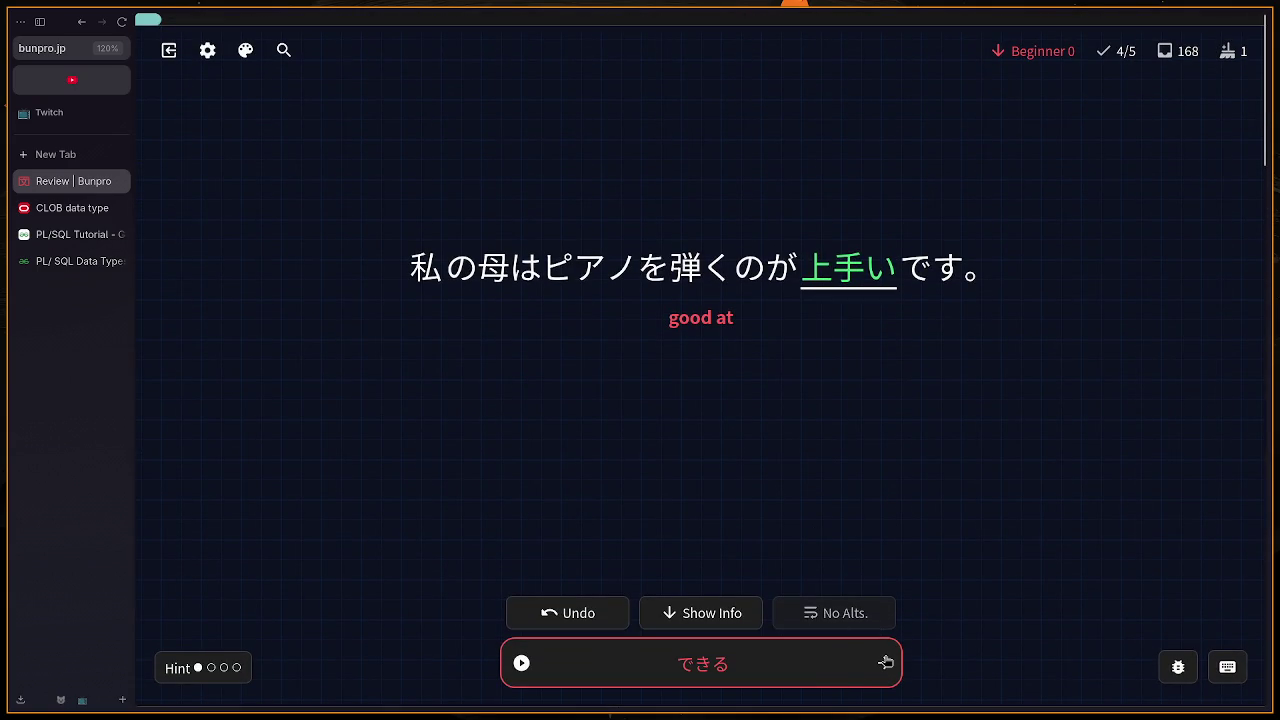
{"action": "left_click", "coordinate": [886, 662]}
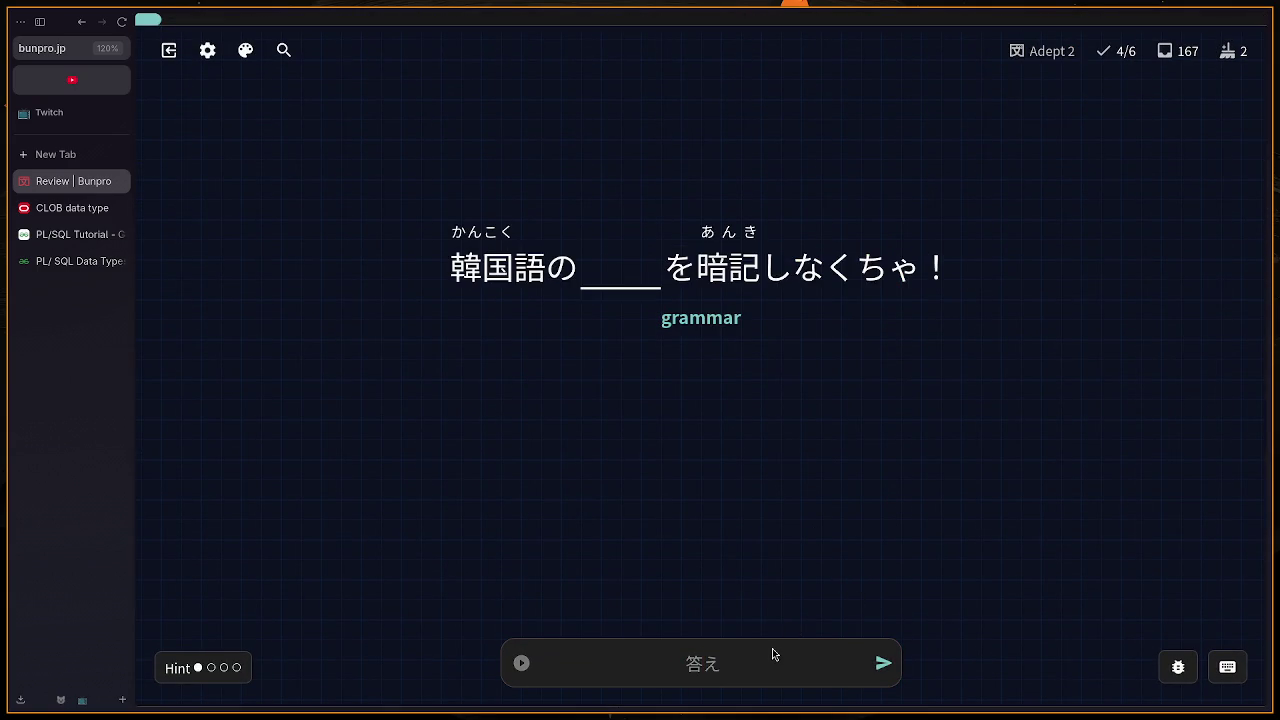
Step: Answer ぶんぽう (文法) for 'grammar' and show 'I need to memorize Korean grammar!'
{"action": "type", "text": "ぶんpou"}
{"action": "key", "text": "Return"}
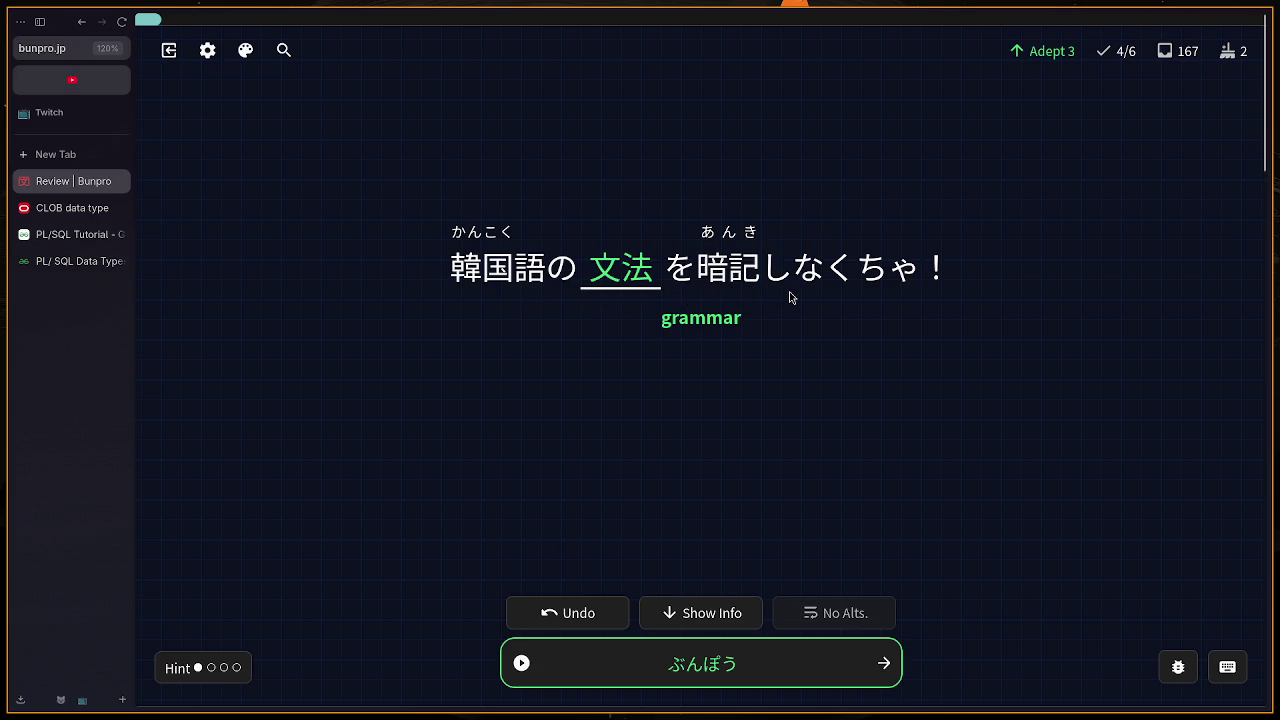
{"action": "key", "text": "h"}
{"action": "mouse_move", "coordinate": [562, 322]}
{"action": "left_mouse_down"}
{"action": "mouse_move", "coordinate": [756, 316]}
{"action": "mouse_move", "coordinate": [889, 474]}
{"action": "left_mouse_up"}
{"action": "left_click", "coordinate": [779, 343]}
{"action": "left_click", "coordinate": [889, 474]}
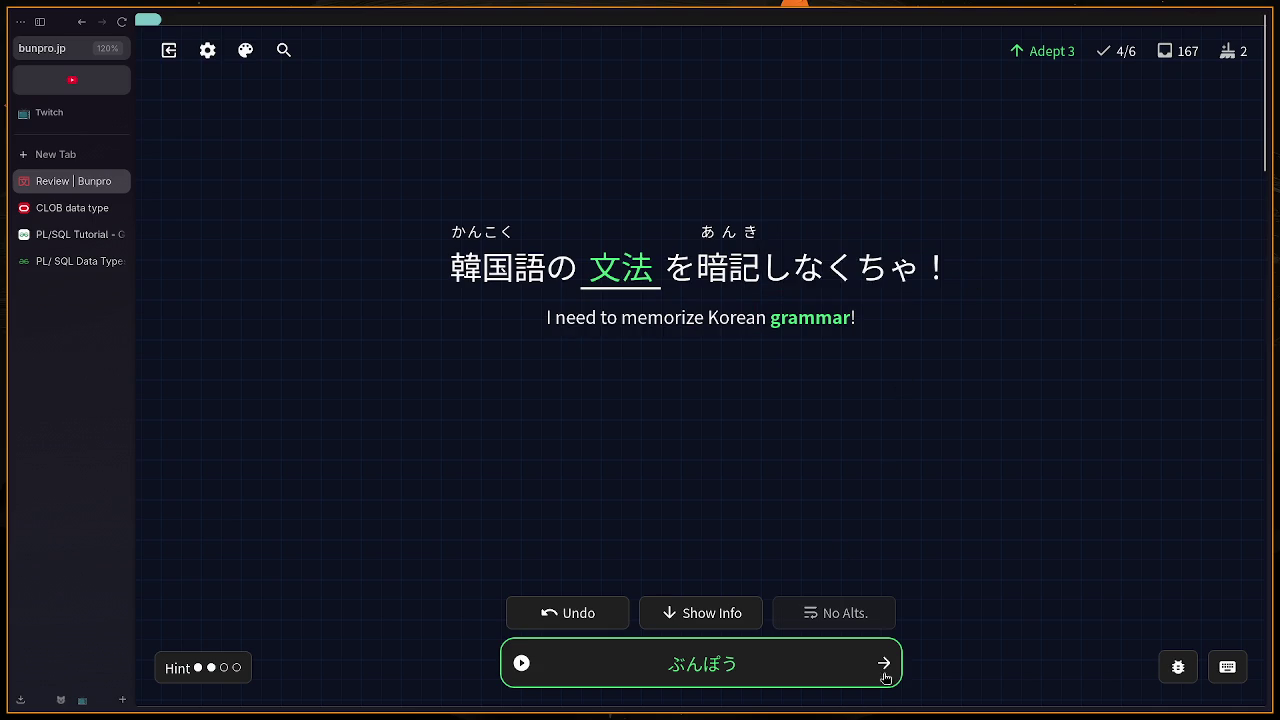
{"action": "left_click", "coordinate": [884, 663]}
Step: Answer the 'animals' card with どうぶつ (動物), correcting typos before submitting
{"action": "type", "text": "どぶつ"}
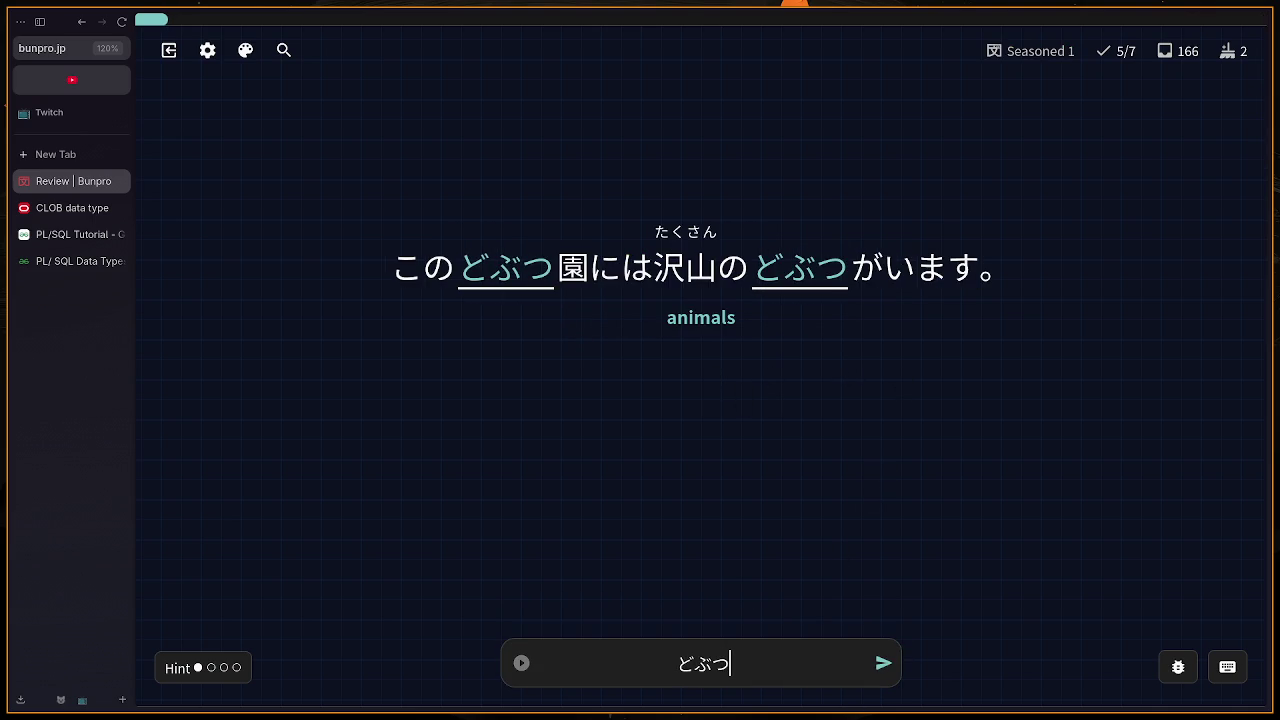
{"action": "type", "text": "えn"}
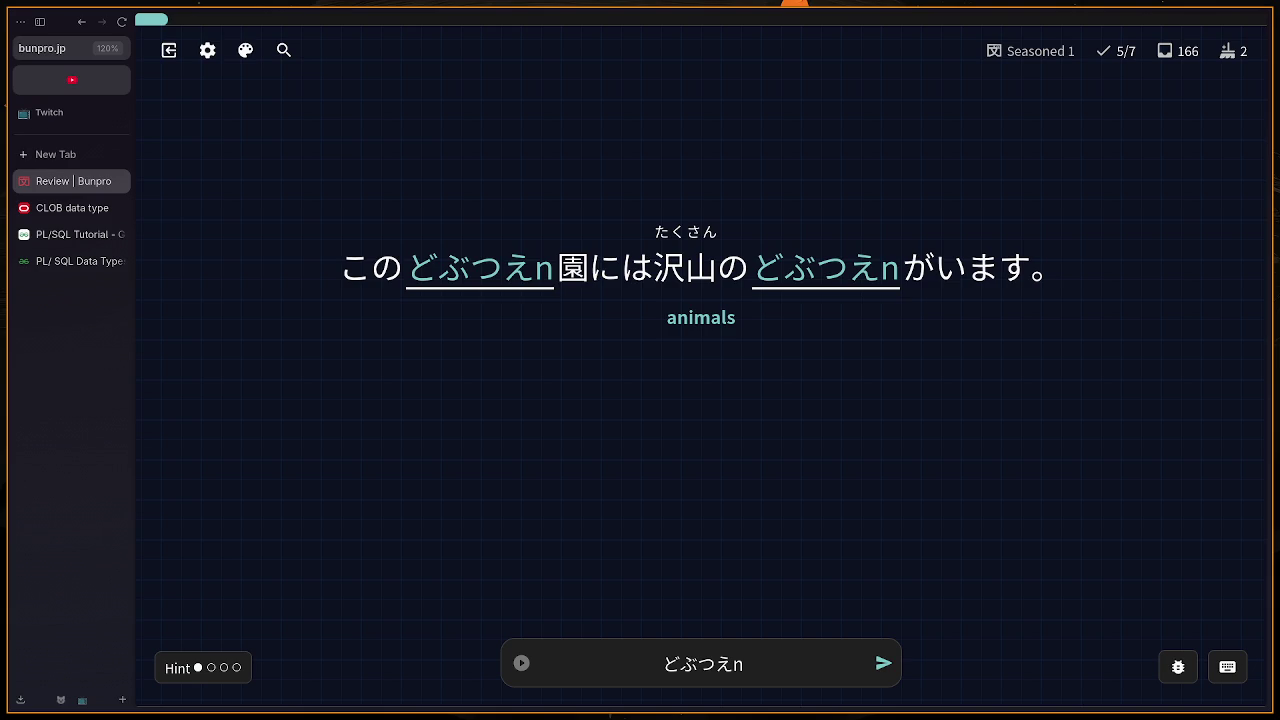
{"action": "key", "text": "BackSpace"}
{"action": "key", "text": "BackSpace"}
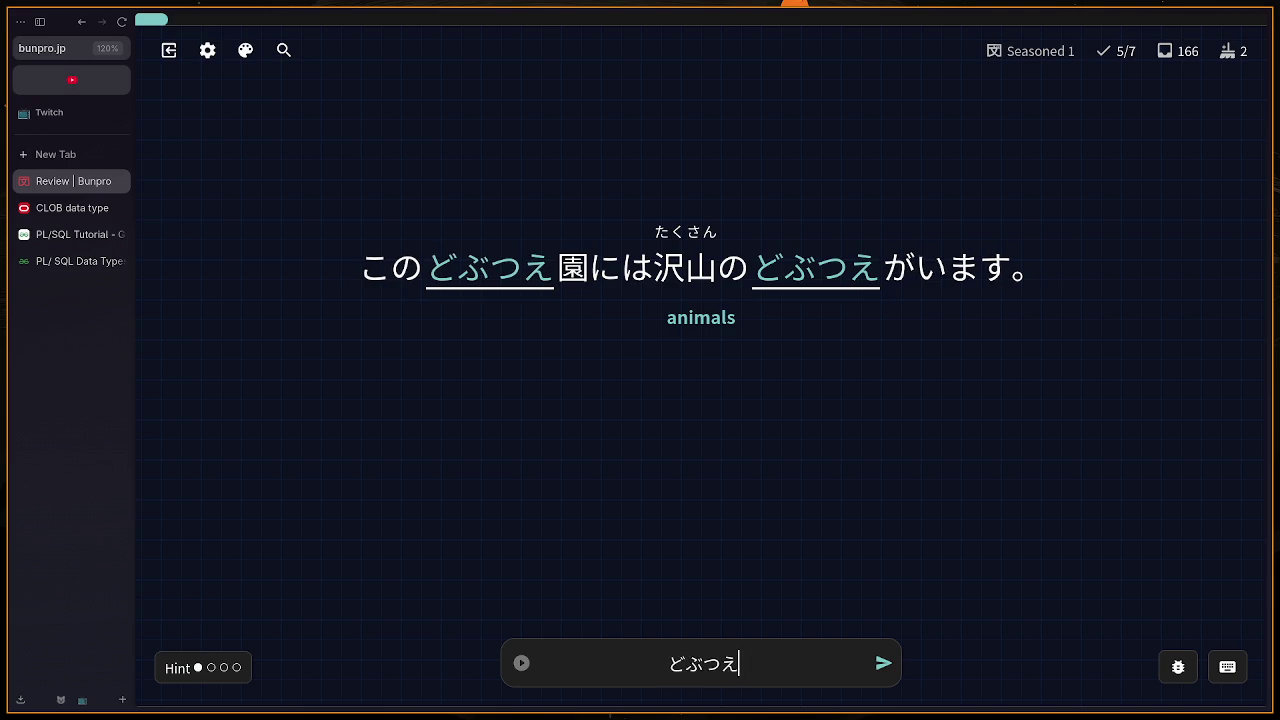
{"action": "type", "text": "nn"}
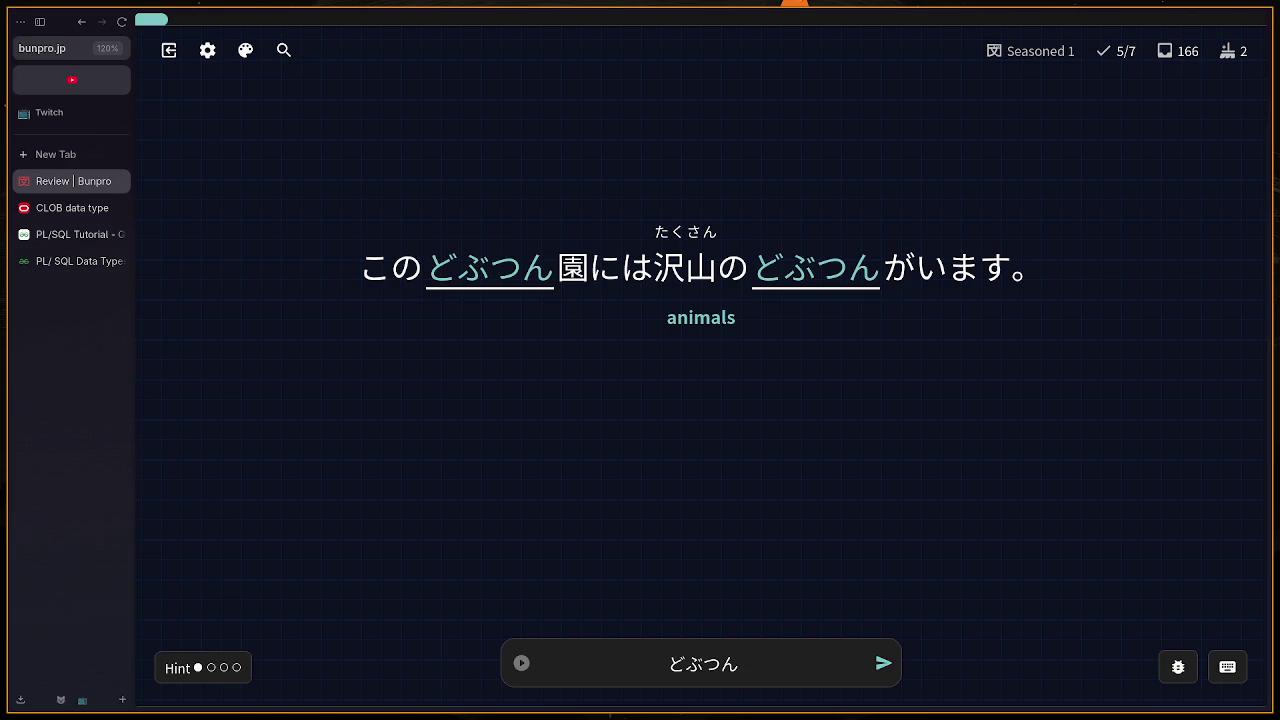
{"action": "key", "text": "BackSpace"}
{"action": "key", "text": "BackSpace"}
{"action": "key", "text": "BackSpace"}
{"action": "type", "text": "ubu"}
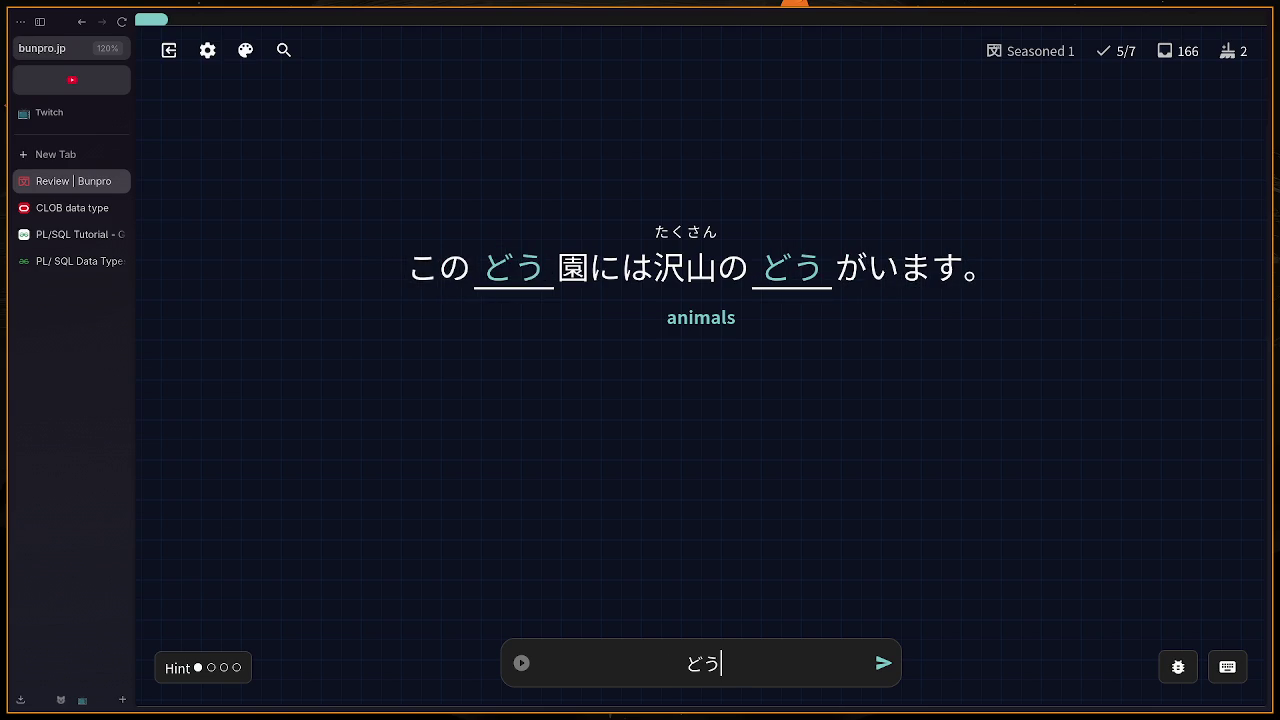
{"action": "type", "text": "tsu"}
{"action": "key", "text": "Return"}
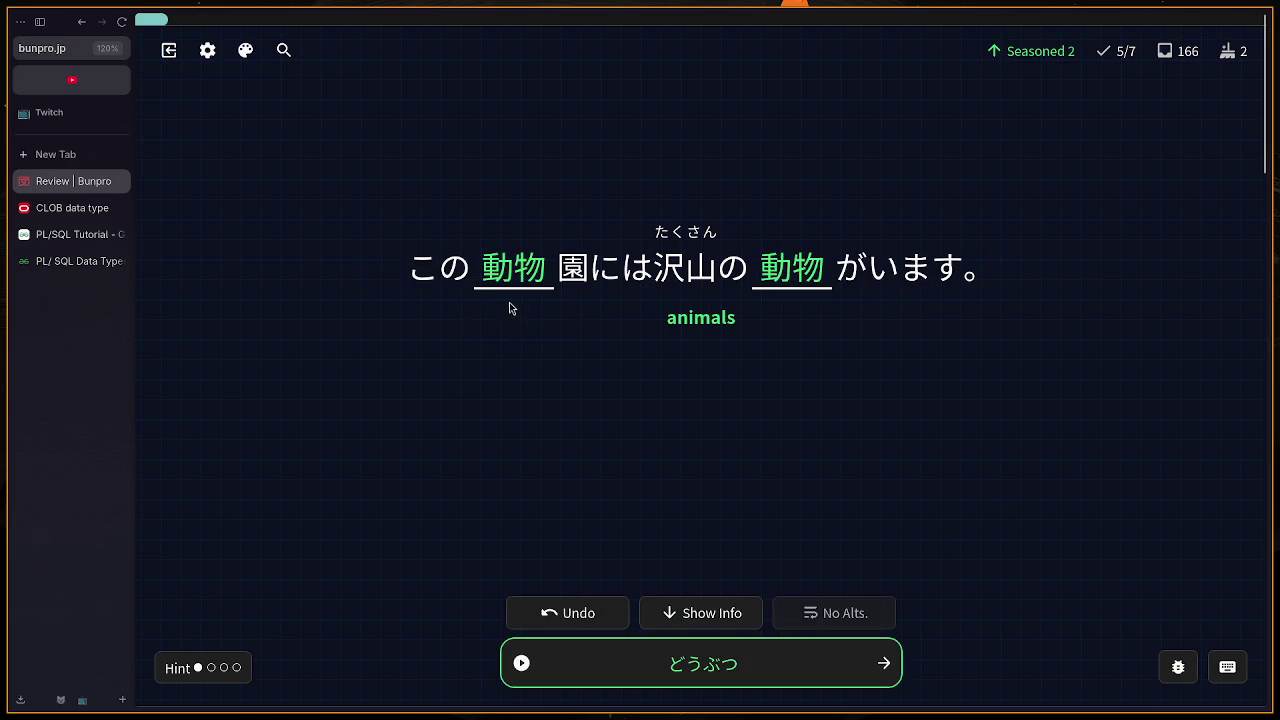
Step: Reveal the full English translation, then move on to the 'library' card
{"action": "mouse_move", "coordinate": [501, 289]}
{"action": "mouse_move", "coordinate": [576, 285]}
{"action": "key", "text": "Tab"}
{"action": "key", "text": "Return"}
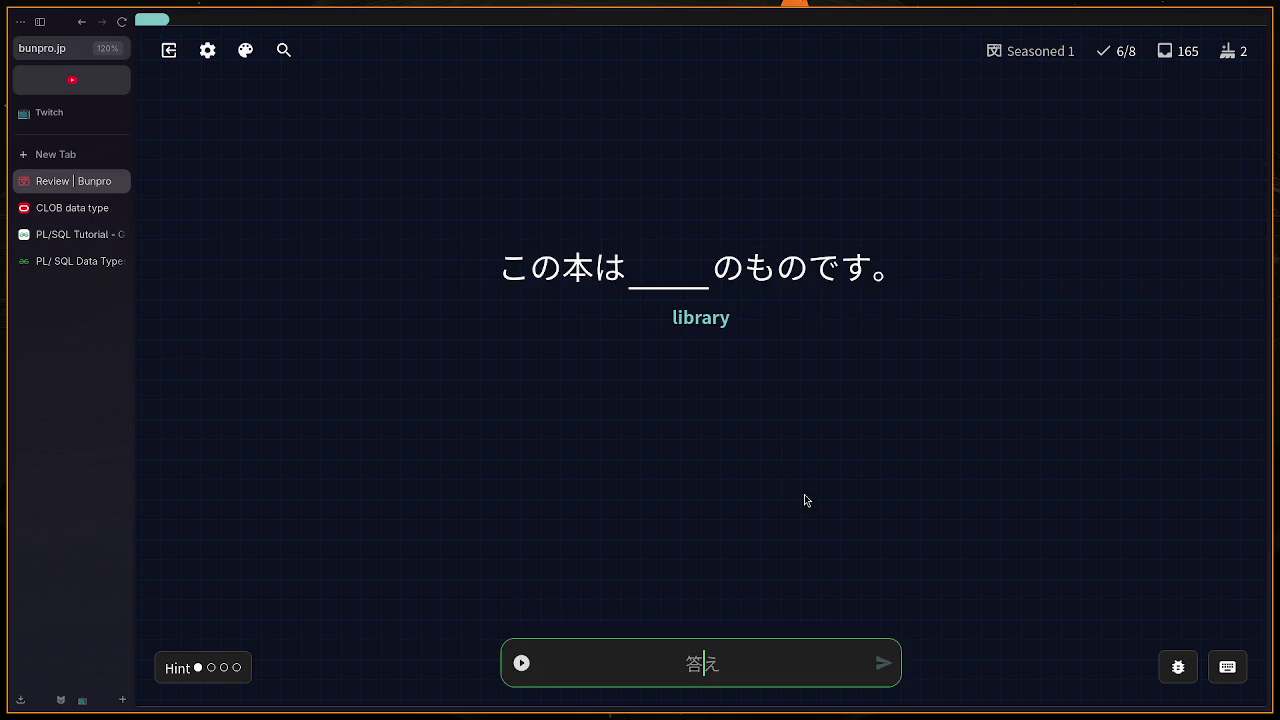
Step: Undo the wrong としょうかん answer and submit としょかん (図書館) for 'library'
{"action": "type", "text": "tosy"}
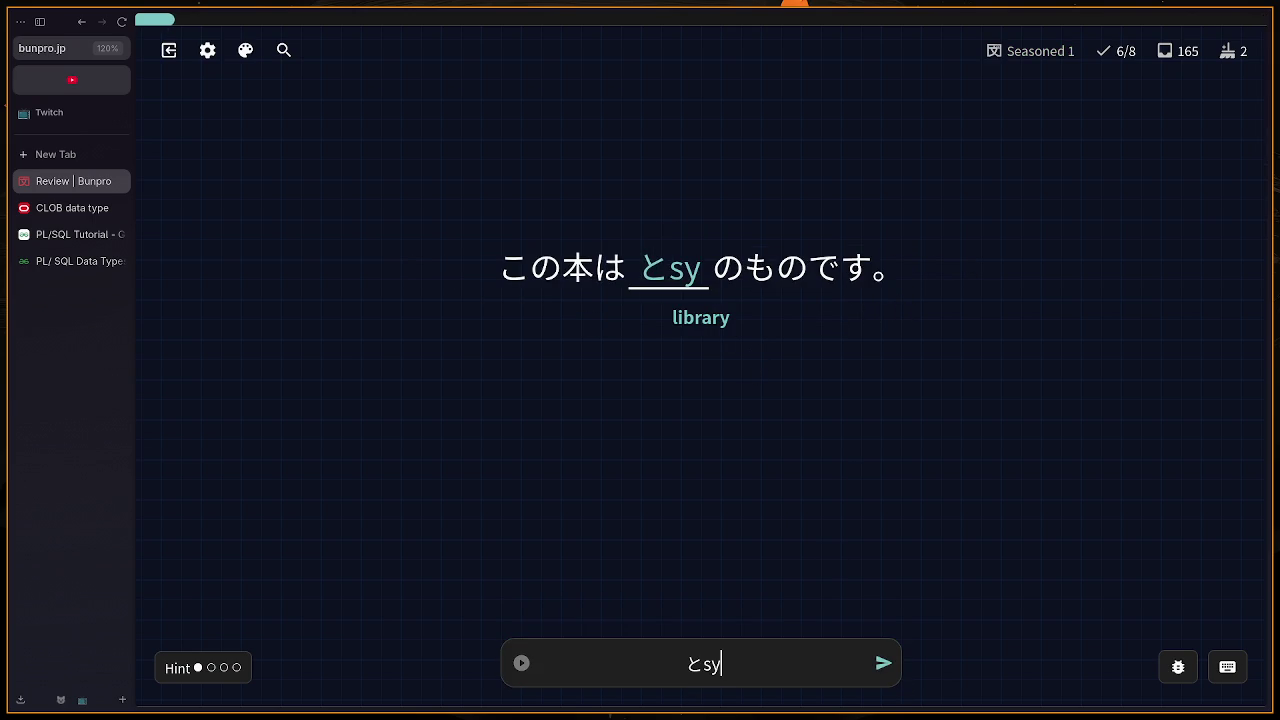
{"action": "type", "text": "oukan"}
{"action": "key", "text": "Return"}
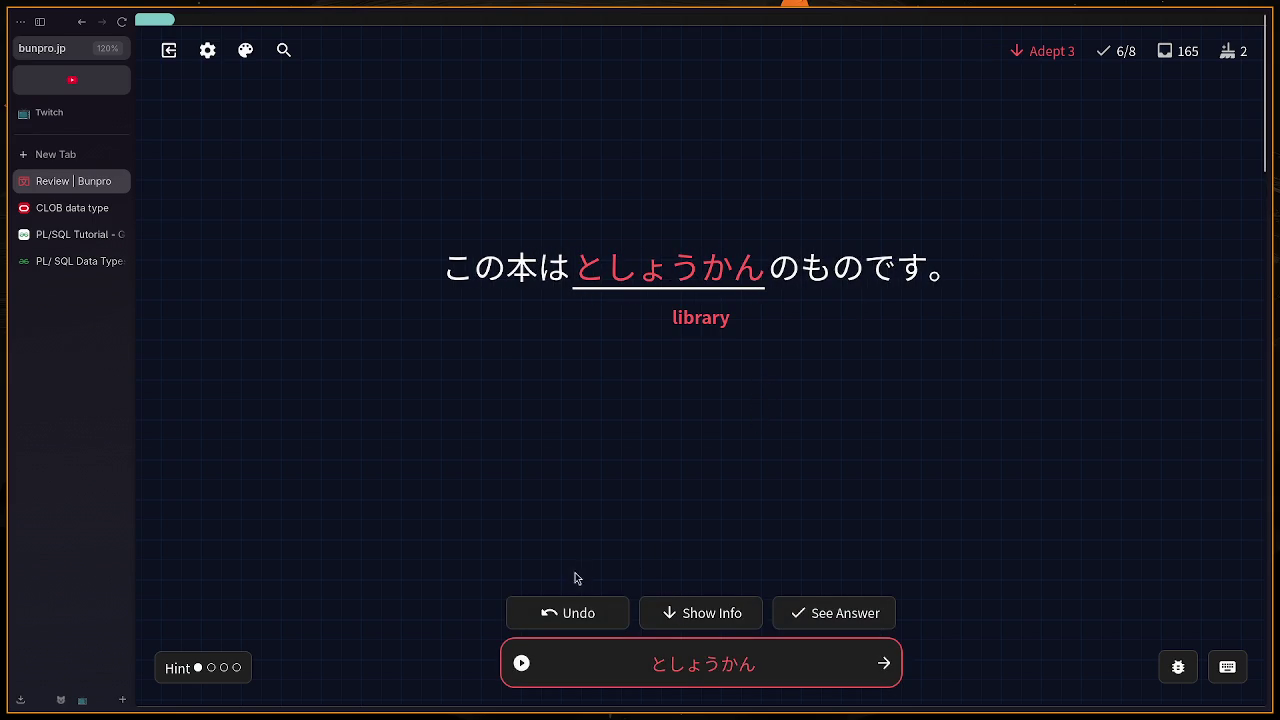
{"action": "left_click", "coordinate": [567, 612]}
{"action": "type", "text": "tosyoka"}
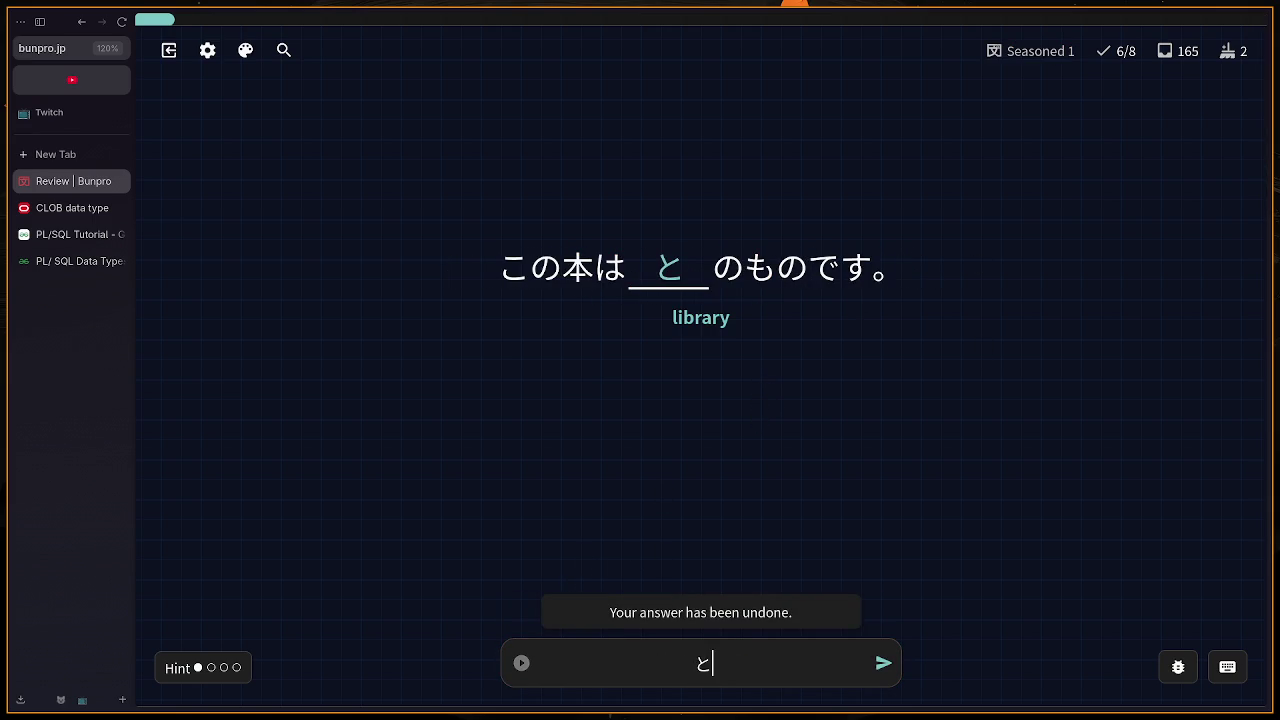
{"action": "type", "text": "n"}
{"action": "key", "text": "Return"}
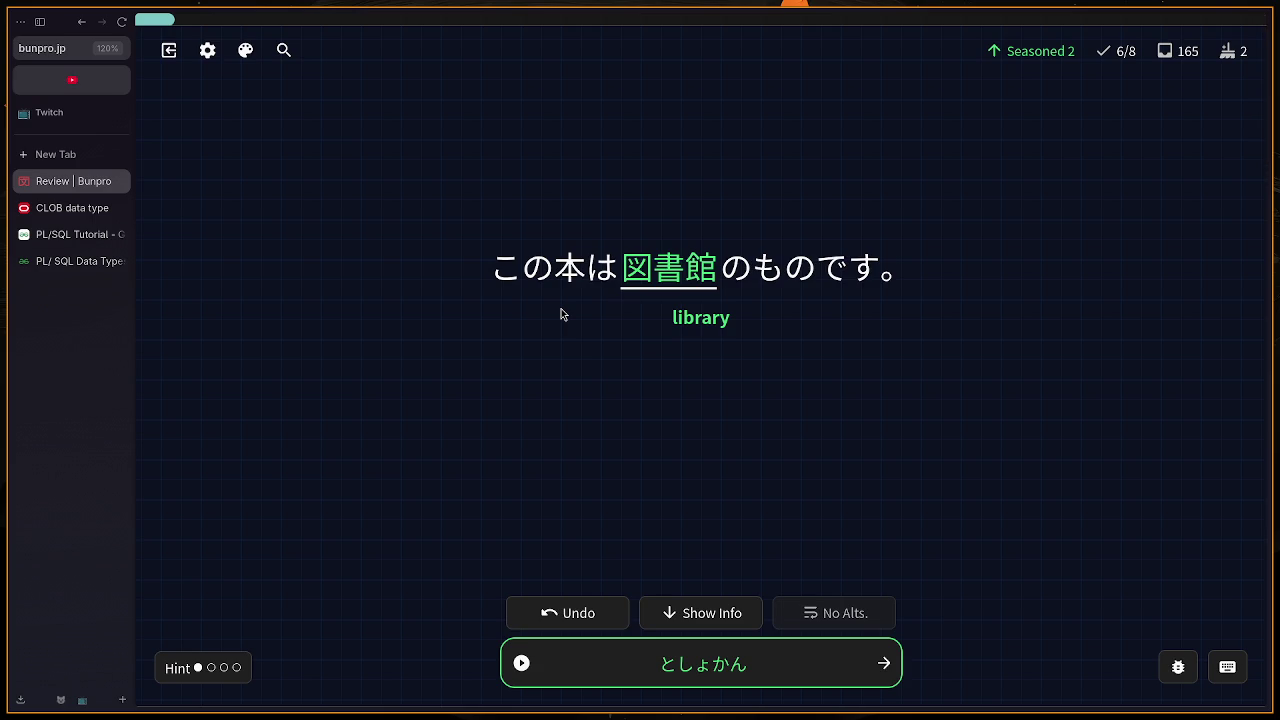
Step: Expand the hint into the full English sentence, then advance to the 'early' card
{"action": "key", "text": "shift"}
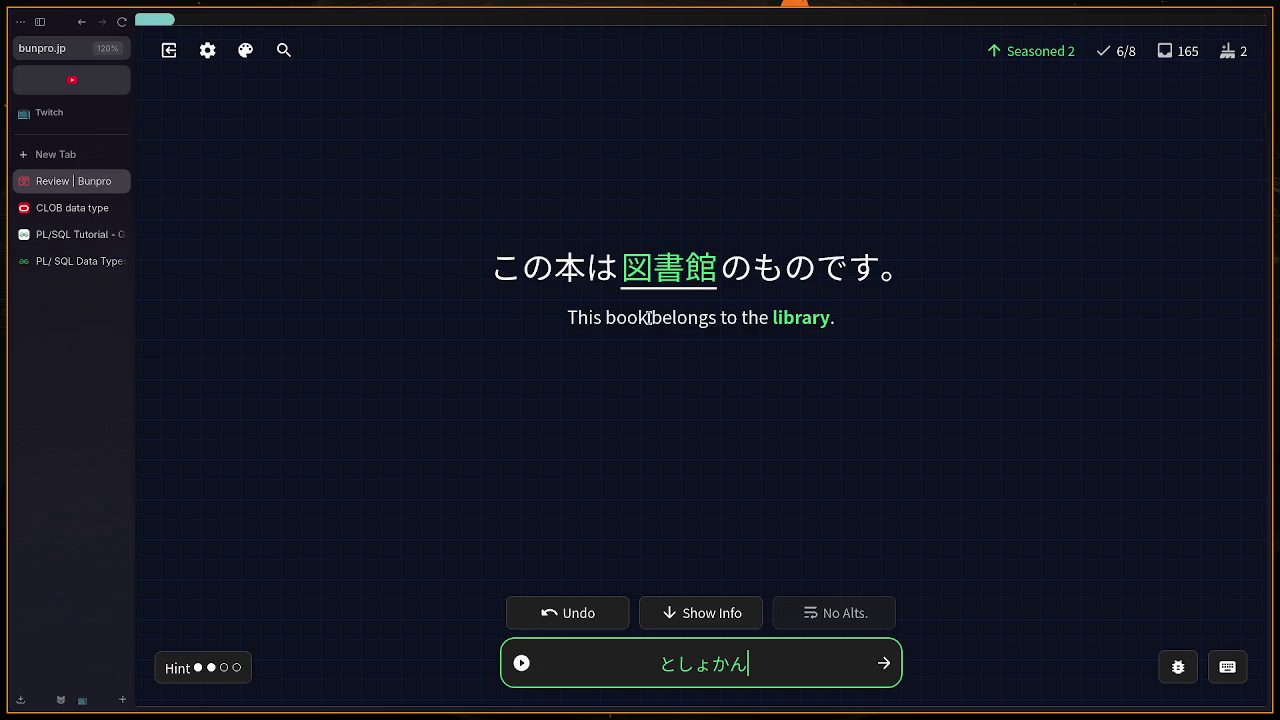
{"action": "left_click_drag", "start_coordinate": [645, 320], "coordinate": [818, 318]}
{"action": "left_click", "coordinate": [824, 378]}
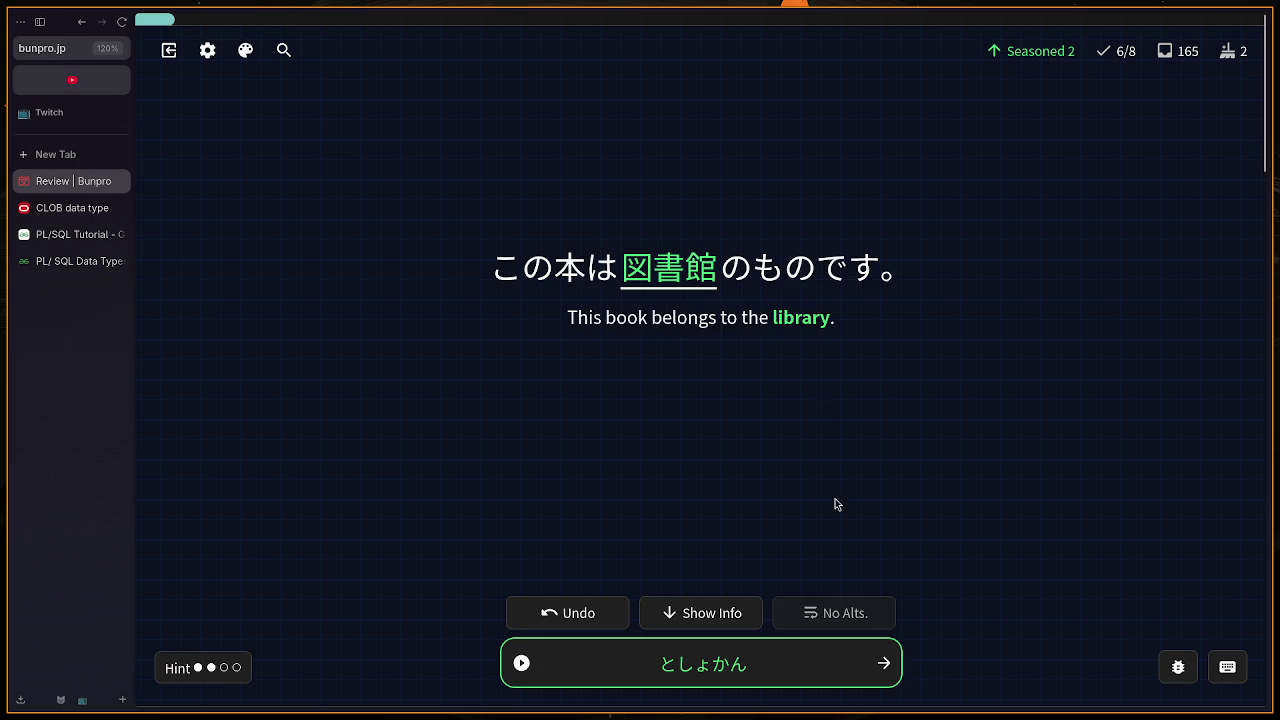
{"action": "left_click", "coordinate": [884, 663]}
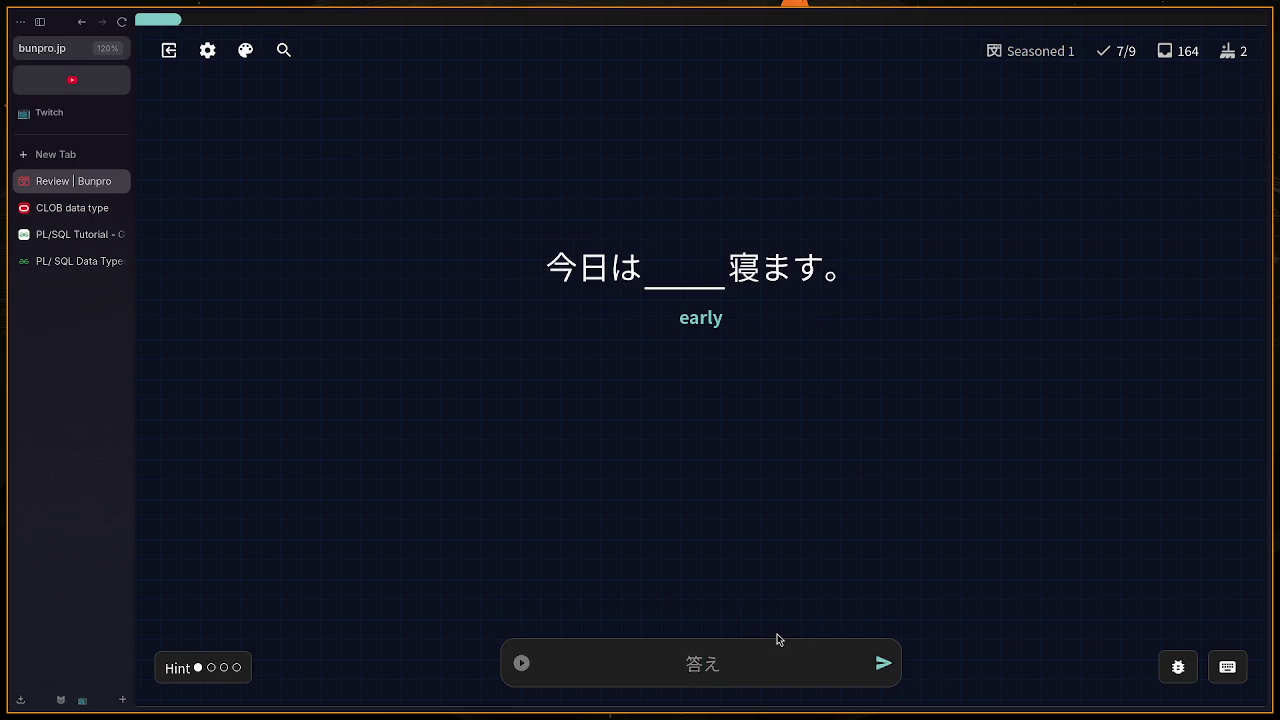
Step: Answer the 'early' card with はやく (早く), fixing はやい, and advance
{"action": "type", "text": "hai"}
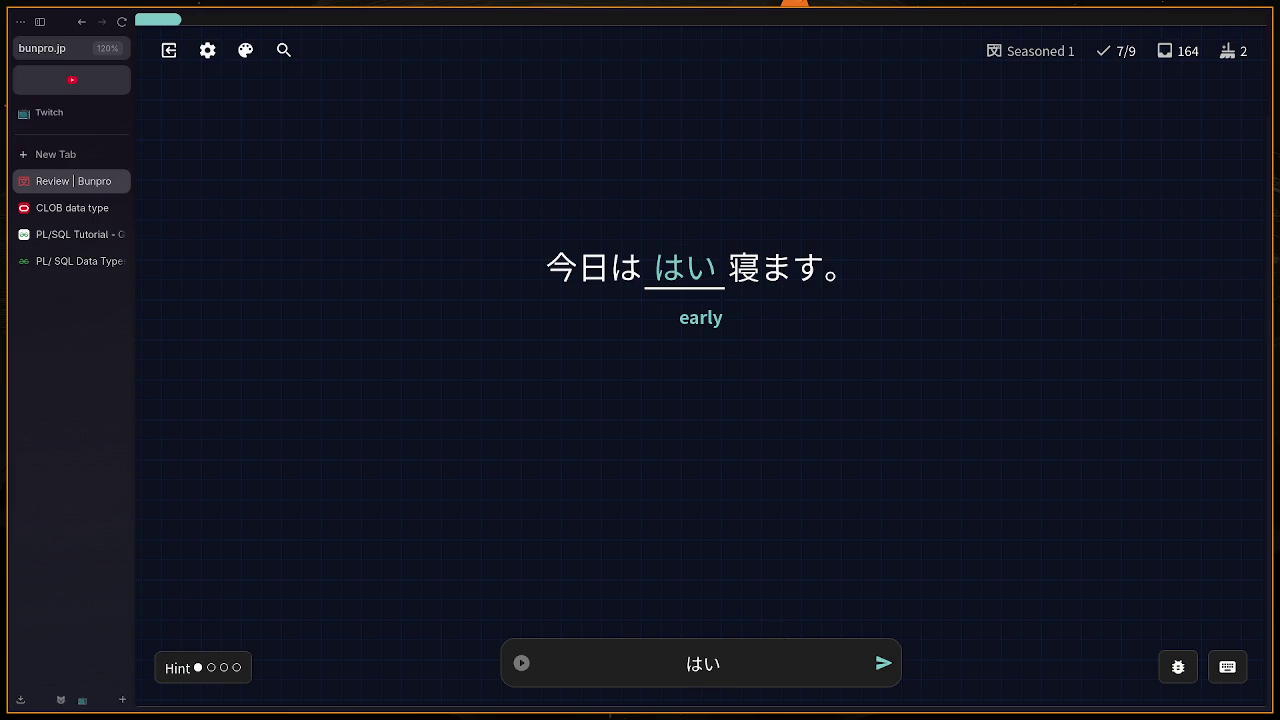
{"action": "key", "text": "BackSpace"}
{"action": "type", "text": "yaiu"}
{"action": "key", "text": "BackSpace"}
{"action": "key", "text": "Return"}
{"action": "key", "text": "BackSpace"}
{"action": "type", "text": "ku"}
{"action": "key", "text": "Return"}
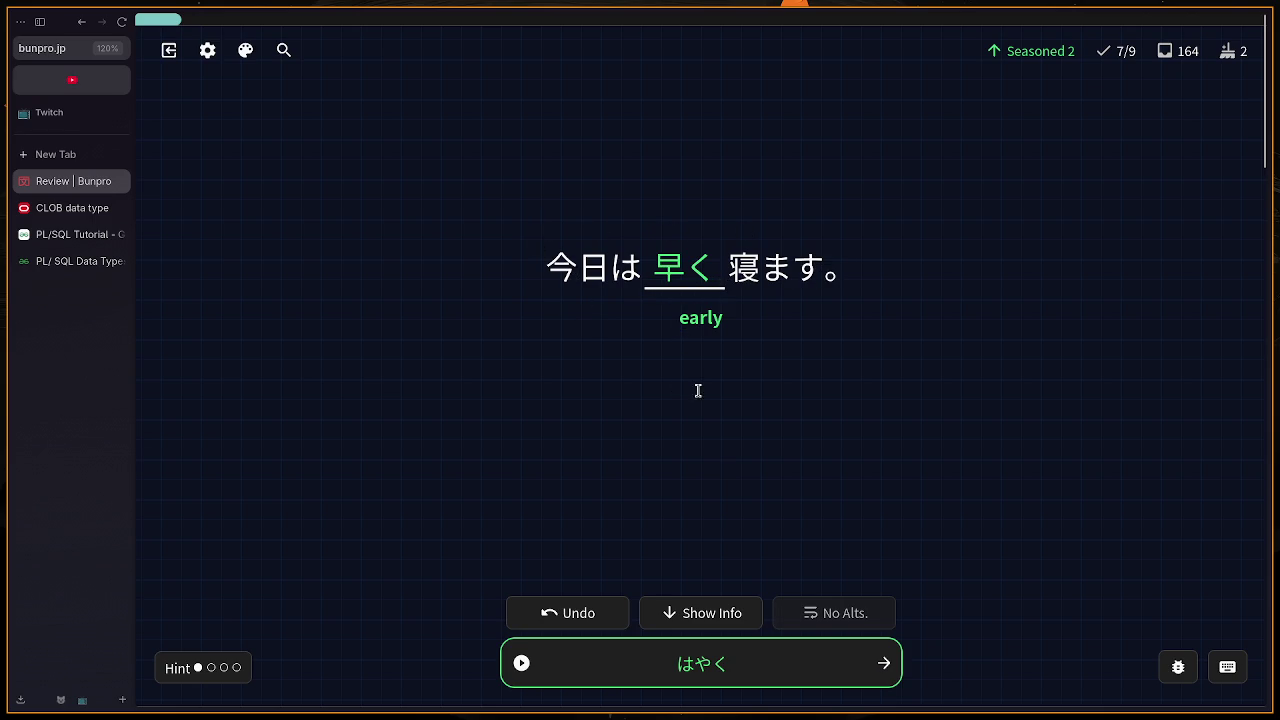
{"action": "left_click", "coordinate": [876, 670]}
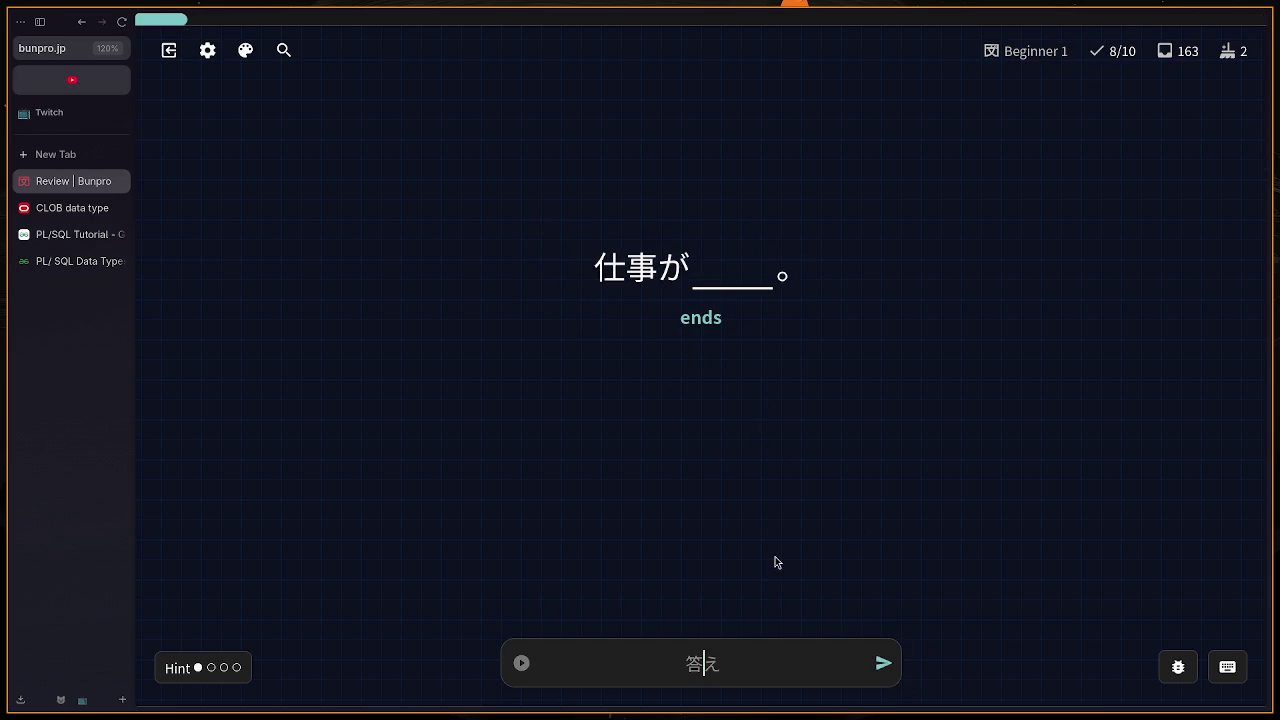
Step: Answer おわる (終わる) for 'ends' and かんじ (漢字) for 'kanji'
{"action": "type", "text": "owaru"}
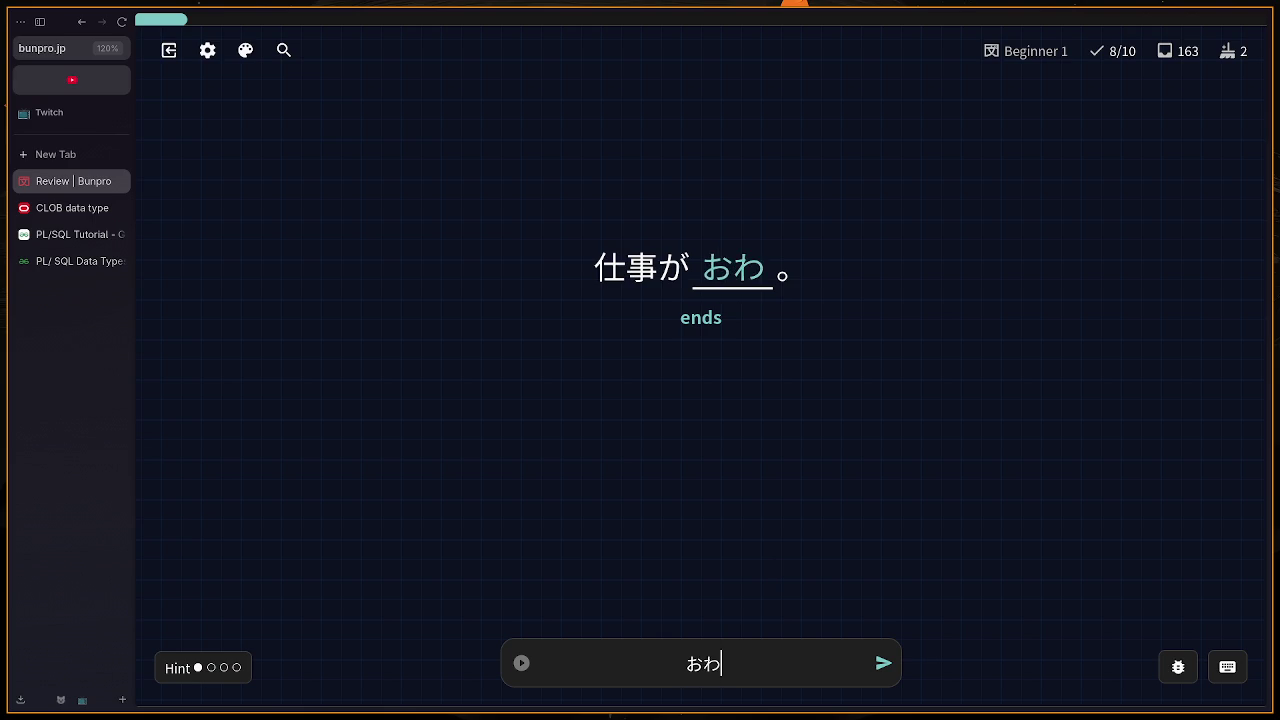
{"action": "key", "text": "Return"}
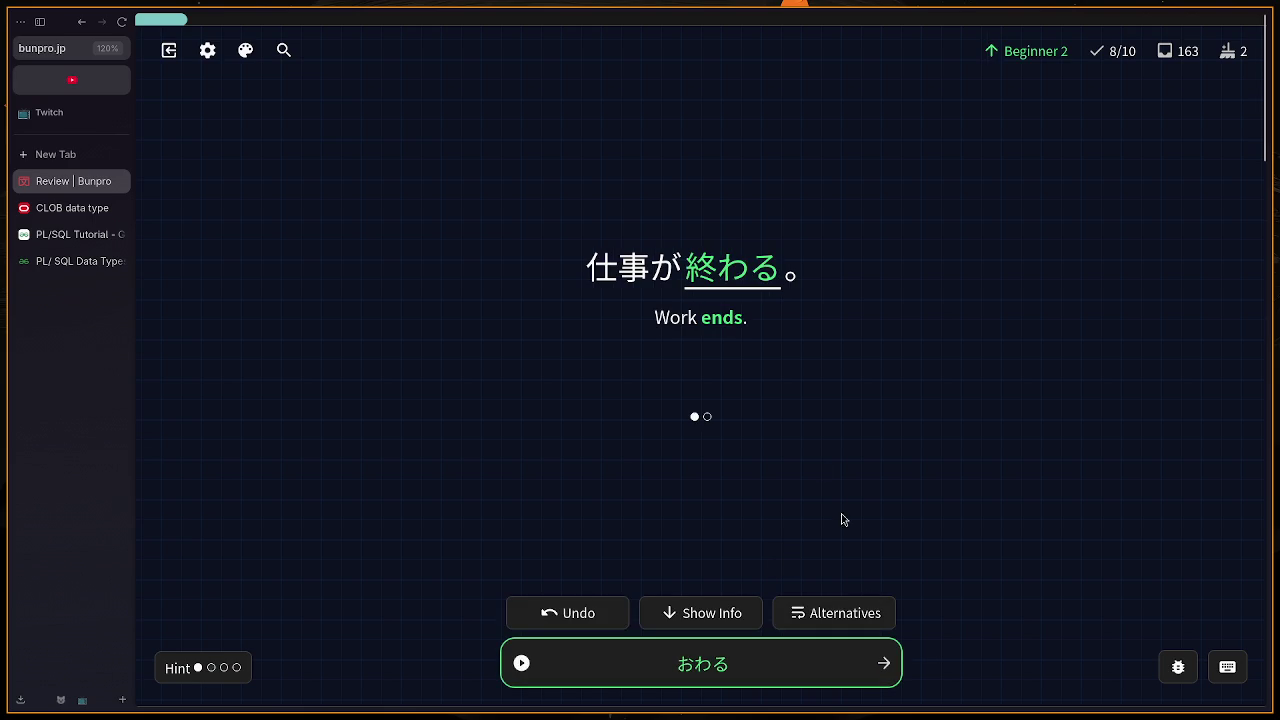
{"action": "left_click", "coordinate": [895, 665]}
{"action": "type", "text": "kanji"}
{"action": "key", "text": "Return"}
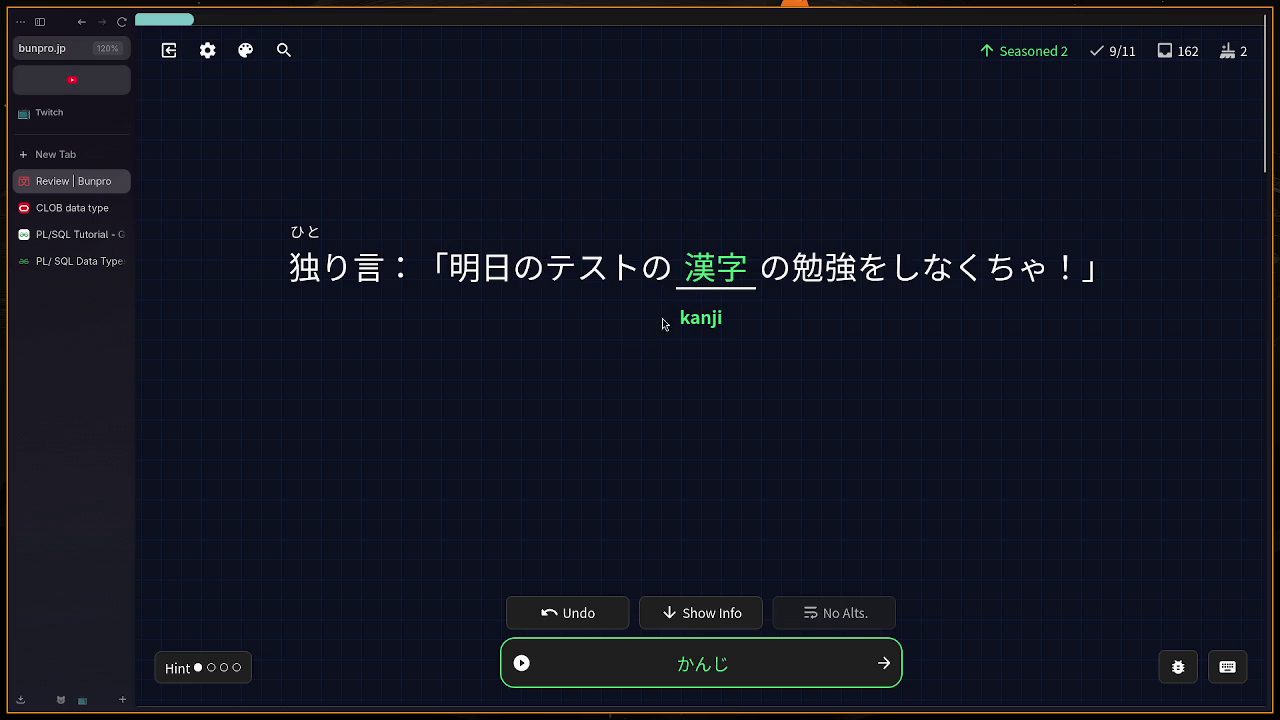
{"action": "left_click", "coordinate": [884, 663]}
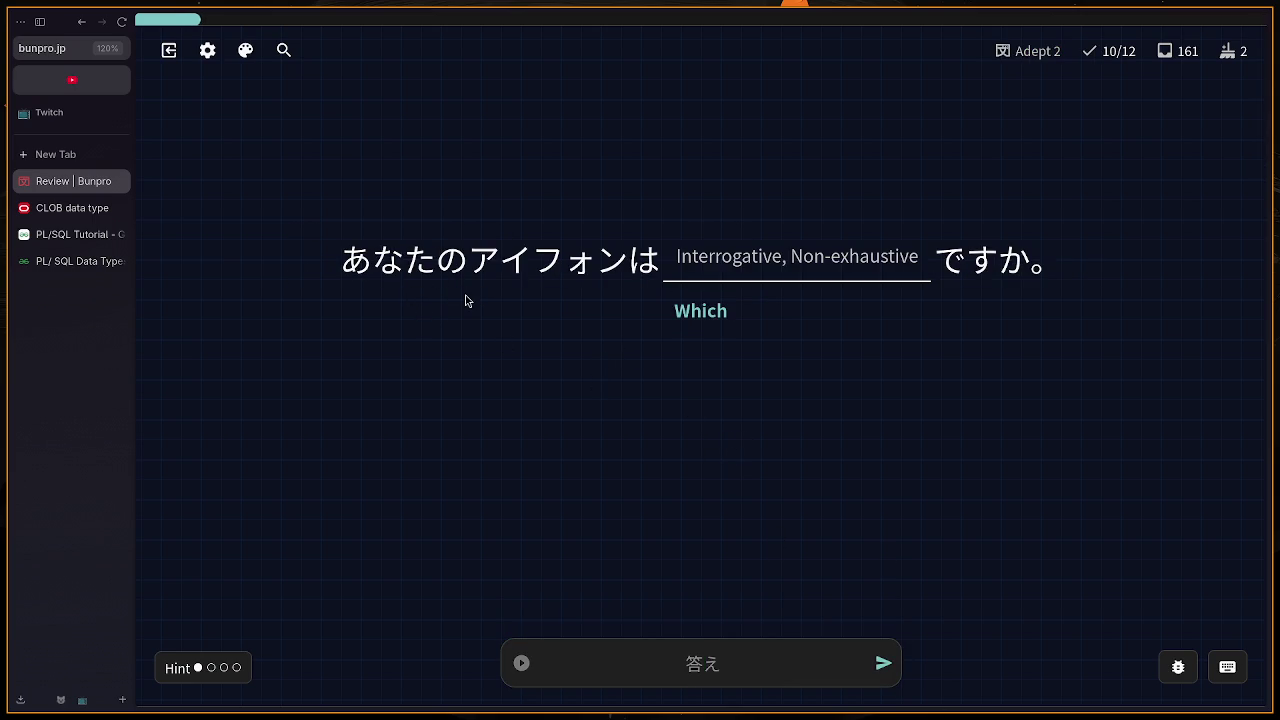
Step: Answer the 'Which' card with どれ and advance
{"action": "type", "text": "どれ"}
{"action": "key", "text": "Return"}
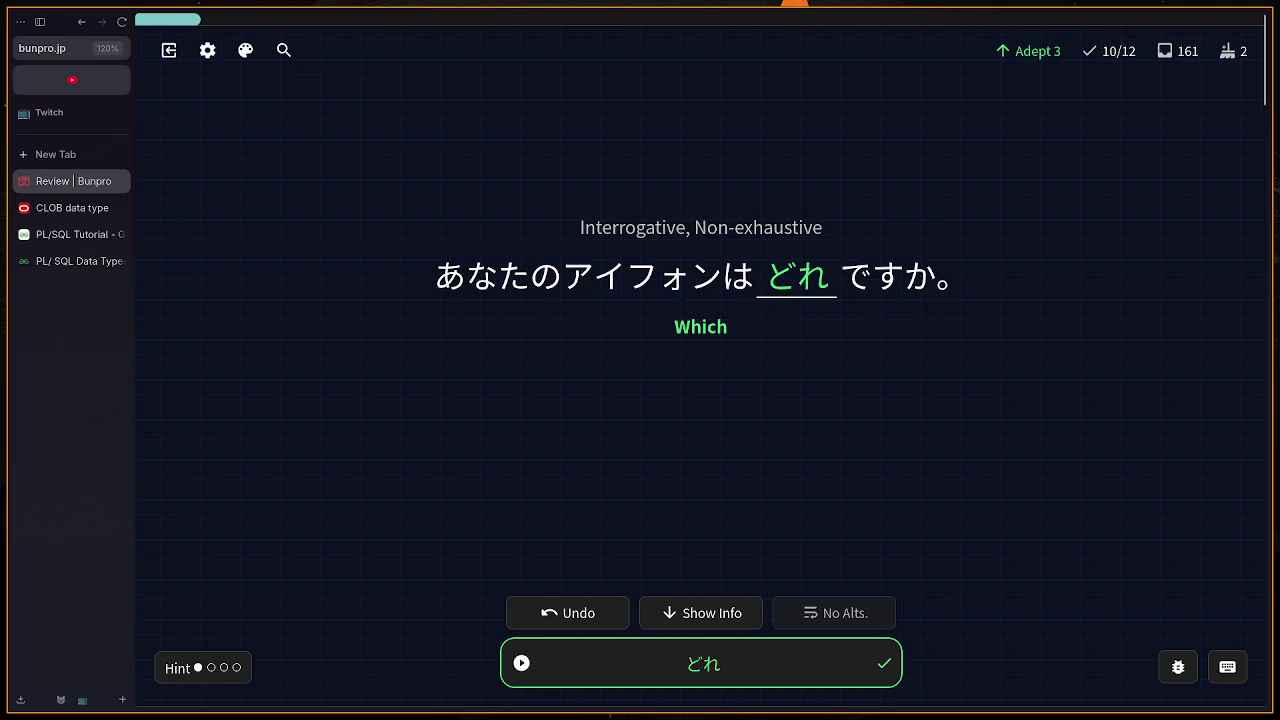
{"action": "key", "text": "Return"}
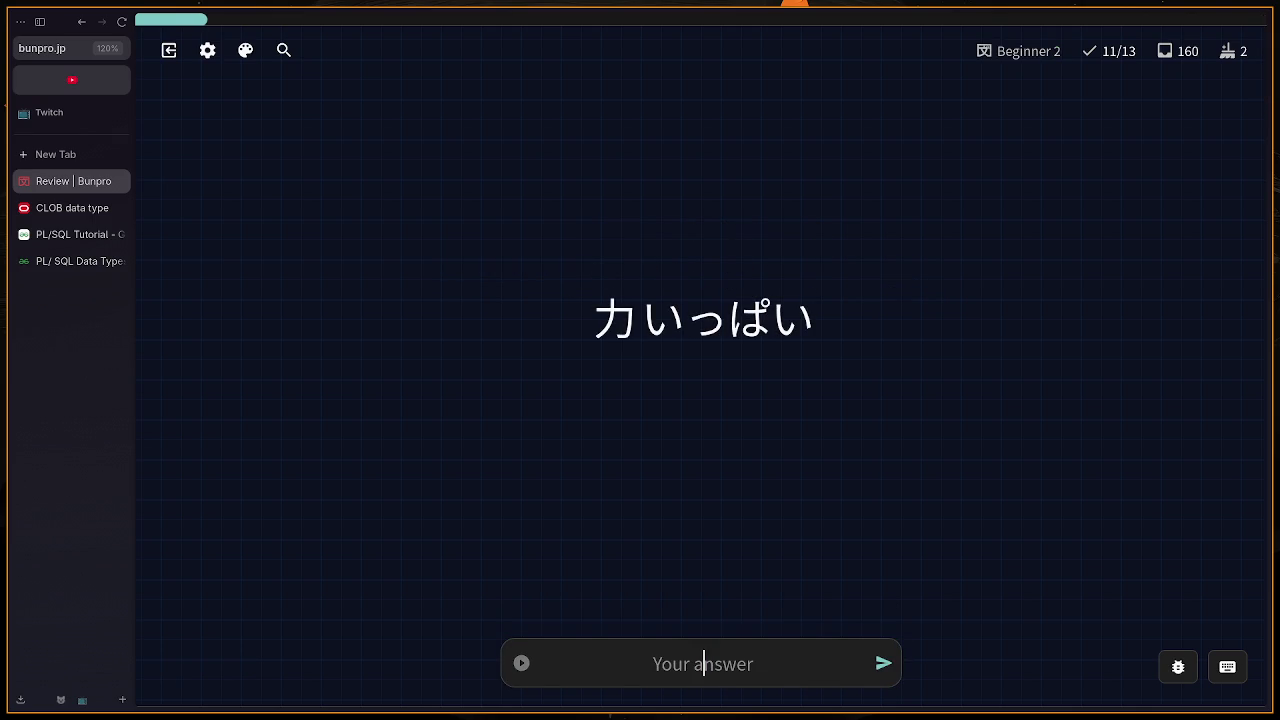
Step: Translate 力いっぱい as 'with all ones stength' and move to the next card
{"action": "type", "text": "one"}
{"action": "key", "text": "BackSpace"}
{"action": "key", "text": "BackSpace"}
{"action": "key", "text": "BackSpace"}
{"action": "type", "text": "w"}
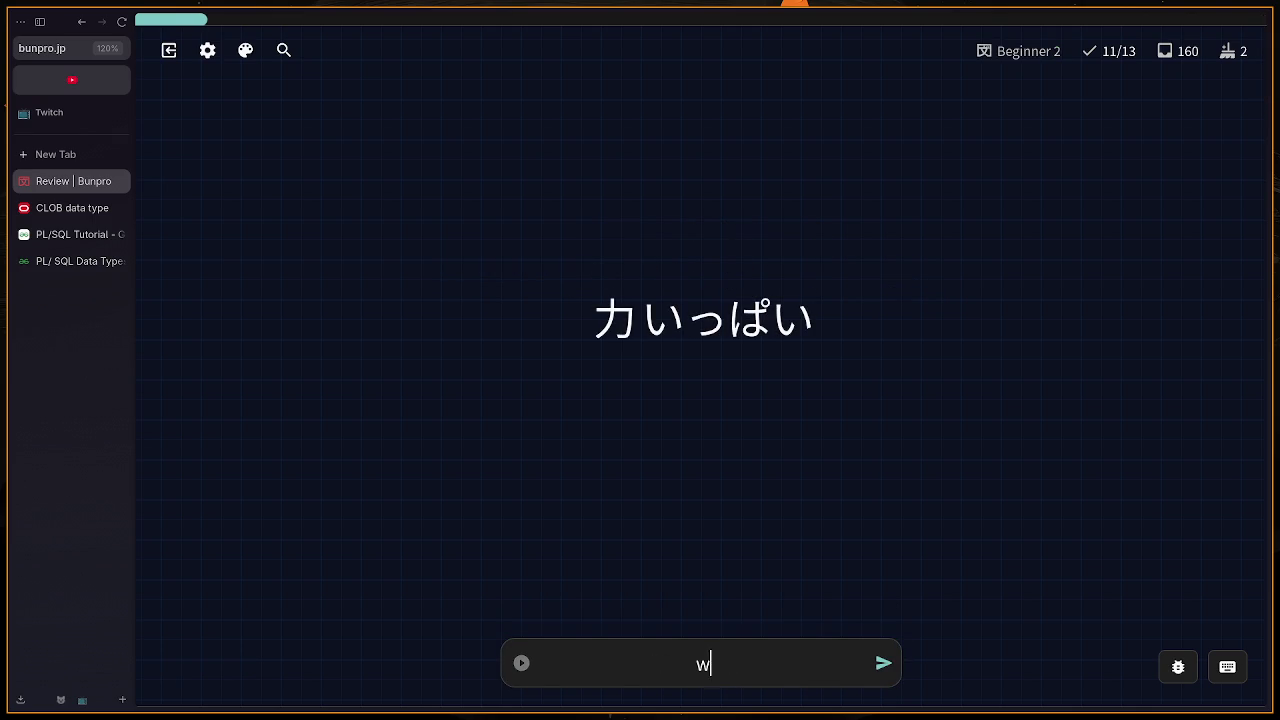
{"action": "type", "text": "ith all ones s"}
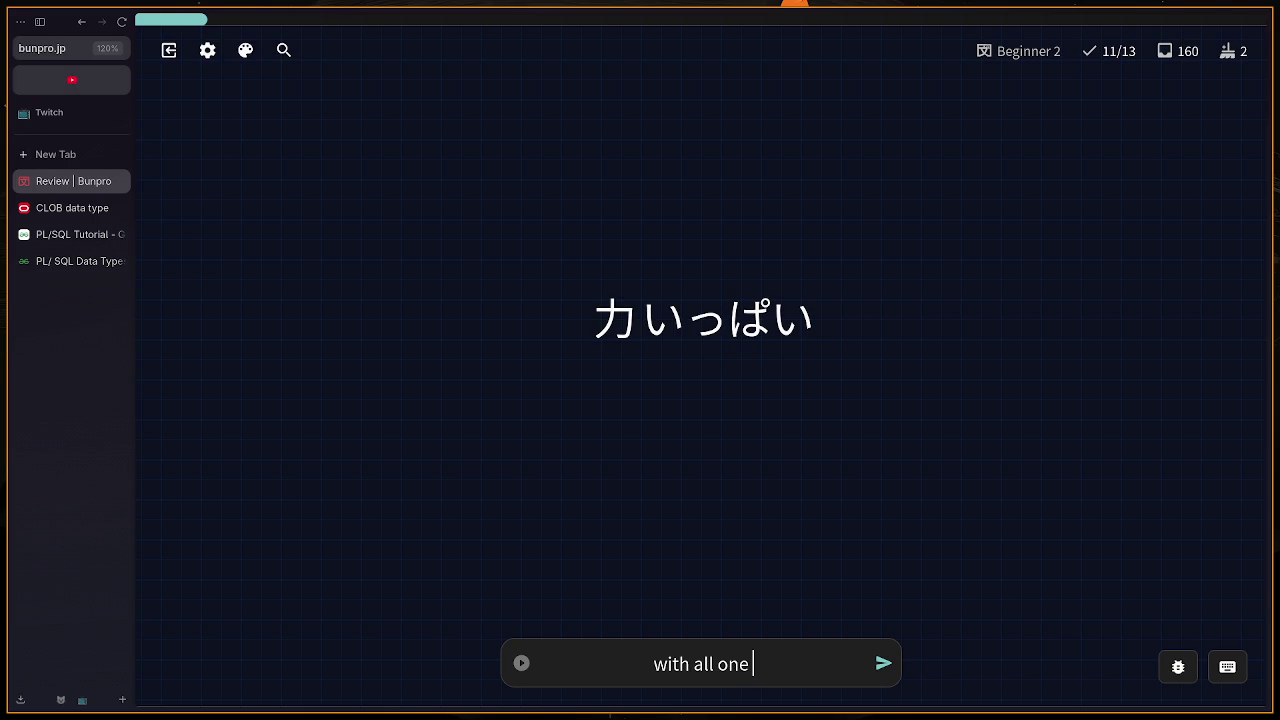
{"action": "key", "text": "BackSpace"}
{"action": "type", "text": "stength"}
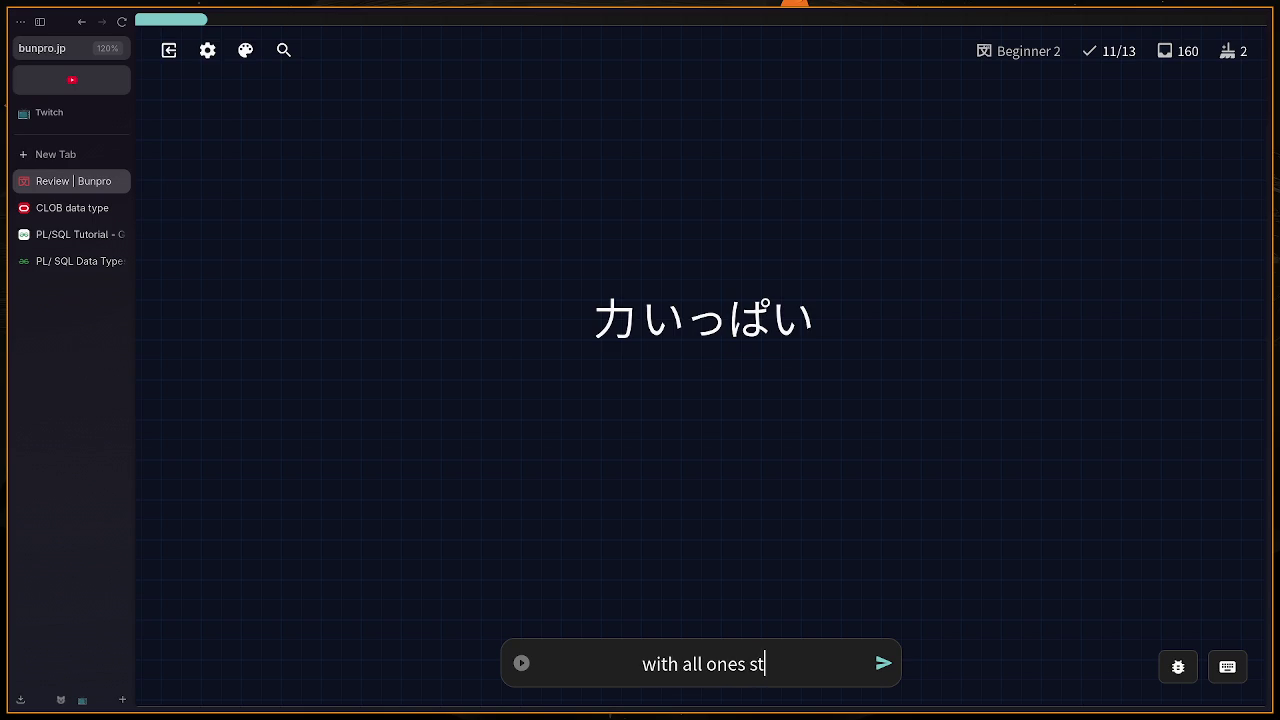
{"action": "key", "text": "Return"}
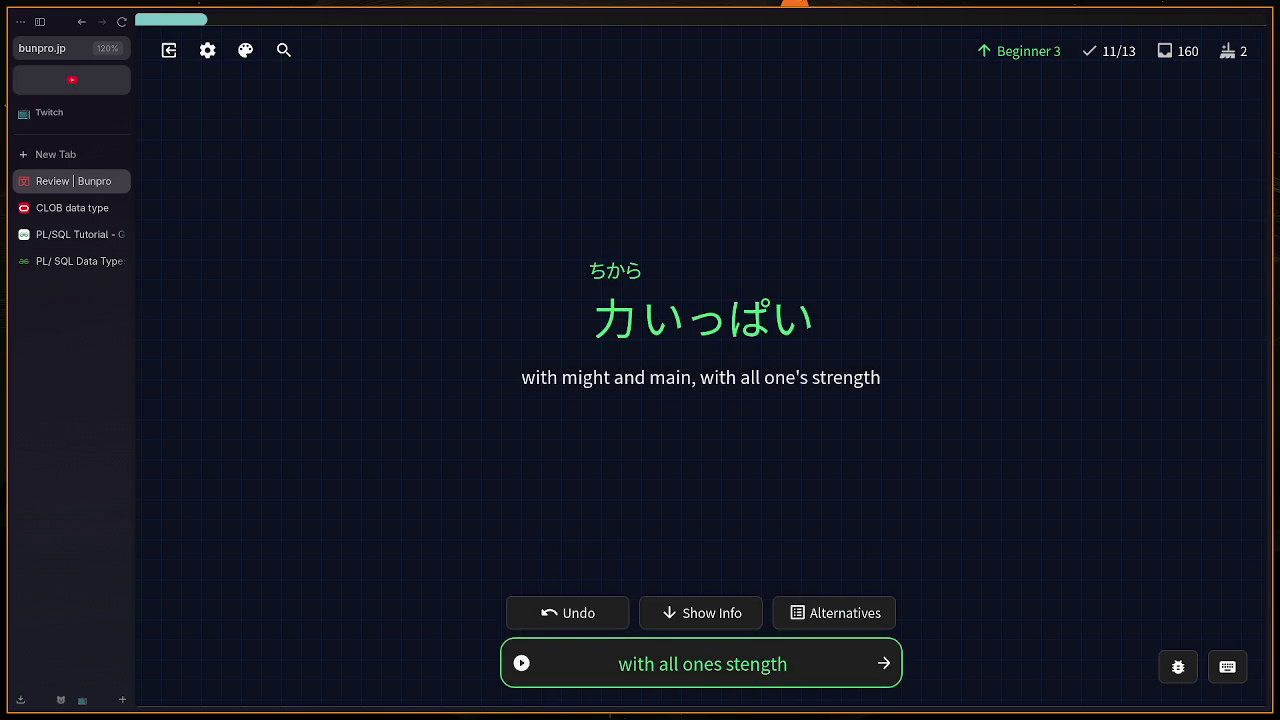
{"action": "key", "text": "Return"}
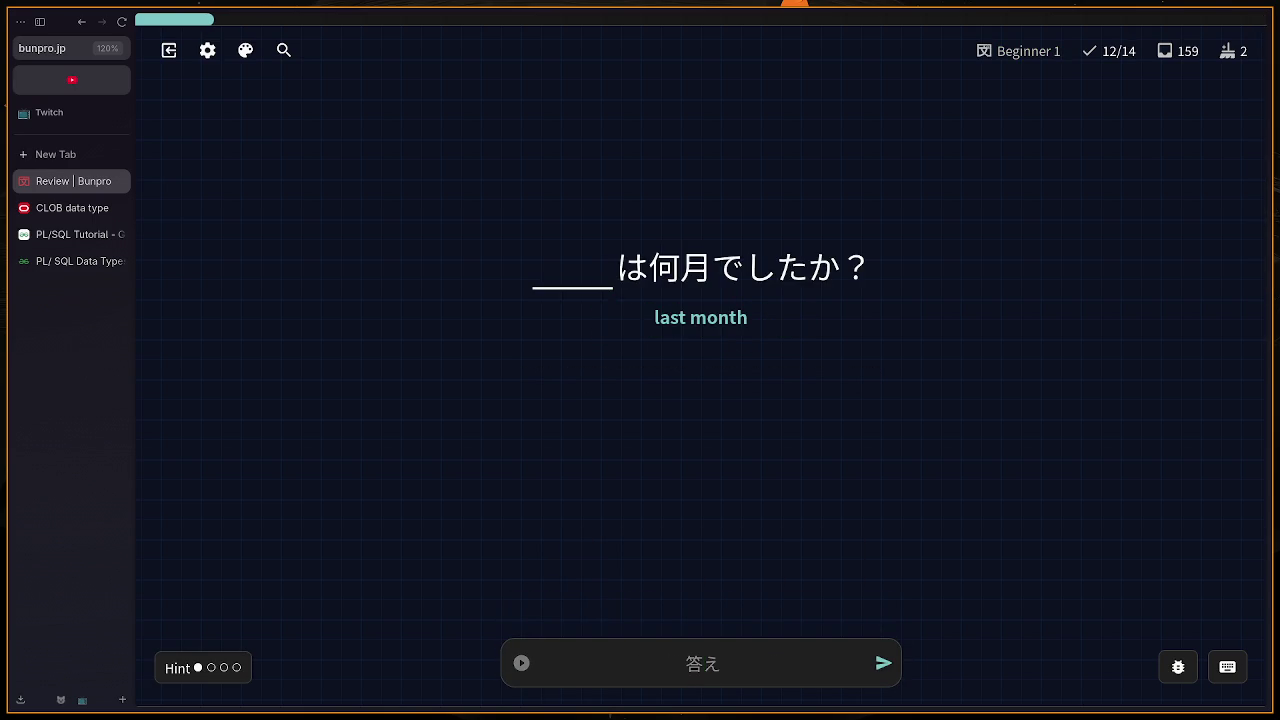
Step: Answer 'last month' with せんげつ (先月) and advance
{"action": "type", "text": "senngetsu"}
{"action": "key", "text": "Return"}
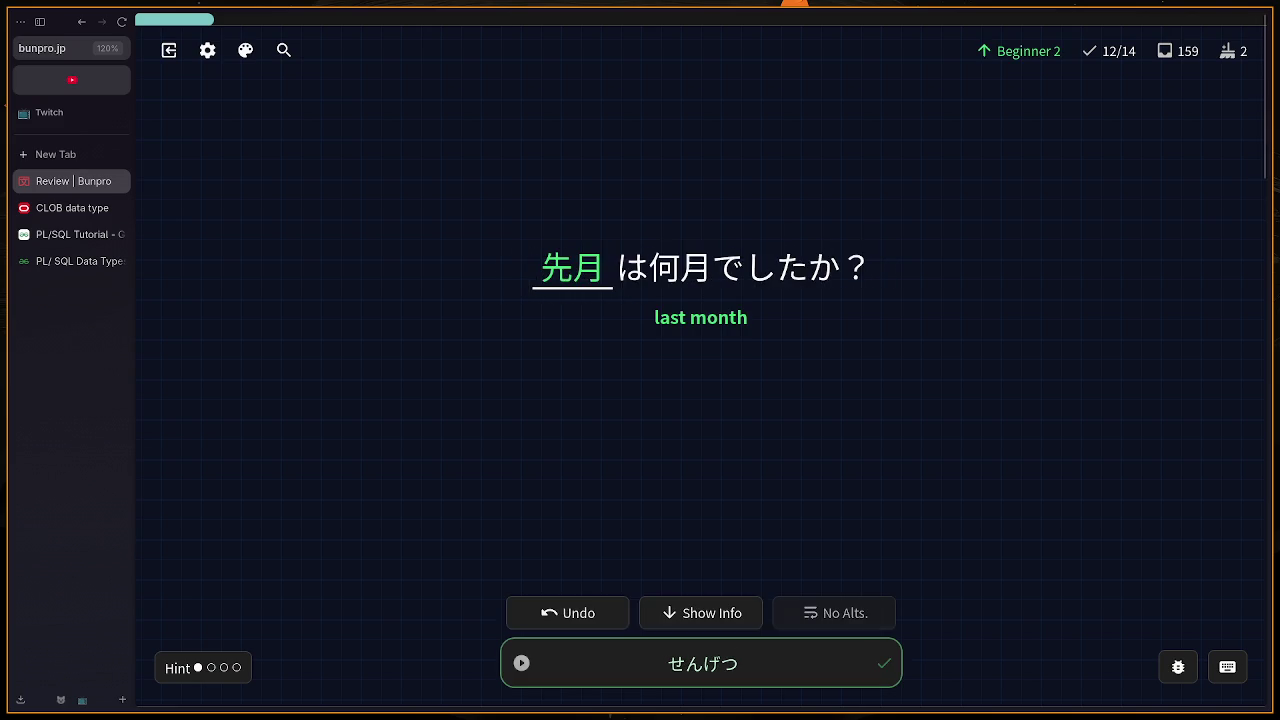
{"action": "key", "text": "Return"}
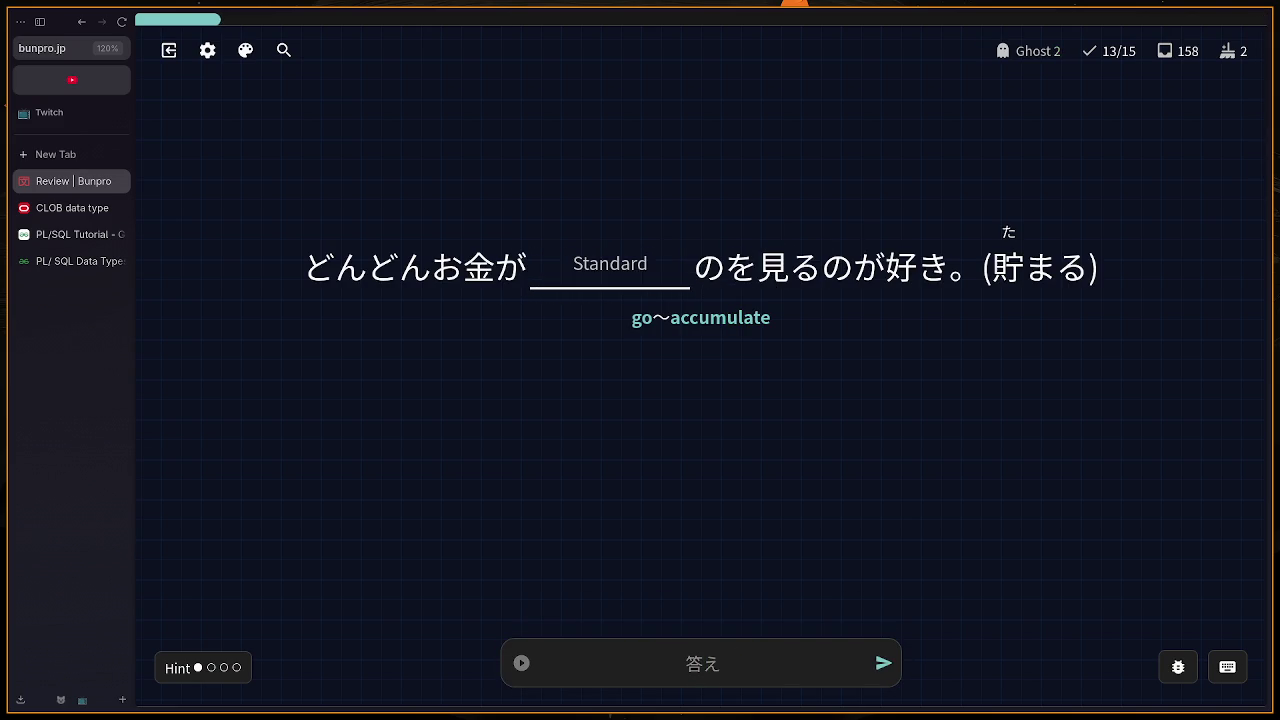
Step: Answer the money sentence with たまっていく (貯まっていく)
{"action": "type", "text": "ta"}
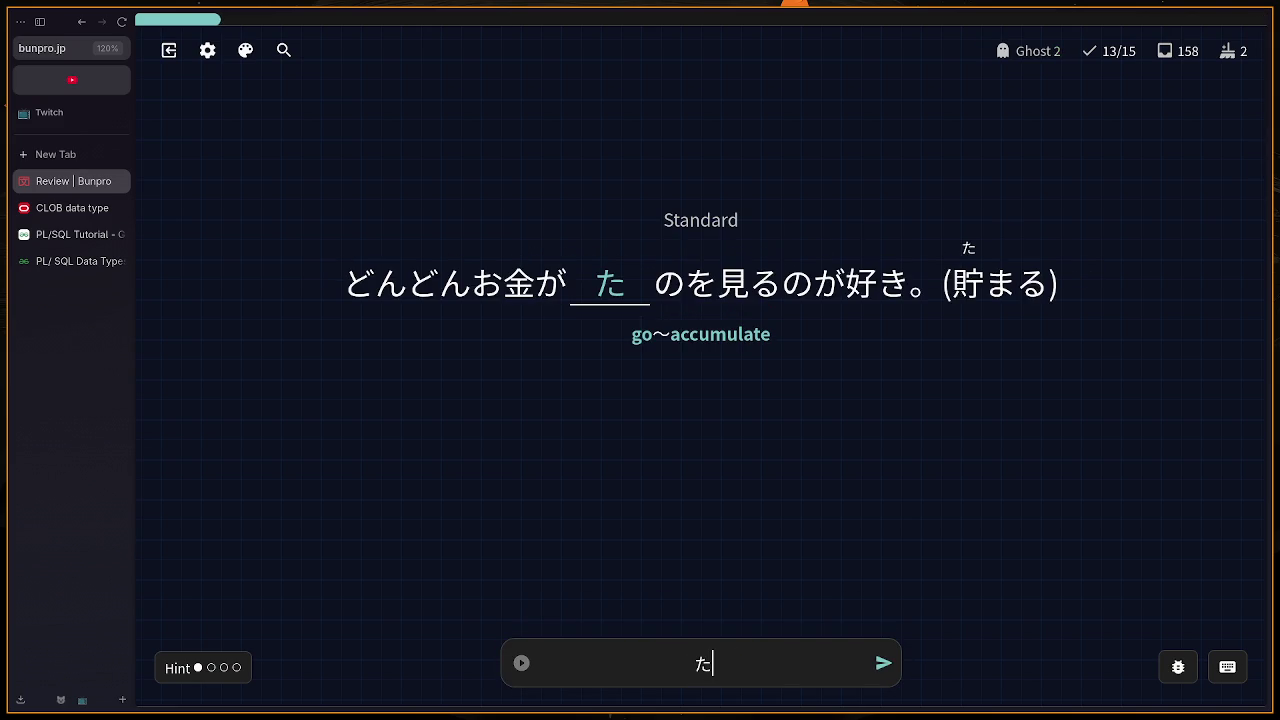
{"action": "type", "text": "ma"}
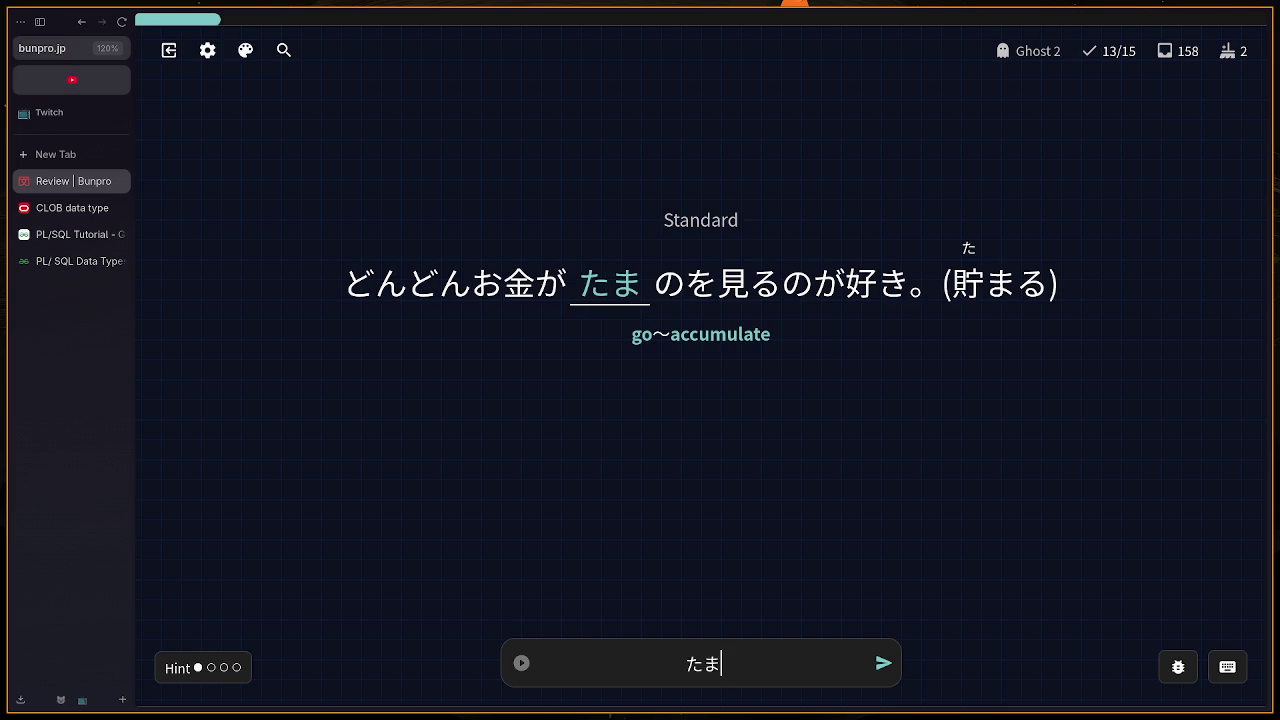
{"action": "type", "text": "tte"}
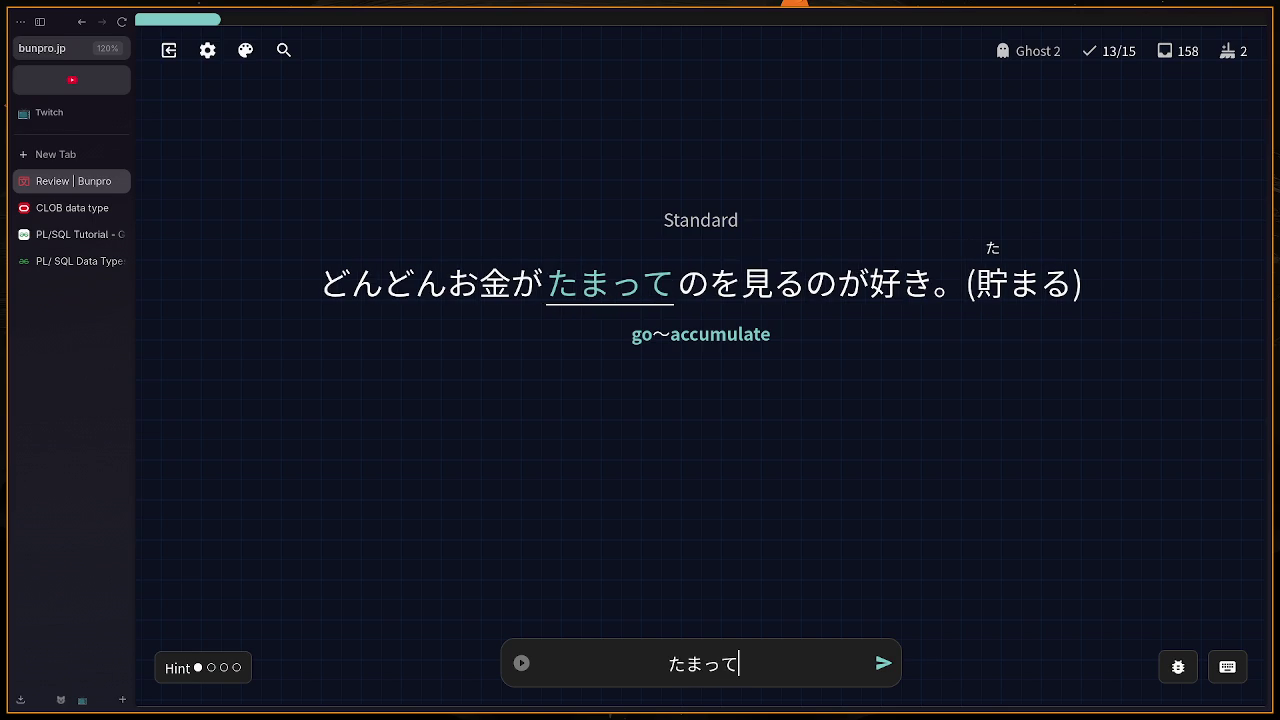
{"action": "type", "text": "i"}
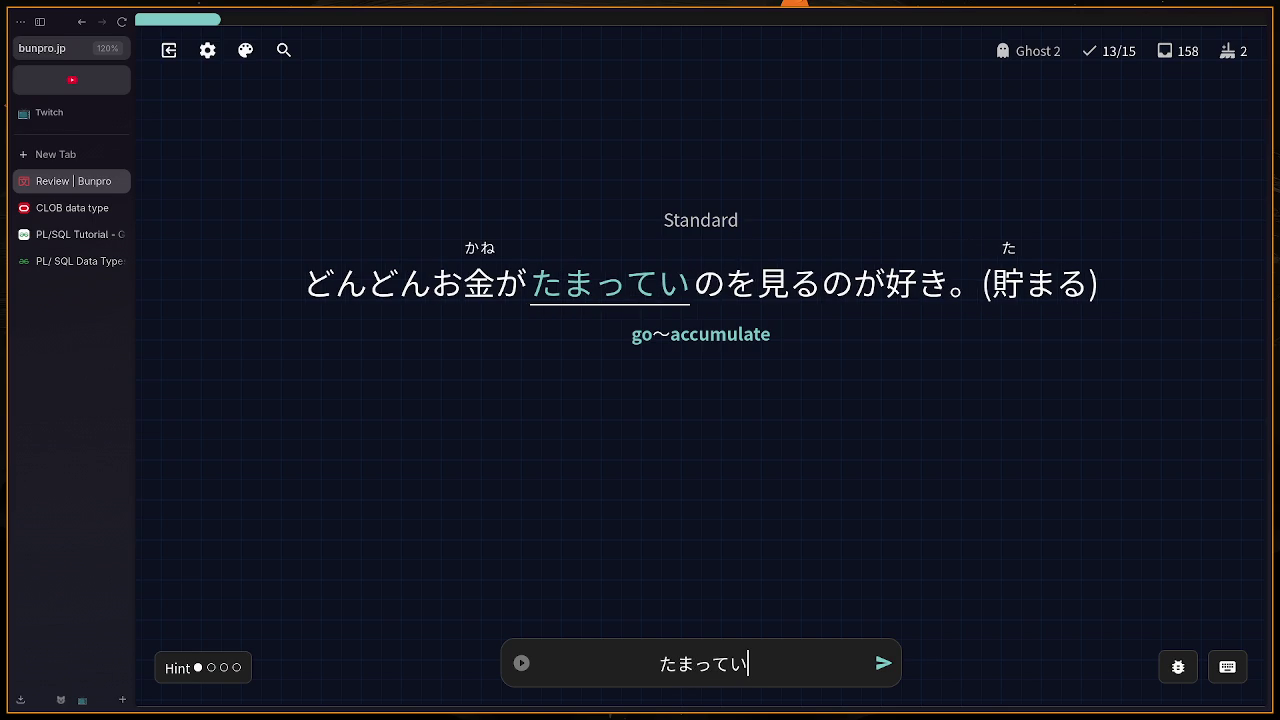
{"action": "type", "text": "ku"}
{"action": "key", "text": "Return"}
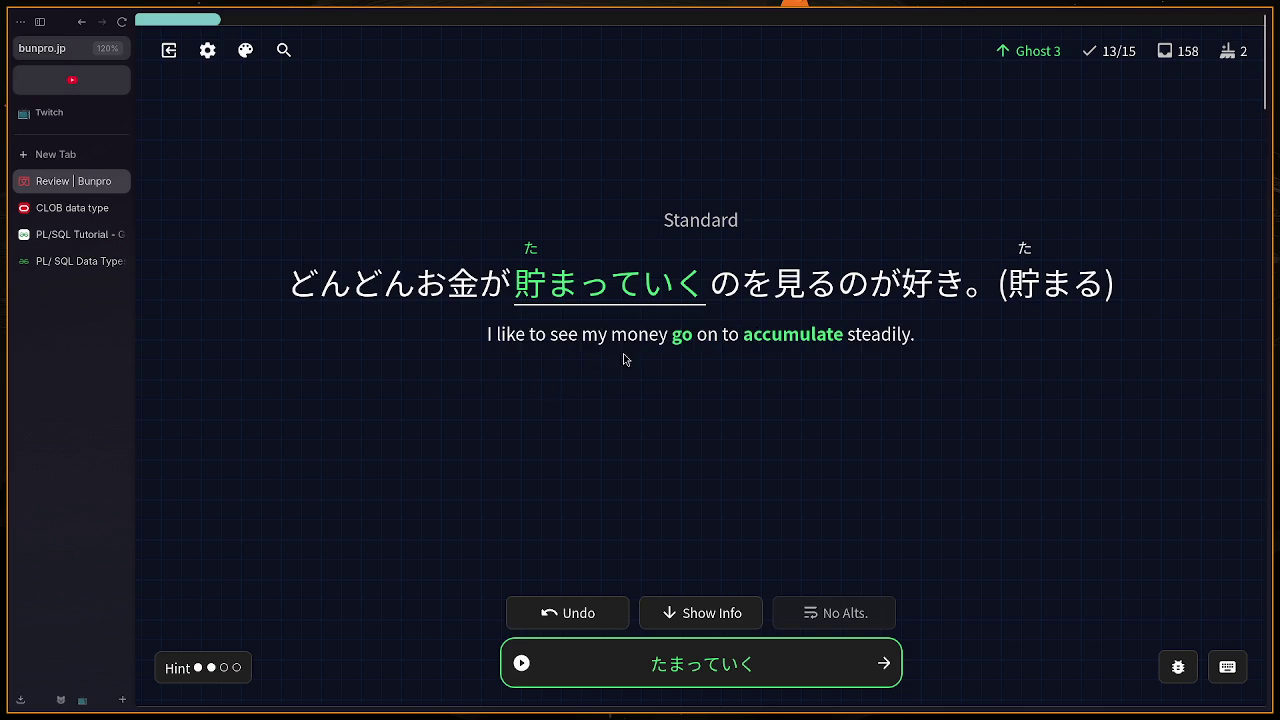
{"action": "scroll", "coordinate": [740, 360], "scroll_direction": "down", "scroll_amount": 5}
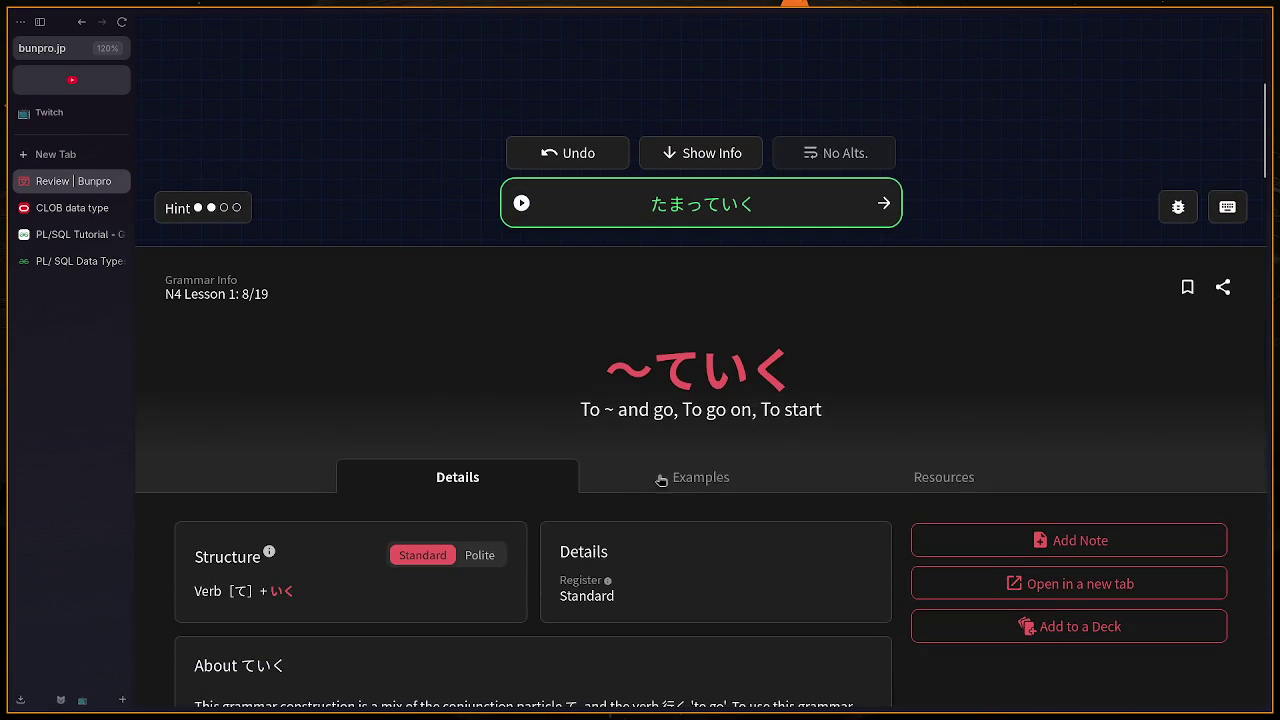
Step: Scroll down to the 〜ていく grammar panel showing Verb [て] + いく
{"action": "scroll", "coordinate": [674, 480], "scroll_direction": "down", "scroll_amount": 3}
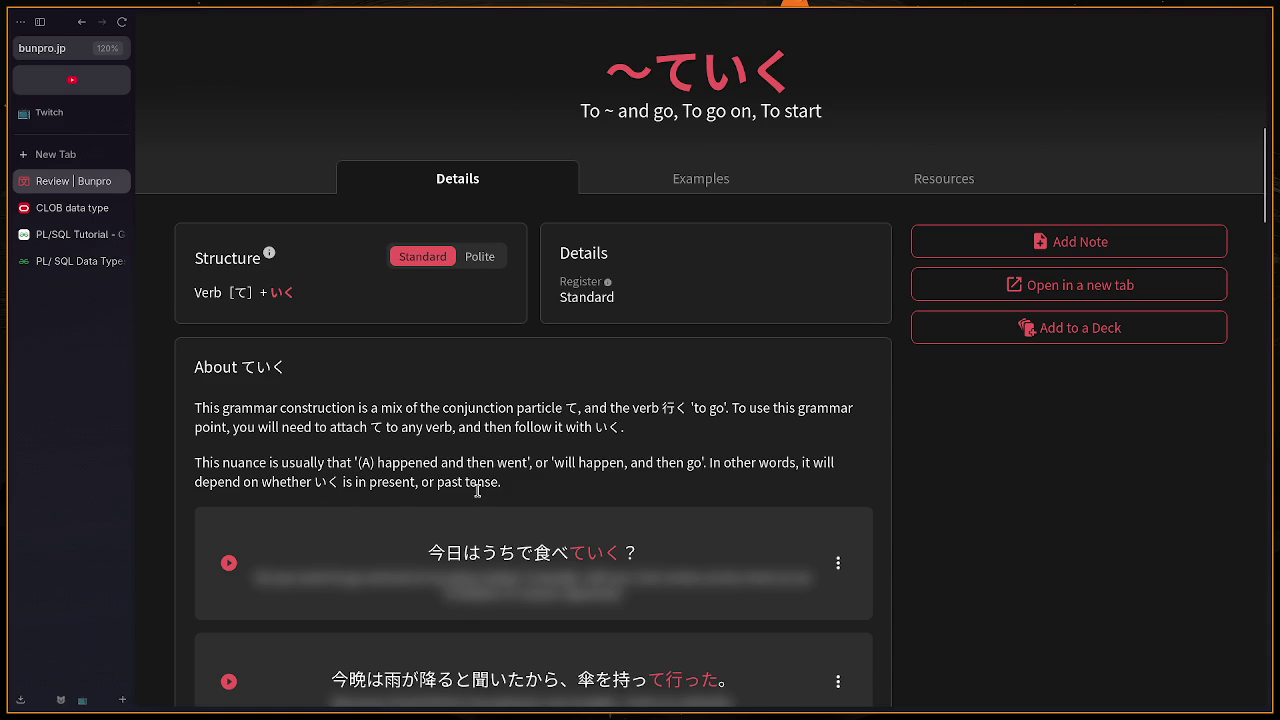
Step: Answer the 泣 card with な and move on
{"action": "scroll", "coordinate": [476, 490], "scroll_direction": "up", "scroll_amount": 1}
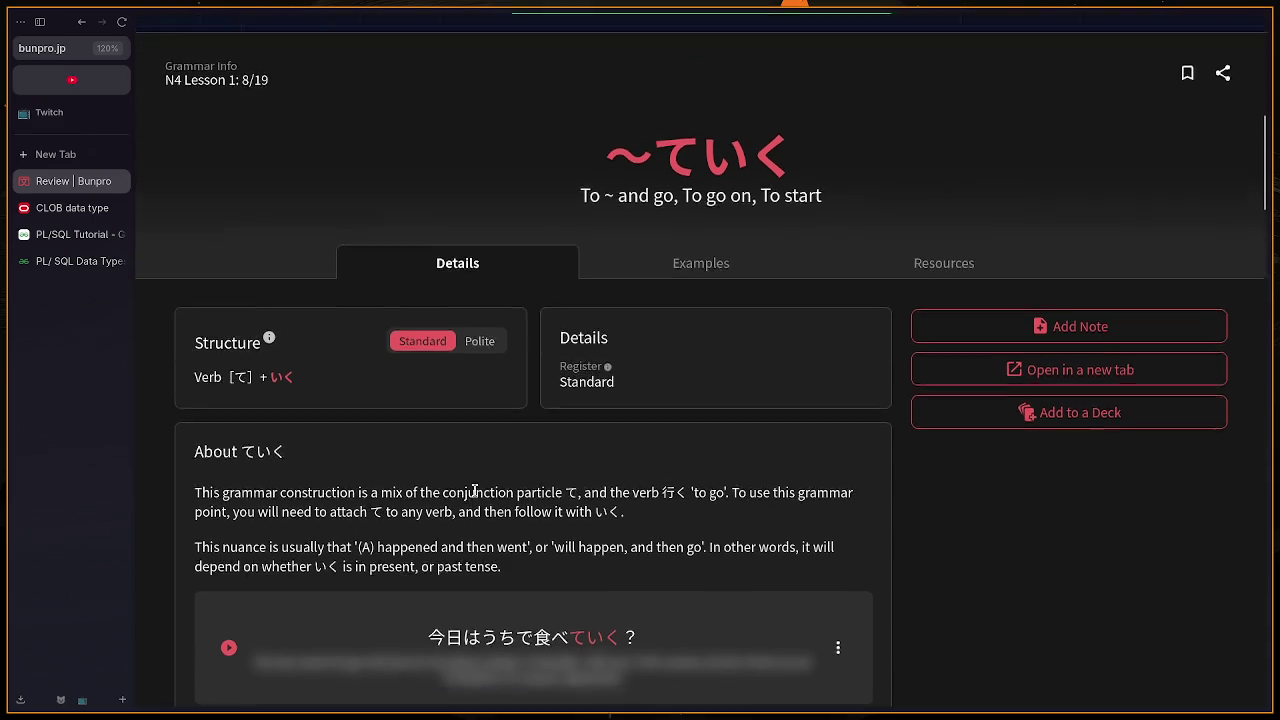
{"action": "scroll", "coordinate": [476, 497], "scroll_direction": "up", "scroll_amount": 4}
{"action": "scroll", "coordinate": [476, 497], "scroll_direction": "up", "scroll_amount": 3}
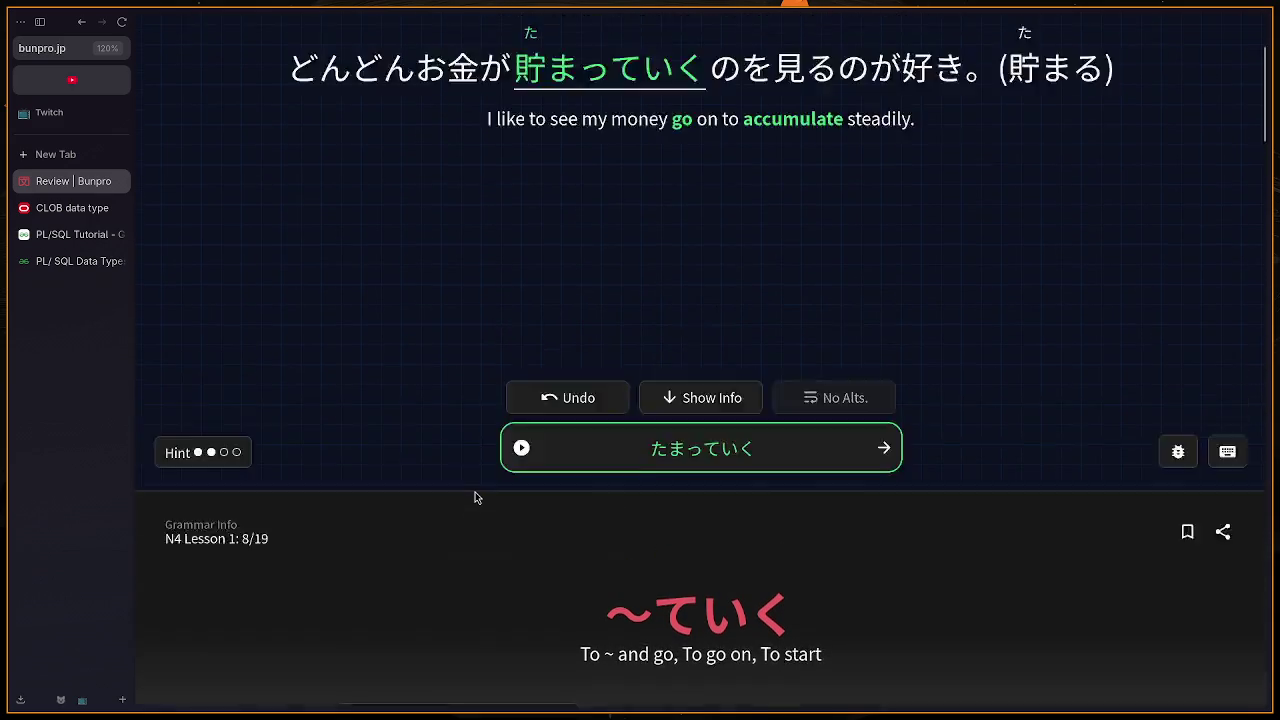
{"action": "left_click", "coordinate": [888, 663]}
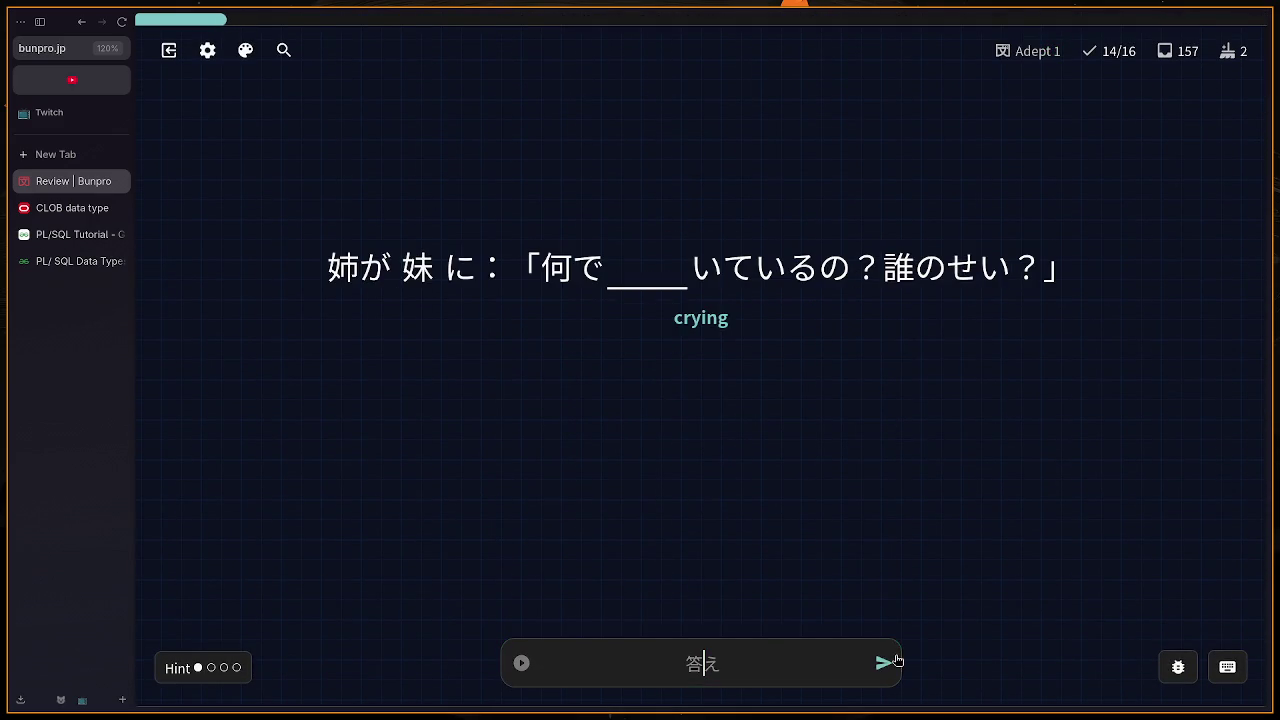
{"action": "type", "text": "な"}
{"action": "key", "text": "Return"}
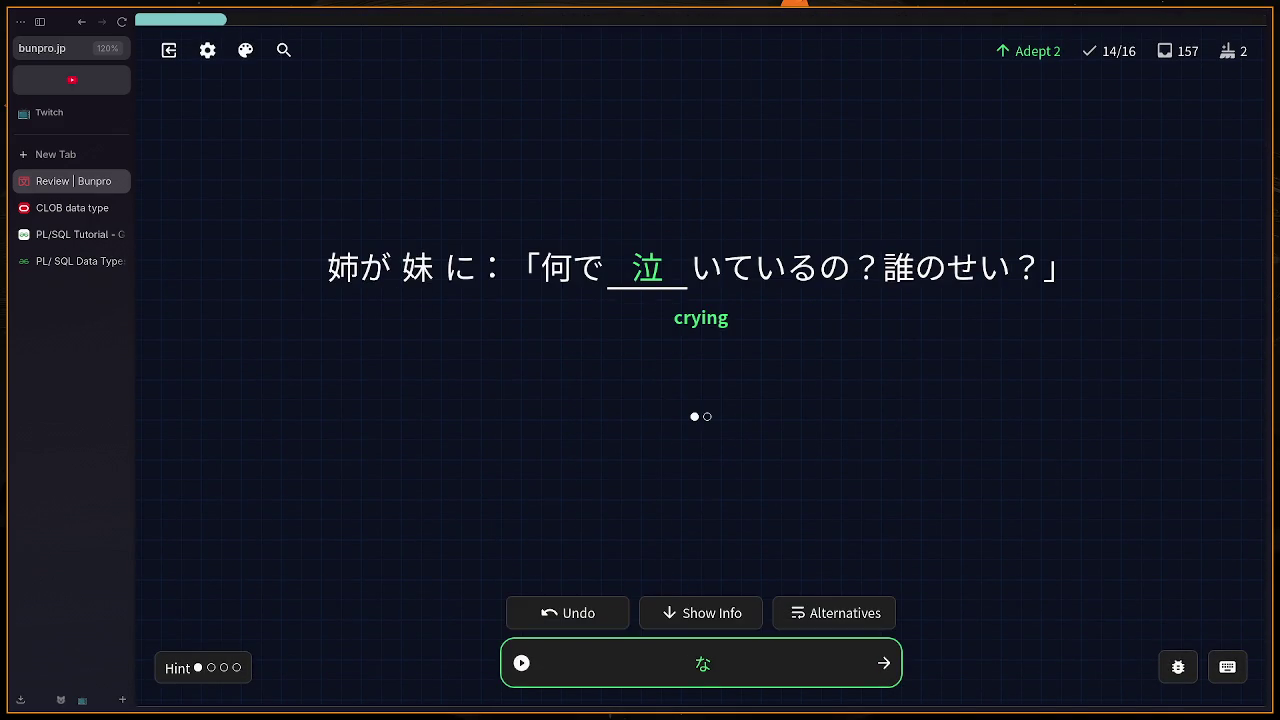
{"action": "key", "text": "Return"}
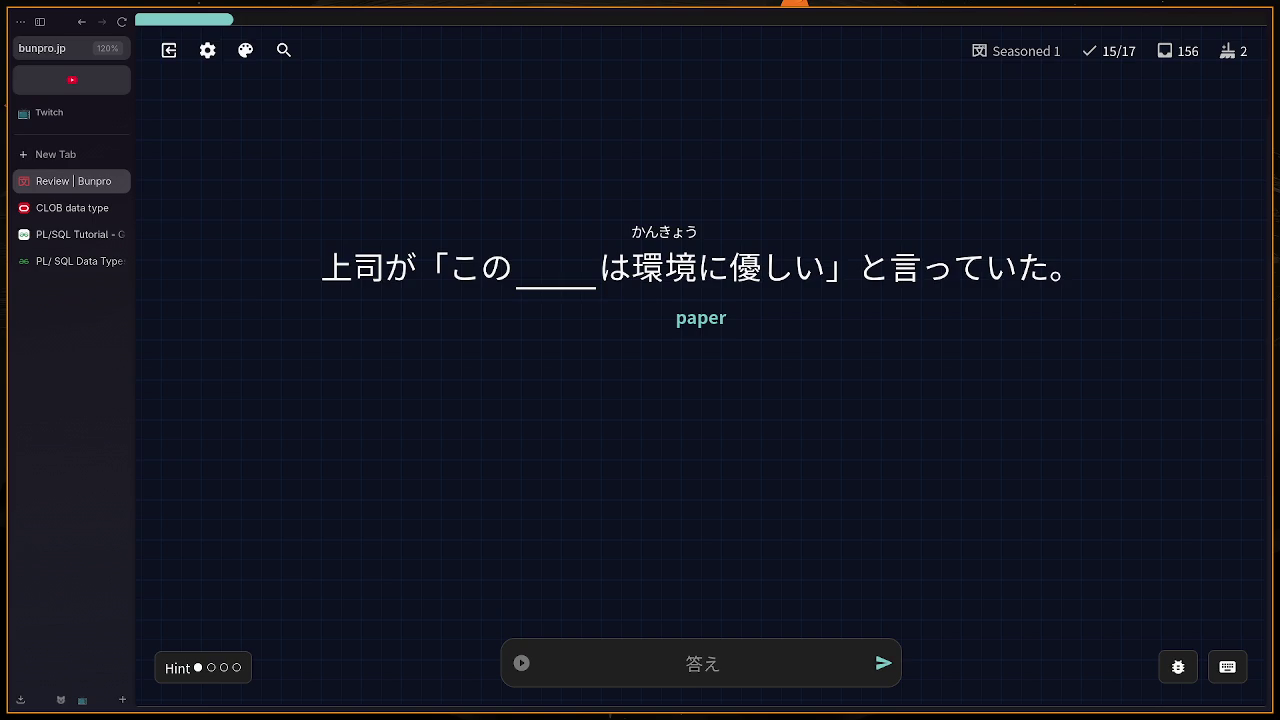
Step: Answer the 紙 and あれ cards with かみ and あれ
{"action": "type", "text": "かみ"}
{"action": "key", "text": "Return"}
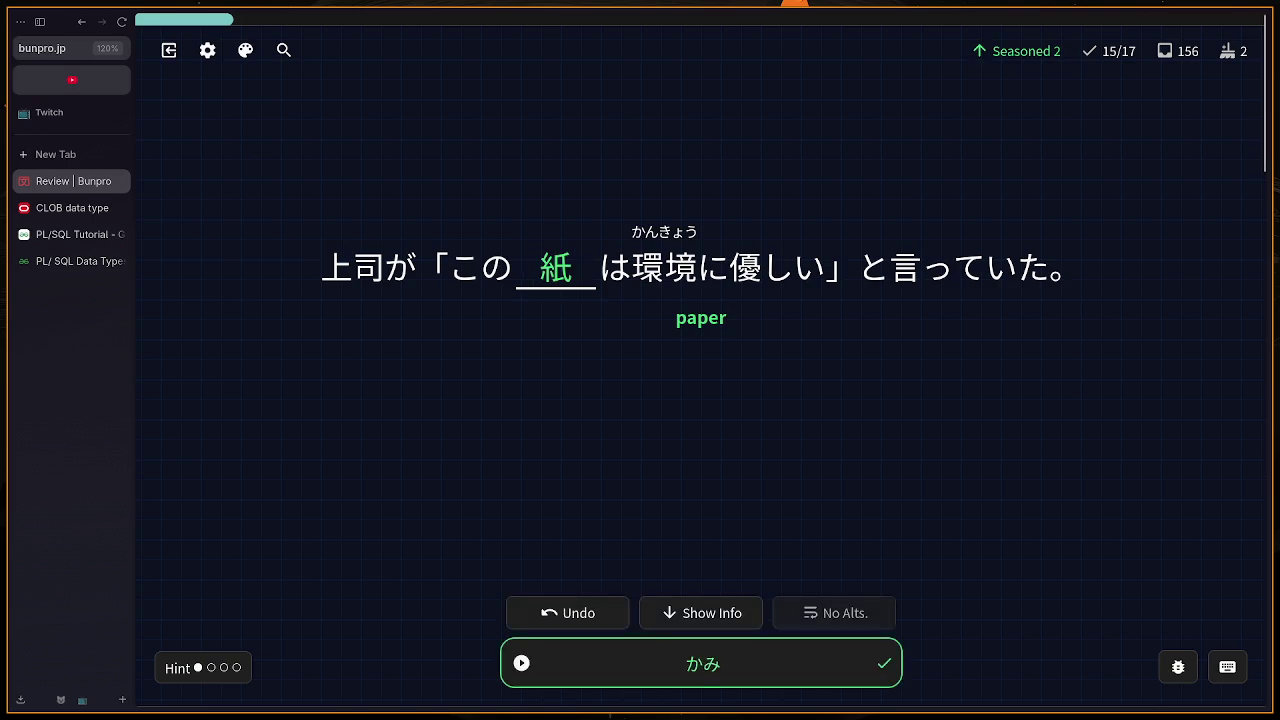
{"action": "key", "text": "Return"}
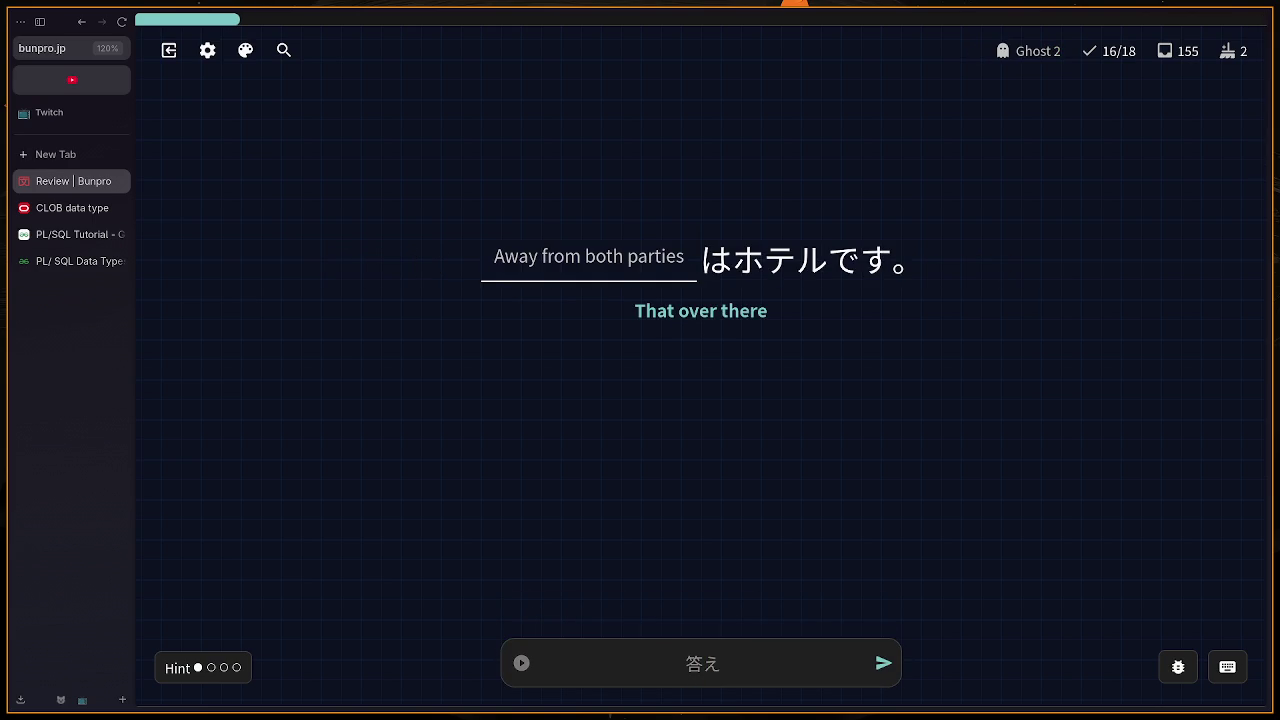
{"action": "type", "text": "あれ"}
{"action": "key", "text": "Return"}
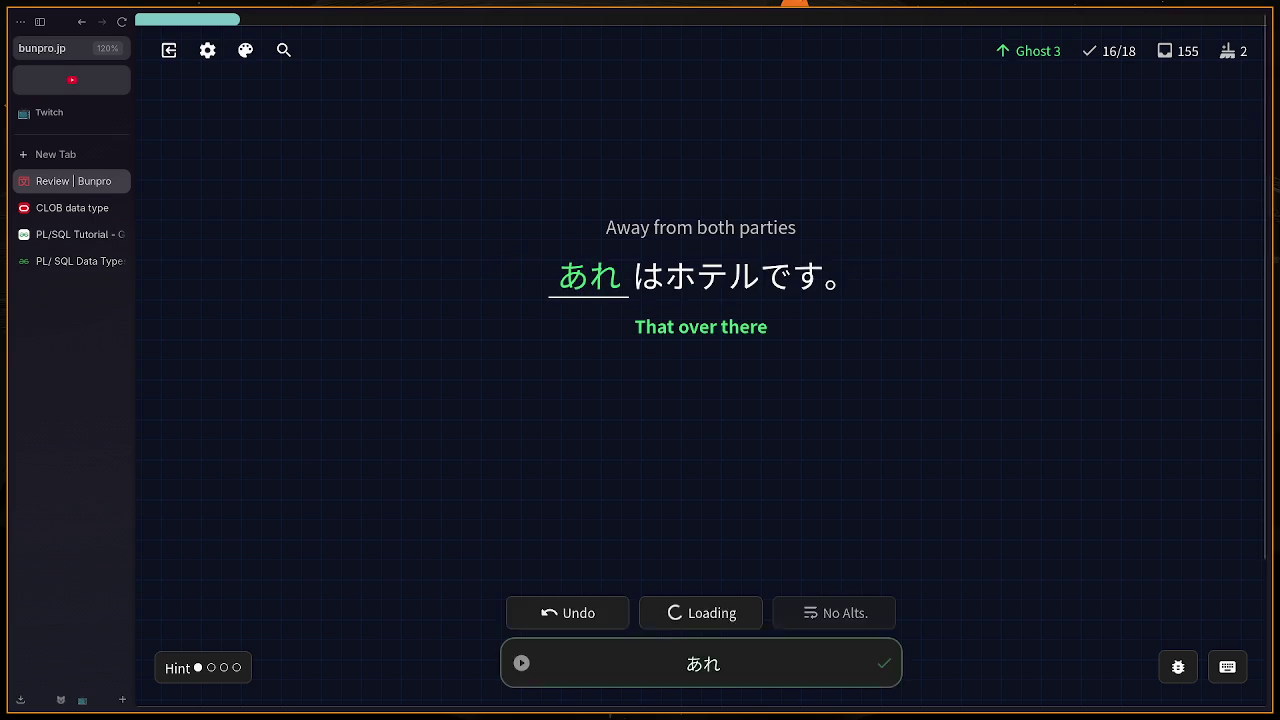
{"action": "key", "text": "Return"}
Step: Answer テレビ, correcting the テビリ typo, and にぎやか for 賑やか
{"action": "type", "text": "テビ"}
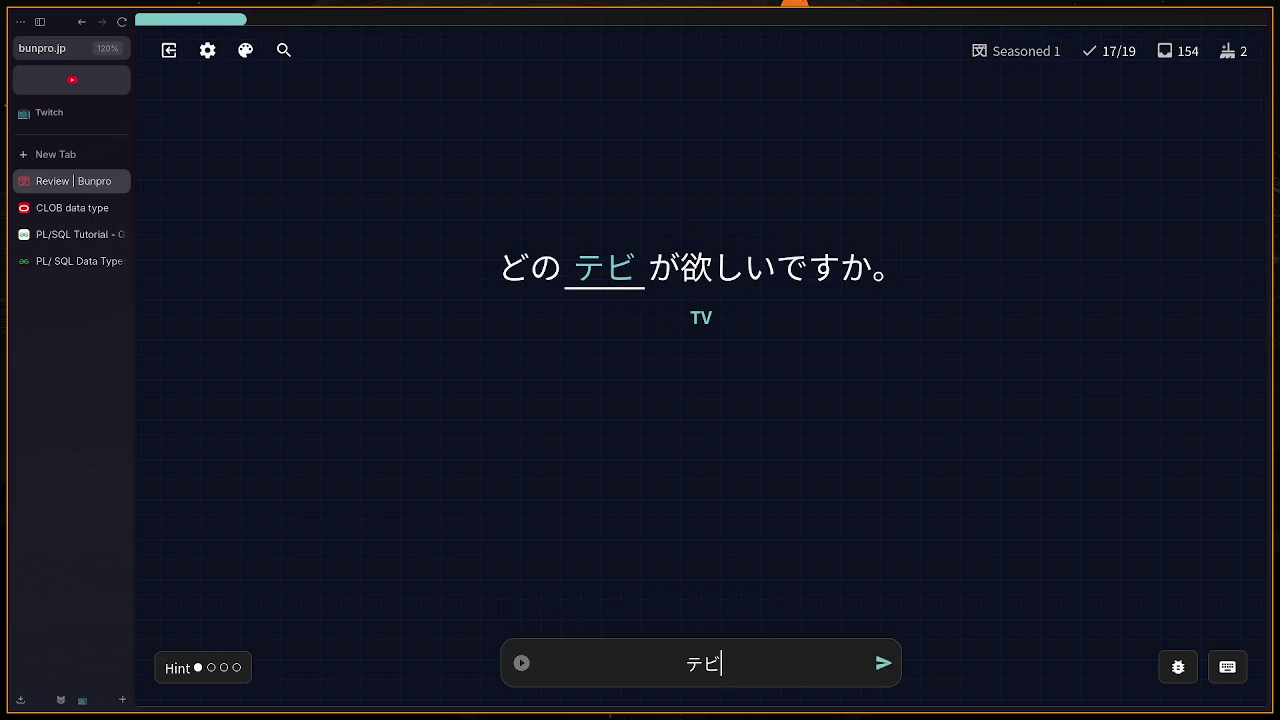
{"action": "type", "text": "リ"}
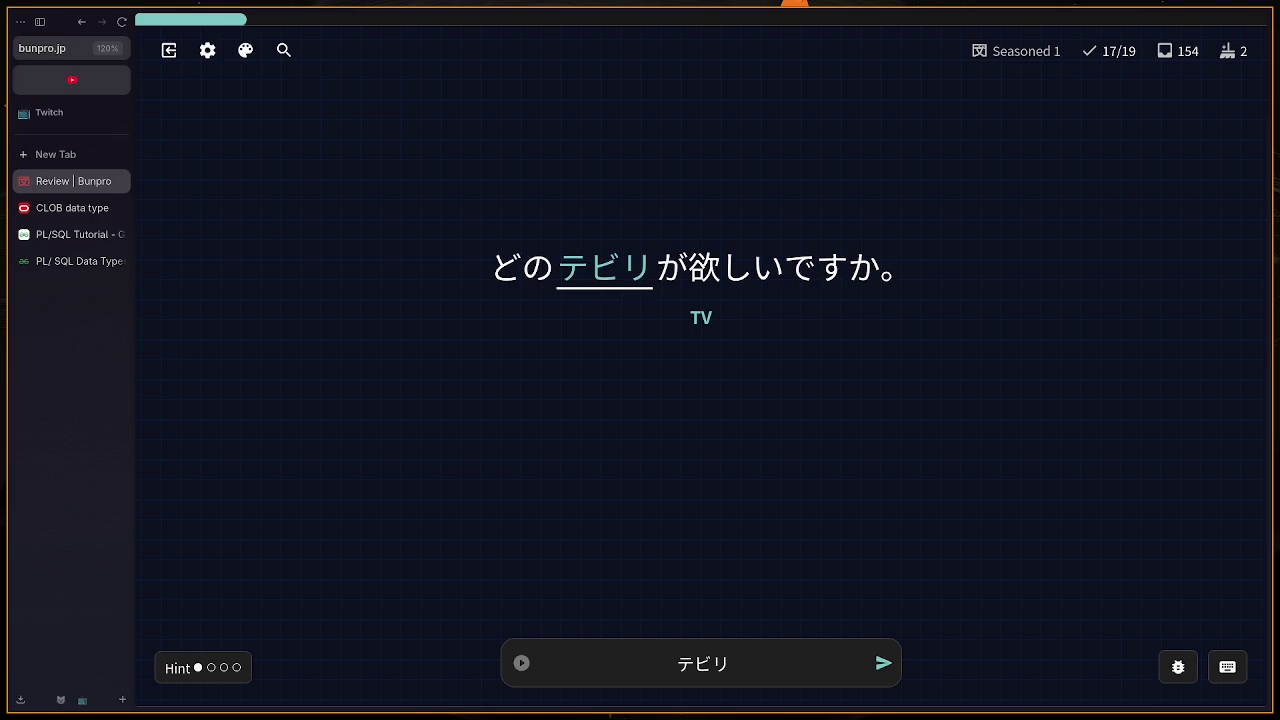
{"action": "key", "text": "BackSpace"}
{"action": "key", "text": "BackSpace"}
{"action": "key", "text": "BackSpace"}
{"action": "type", "text": "テレビ"}
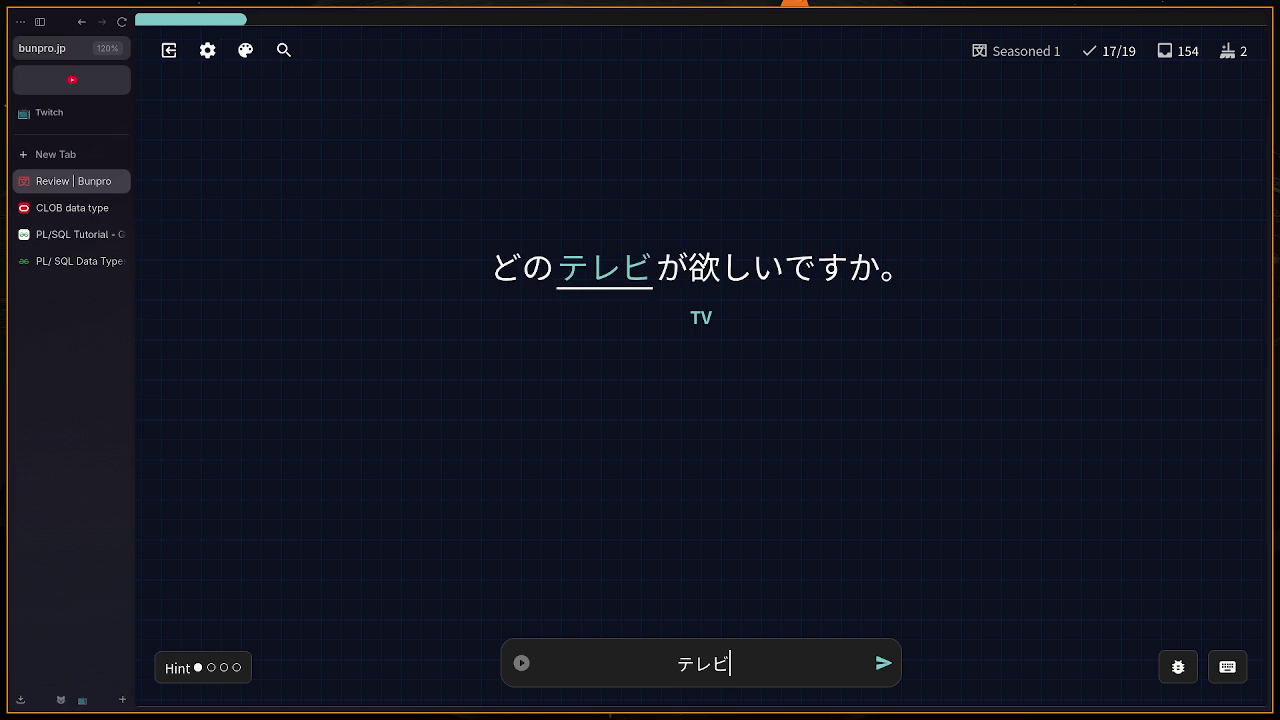
{"action": "key", "text": "Return"}
{"action": "key", "text": "Return"}
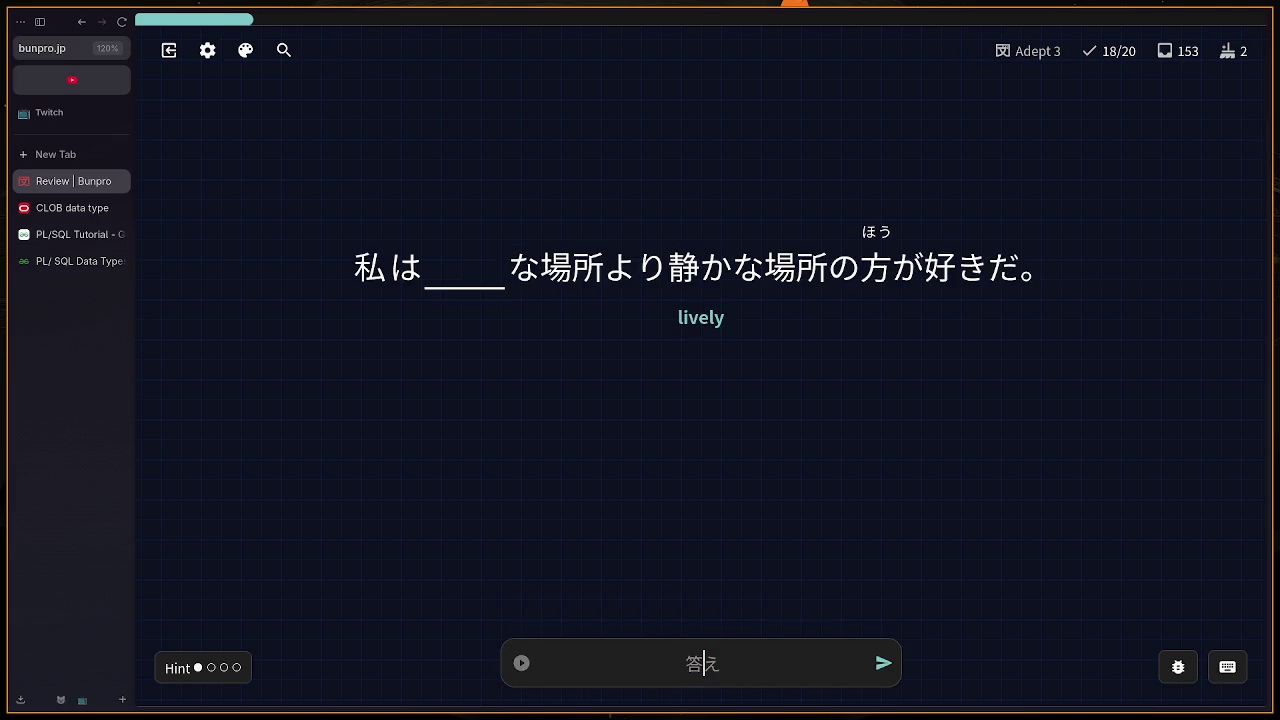
{"action": "type", "text": "にぎやか"}
{"action": "key", "text": "Return"}
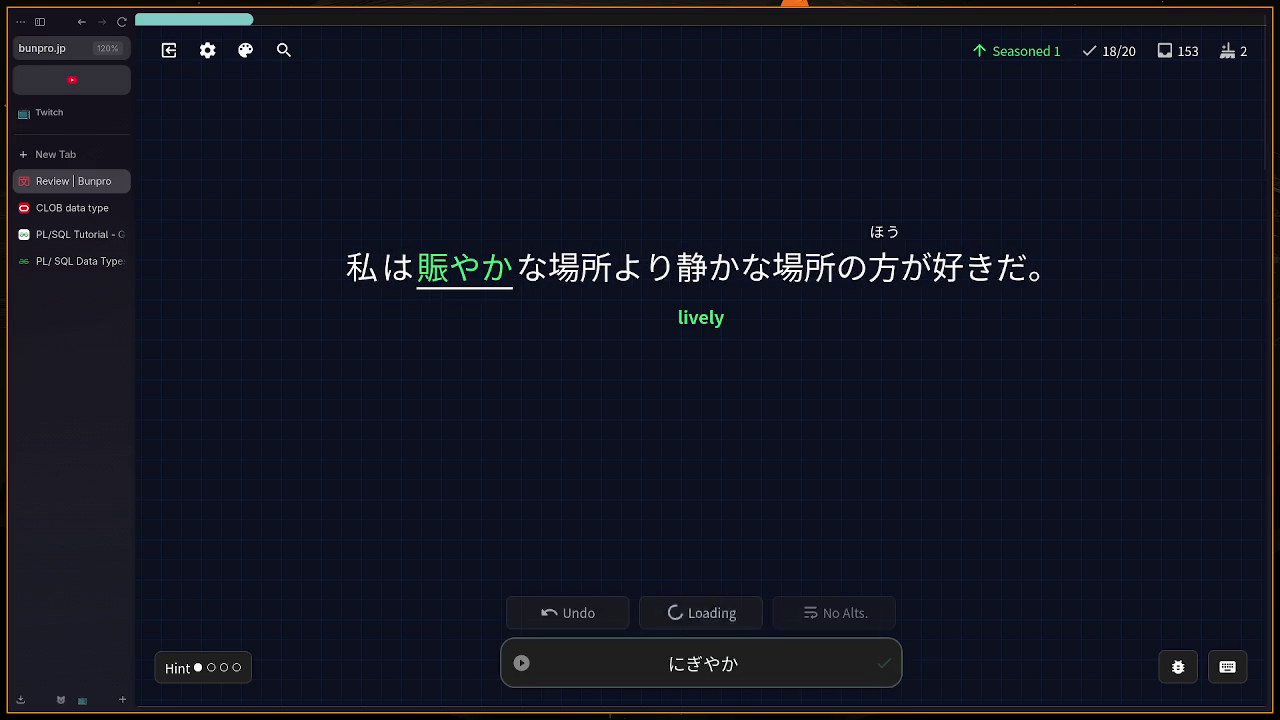
{"action": "key", "text": "Return"}
Step: Answer スキー, then submit でる on the 'go out' card, which is marked wrong
{"action": "type", "text": "sキ"}
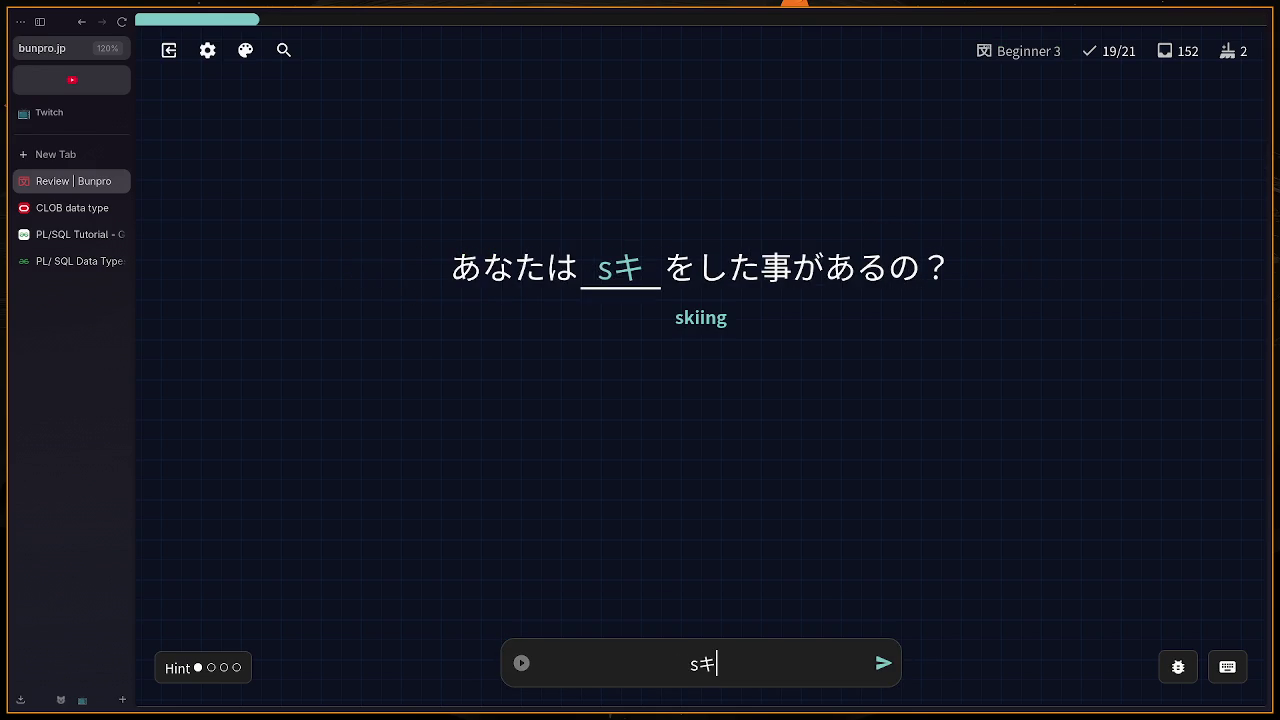
{"action": "key", "text": "BackSpace"}
{"action": "key", "text": "BackSpace"}
{"action": "type", "text": "ス"}
{"action": "type", "text": "i-"}
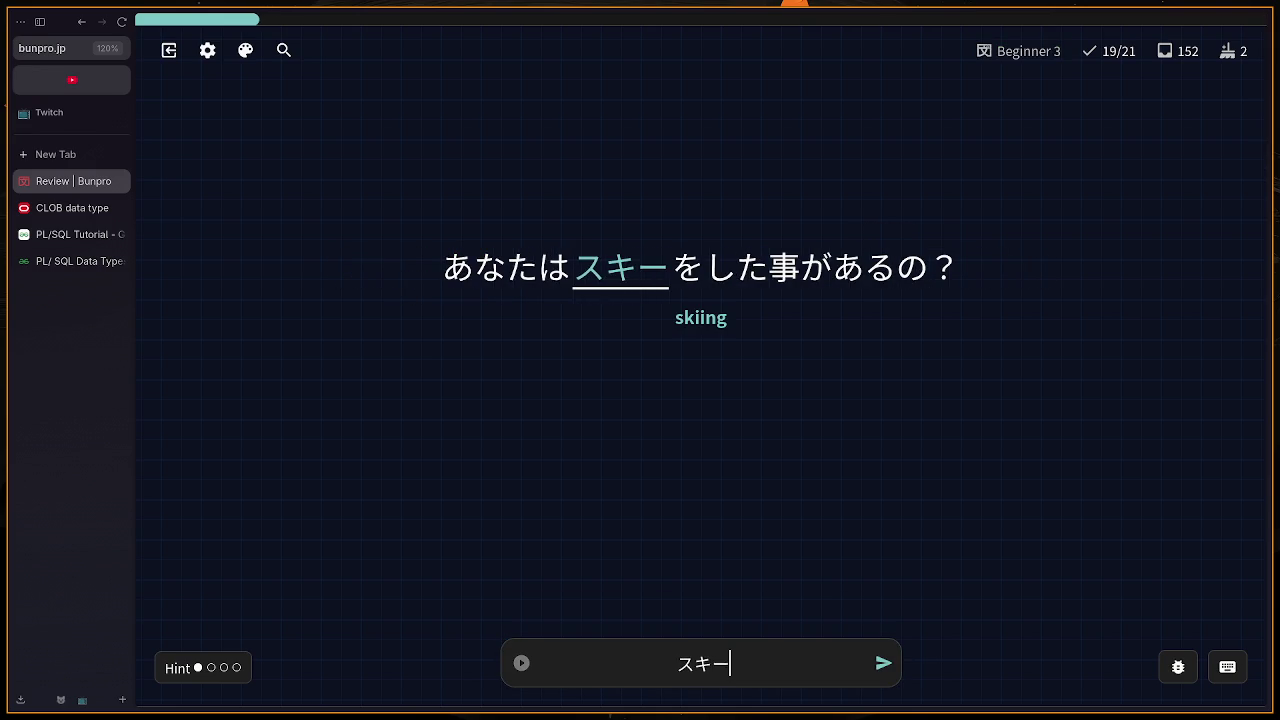
{"action": "key", "text": "Return"}
{"action": "type", "text": "de"}
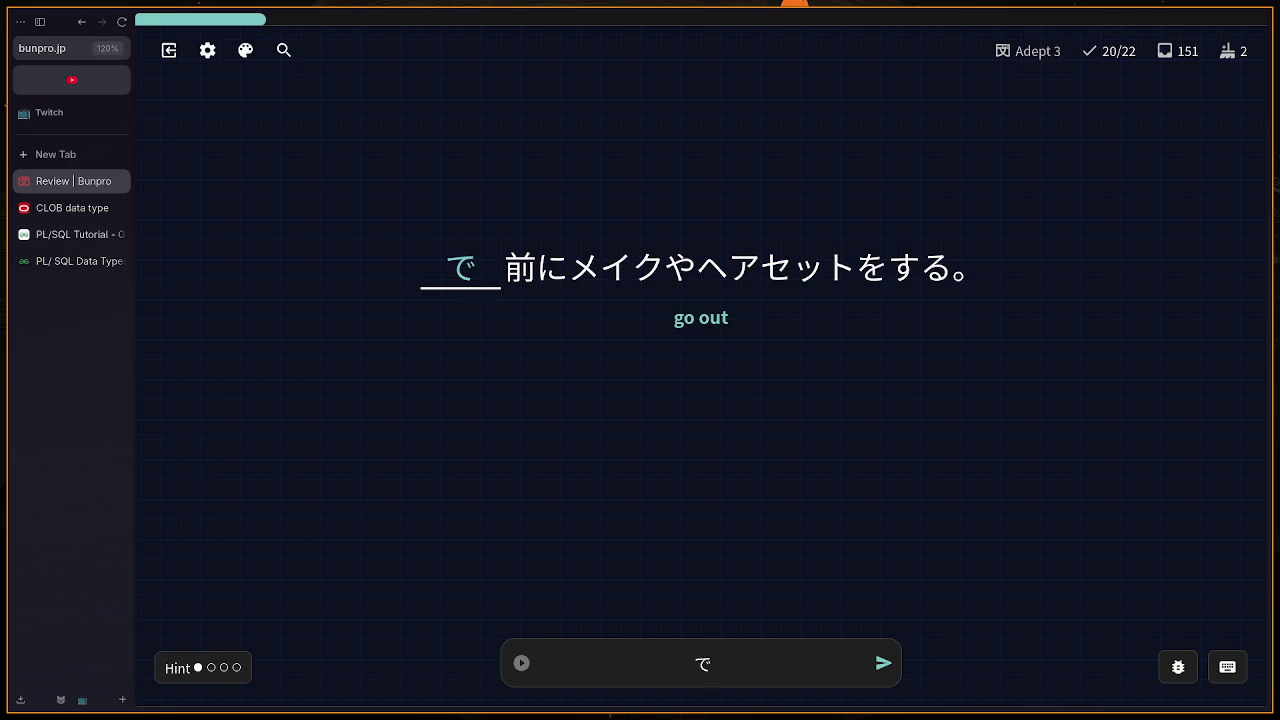
{"action": "type", "text": "ru"}
{"action": "key", "text": "BackSpace"}
{"action": "type", "text": "ru"}
{"action": "key", "text": "Return"}
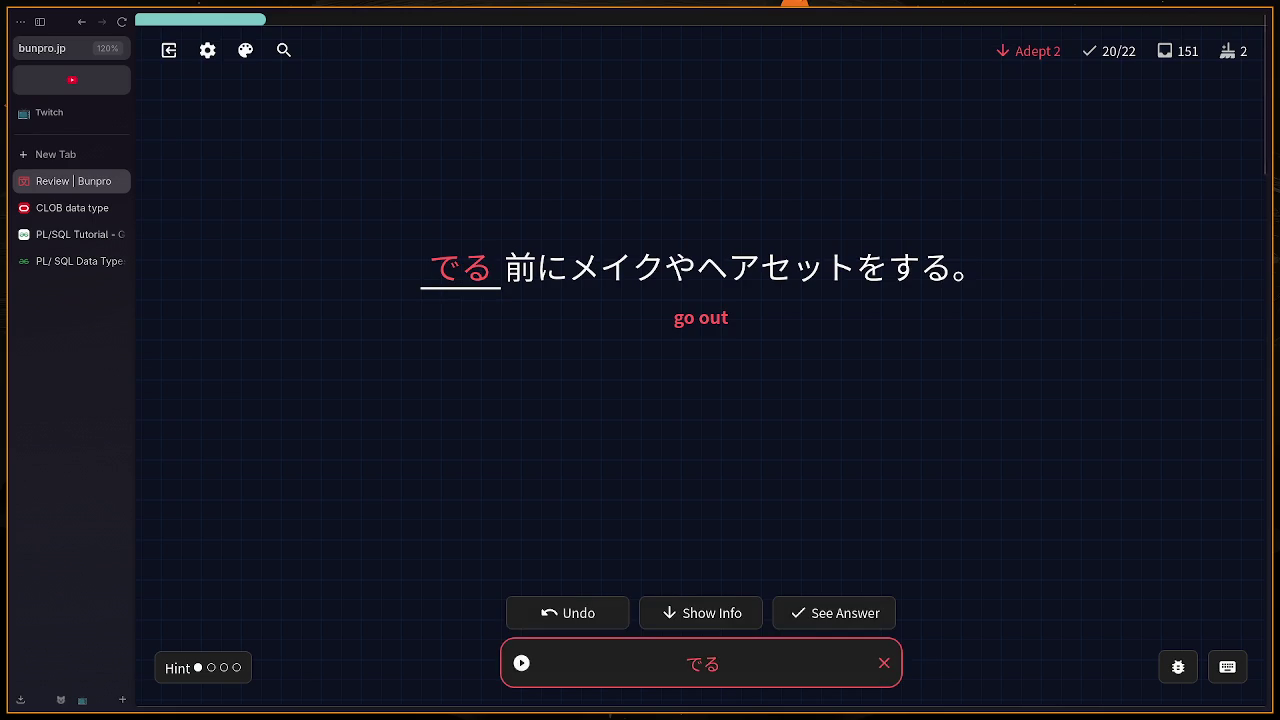
Step: Review the 出かける vocabulary info for the missed card and continue
{"action": "key", "text": "i"}
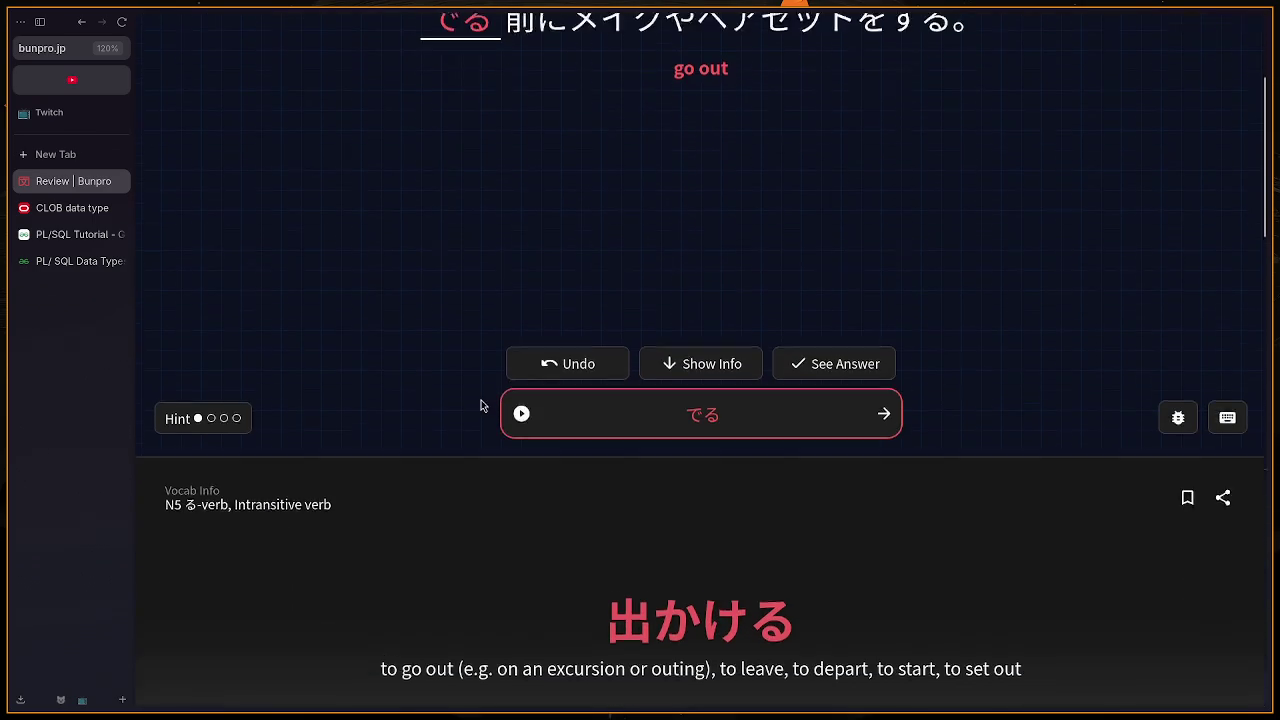
{"action": "scroll", "coordinate": [787, 612], "scroll_direction": "down", "scroll_amount": 1}
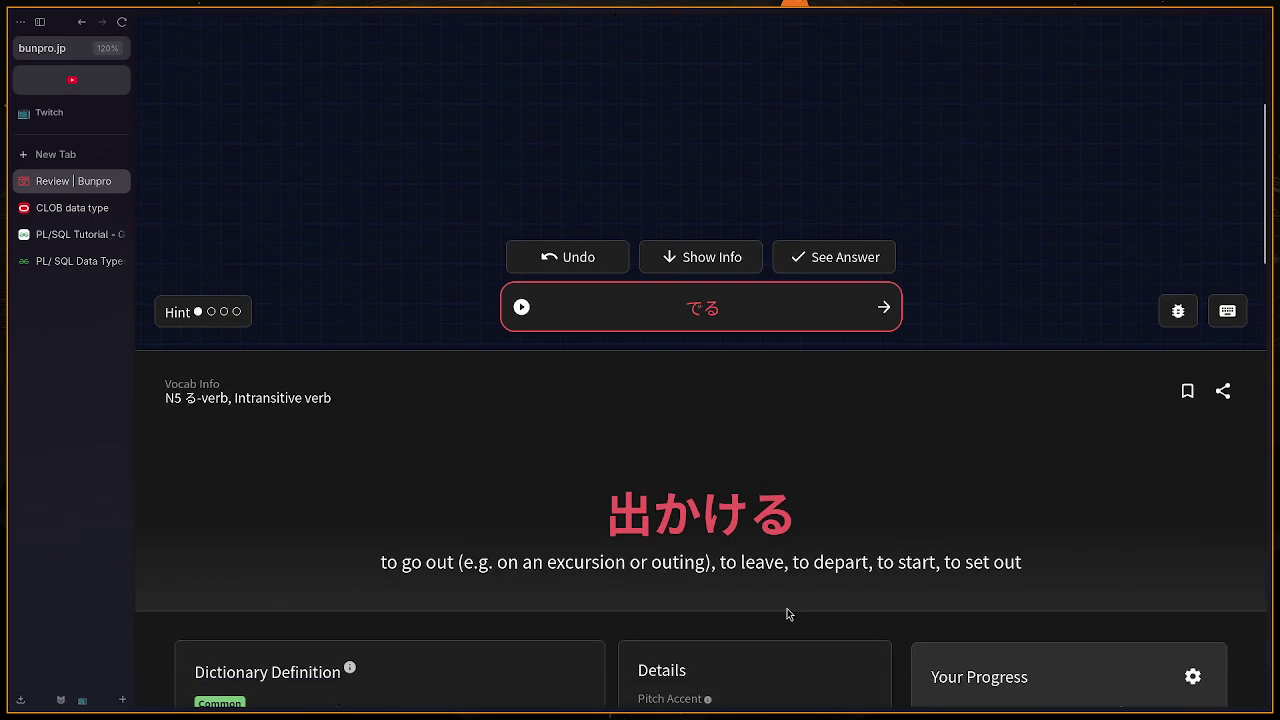
{"action": "scroll", "coordinate": [787, 614], "scroll_direction": "down", "scroll_amount": 3}
{"action": "scroll", "coordinate": [787, 614], "scroll_direction": "up", "scroll_amount": 8}
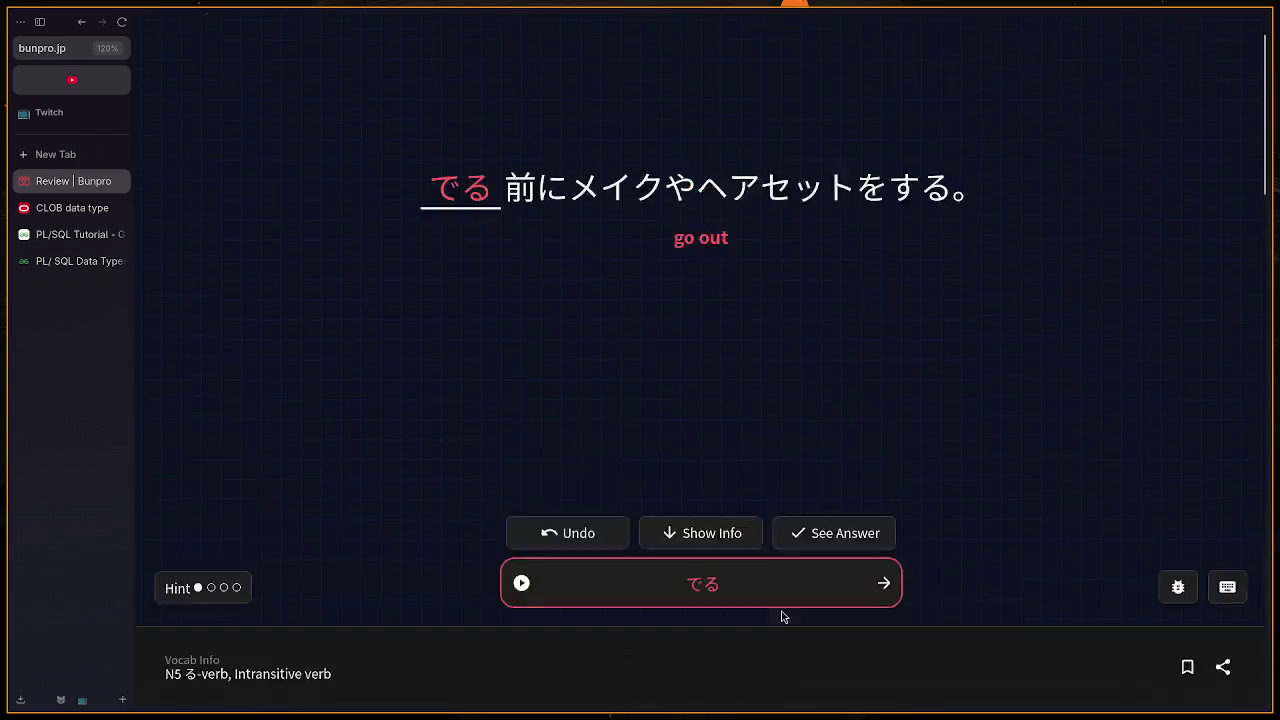
{"action": "left_click", "coordinate": [876, 663]}
Step: Answer いみ for 意味 and reveal the sentence's English translation
{"action": "type", "text": "imi"}
{"action": "key", "text": "Return"}
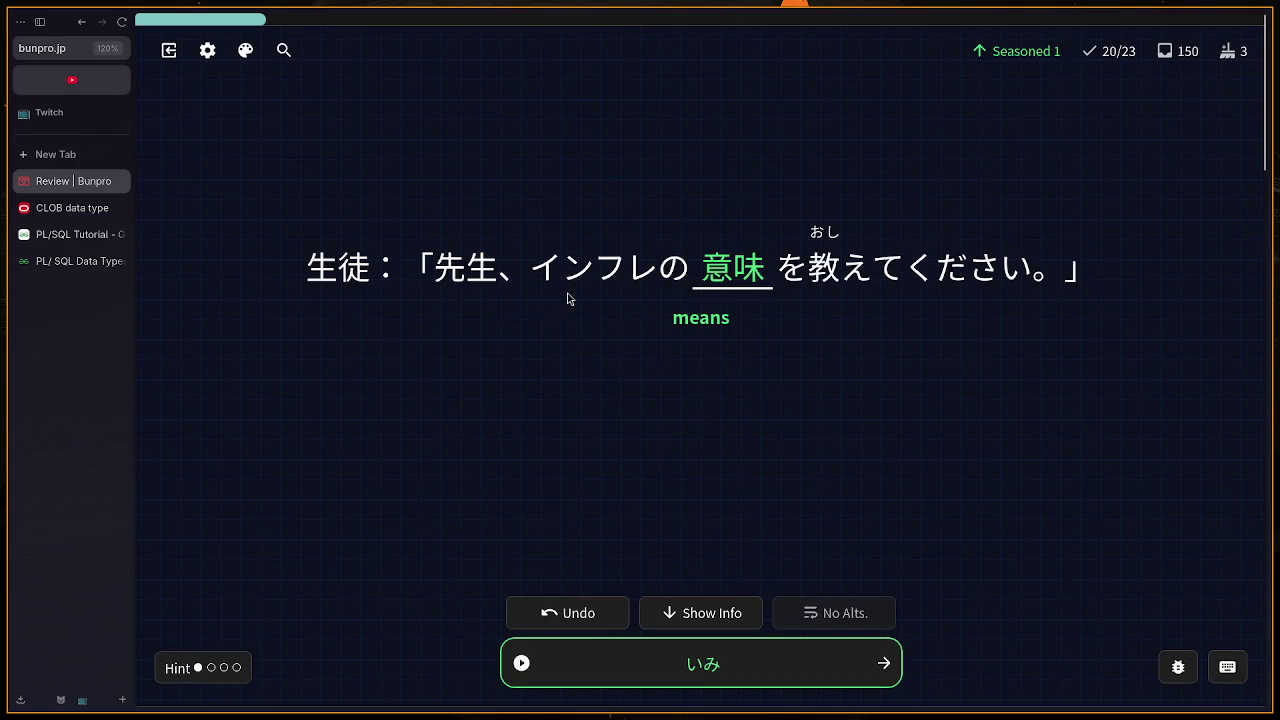
{"action": "key", "text": "h"}
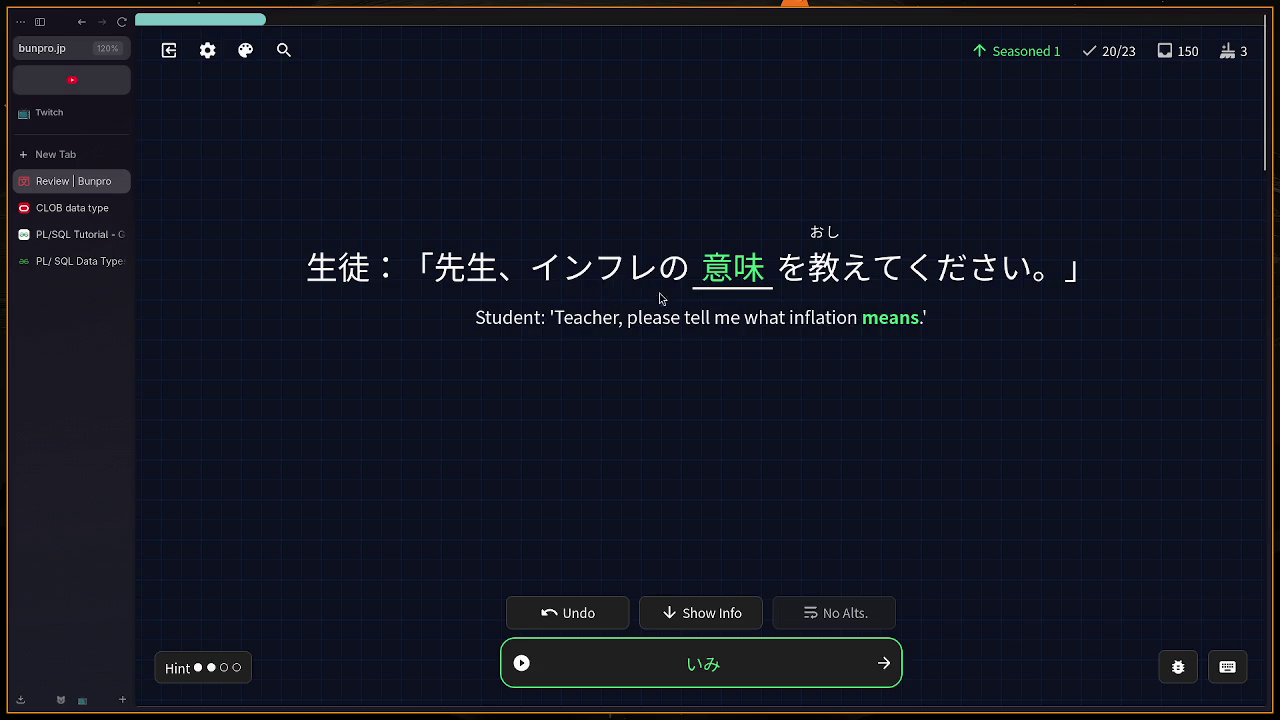
{"action": "left_click_drag", "start_coordinate": [592, 275], "coordinate": [662, 272]}
{"action": "left_click", "coordinate": [601, 288]}
{"action": "left_click", "coordinate": [882, 672]}
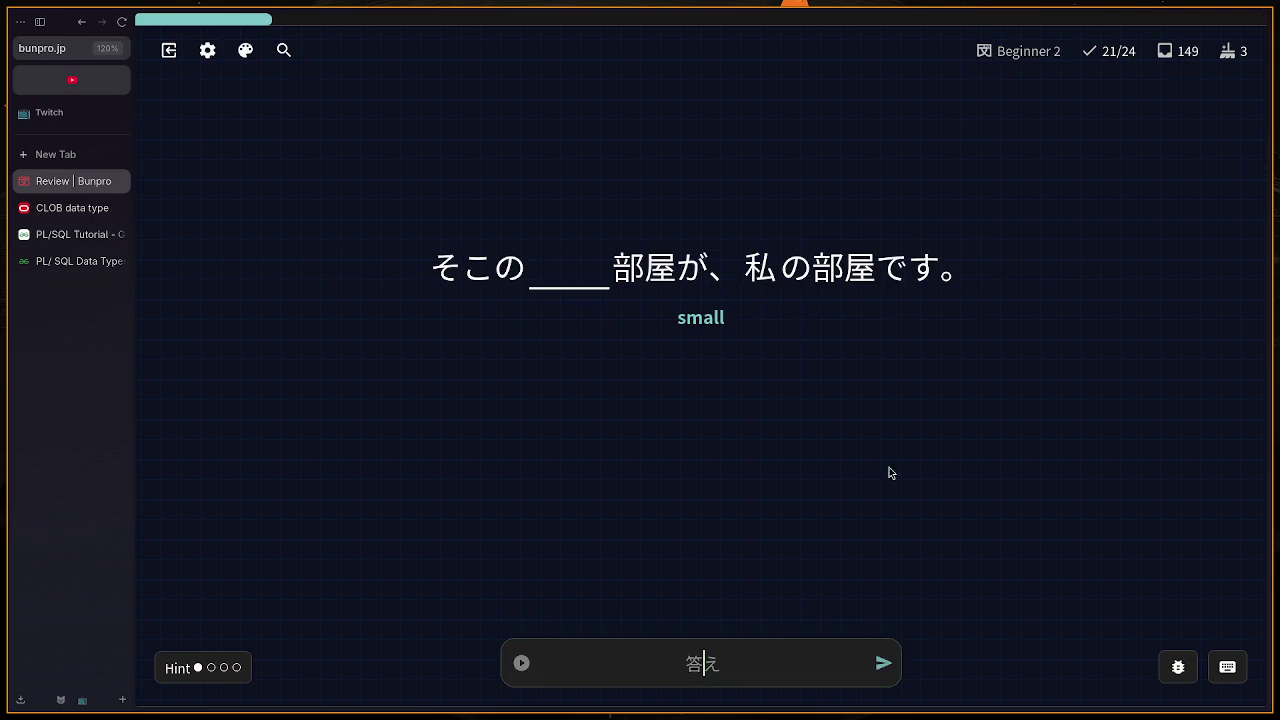
Step: Retry the 狭い card with せまい after ちいさい is flagged
{"action": "type", "text": "chiisai"}
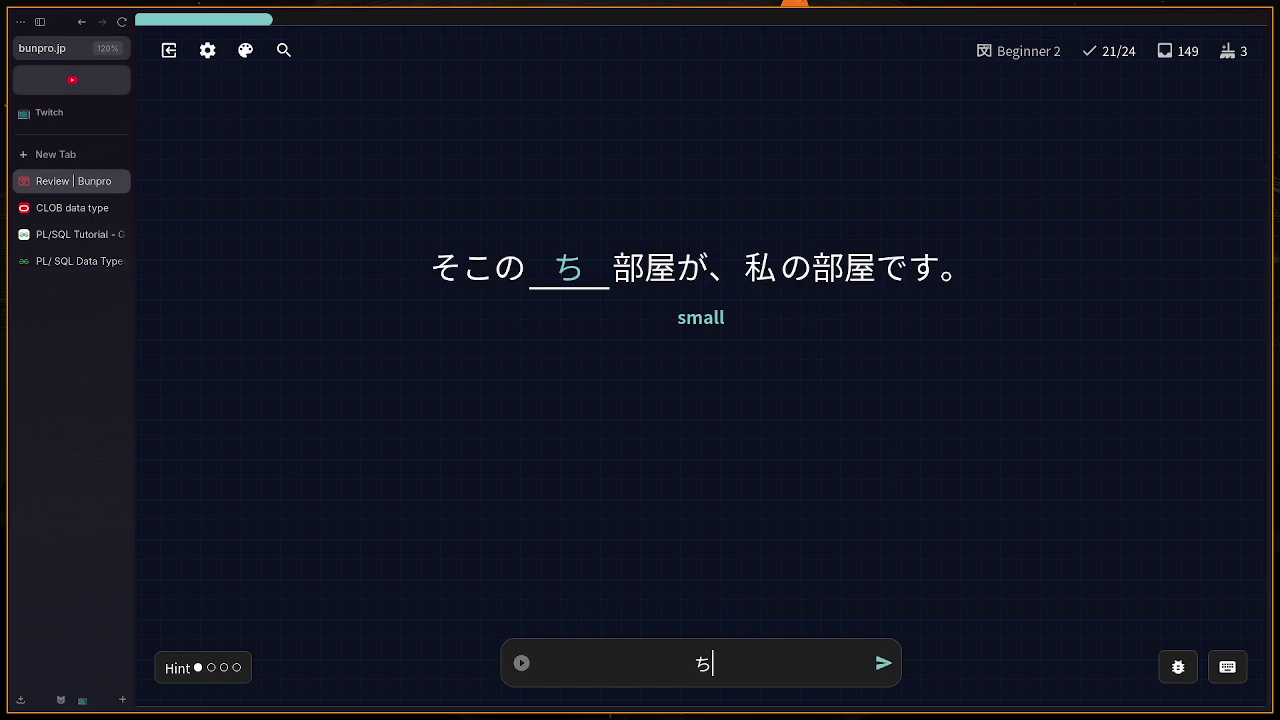
{"action": "key", "text": "Return"}
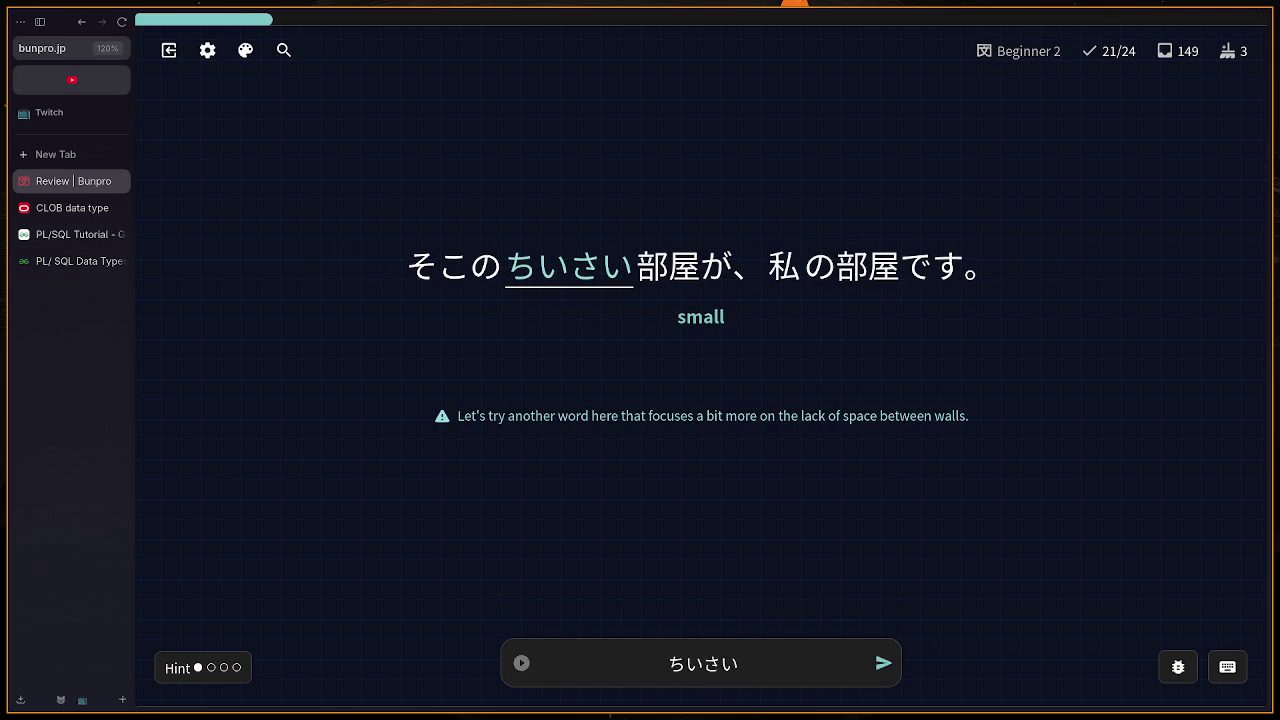
{"action": "key", "text": "BackSpace"}
{"action": "key", "text": "BackSpace"}
{"action": "key", "text": "BackSpace"}
{"action": "type", "text": "semai"}
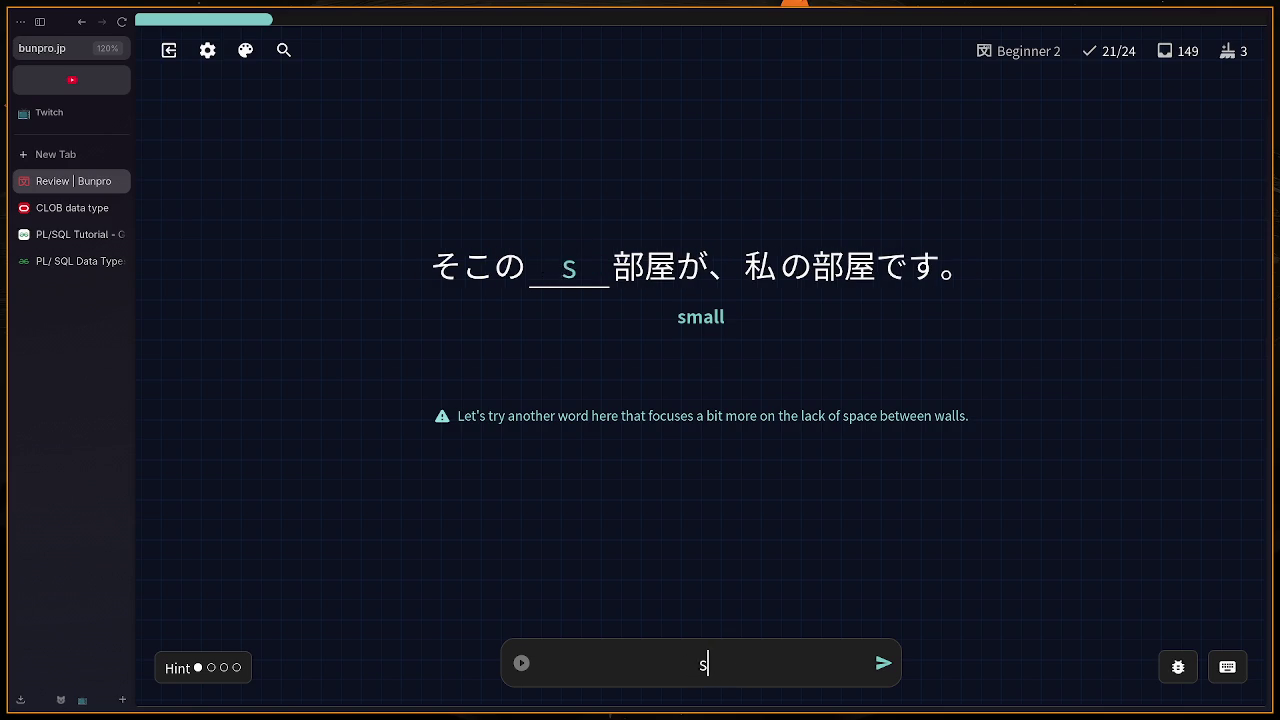
{"action": "key", "text": "Return"}
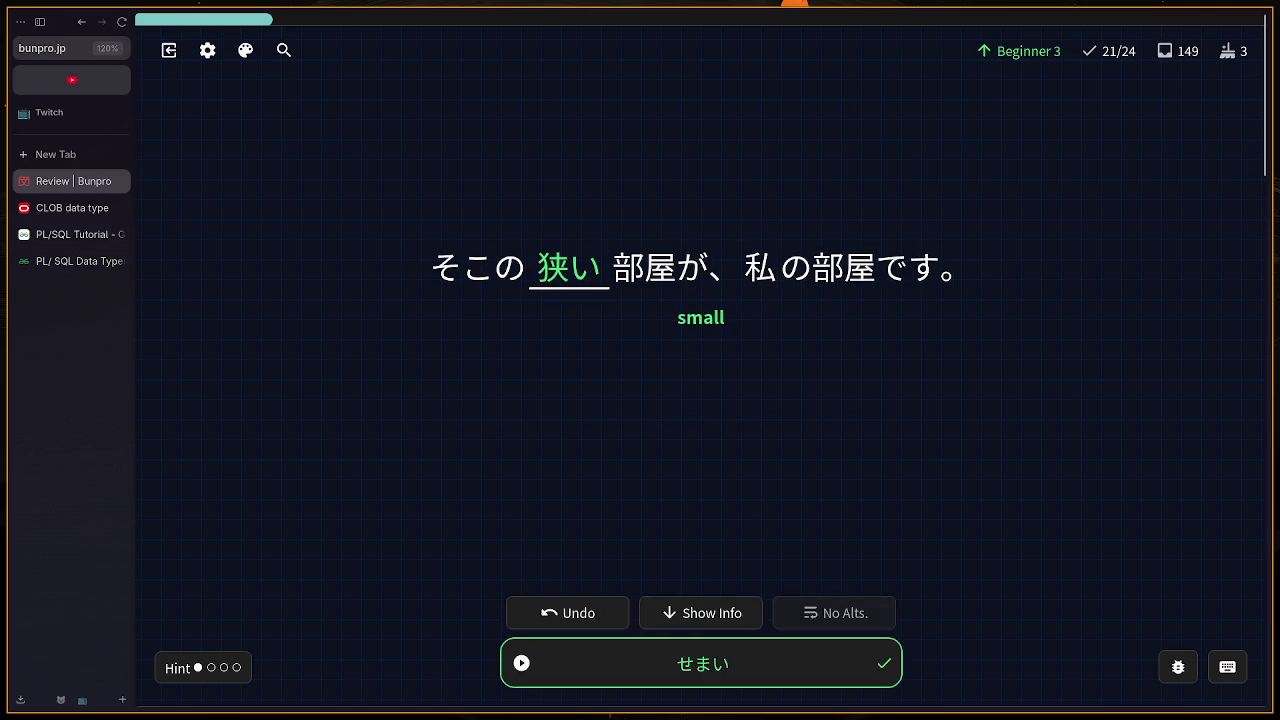
{"action": "key", "text": "Return"}
Step: Answer じんこう for 人工 and はしる, fixing the はしう typo
{"action": "type", "text": "jinkou"}
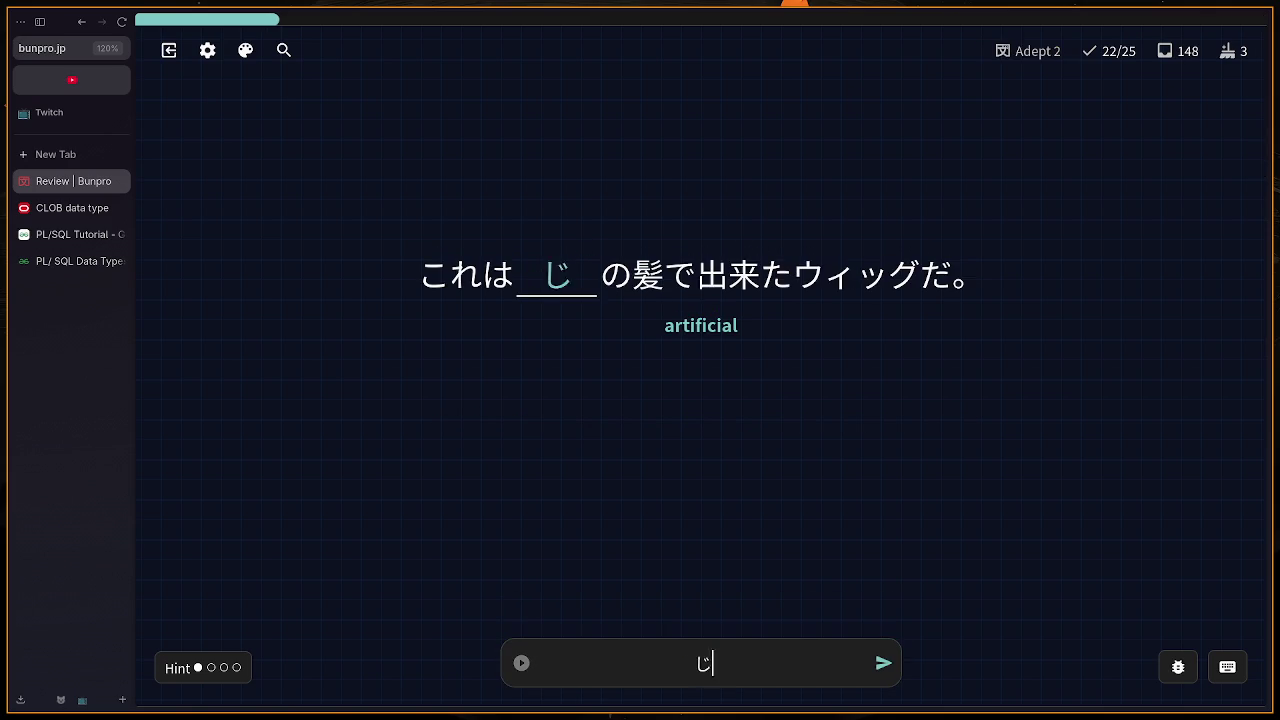
{"action": "key", "text": "Return"}
{"action": "key", "text": "Return"}
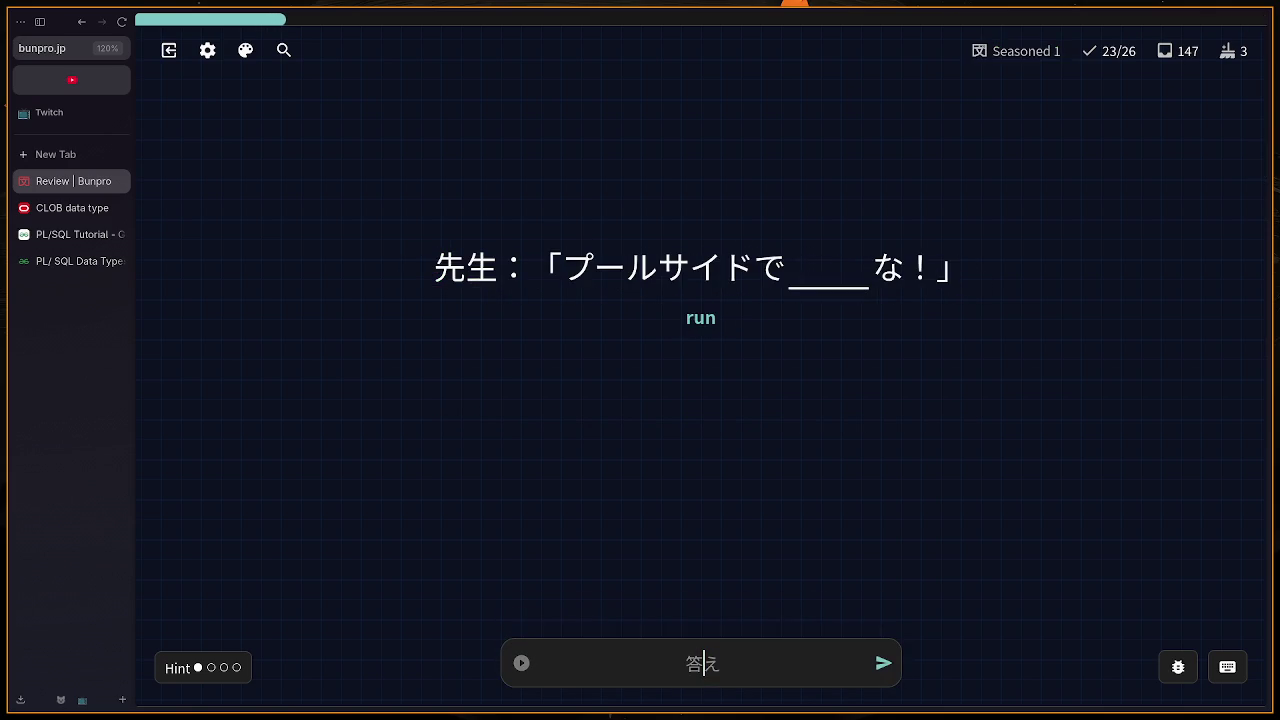
{"action": "type", "text": "hashiu"}
{"action": "key", "text": "BackSpace"}
{"action": "key", "text": "BackSpace"}
{"action": "key", "text": "BackSpace"}
{"action": "type", "text": "hashiru"}
{"action": "key", "text": "Return"}
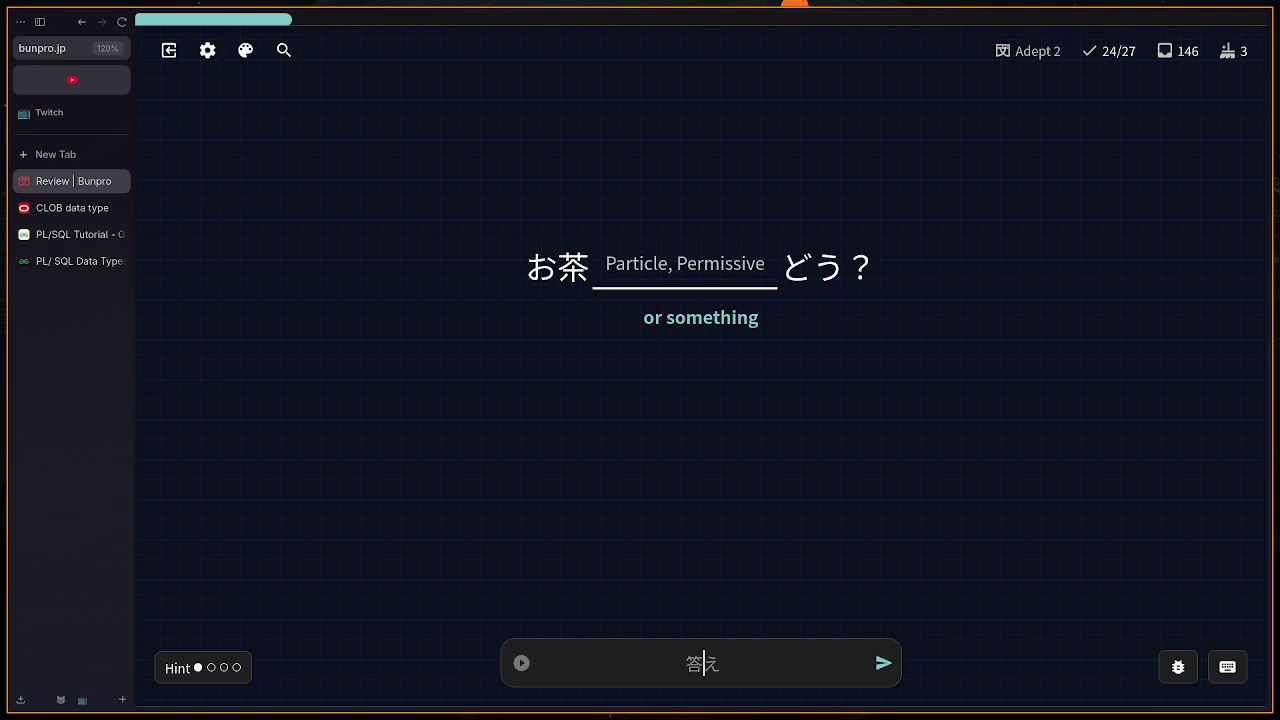
Step: Submit でも for the お茶 'or something' card
{"action": "type", "text": "demo"}
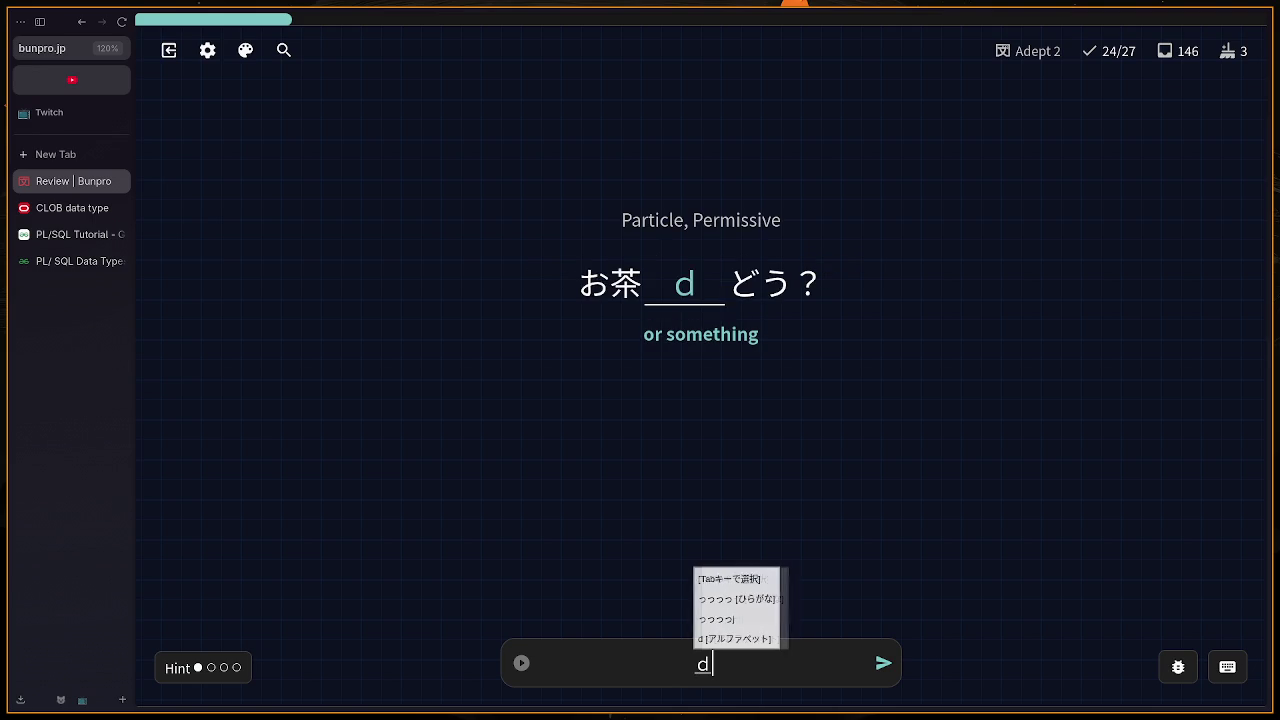
{"action": "key", "text": "Return"}
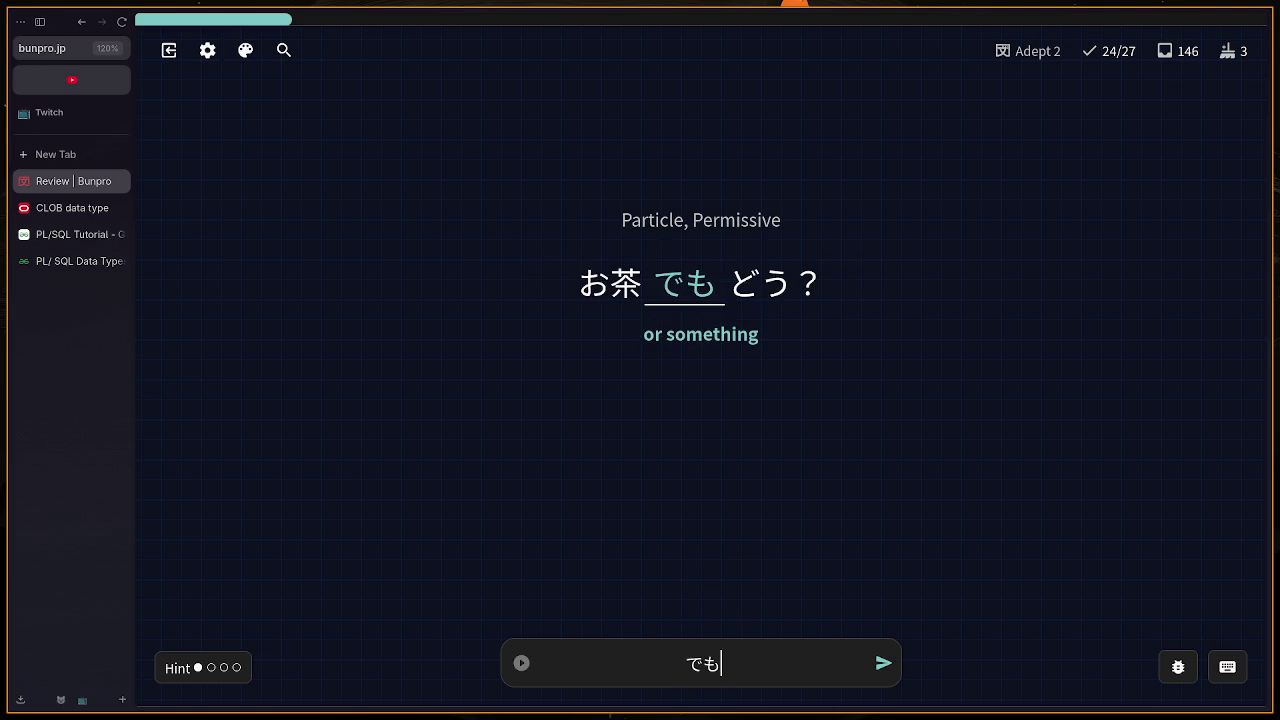
{"action": "key", "text": "Return"}
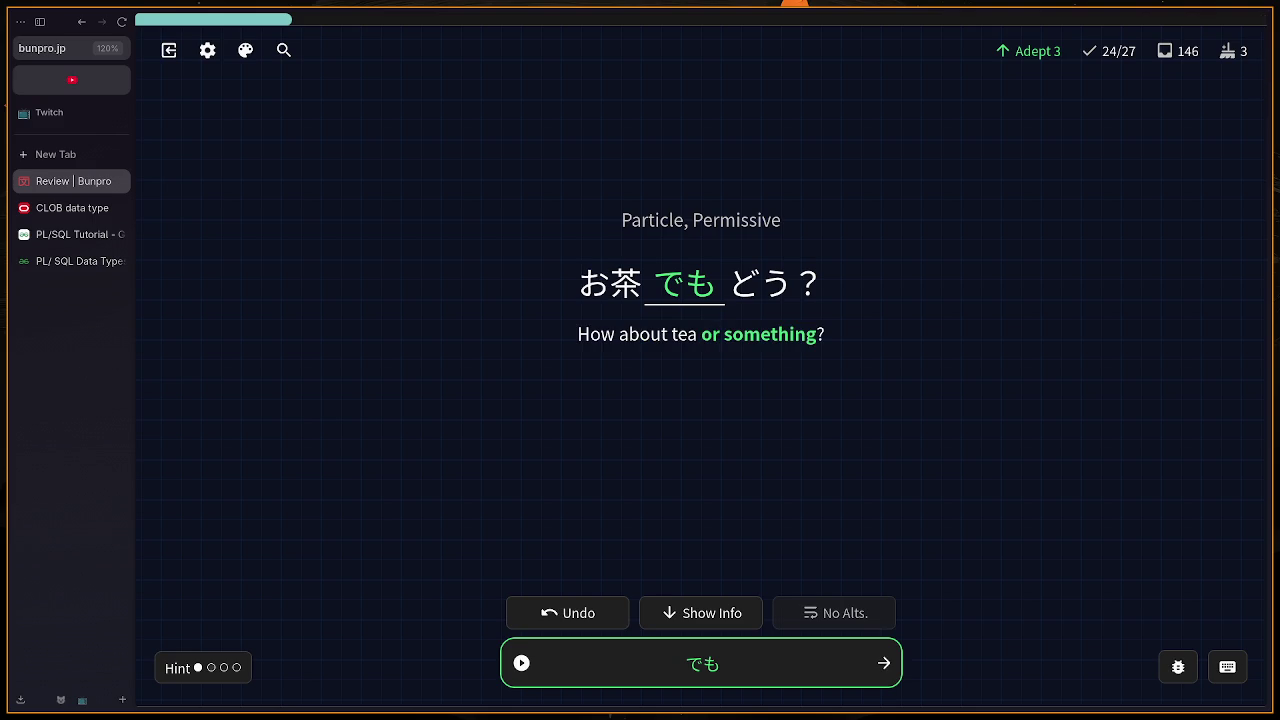
{"action": "key", "text": "Return"}
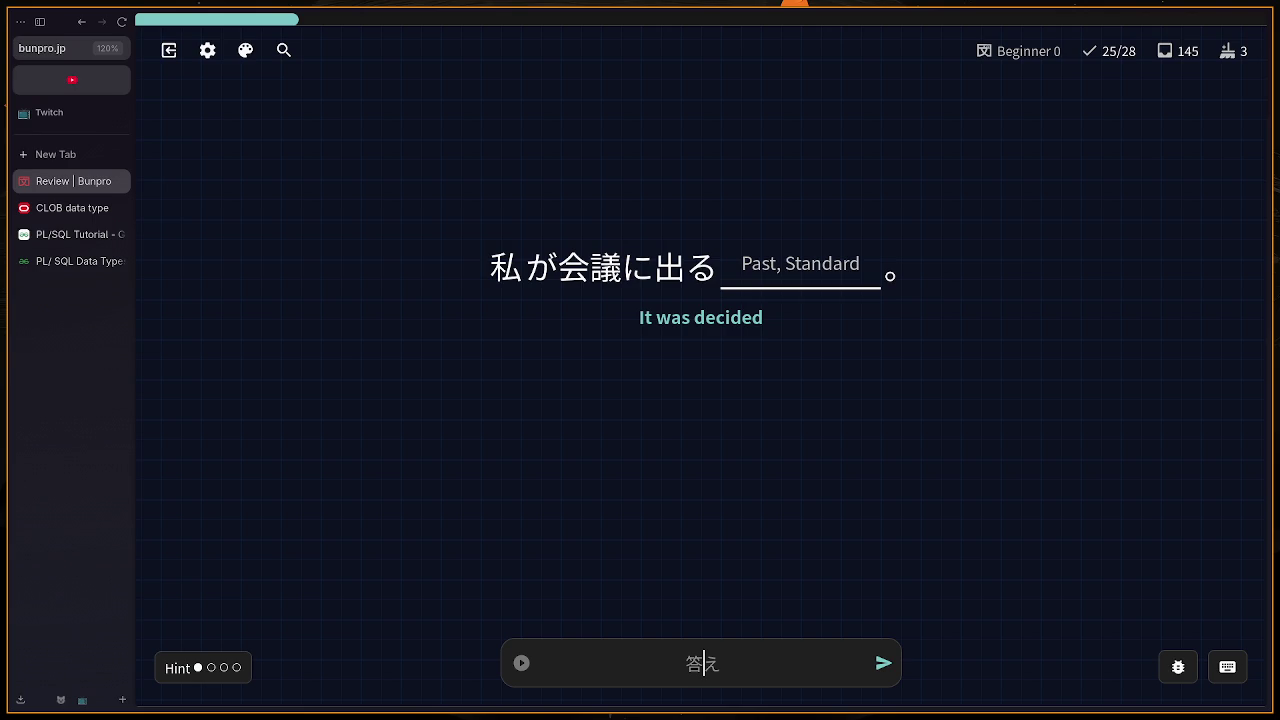
Step: Enter にした for the 'It was decided' card, which is marked wrong
{"action": "type", "text": "にす"}
{"action": "key", "text": "BackSpace"}
{"action": "type", "text": "し"}
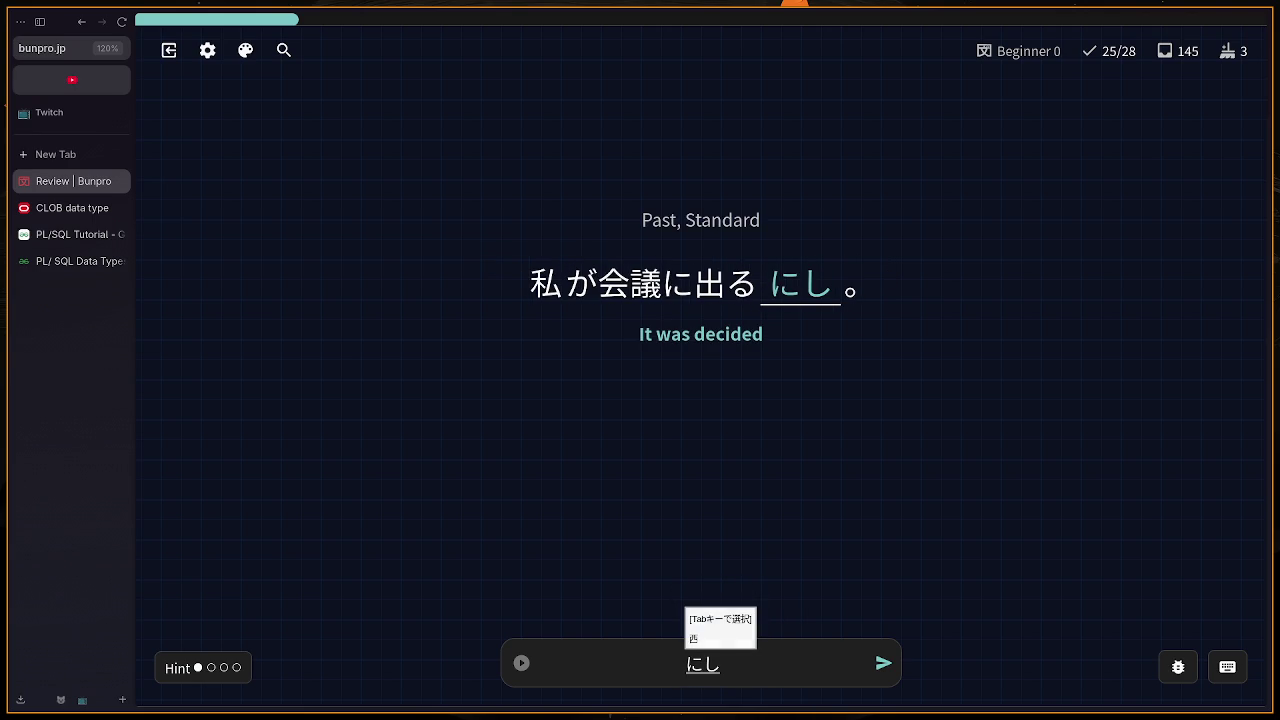
{"action": "key", "text": "ctrl+space"}
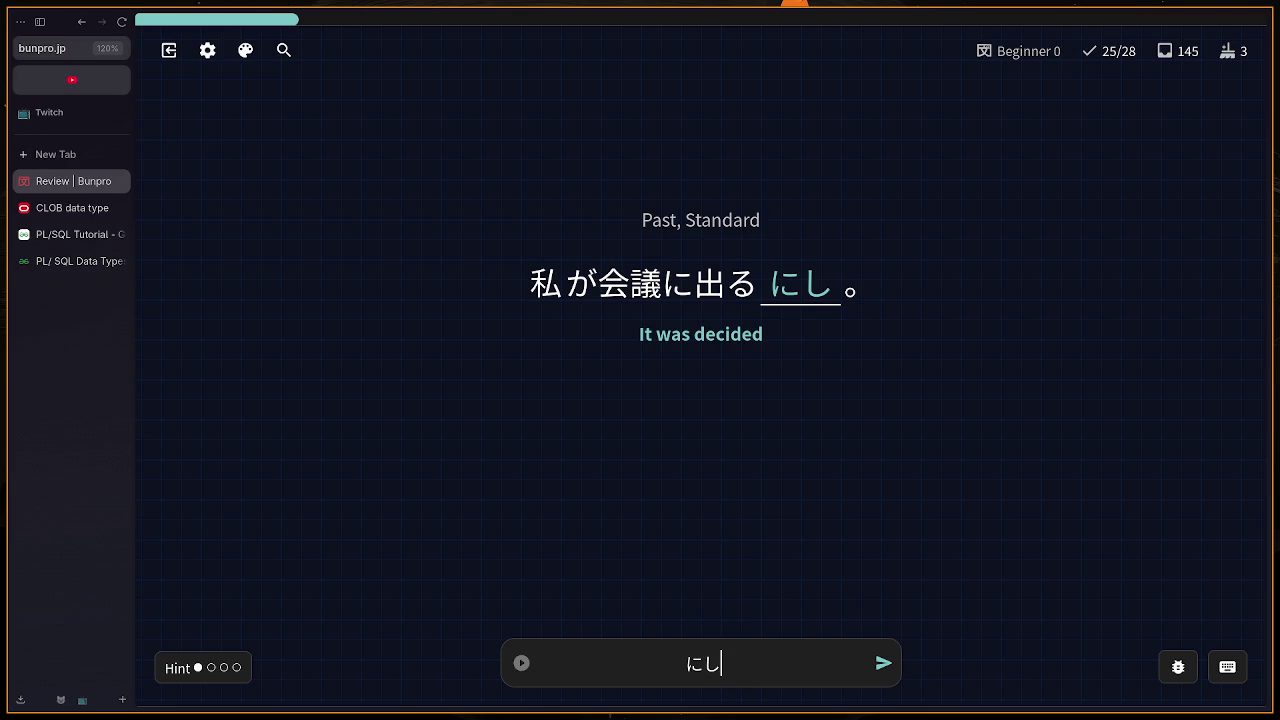
{"action": "type", "text": "ta"}
{"action": "key", "text": "Return"}
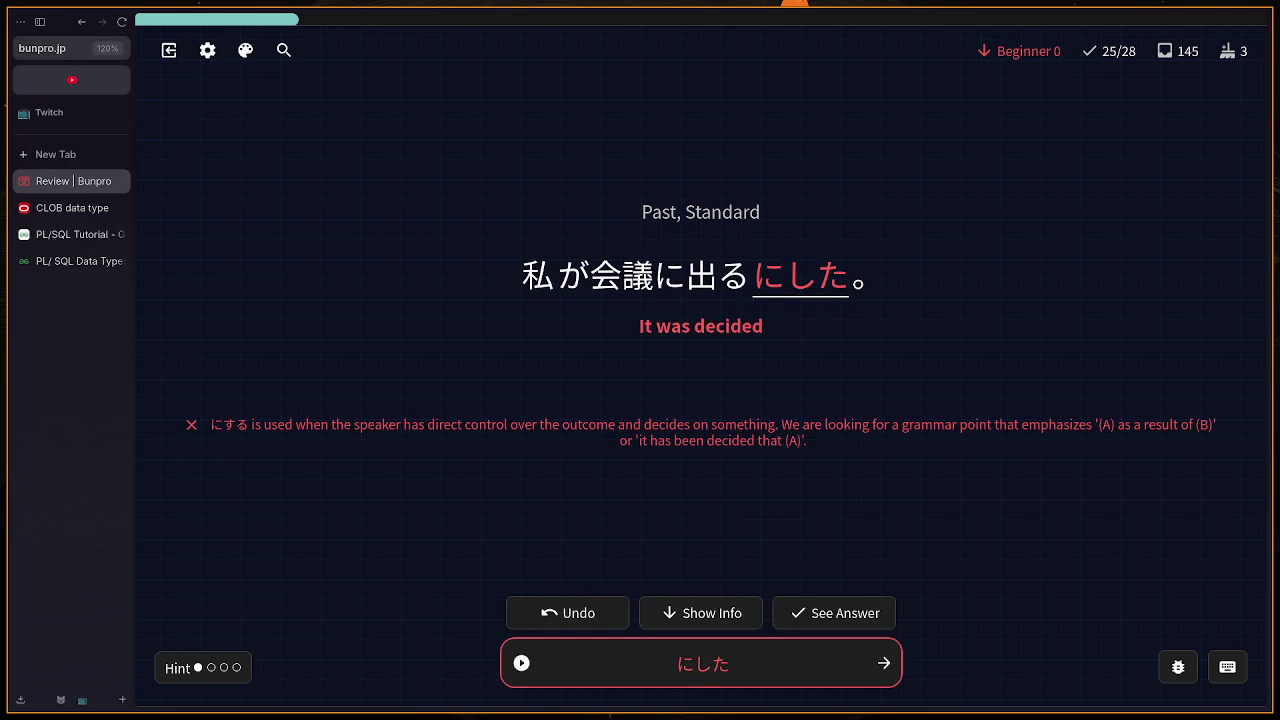
Step: Read the 事になる 'it has been decided that' grammar info, then continue
{"action": "scroll", "coordinate": [777, 442], "scroll_direction": "down", "scroll_amount": 4}
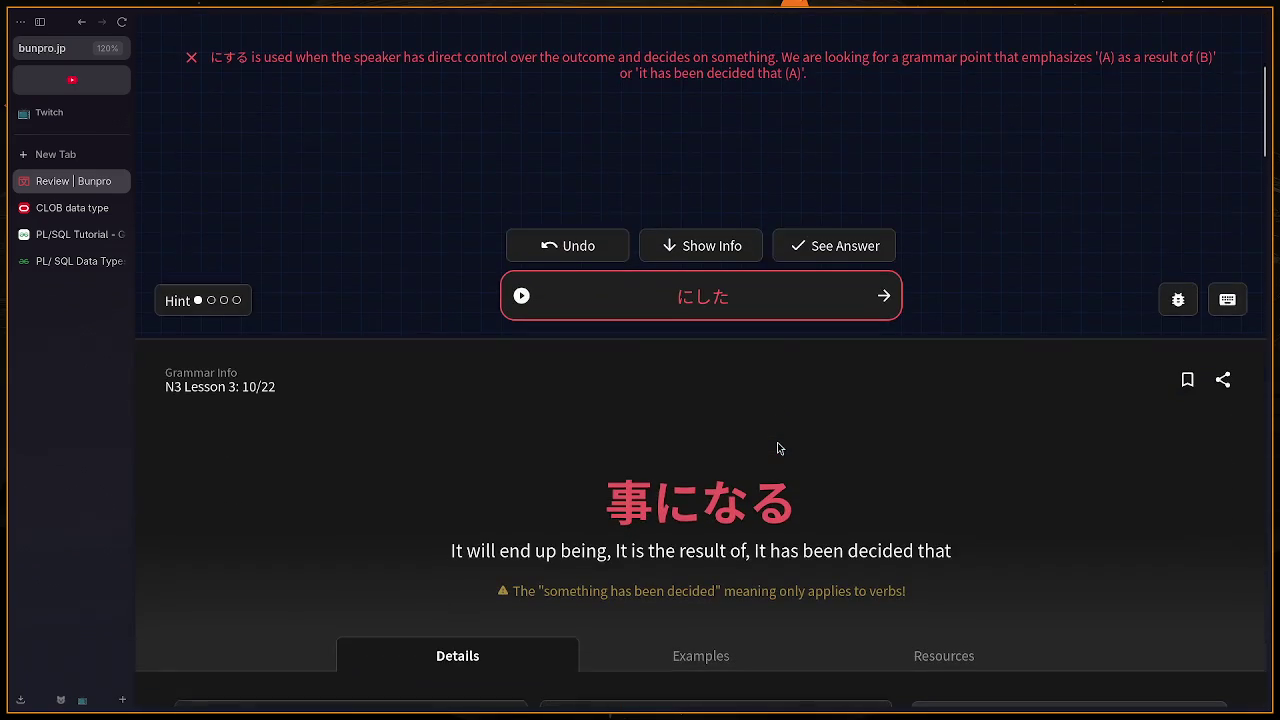
{"action": "scroll", "coordinate": [776, 447], "scroll_direction": "up", "scroll_amount": 4}
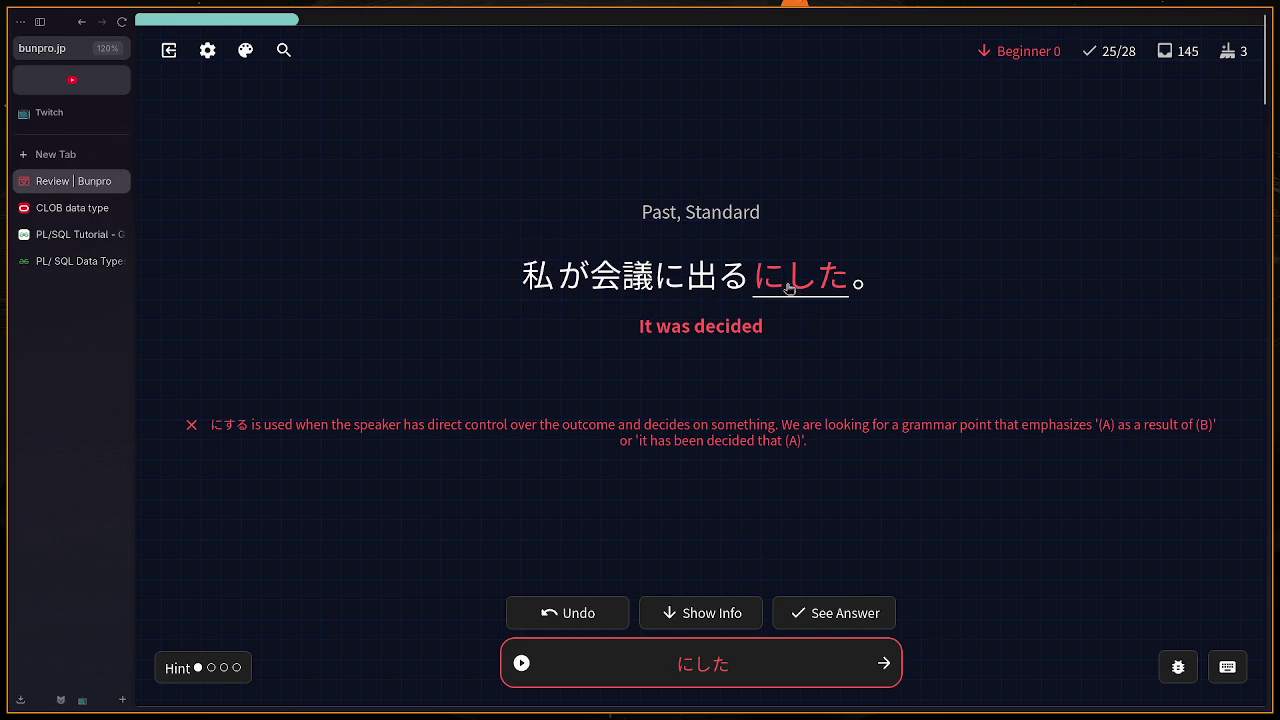
{"action": "scroll", "coordinate": [750, 330], "scroll_direction": "down", "scroll_amount": 4}
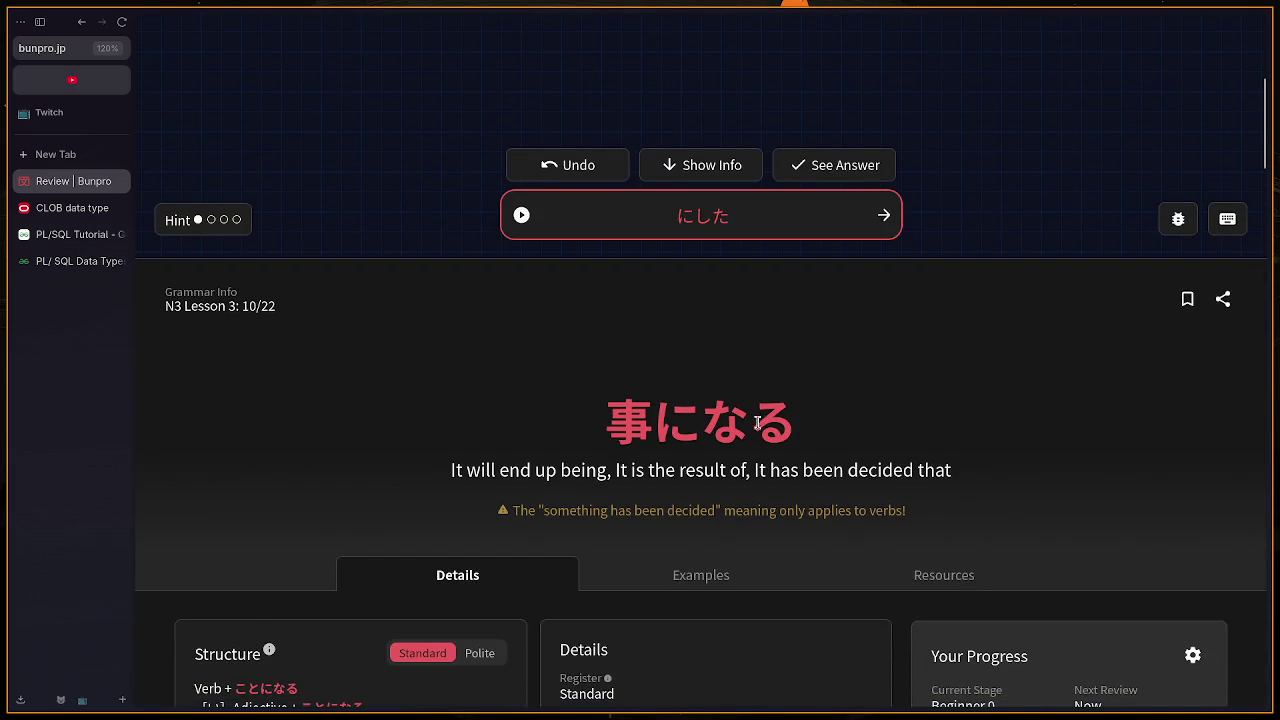
{"action": "scroll", "coordinate": [800, 440], "scroll_direction": "up", "scroll_amount": 4}
{"action": "key", "text": "Return"}
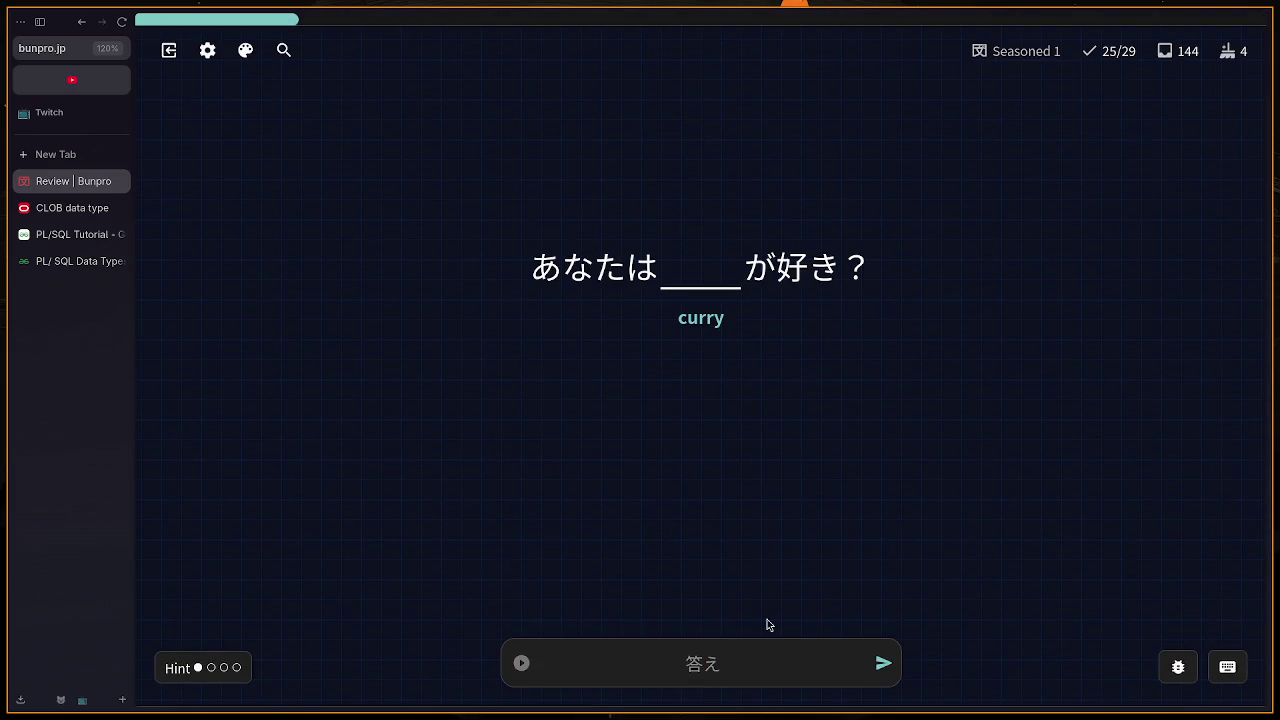
Step: Undo the クレー and ガレー misses on the curry card and answer カレー
{"action": "type", "text": "クレー"}
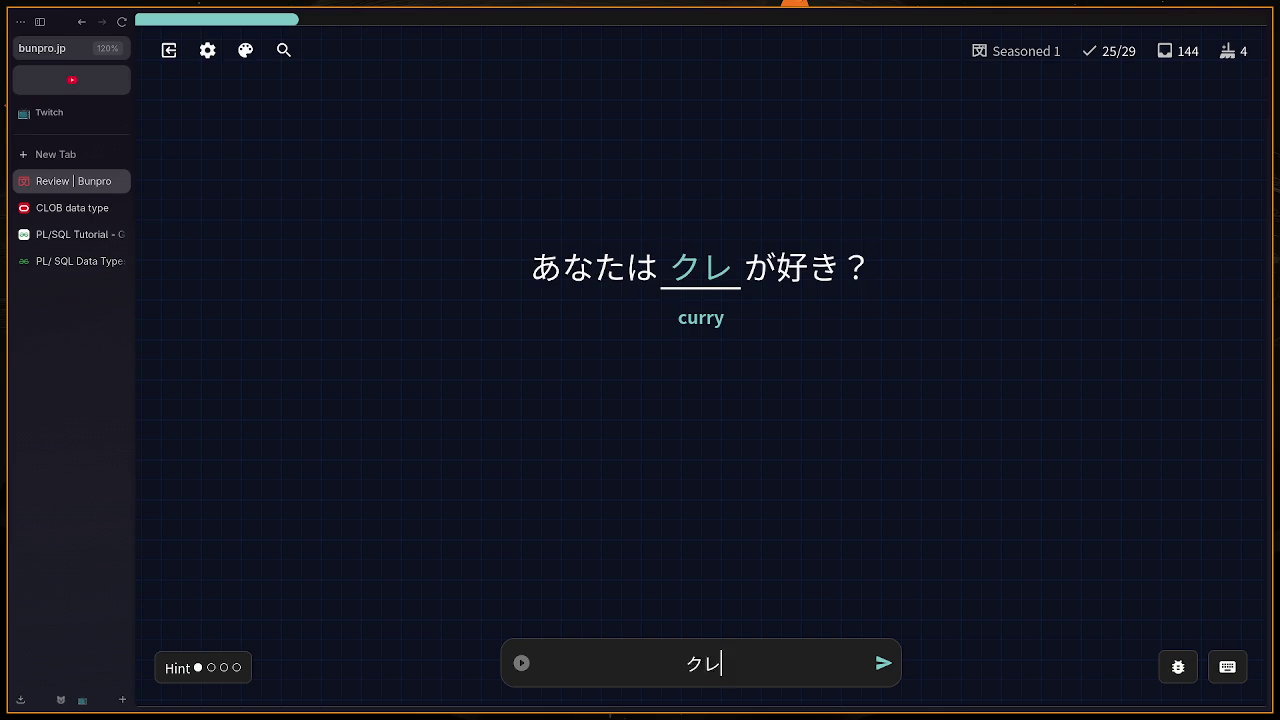
{"action": "key", "text": "Return"}
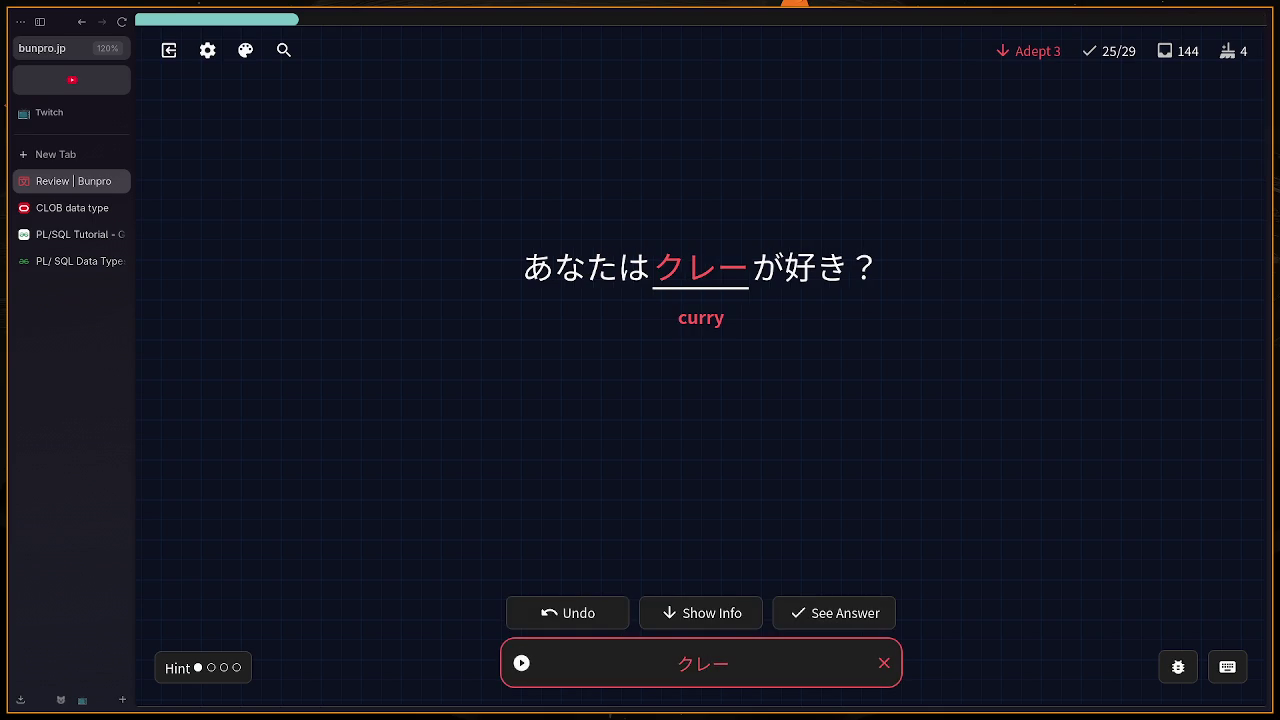
{"action": "left_click", "coordinate": [560, 612]}
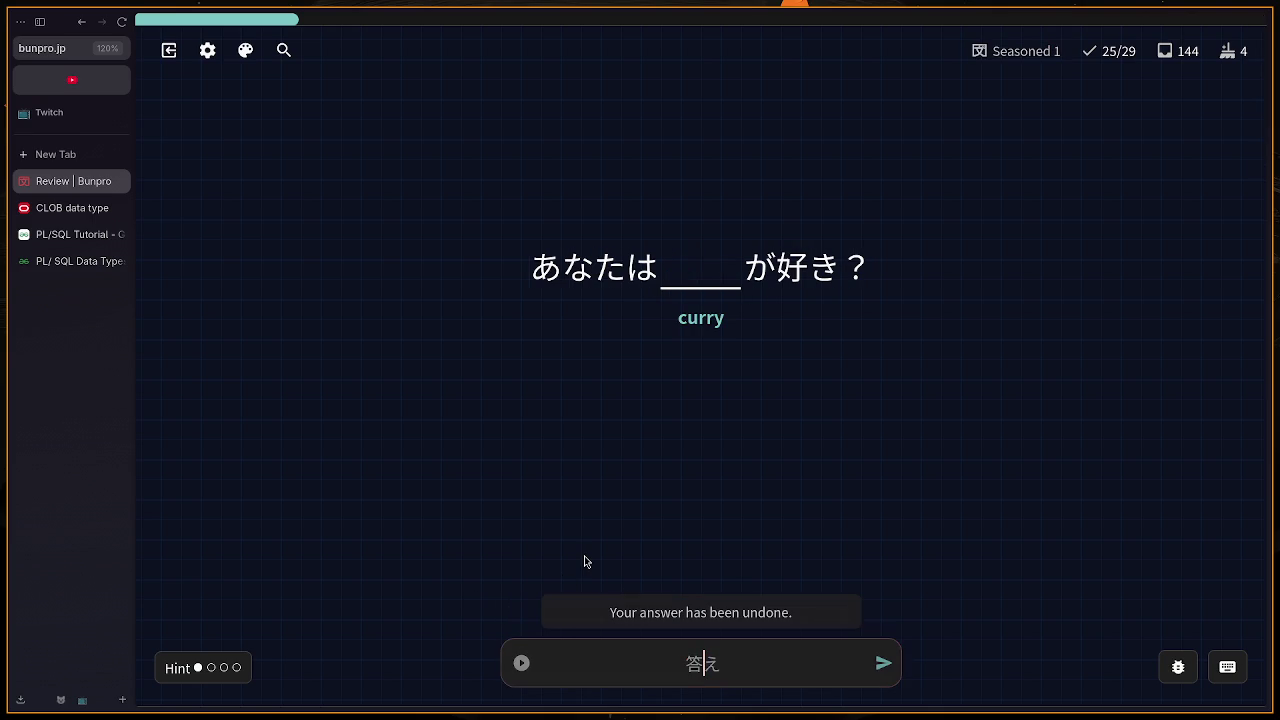
{"action": "key", "text": "BackSpace"}
{"action": "key", "text": "BackSpace"}
{"action": "key", "text": "BackSpace"}
{"action": "type", "text": "ガレ"}
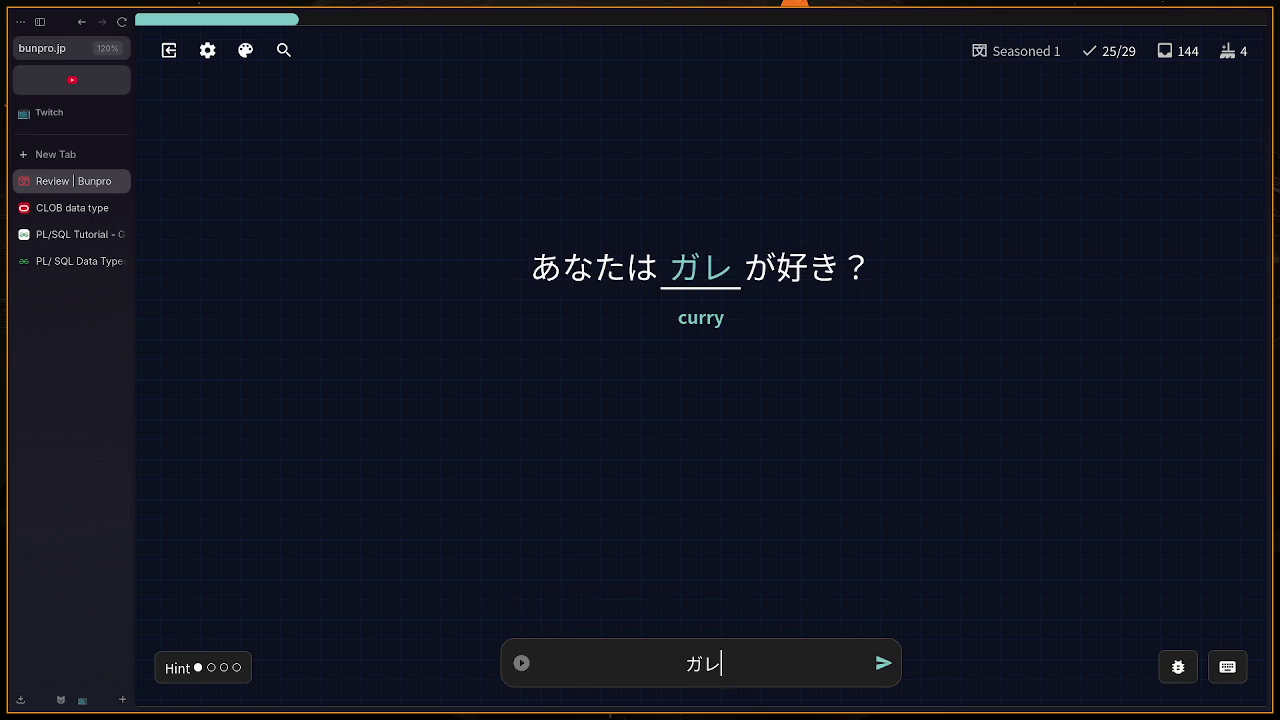
{"action": "type", "text": "ー"}
{"action": "key", "text": "Return"}
{"action": "key", "text": "BackSpace"}
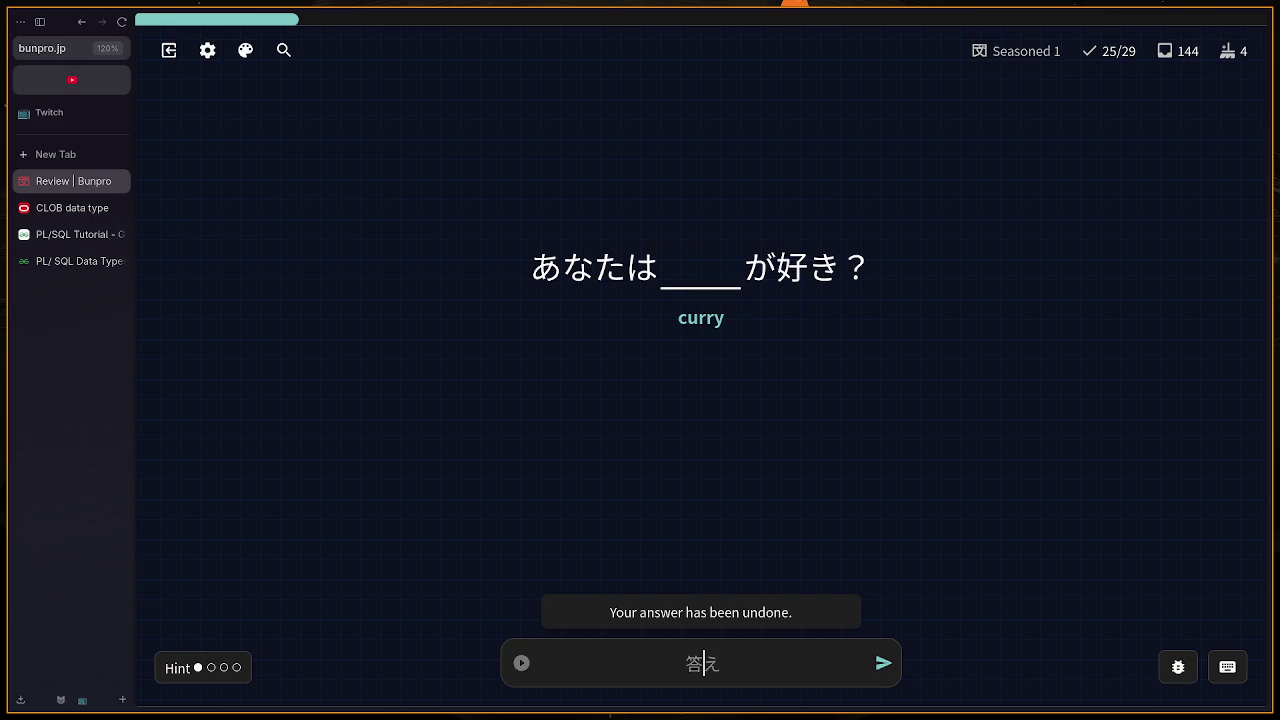
{"action": "type", "text": "カレー"}
{"action": "key", "text": "Return"}
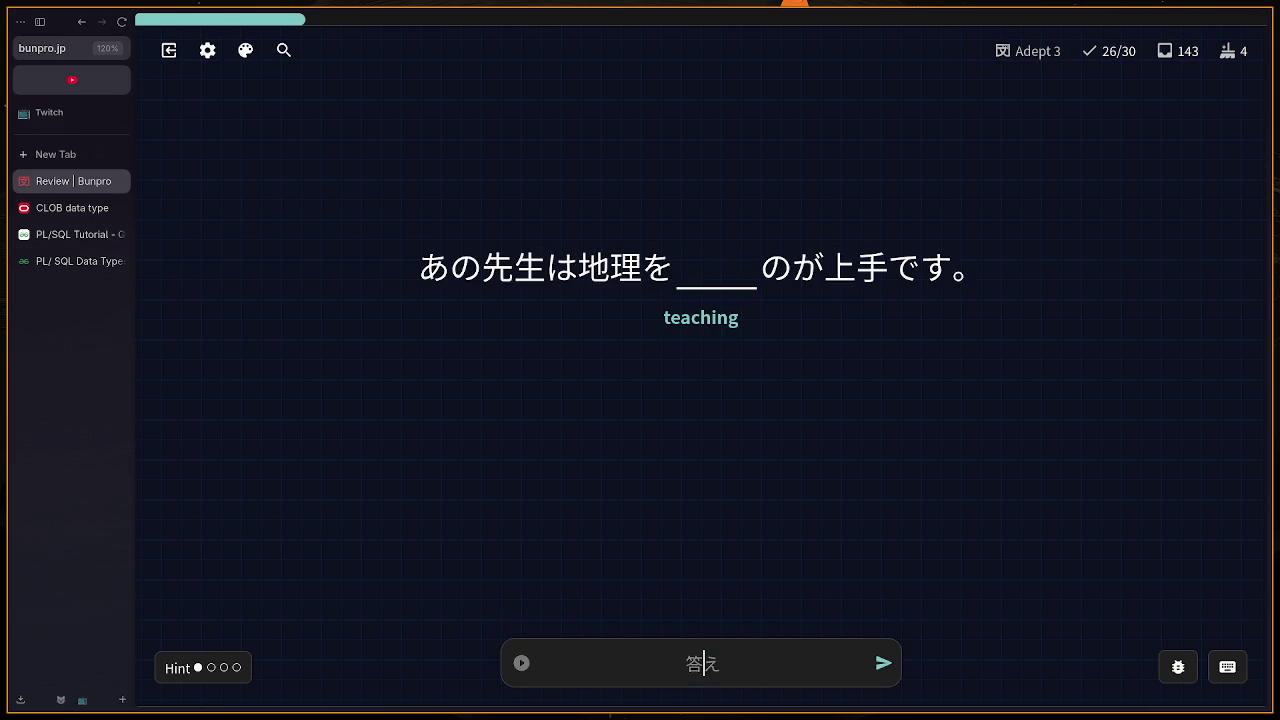
Step: Answer おしえる and きいて, then submit ぜんぜん for 'absolutely no way', marked wrong
{"action": "type", "text": "お"}
{"action": "type", "text": "しえる"}
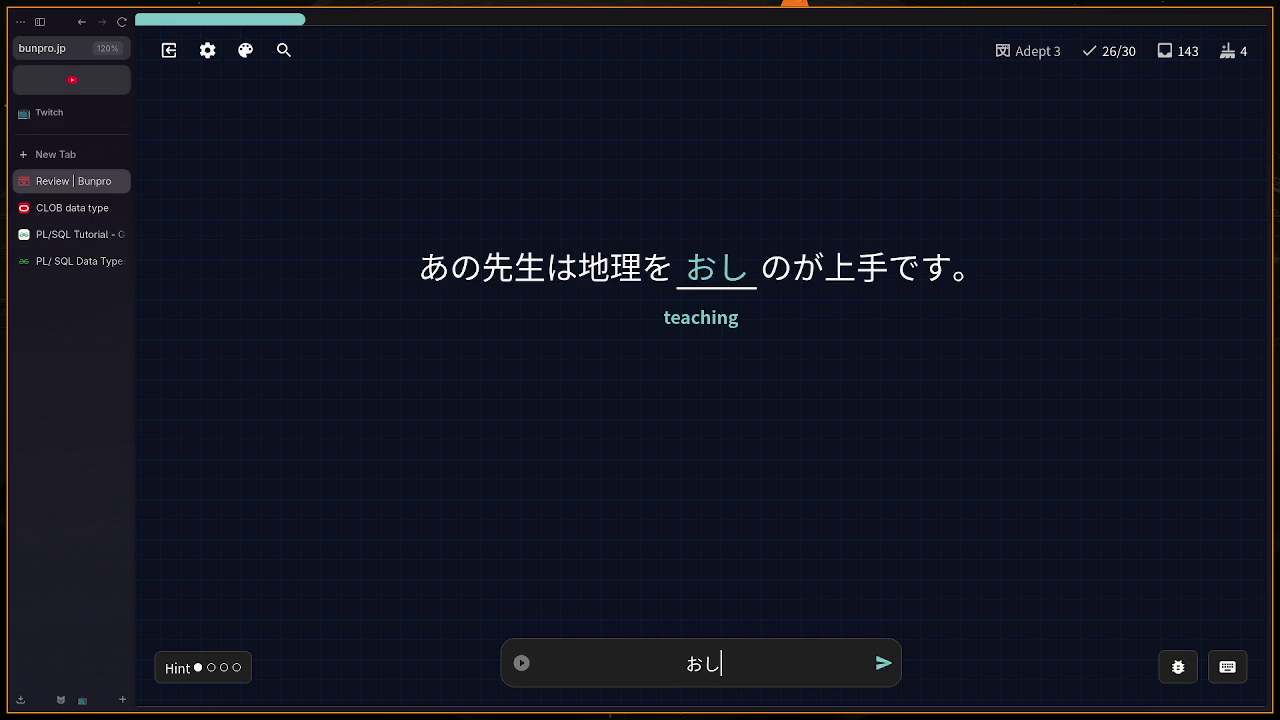
{"action": "key", "text": "Return"}
{"action": "key", "text": "Return"}
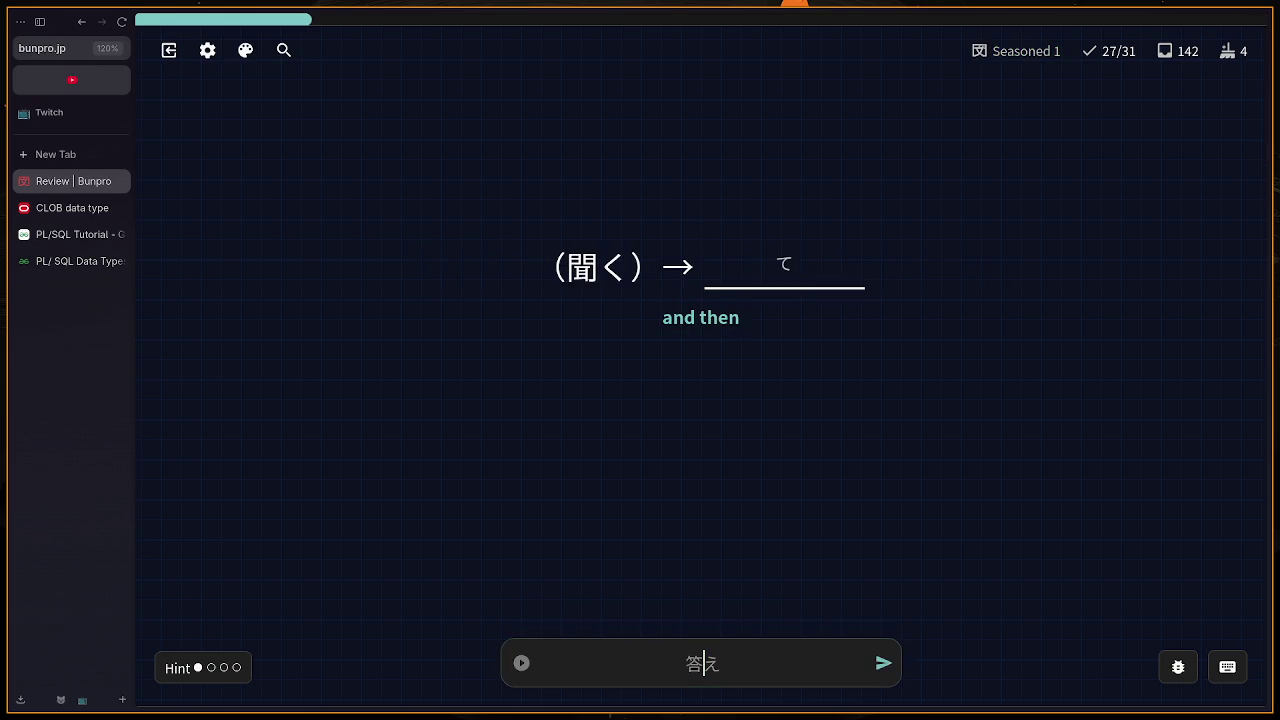
{"action": "type", "text": "き"}
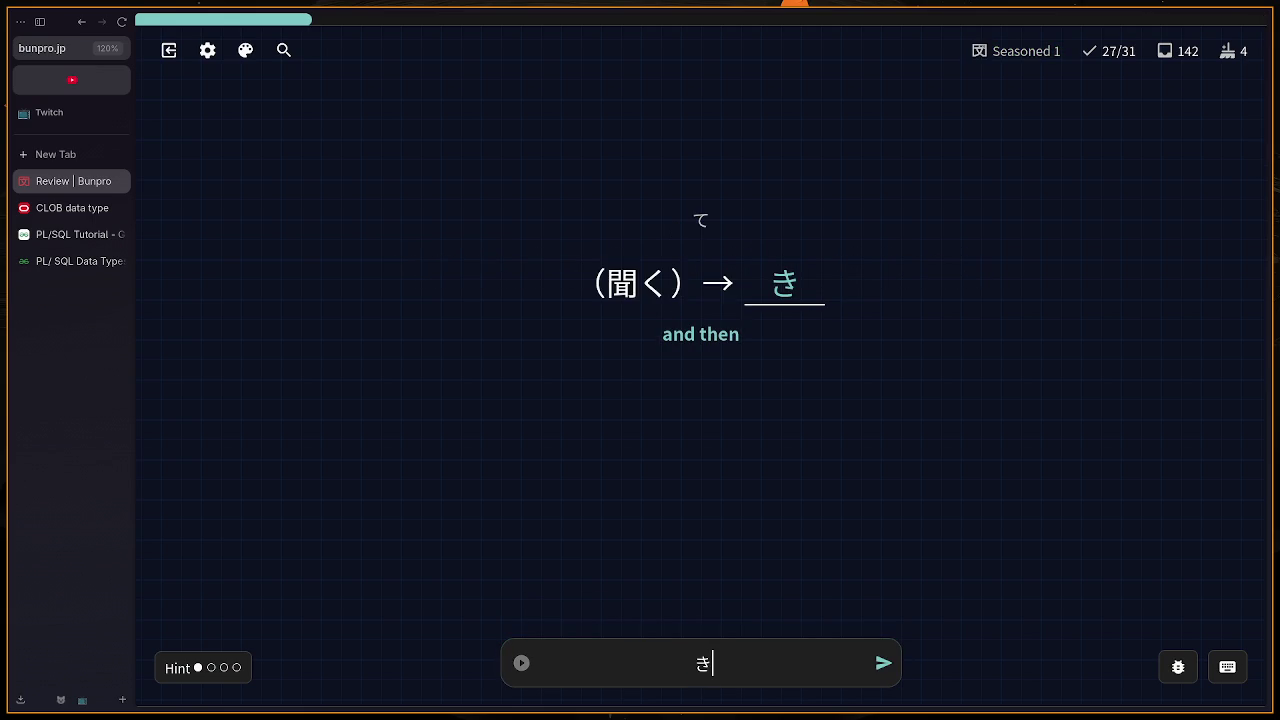
{"action": "type", "text": "TT"}
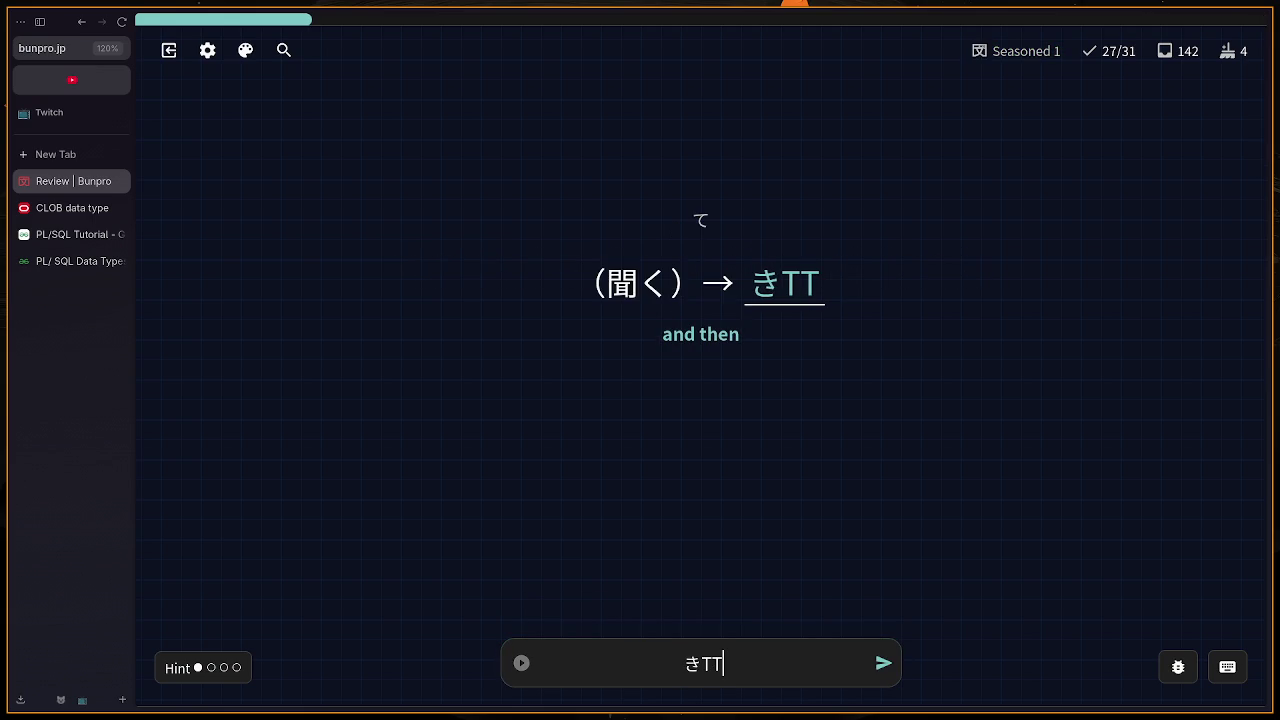
{"action": "key", "text": "BackSpace"}
{"action": "key", "text": "BackSpace"}
{"action": "type", "text": "いて"}
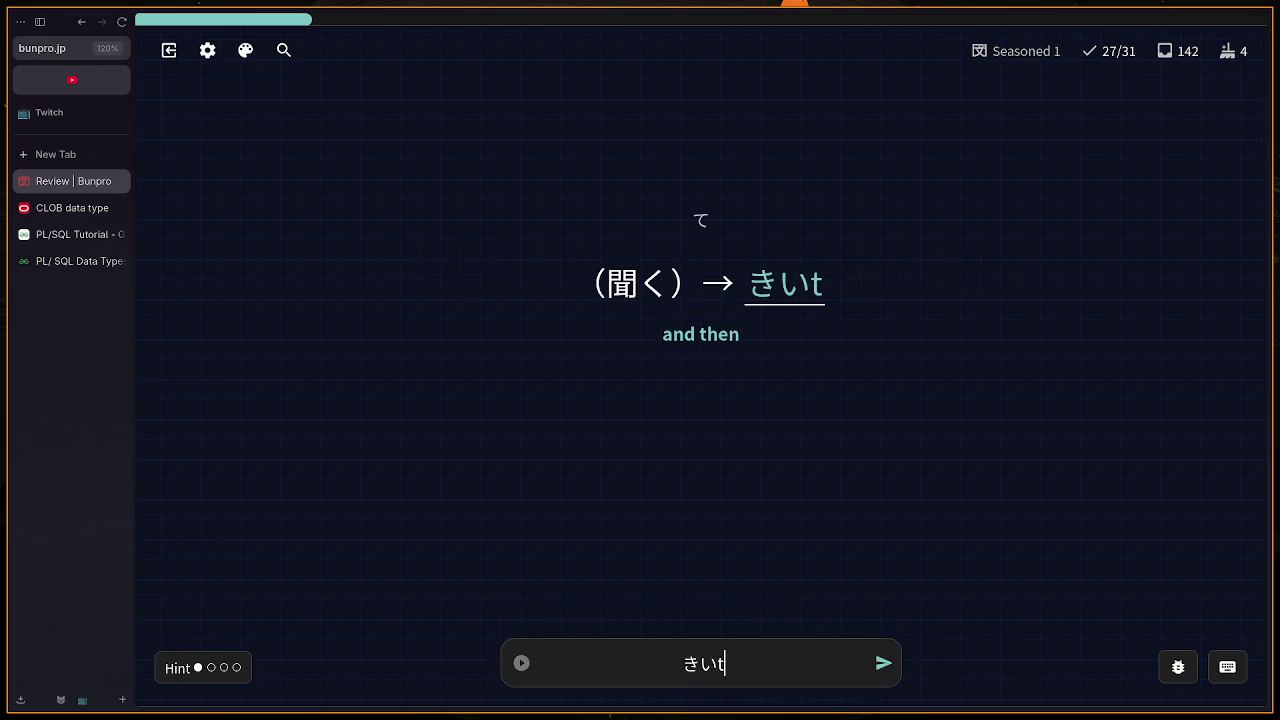
{"action": "key", "text": "Return"}
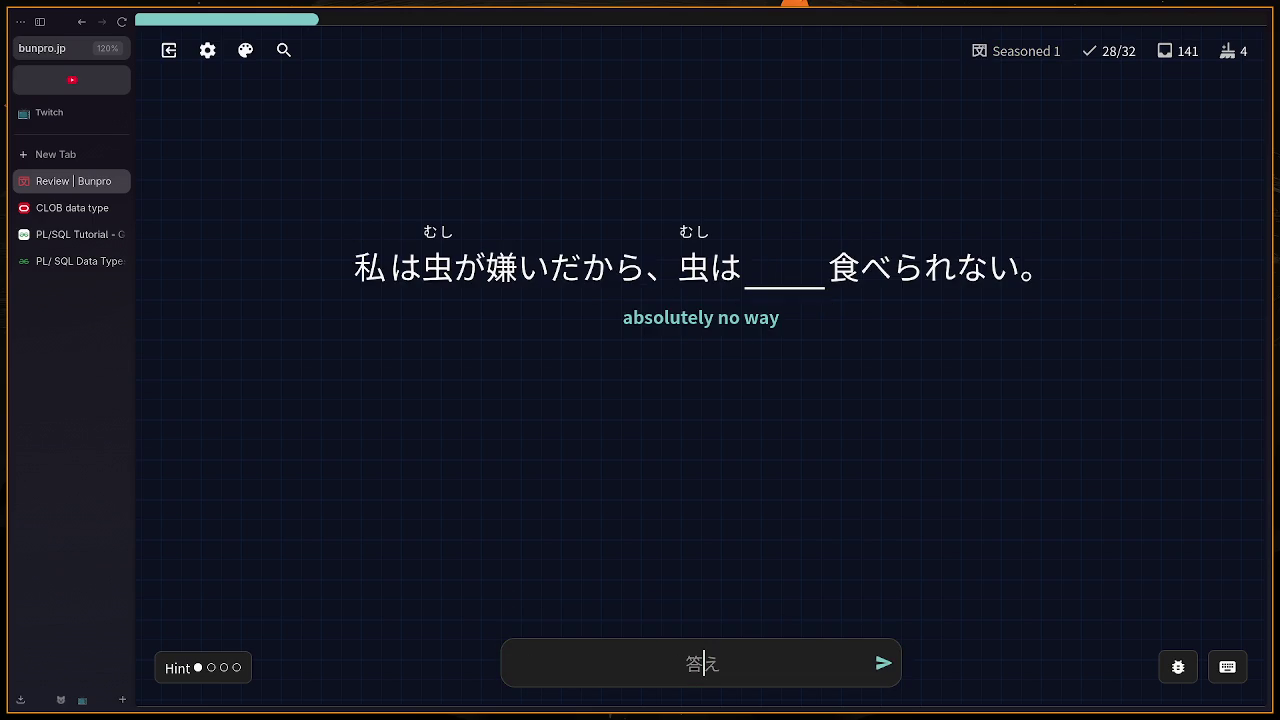
{"action": "type", "text": "ze"}
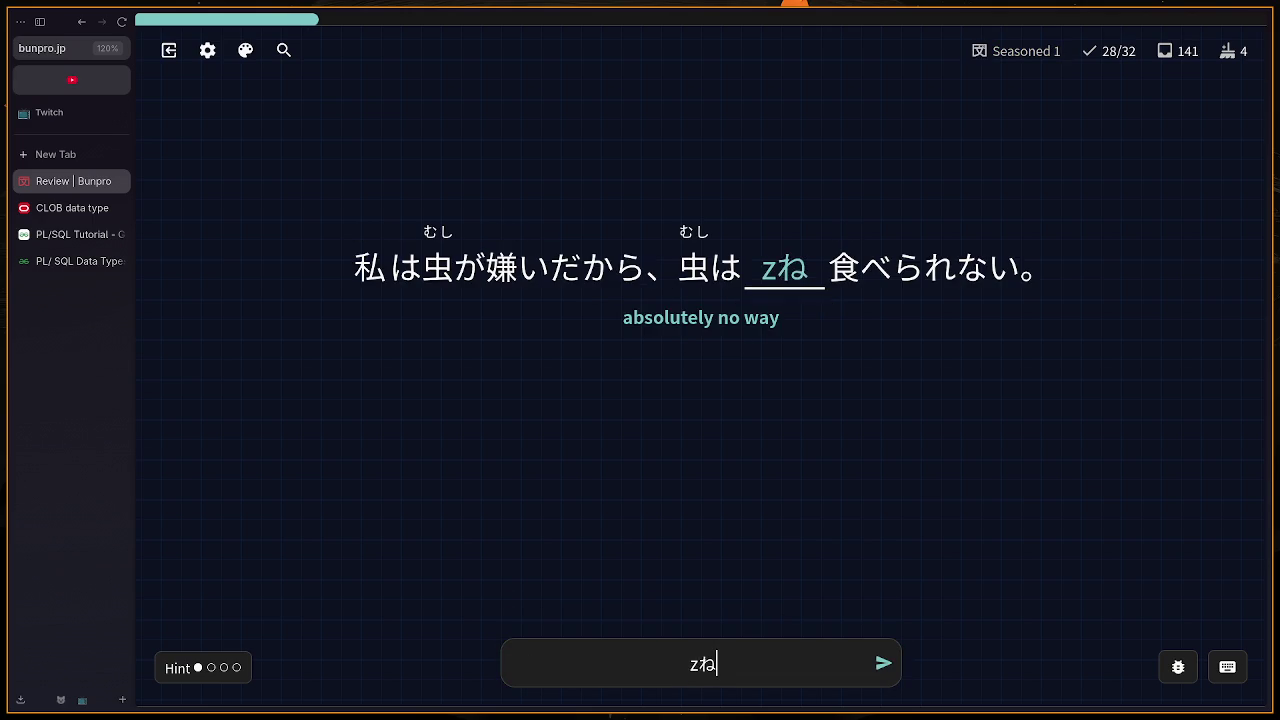
{"action": "type", "text": "nzenn"}
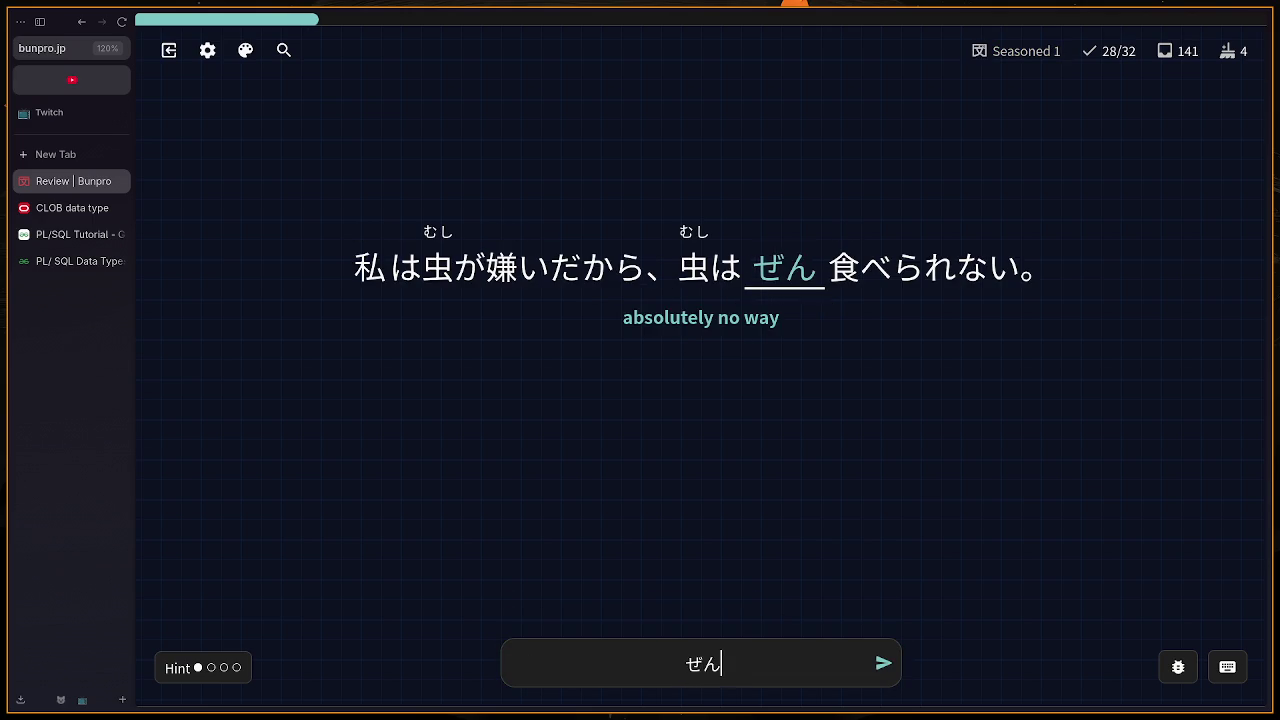
{"action": "key", "text": "Return"}
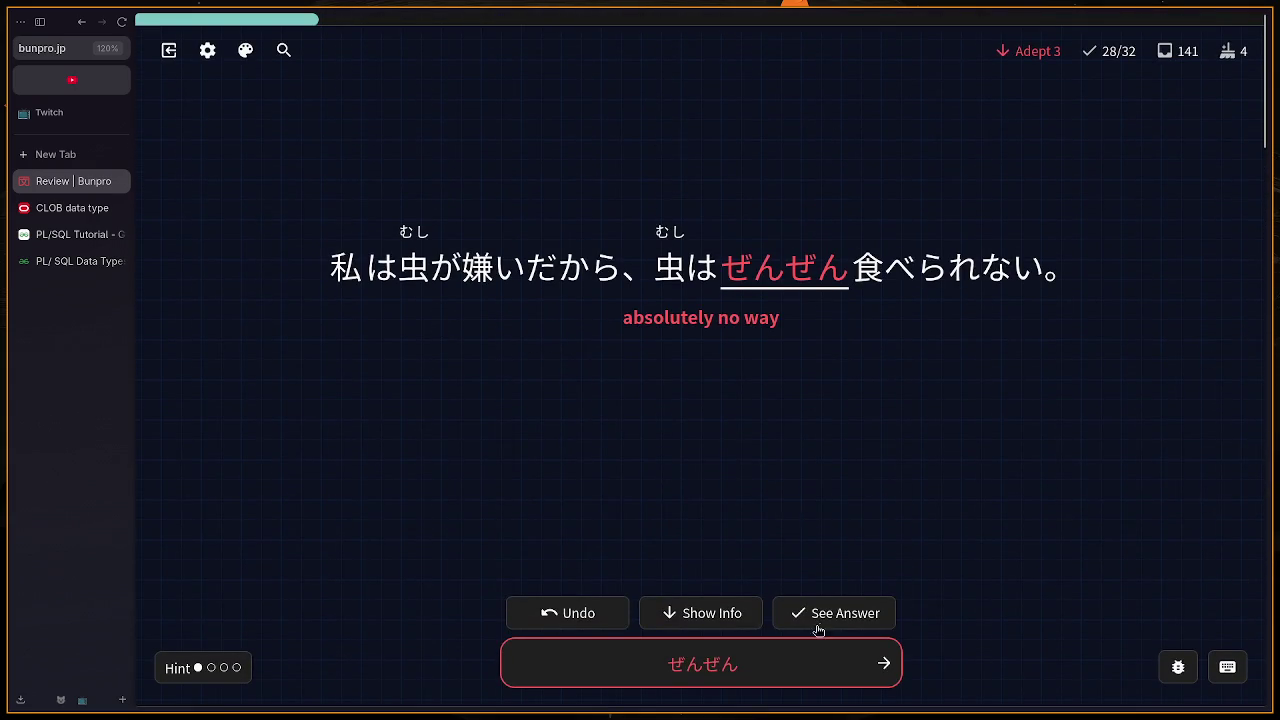
Step: Answer たべもの, fixing the tabemao typo
{"action": "scroll", "coordinate": [640, 500], "scroll_direction": "down", "scroll_amount": 3}
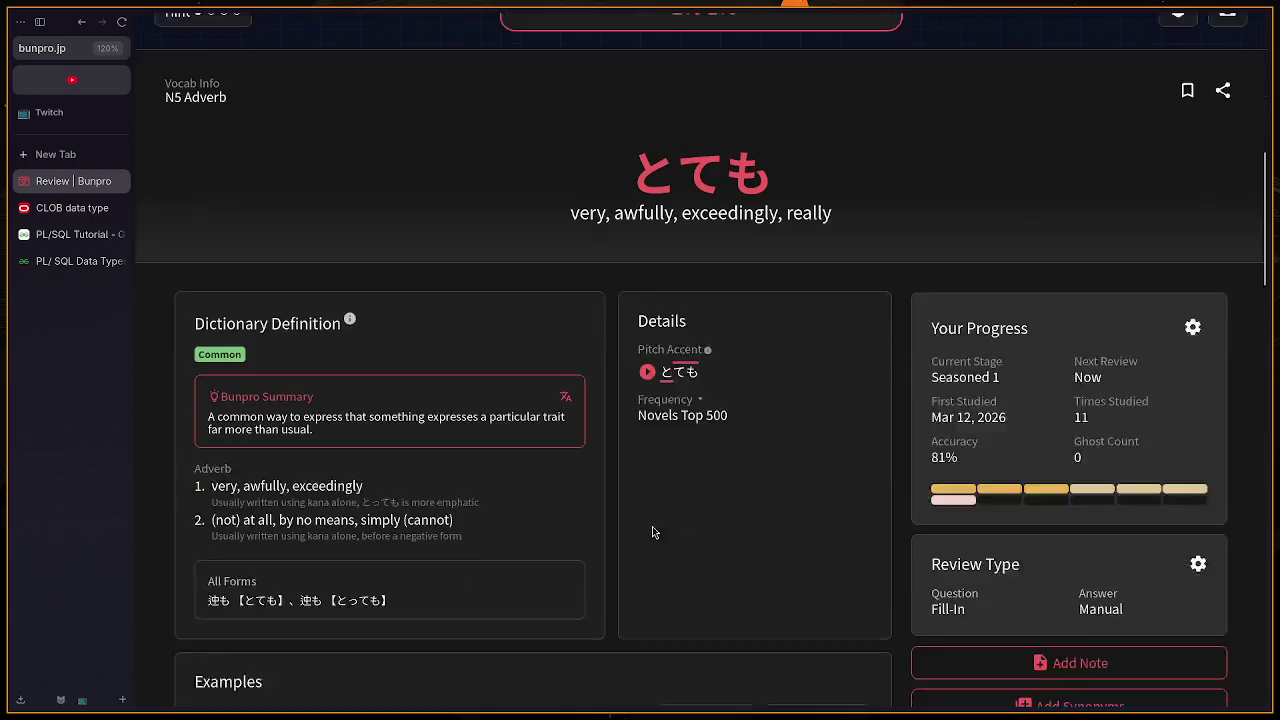
{"action": "scroll", "coordinate": [609, 443], "scroll_direction": "up", "scroll_amount": 5}
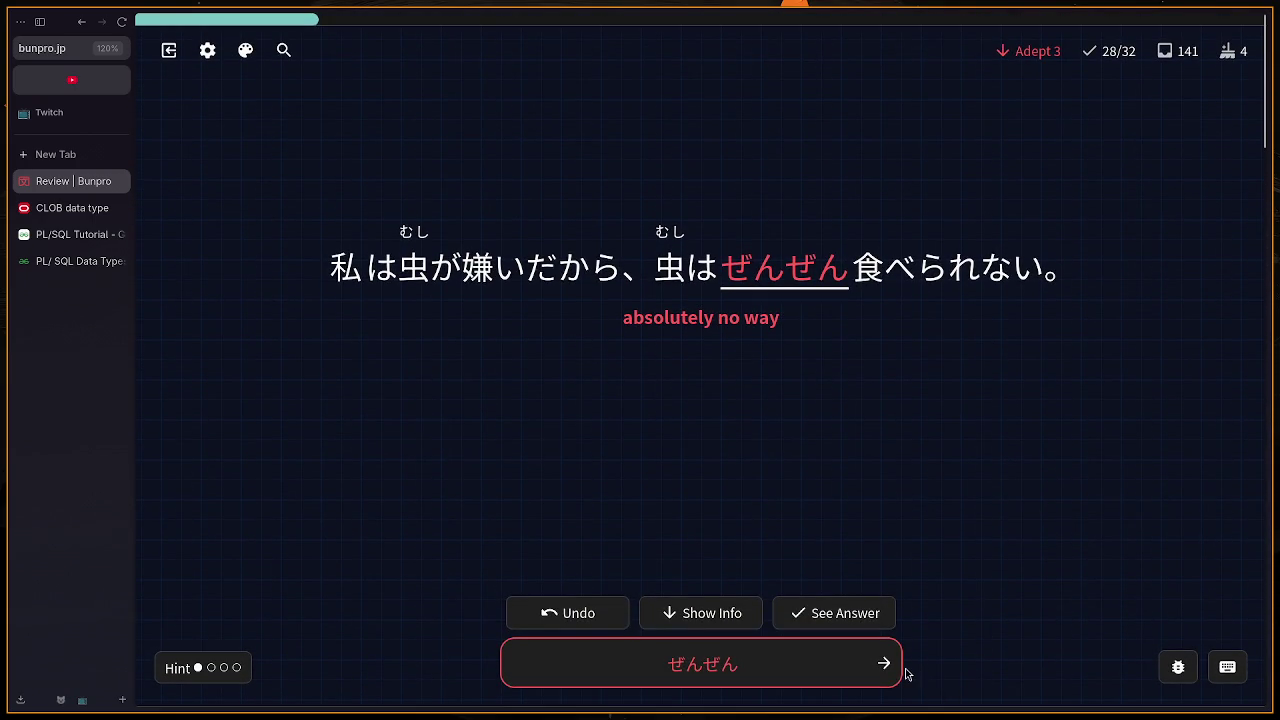
{"action": "left_click", "coordinate": [879, 665]}
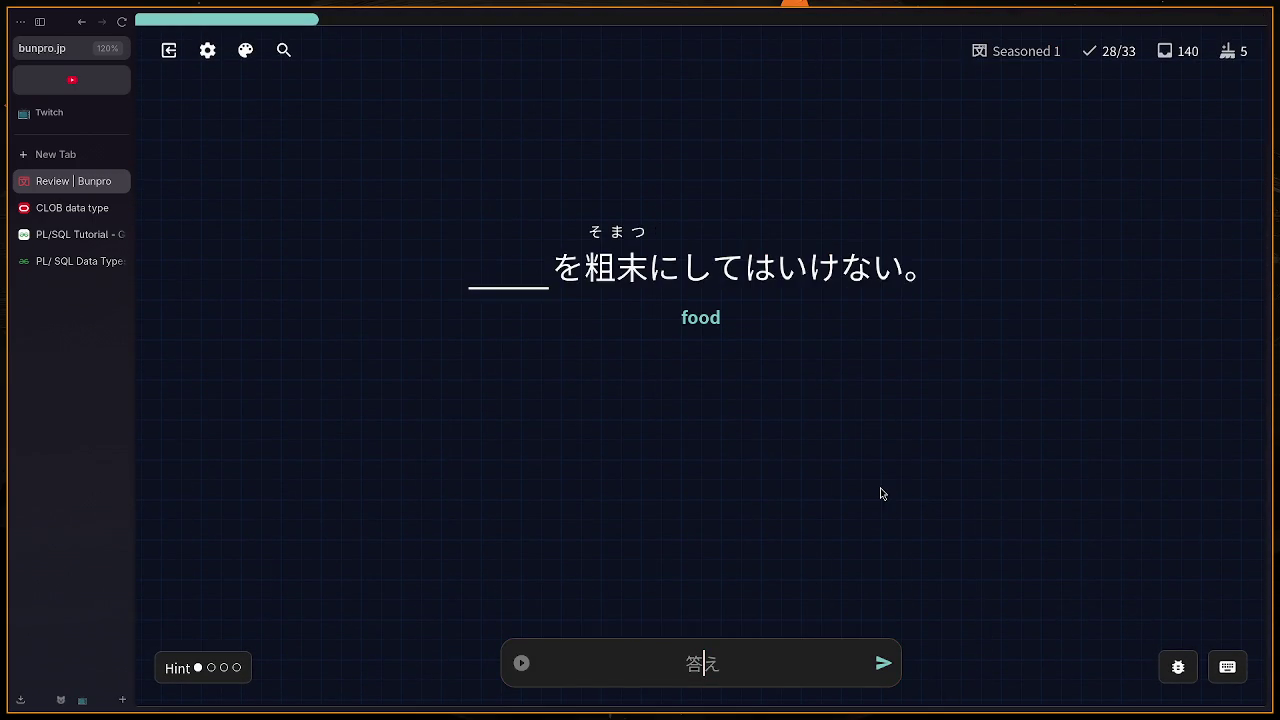
{"action": "type", "text": "tabemao"}
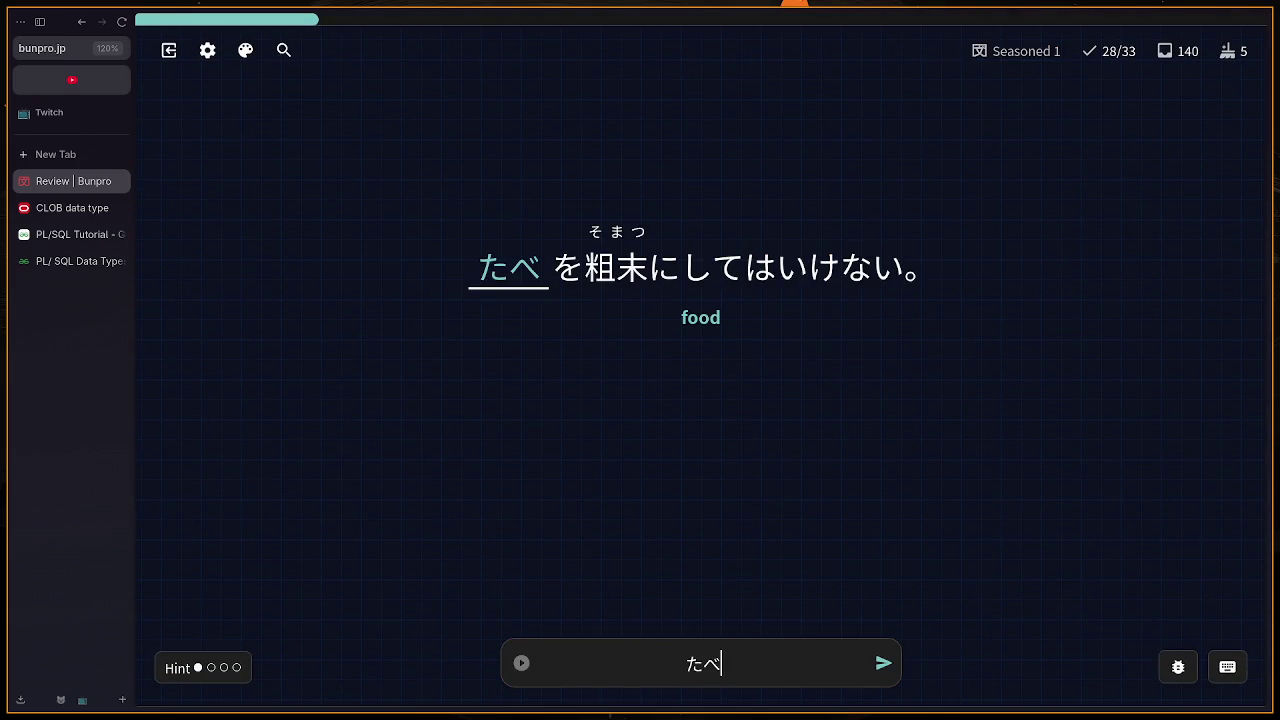
{"action": "key", "text": "BackSpace"}
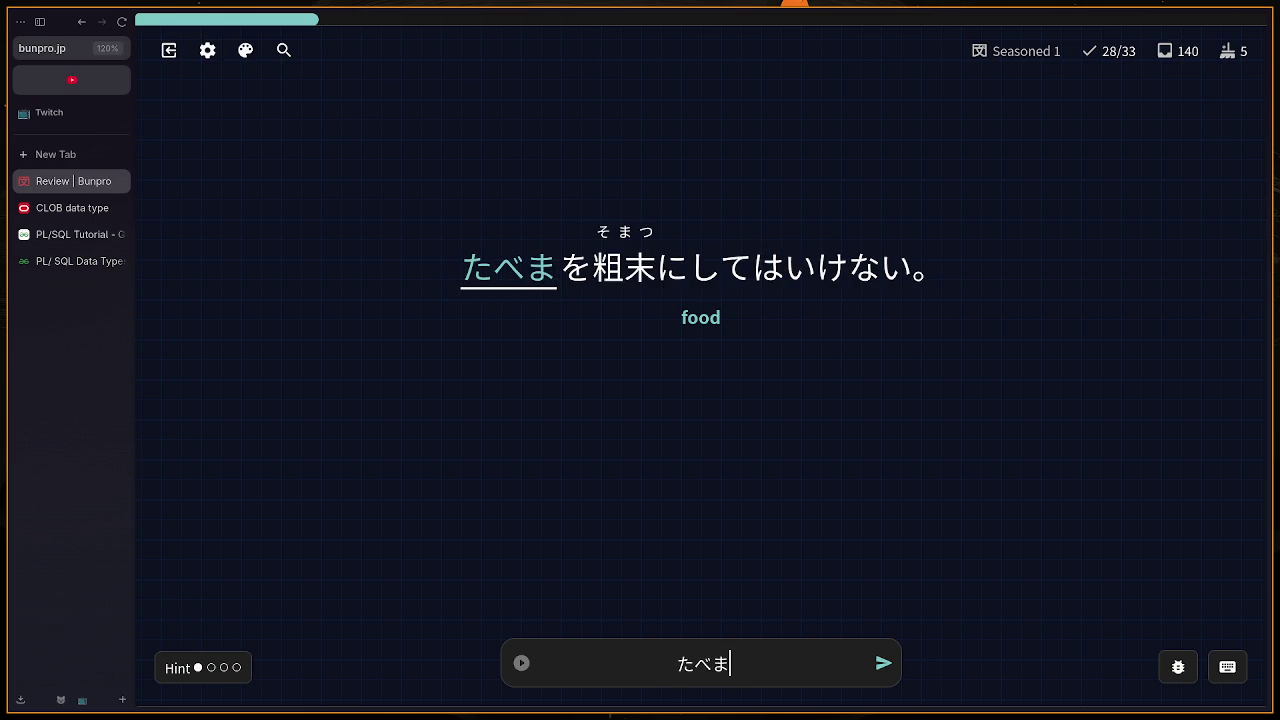
{"action": "key", "text": "BackSpace"}
{"action": "type", "text": "mono"}
{"action": "key", "text": "Return"}
{"action": "key", "text": "Return"}
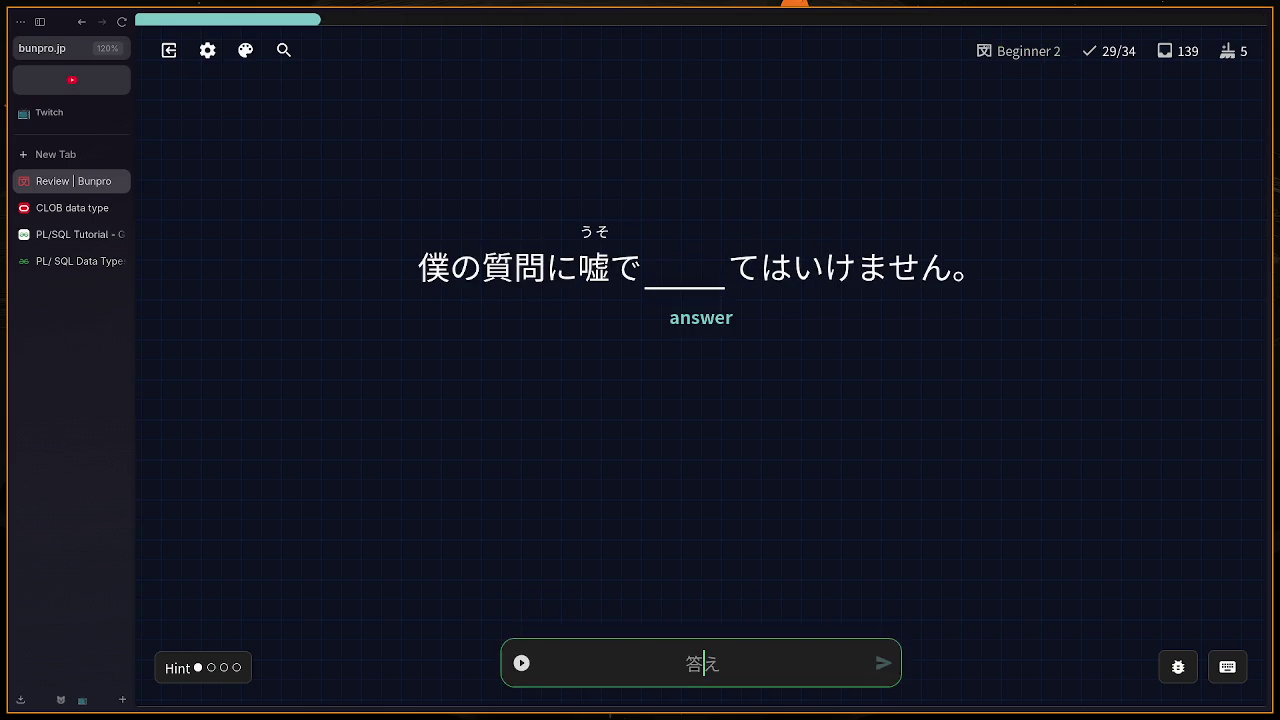
Step: Miss the 'answer' card with こたいる, check 答える info, then answer あつい for 'hot'
{"action": "type", "text": "kotai"}
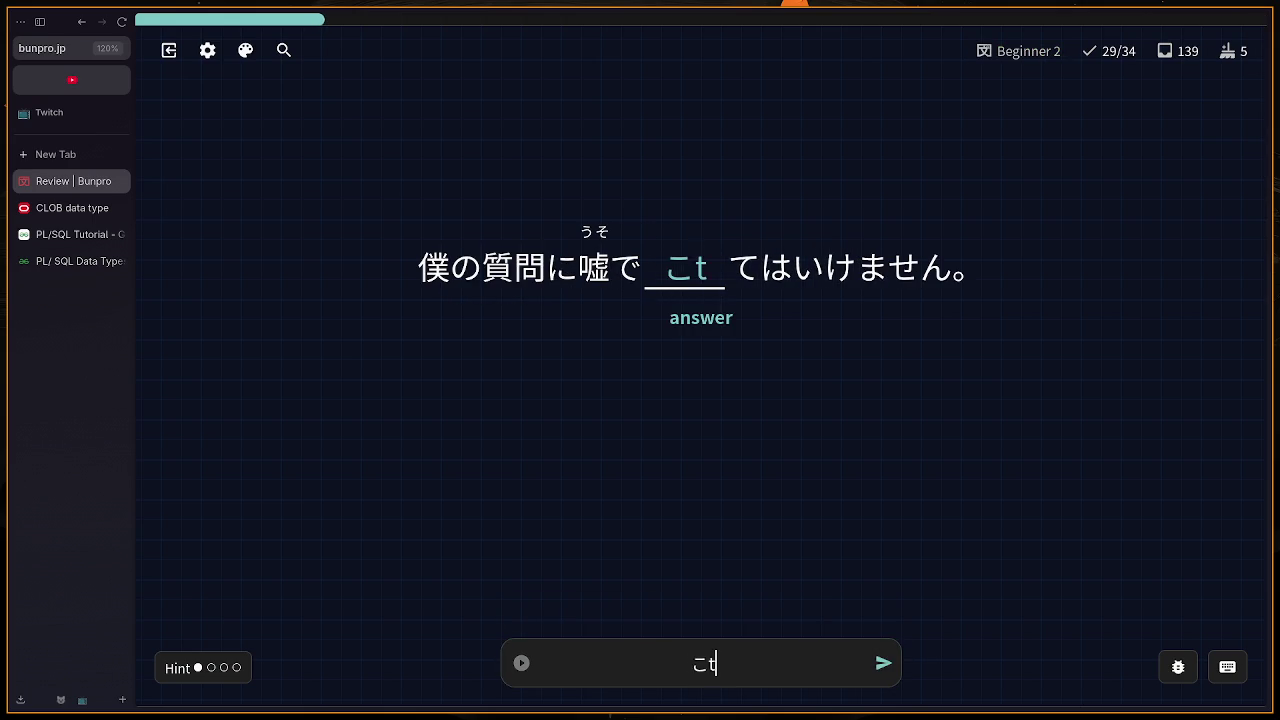
{"action": "type", "text": "ru"}
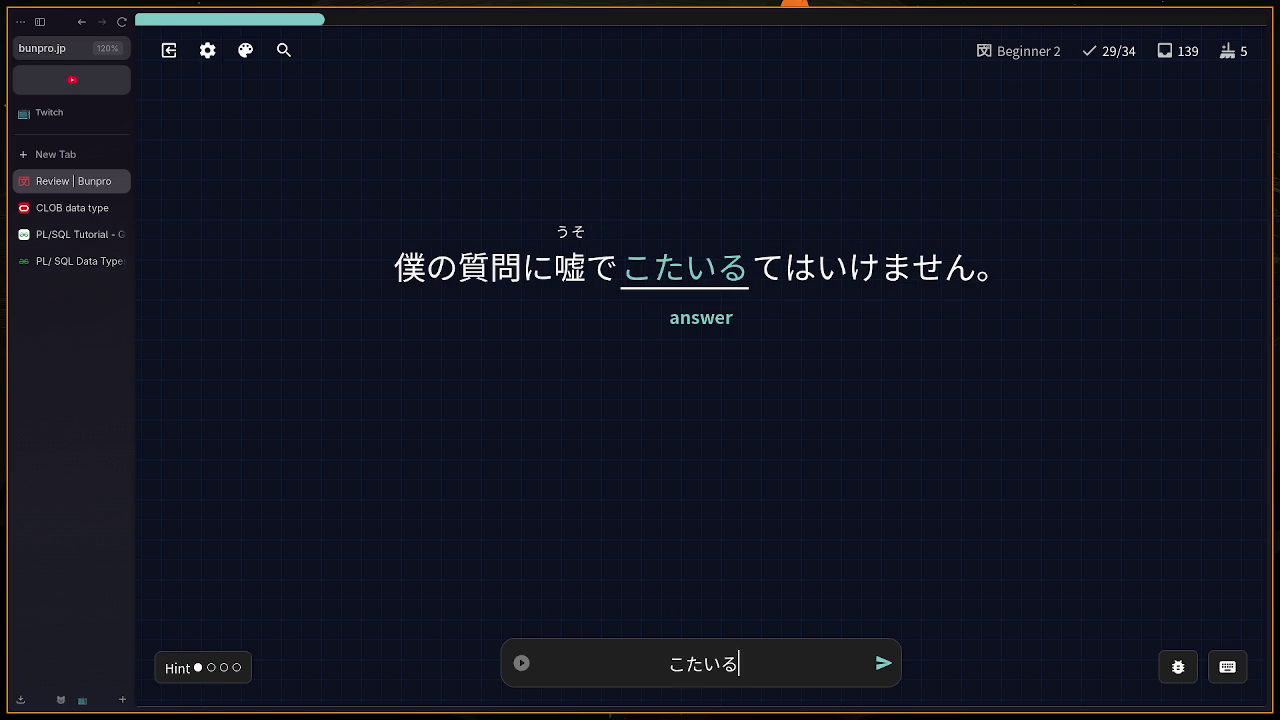
{"action": "key", "text": "Return"}
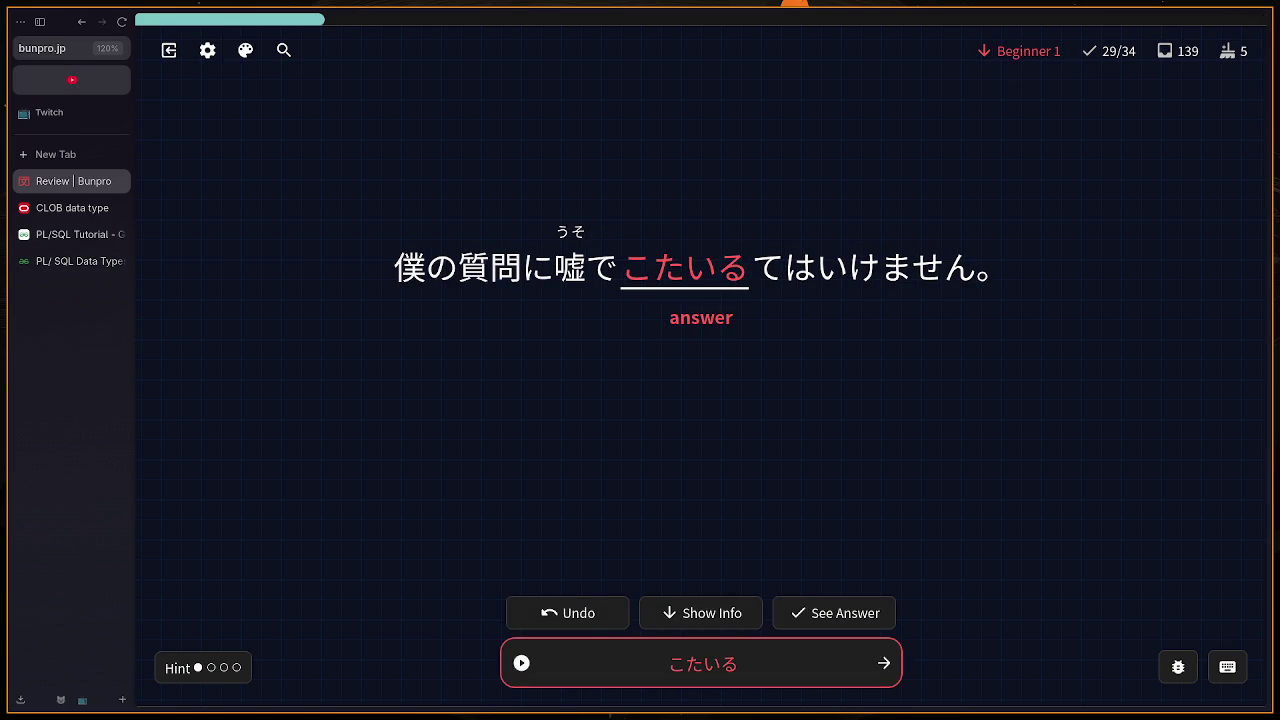
{"action": "scroll", "coordinate": [854, 303], "scroll_direction": "down", "scroll_amount": 3}
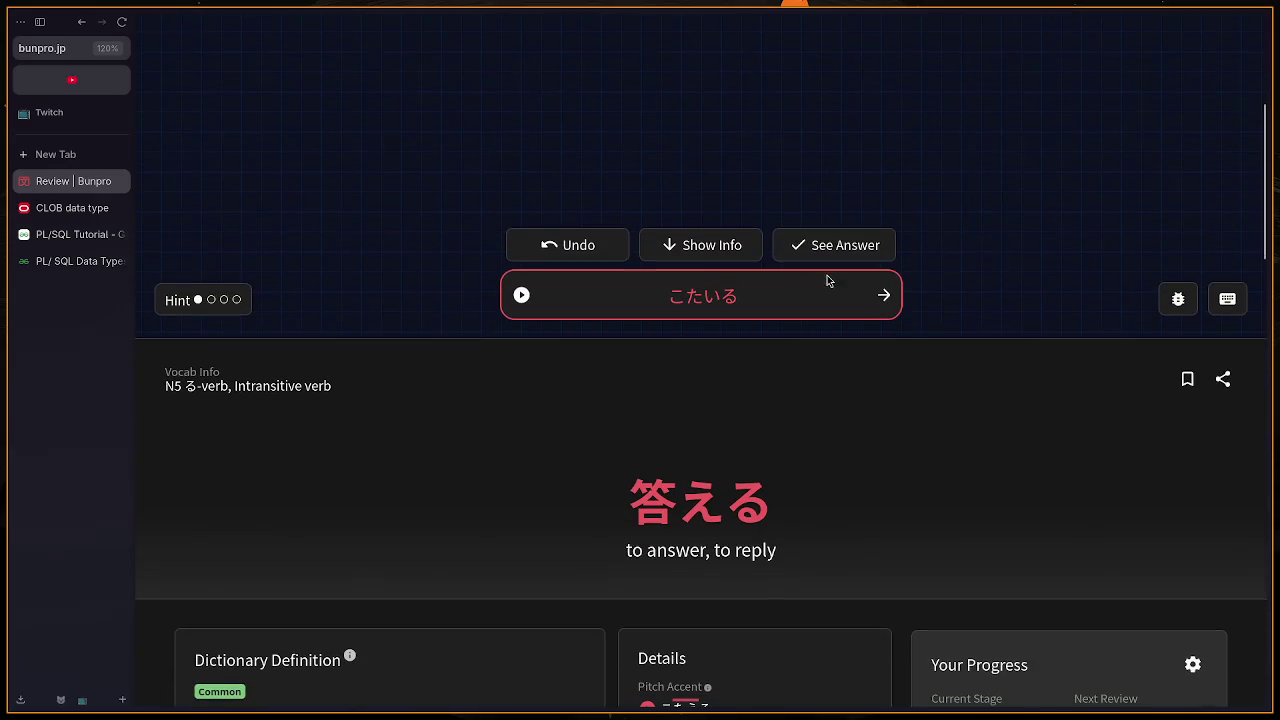
{"action": "scroll", "coordinate": [703, 472], "scroll_direction": "up", "scroll_amount": 3}
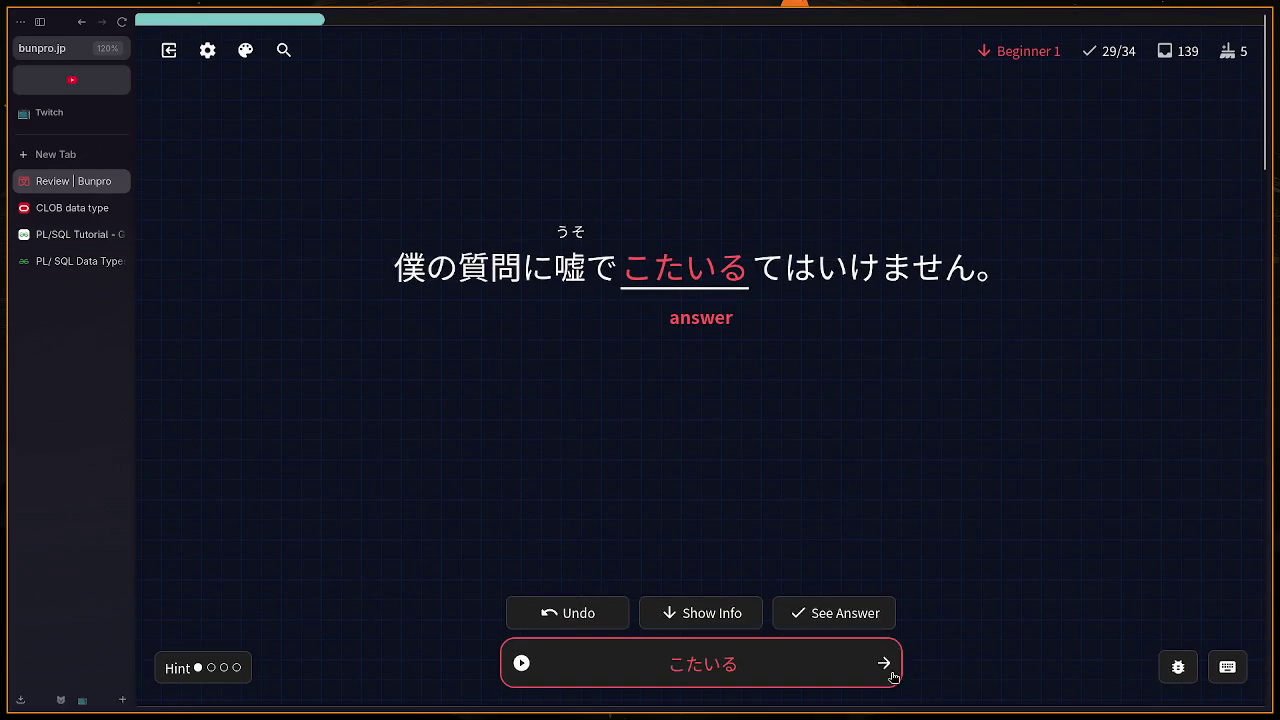
{"action": "left_click", "coordinate": [886, 663]}
{"action": "type", "text": "atsui"}
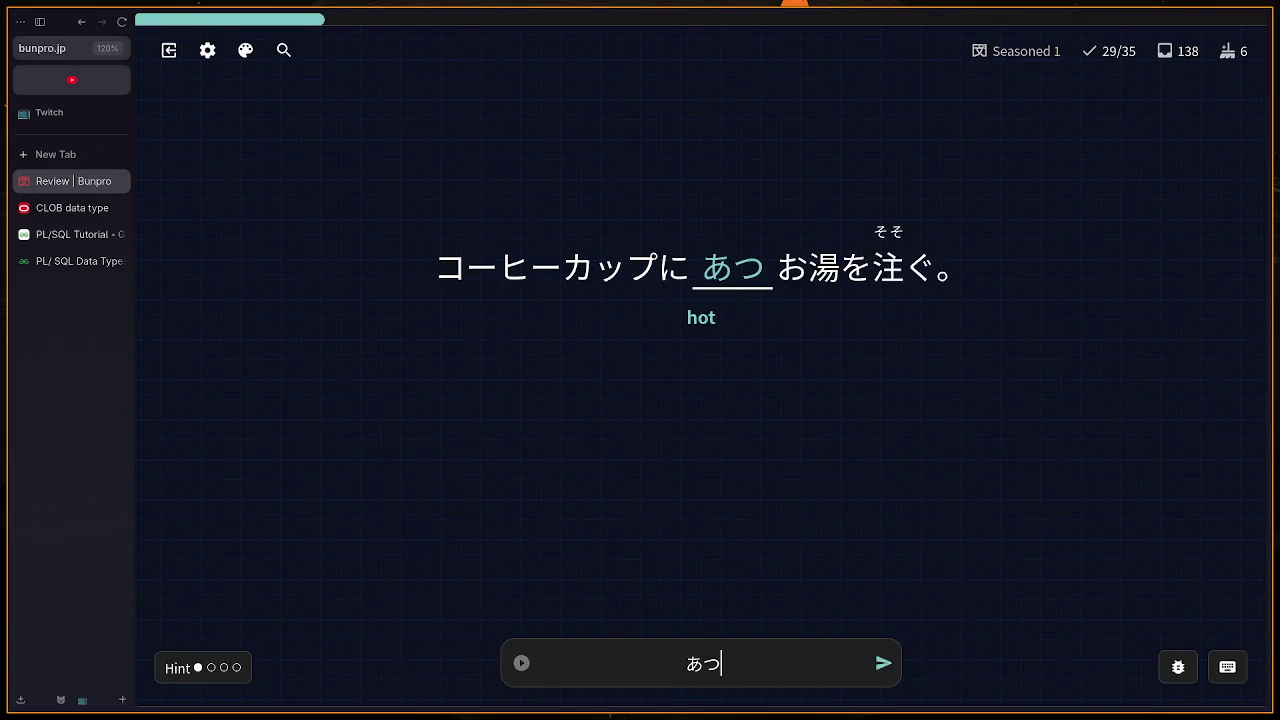
{"action": "key", "text": "Return"}
{"action": "key", "text": "Return"}
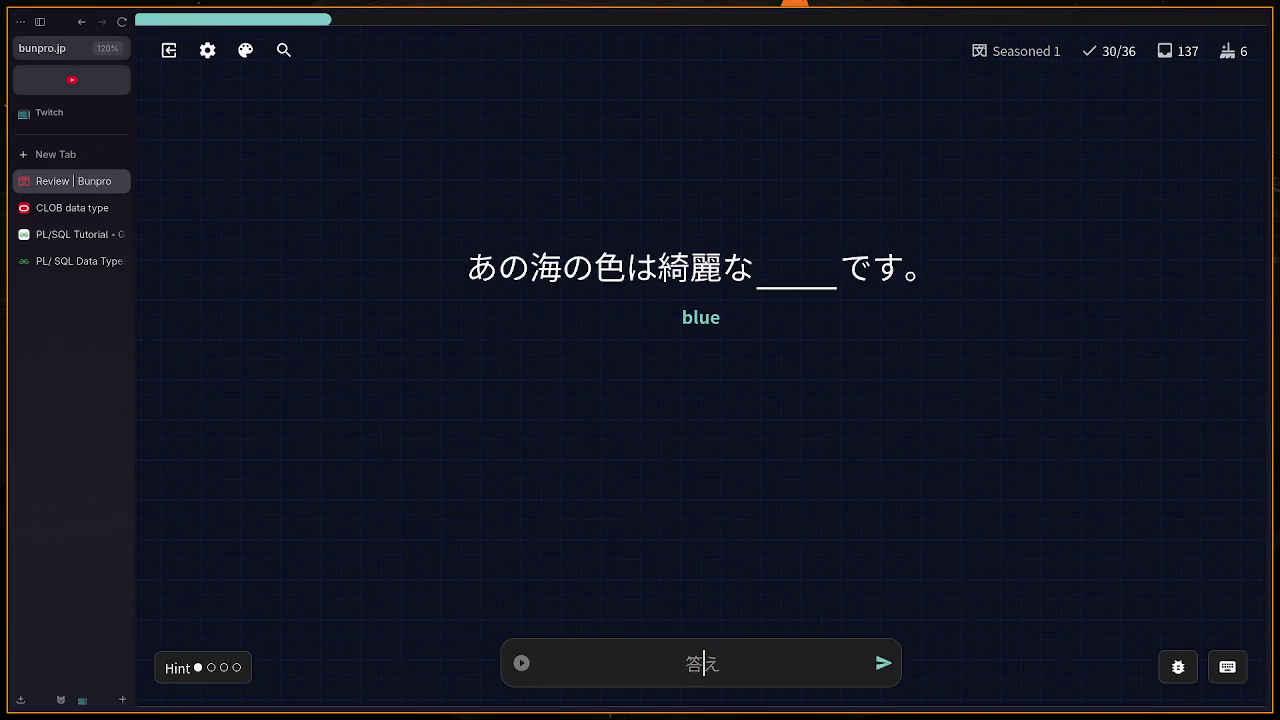
Step: Answer あお, then miss the 'How' card with なに and review its info
{"action": "type", "text": "ao"}
{"action": "key", "text": "Return"}
{"action": "key", "text": "Return"}
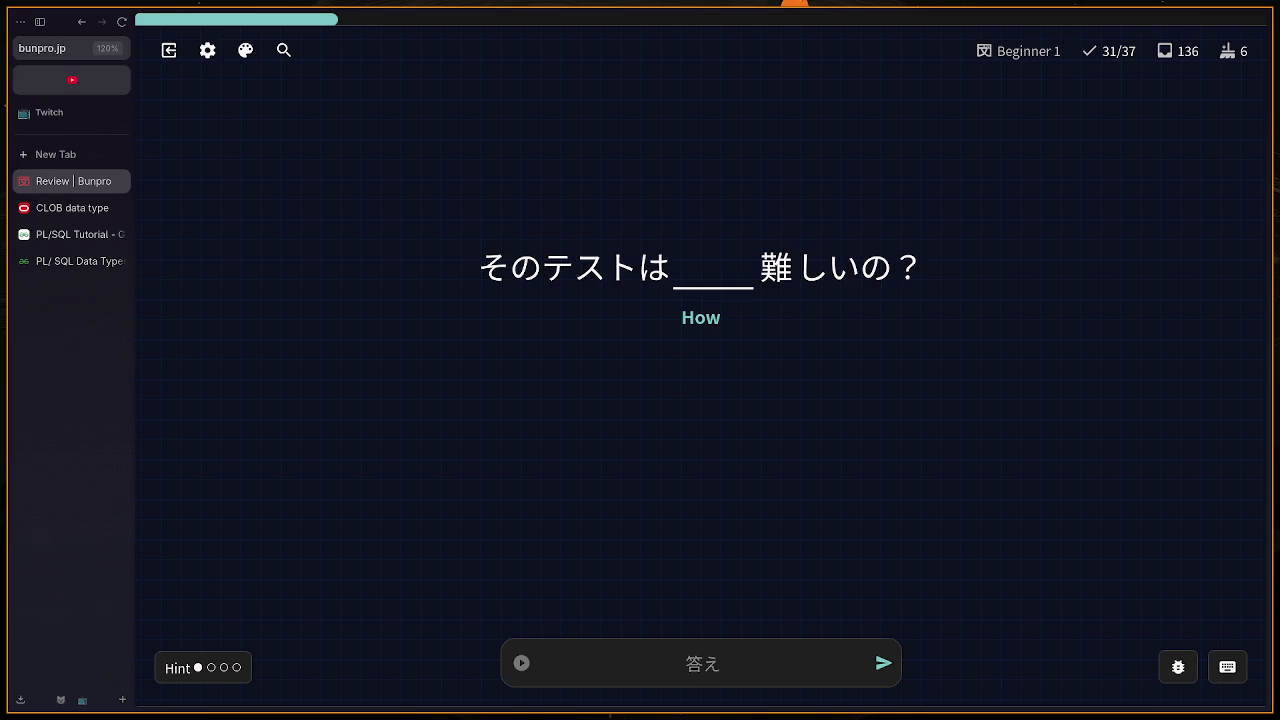
{"action": "type", "text": "nani"}
{"action": "key", "text": "Return"}
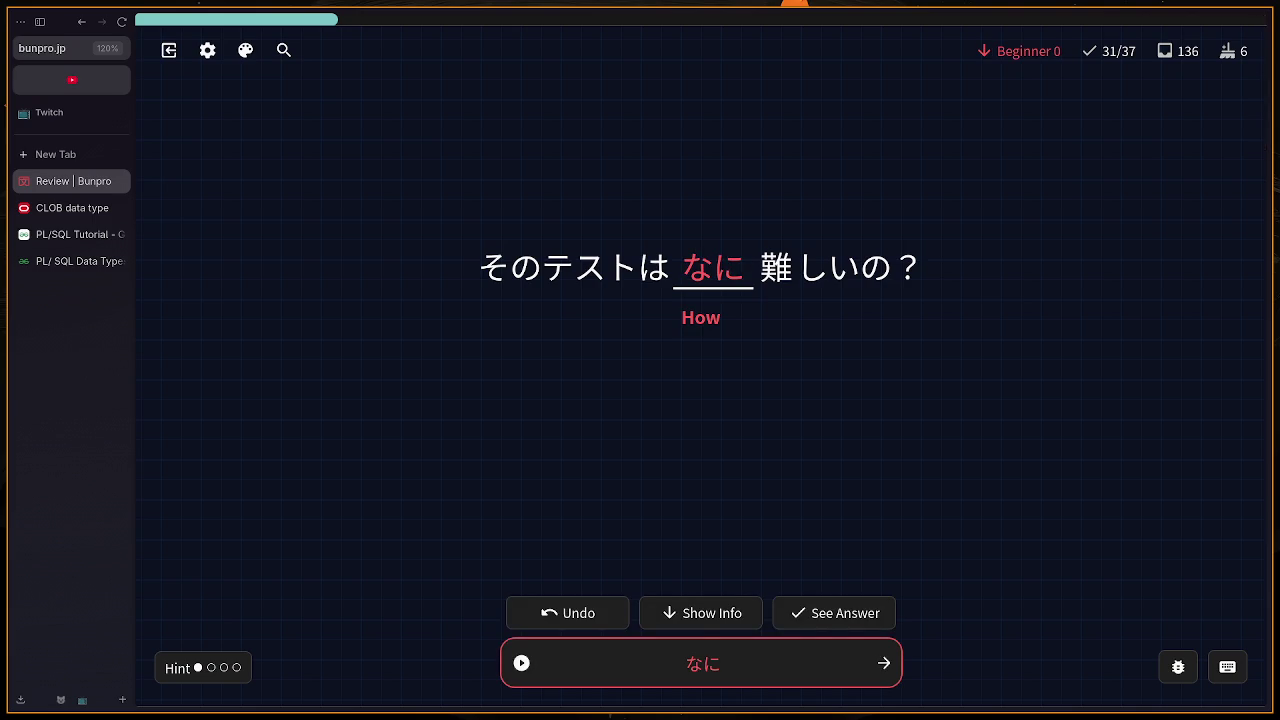
{"action": "scroll", "coordinate": [884, 407], "scroll_direction": "down", "scroll_amount": 5}
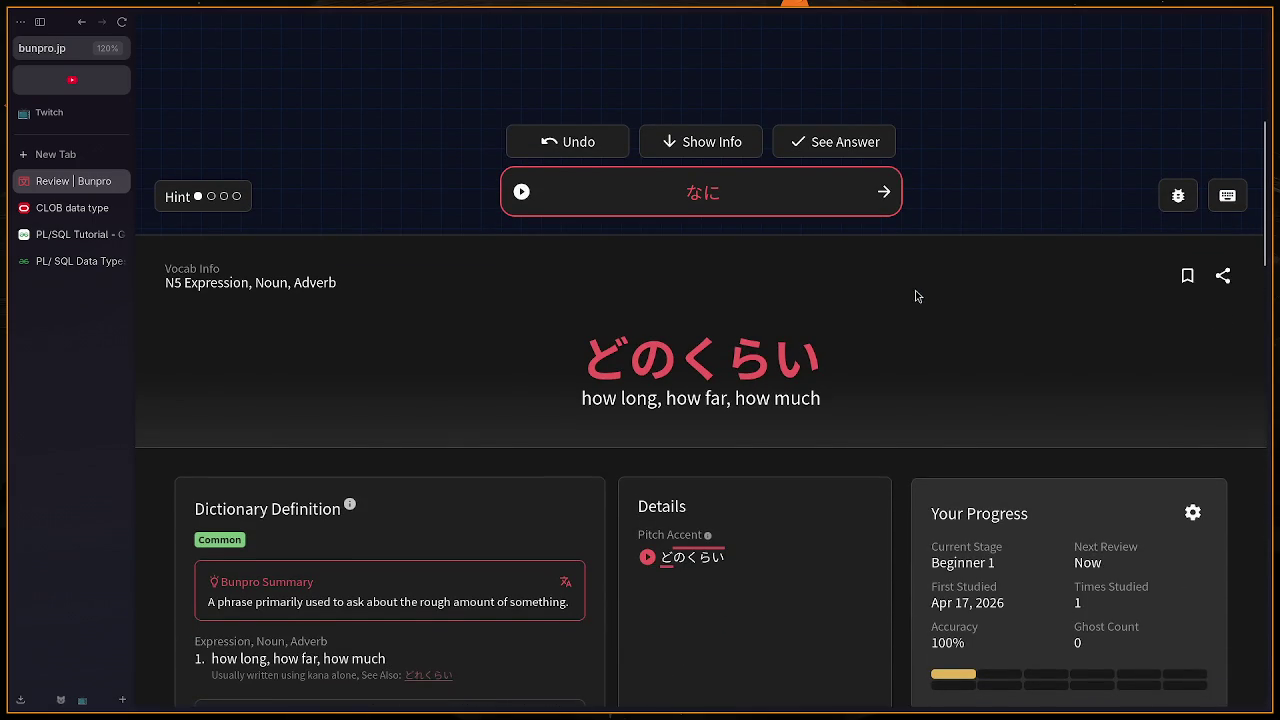
{"action": "scroll", "coordinate": [914, 295], "scroll_direction": "up", "scroll_amount": 2}
{"action": "scroll", "coordinate": [903, 327], "scroll_direction": "up", "scroll_amount": 3}
{"action": "left_click", "coordinate": [880, 662]}
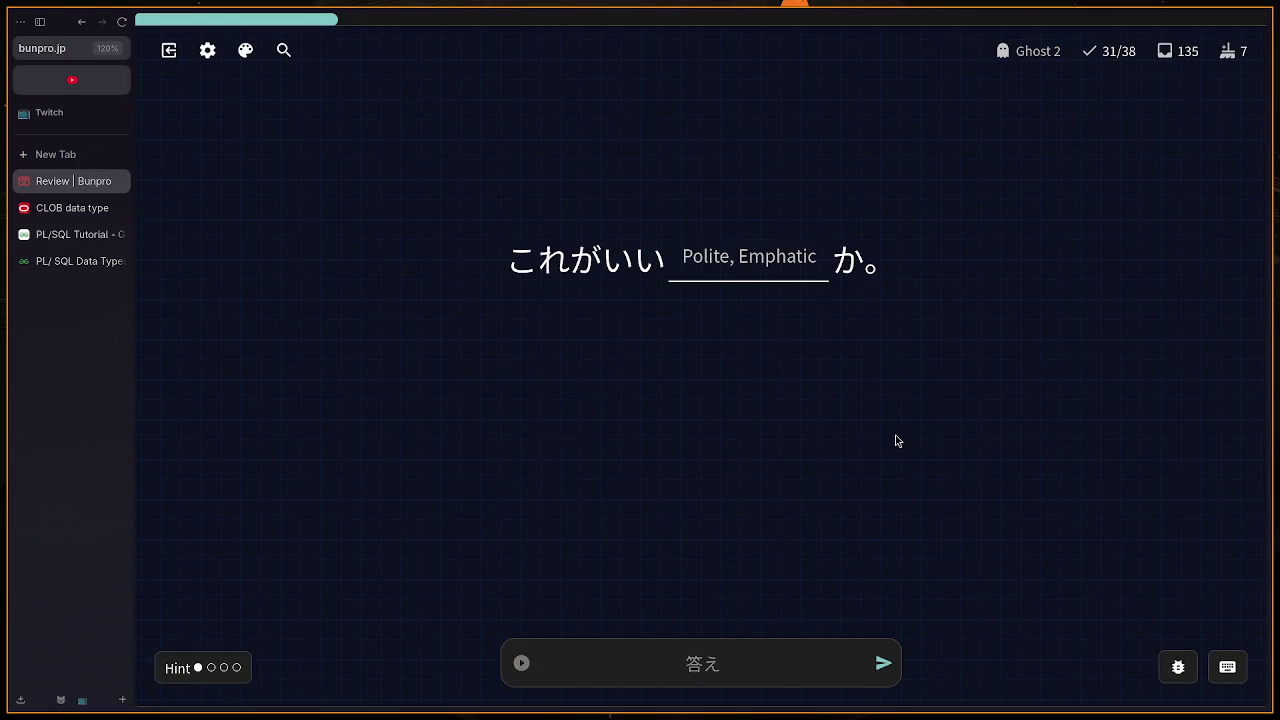
Step: Answer んです and いっしょに
{"action": "type", "text": "んです"}
{"action": "key", "text": "Return"}
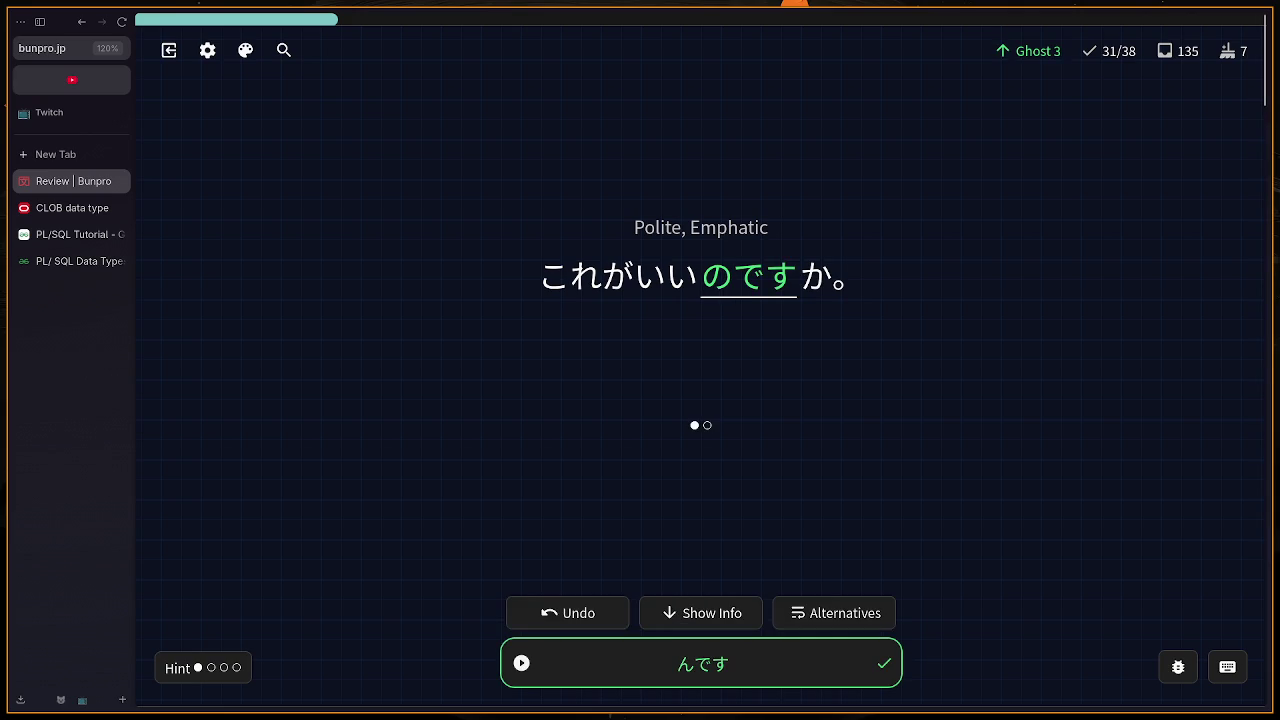
{"action": "key", "text": "Return"}
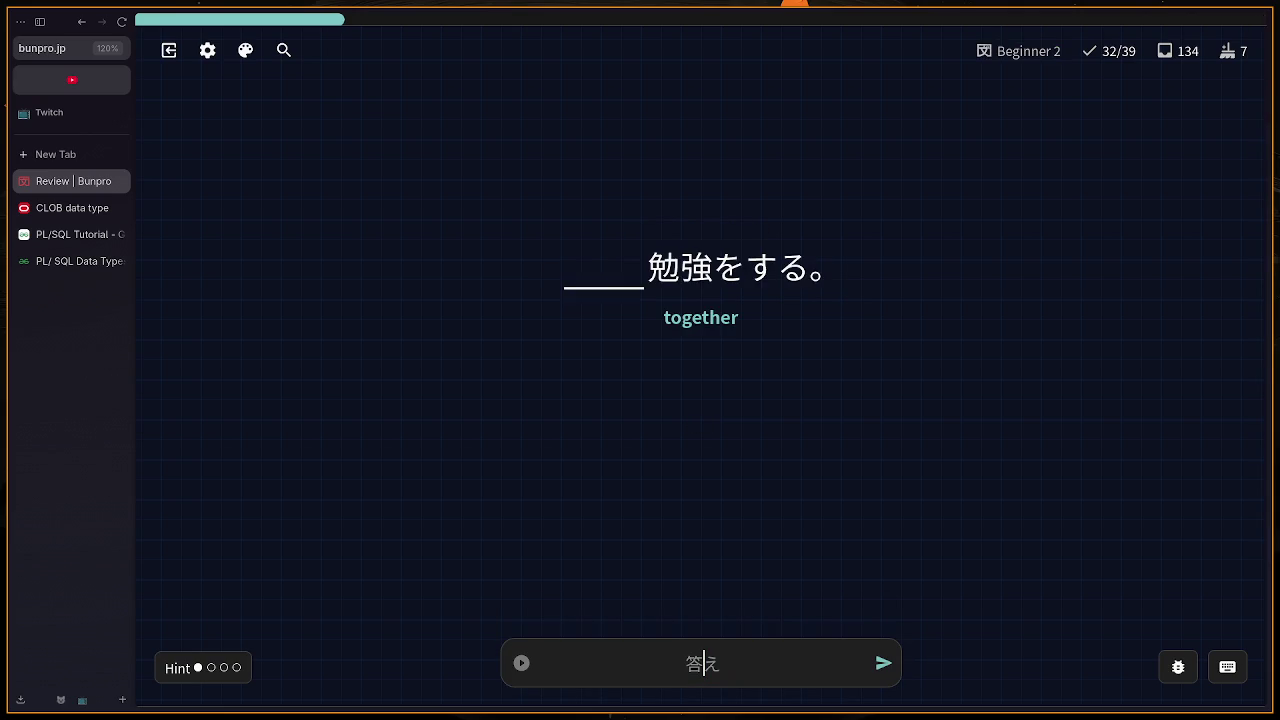
{"action": "type", "text": "n"}
{"action": "key", "text": "BackSpace"}
{"action": "type", "text": "i"}
{"action": "type", "text": "s"}
{"action": "type", "text": "syoni"}
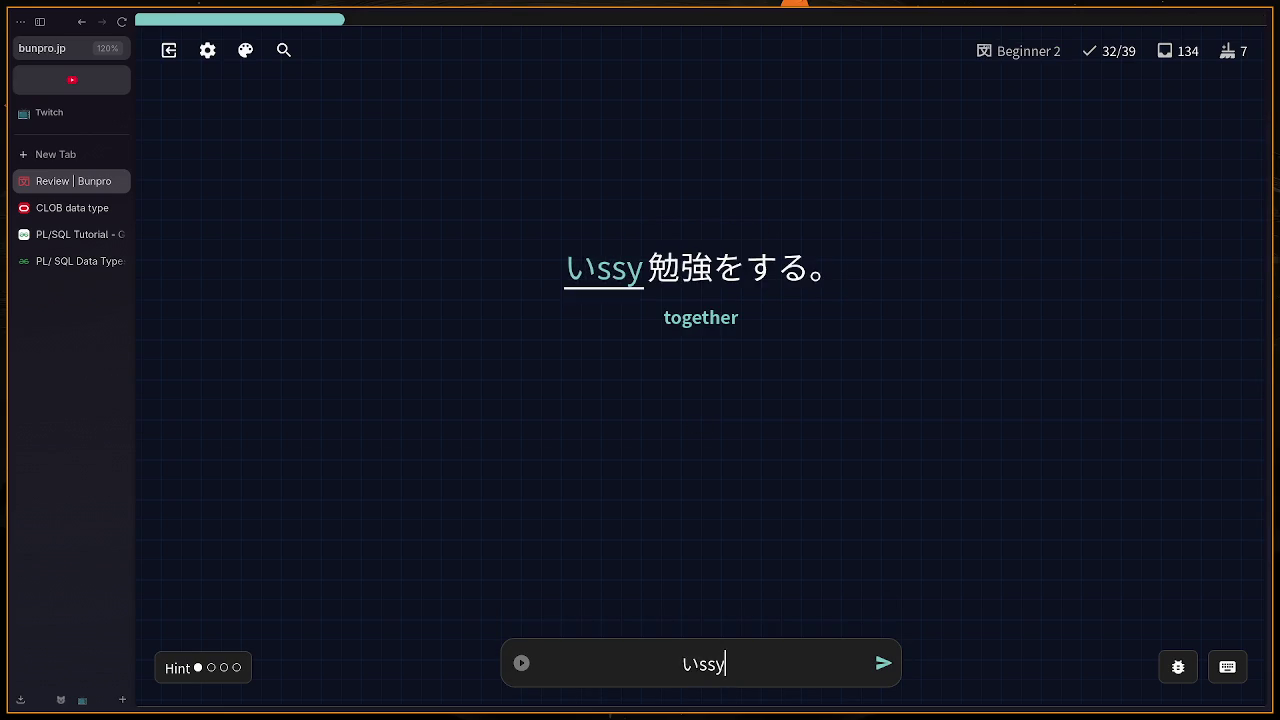
{"action": "key", "text": "Return"}
{"action": "key", "text": "Return"}
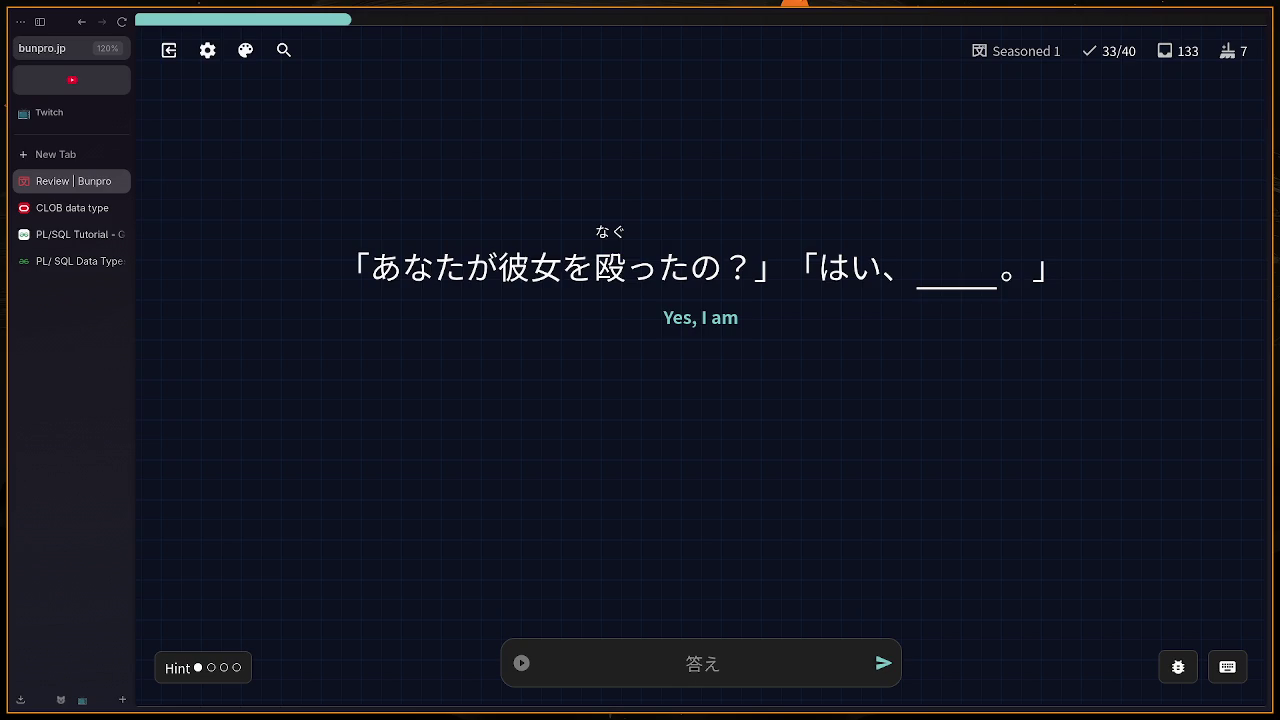
Step: Answer そうです, おんがく and へや
{"action": "type", "text": "so"}
{"action": "key", "text": "BackSpace"}
{"action": "type", "text": "soudesu"}
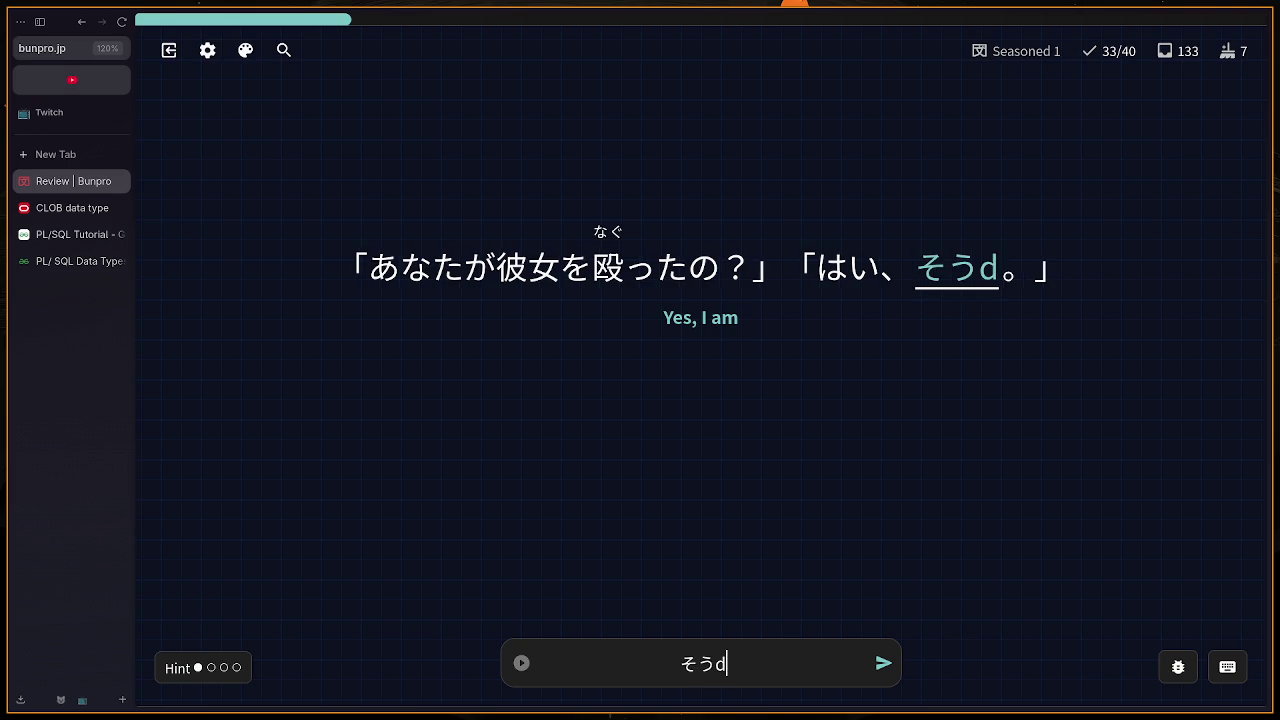
{"action": "key", "text": "Return"}
{"action": "key", "text": "Return"}
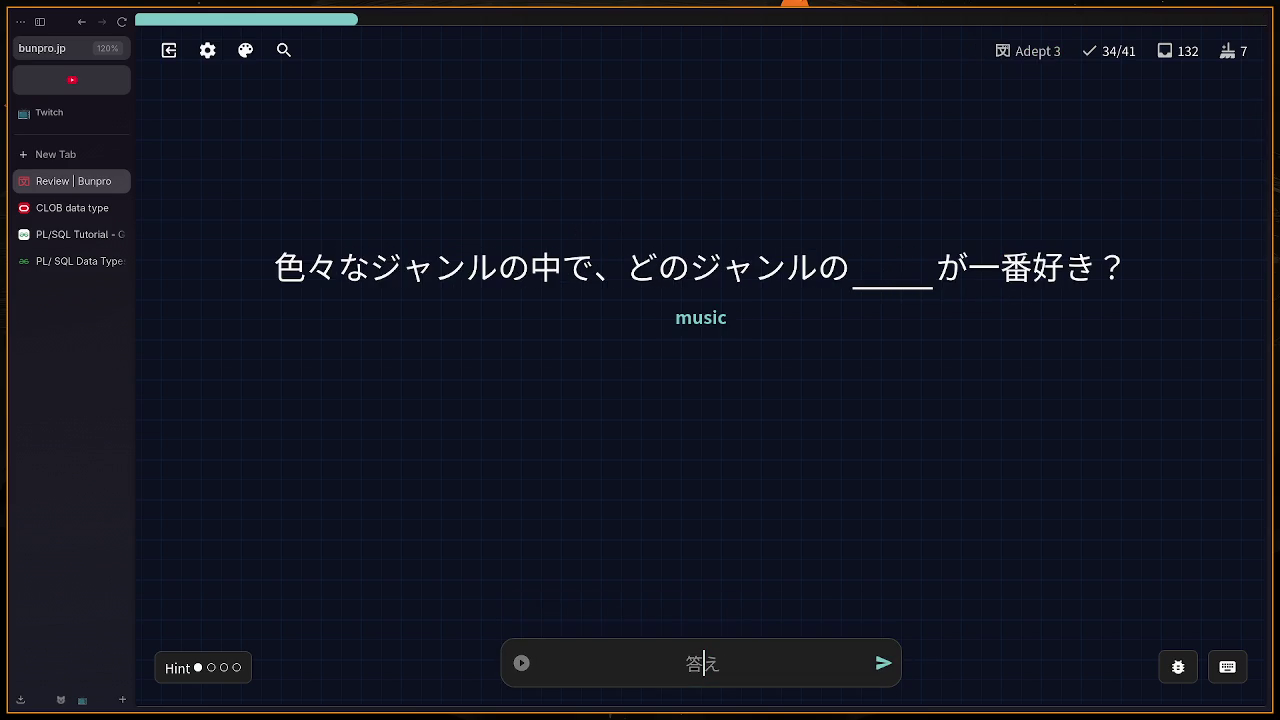
{"action": "type", "text": "onngaku"}
{"action": "key", "text": "Return"}
{"action": "key", "text": "Return"}
{"action": "type", "text": "heya"}
{"action": "key", "text": "Return"}
{"action": "key", "text": "Return"}
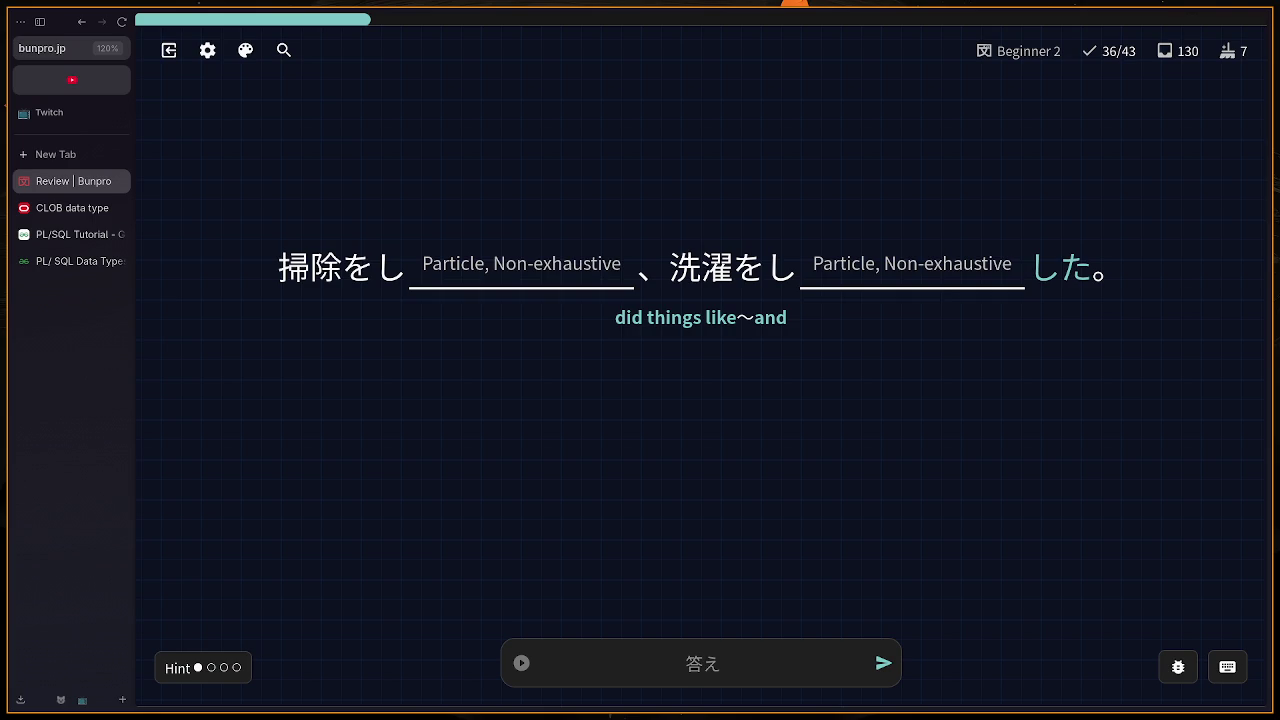
Step: Submit たる on the 掃除をし…洗濯をし card and undo the miss
{"action": "type", "text": "taru"}
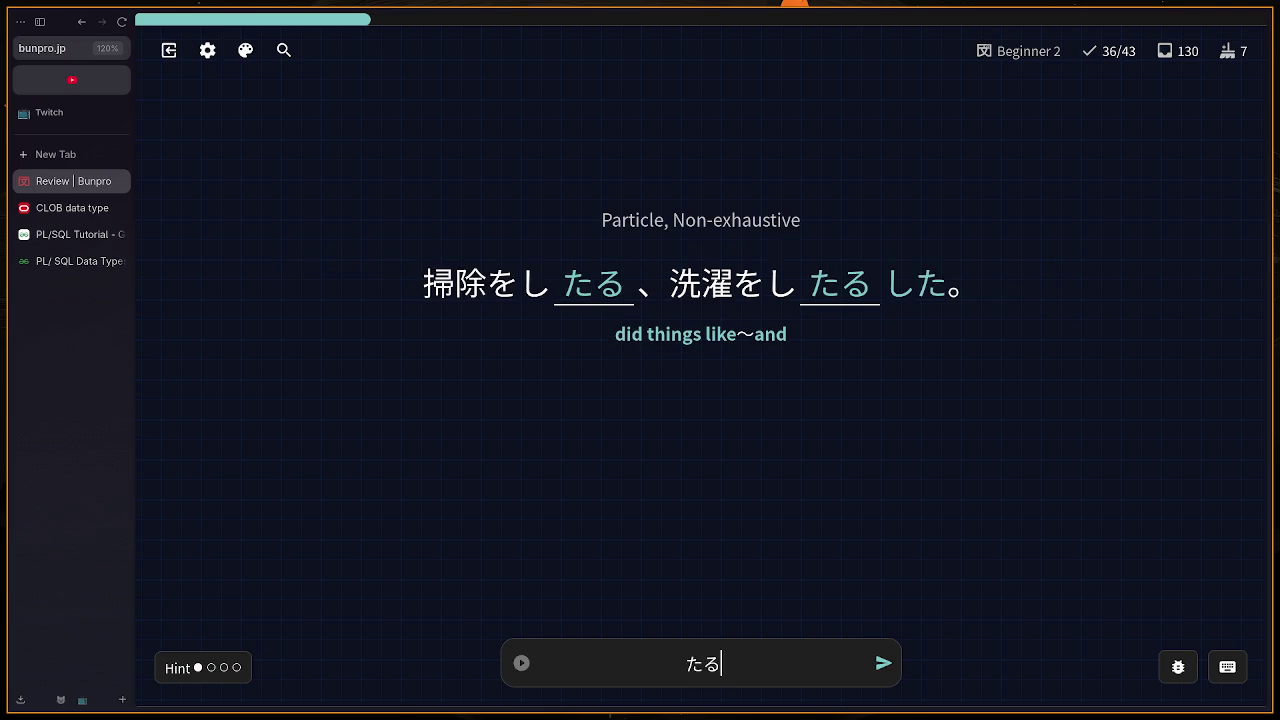
{"action": "key", "text": "Return"}
{"action": "key", "text": "BackSpace"}
Step: Correct the stray ら so the answer reads たり, and submit it
{"action": "type", "text": "ra"}
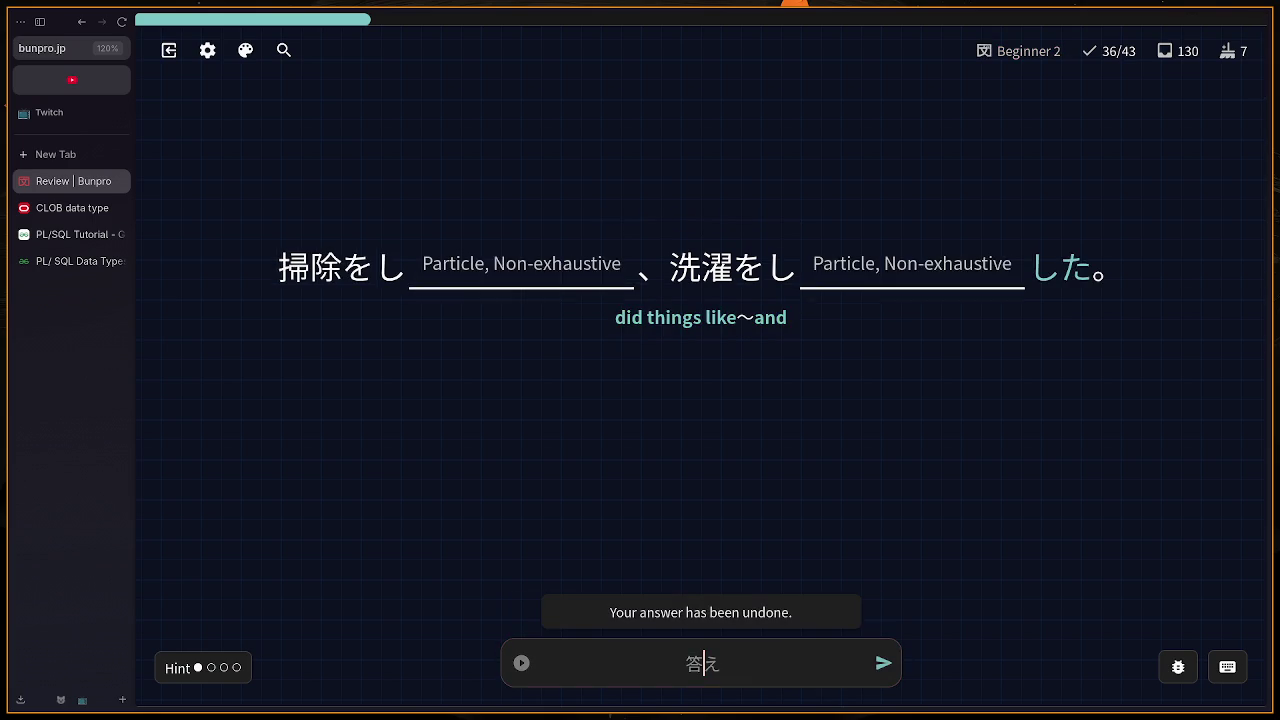
{"action": "key", "text": "BackSpace"}
{"action": "type", "text": "tari"}
{"action": "key", "text": "Return"}
{"action": "key", "text": "Return"}
Step: Answer the next two cards with おこる and みえない, fixing typos along the way
{"action": "type", "text": "ko"}
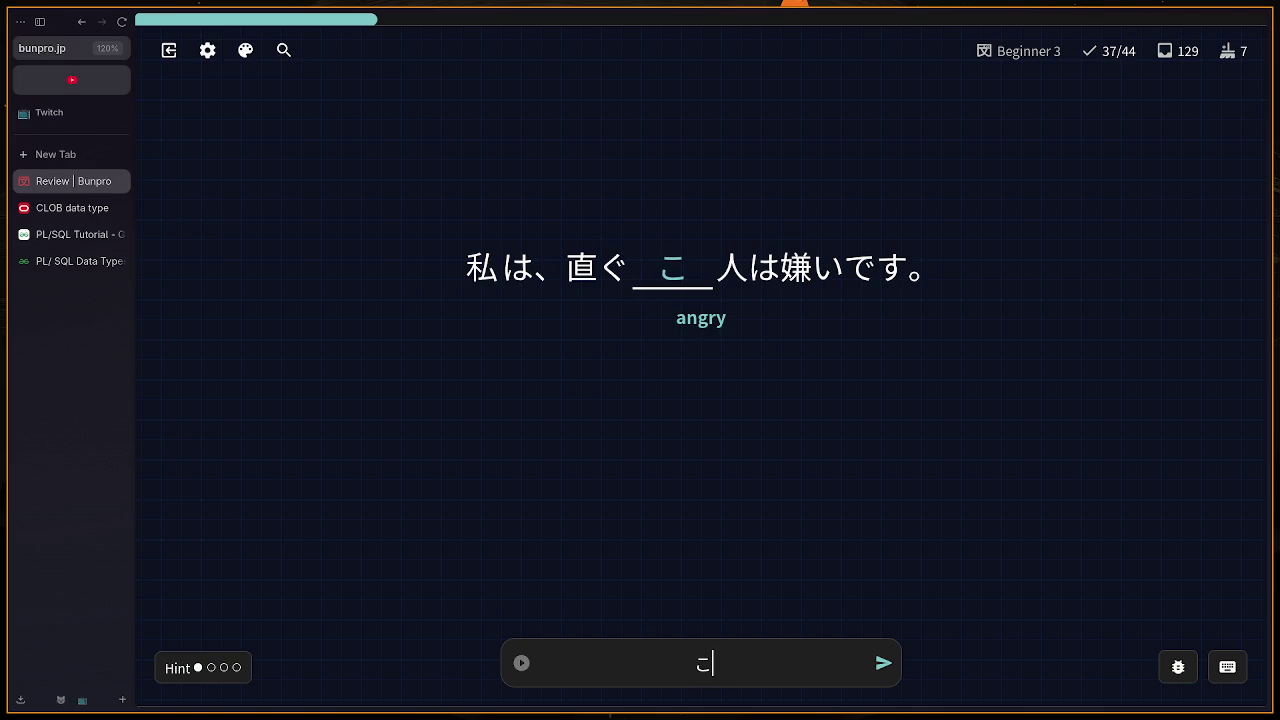
{"action": "key", "text": "BackSpace"}
{"action": "type", "text": "okoru"}
{"action": "key", "text": "Return"}
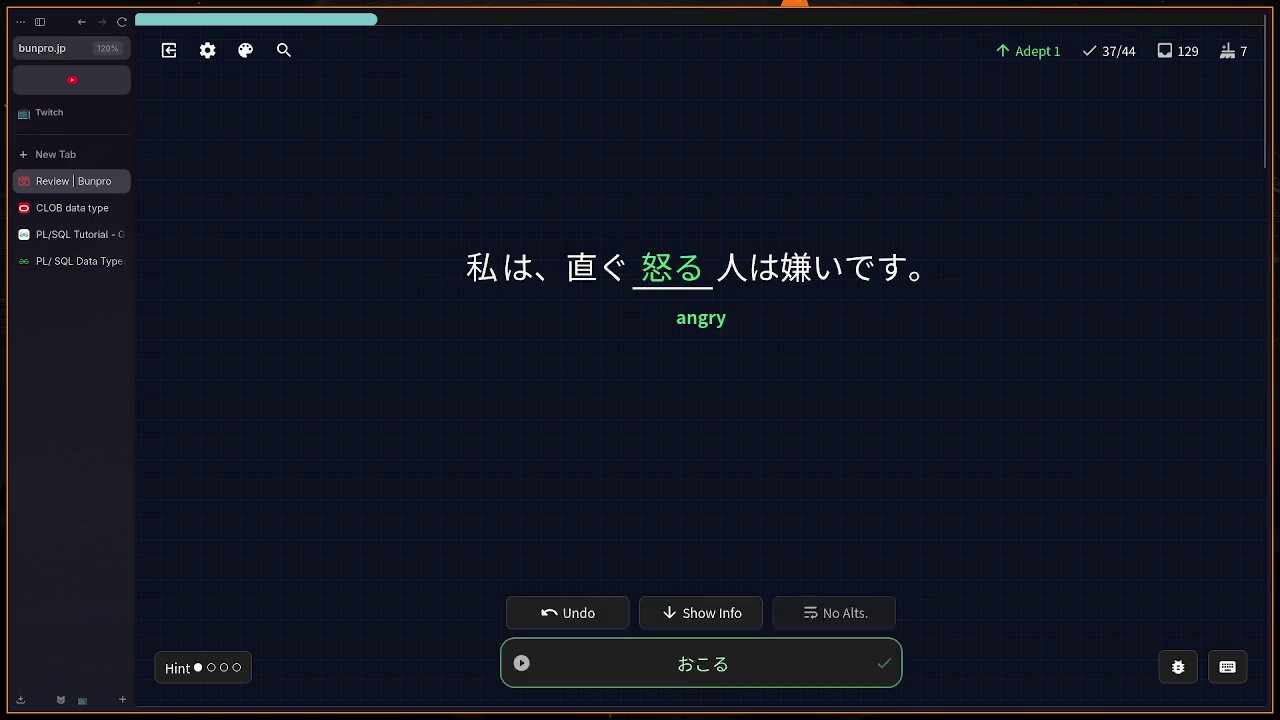
{"action": "key", "text": "Return"}
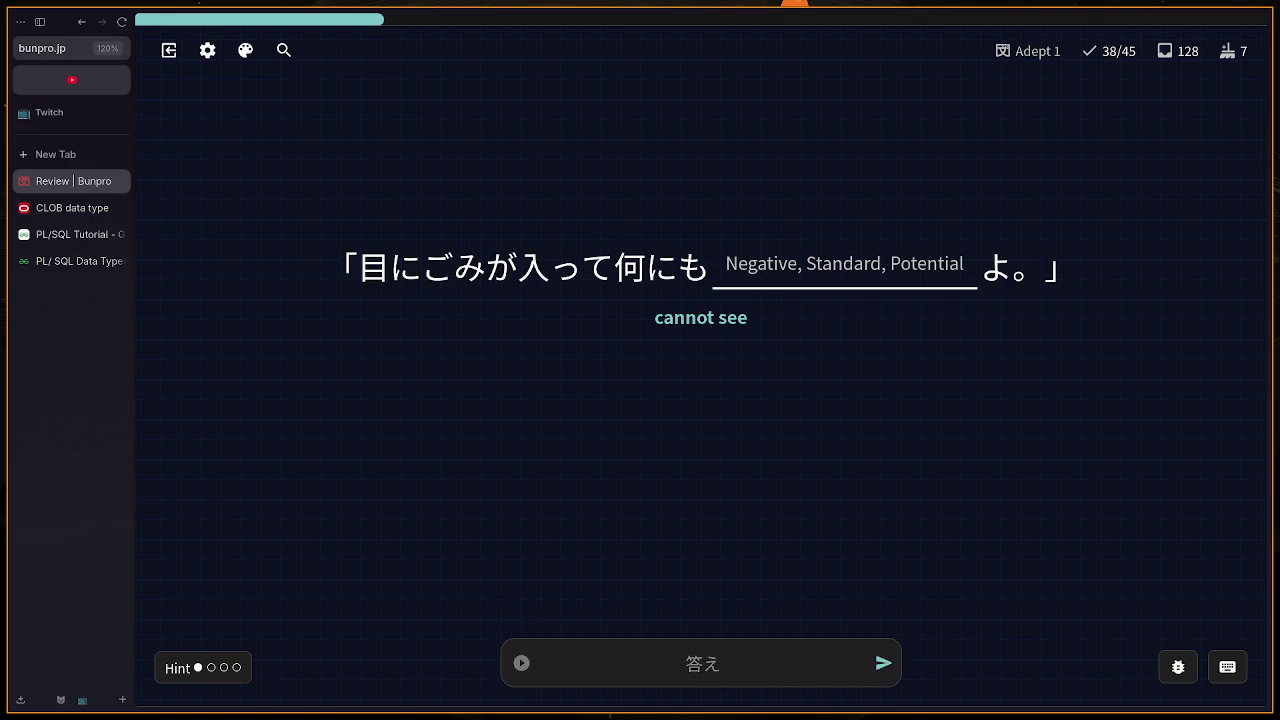
{"action": "type", "text": "me"}
{"action": "key", "text": "BackSpace"}
{"action": "type", "text": "mie"}
{"action": "type", "text": "nai"}
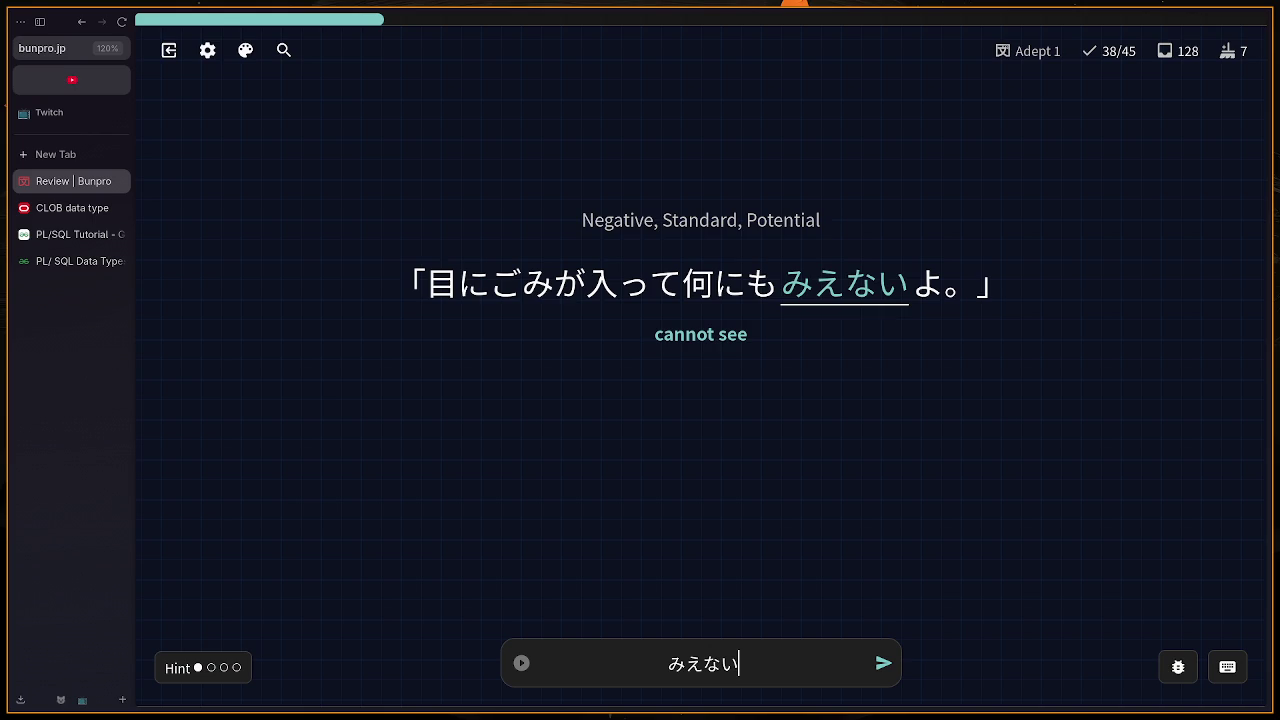
{"action": "key", "text": "Return"}
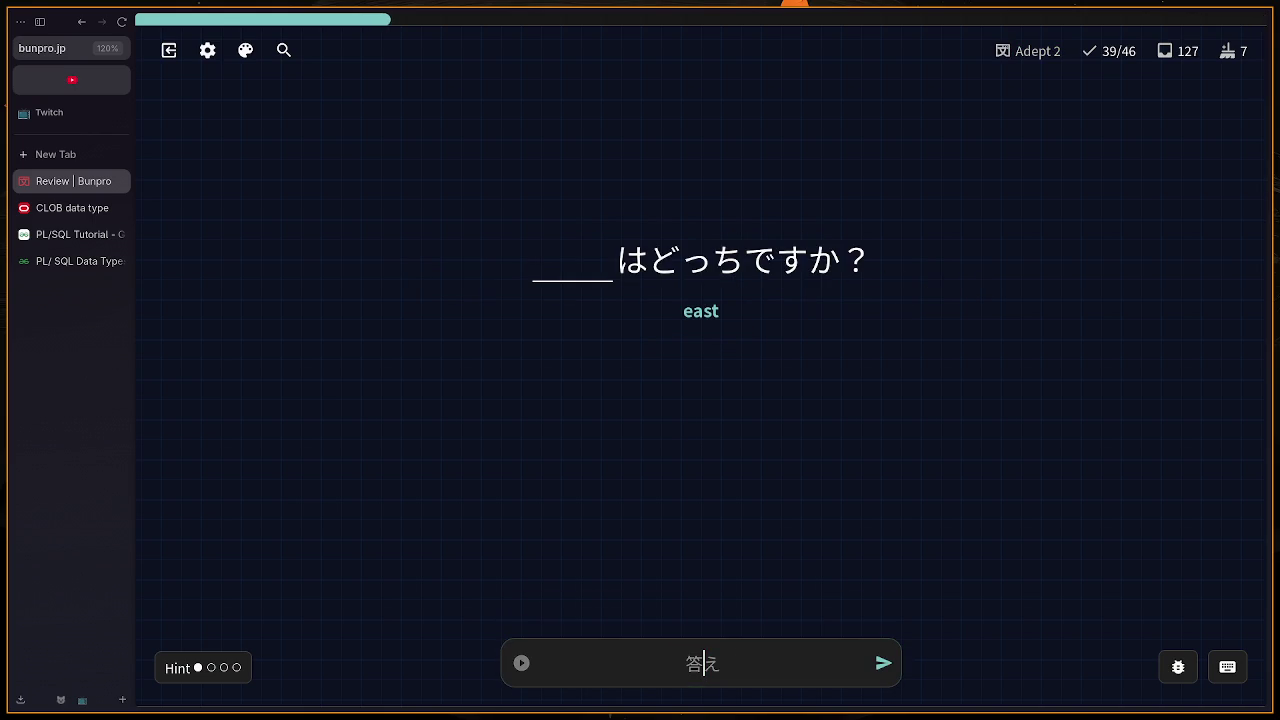
Step: Answer ひがし and たんじょうび, bringing the review to 41/48
{"action": "type", "text": "higashi"}
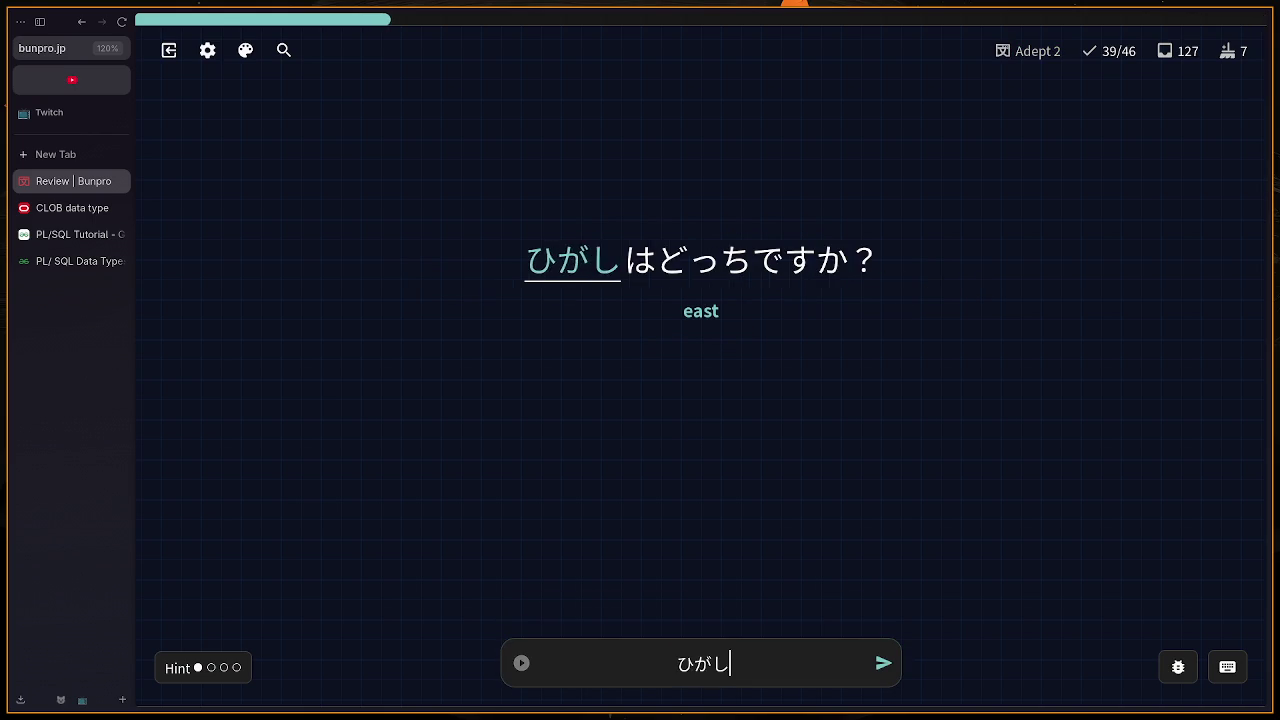
{"action": "key", "text": "Return"}
{"action": "type", "text": "tann"}
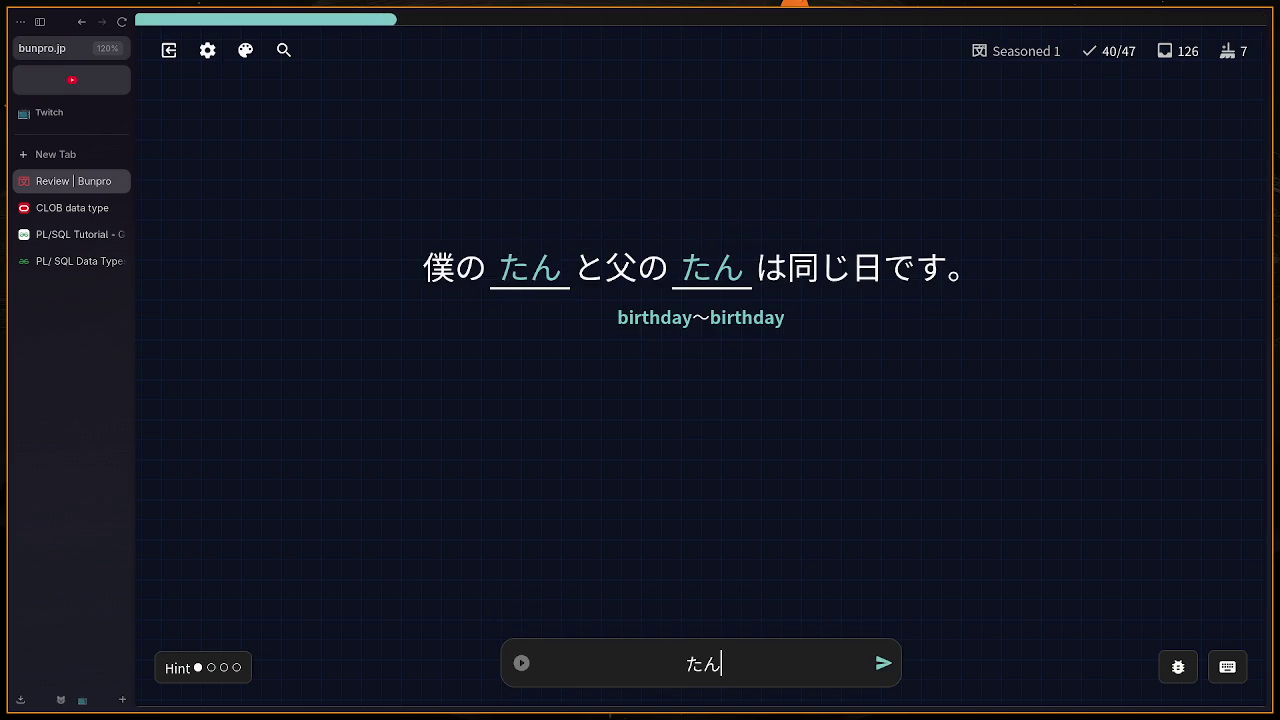
{"action": "type", "text": "sy"}
{"action": "key", "text": "BackSpace"}
{"action": "key", "text": "BackSpace"}
{"action": "type", "text": "jyoubi"}
{"action": "key", "text": "Return"}
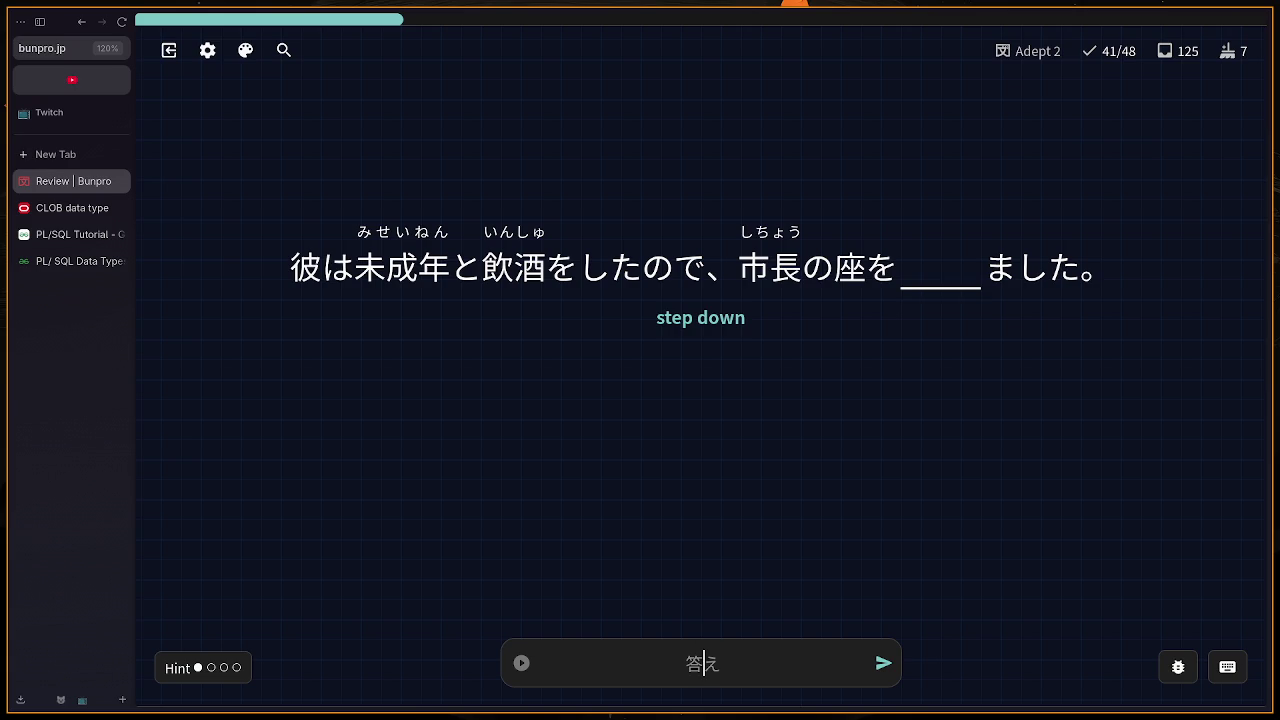
Step: Answer the 'step down' card with さげる, which is marked wrong (correct: 降りる)
{"action": "type", "text": "s"}
{"action": "type", "text": "a"}
{"action": "type", "text": "geru"}
{"action": "key", "text": "Return"}
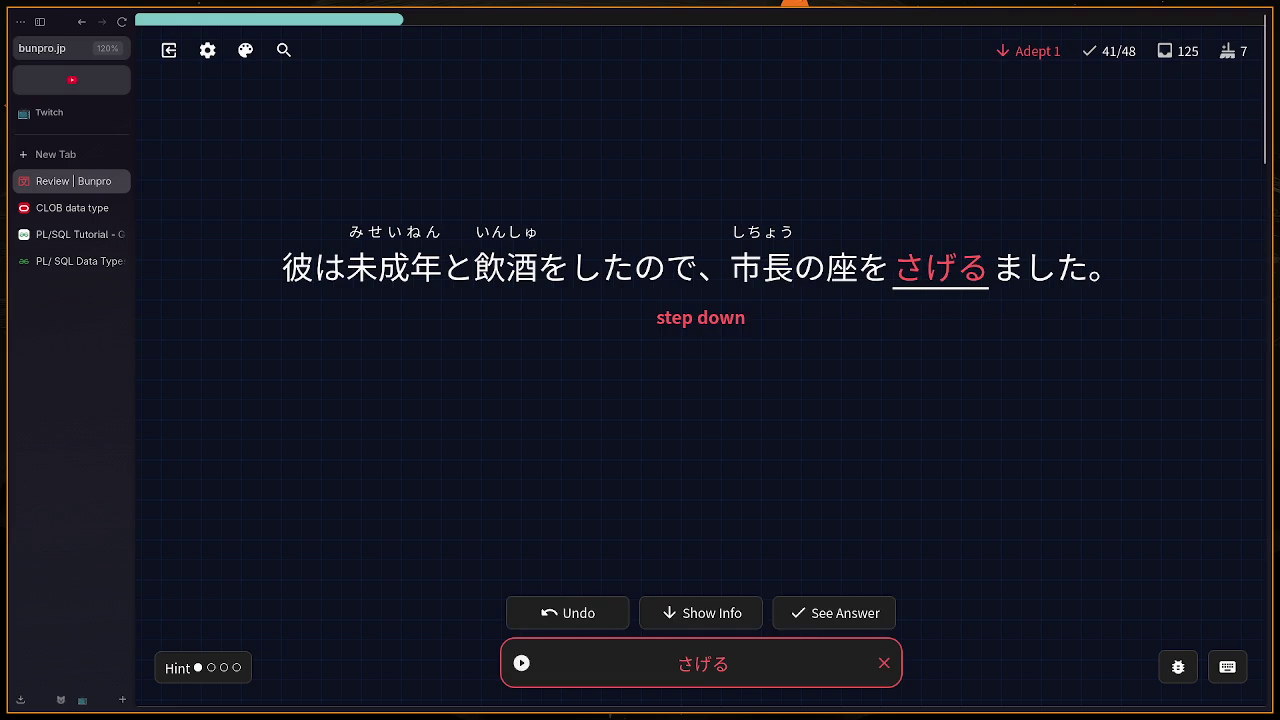
Step: Look over the 降りる info, then go on to the 'Thank you for the food' card
{"action": "scroll", "coordinate": [869, 466], "scroll_direction": "down", "scroll_amount": 4}
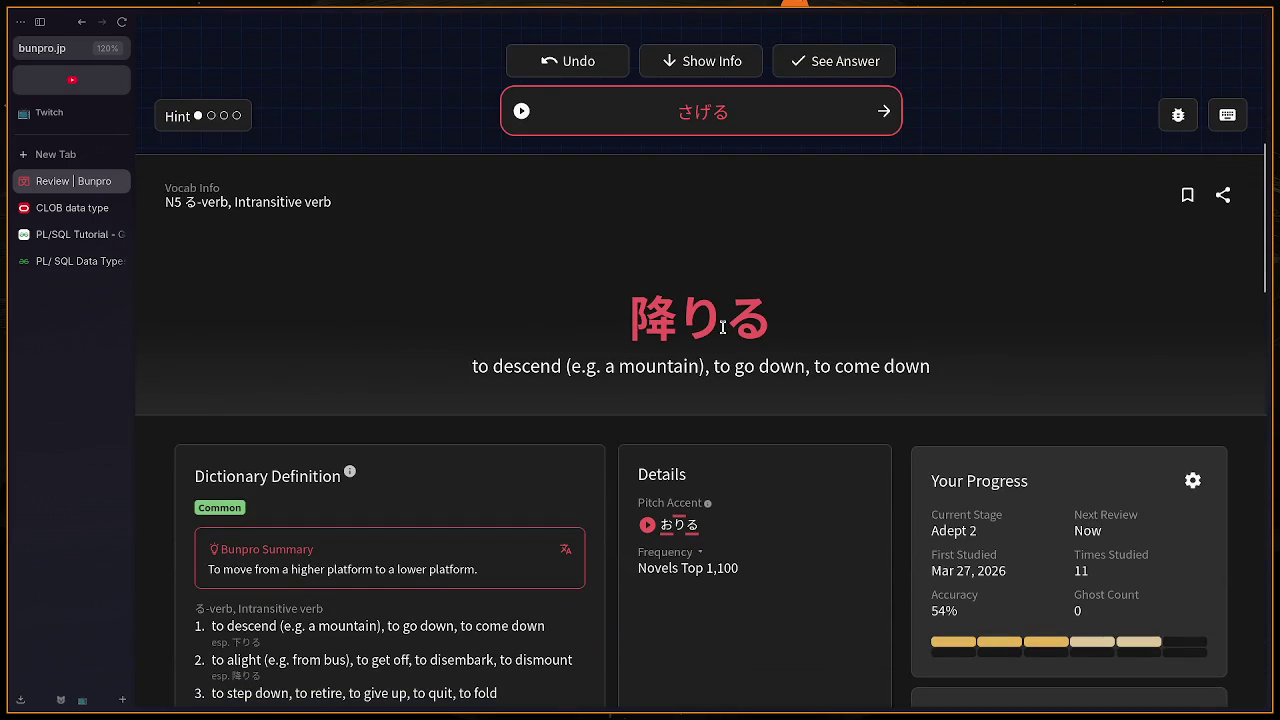
{"action": "scroll", "coordinate": [721, 332], "scroll_direction": "down", "scroll_amount": 2}
{"action": "scroll", "coordinate": [721, 335], "scroll_direction": "down", "scroll_amount": 3}
{"action": "scroll", "coordinate": [721, 335], "scroll_direction": "up", "scroll_amount": 7}
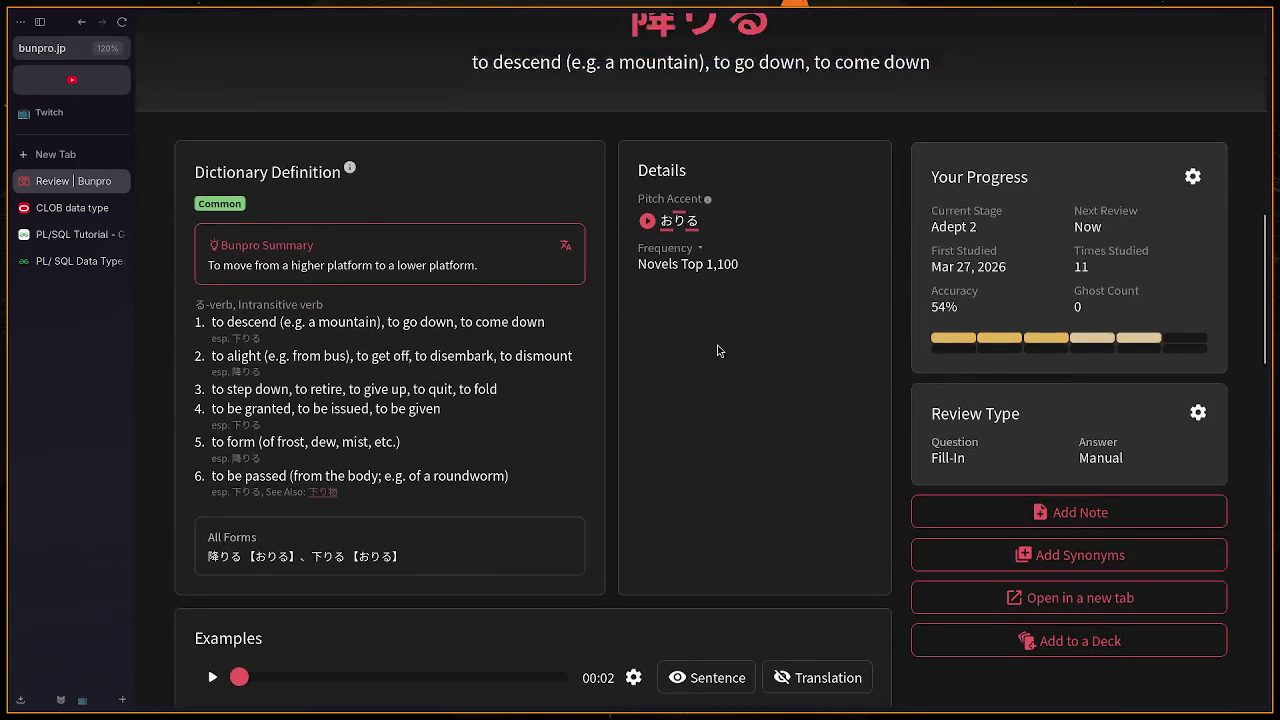
{"action": "left_click", "coordinate": [884, 663]}
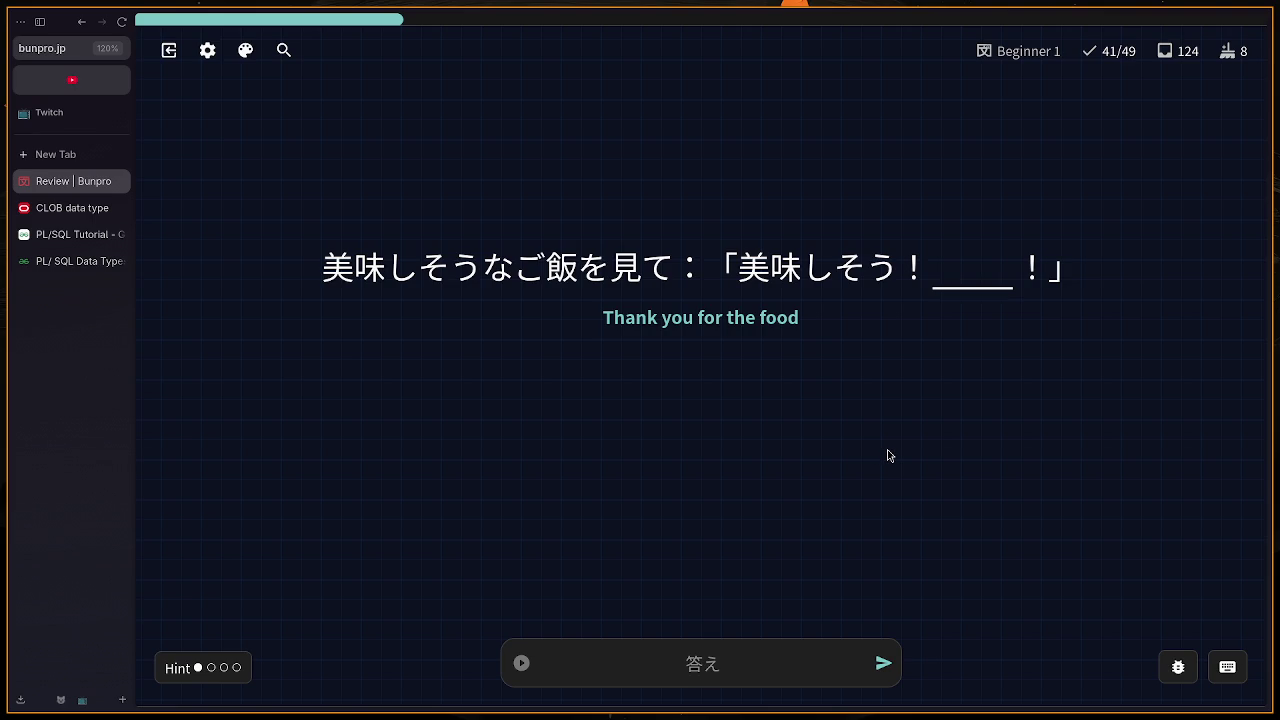
Step: Answer いただきます for 'Thank you for the food'
{"action": "type", "text": "itad"}
{"action": "type", "text": "akimasu"}
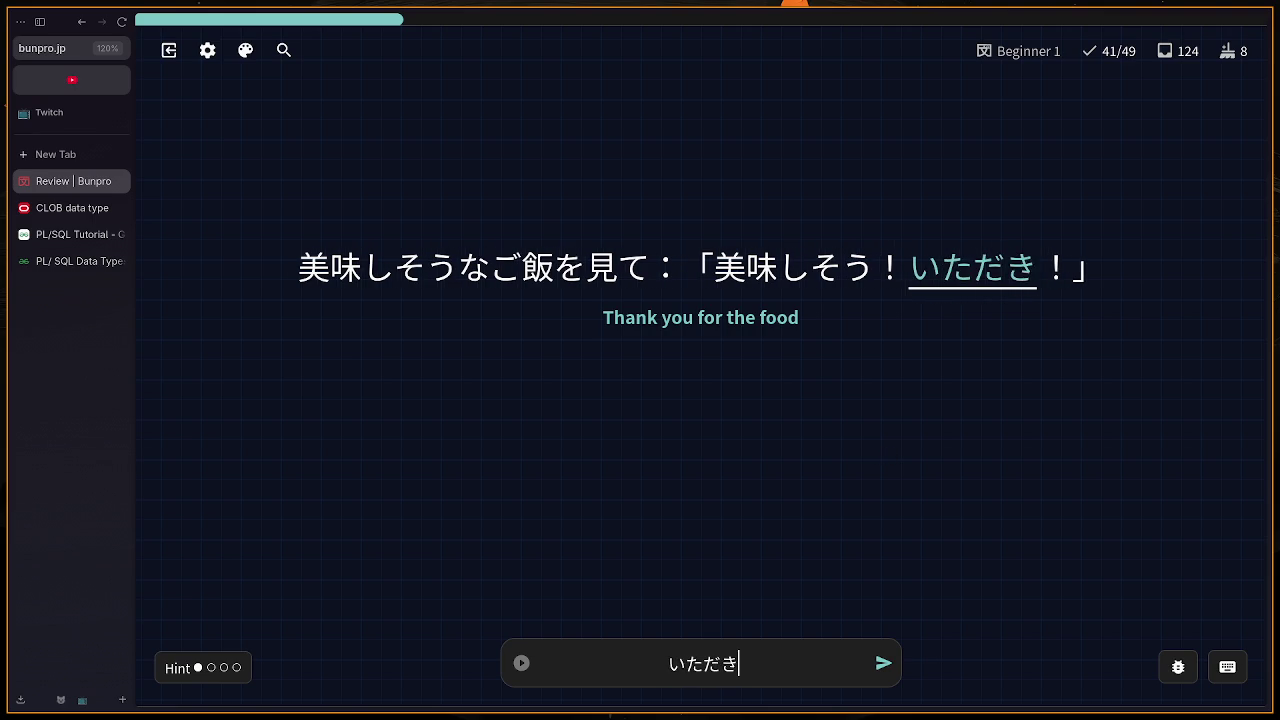
{"action": "key", "text": "Return"}
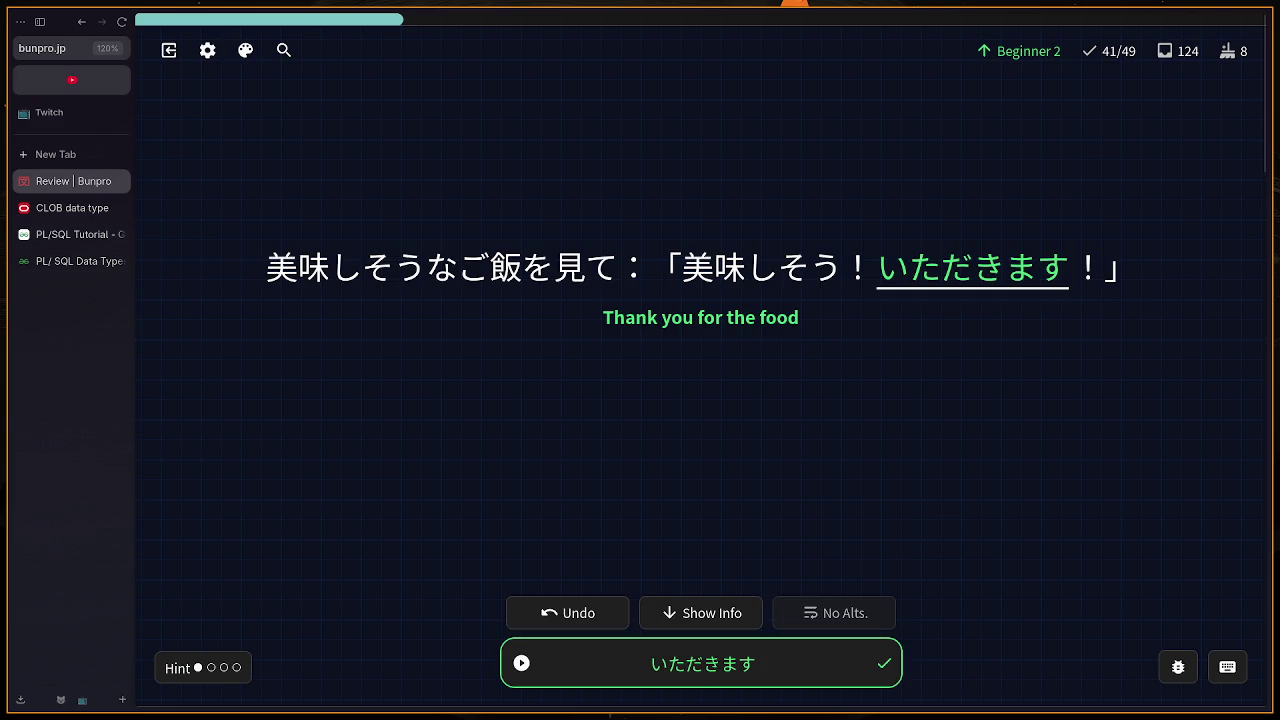
{"action": "key", "text": "Return"}
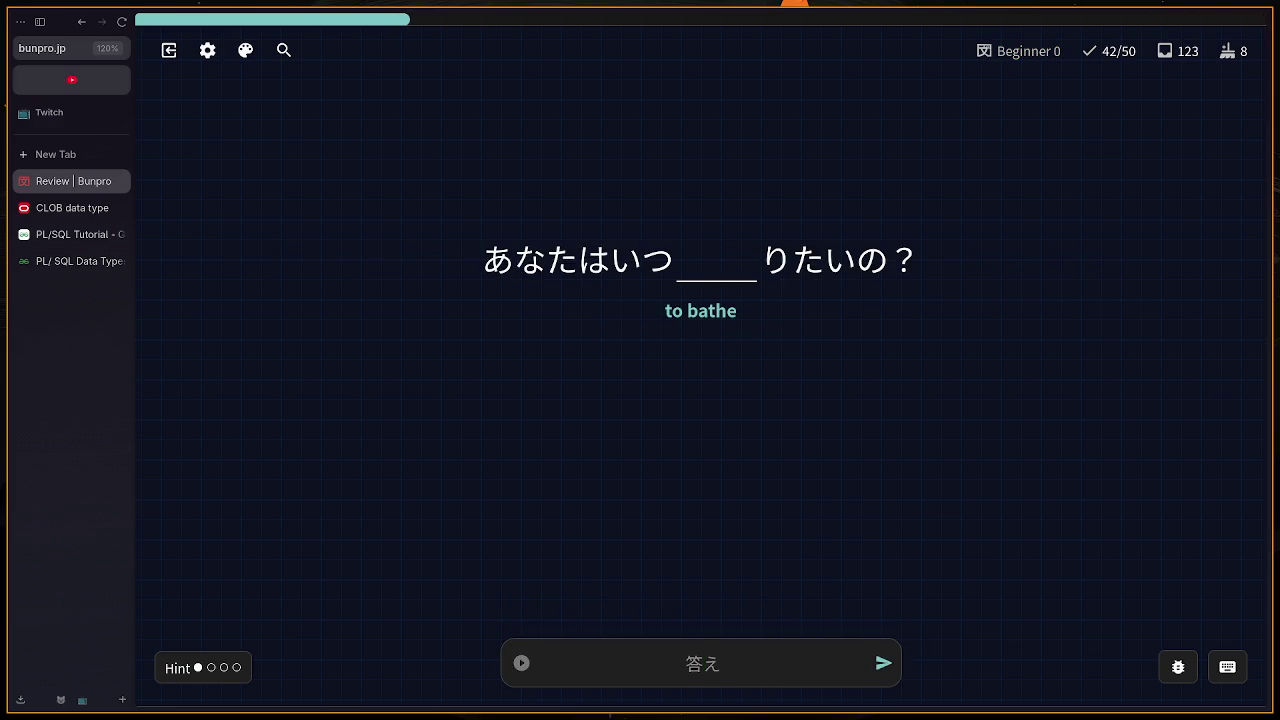
Step: Answer the 'to bathe' card with おふろをはいる, which gets marked wrong
{"action": "type", "text": "ofuo"}
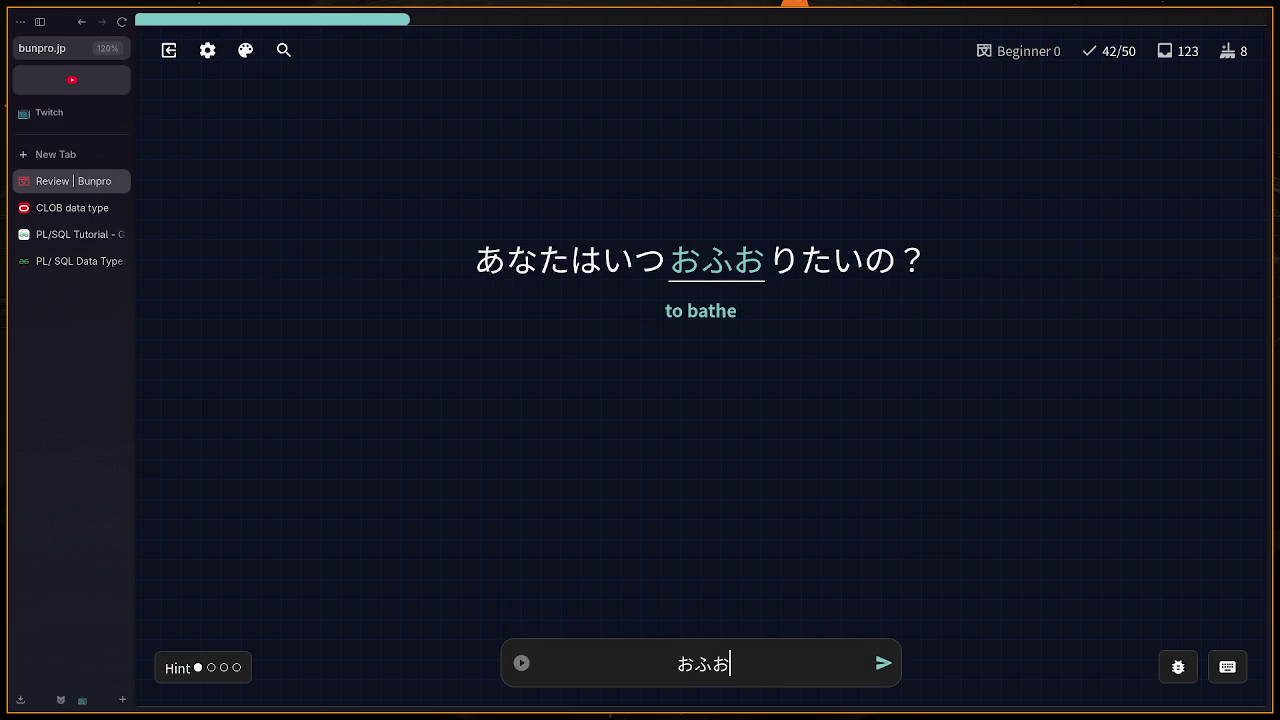
{"action": "key", "text": "BackSpace"}
{"action": "type", "text": "rowh"}
{"action": "key", "text": "BackSpace"}
{"action": "key", "text": "BackSpace"}
{"action": "type", "text": "wo"}
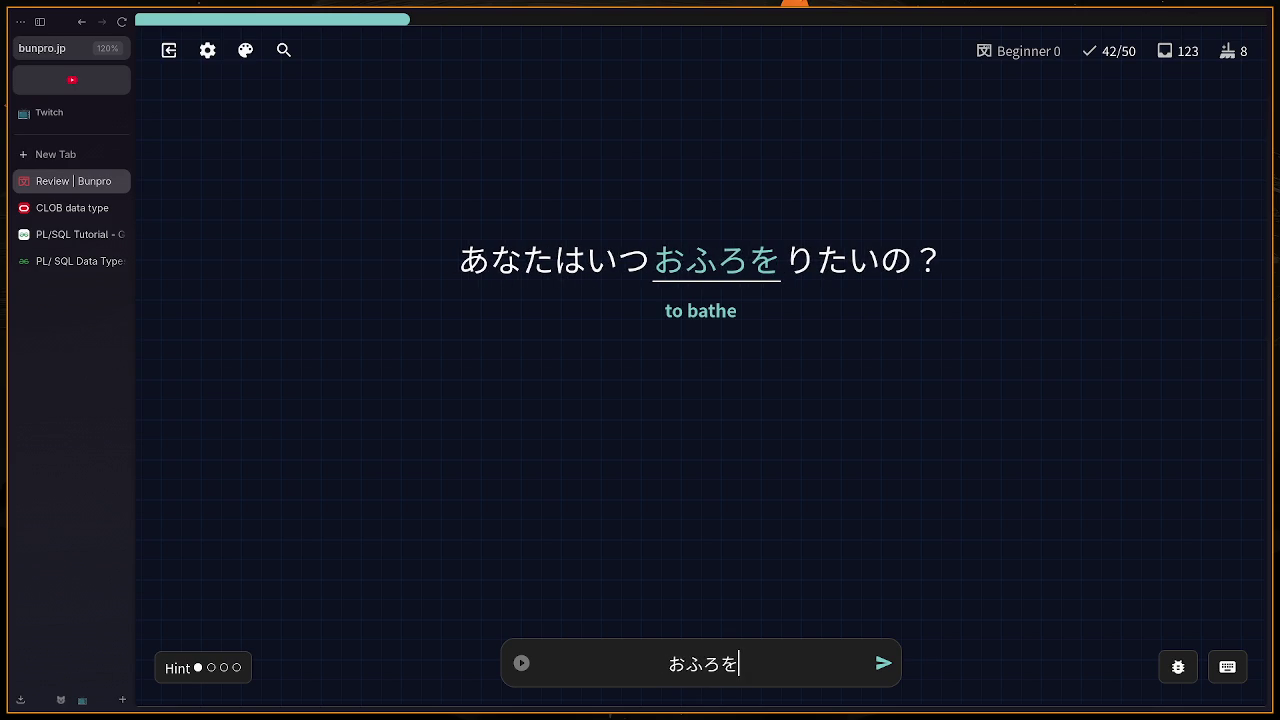
{"action": "type", "text": "hai"}
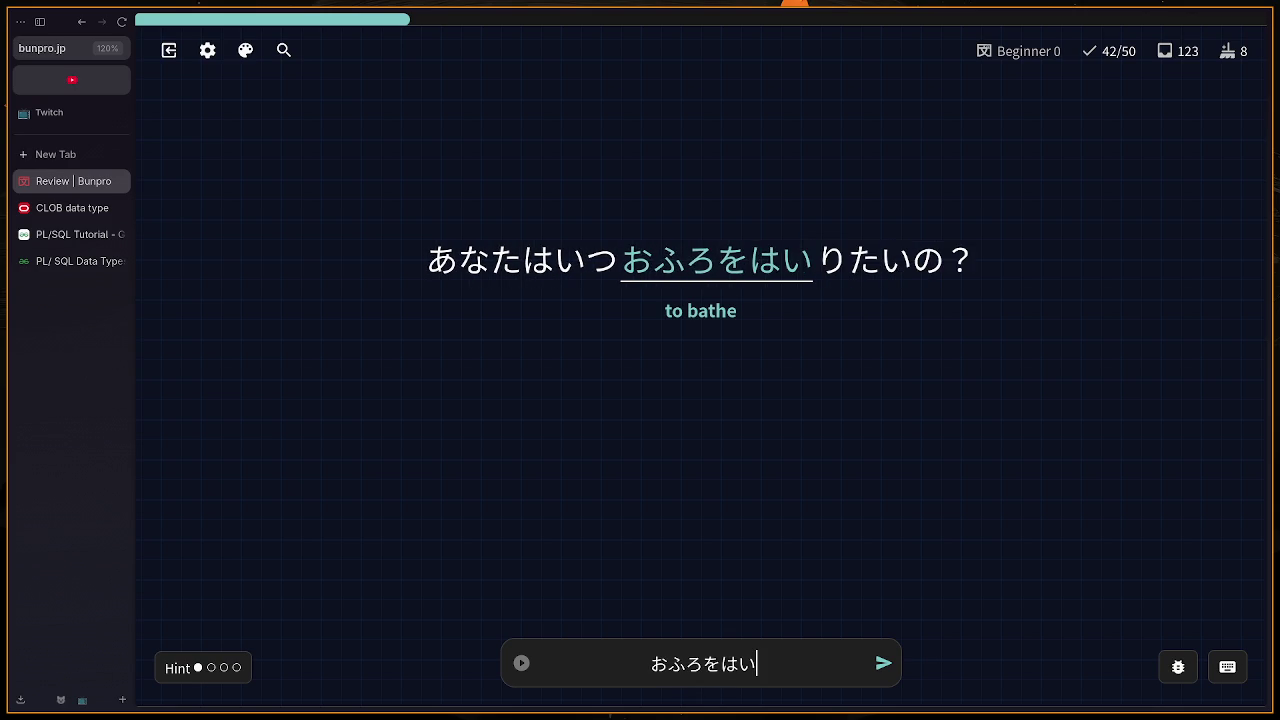
{"action": "type", "text": "ru"}
{"action": "key", "text": "Return"}
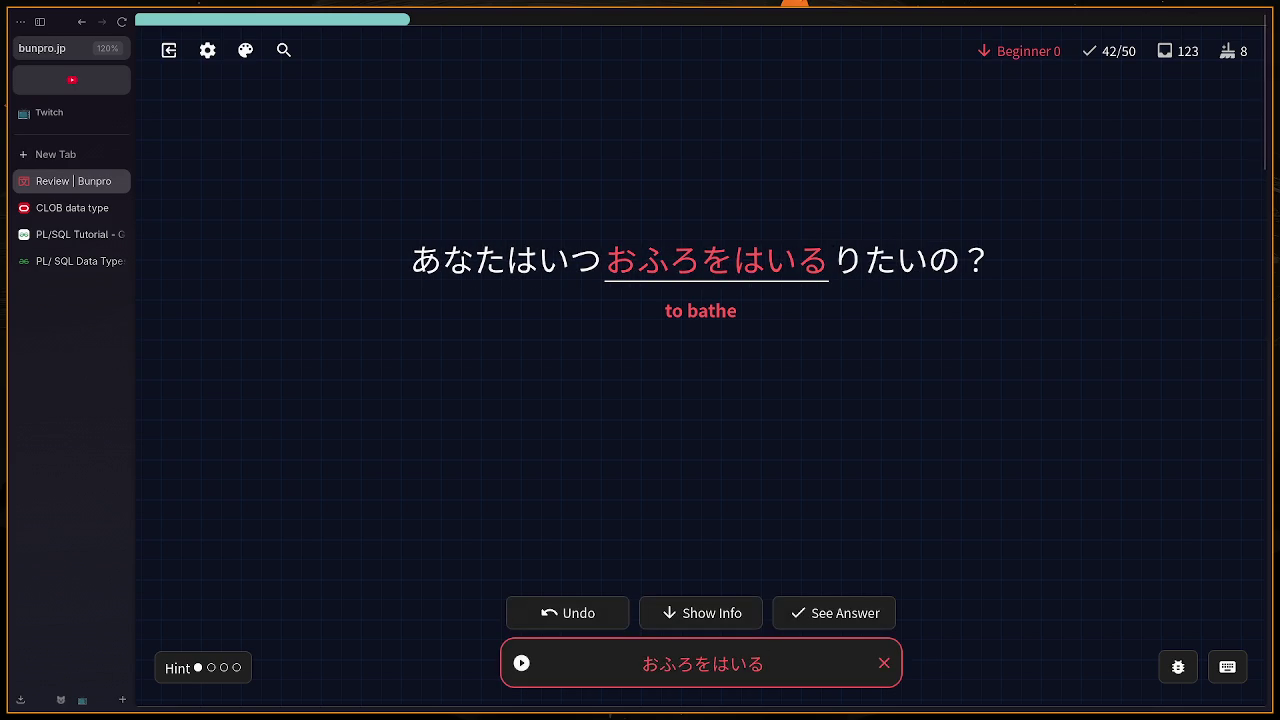
Step: Undo the miss and resubmit おふろにはいる, reaching 43/51
{"action": "scroll", "coordinate": [1150, 235], "scroll_direction": "down", "scroll_amount": 4}
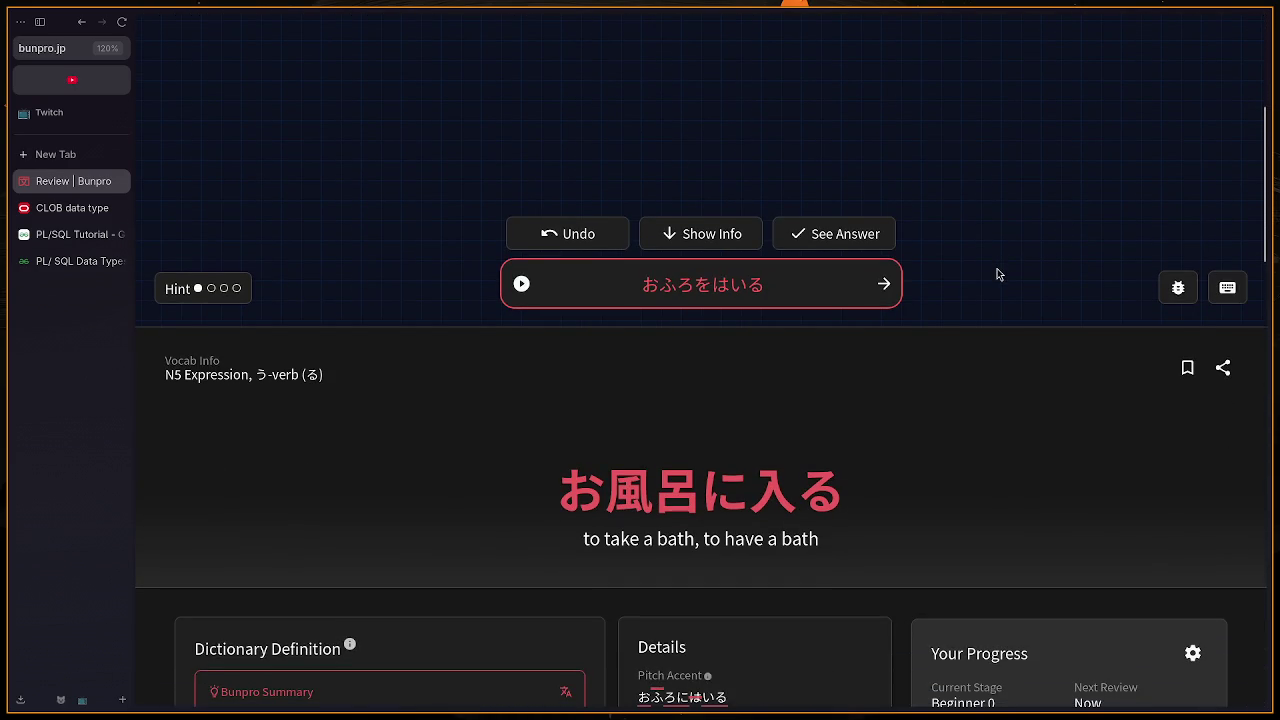
{"action": "mouse_move", "coordinate": [702, 497]}
{"action": "scroll", "coordinate": [720, 495], "scroll_direction": "up", "scroll_amount": 4}
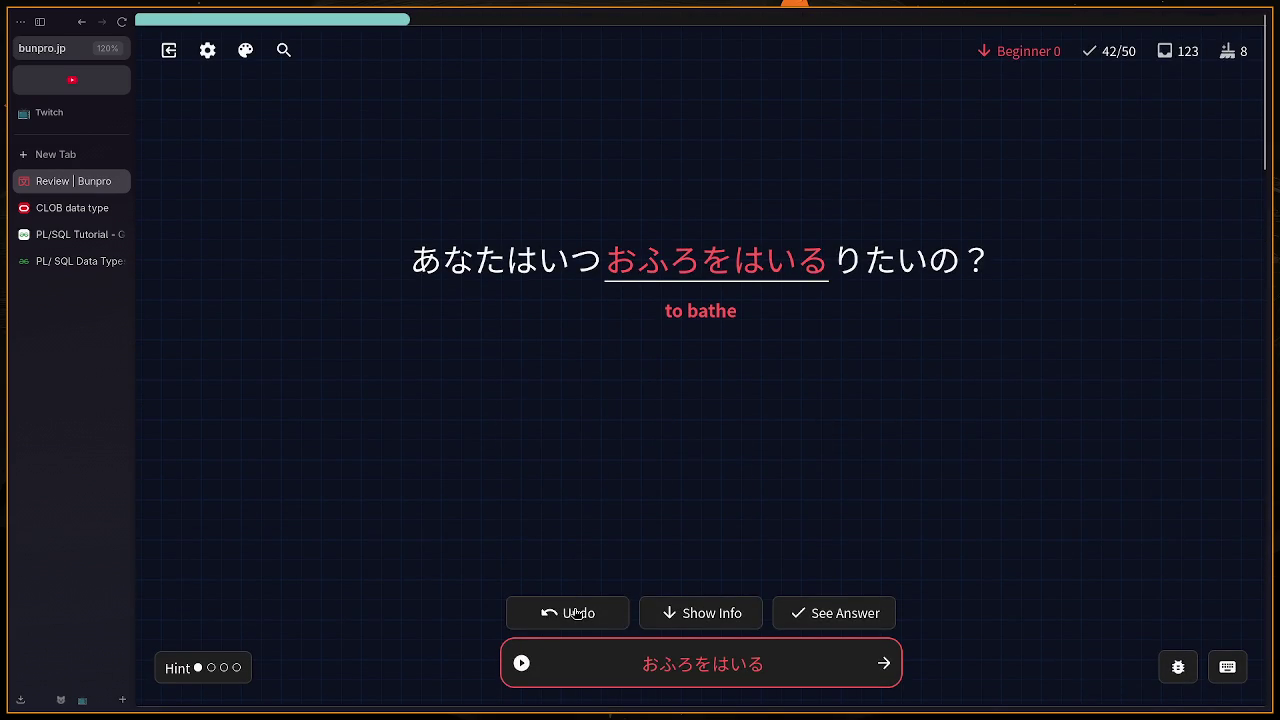
{"action": "mouse_move", "coordinate": [606, 262]}
{"action": "left_mouse_down"}
{"action": "mouse_move", "coordinate": [632, 262]}
{"action": "mouse_move", "coordinate": [829, 368]}
{"action": "left_mouse_up"}
{"action": "left_click", "coordinate": [824, 370]}
{"action": "scroll", "coordinate": [820, 383], "scroll_direction": "down", "scroll_amount": 2}
{"action": "scroll", "coordinate": [818, 389], "scroll_direction": "up", "scroll_amount": 2}
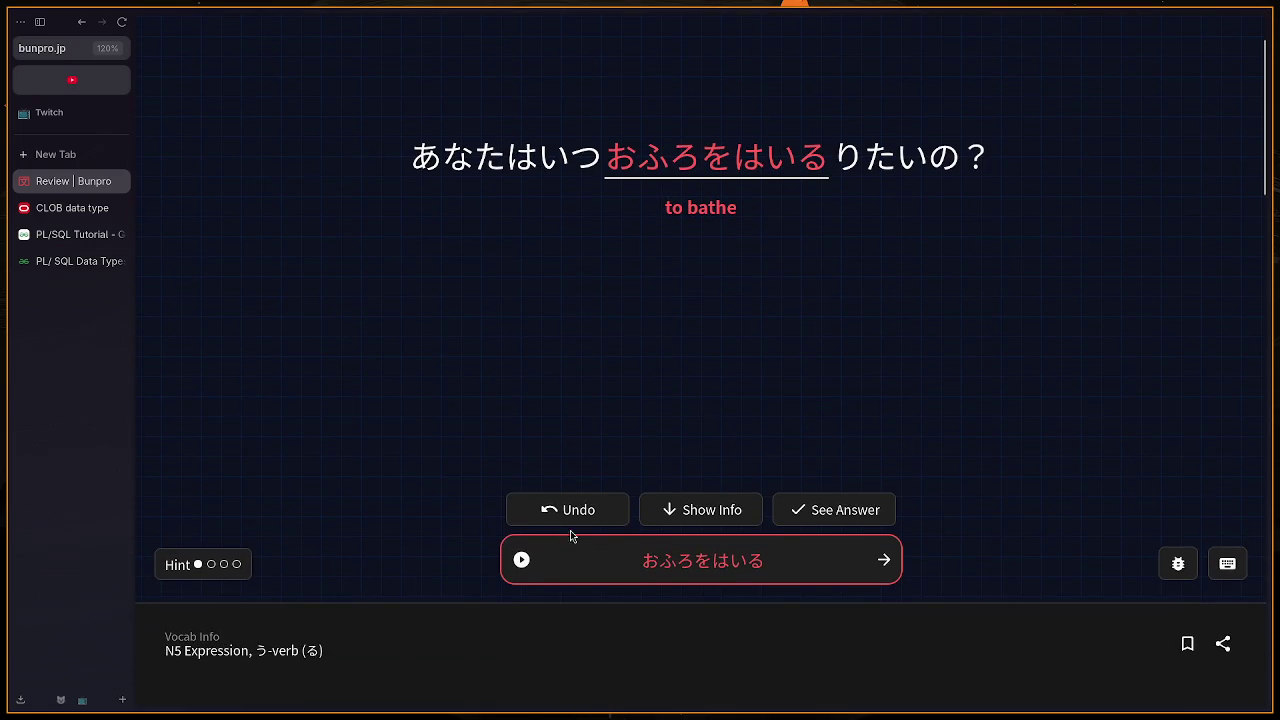
{"action": "left_click", "coordinate": [615, 527]}
{"action": "type", "text": "おふろに"}
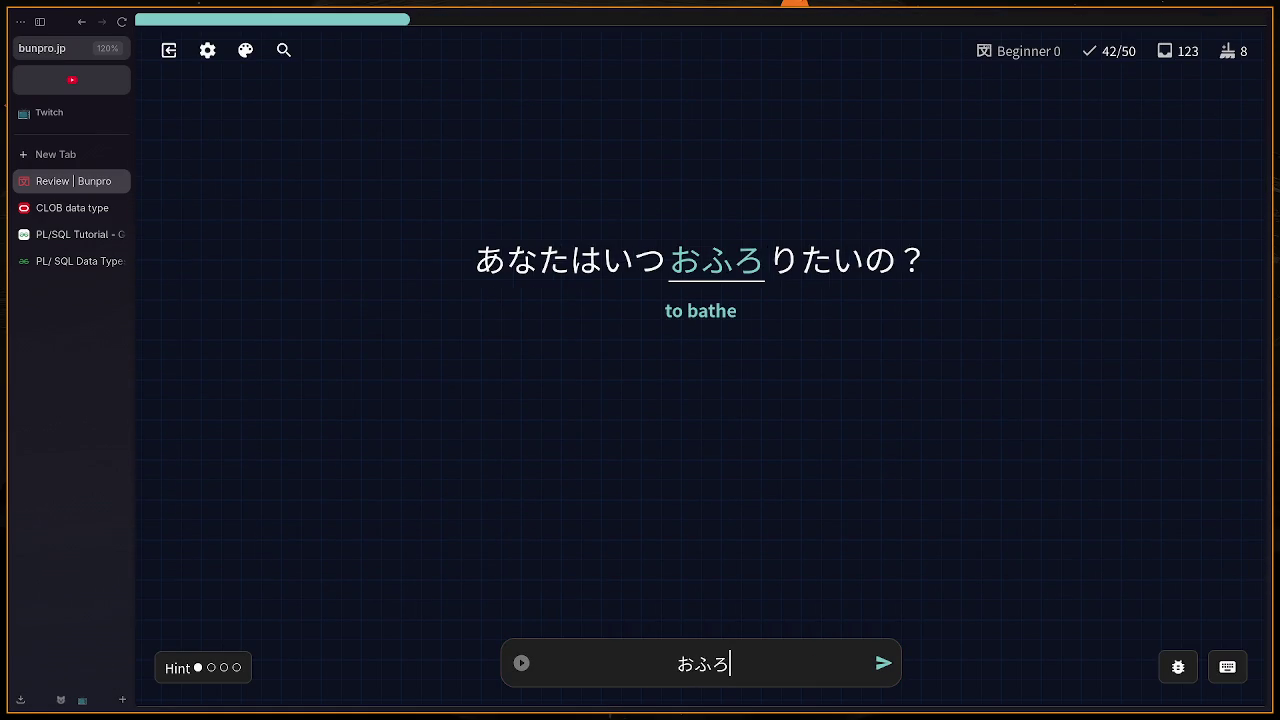
{"action": "type", "text": "はいる"}
{"action": "key", "text": "Return"}
{"action": "key", "text": "Return"}
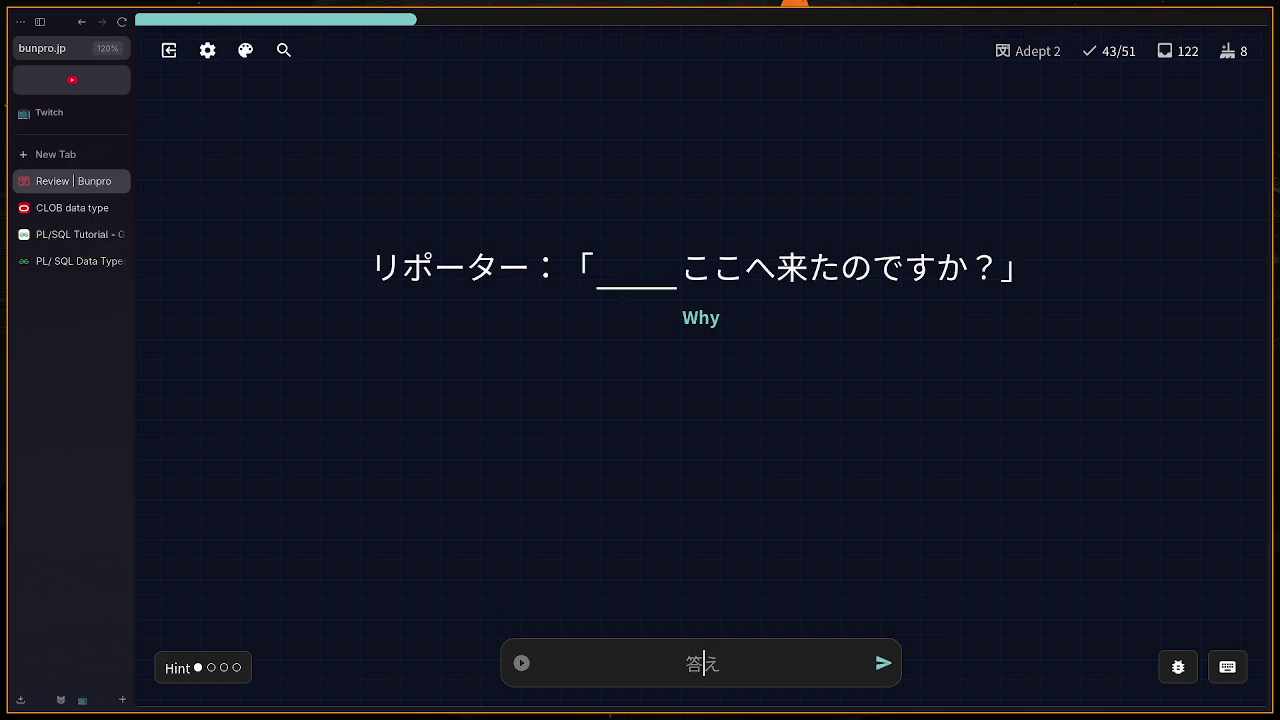
Step: Replace the nuance-rejected なぜ with どうして on the 'Why' card
{"action": "type", "text": "なぜ"}
{"action": "key", "text": "Return"}
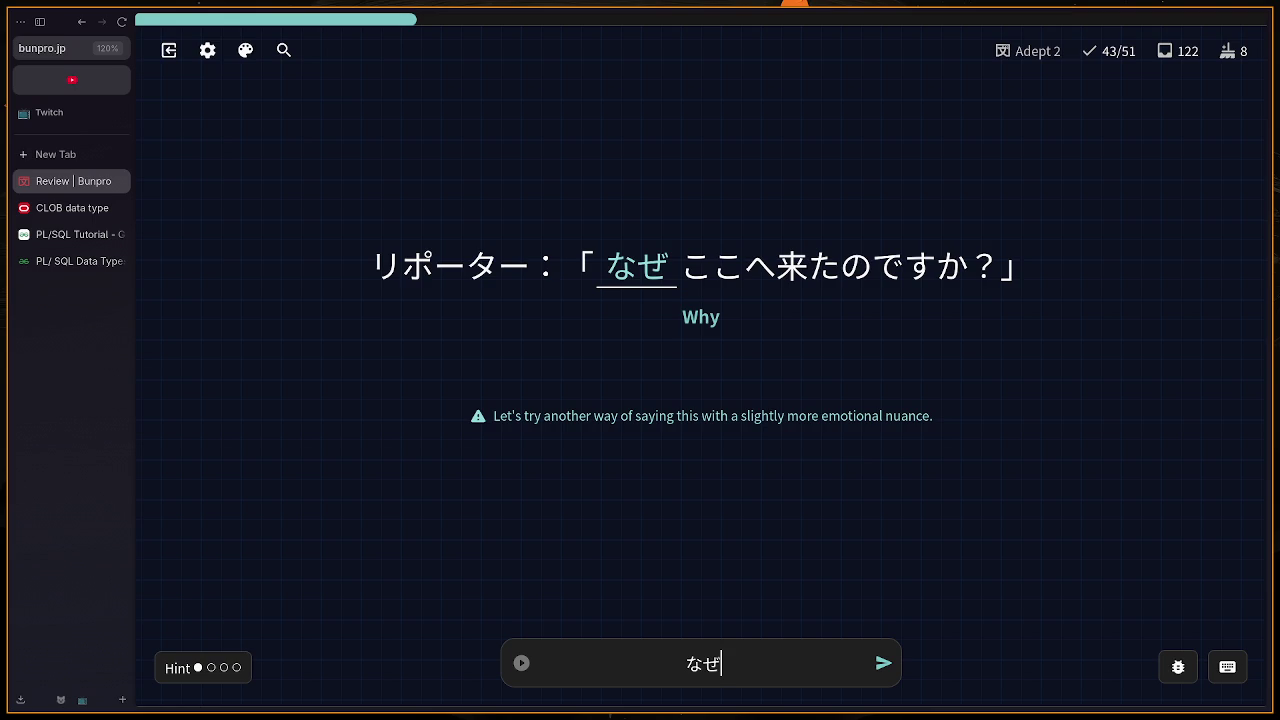
{"action": "key", "text": "BackSpace"}
{"action": "key", "text": "BackSpace"}
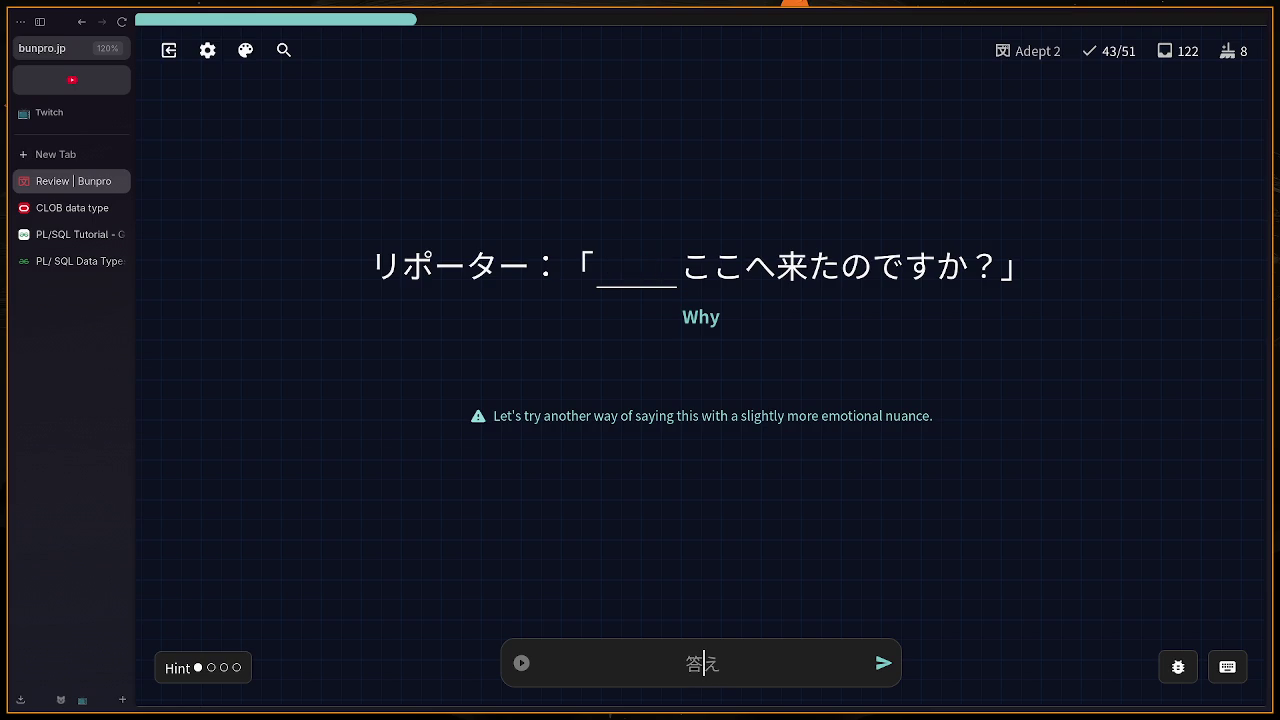
{"action": "type", "text": "どうshite"}
{"action": "key", "text": "Return"}
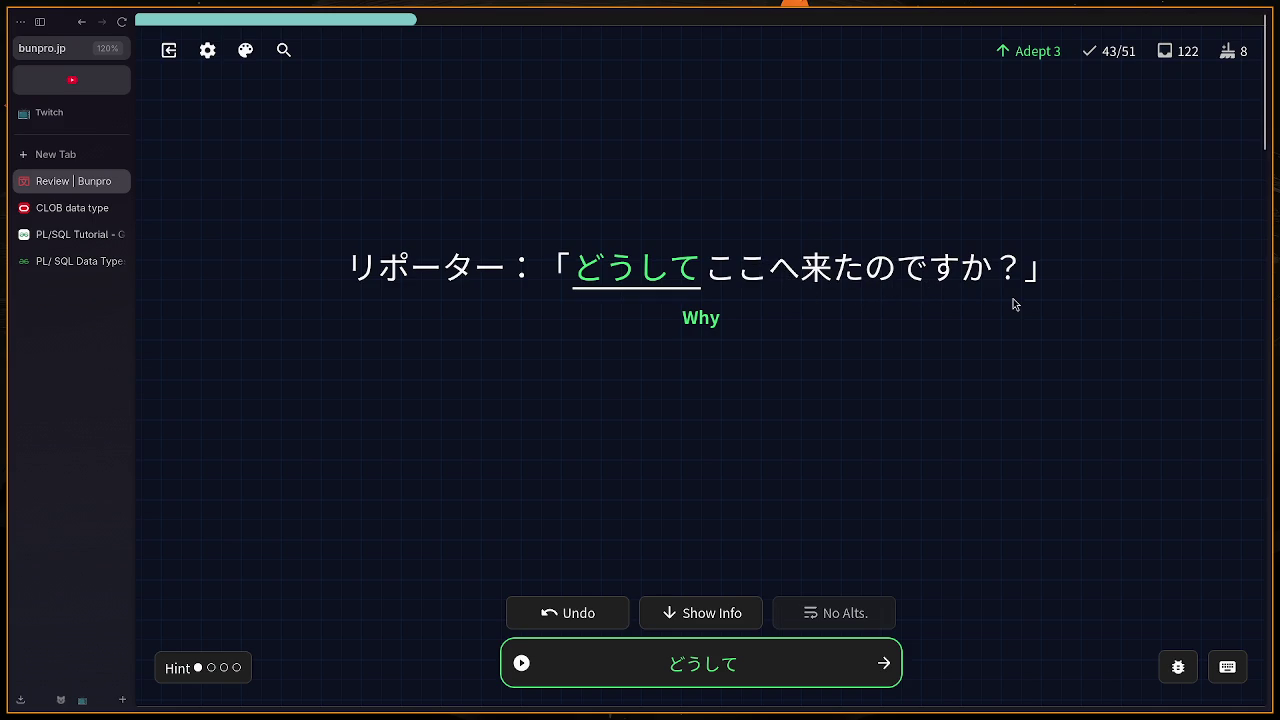
{"action": "key", "text": "h"}
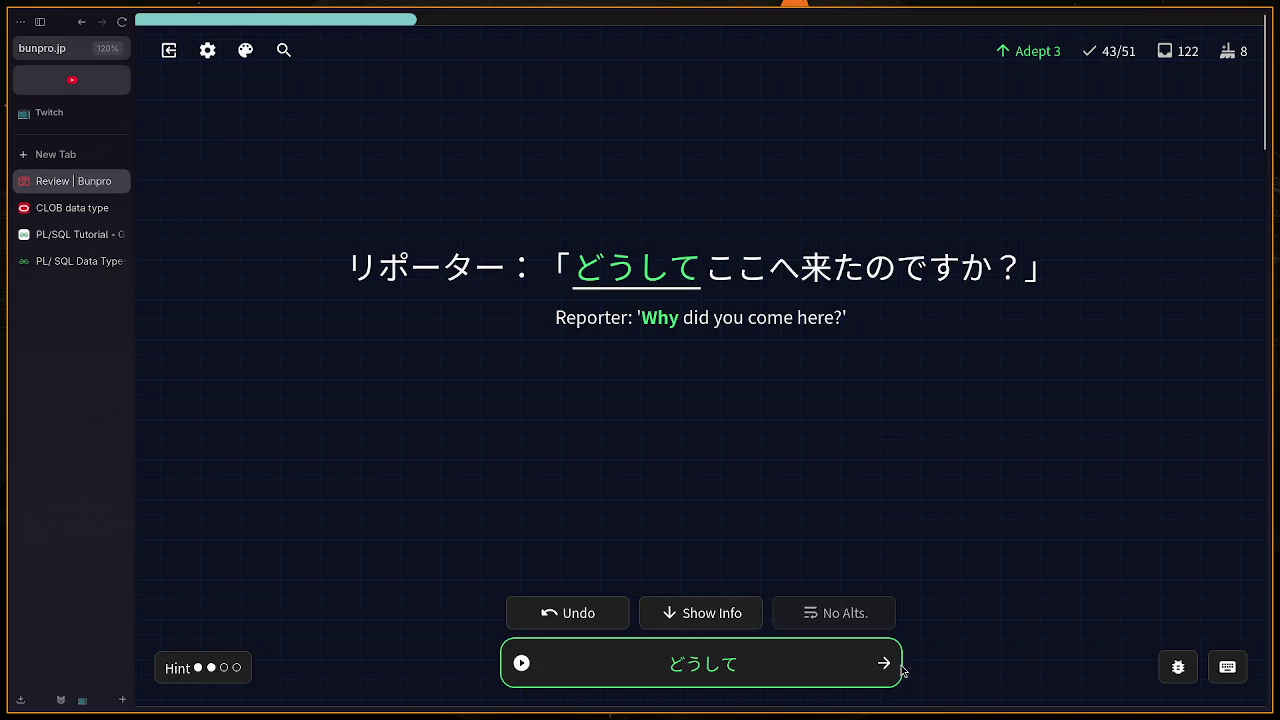
{"action": "left_click", "coordinate": [884, 663]}
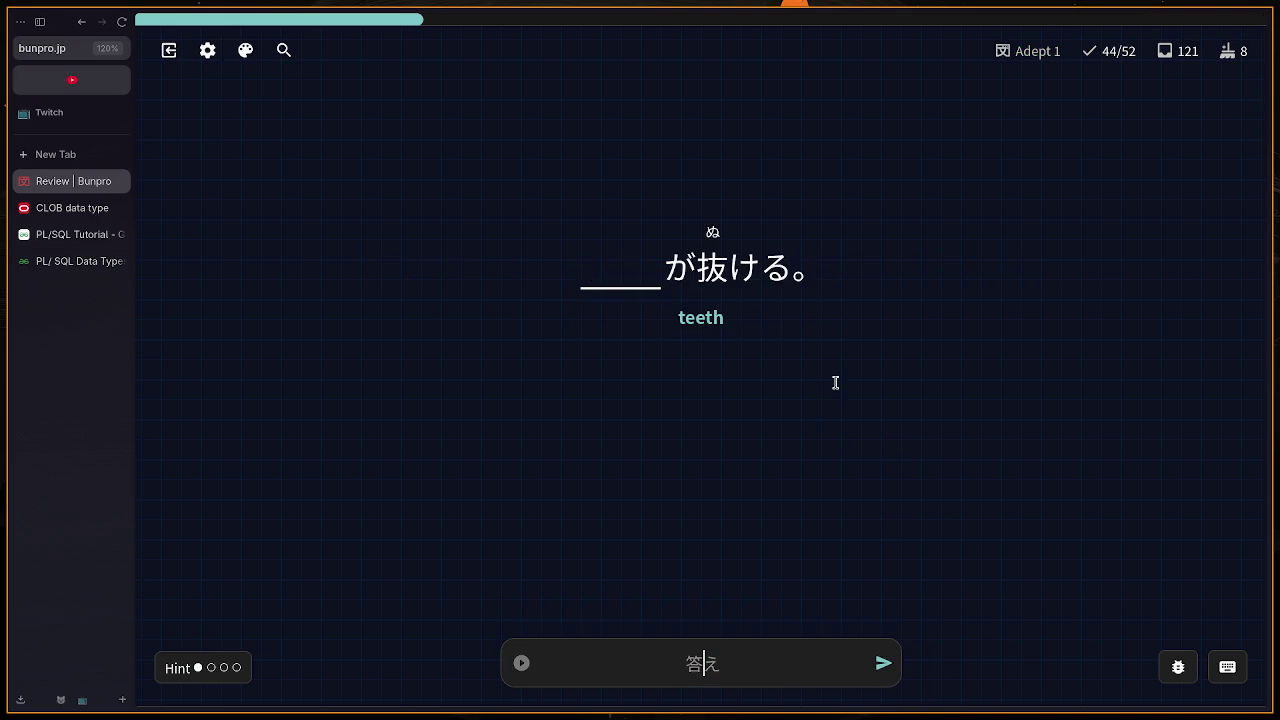
Step: Answer は (歯) for the teeth card and continue
{"action": "type", "text": "は"}
{"action": "key", "text": "Return"}
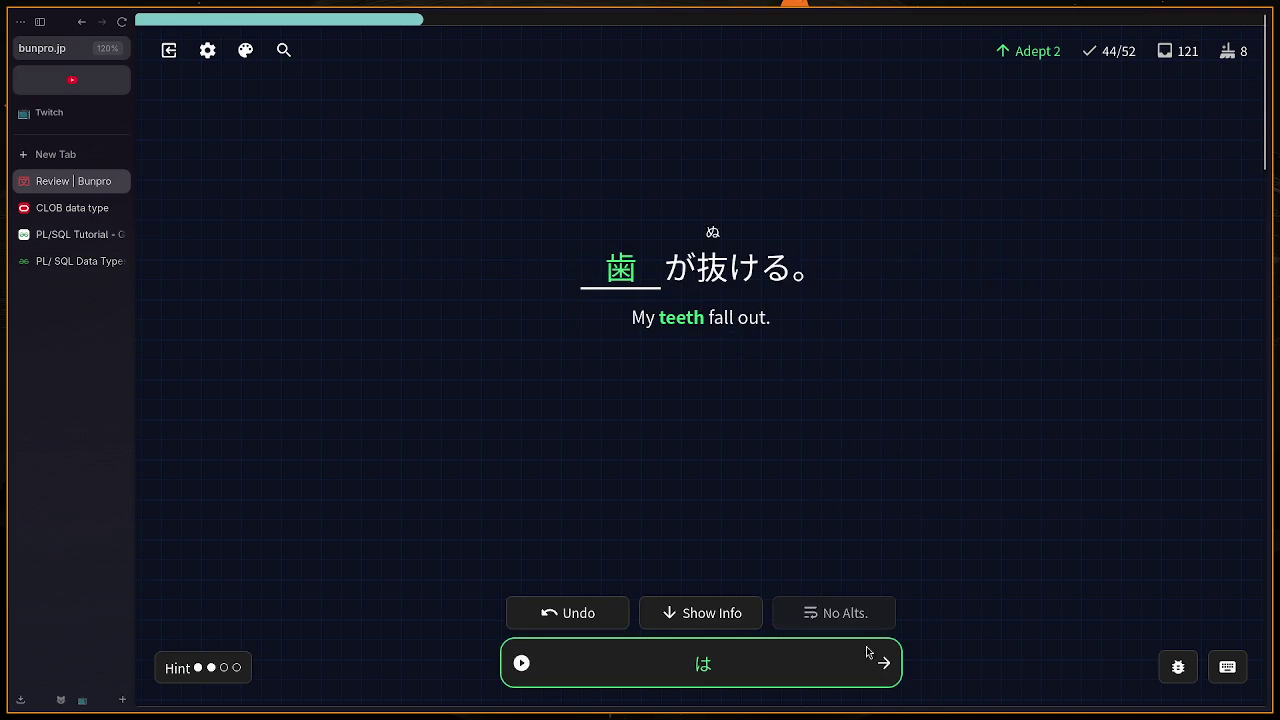
{"action": "left_click", "coordinate": [882, 665]}
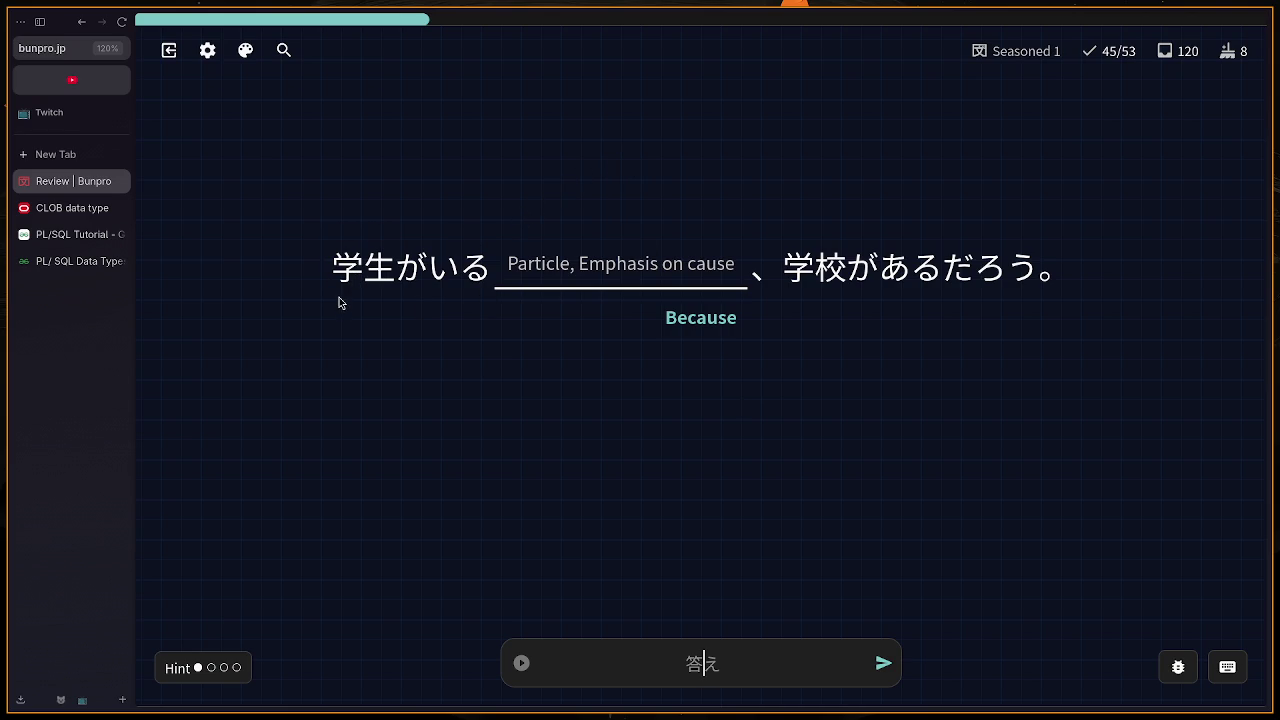
Step: Answer から for the 'Because' card, then load the 'next month' card at 46/54
{"action": "mouse_move", "coordinate": [348, 277]}
{"action": "left_click_drag", "start_coordinate": [348, 277], "coordinate": [512, 266]}
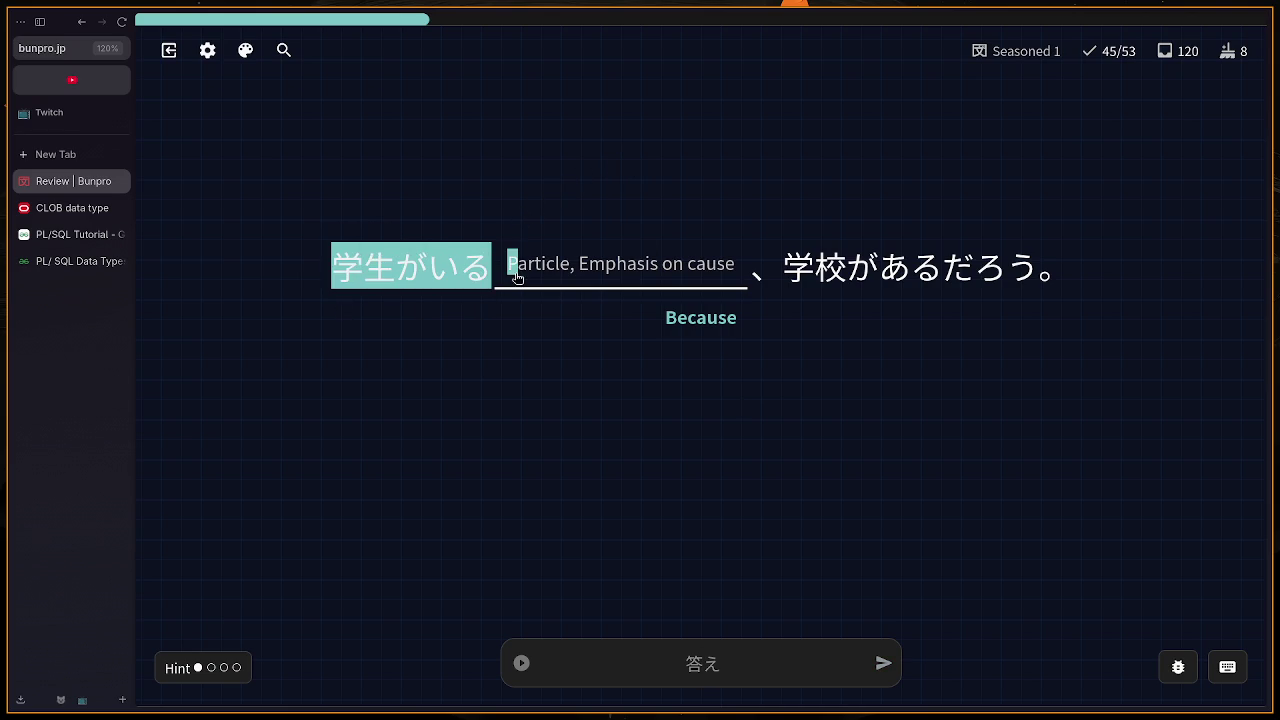
{"action": "left_click", "coordinate": [500, 301]}
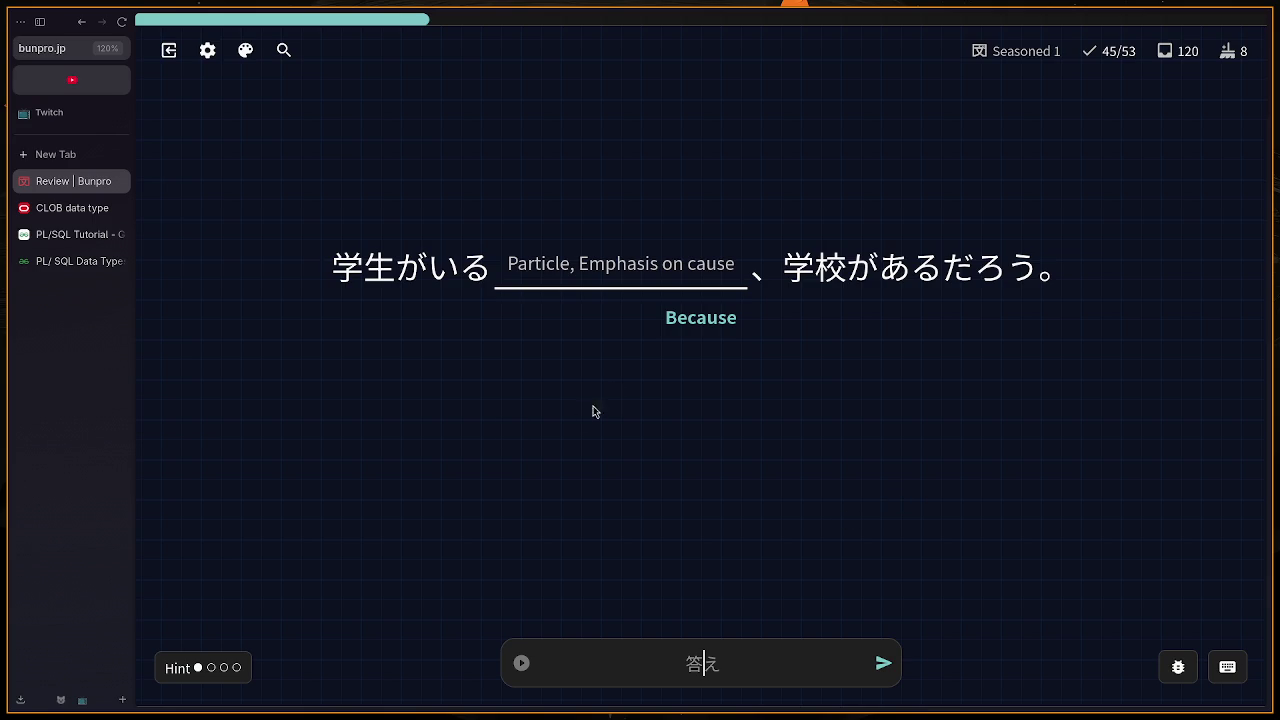
{"action": "left_click_drag", "start_coordinate": [676, 317], "coordinate": [737, 327]}
{"action": "left_click", "coordinate": [737, 328]}
{"action": "left_click", "coordinate": [702, 665]}
{"action": "type", "text": "かr"}
{"action": "type", "text": "a"}
{"action": "key", "text": "Return"}
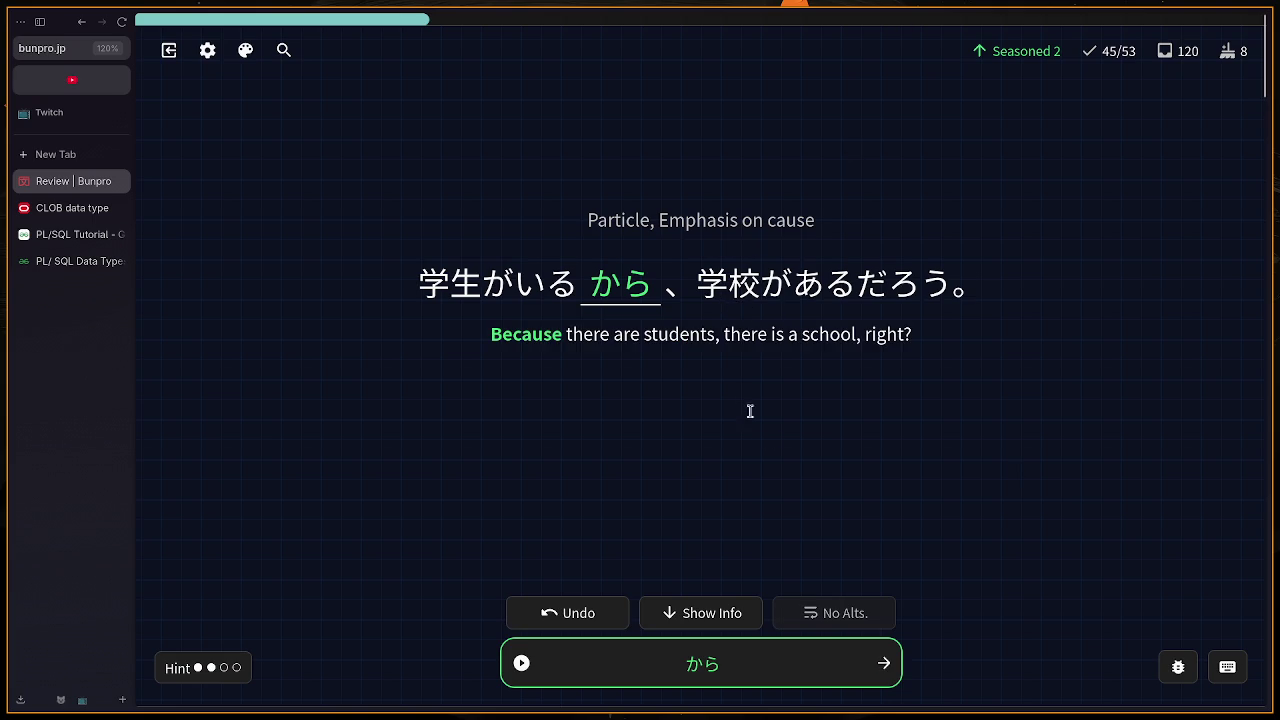
{"action": "left_click", "coordinate": [883, 663]}
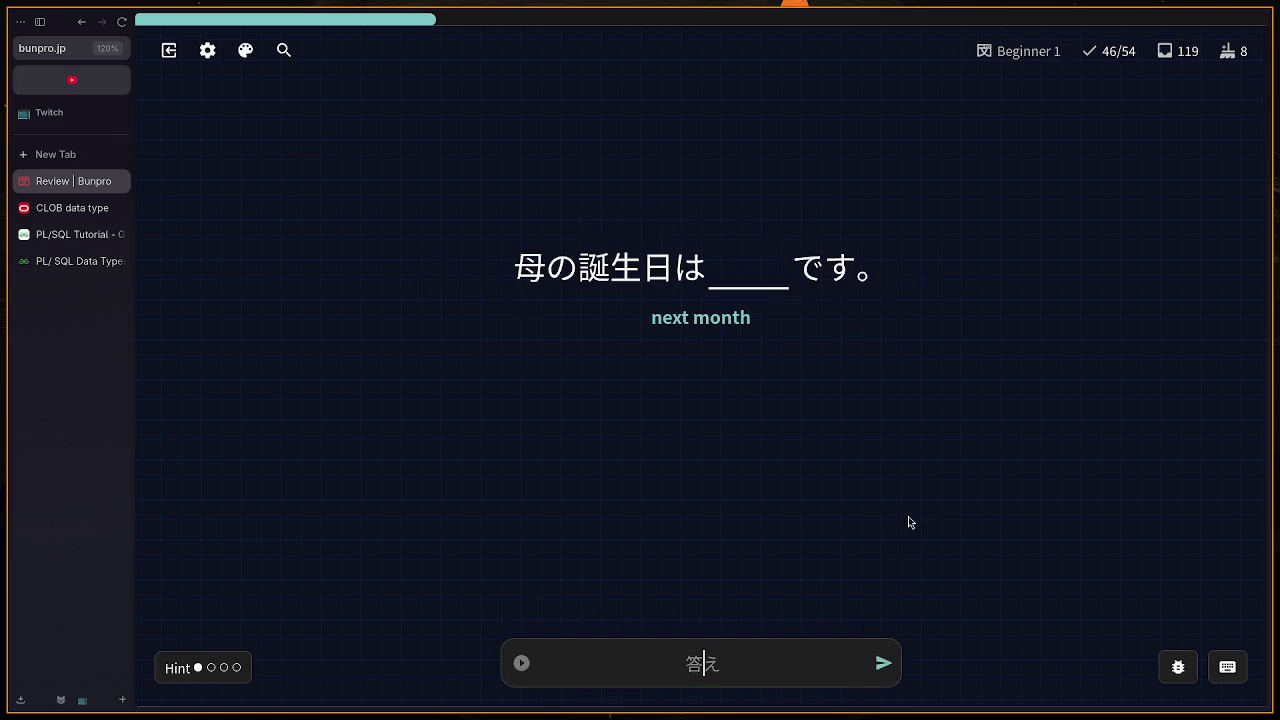
Step: Answer らいげつ for 'next month' and にします for 'To decide on', reaching 48/56
{"action": "type", "text": "らい"}
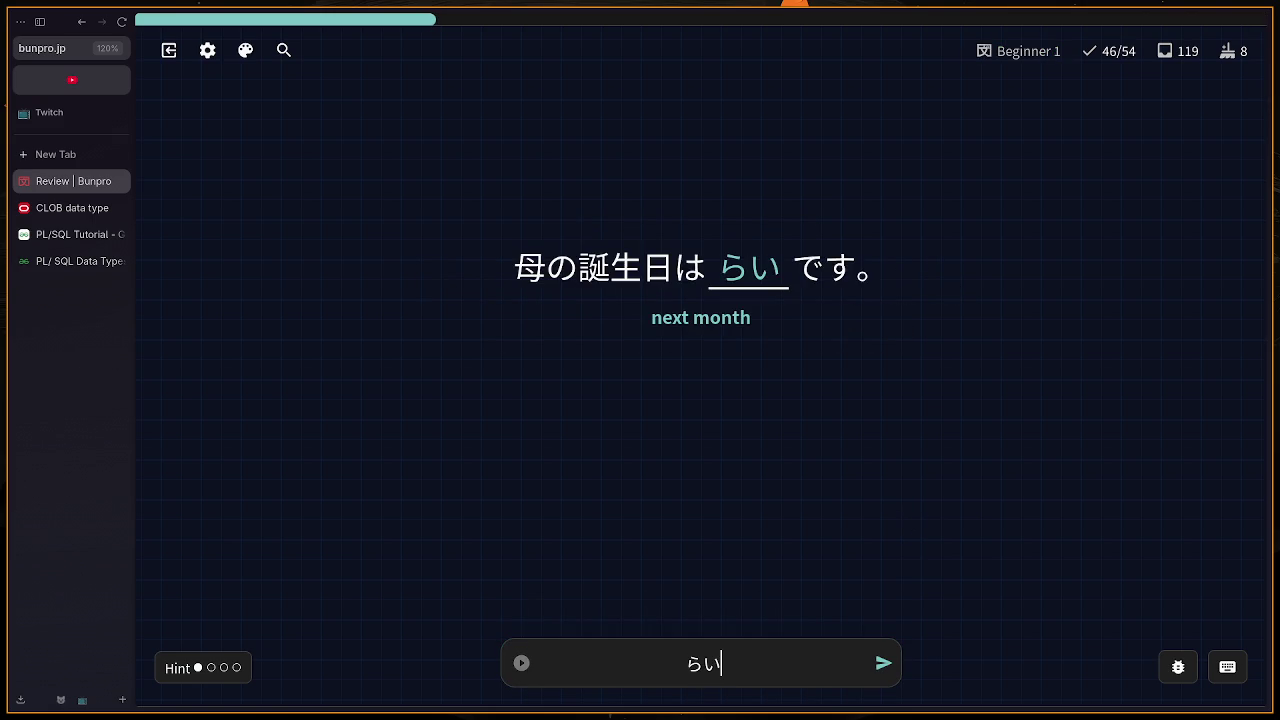
{"action": "type", "text": "が"}
{"action": "key", "text": "BackSpace"}
{"action": "type", "text": "げつ"}
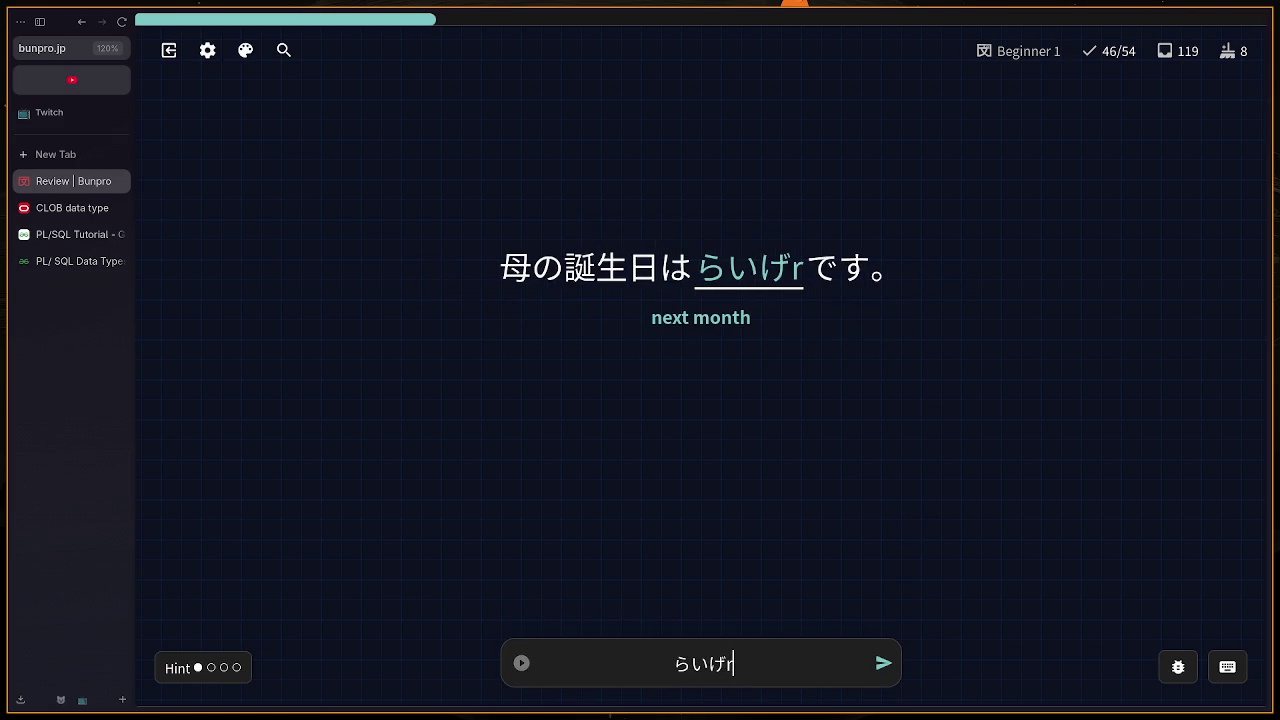
{"action": "key", "text": "Return"}
{"action": "key", "text": "Return"}
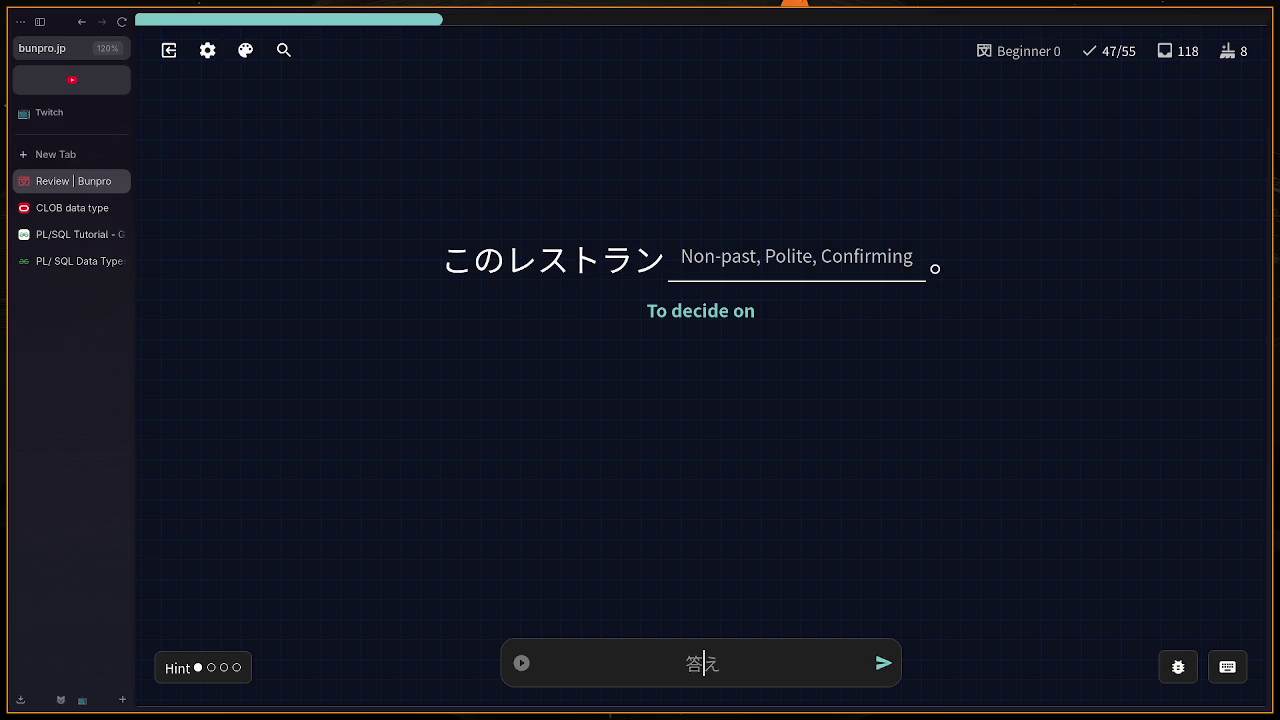
{"action": "type", "text": "ni"}
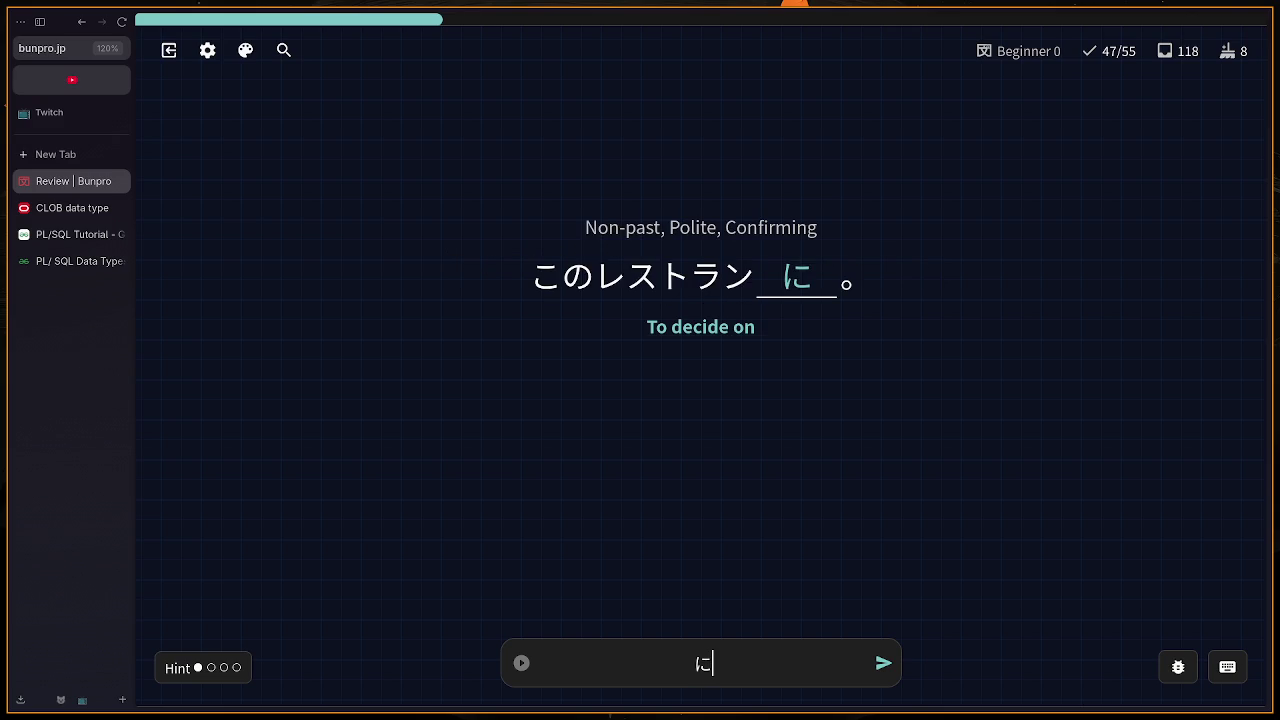
{"action": "type", "text": "shimasu"}
{"action": "key", "text": "Return"}
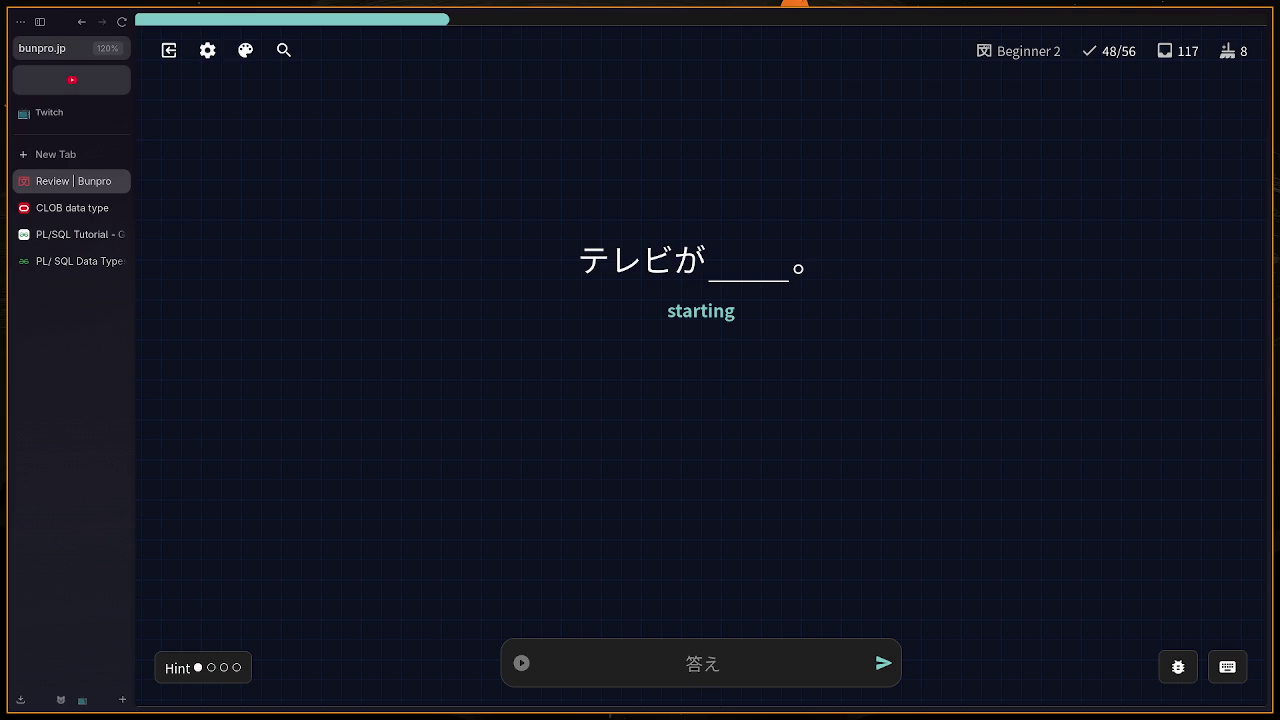
Step: Submit はじめる for the 'starting' card, check the 始まる correction, and continue
{"action": "type", "text": "はじめる"}
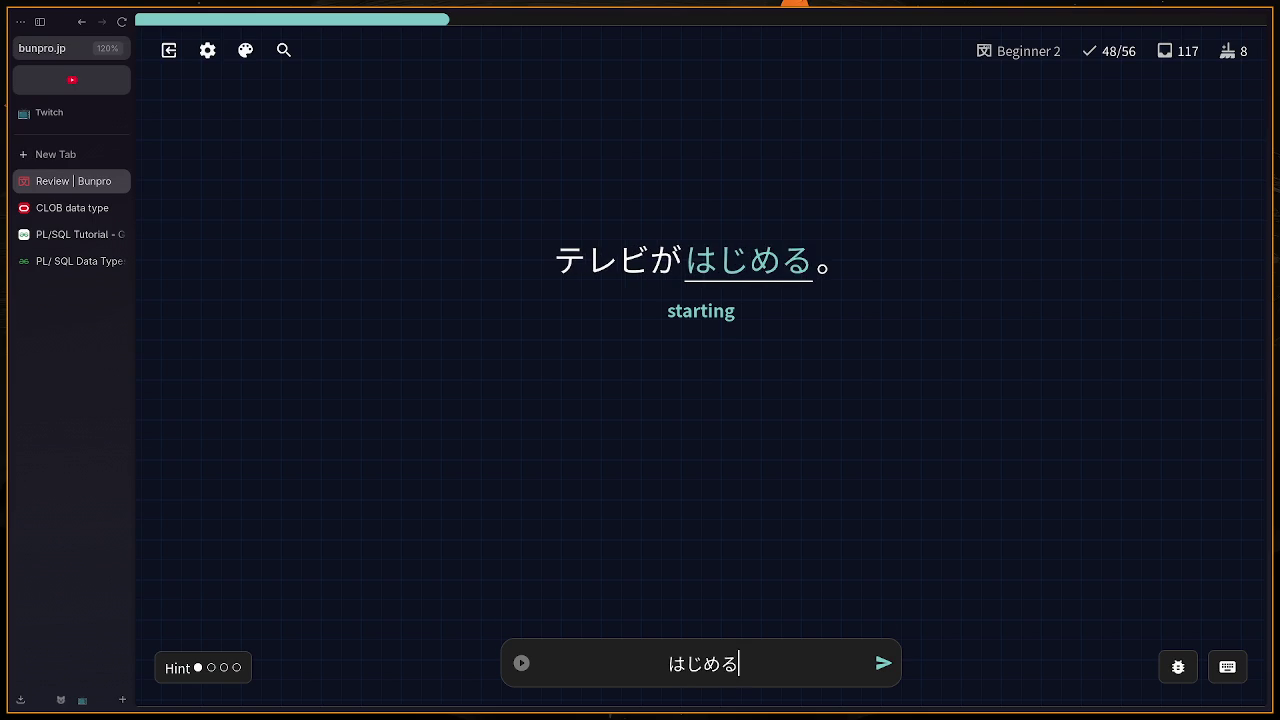
{"action": "key", "text": "Return"}
{"action": "scroll", "coordinate": [1101, 410], "scroll_direction": "up", "scroll_amount": 6}
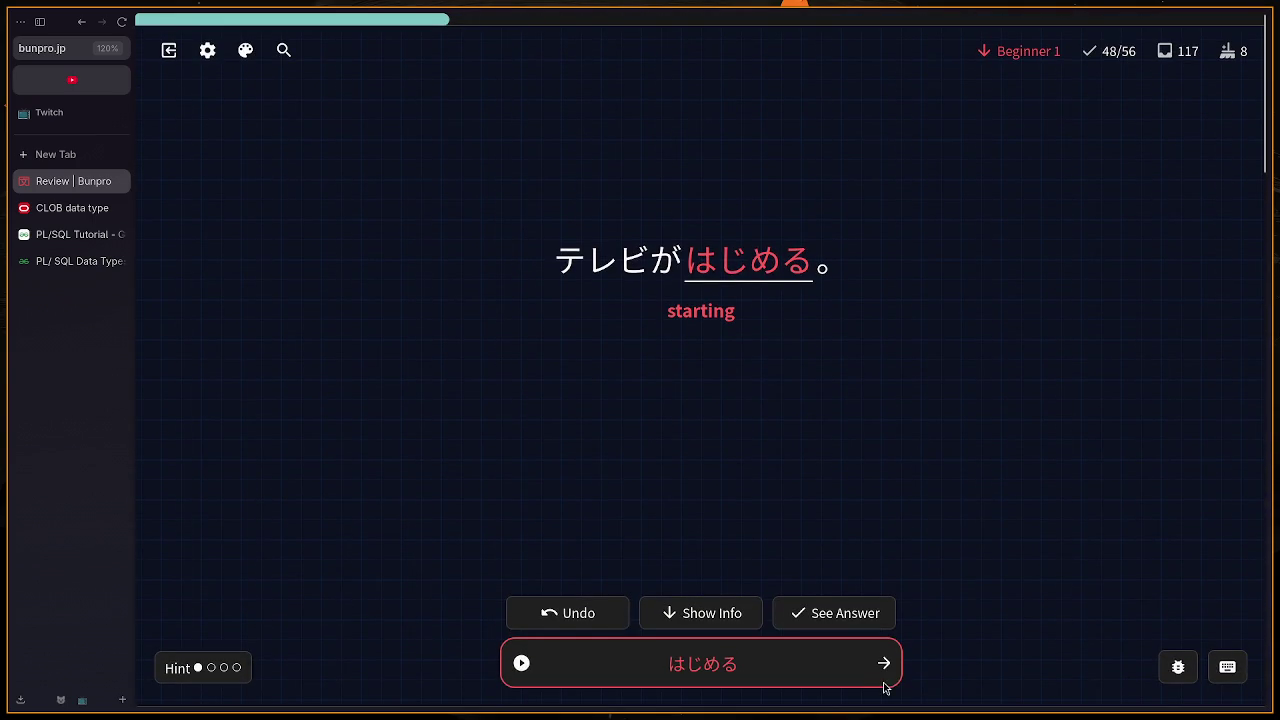
{"action": "scroll", "coordinate": [880, 620], "scroll_direction": "down", "scroll_amount": 5}
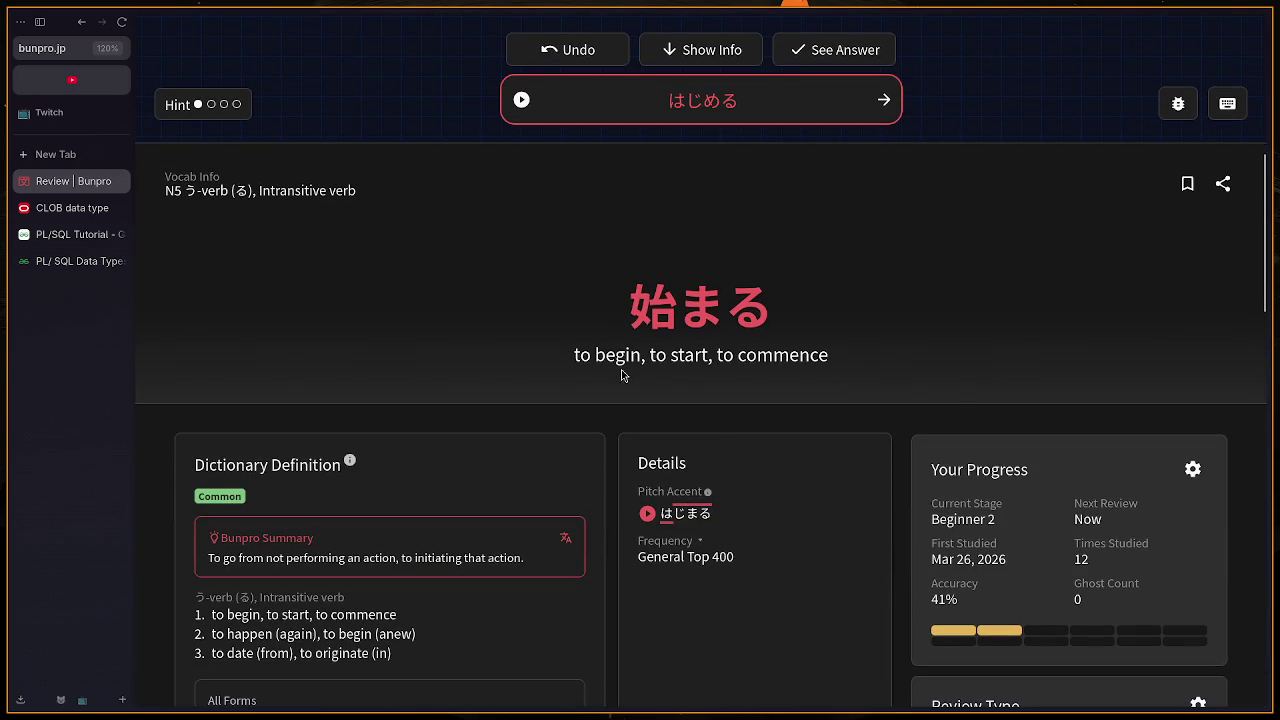
{"action": "scroll", "coordinate": [756, 357], "scroll_direction": "up", "scroll_amount": 5}
{"action": "key", "text": "Return"}
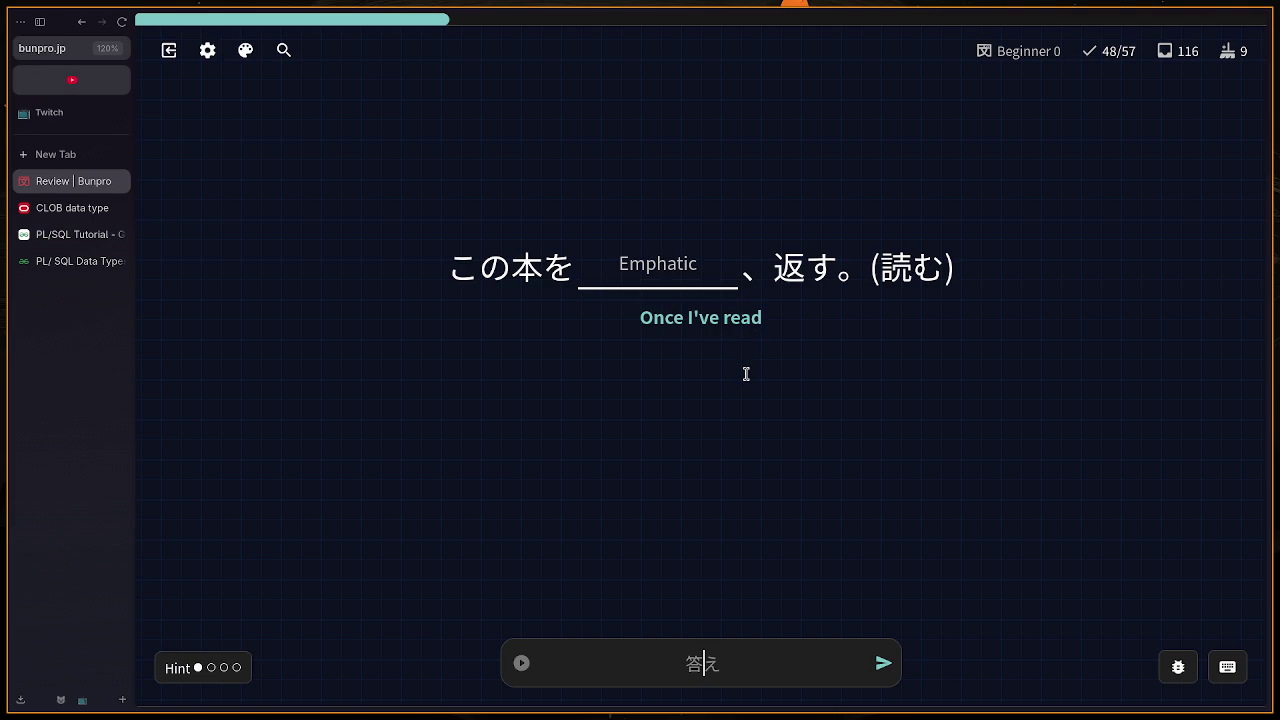
Step: Answer the 'Once I've read' card with よんてだけ (marked wrong), review the てから info, continue
{"action": "key", "text": "shift+h"}
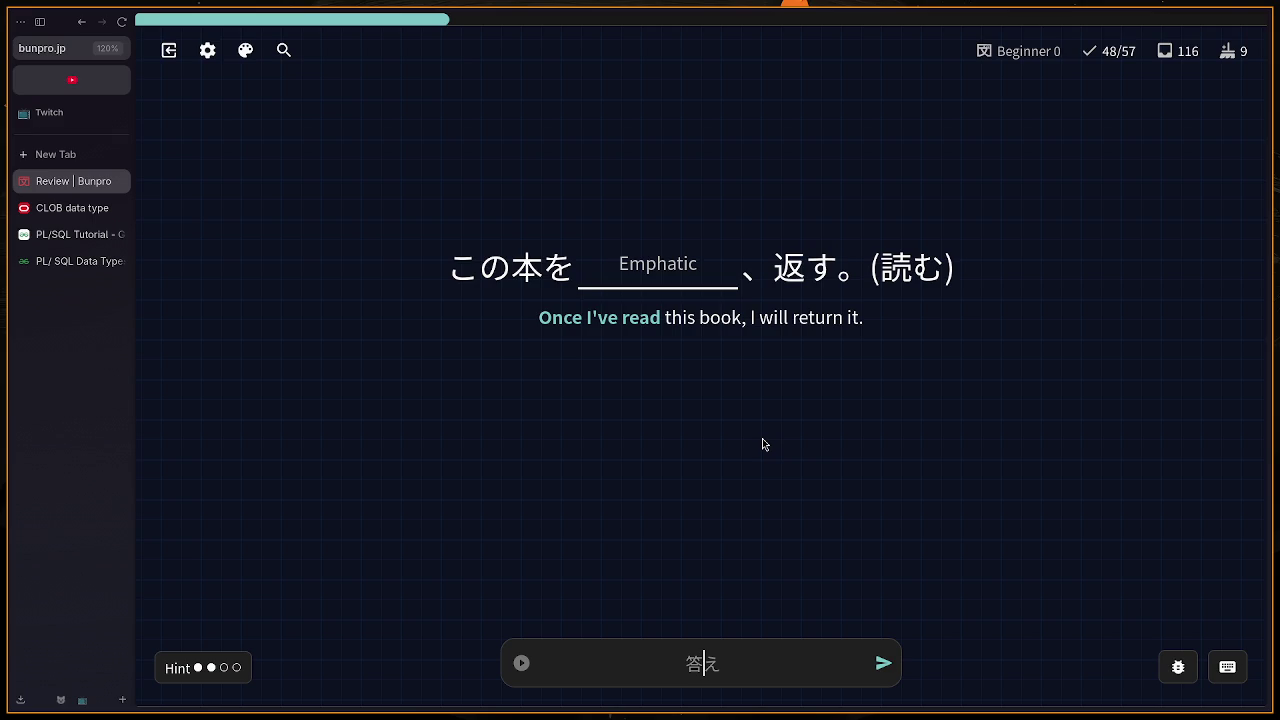
{"action": "type", "text": "yonn"}
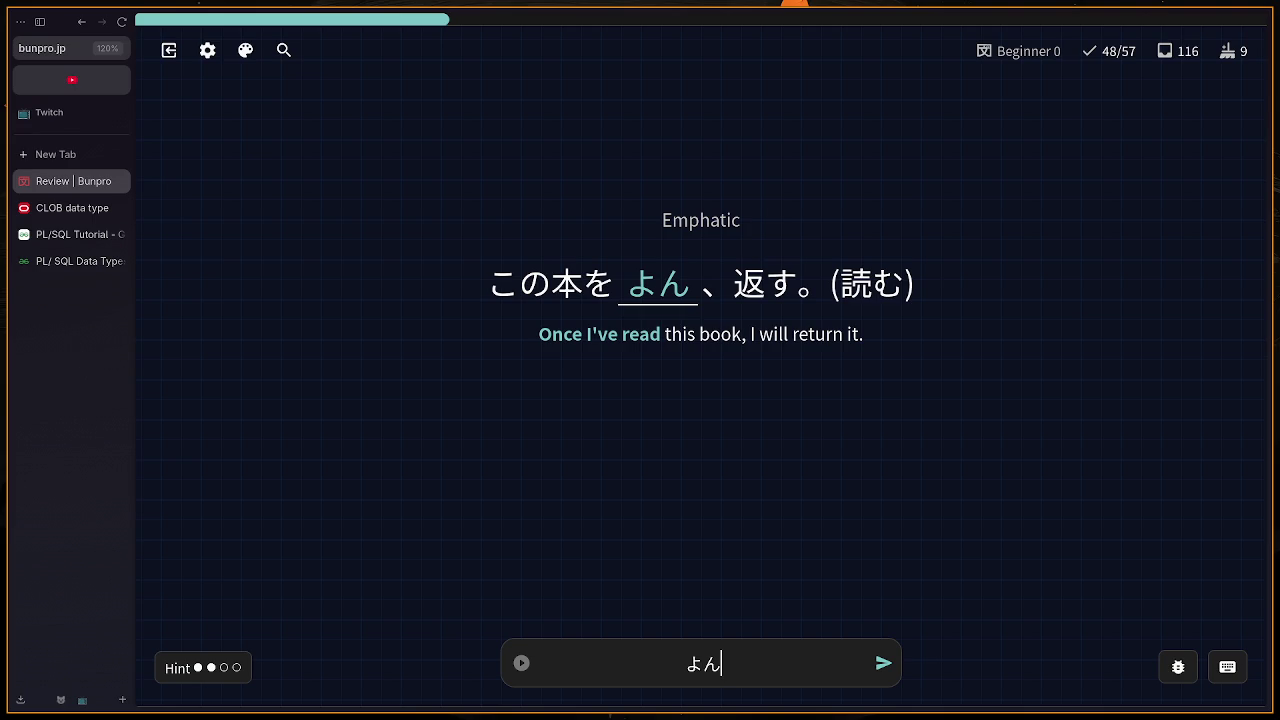
{"action": "type", "text": "te"}
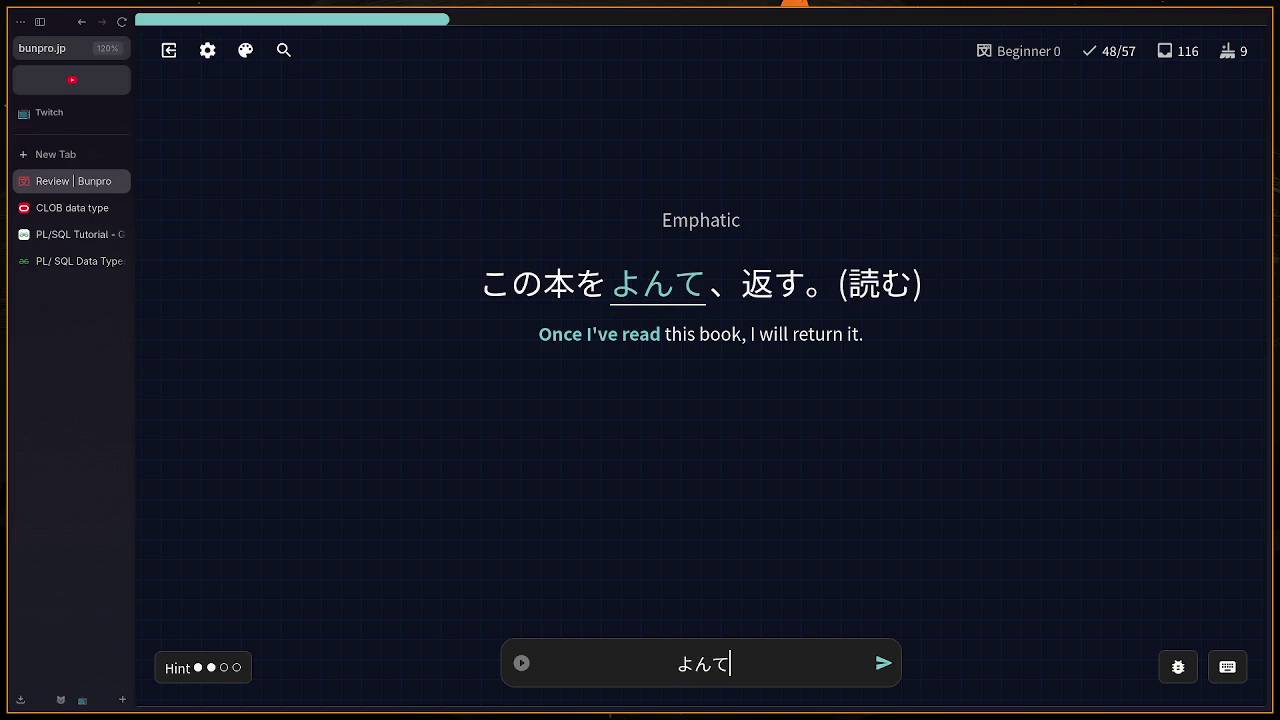
{"action": "type", "text": "d"}
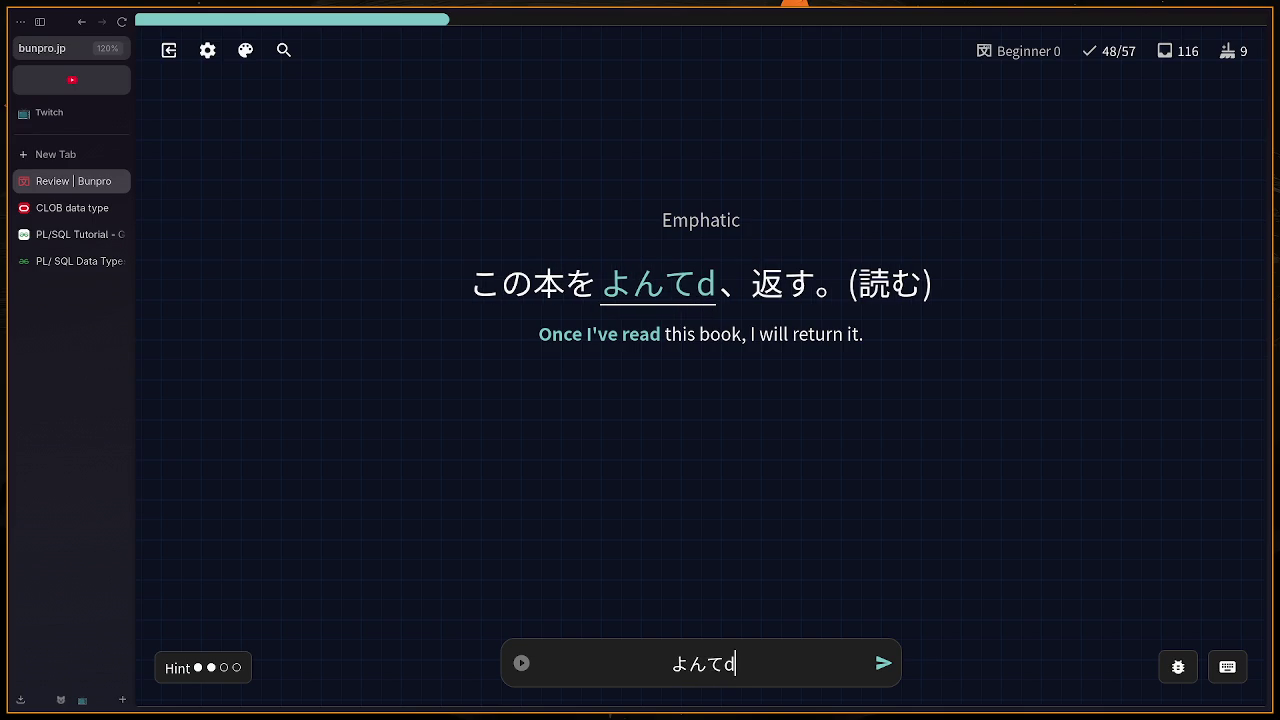
{"action": "type", "text": "a"}
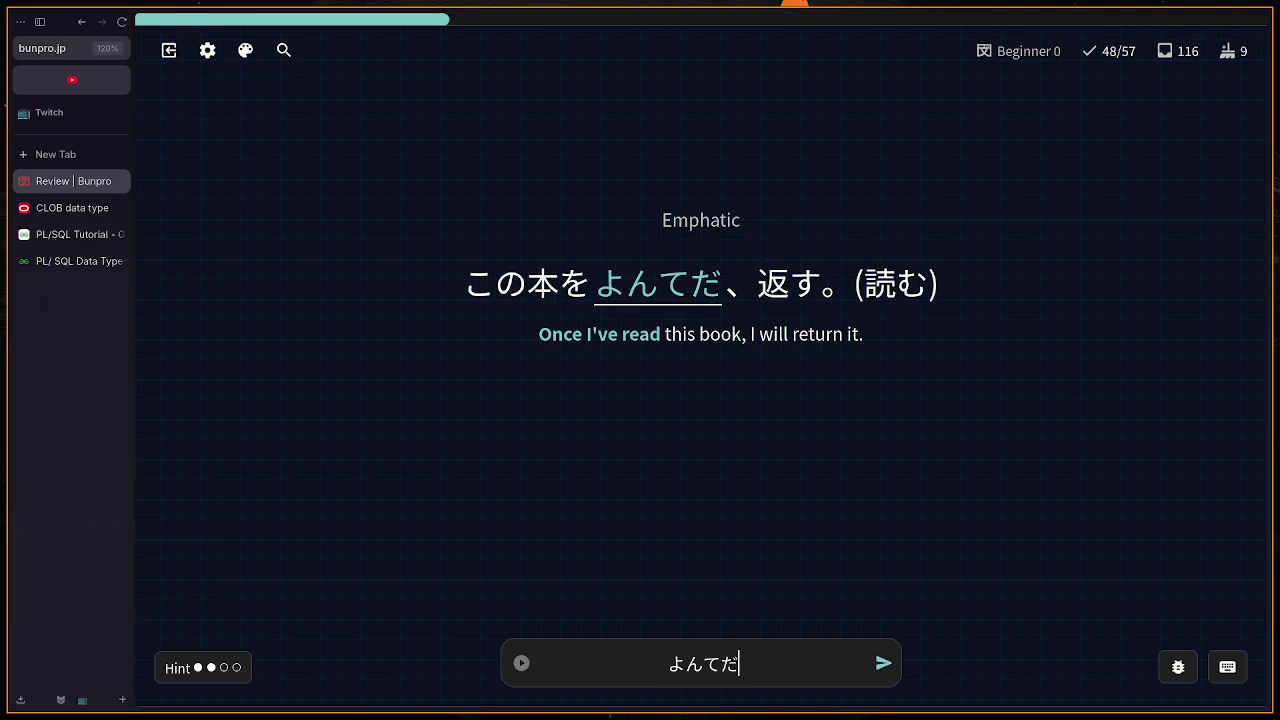
{"action": "type", "text": "ke"}
{"action": "key", "text": "Return"}
{"action": "scroll", "coordinate": [974, 305], "scroll_direction": "down", "scroll_amount": 4}
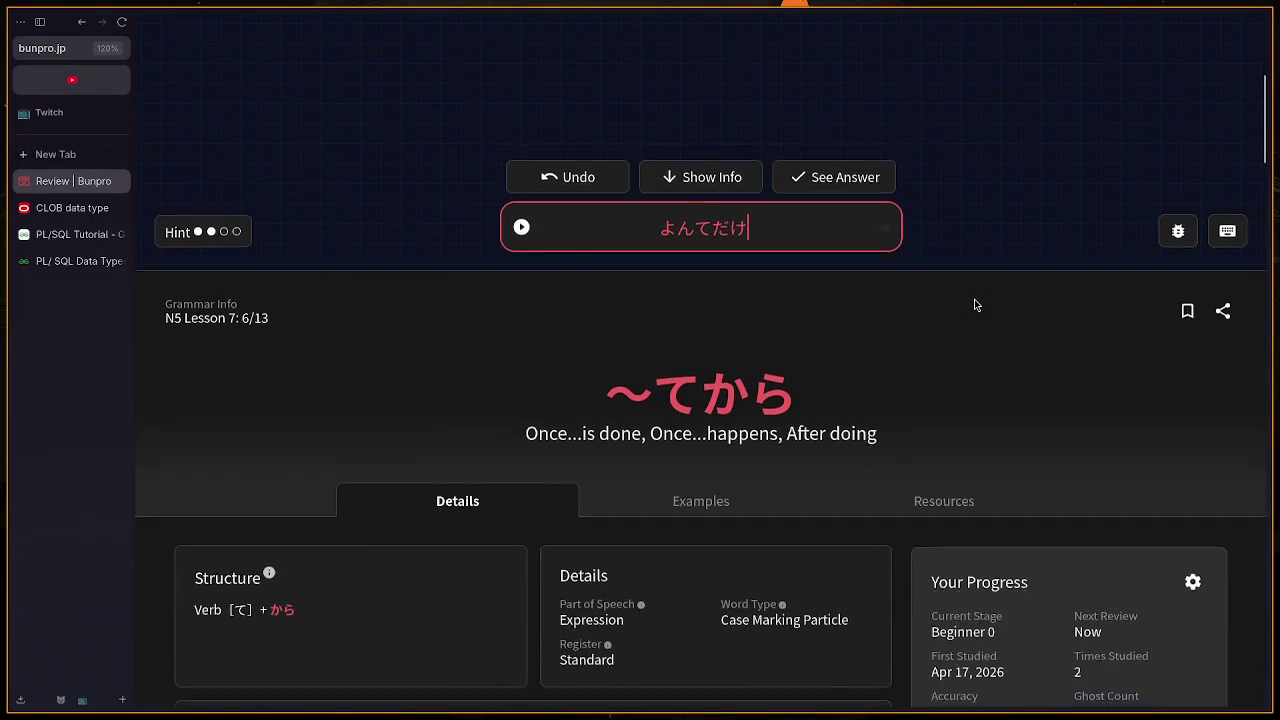
{"action": "scroll", "coordinate": [974, 305], "scroll_direction": "up", "scroll_amount": 5}
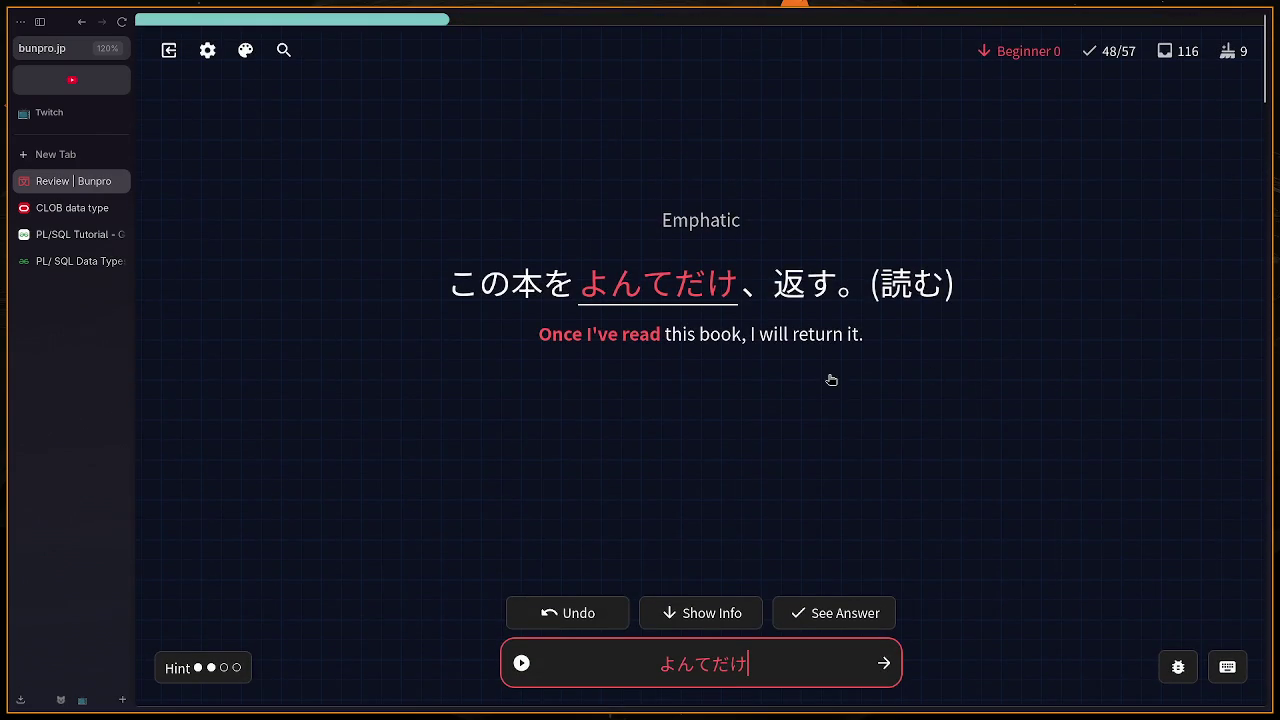
{"action": "scroll", "coordinate": [831, 380], "scroll_direction": "down", "scroll_amount": 5}
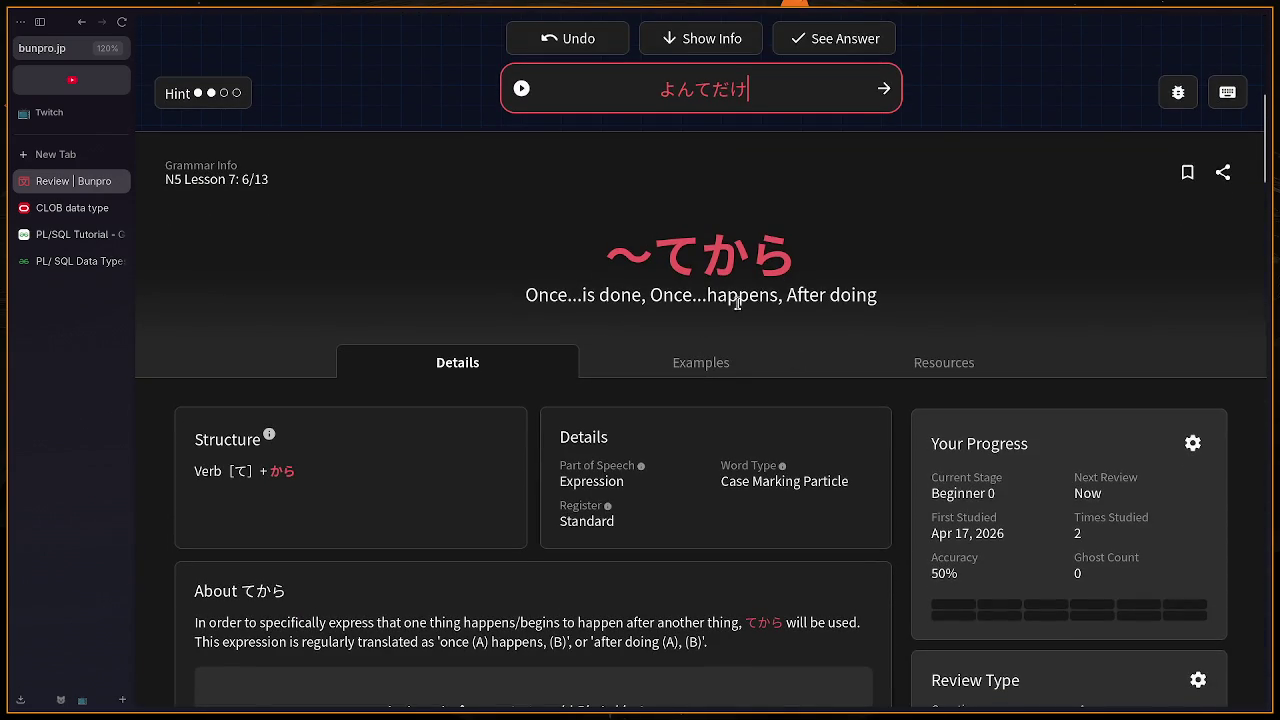
{"action": "scroll", "coordinate": [866, 591], "scroll_direction": "up", "scroll_amount": 5}
{"action": "left_click", "coordinate": [881, 663]}
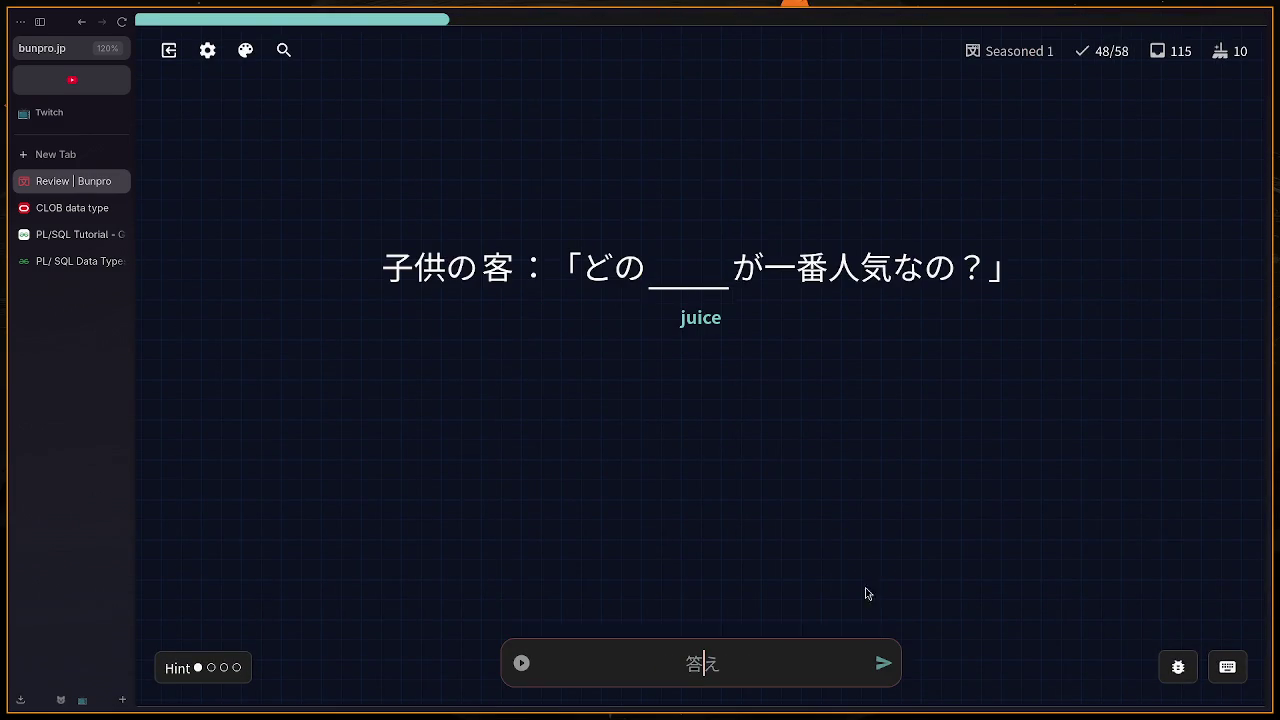
Step: Answer ジュース for the juice card
{"action": "type", "text": "ju"}
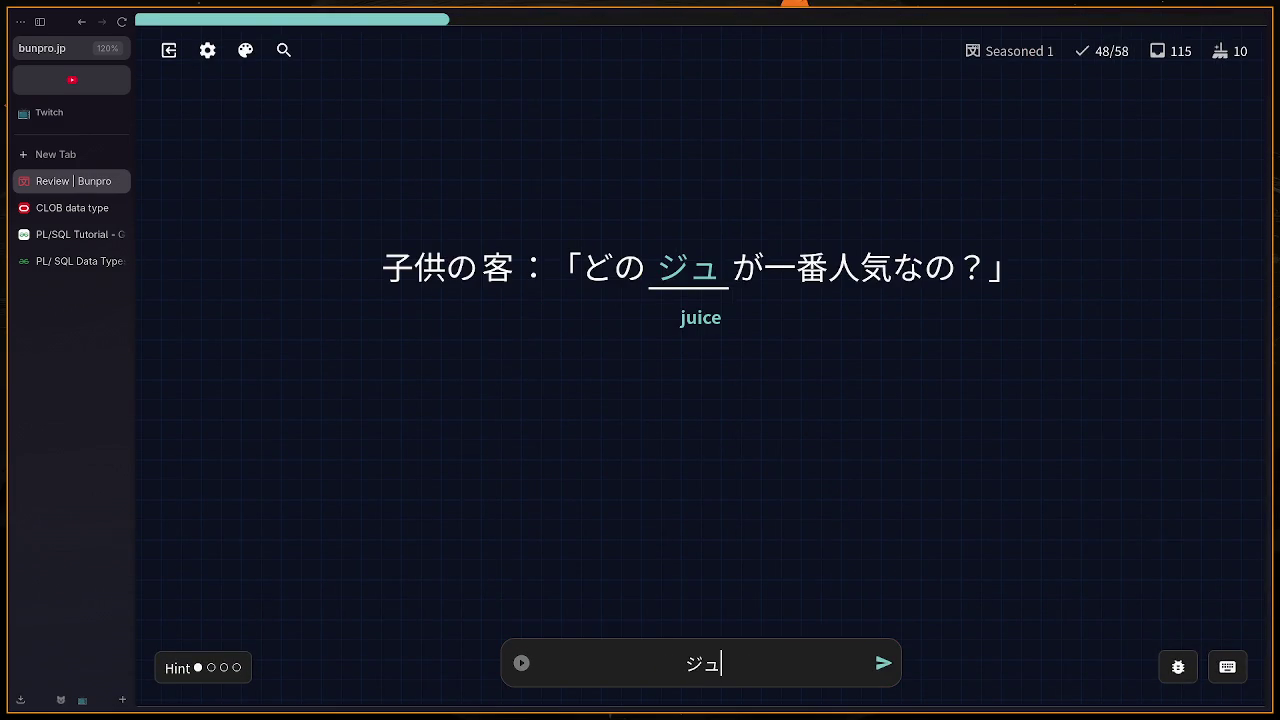
{"action": "type", "text": "-"}
{"action": "key", "text": "BackSpace"}
{"action": "type", "text": "-shiu"}
{"action": "key", "text": "BackSpace"}
{"action": "key", "text": "BackSpace"}
{"action": "type", "text": "su"}
{"action": "key", "text": "Return"}
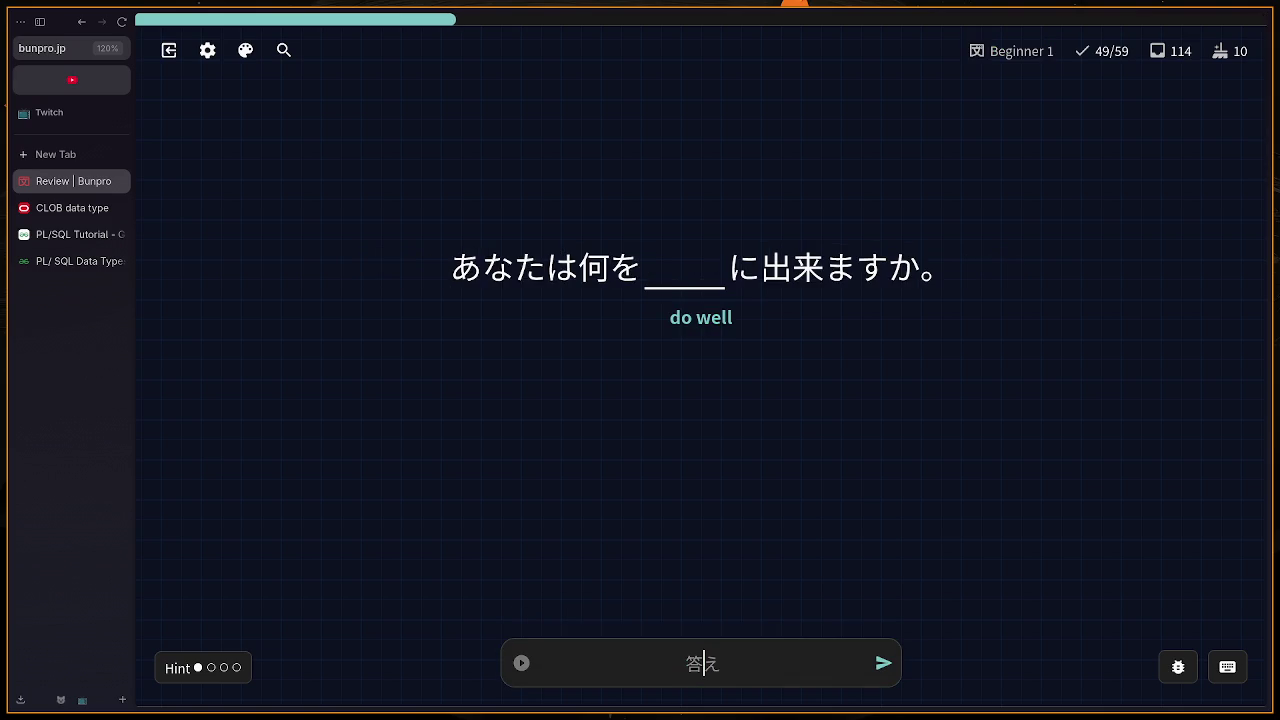
Step: Answer ことができる (graded wrong), check the 上手 vocab info, and continue
{"action": "type", "text": "dekiru"}
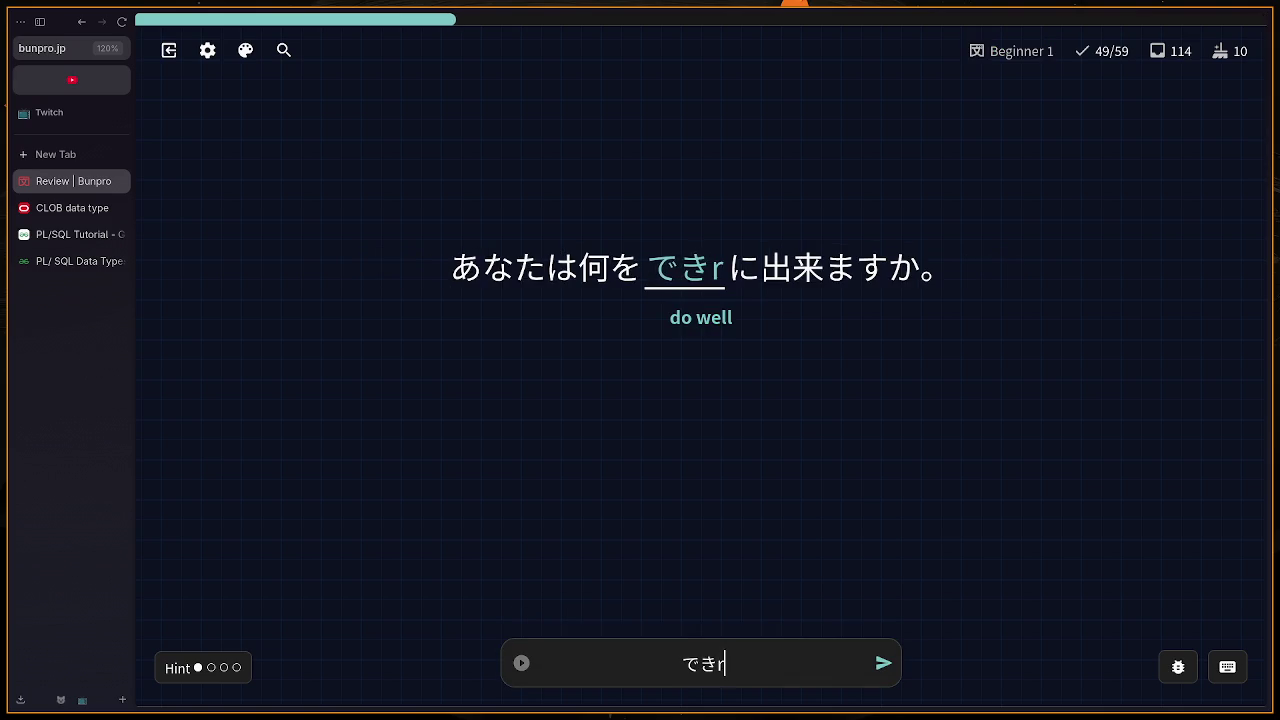
{"action": "key", "text": "BackSpace"}
{"action": "key", "text": "BackSpace"}
{"action": "key", "text": "BackSpace"}
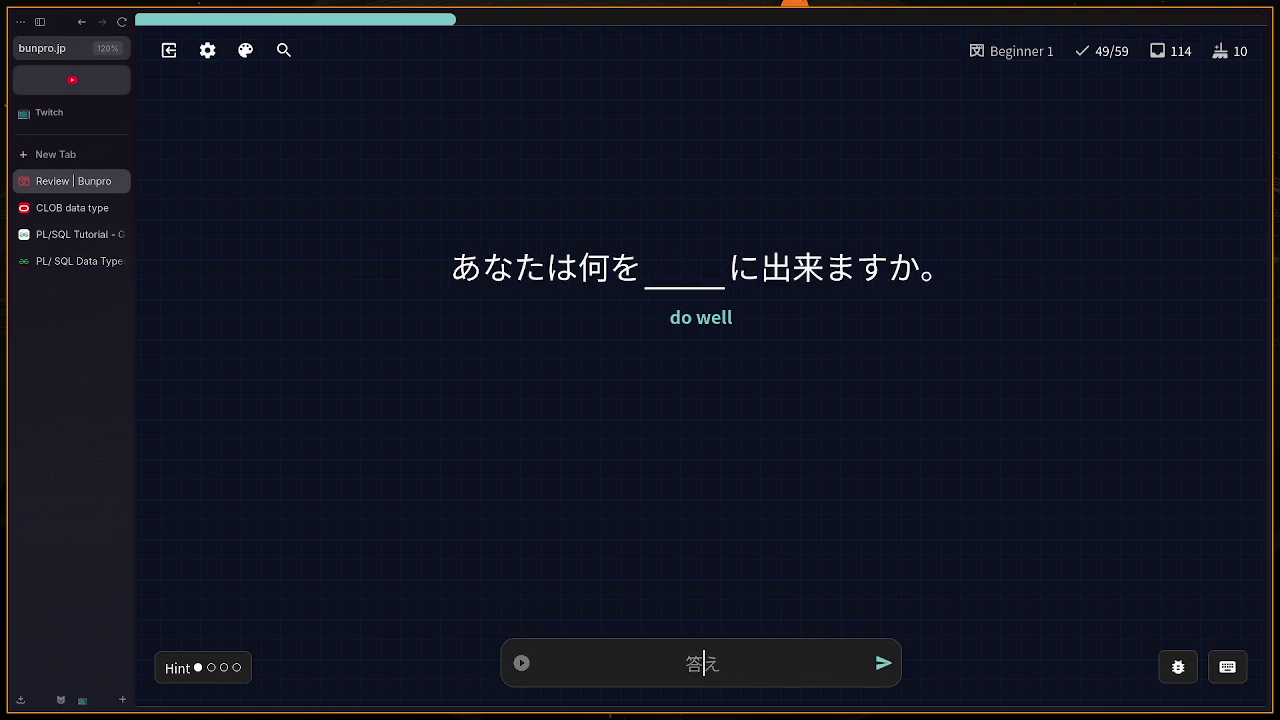
{"action": "type", "text": "koto"}
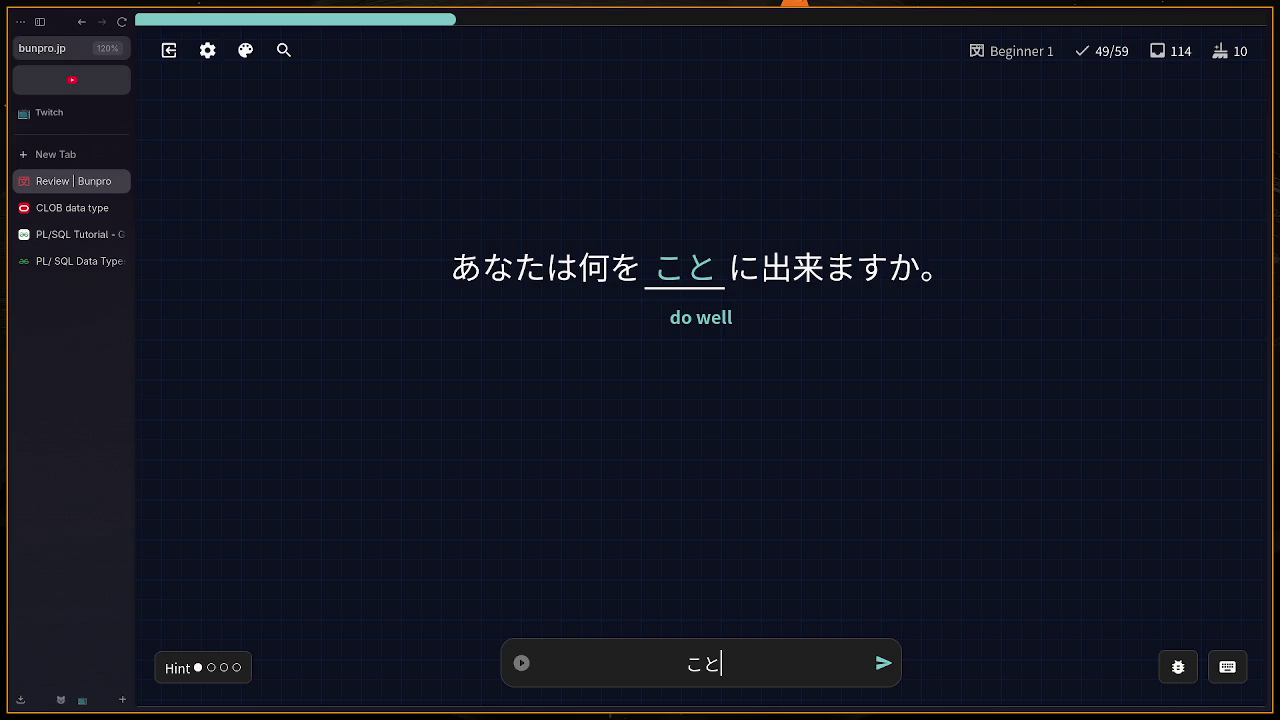
{"action": "type", "text": "gadekiru"}
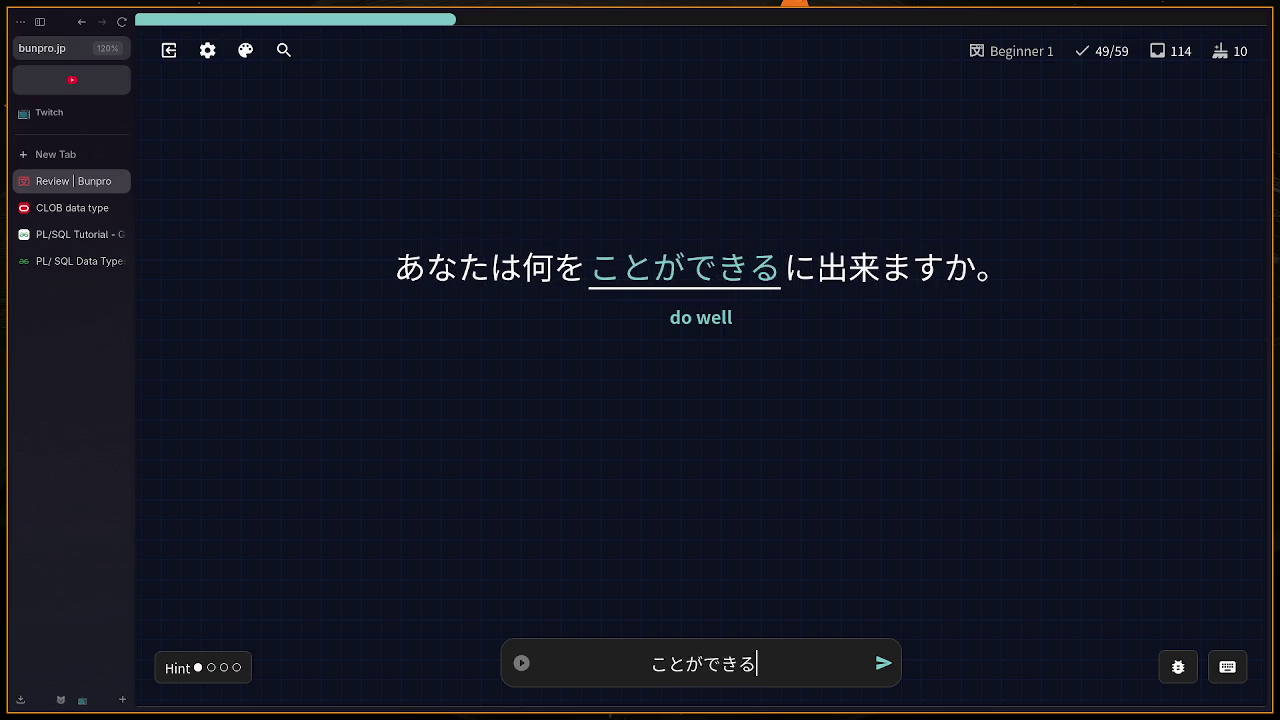
{"action": "key", "text": "Return"}
{"action": "key", "text": "f"}
{"action": "scroll", "coordinate": [906, 595], "scroll_direction": "up", "scroll_amount": 3}
{"action": "key", "text": "Return"}
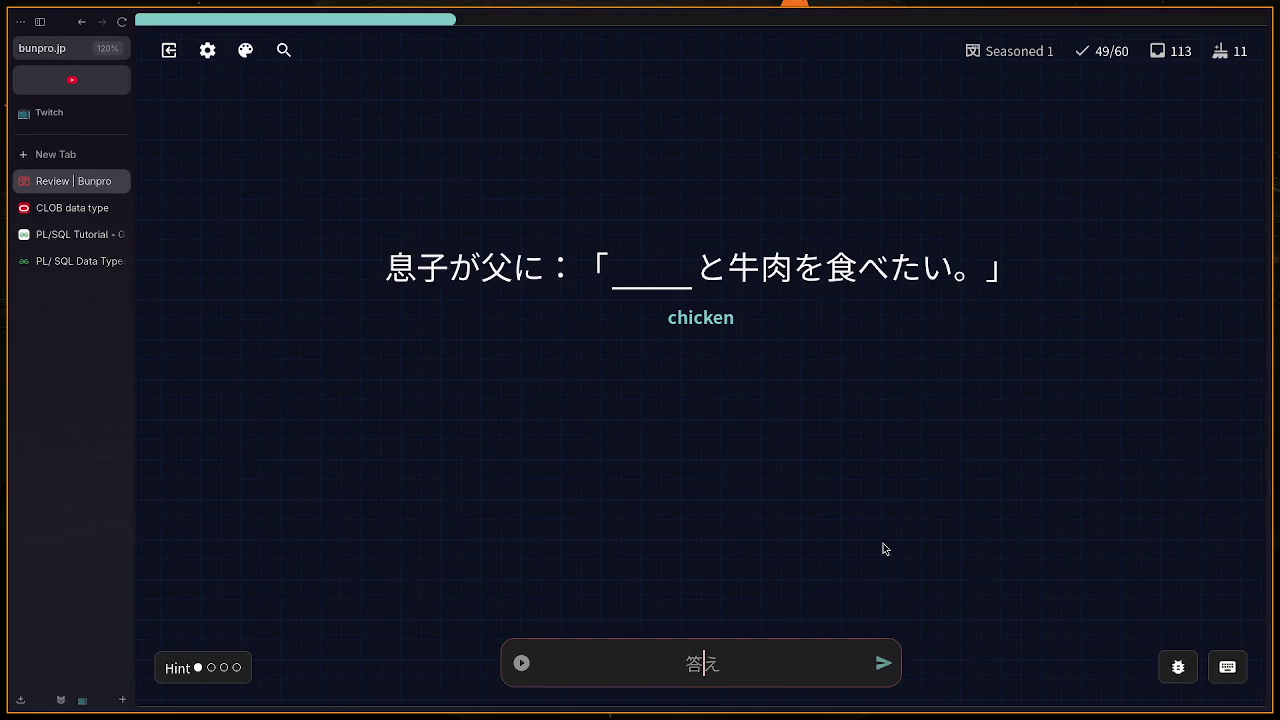
Step: Answer とりにく for 'chicken' and で for the 'leave' card
{"action": "type", "text": "tori"}
{"action": "key", "text": "Return"}
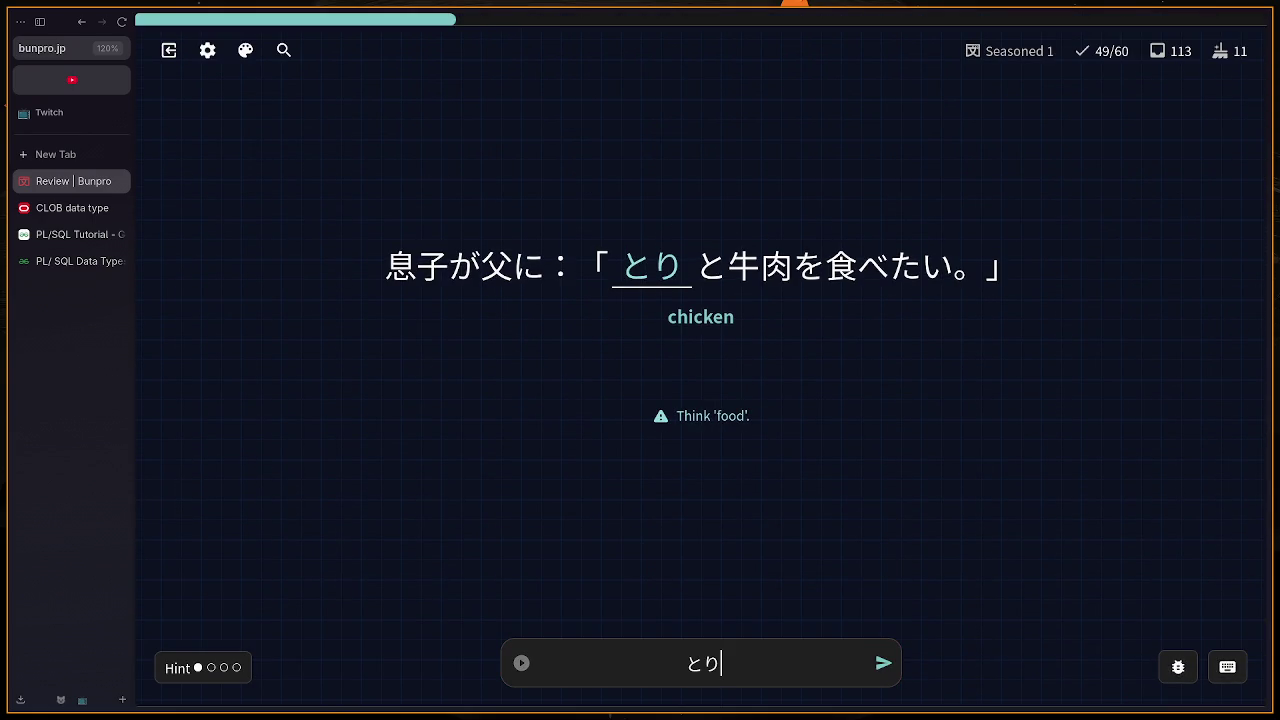
{"action": "type", "text": "niku"}
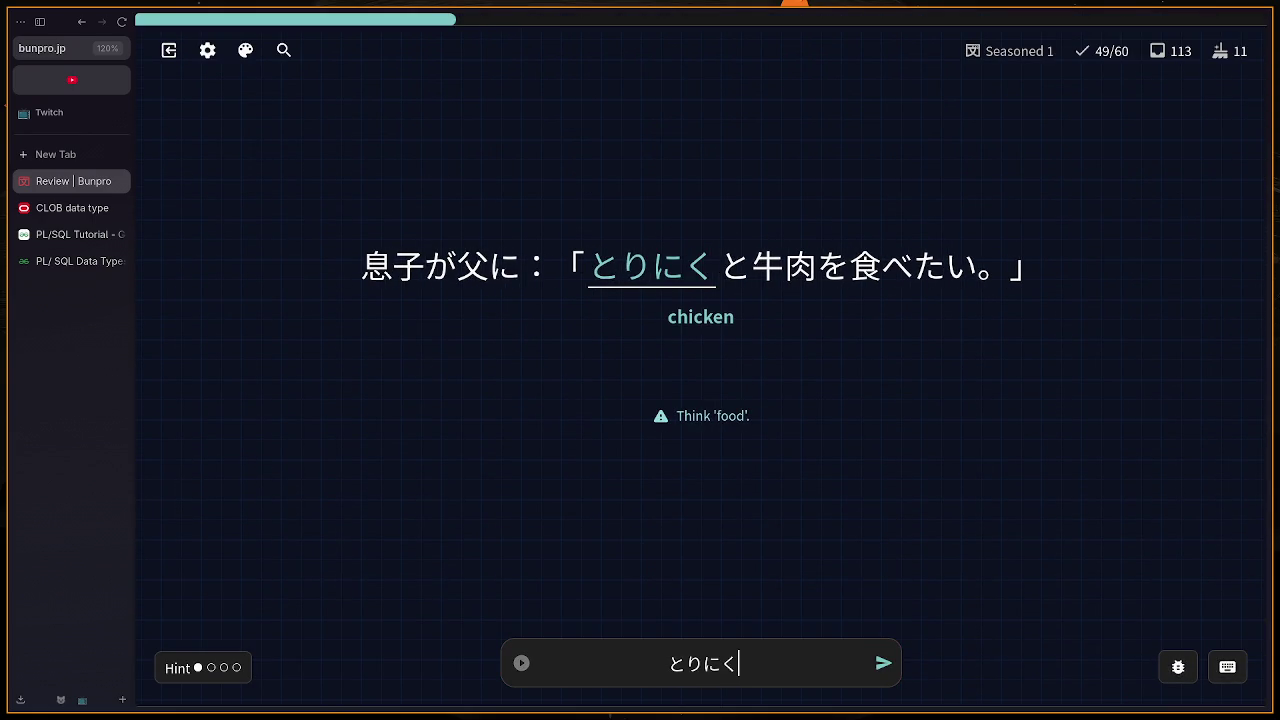
{"action": "key", "text": "Return"}
{"action": "type", "text": "de"}
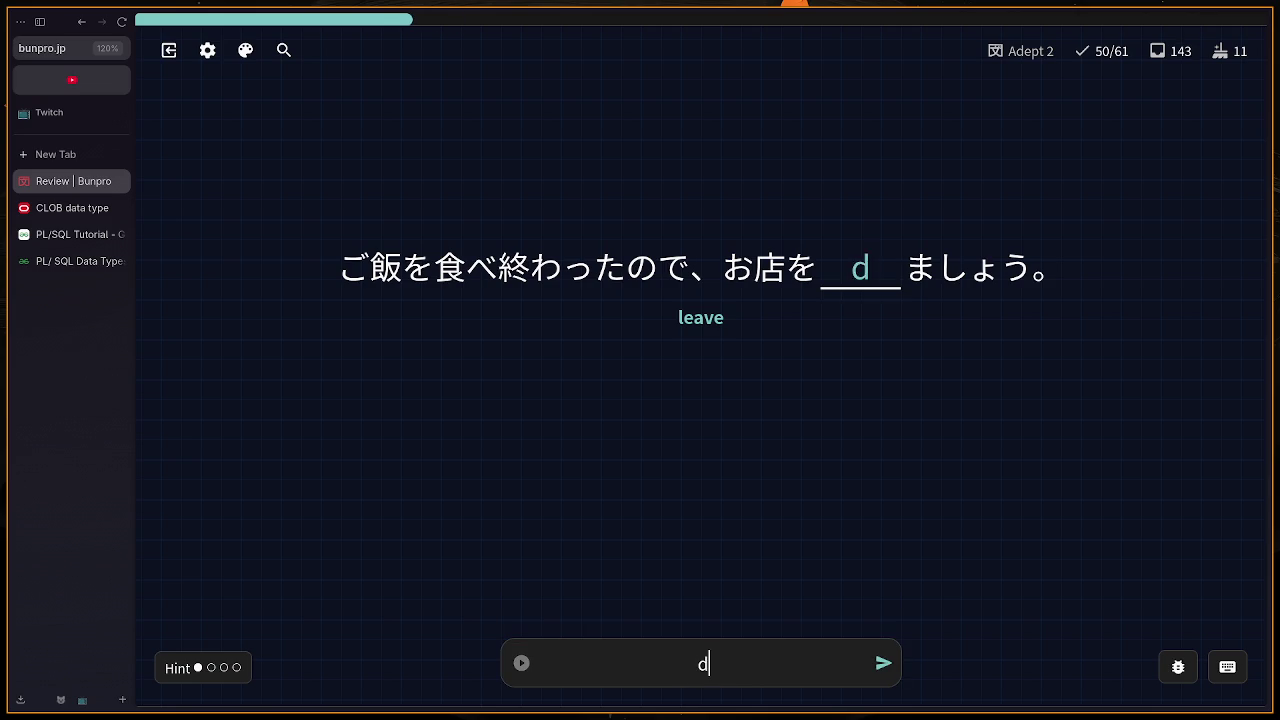
{"action": "key", "text": "Return"}
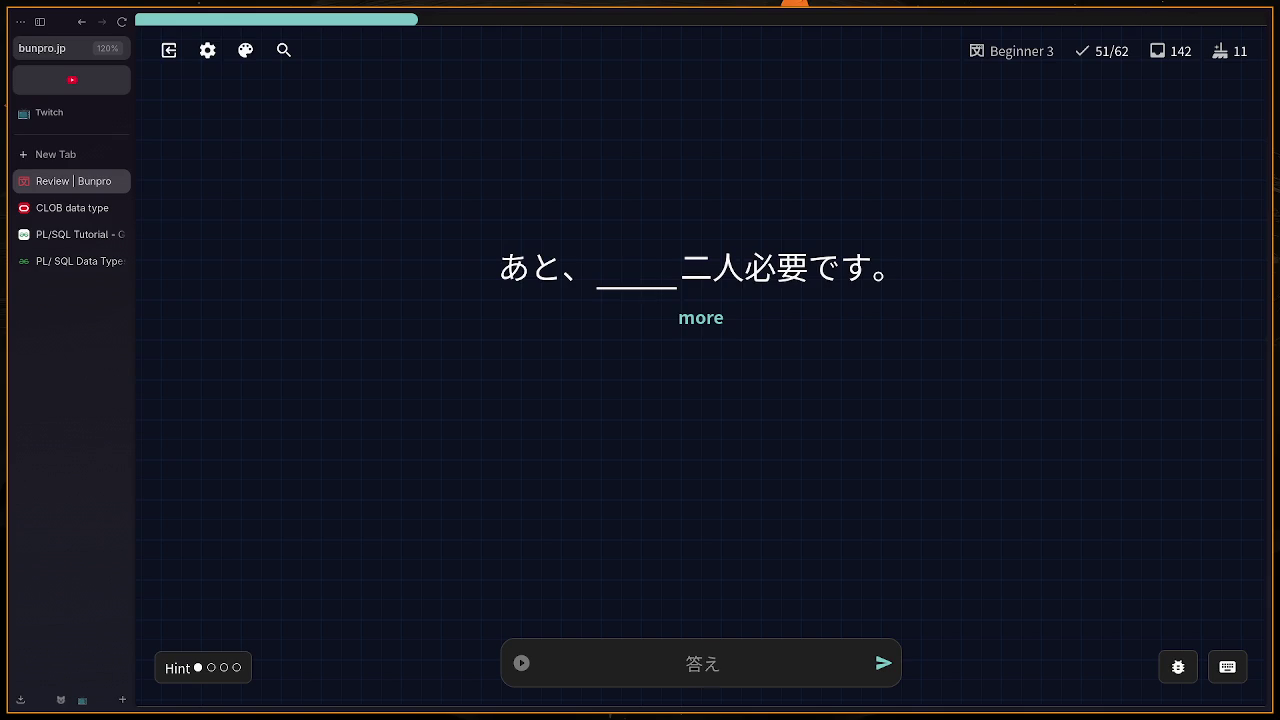
Step: Answer もう, view the English translation hint, and continue
{"action": "type", "text": "もう"}
{"action": "key", "text": "Return"}
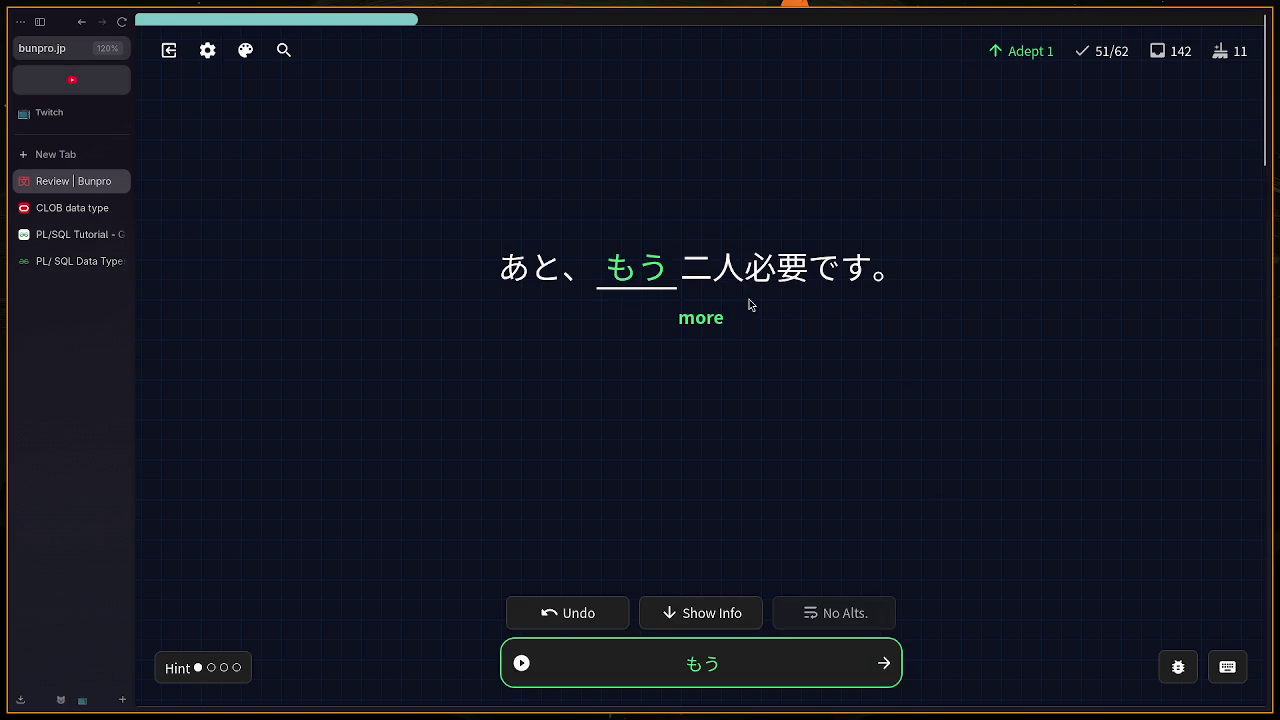
{"action": "mouse_move", "coordinate": [738, 290]}
{"action": "key", "text": "h"}
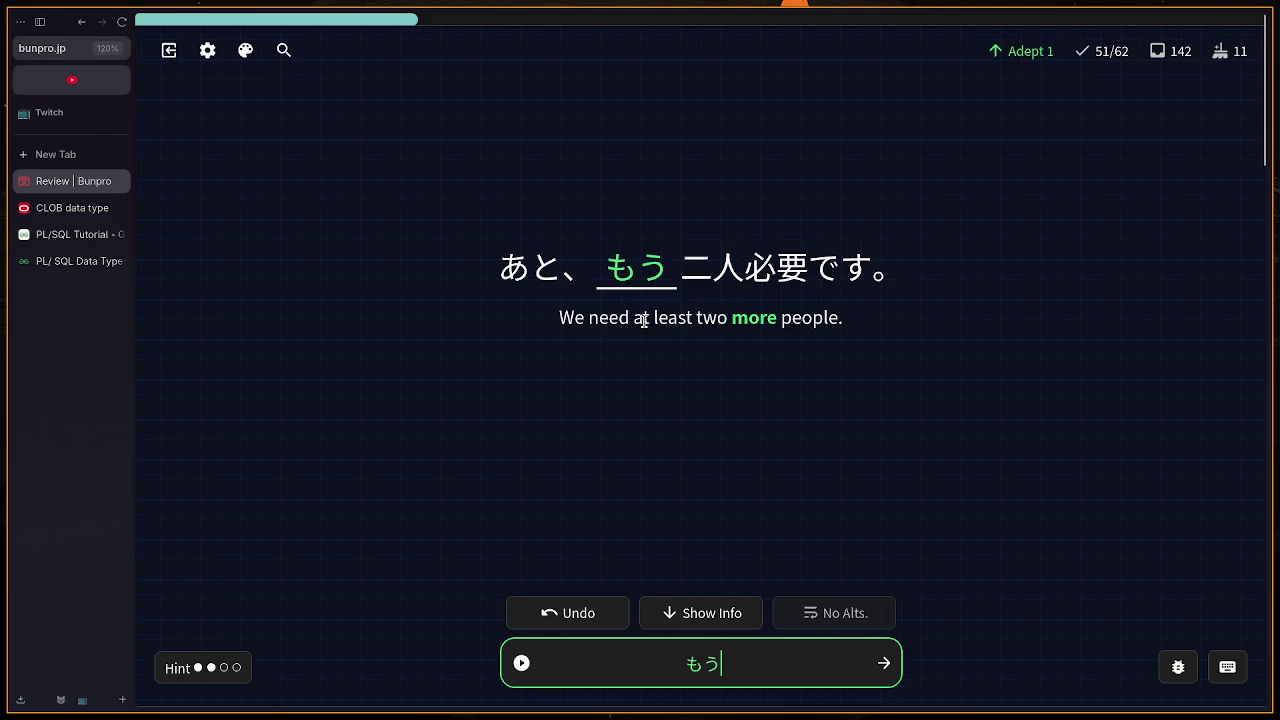
{"action": "mouse_move", "coordinate": [574, 322]}
{"action": "left_mouse_down"}
{"action": "mouse_move", "coordinate": [694, 325]}
{"action": "mouse_move", "coordinate": [563, 317]}
{"action": "left_mouse_up"}
{"action": "left_click", "coordinate": [563, 317]}
{"action": "left_click", "coordinate": [884, 663]}
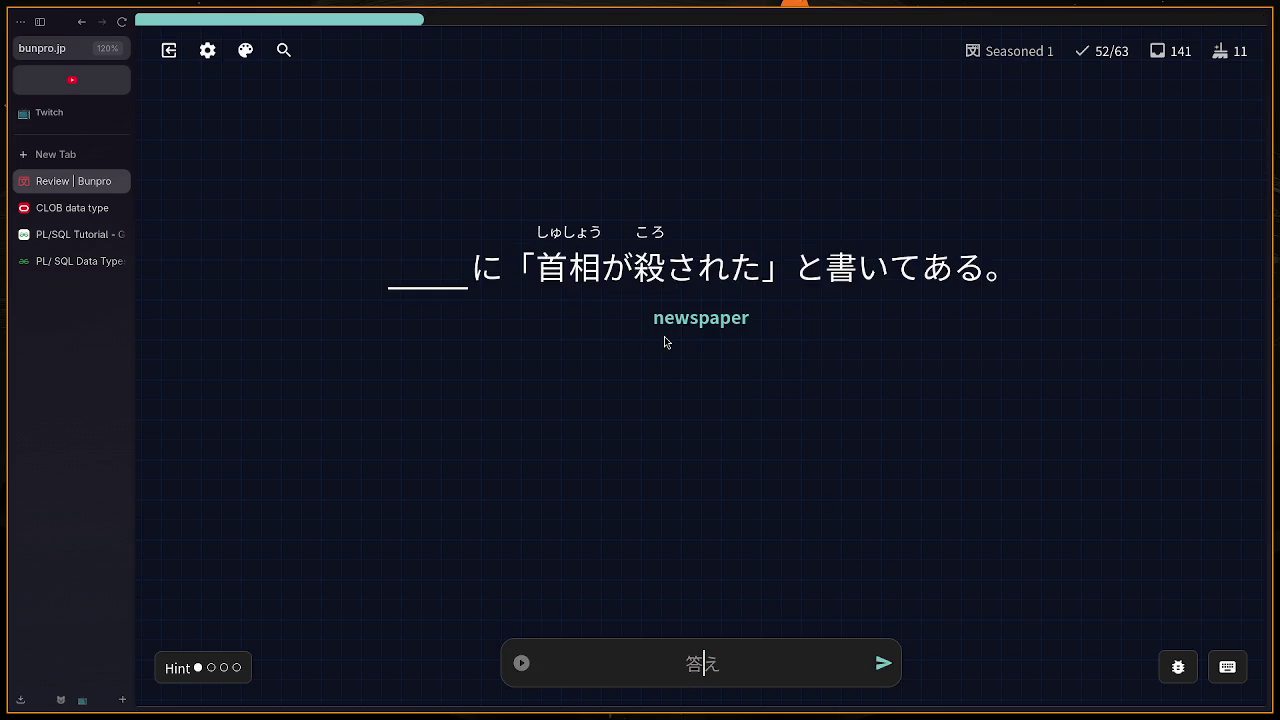
Step: Answer しんぶん and なら for the 'learning' card, reaching 54/65
{"action": "type", "text": "shinnbui"}
{"action": "key", "text": "BackSpace"}
{"action": "type", "text": "nn"}
{"action": "key", "text": "Return"}
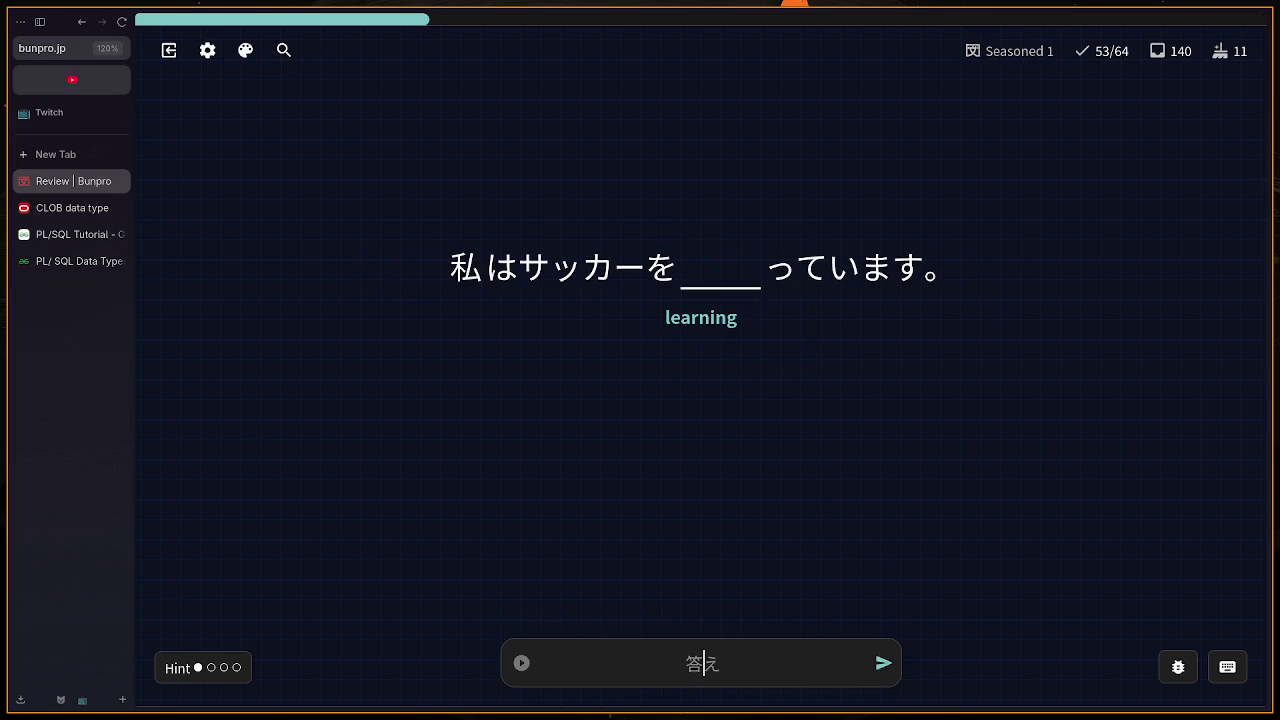
{"action": "type", "text": "nara"}
{"action": "key", "text": "Return"}
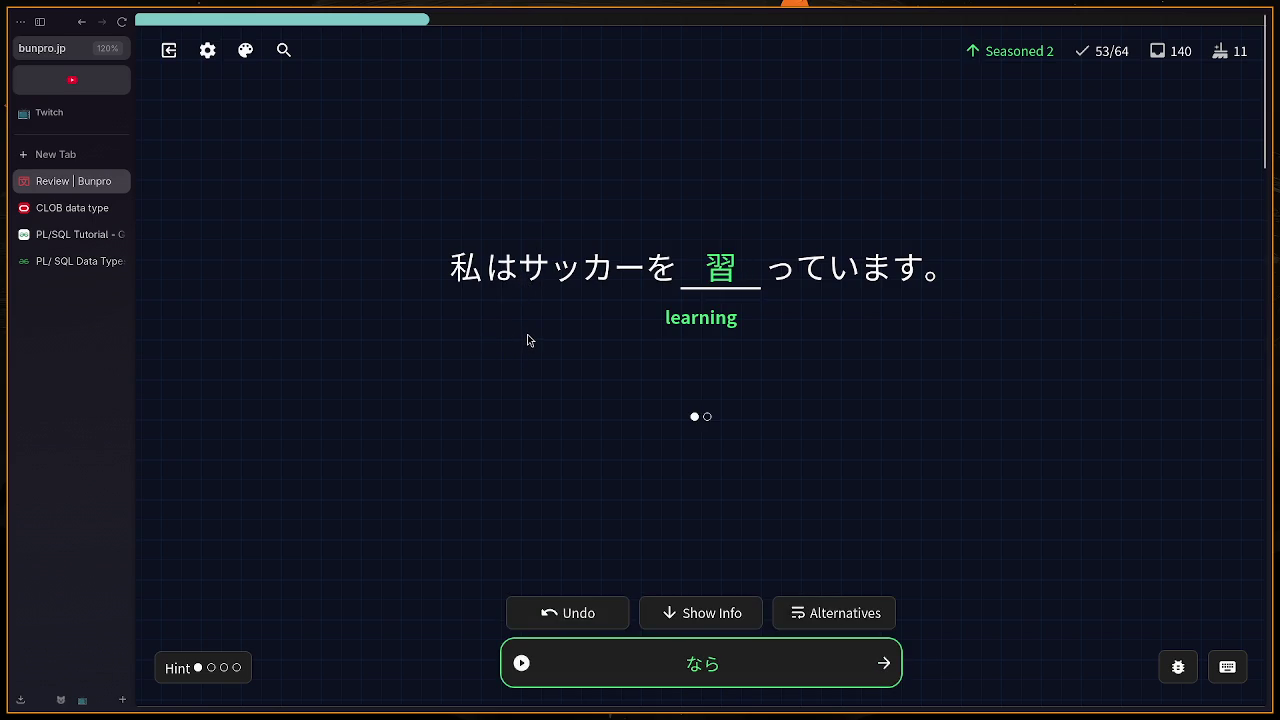
{"action": "key", "text": "h"}
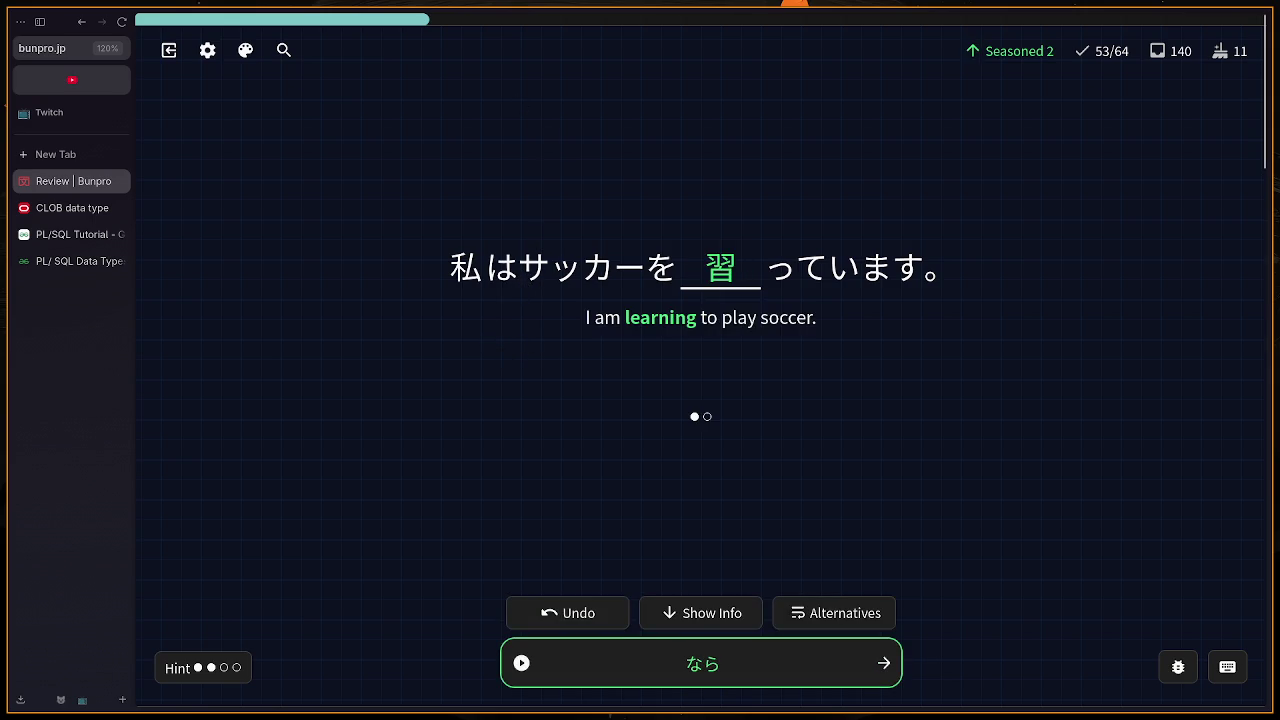
{"action": "left_click", "coordinate": [866, 664]}
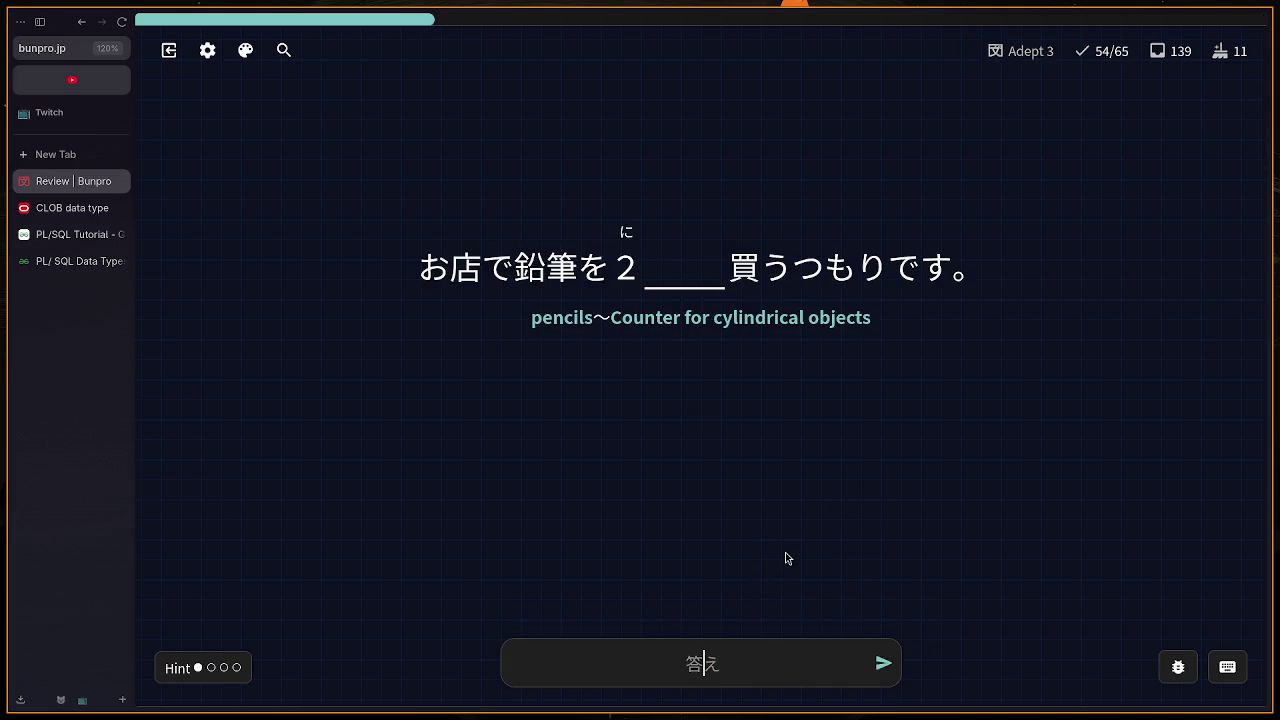
Step: Answer the pencils-counter card with かい, which is marked wrong, and move past it
{"action": "type", "text": "かい"}
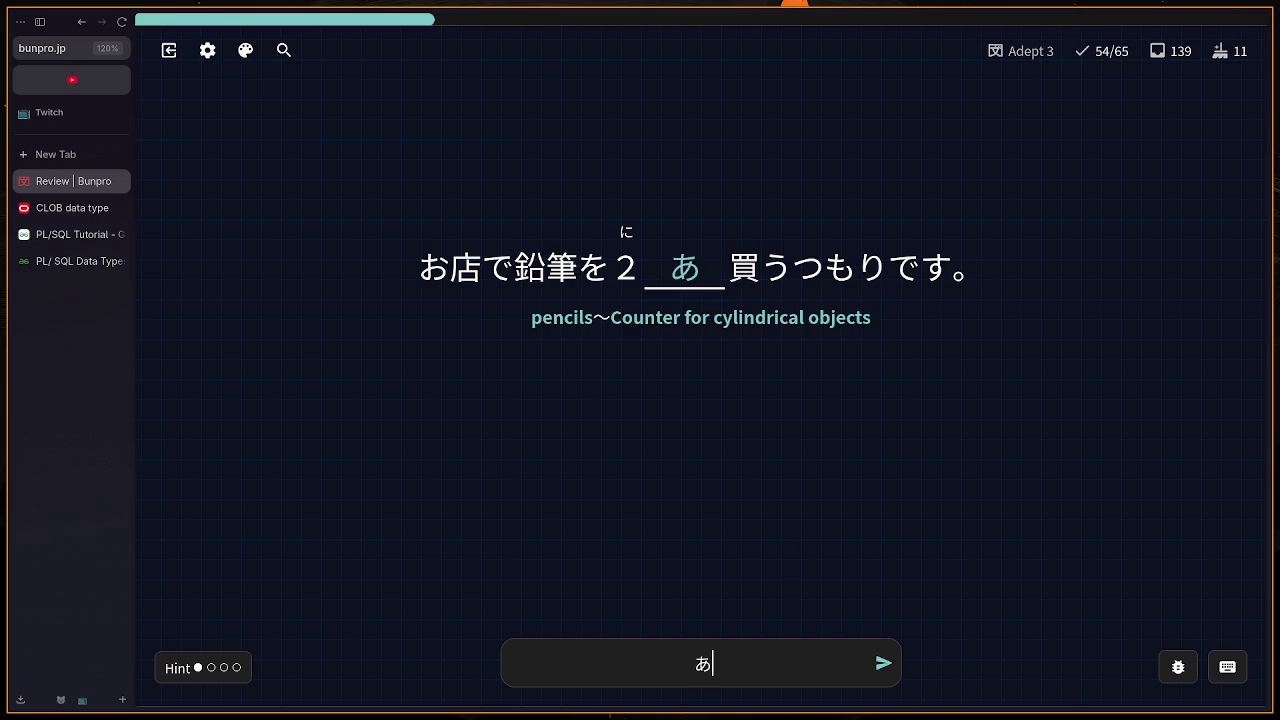
{"action": "key", "text": "Return"}
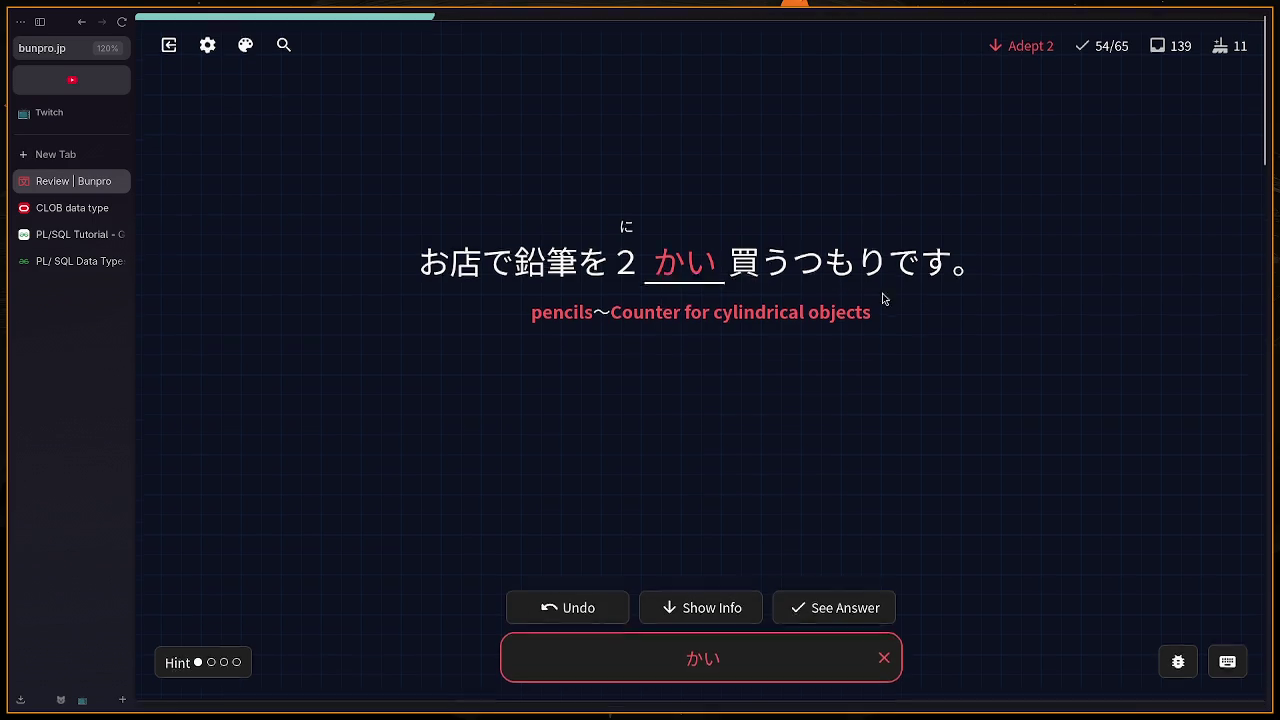
{"action": "scroll", "coordinate": [663, 343], "scroll_direction": "down", "scroll_amount": 4}
{"action": "scroll", "coordinate": [700, 388], "scroll_direction": "up", "scroll_amount": 4}
{"action": "left_click", "coordinate": [888, 664]}
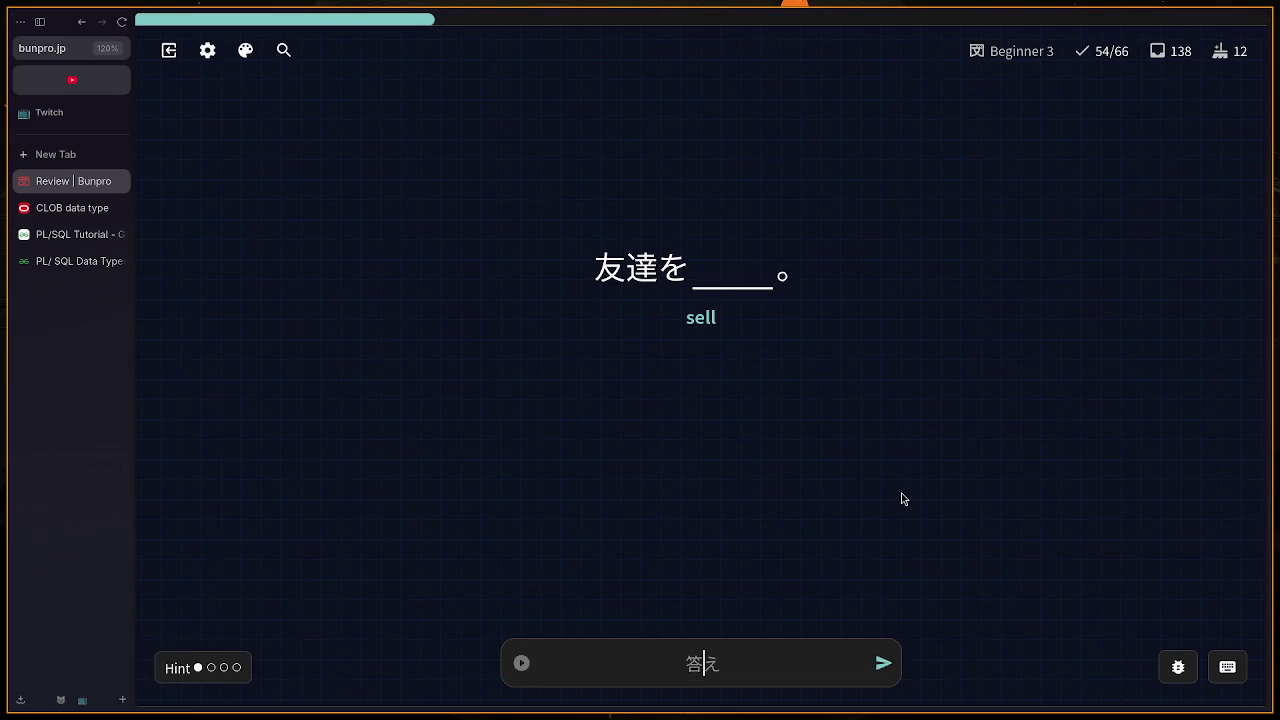
Step: Answer the sell and cool cards correctly with うる and すずしい
{"action": "type", "text": "うる"}
{"action": "key", "text": "Return"}
{"action": "key", "text": "Return"}
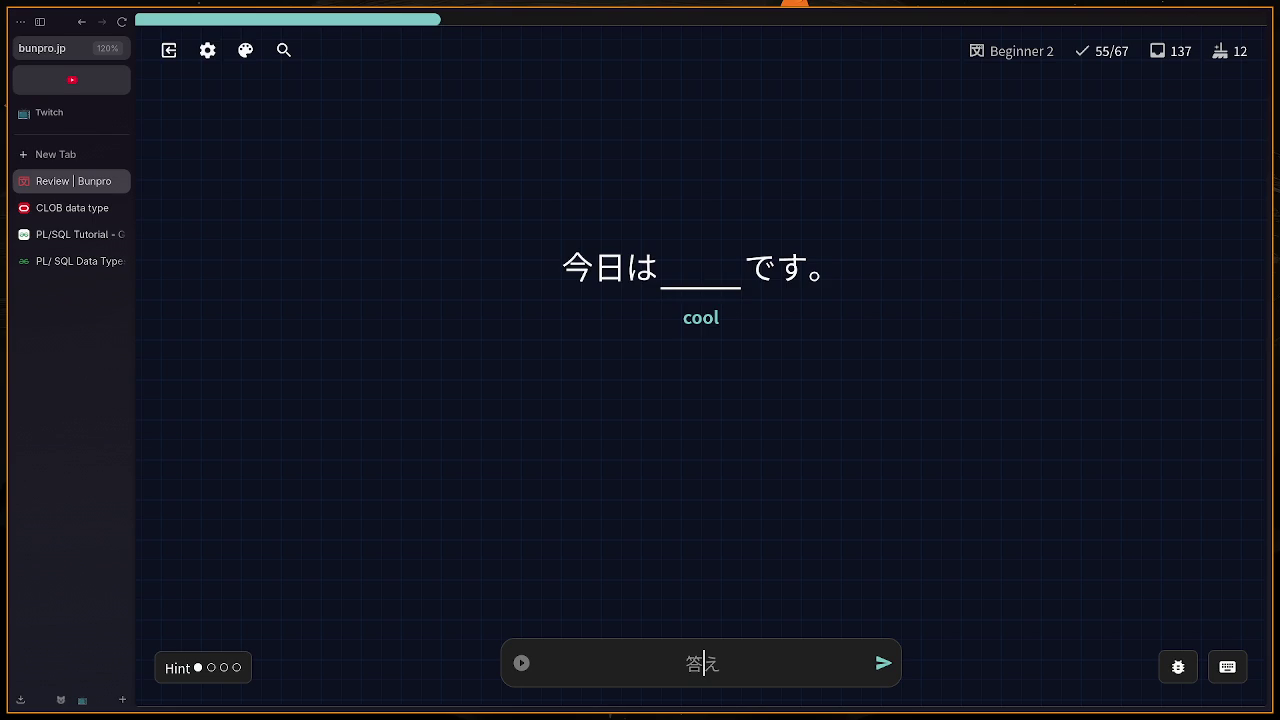
{"action": "type", "text": "すずしい"}
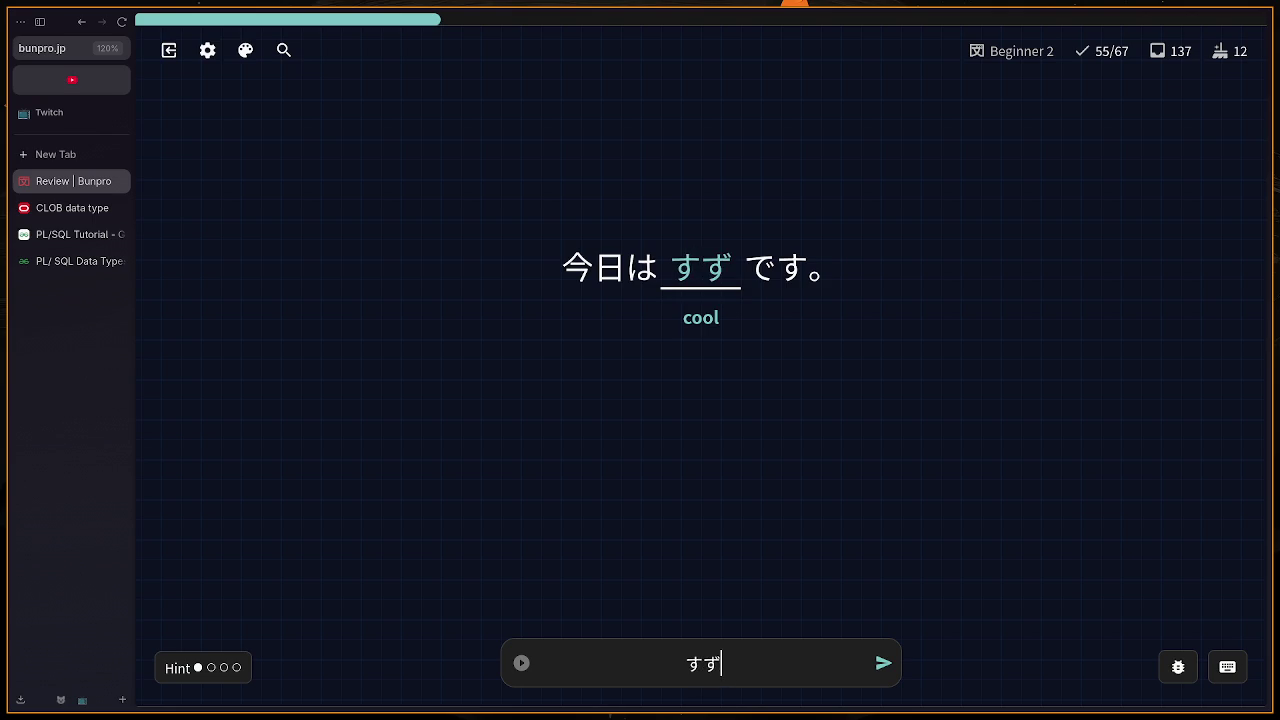
{"action": "key", "text": "Return"}
{"action": "key", "text": "Return"}
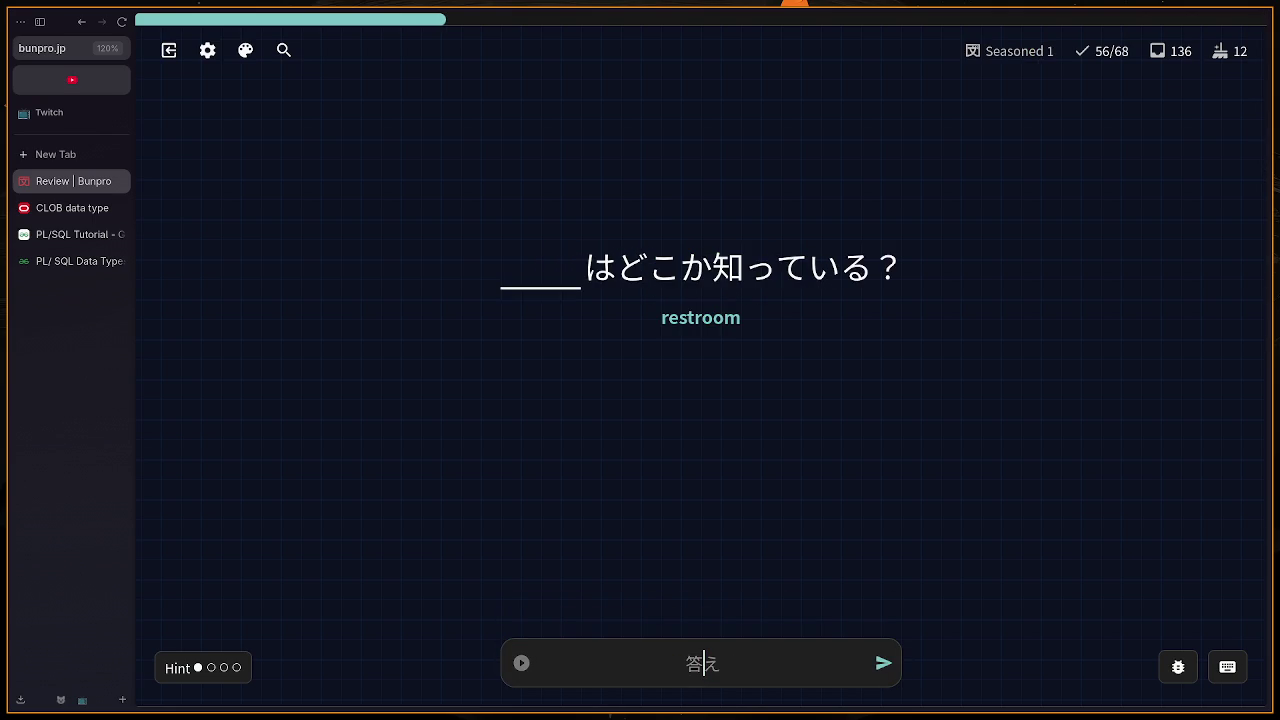
Step: Try テレイ and then テイレ on the restroom card, undoing each rejected answer
{"action": "type", "text": "テレイ"}
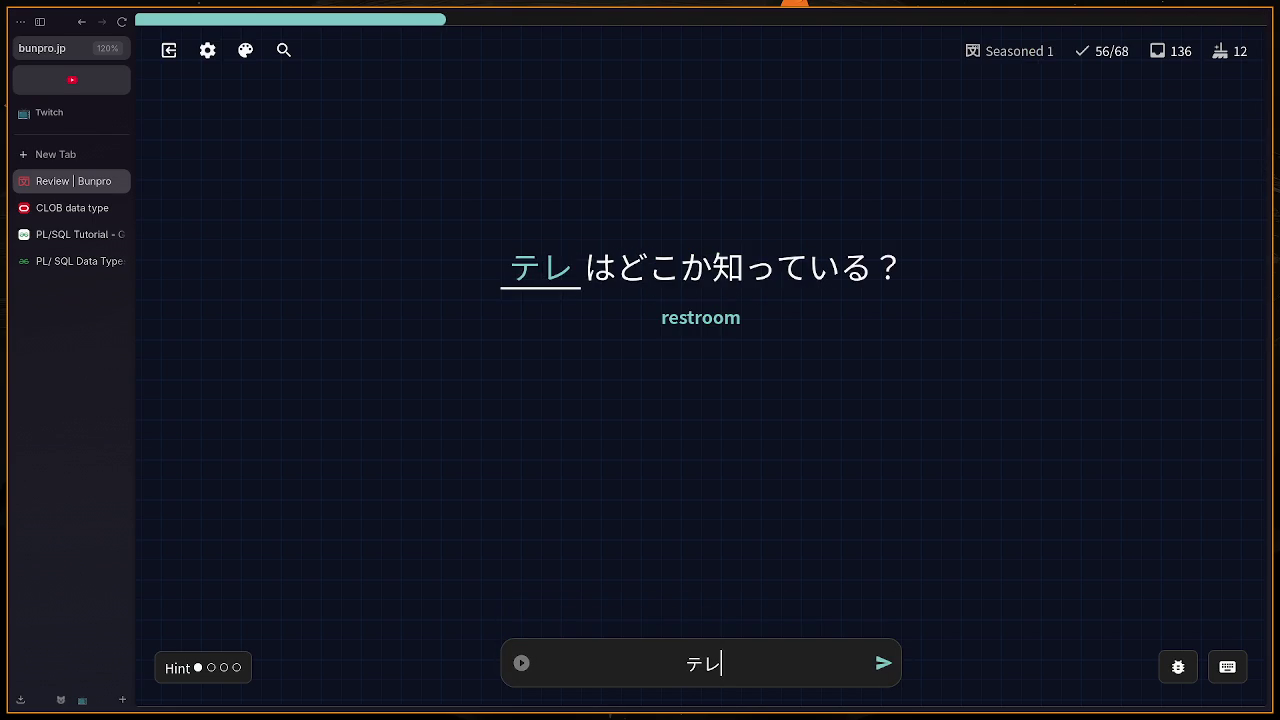
{"action": "key", "text": "Return"}
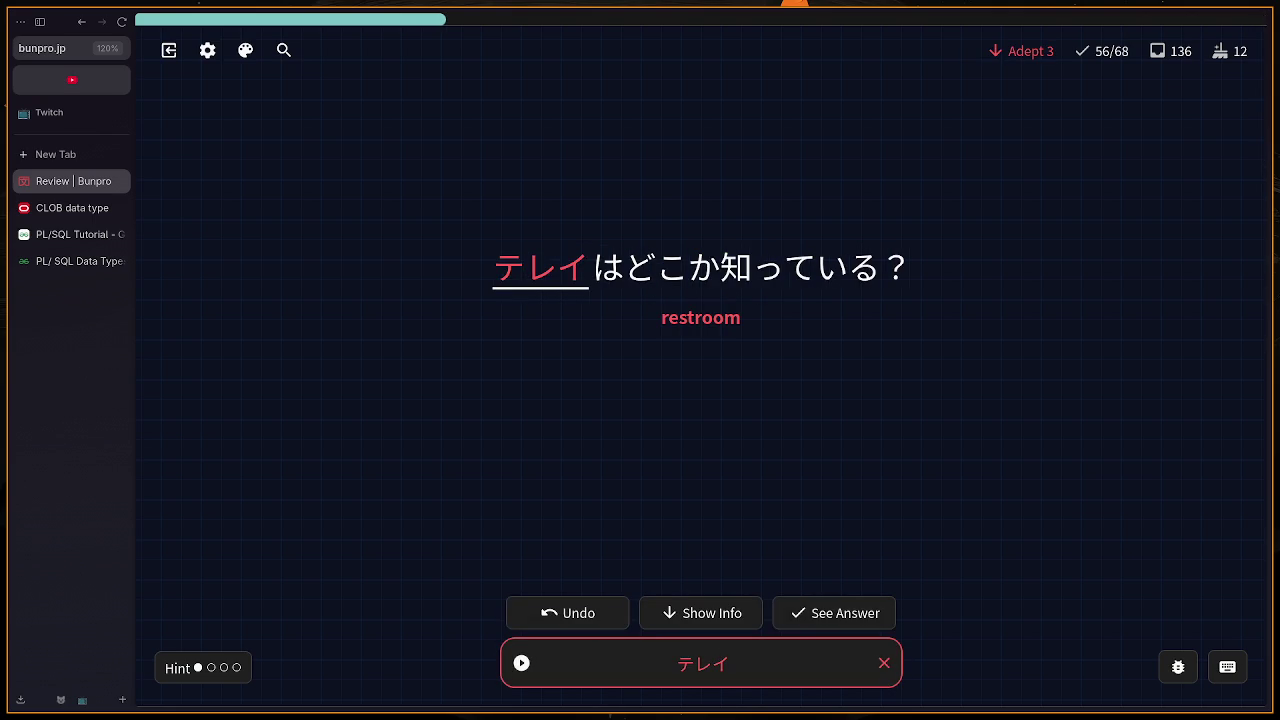
{"action": "key", "text": "BackSpace"}
{"action": "type", "text": "テイ"}
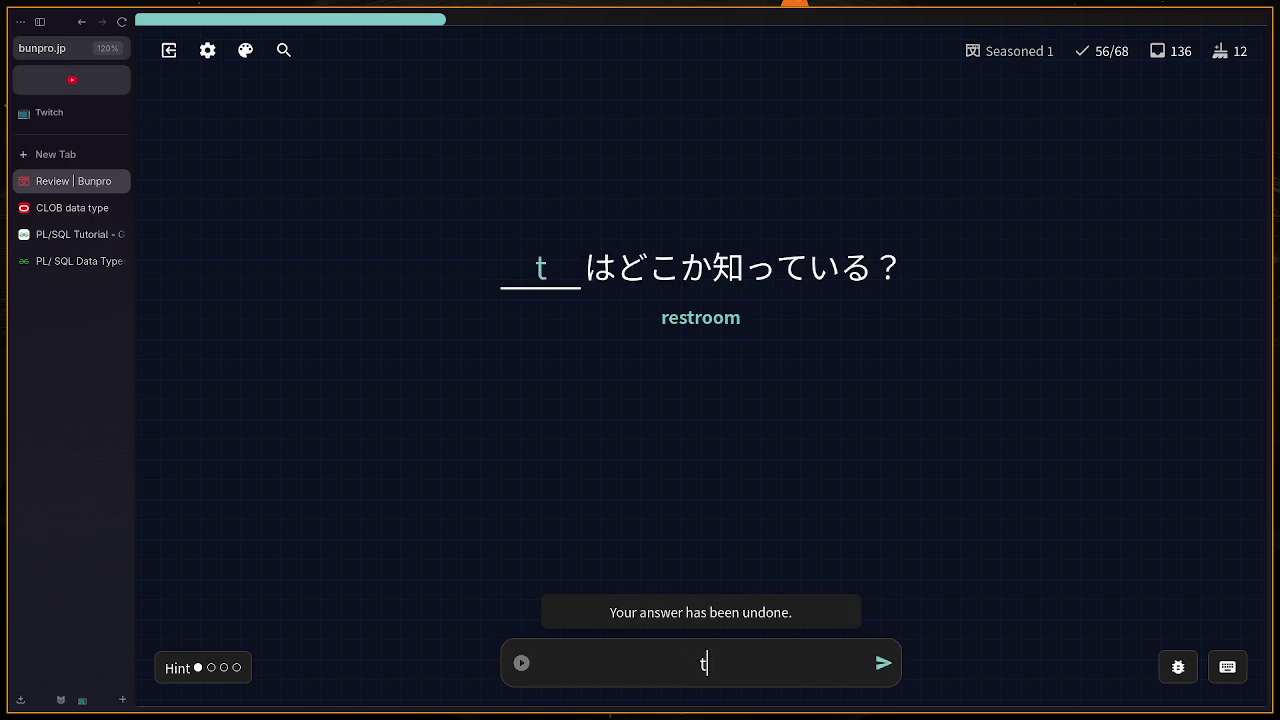
{"action": "type", "text": "レ"}
{"action": "key", "text": "Return"}
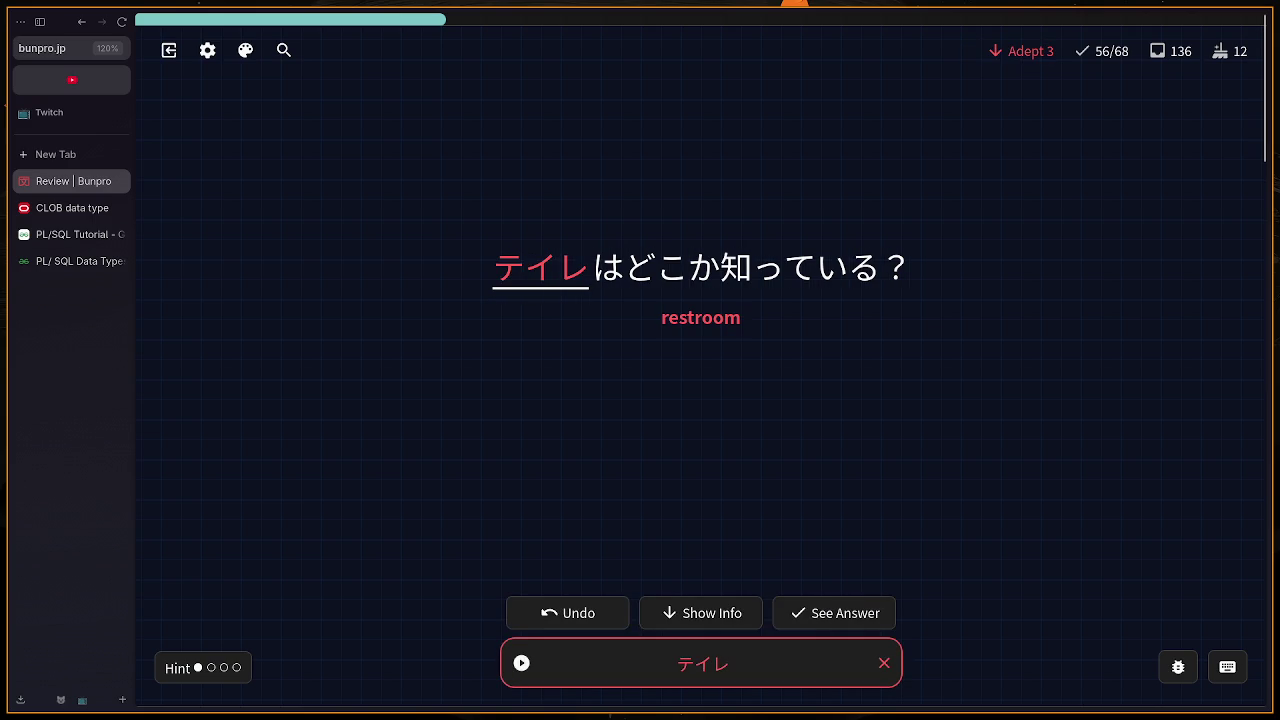
{"action": "key", "text": "BackSpace"}
Step: Answer the restroom card correctly with トイレ and advance to the next card
{"action": "type", "text": "トレイ"}
{"action": "key", "text": "BackSpace"}
{"action": "key", "text": "BackSpace"}
{"action": "type", "text": "イレ"}
{"action": "key", "text": "Return"}
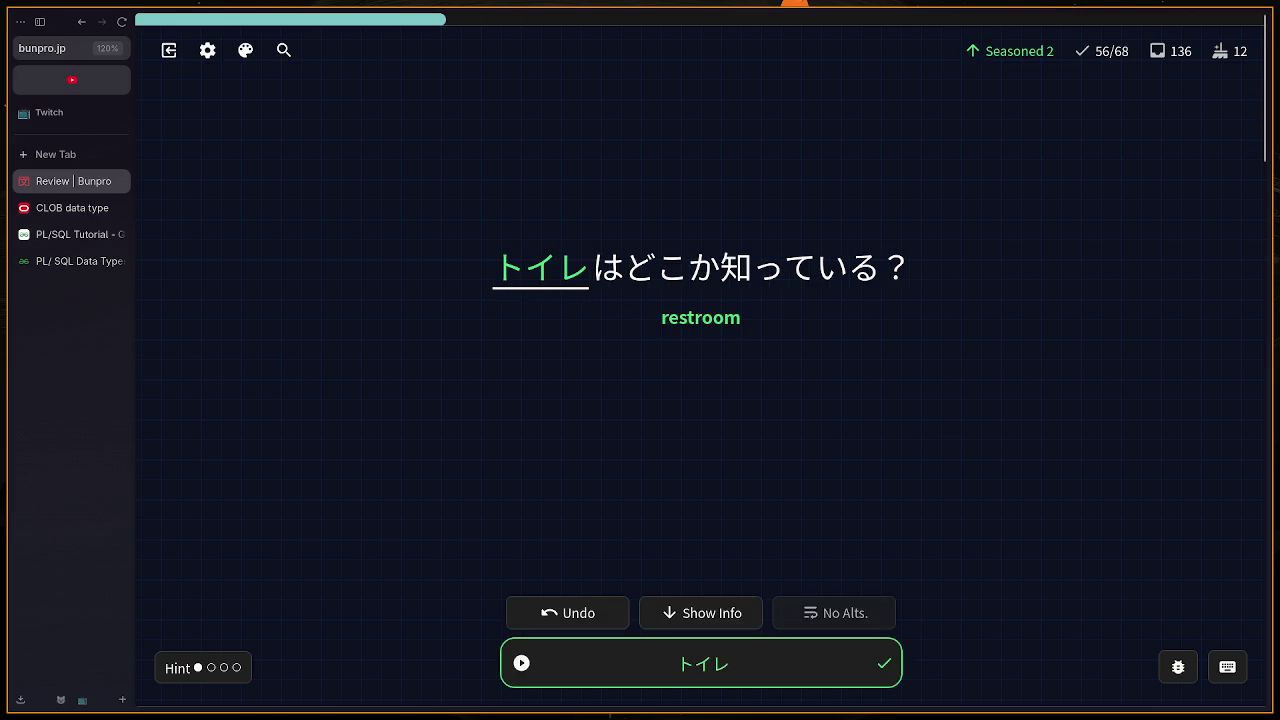
{"action": "left_click", "coordinate": [881, 666]}
Step: Answer the ticket, store, 二人 and why cards with きっぷ, みせ, 'two people' and なぜ
{"action": "type", "text": "き"}
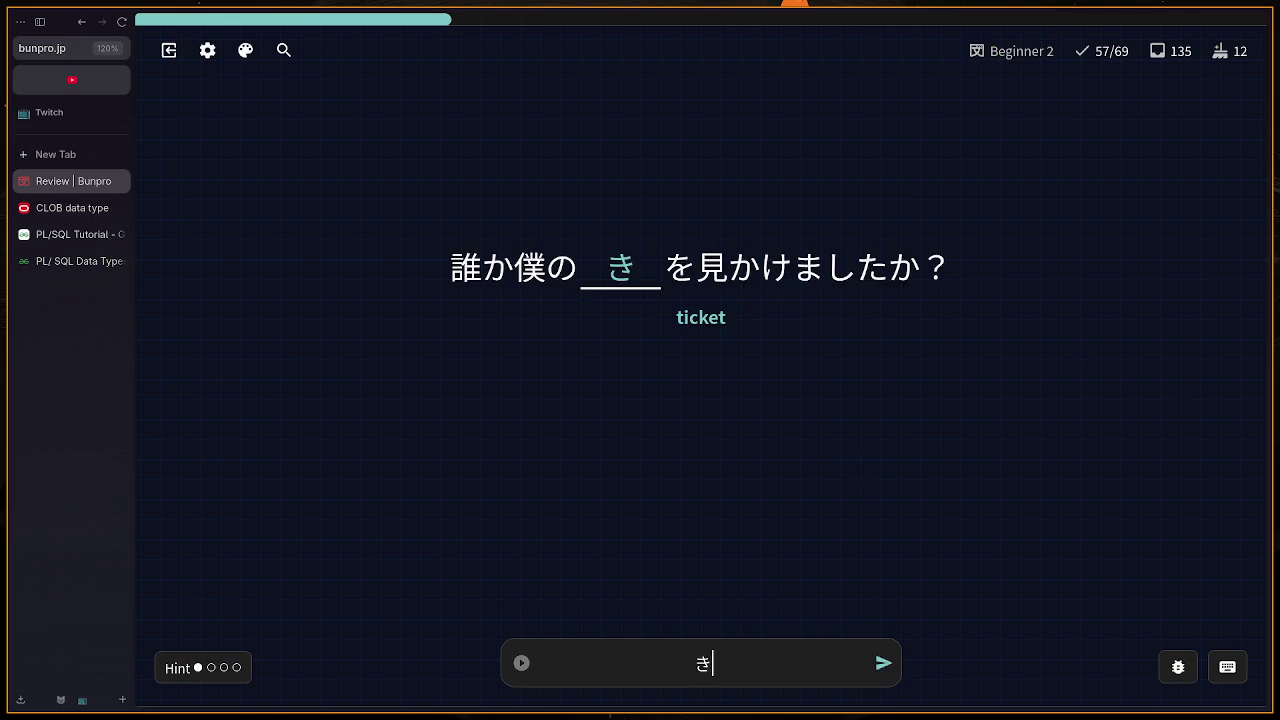
{"action": "type", "text": "っぷ"}
{"action": "key", "text": "Return"}
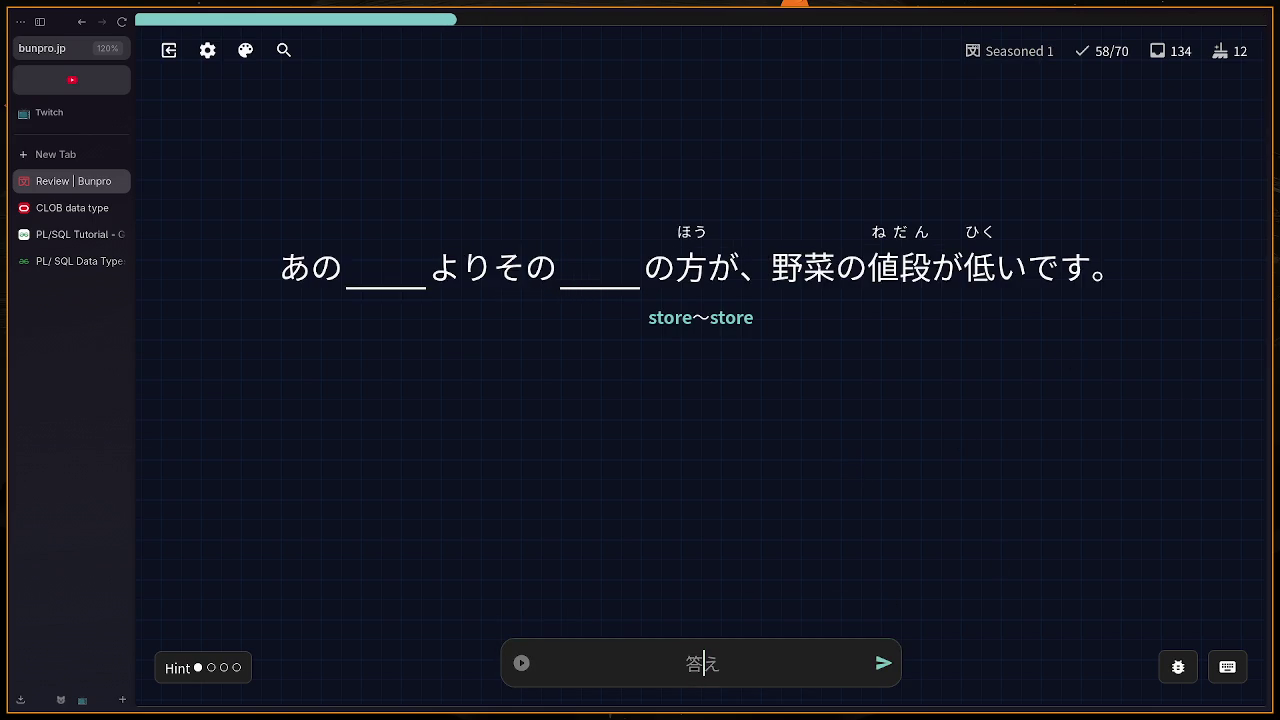
{"action": "type", "text": "みせ"}
{"action": "key", "text": "Return"}
{"action": "type", "text": "two people"}
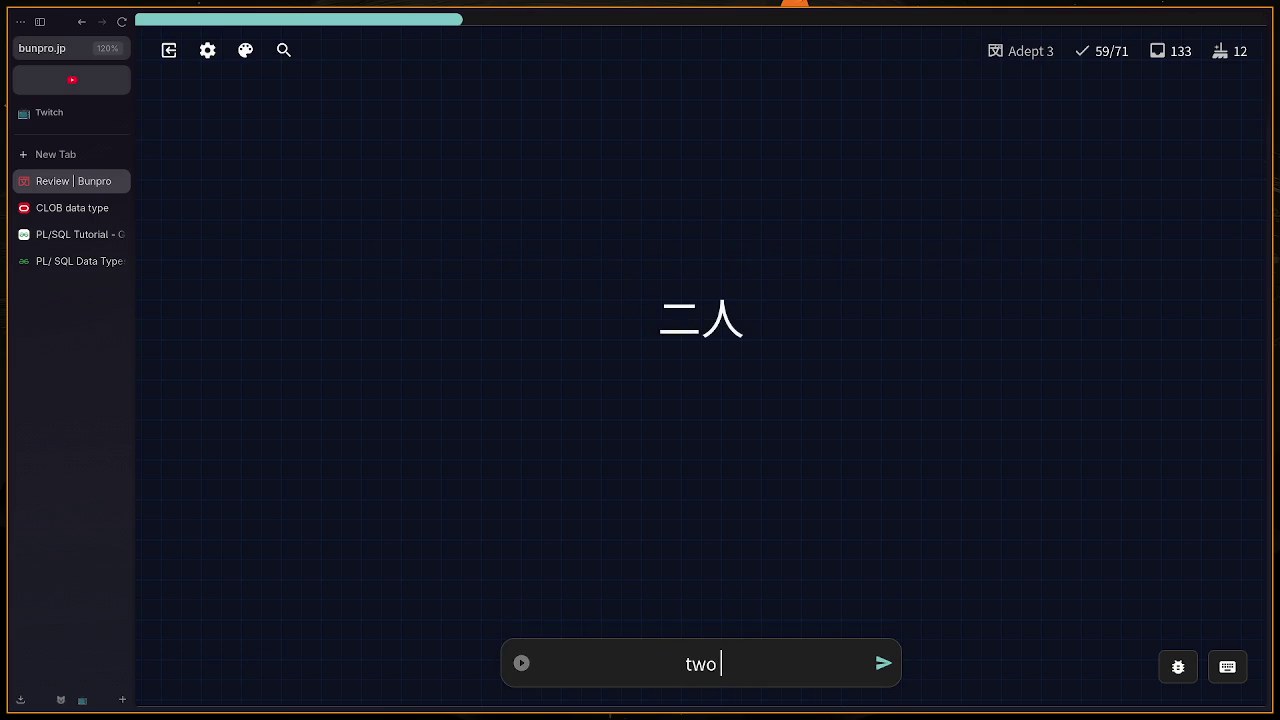
{"action": "key", "text": "Return"}
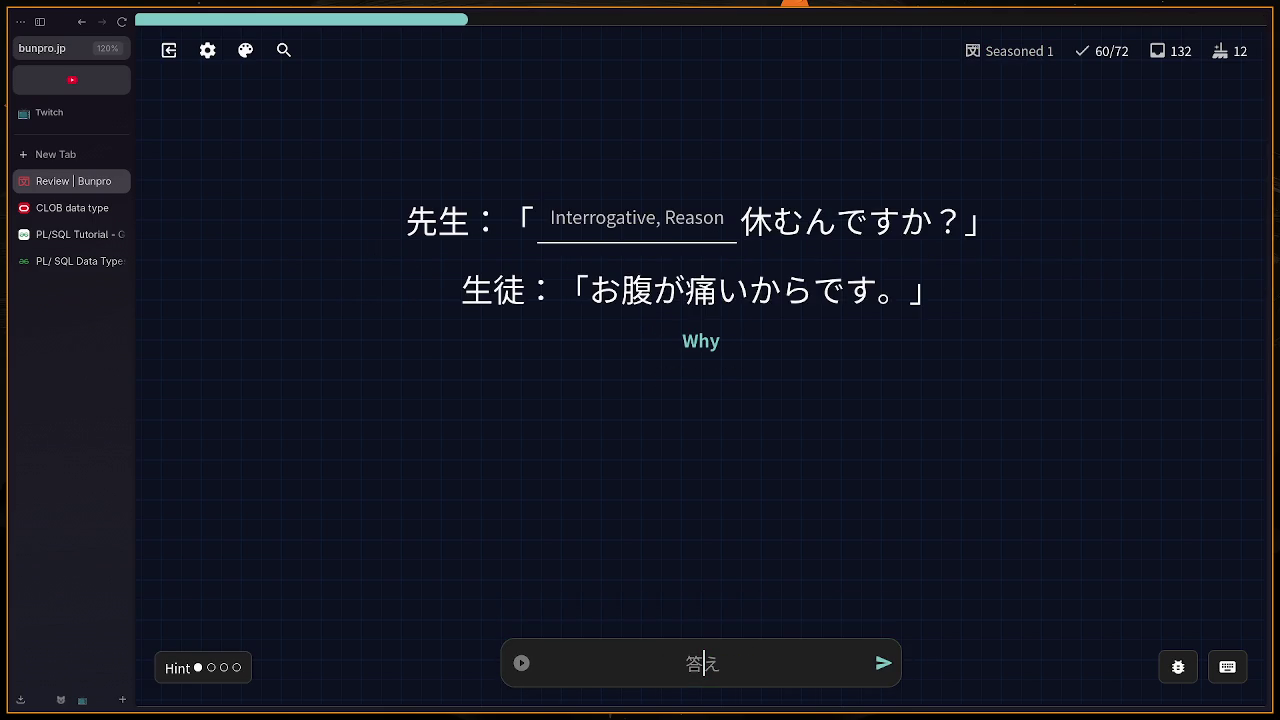
{"action": "type", "text": "なぜ"}
{"action": "key", "text": "Return"}
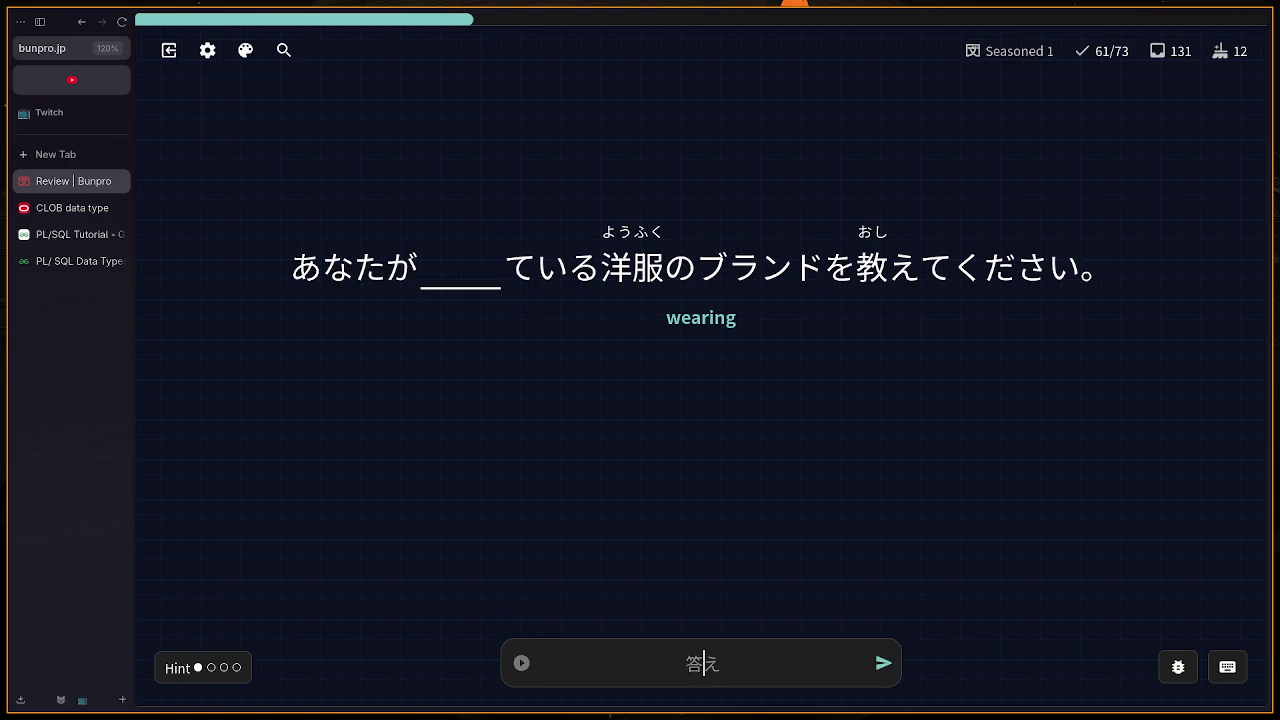
Step: Answer the wearing card with き and the dinner card with ばんごはん
{"action": "type", "text": "きる"}
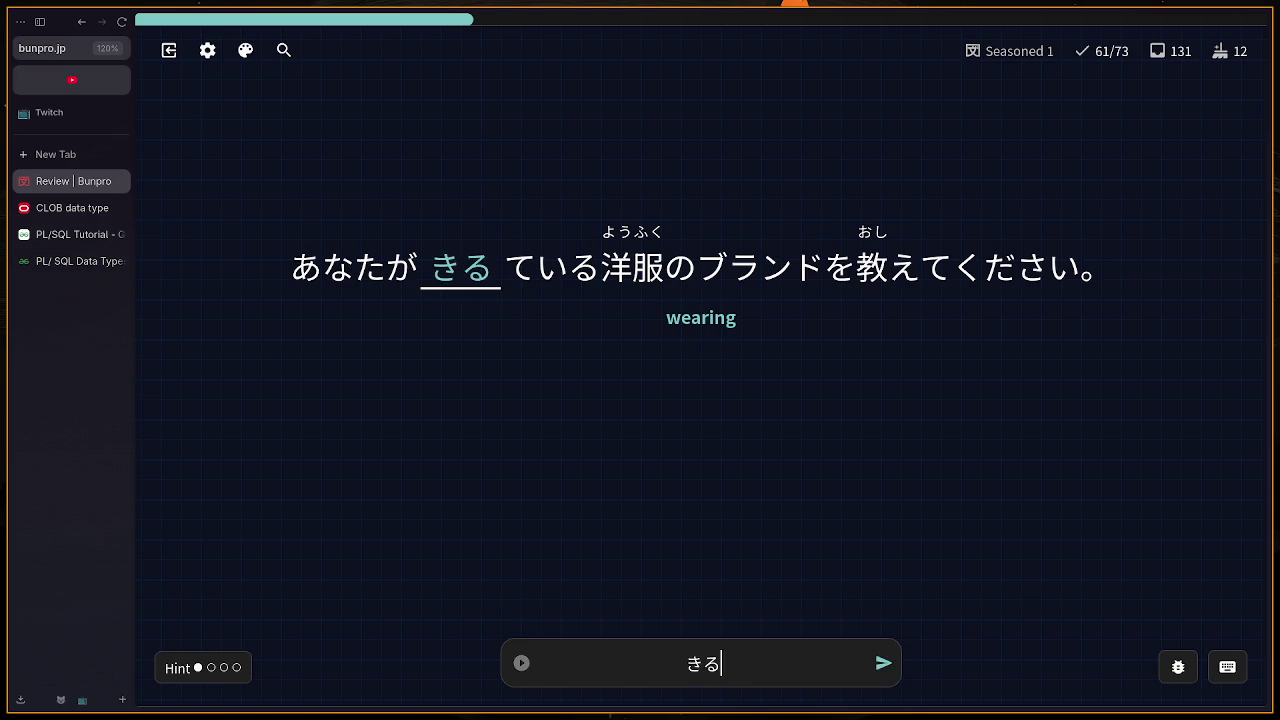
{"action": "key", "text": "BackSpace"}
{"action": "key", "text": "Return"}
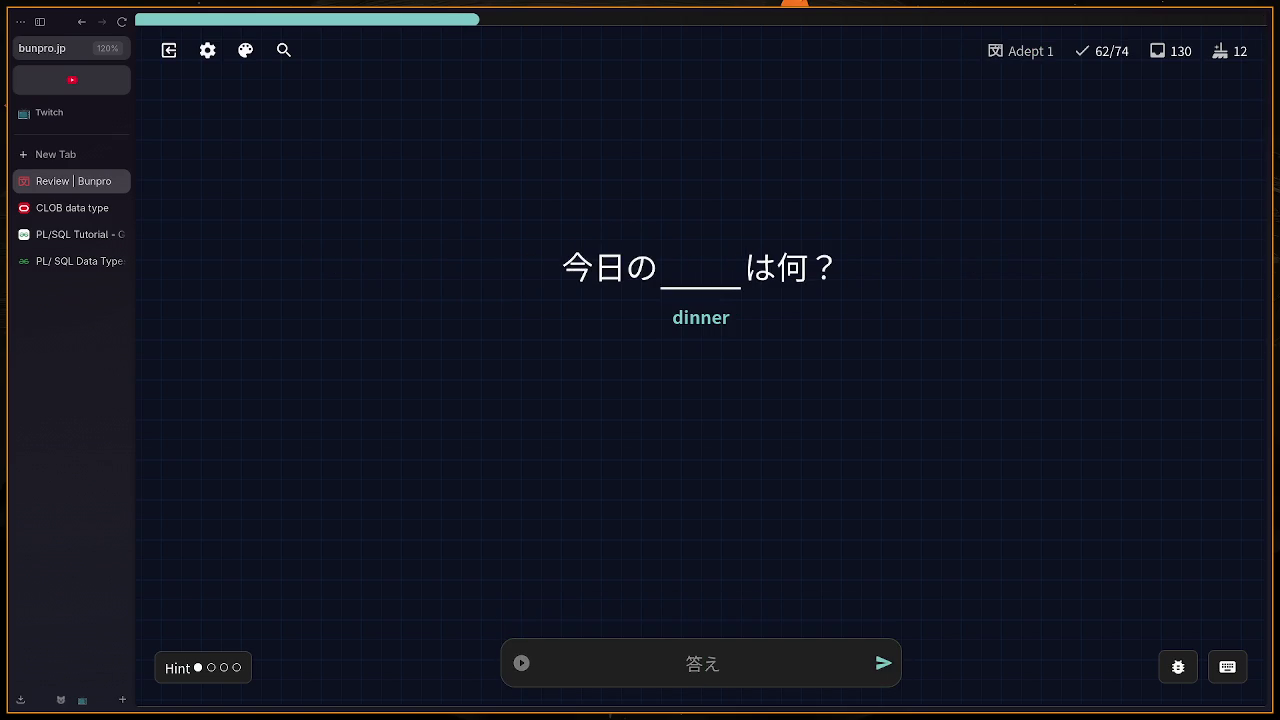
{"action": "type", "text": "ばん"}
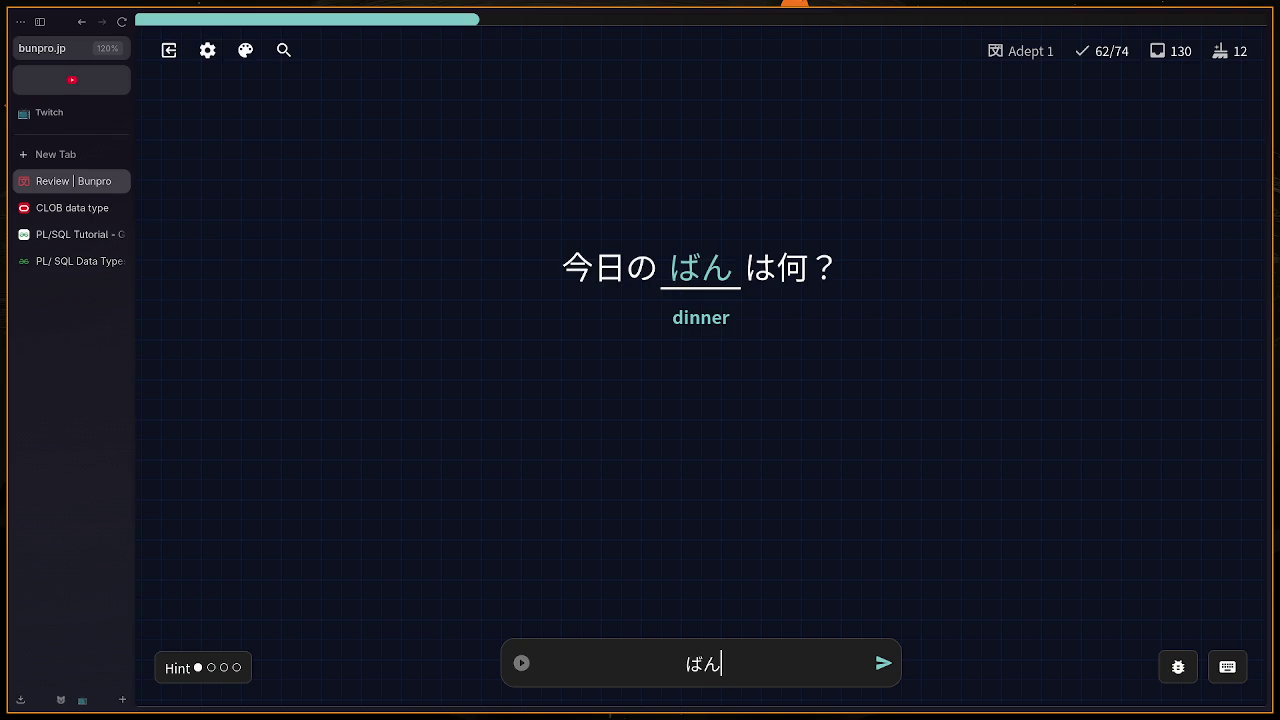
{"action": "type", "text": "ごはん"}
{"action": "key", "text": "Return"}
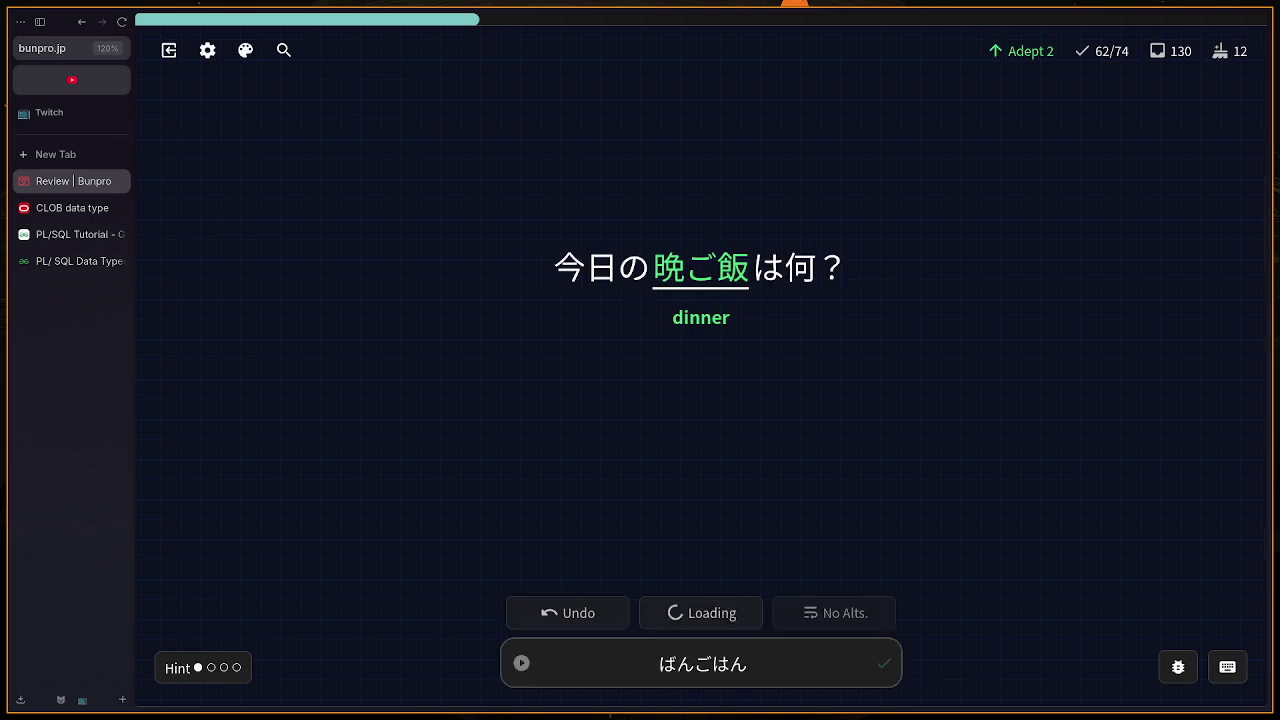
{"action": "key", "text": "Return"}
Step: Answer 二つ as 'two things', then the study and bad cards with べんきょう and わるい
{"action": "type", "text": "two things"}
{"action": "key", "text": "Return"}
{"action": "key", "text": "Return"}
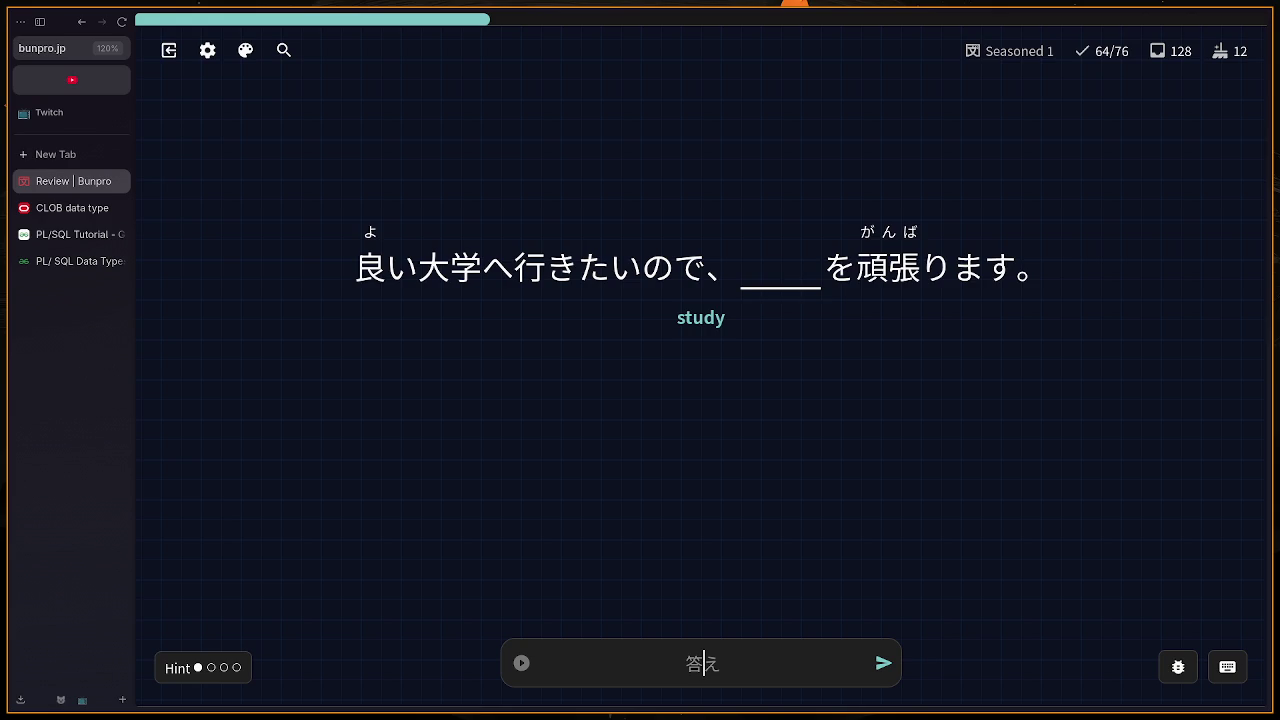
{"action": "type", "text": "bennk"}
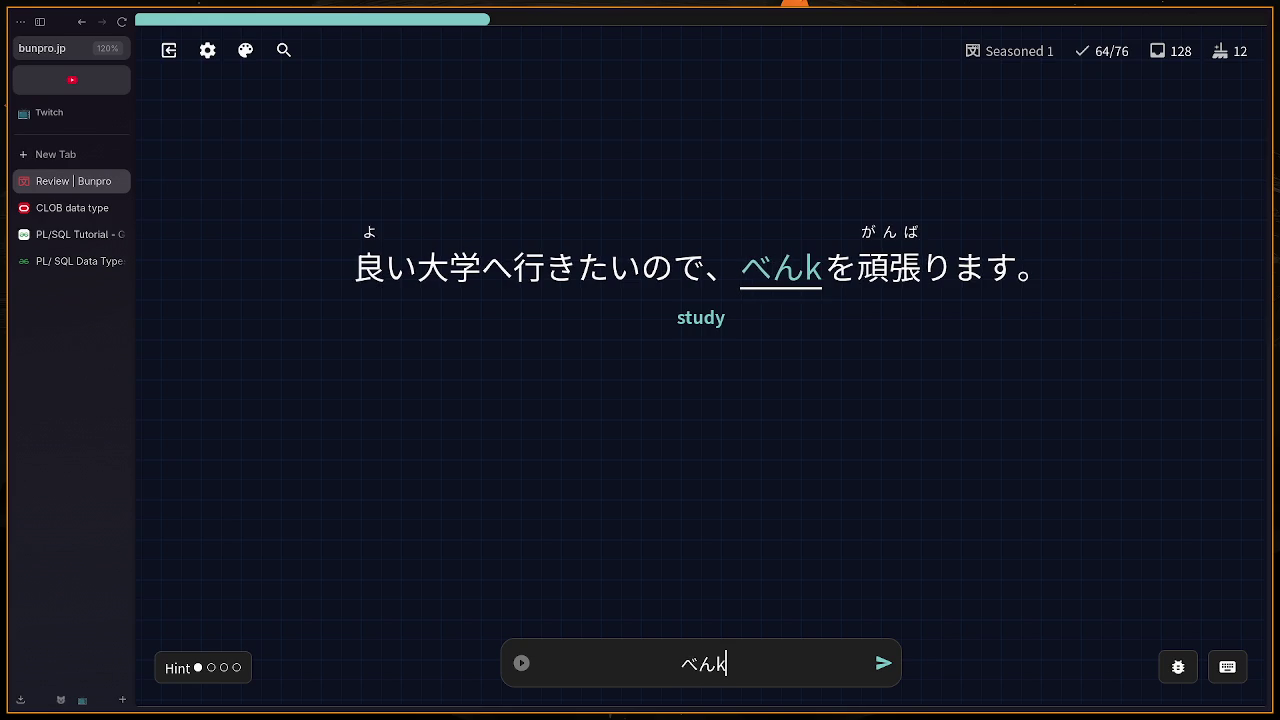
{"action": "type", "text": "you"}
{"action": "key", "text": "Return"}
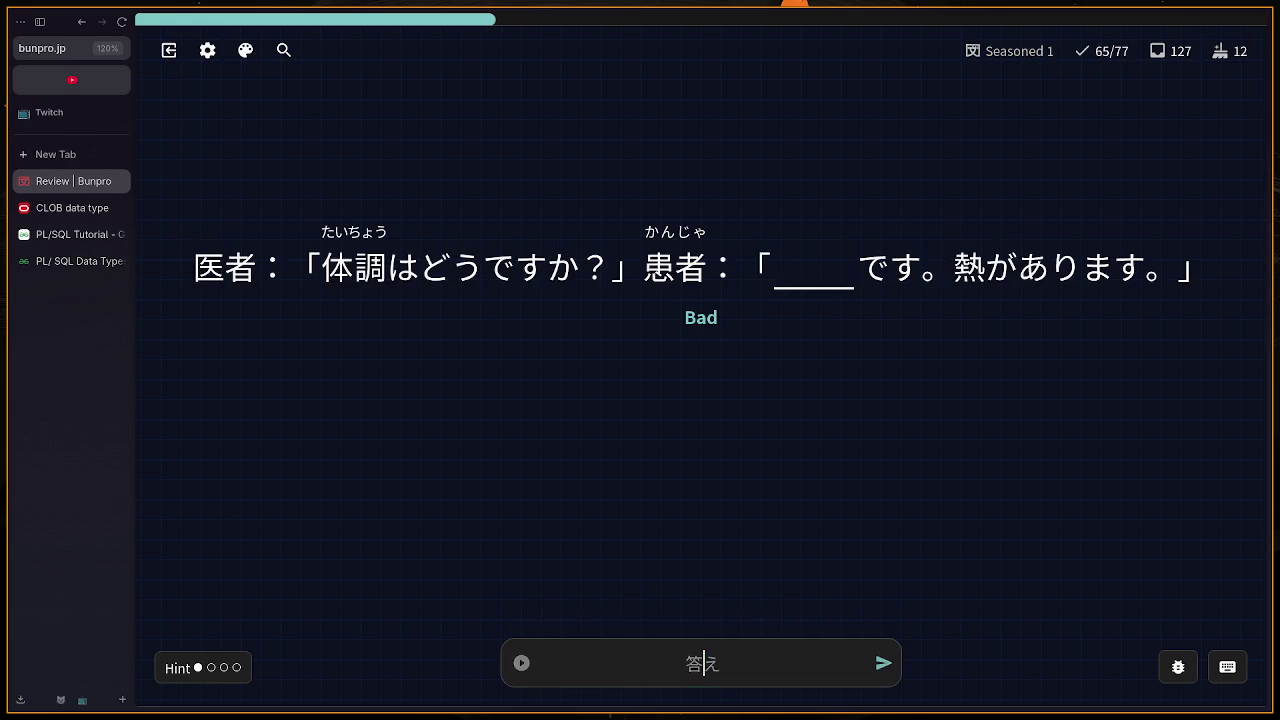
{"action": "type", "text": "warui"}
{"action": "key", "text": "Return"}
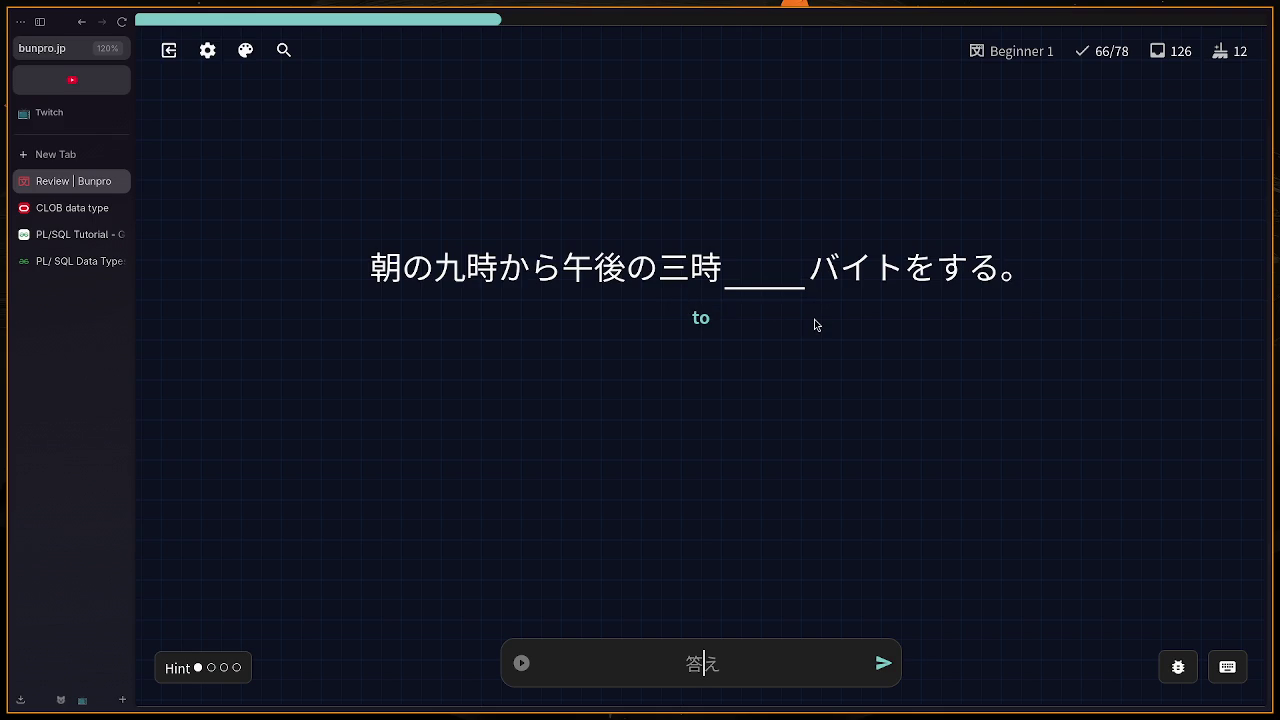
Step: Miss the 'to' blank card, answering に and then で instead of まで
{"action": "type", "text": "に"}
{"action": "key", "text": "Return"}
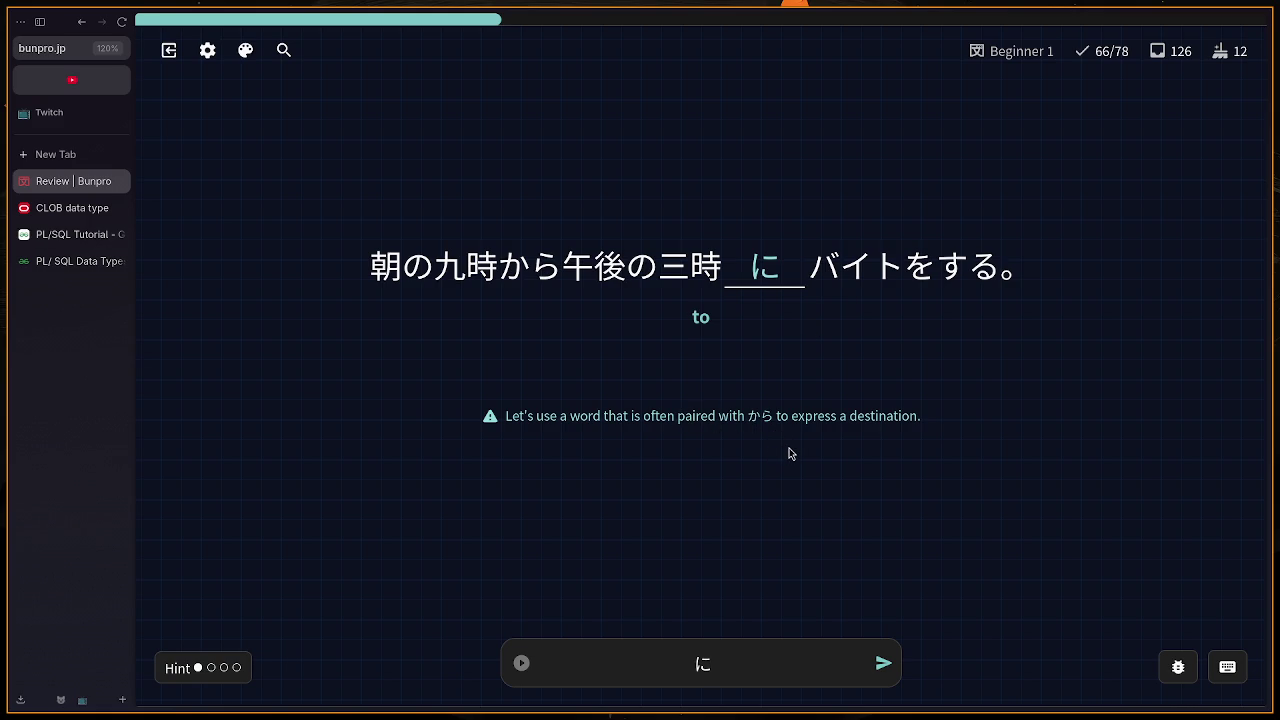
{"action": "key", "text": "BackSpace"}
{"action": "type", "text": "de"}
{"action": "key", "text": "Return"}
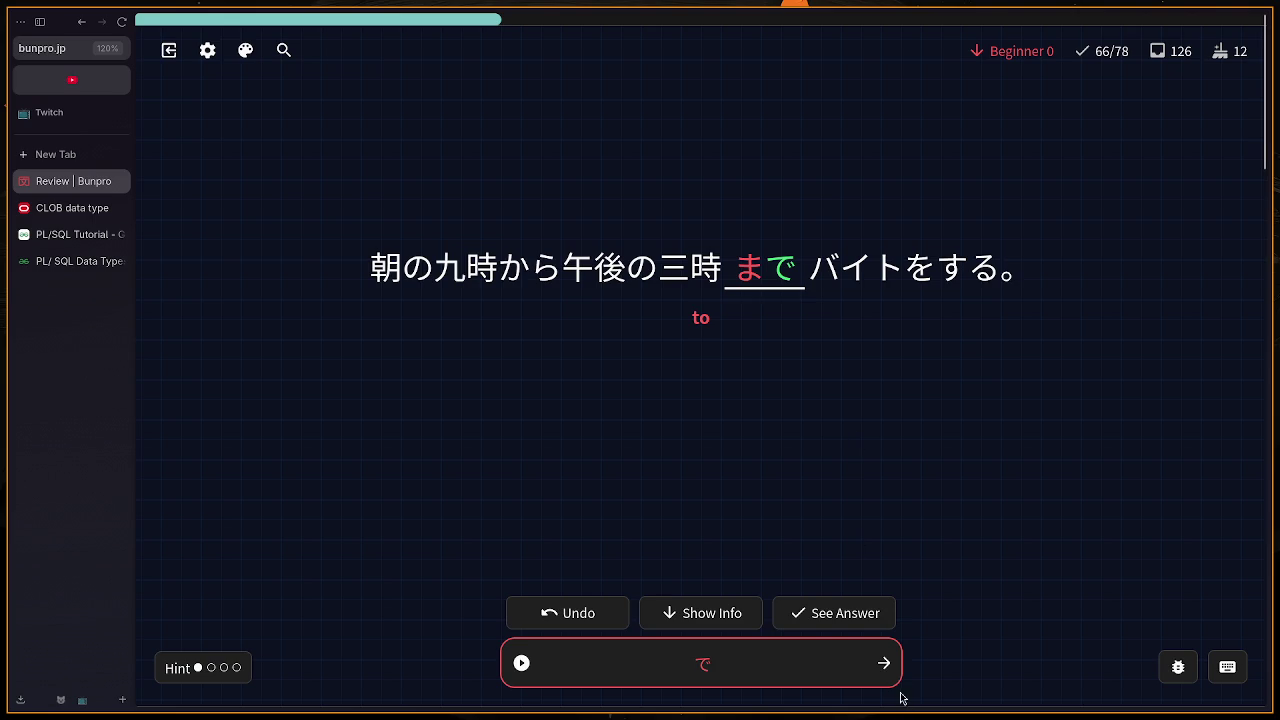
Step: Answer the 'said' quotation card with といいました
{"action": "left_click", "coordinate": [884, 663]}
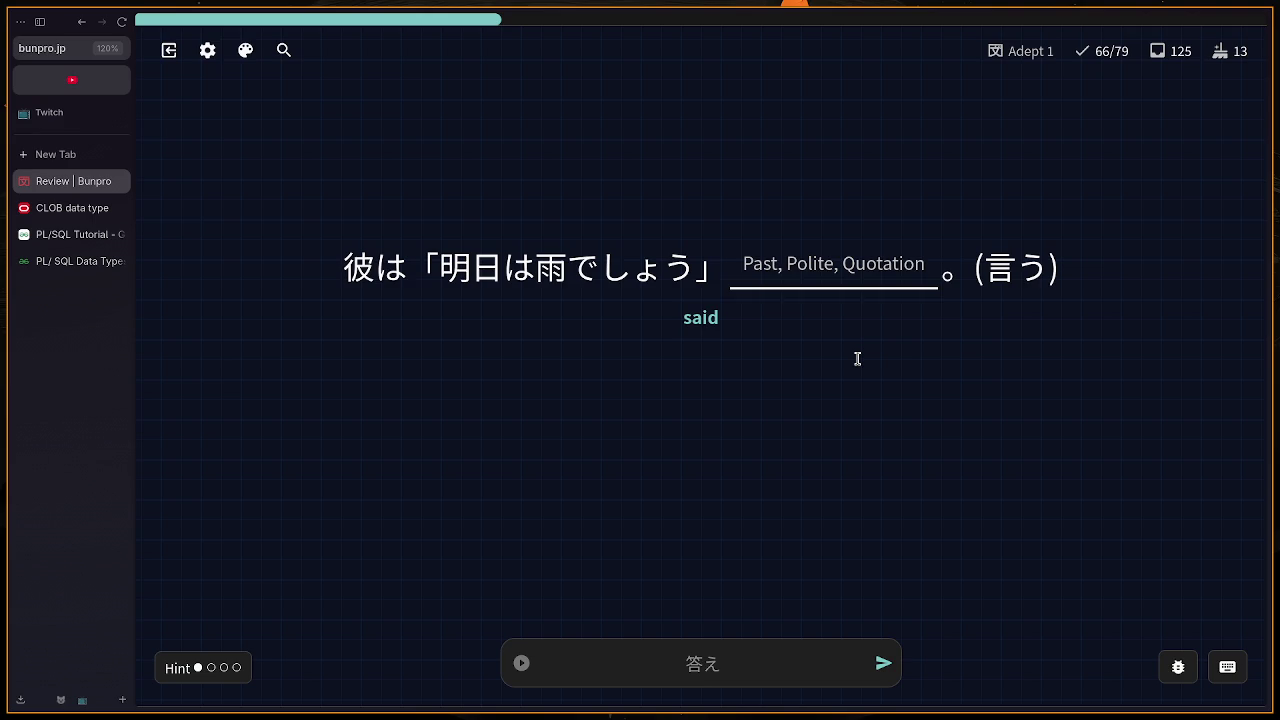
{"action": "type", "text": "と"}
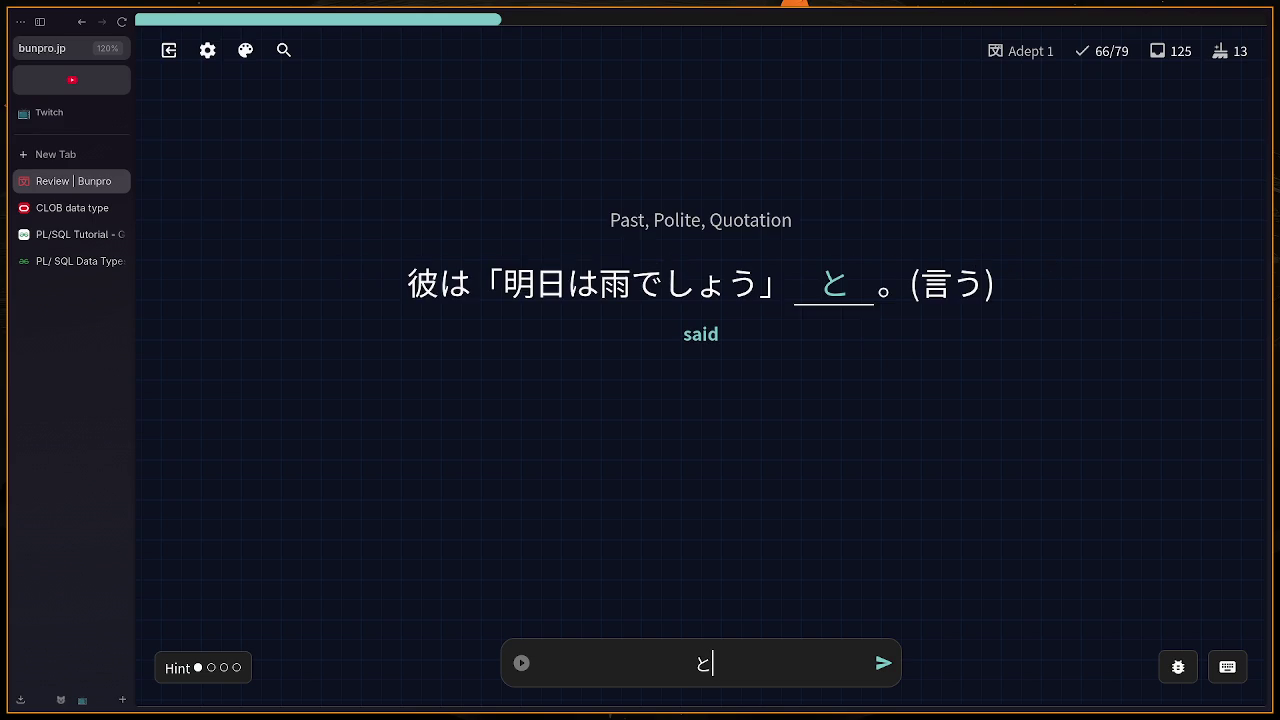
{"action": "type", "text": "い"}
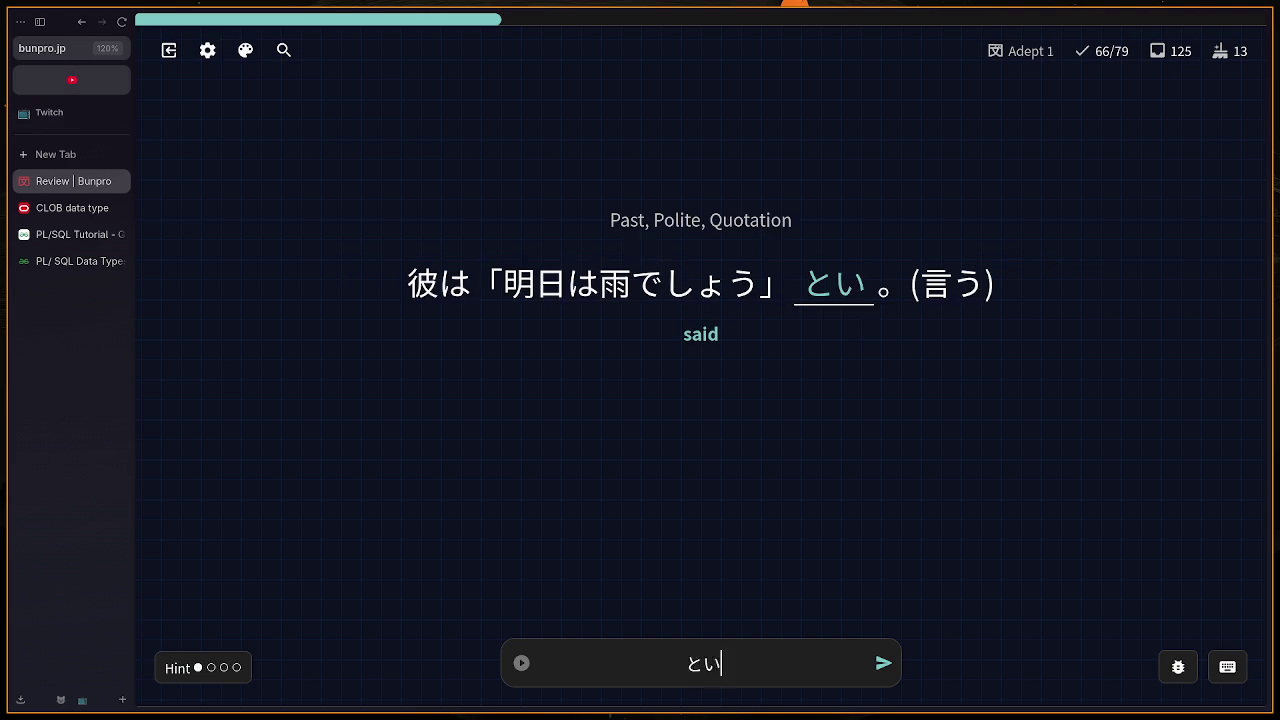
{"action": "type", "text": "いました"}
{"action": "key", "text": "Return"}
{"action": "key", "text": "Return"}
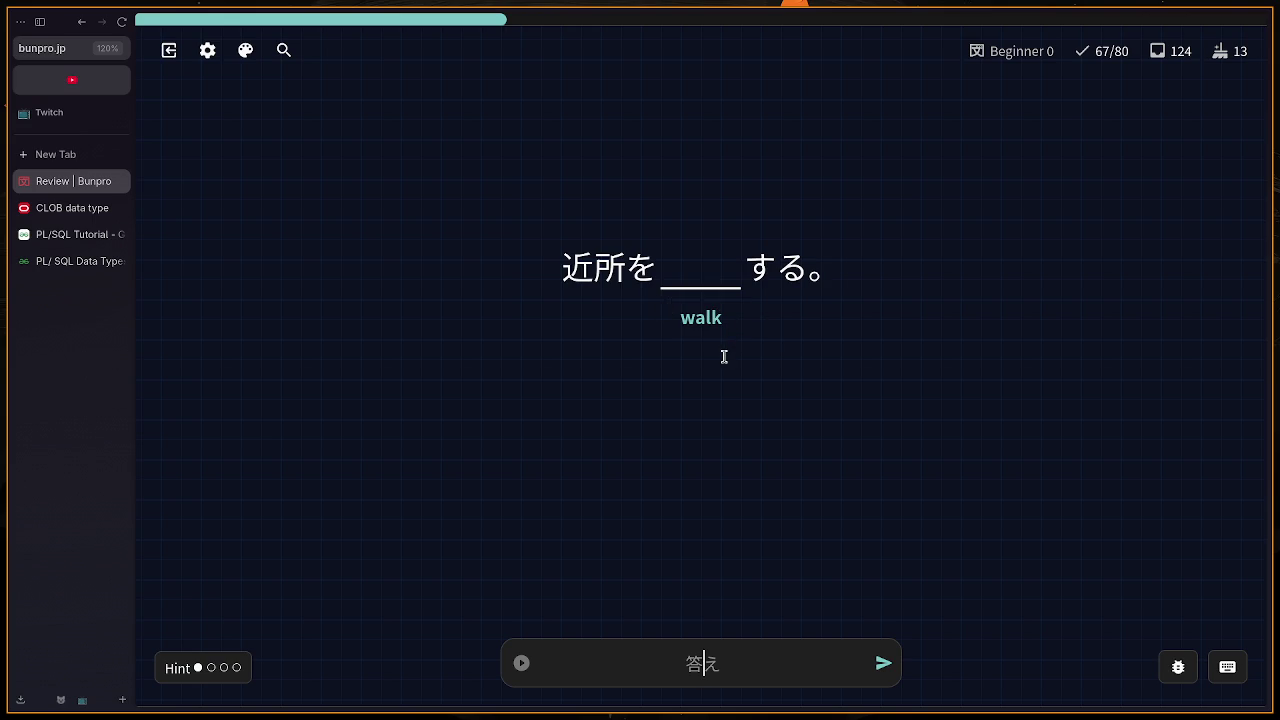
Step: Answer the walk card with さんぽ after clearing a ぶんぷ guess
{"action": "mouse_move", "coordinate": [589, 271]}
{"action": "type", "text": "bun"}
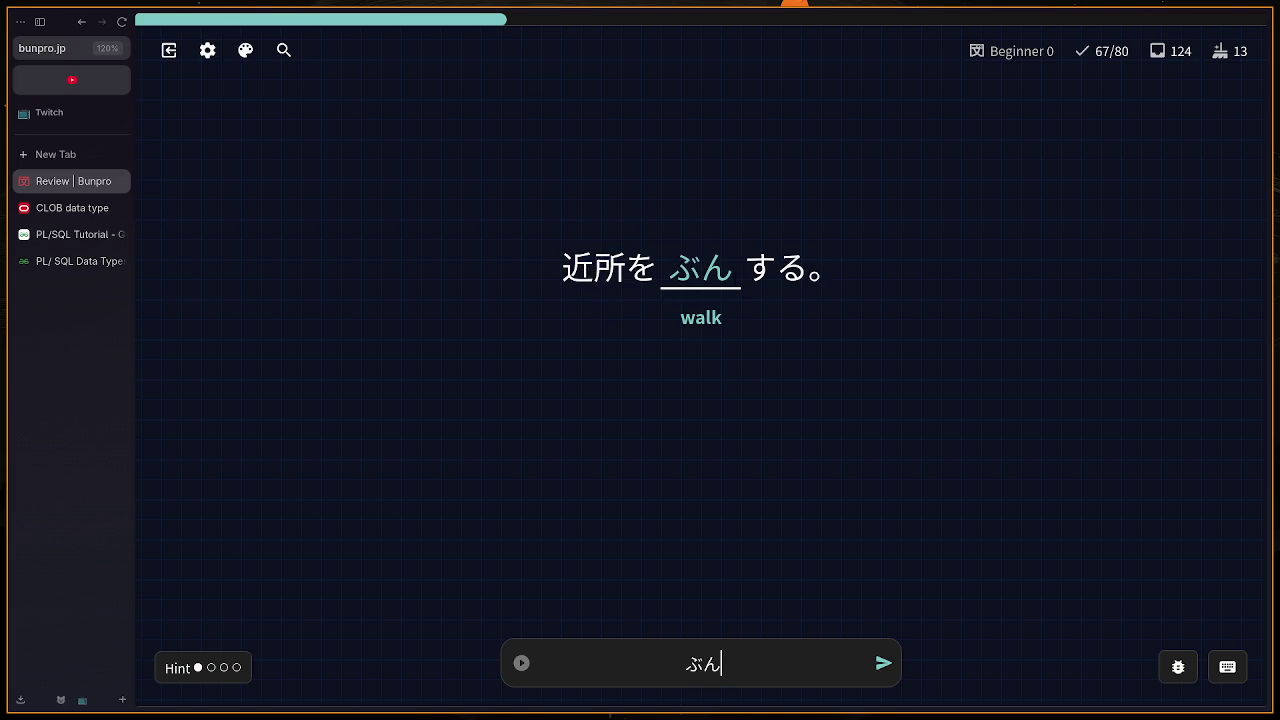
{"action": "type", "text": "pu"}
{"action": "key", "text": "BackSpace"}
{"action": "key", "text": "BackSpace"}
{"action": "key", "text": "BackSpace"}
{"action": "type", "text": "sanpo"}
{"action": "key", "text": "Return"}
{"action": "key", "text": "Return"}
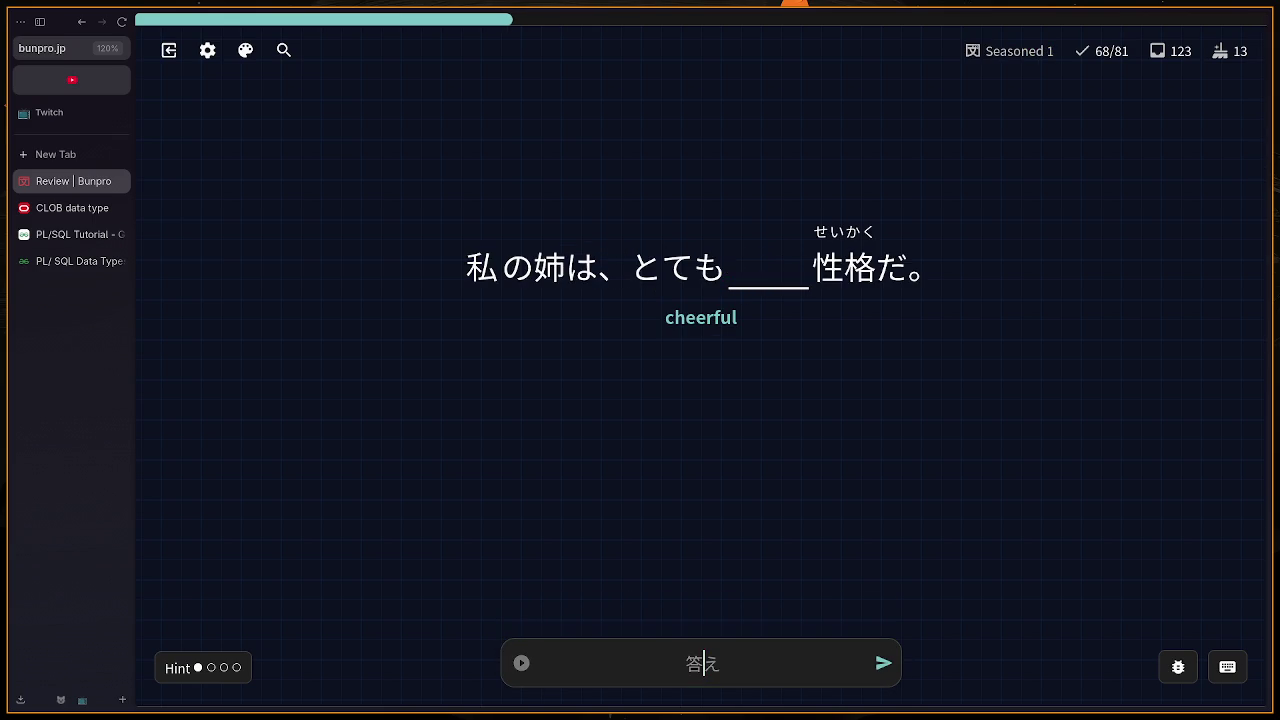
Step: Answer the bright and telephone cards with あかるい and でんわ
{"action": "type", "text": "akarui"}
{"action": "key", "text": "Return"}
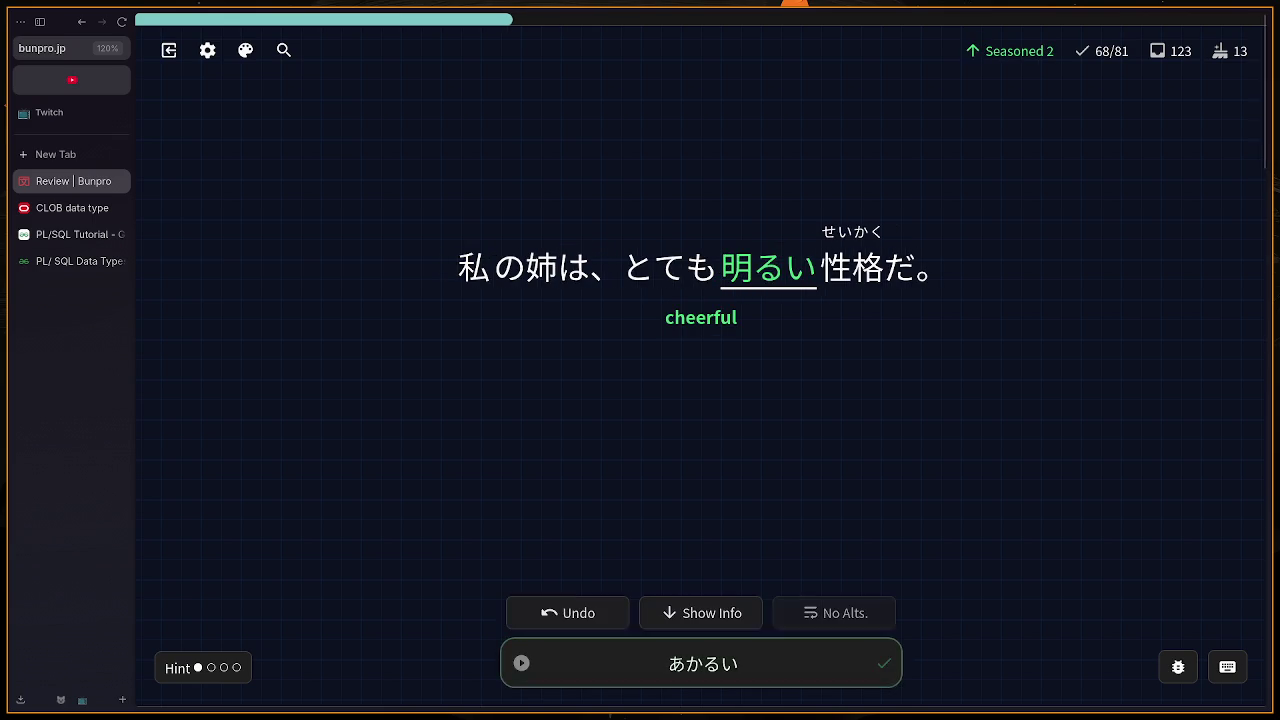
{"action": "key", "text": "Return"}
{"action": "type", "text": "denwa"}
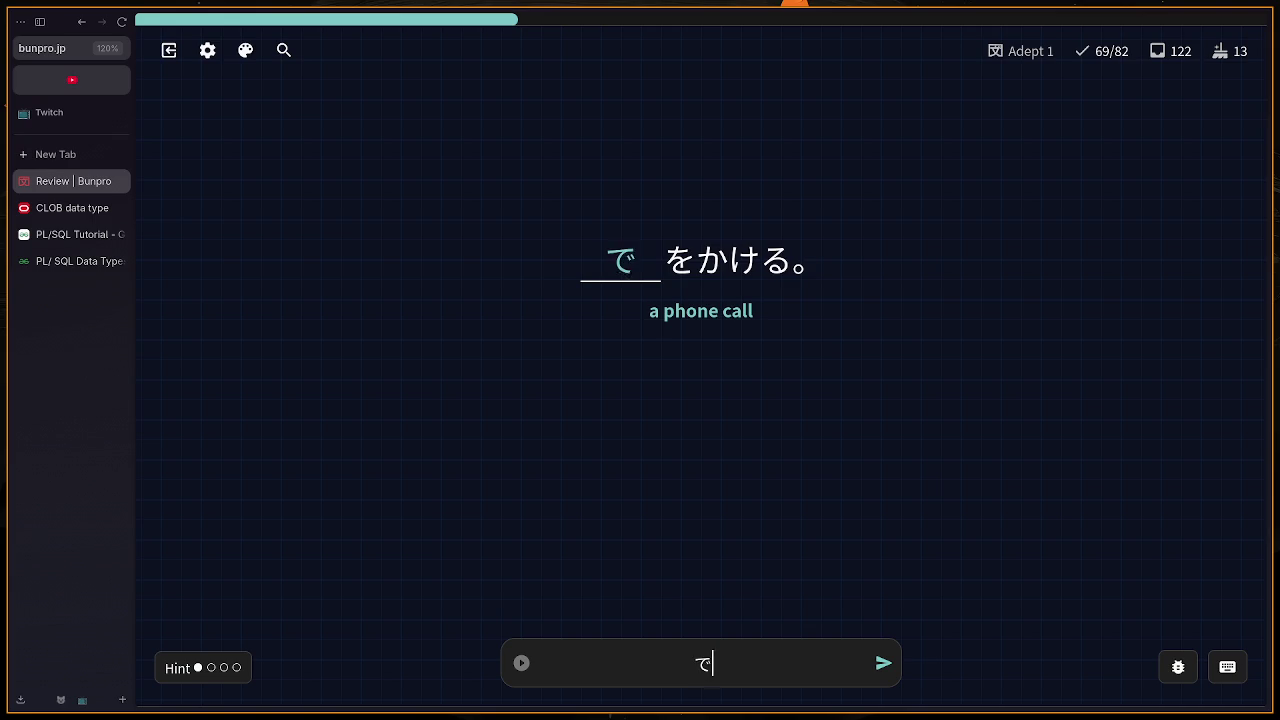
{"action": "key", "text": "Return"}
{"action": "key", "text": "Return"}
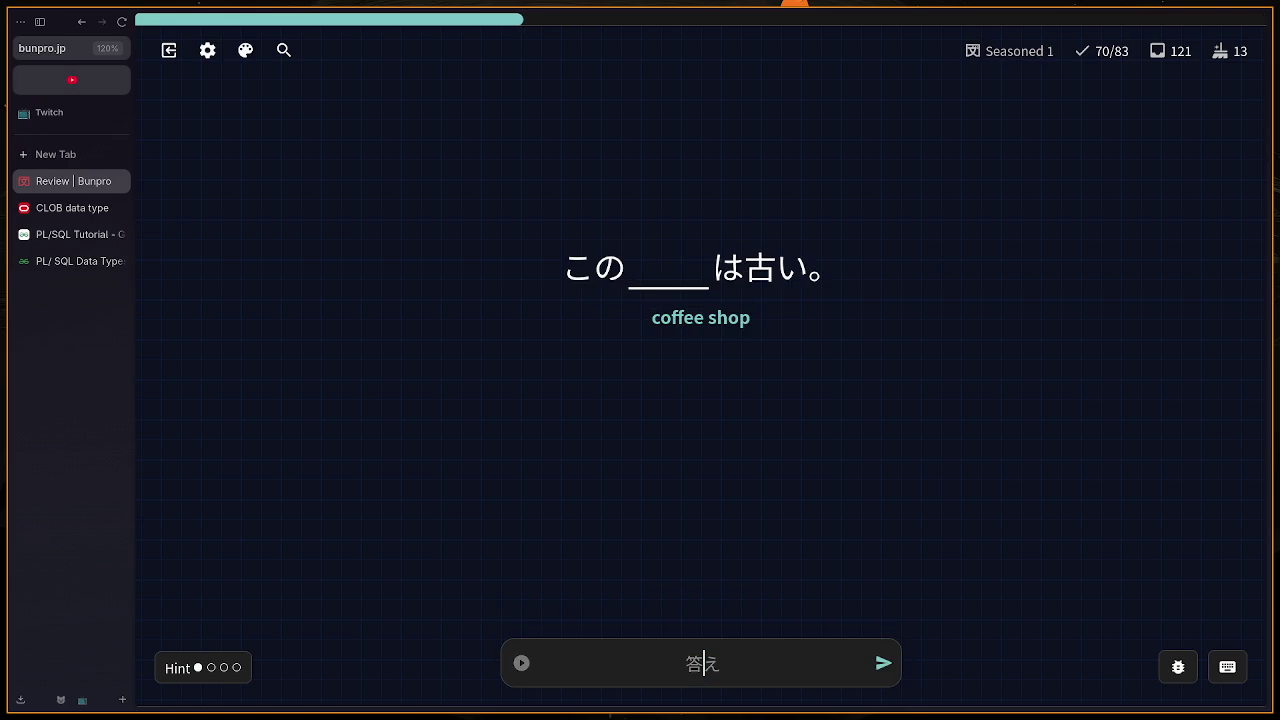
Step: Answer the café, summer vacation and cloudy cards with きっさてん, なつやすみ and くもり
{"action": "type", "text": "kissa"}
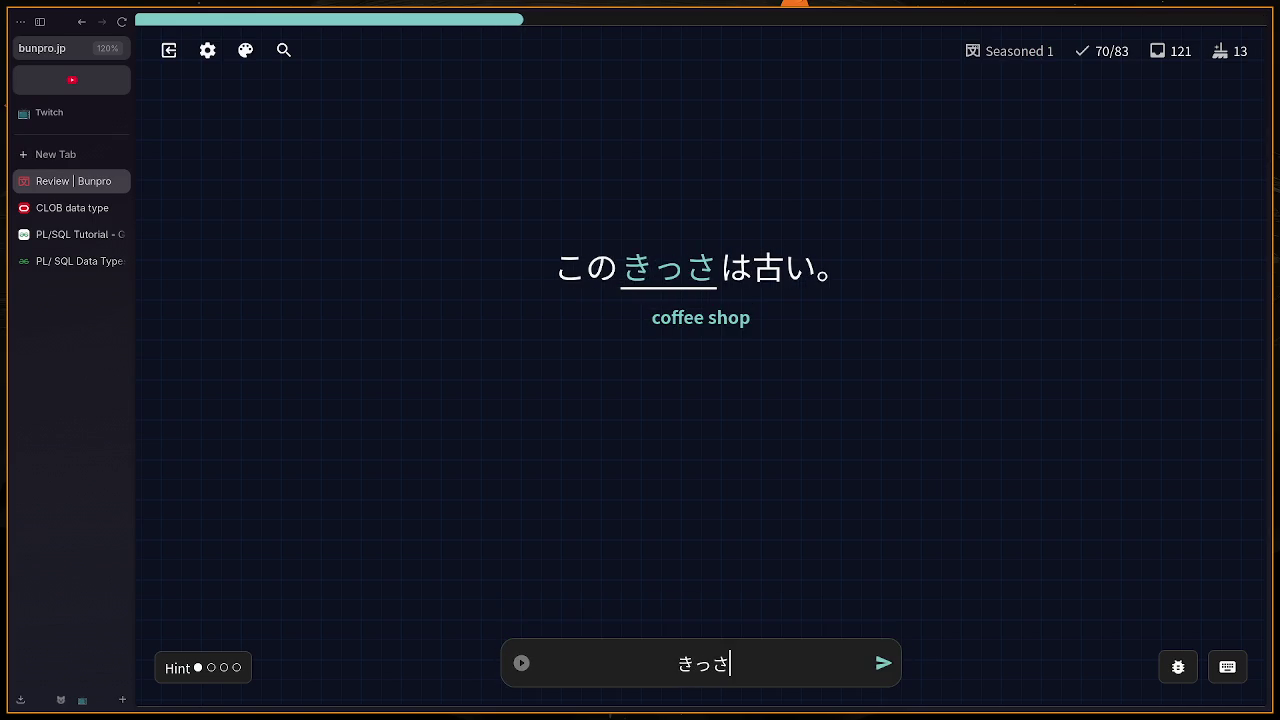
{"action": "type", "text": "tenn"}
{"action": "key", "text": "Return"}
{"action": "type", "text": "ya"}
{"action": "key", "text": "BackSpace"}
{"action": "type", "text": "natsuyasumi"}
{"action": "key", "text": "Return"}
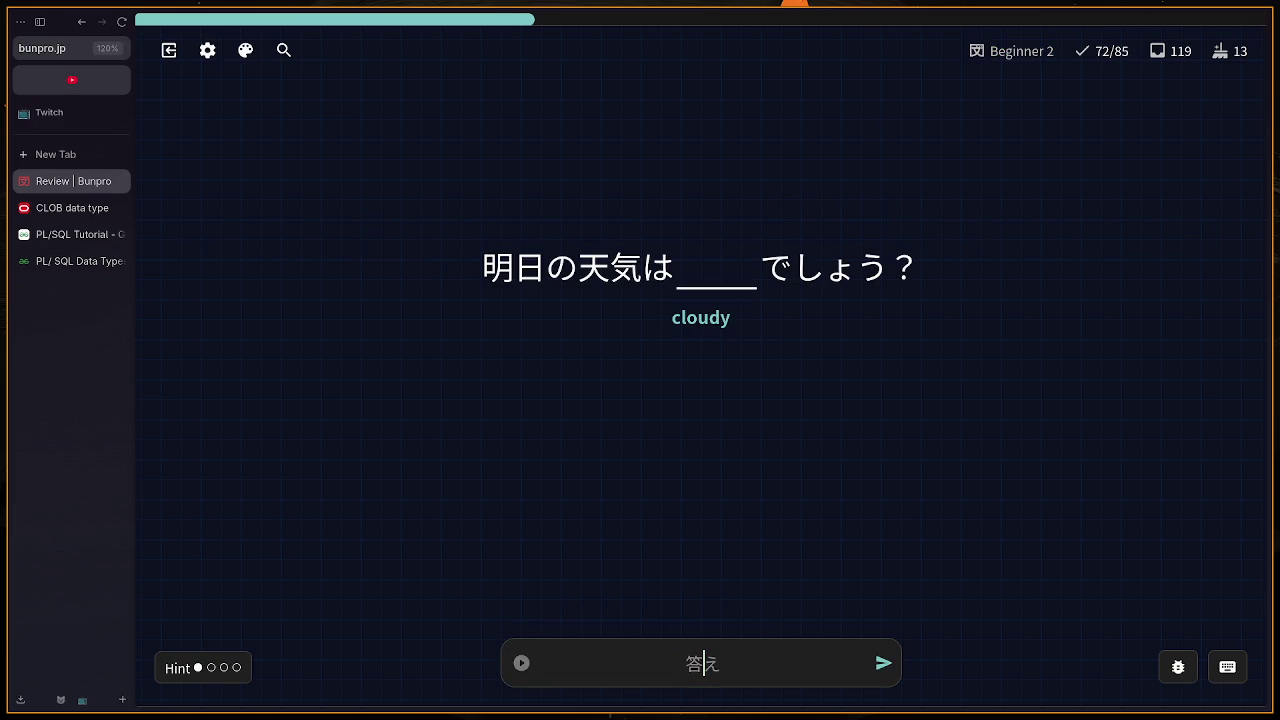
{"action": "type", "text": "kumori"}
{"action": "key", "text": "Return"}
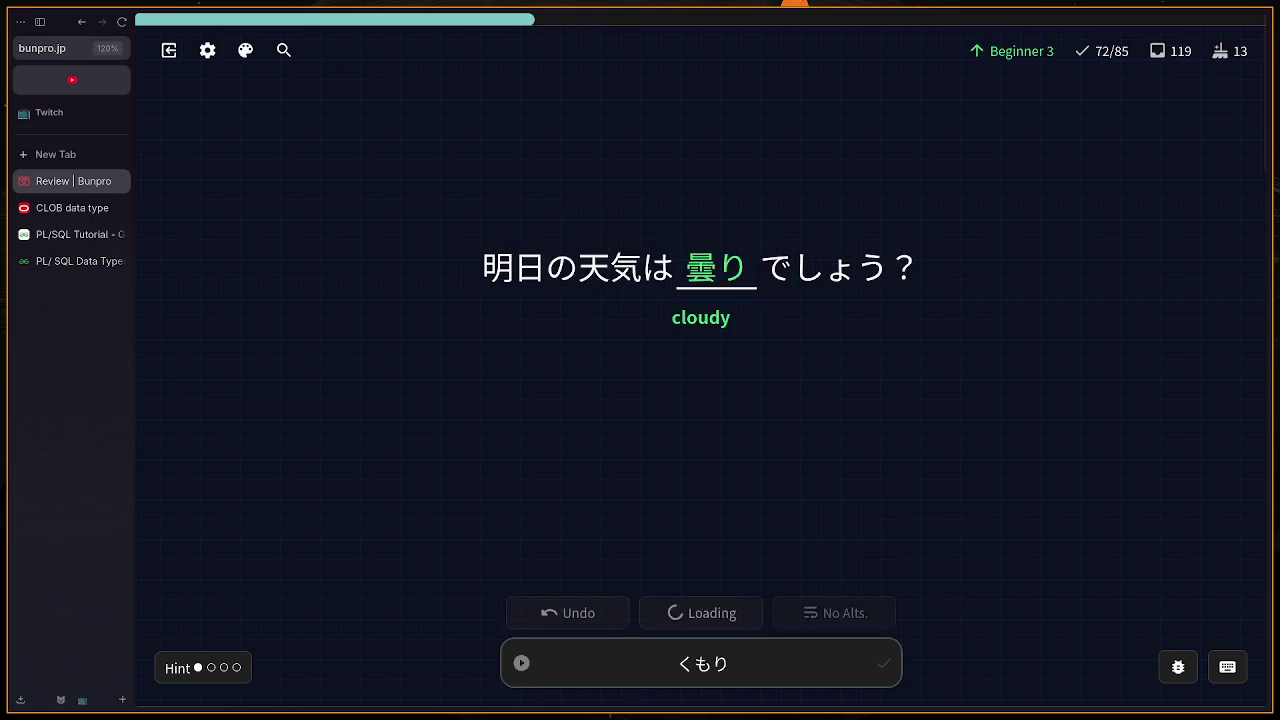
Step: Answer the sometimes and photo cards with ときどき and しゃしん
{"action": "type", "text": "tod"}
{"action": "key", "text": "BackSpace"}
{"action": "type", "text": "kidoki"}
{"action": "key", "text": "Return"}
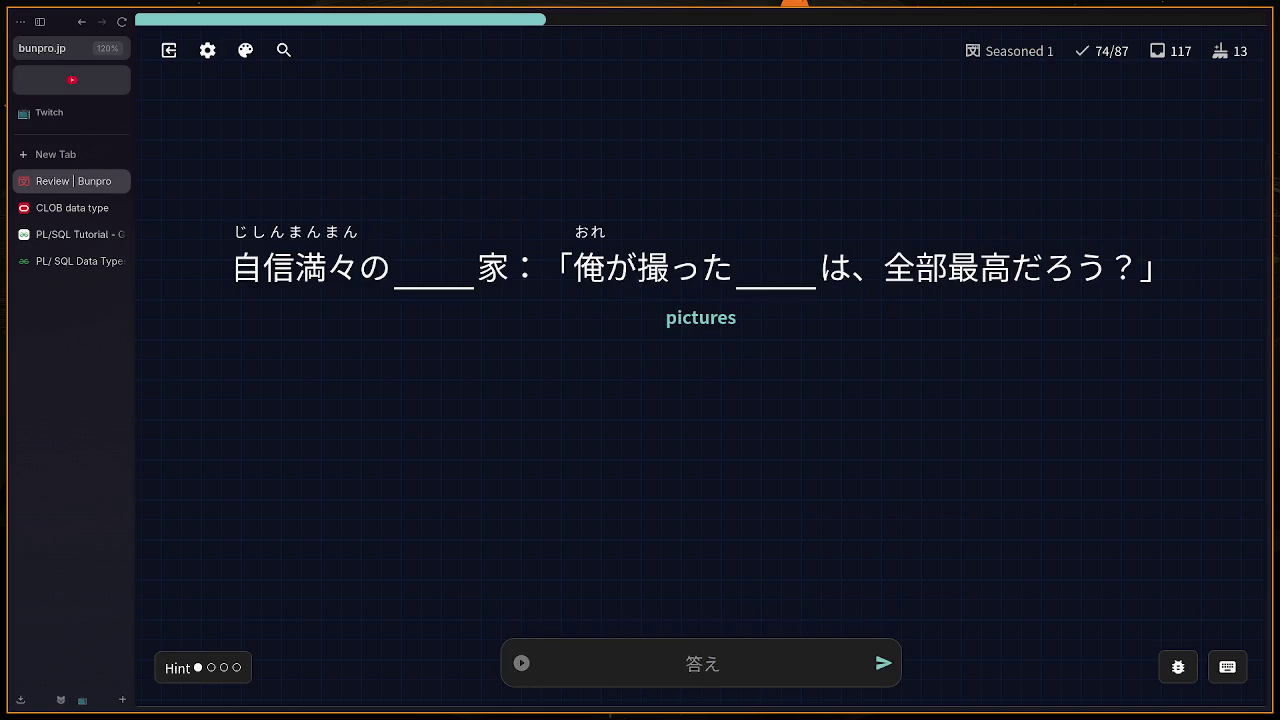
{"action": "type", "text": "shy"}
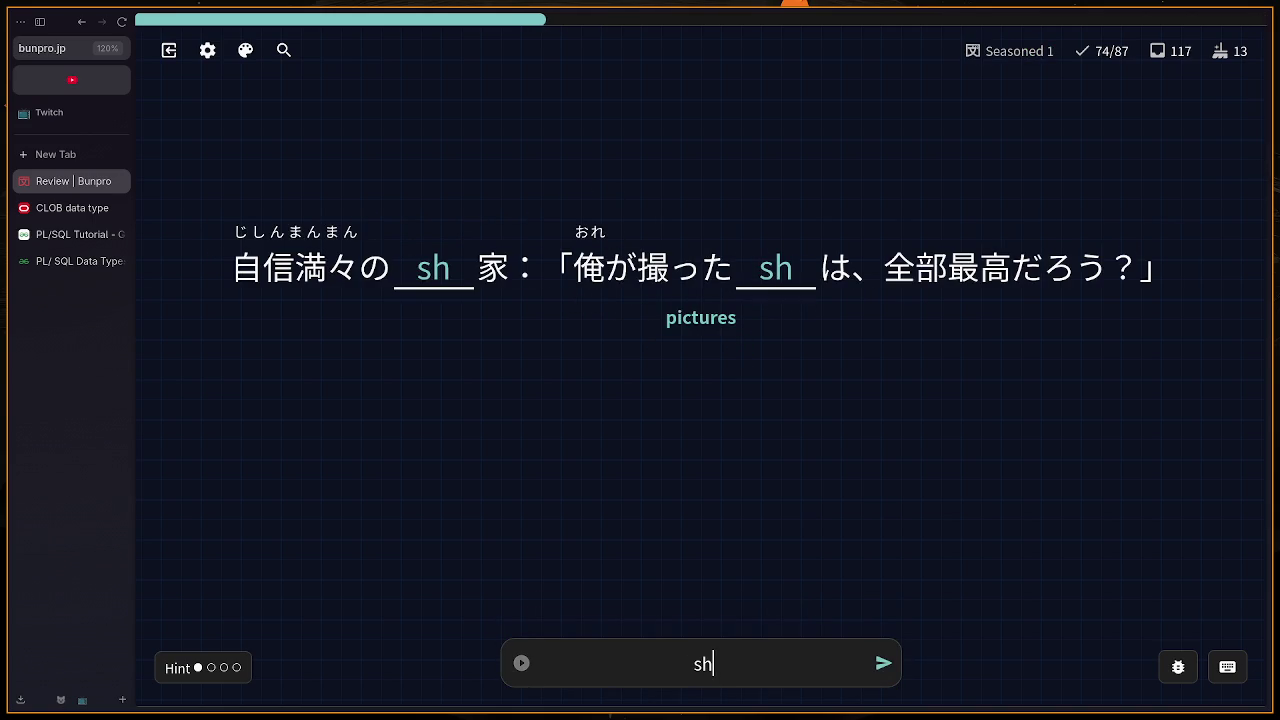
{"action": "key", "text": "BackSpace"}
{"action": "key", "text": "BackSpace"}
{"action": "type", "text": "hyashin"}
{"action": "key", "text": "Return"}
Step: Answer the masculine 'I' card with ぼく and begin typing だいかく for college
{"action": "type", "text": "wa"}
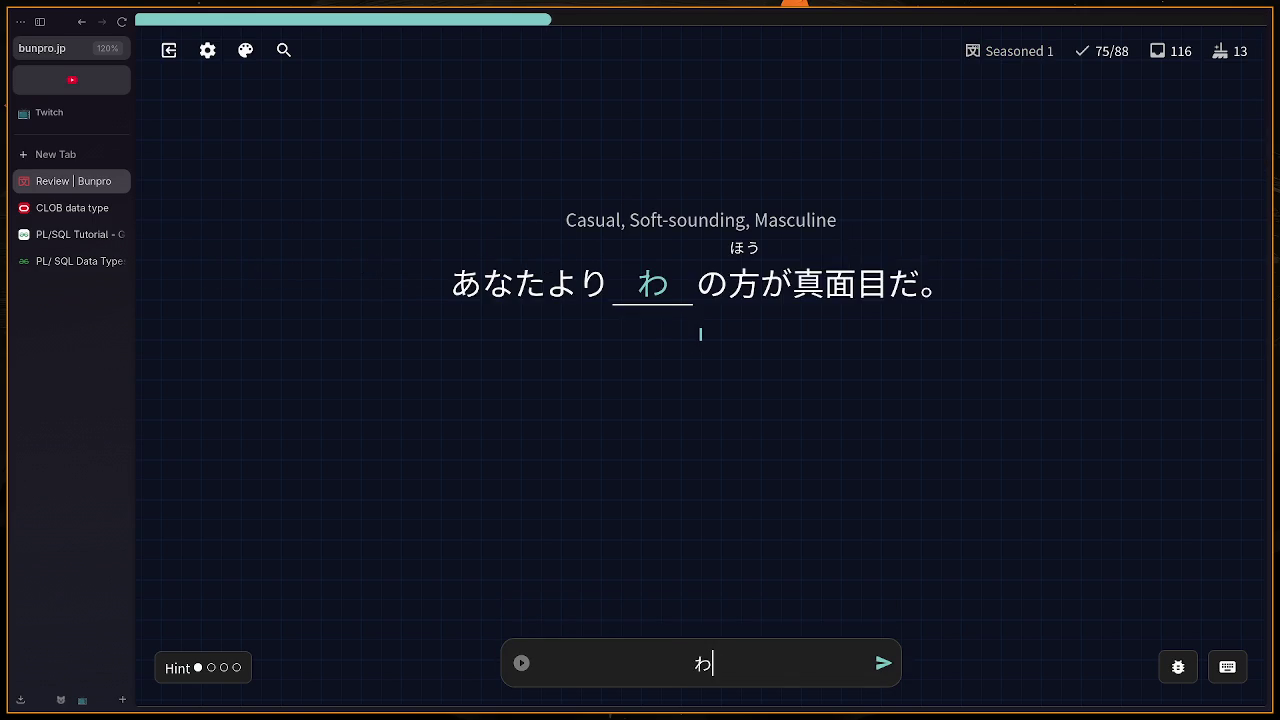
{"action": "key", "text": "BackSpace"}
{"action": "type", "text": "boku"}
{"action": "key", "text": "Return"}
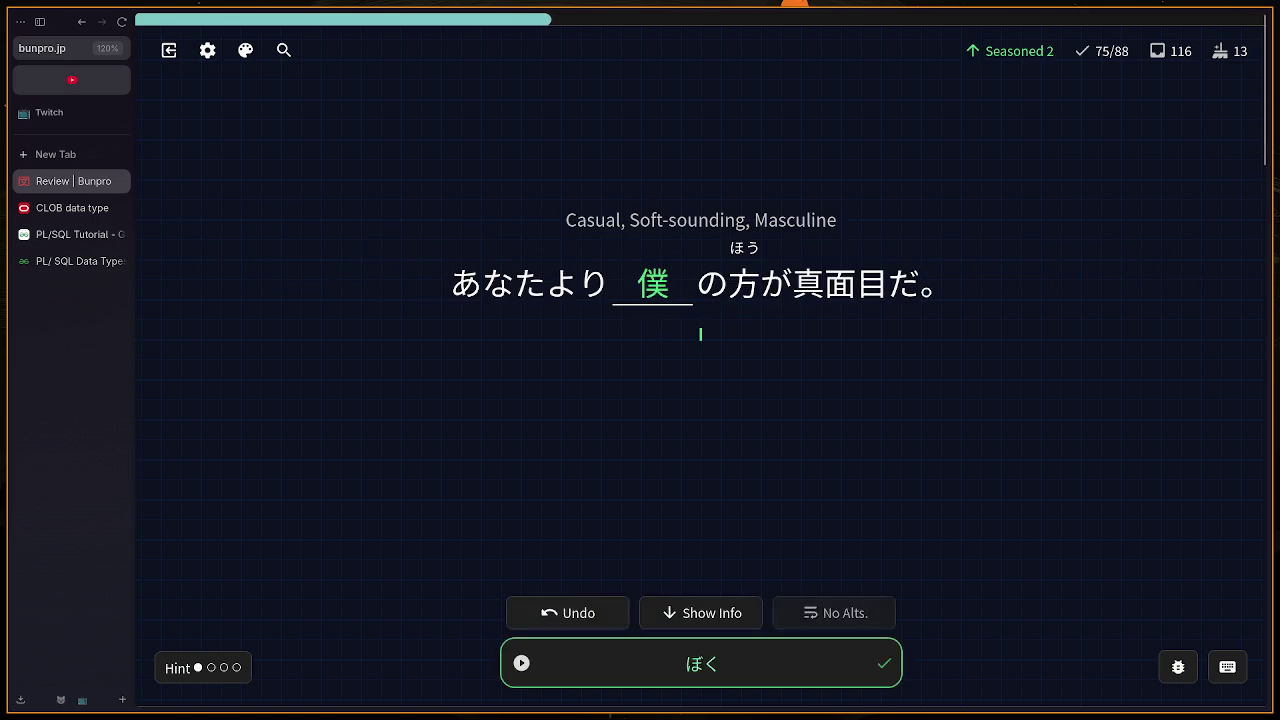
{"action": "type", "text": "daikak"}
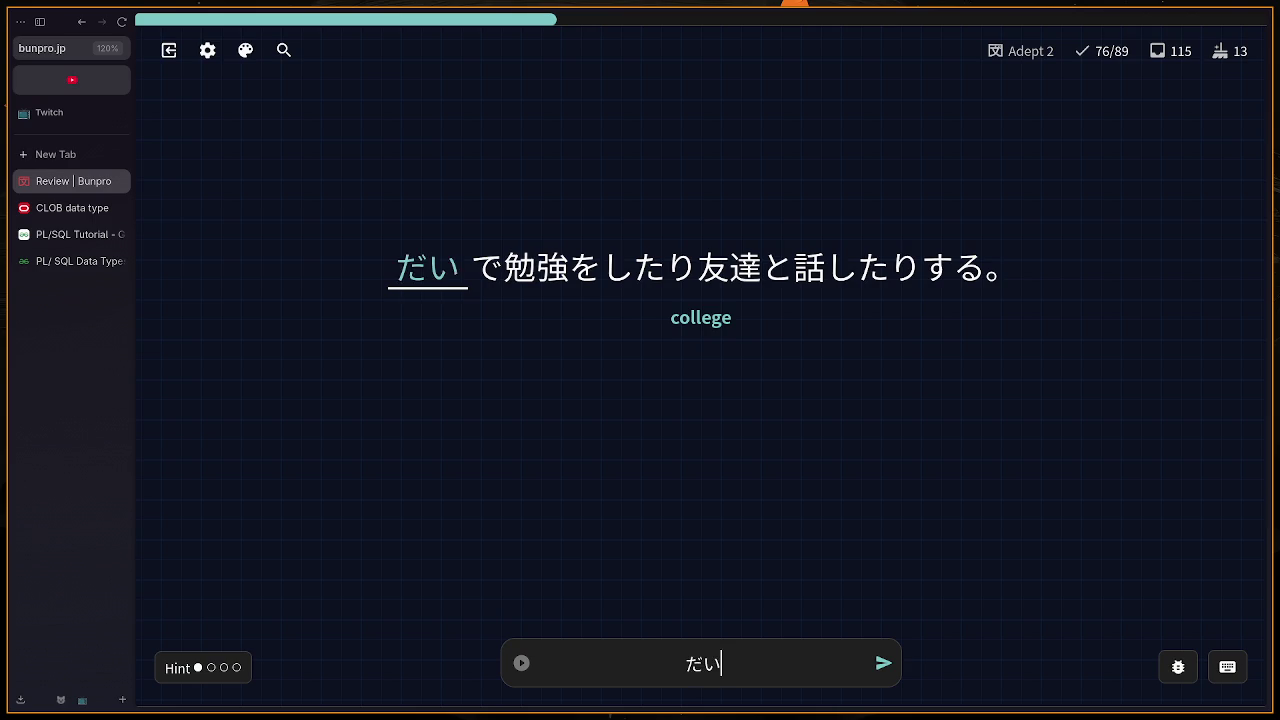
{"action": "type", "text": "u"}
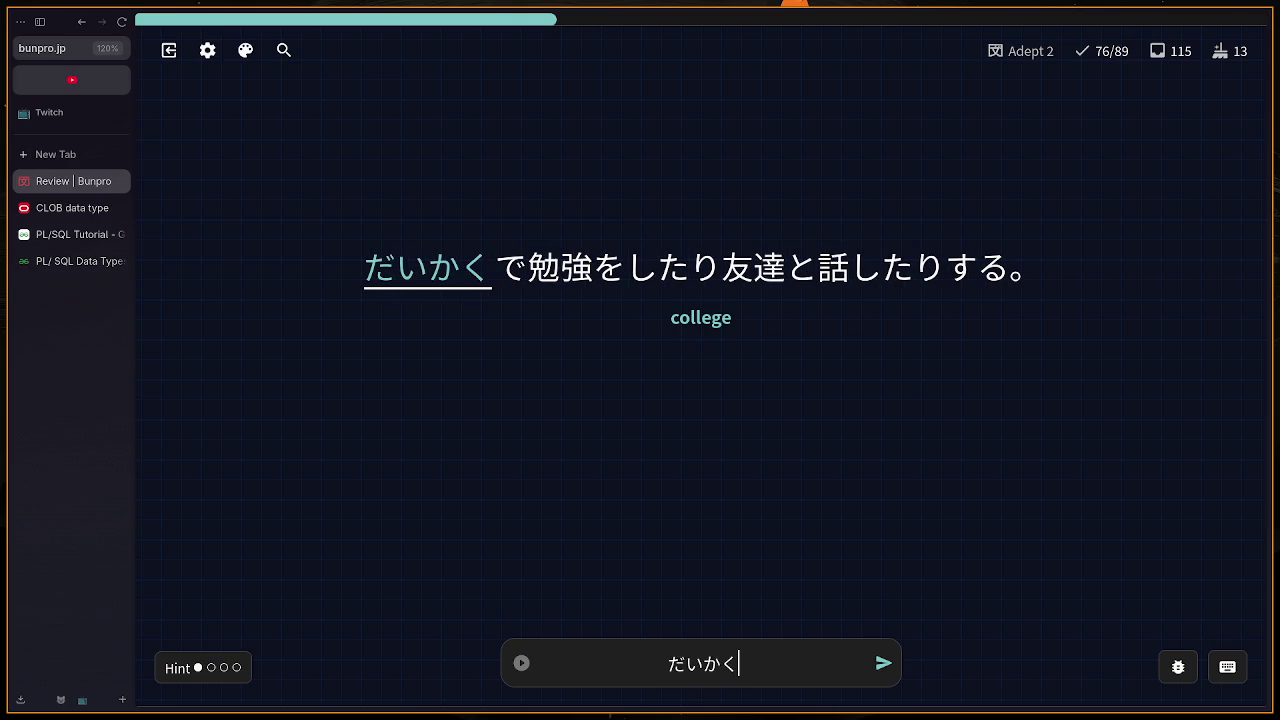
Step: Undo the wrong だいかく on the college card and answer だいがく
{"action": "key", "text": "Return"}
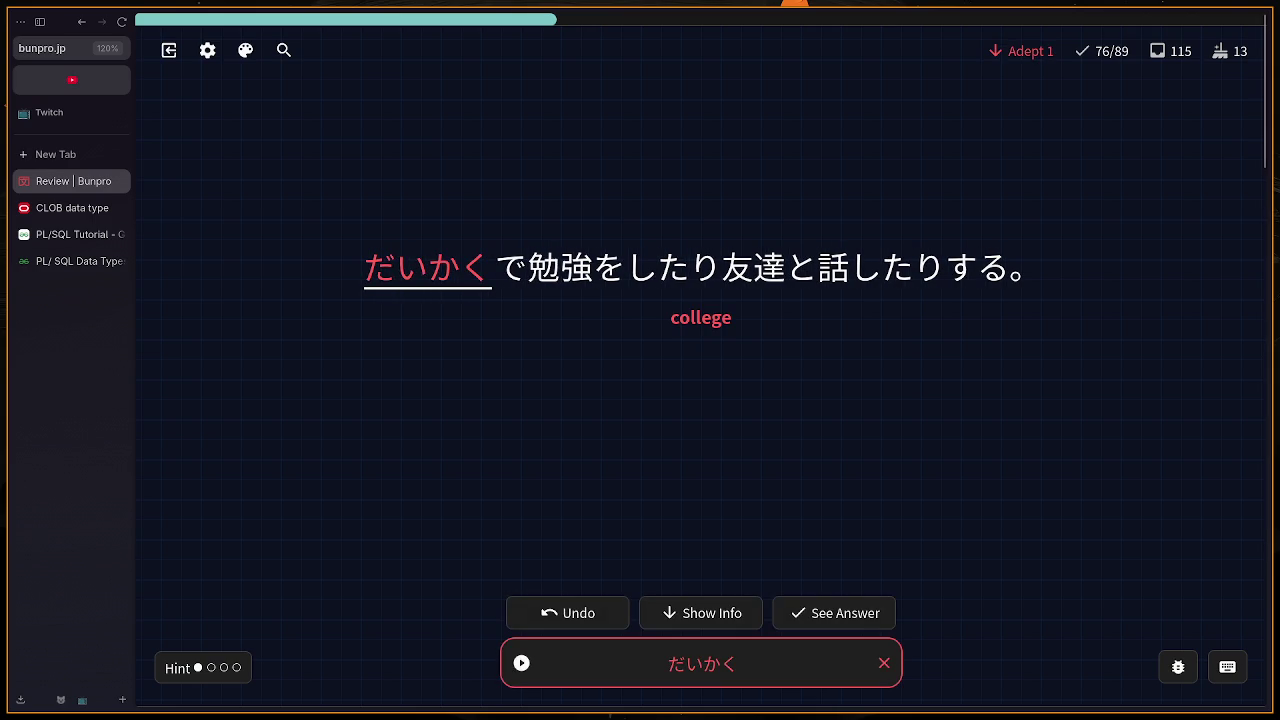
{"action": "key", "text": "BackSpace"}
{"action": "type", "text": "daigaku"}
{"action": "key", "text": "Return"}
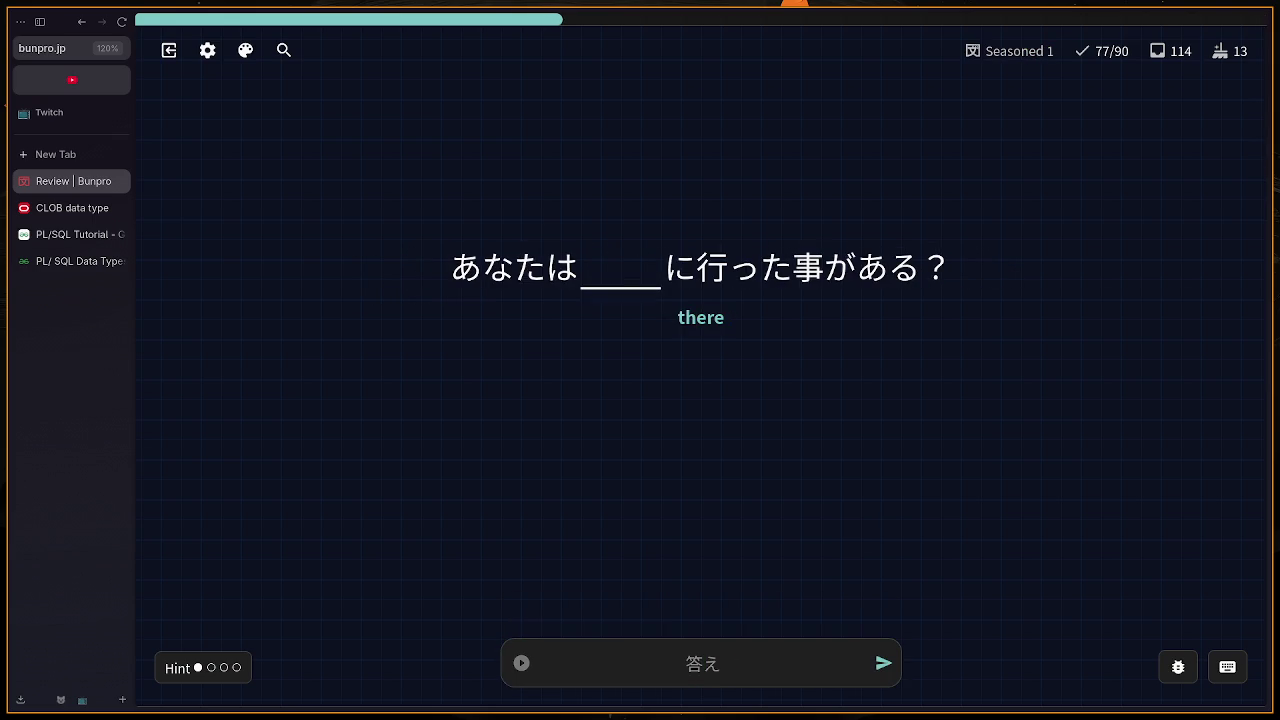
Step: Answer the next two cards with そこ and らいねん
{"action": "type", "text": "あ"}
{"action": "key", "text": "BackSpace"}
{"action": "type", "text": "soko"}
{"action": "key", "text": "Return"}
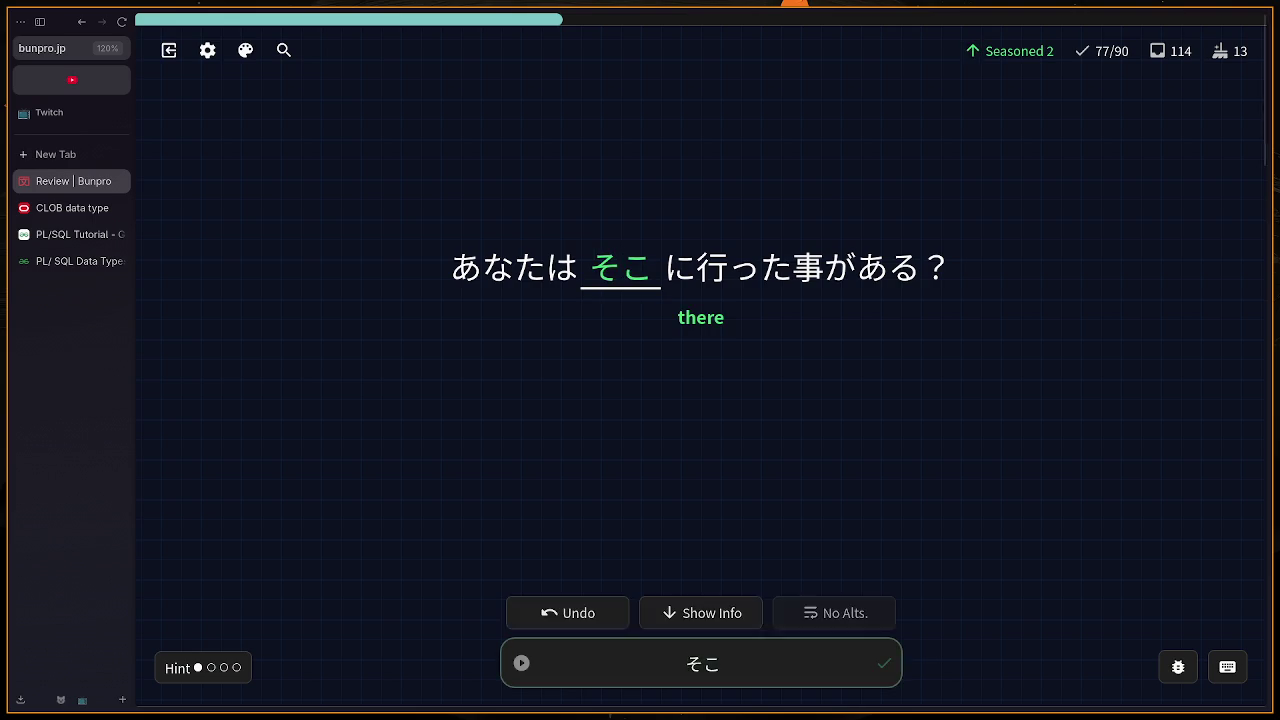
{"action": "type", "text": "ra"}
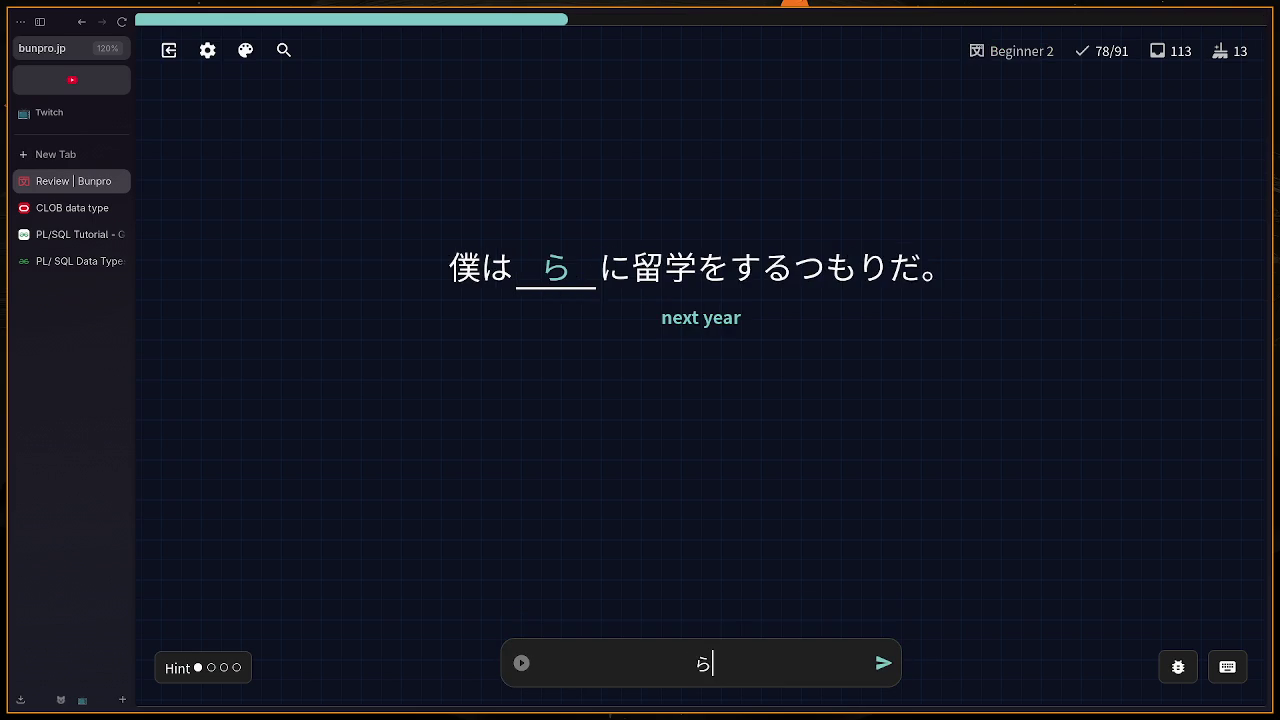
{"action": "type", "text": "inenn"}
{"action": "key", "text": "Return"}
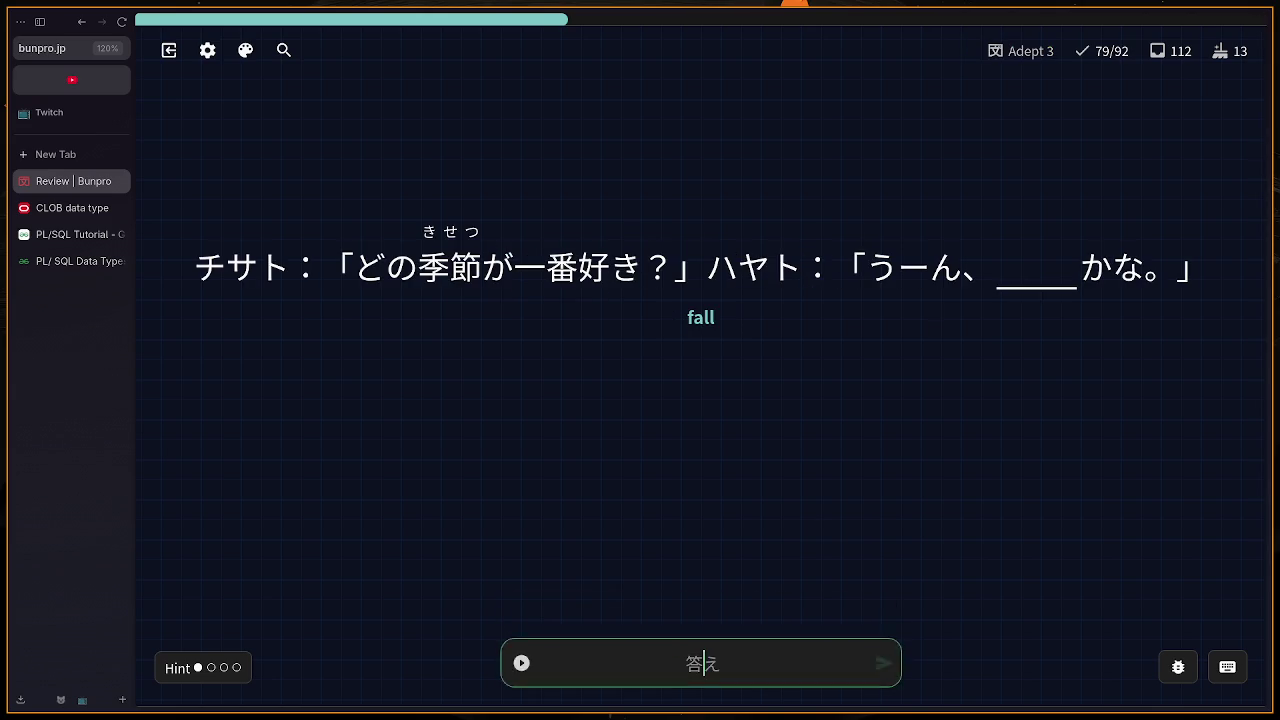
Step: Undo the wrong ふる answer and answer the autumn card with あき
{"action": "type", "text": "fu"}
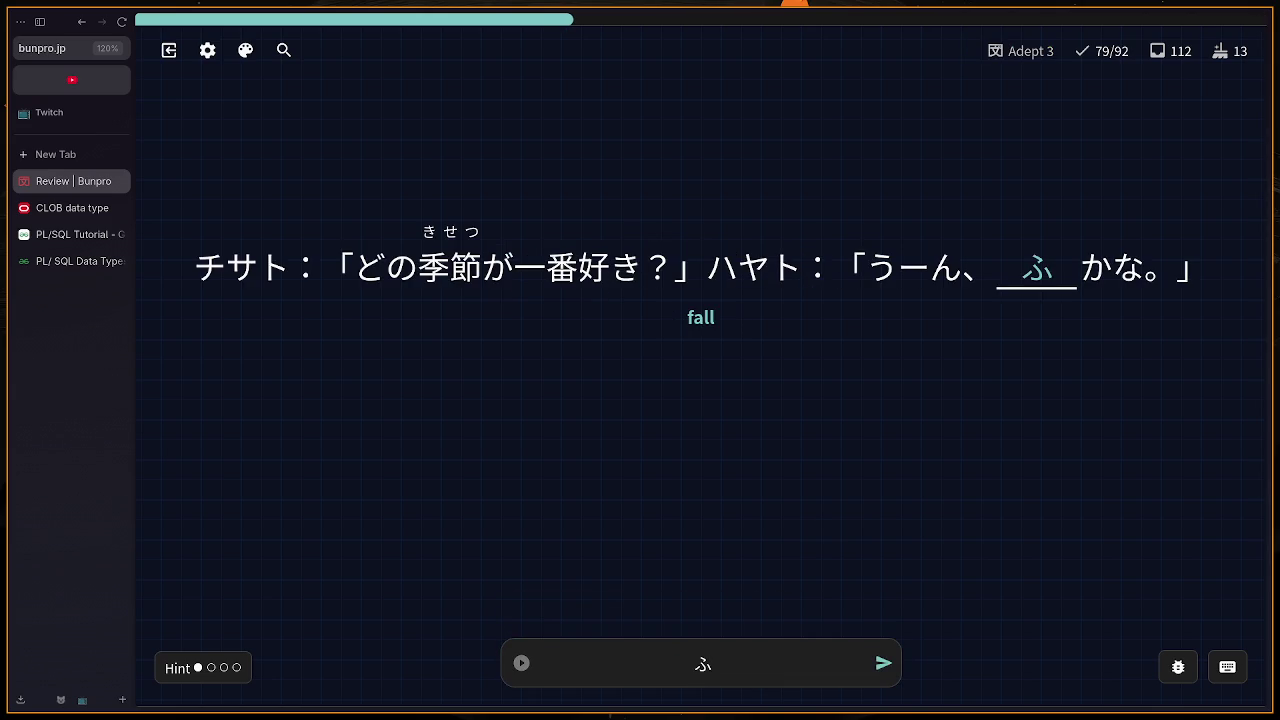
{"action": "key", "text": "BackSpace"}
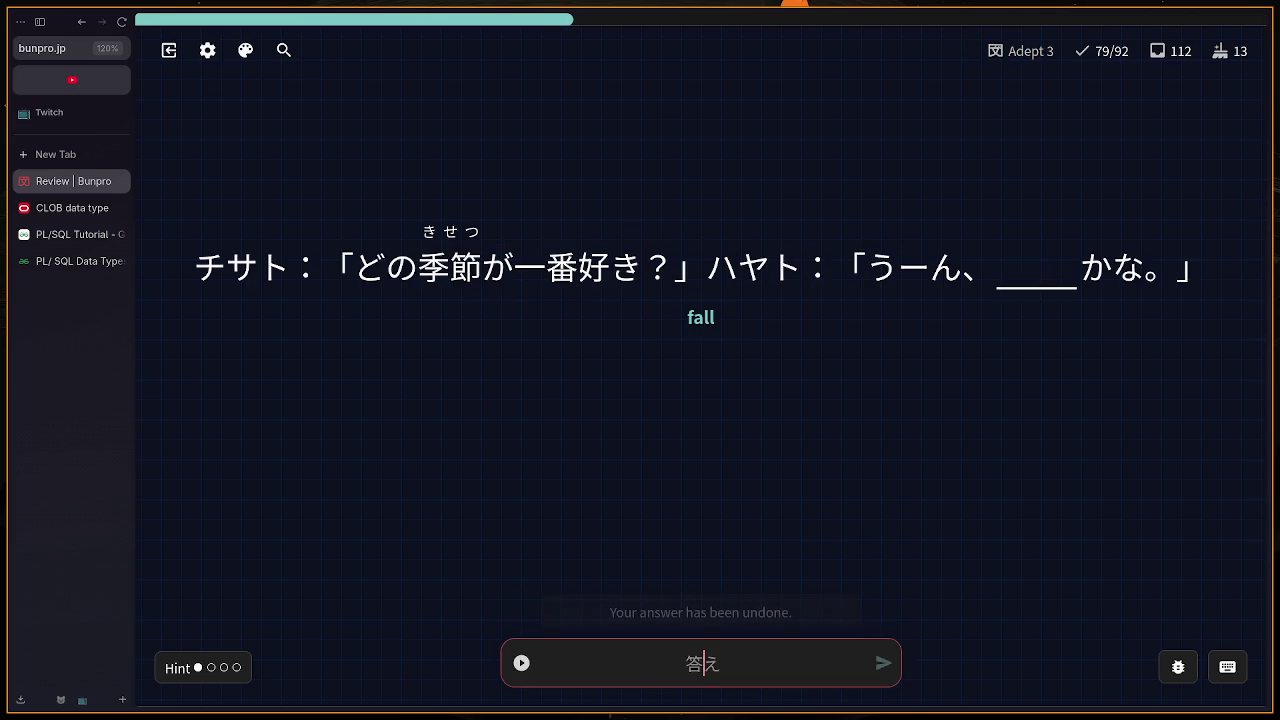
{"action": "type", "text": "ふる"}
{"action": "key", "text": "Return"}
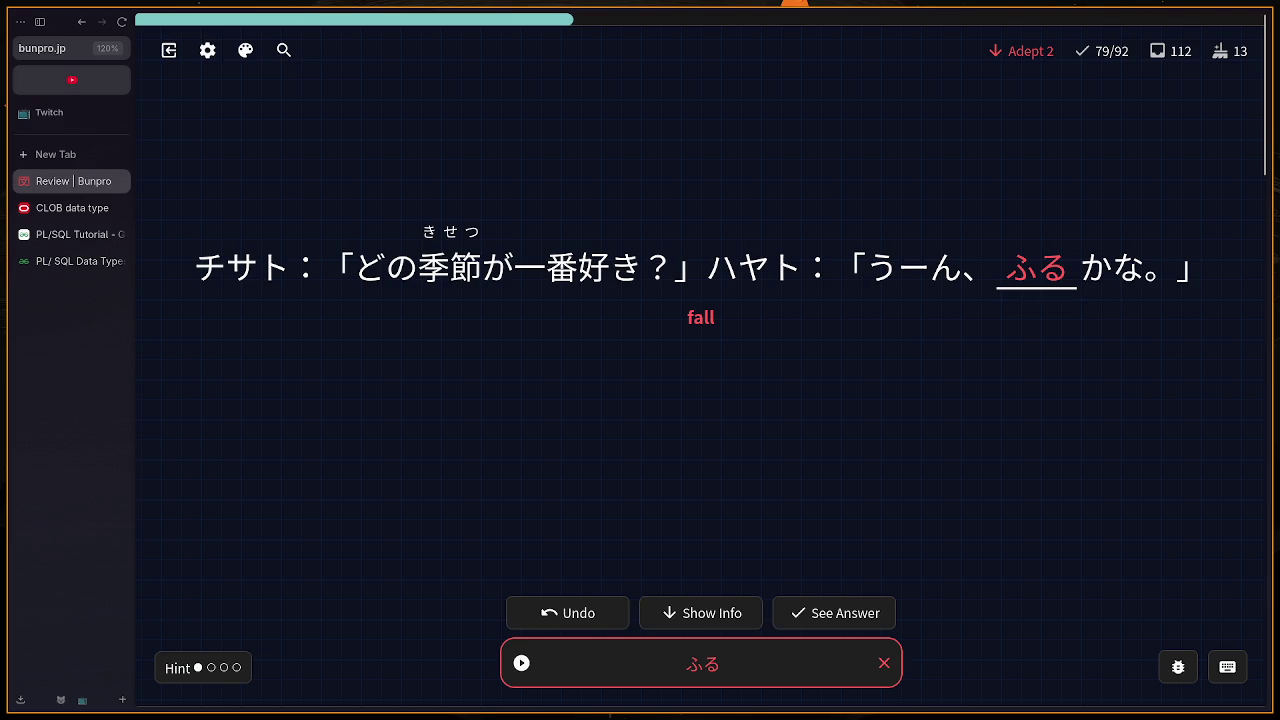
{"action": "scroll", "coordinate": [632, 195], "scroll_direction": "down", "scroll_amount": 4}
{"action": "scroll", "coordinate": [633, 181], "scroll_direction": "up", "scroll_amount": 4}
{"action": "key", "text": "BackSpace"}
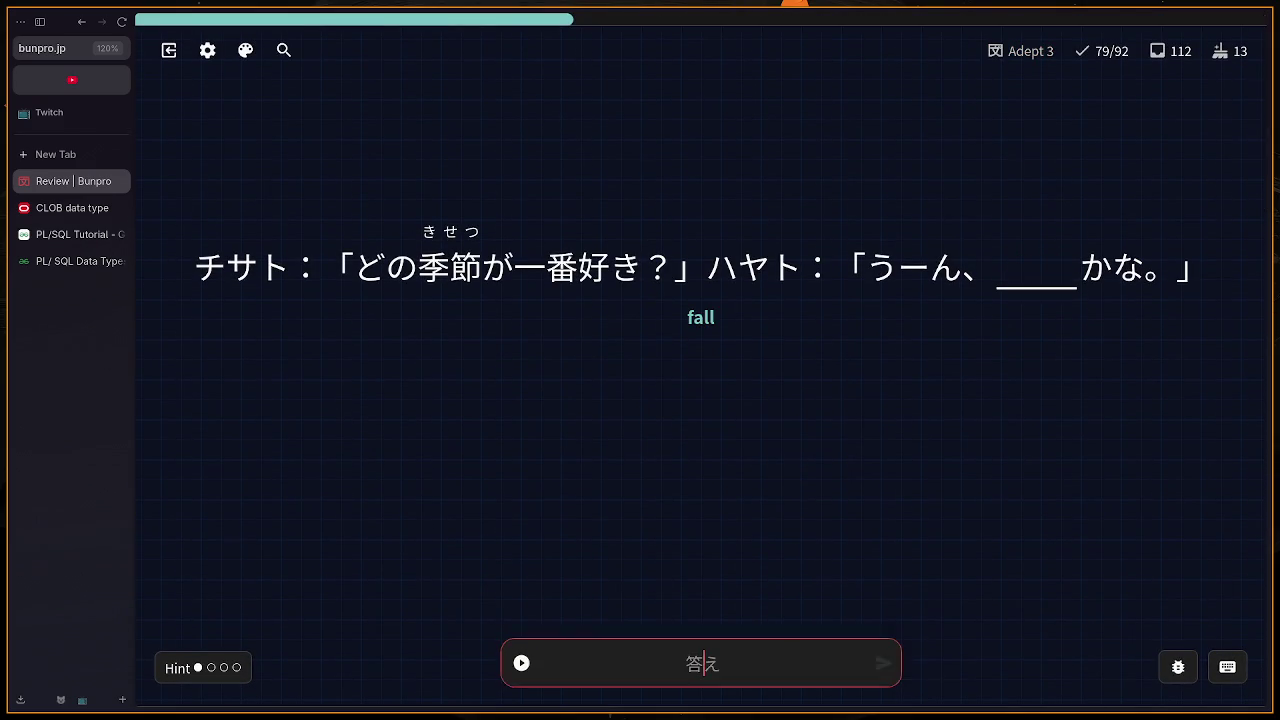
{"action": "key", "text": "BackSpace"}
{"action": "key", "text": "BackSpace"}
{"action": "type", "text": "あき"}
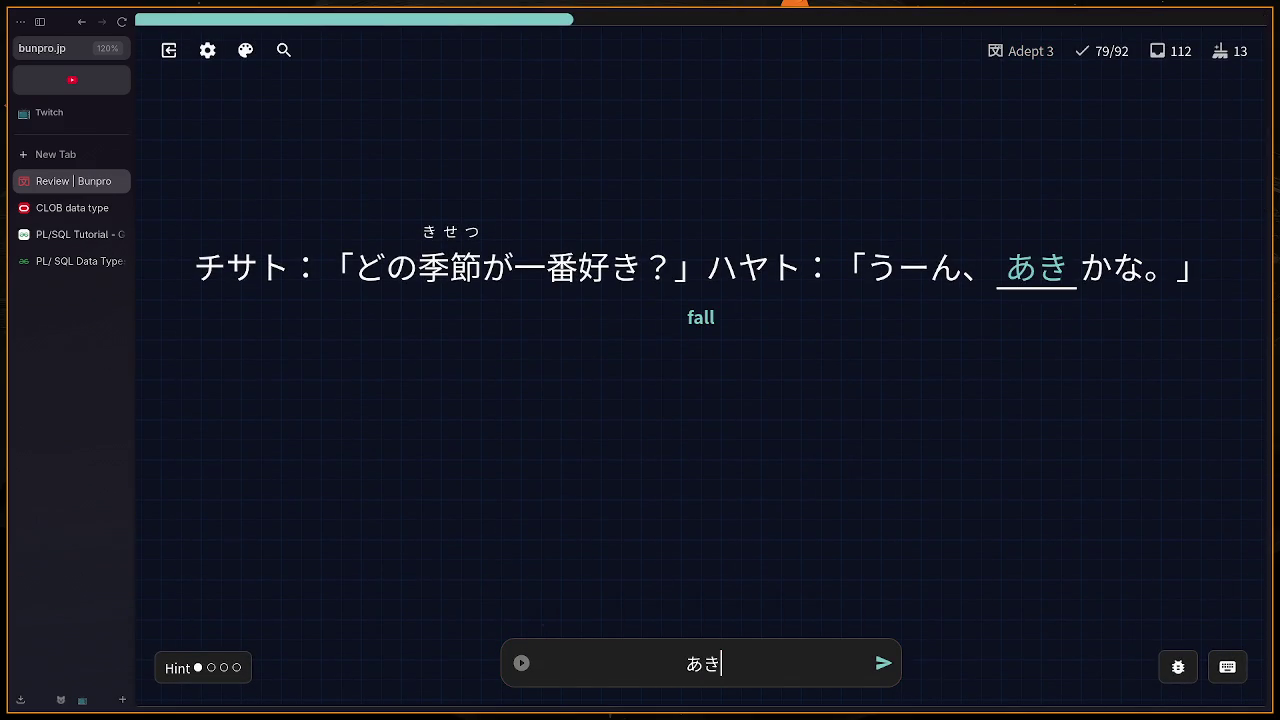
{"action": "key", "text": "Return"}
Step: Answer the next cards with はいざら, みている, し and だれ
{"action": "key", "text": "Return"}
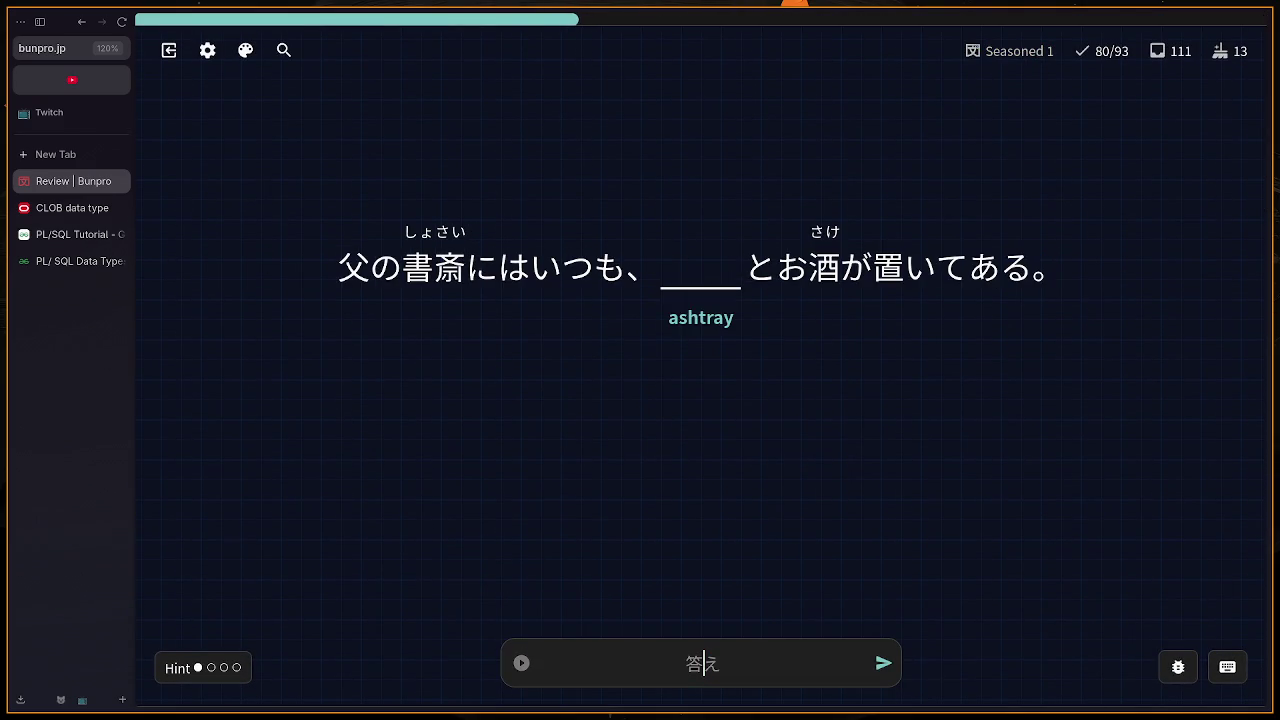
{"action": "type", "text": "はいざら"}
{"action": "key", "text": "Return"}
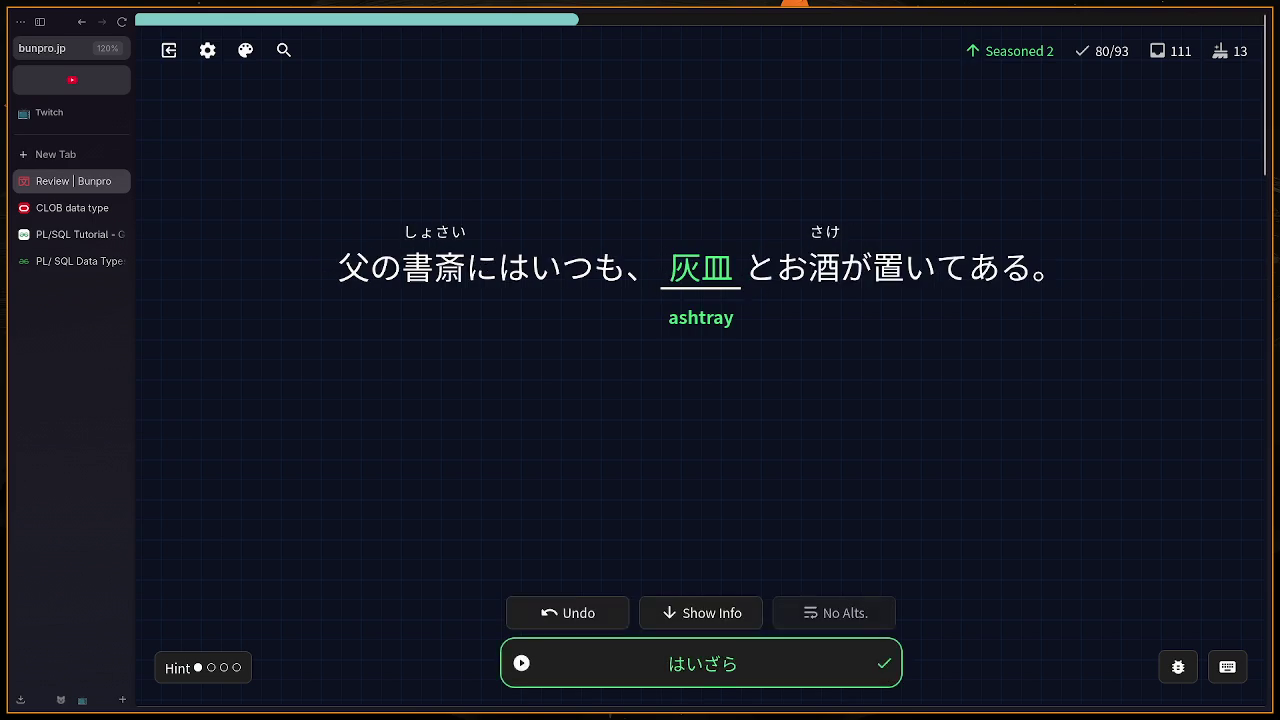
{"action": "key", "text": "Return"}
{"action": "type", "text": "み"}
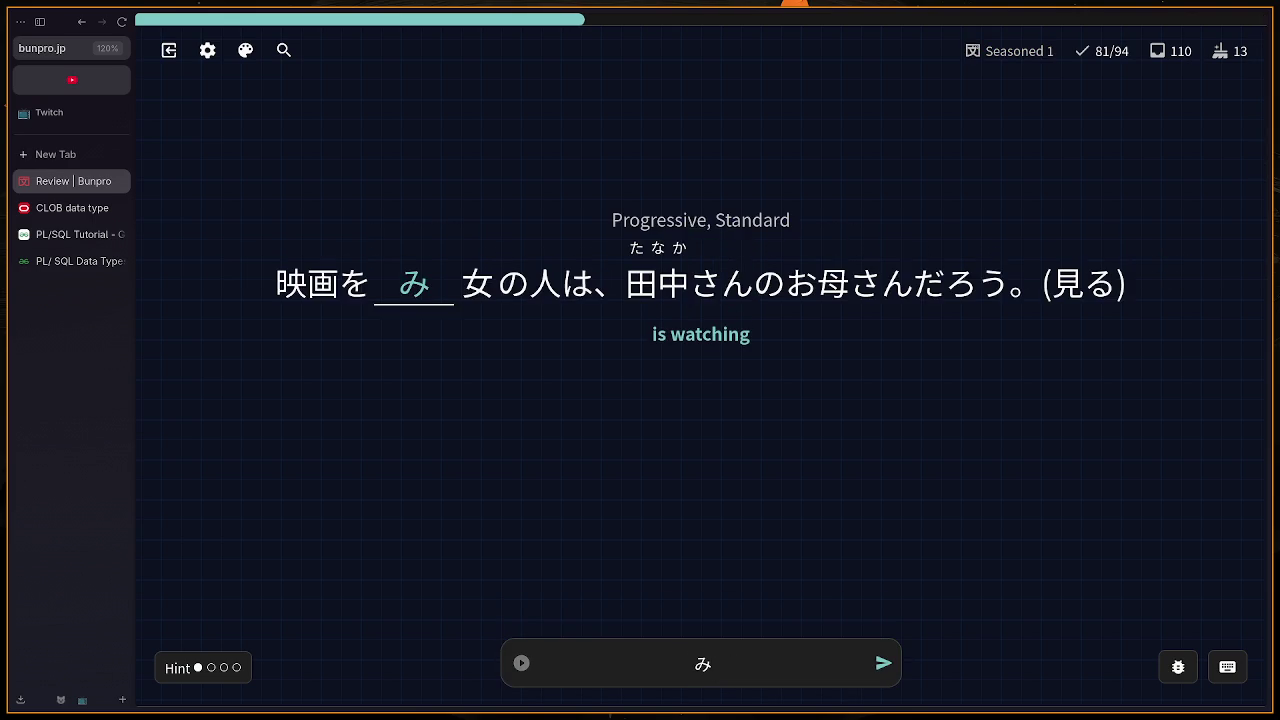
{"action": "type", "text": "て"}
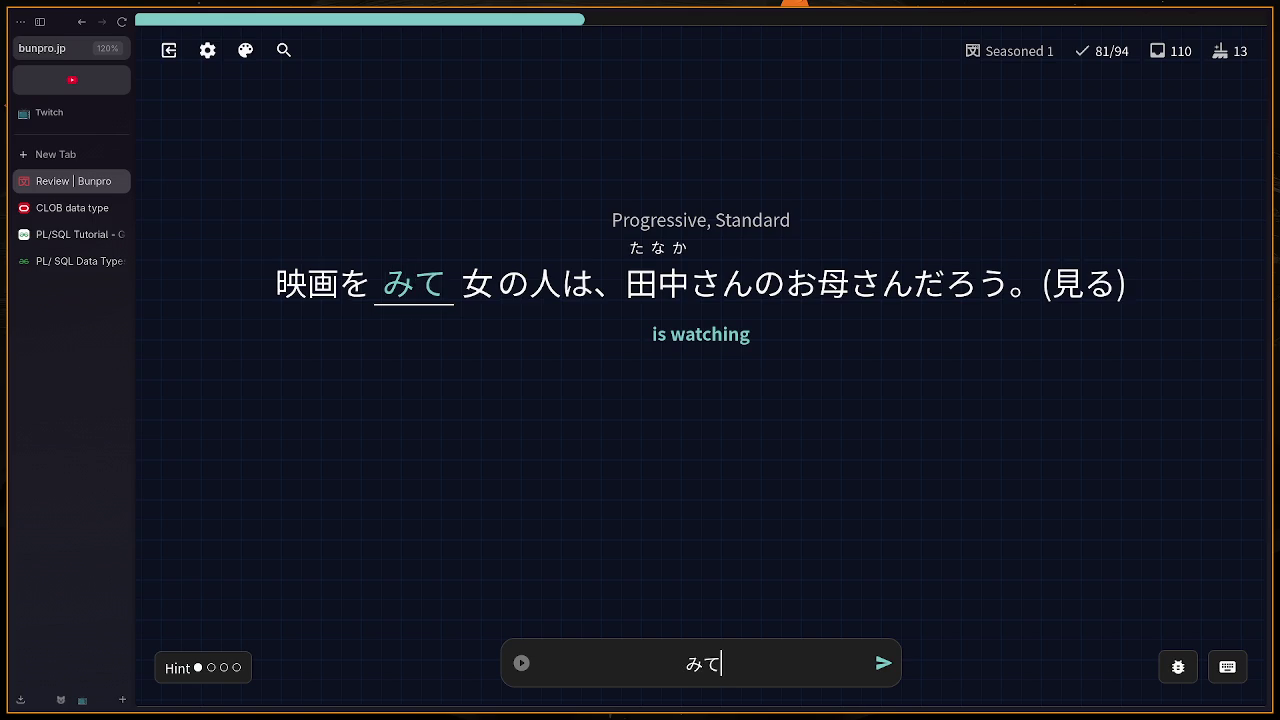
{"action": "type", "text": "いる"}
{"action": "key", "text": "Return"}
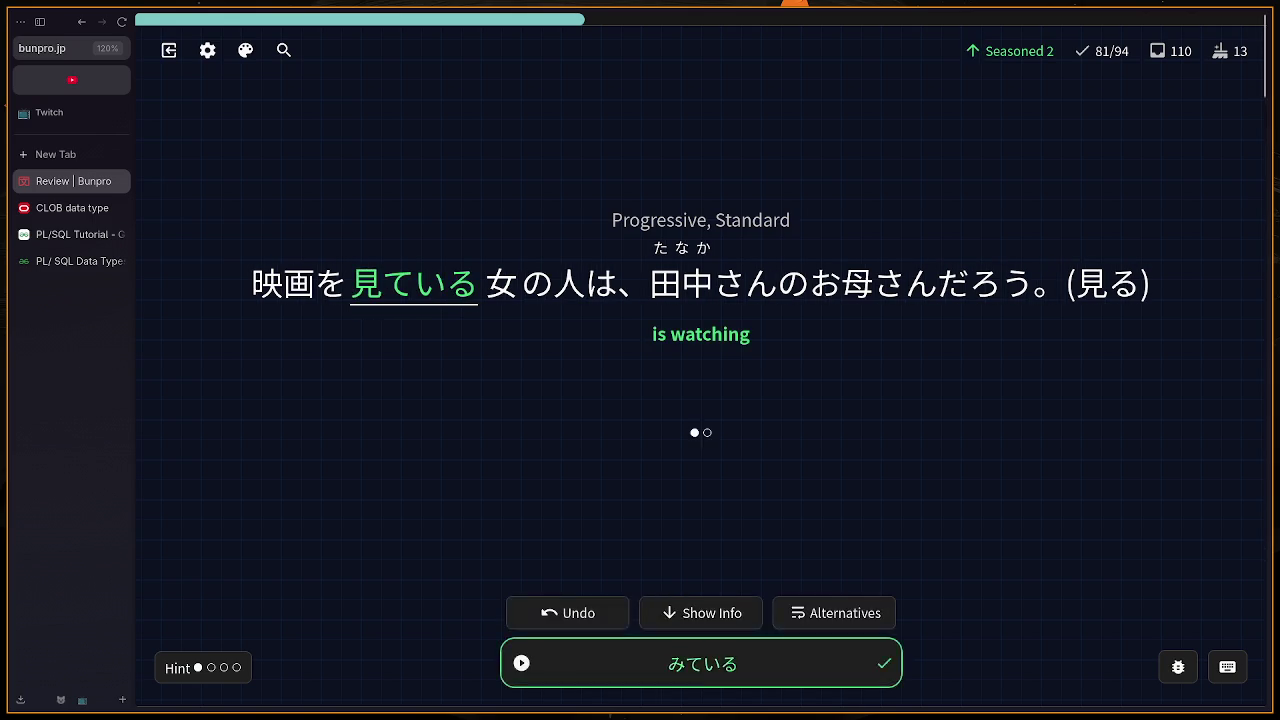
{"action": "type", "text": "し"}
{"action": "key", "text": "Return"}
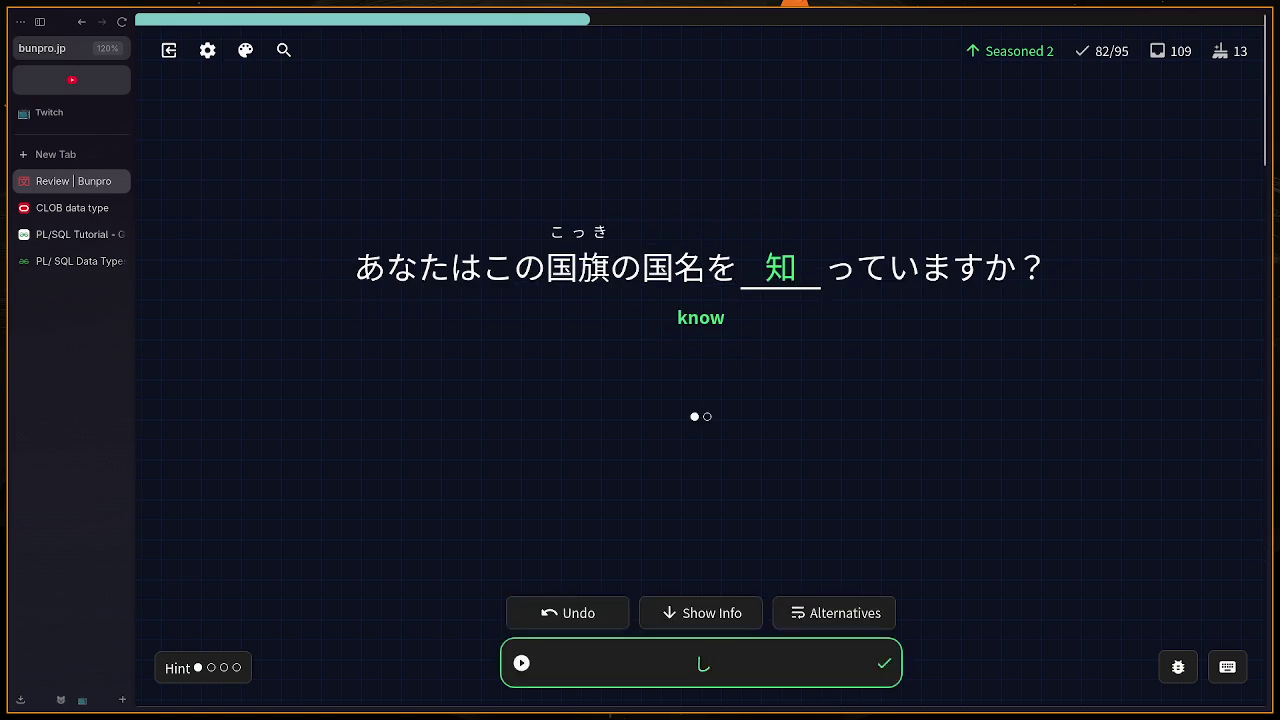
{"action": "type", "text": "だれ"}
{"action": "key", "text": "Return"}
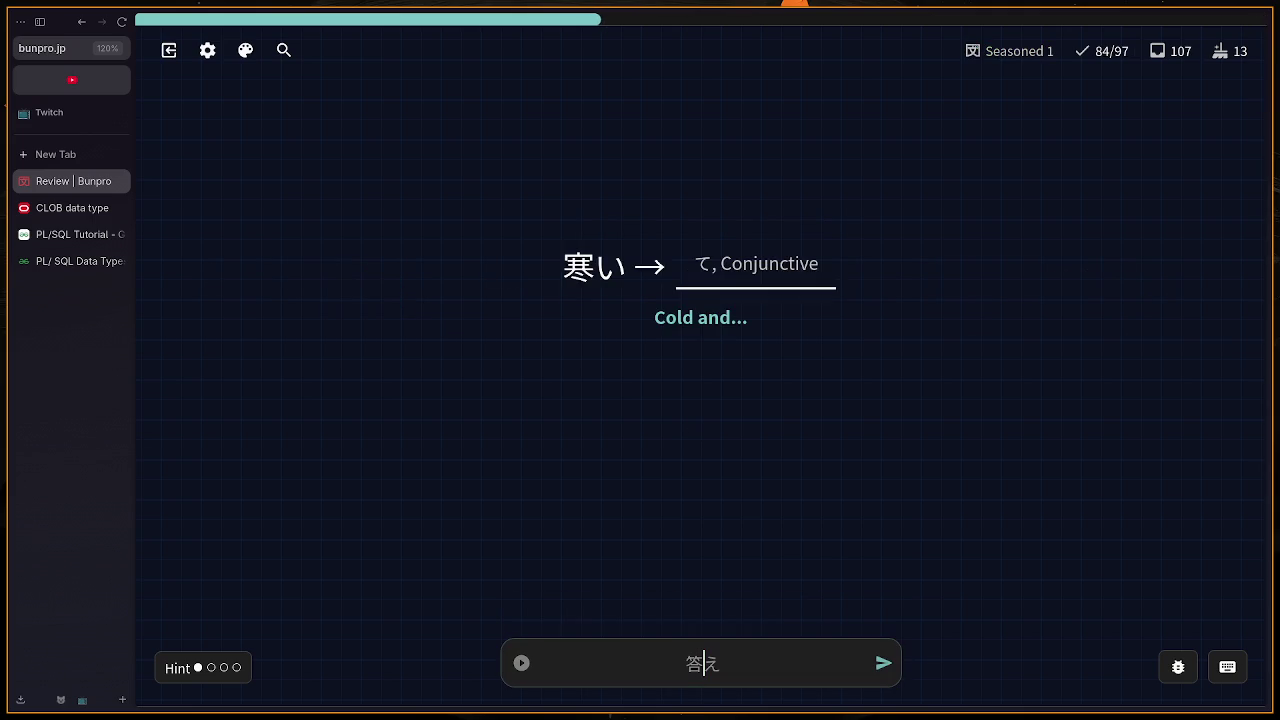
Step: Undo the wrong さむくって on the 寒い card and answer さむくて
{"action": "type", "text": "s"}
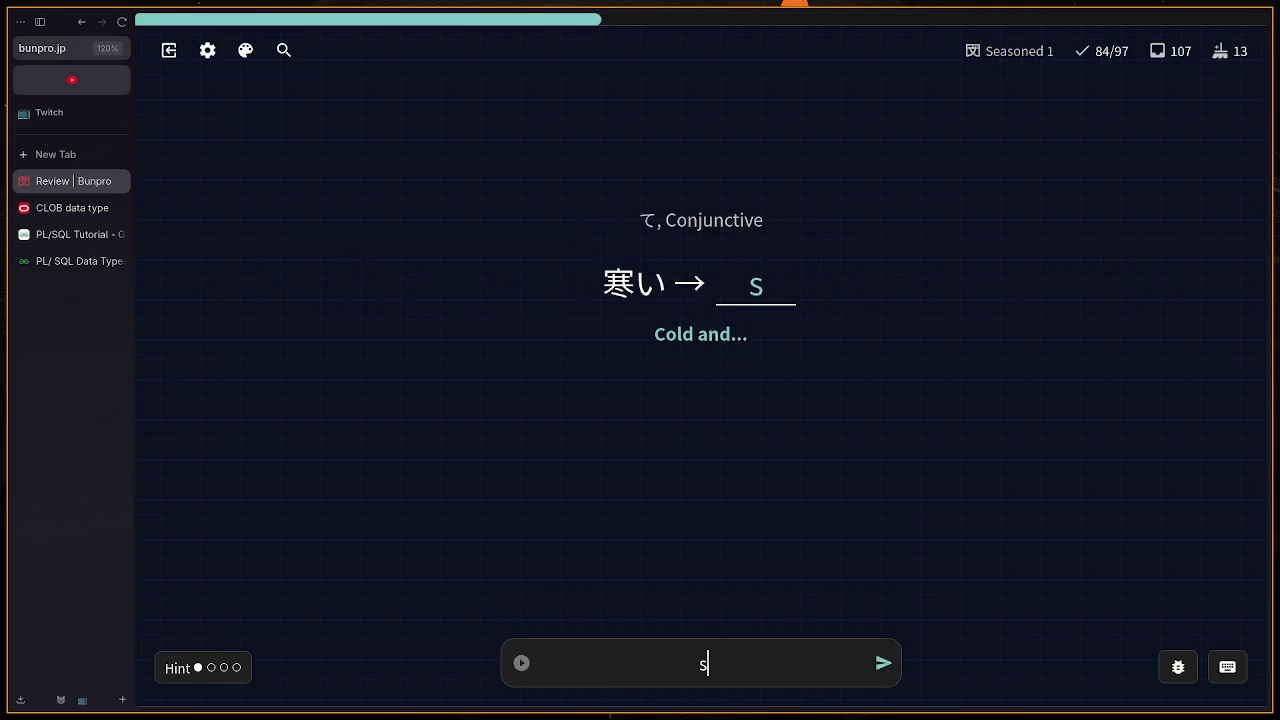
{"action": "type", "text": "amukutte"}
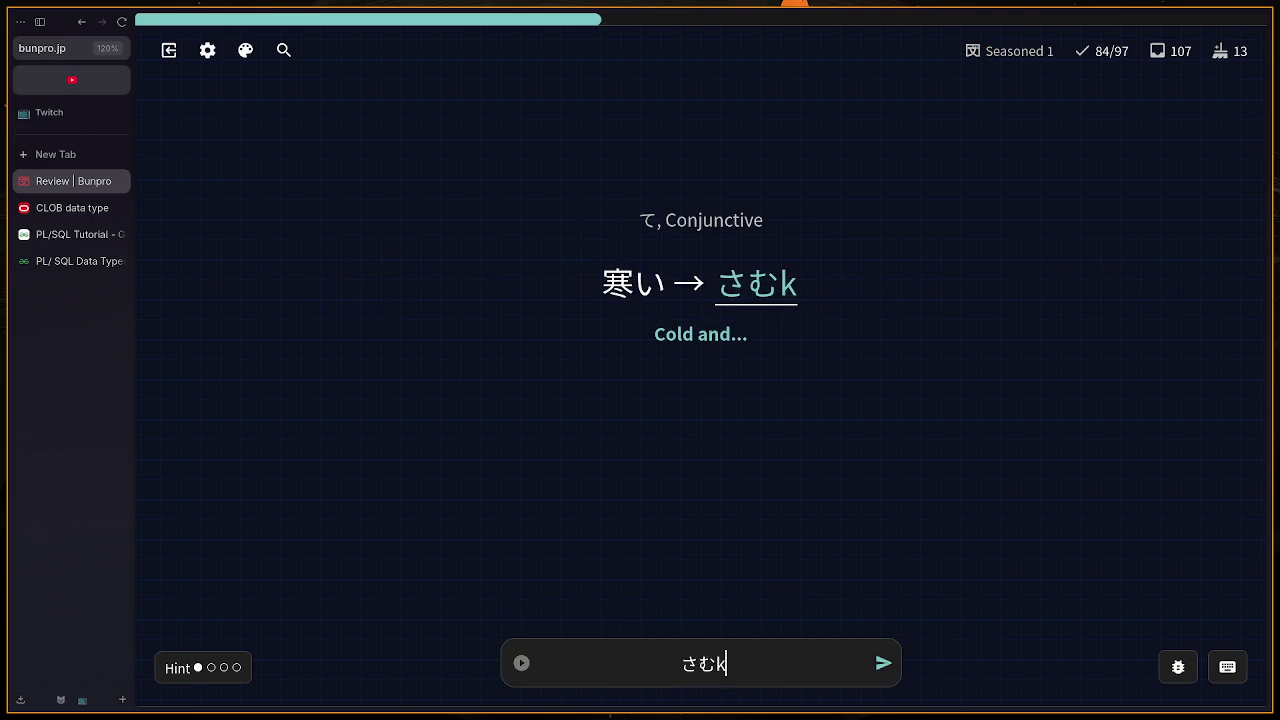
{"action": "key", "text": "Return"}
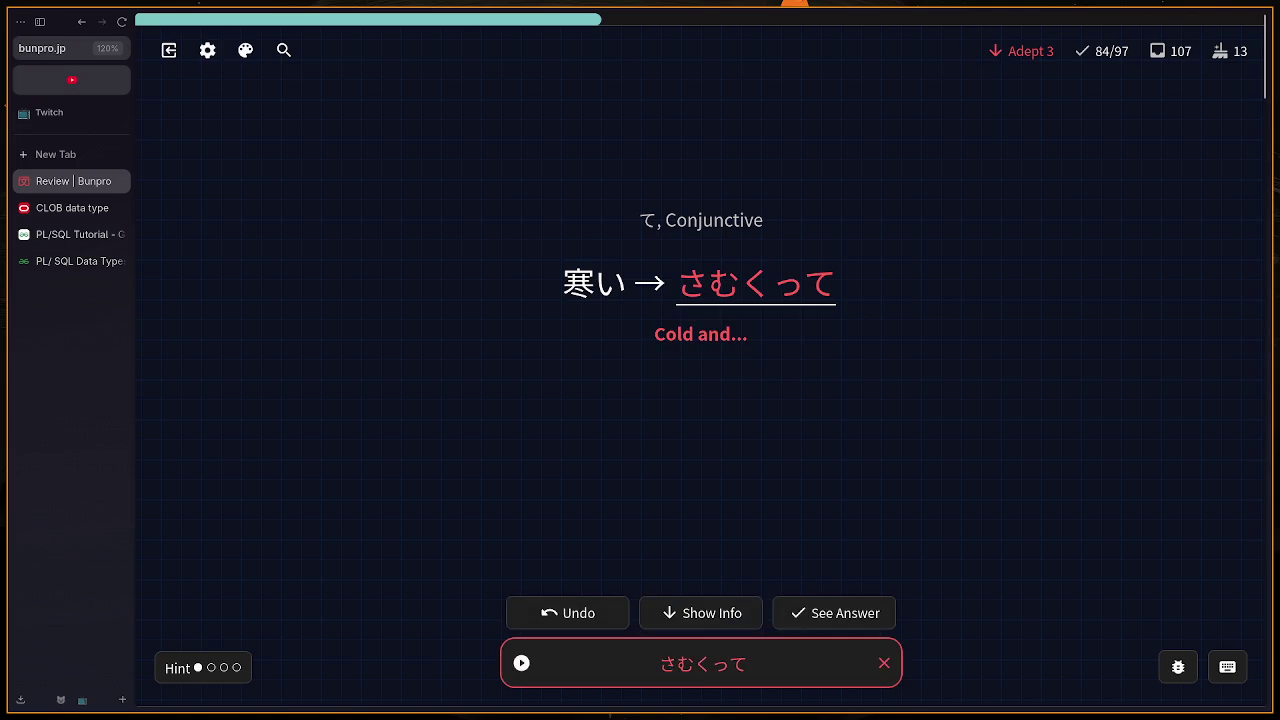
{"action": "key", "text": "BackSpace"}
{"action": "type", "text": "samu"}
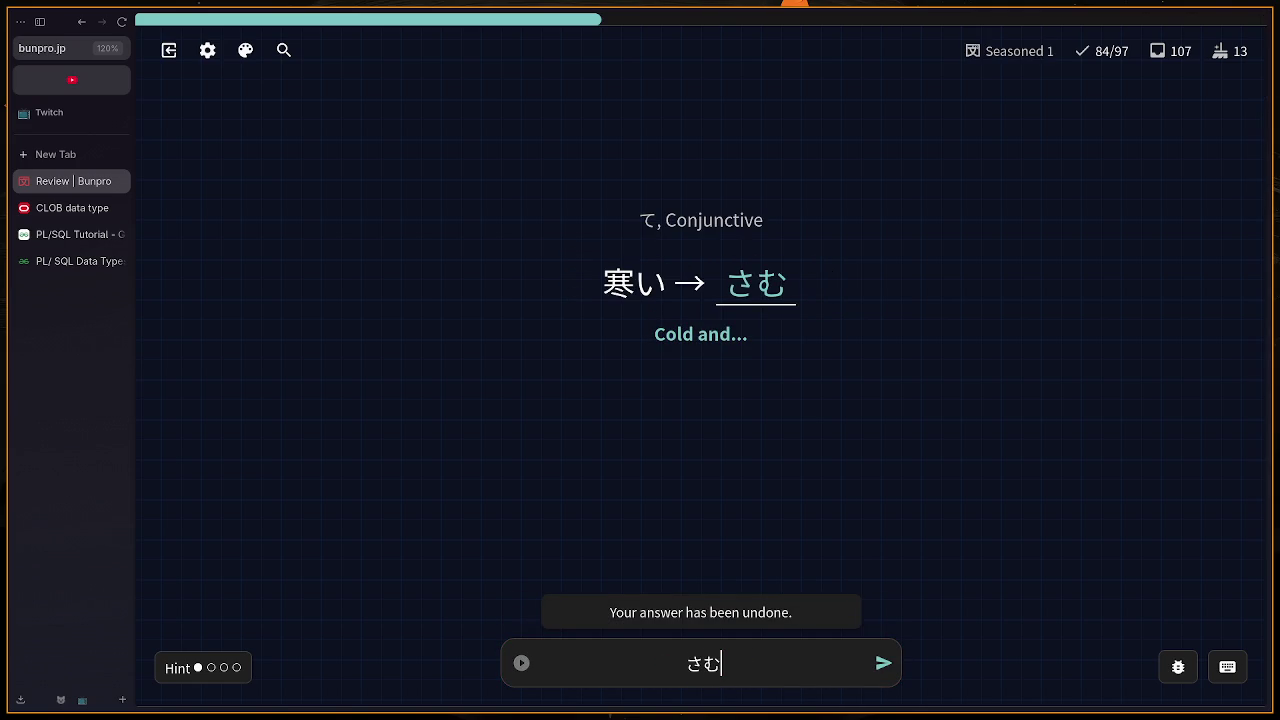
{"action": "type", "text": "kute"}
{"action": "key", "text": "Return"}
{"action": "key", "text": "Return"}
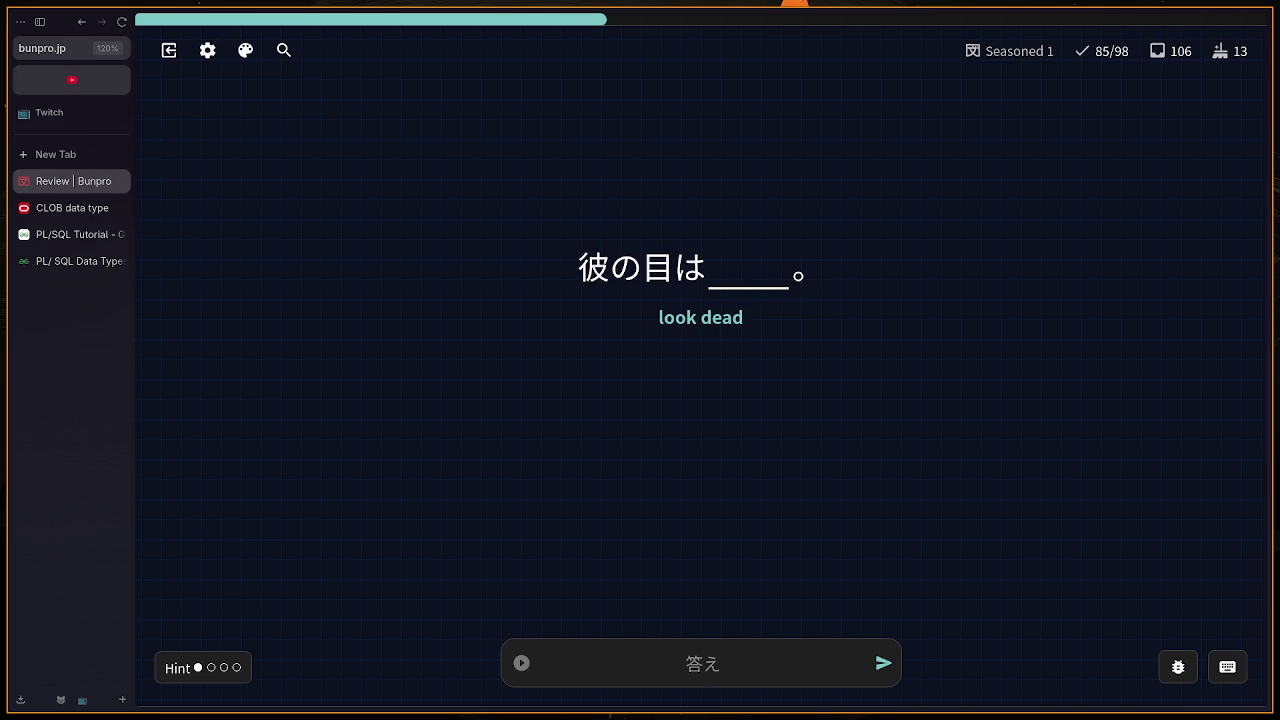
Step: Answer the 'die' card with しぬ and view its full translation before moving on
{"action": "type", "text": "shinu"}
{"action": "key", "text": "Return"}
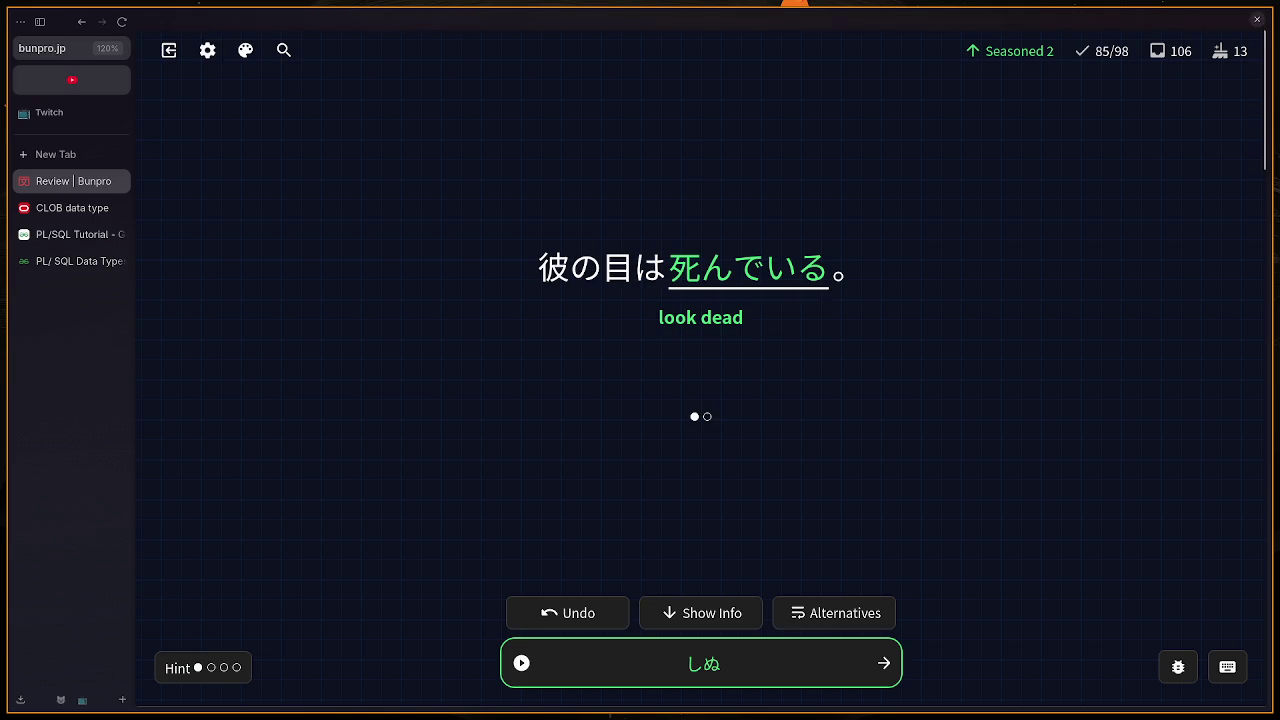
{"action": "key", "text": "e"}
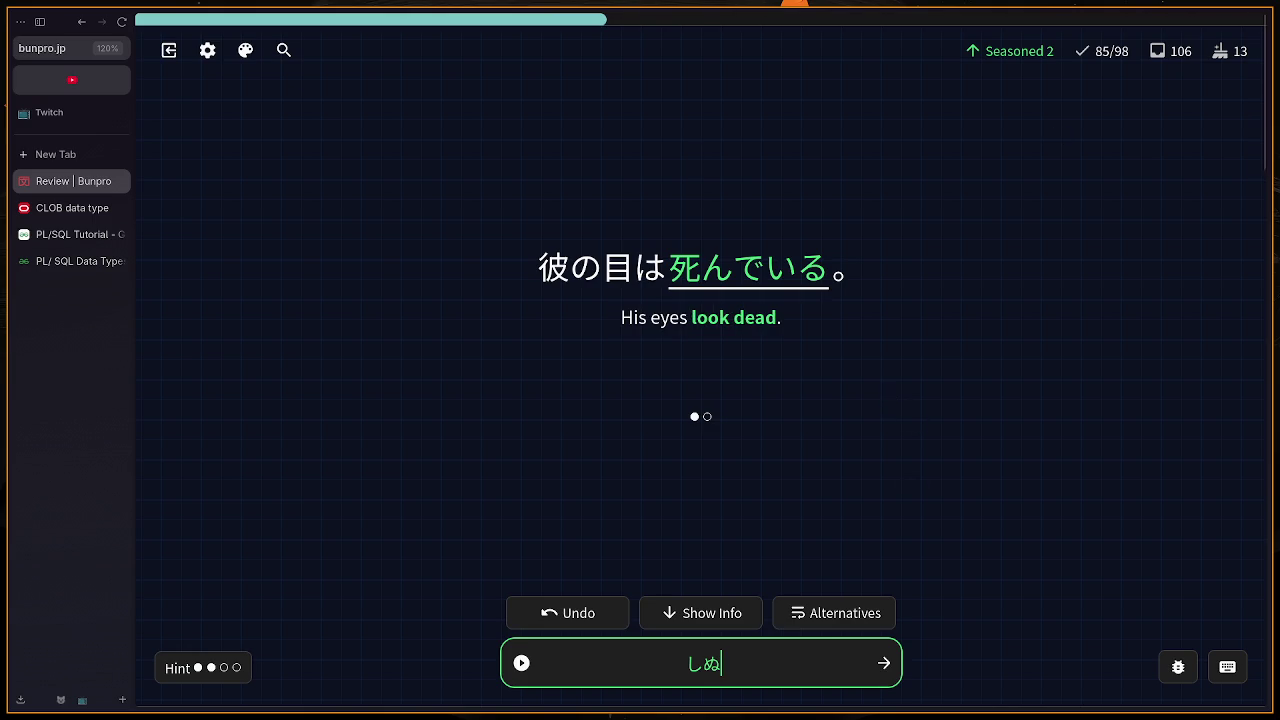
{"action": "key", "text": "Return"}
Step: Retry the はじめて card with はじめる, then はじめ, leaving it missed
{"action": "type", "text": "hajimer"}
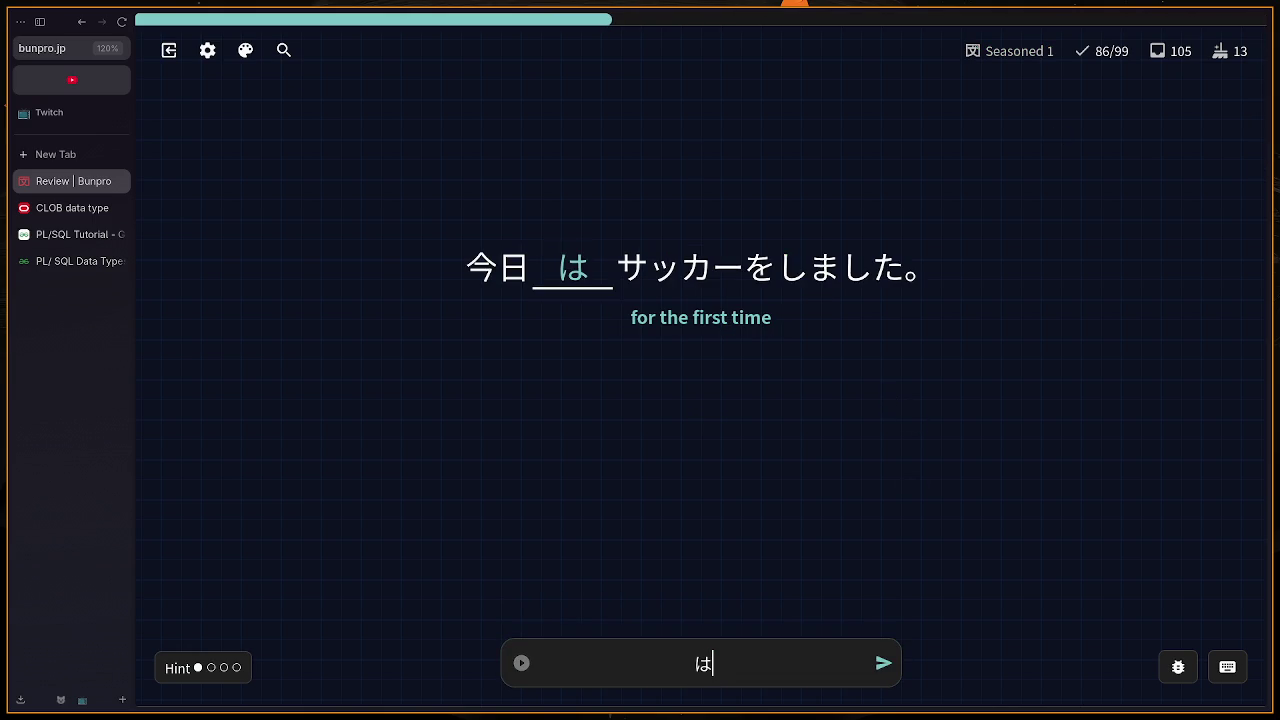
{"action": "type", "text": "u"}
{"action": "key", "text": "Return"}
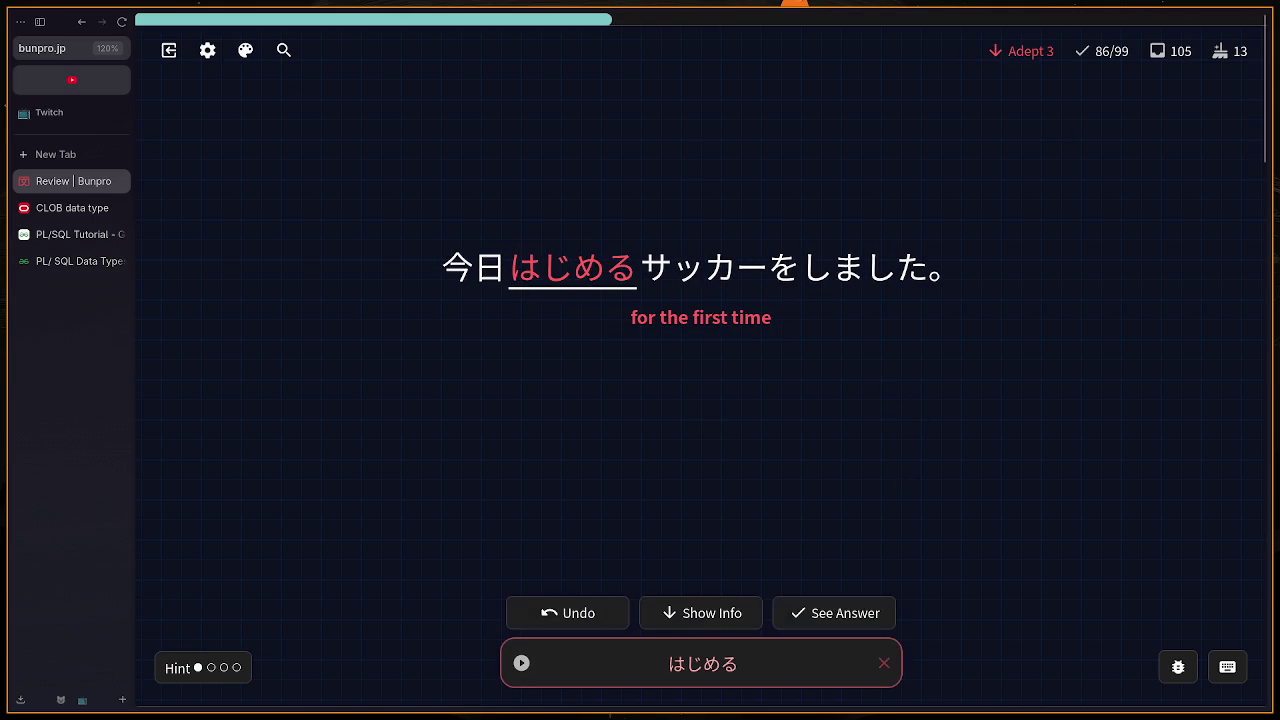
{"action": "key", "text": "BackSpace"}
{"action": "type", "text": "hi"}
{"action": "key", "text": "BackSpace"}
{"action": "type", "text": "hajime"}
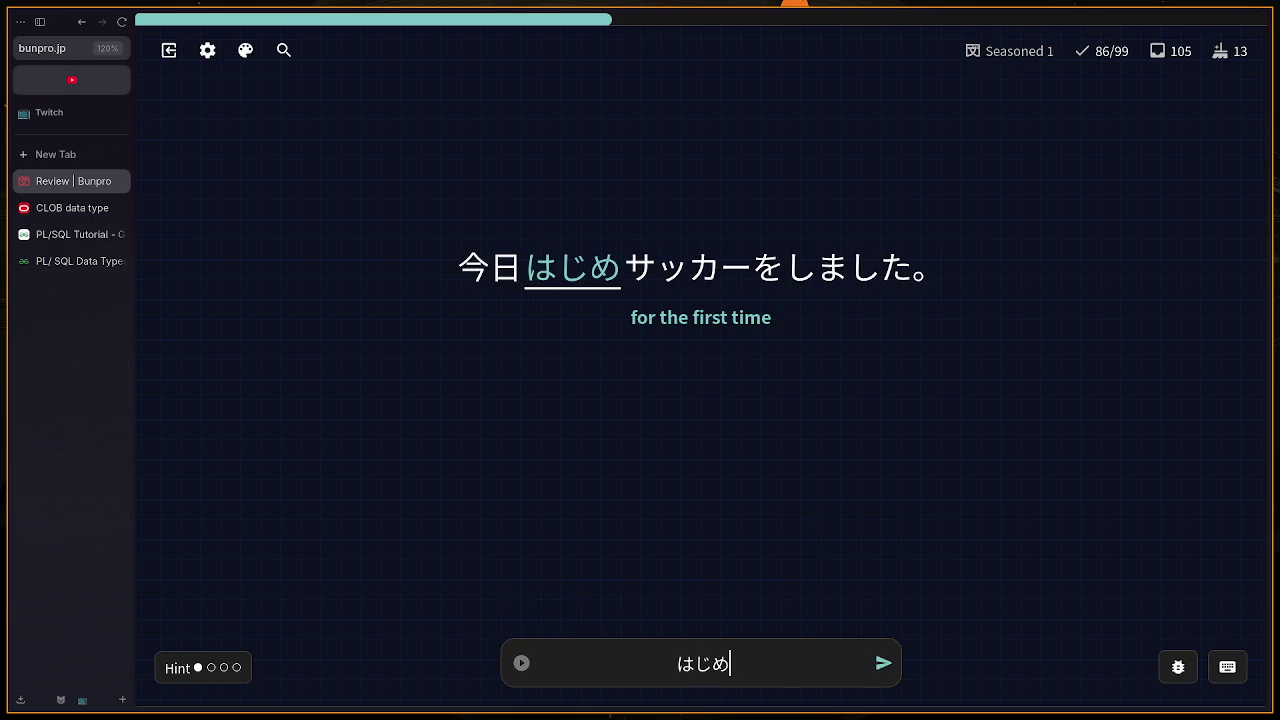
{"action": "key", "text": "Return"}
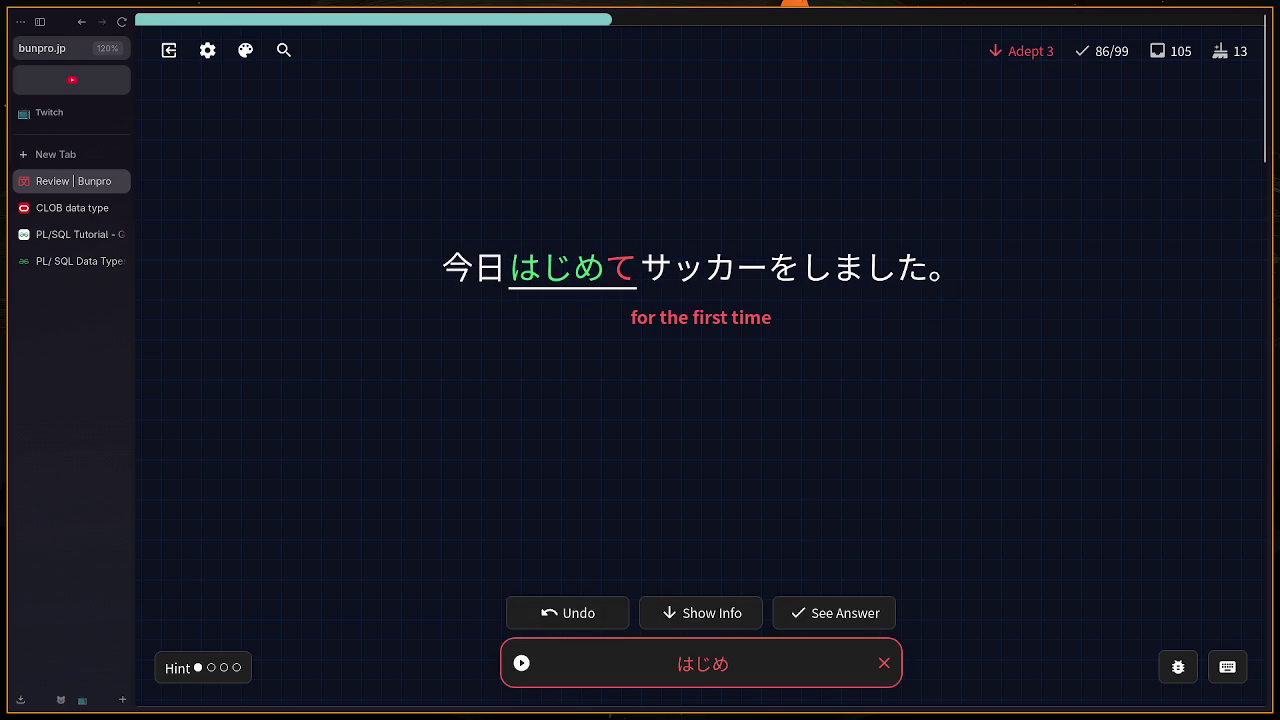
{"action": "key", "text": "Return"}
Step: Answer だいがくせい and がいこくじん, then submit あさ for morning and clear it
{"action": "type", "text": "dai"}
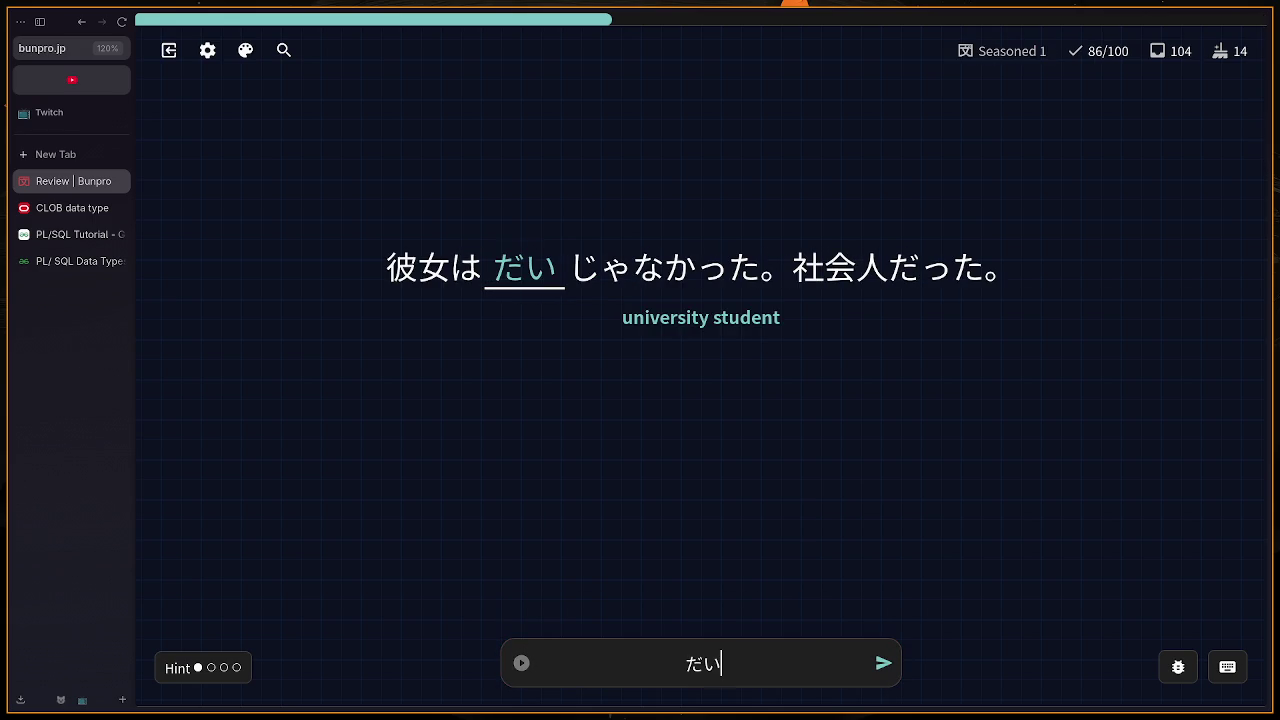
{"action": "type", "text": "gakusei"}
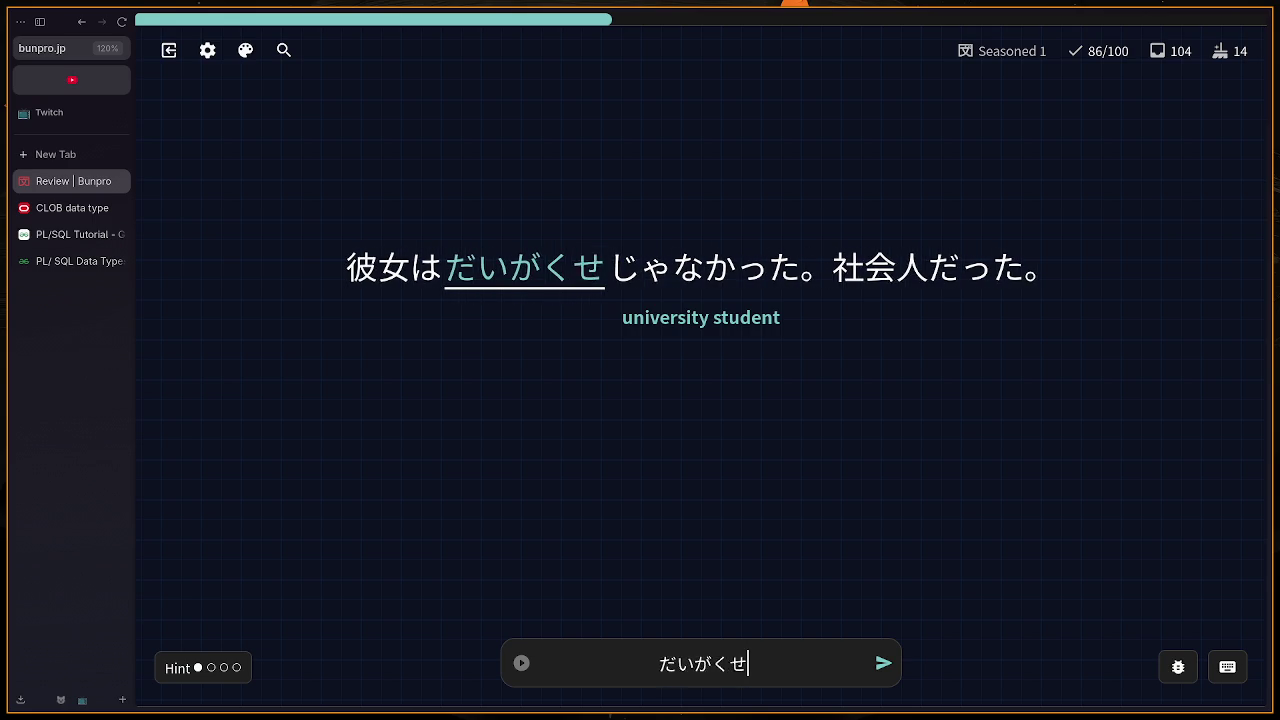
{"action": "key", "text": "Return"}
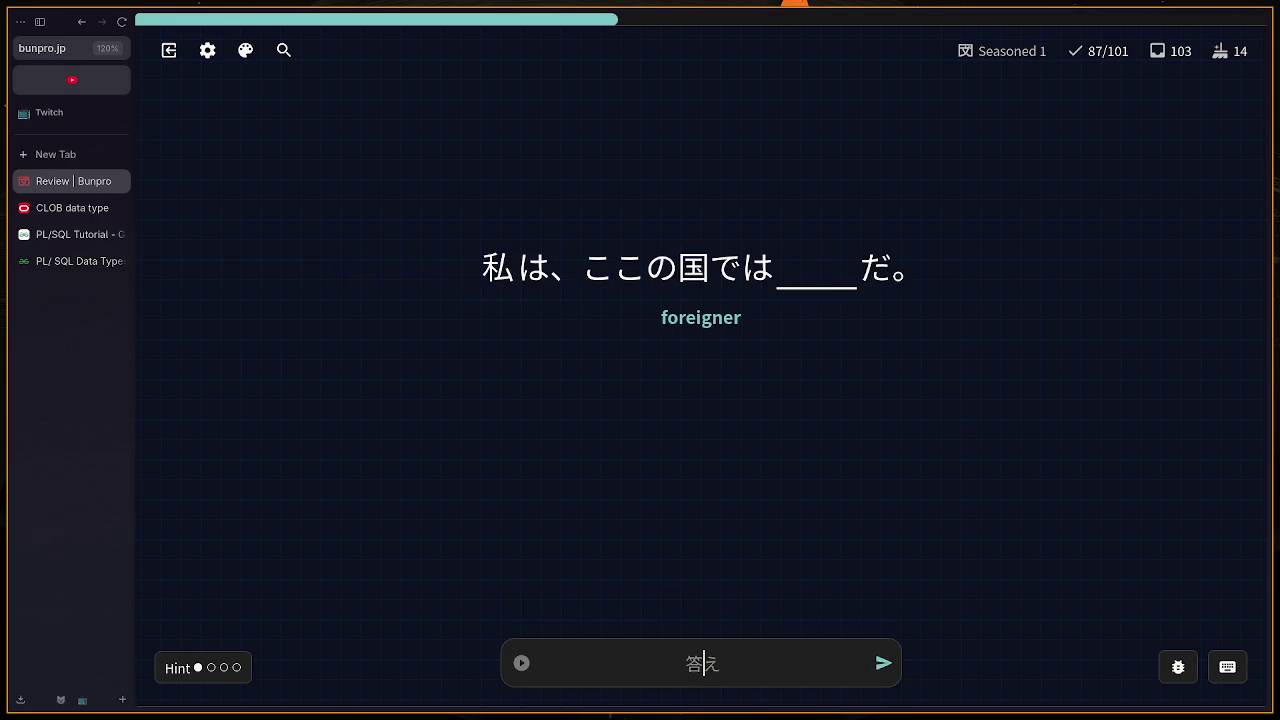
{"action": "type", "text": "gaikoku"}
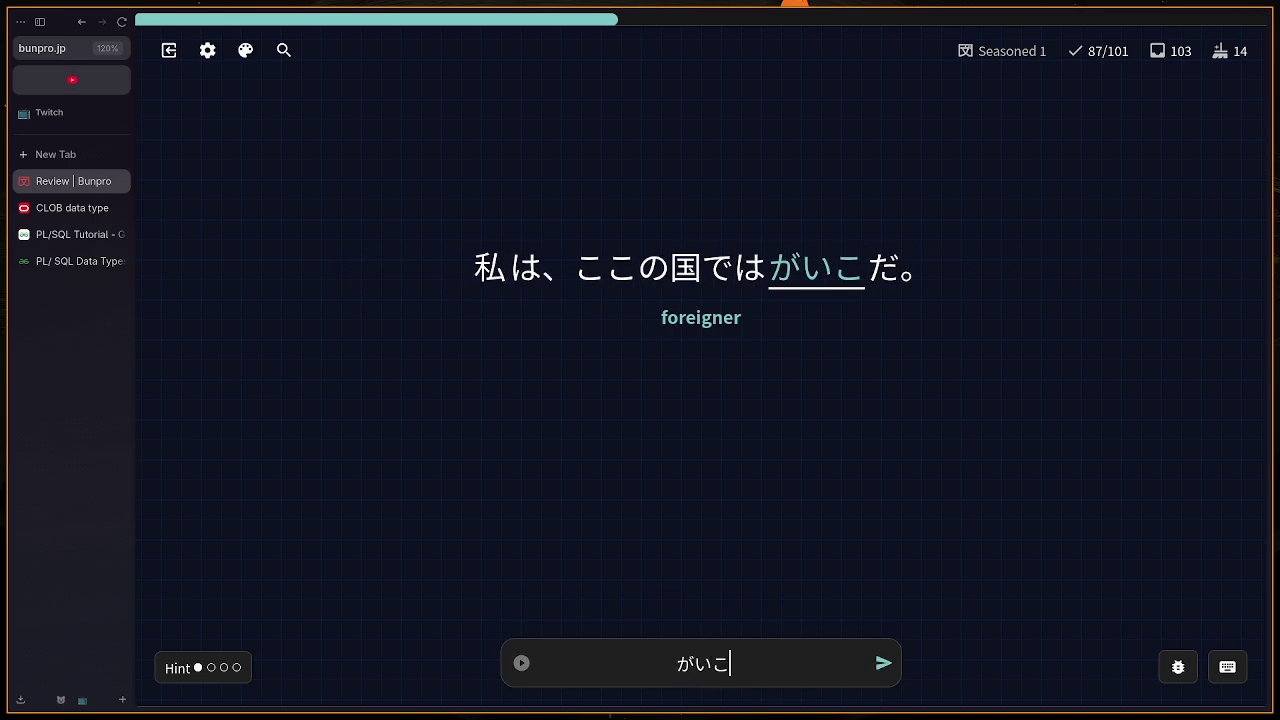
{"action": "type", "text": "jinn"}
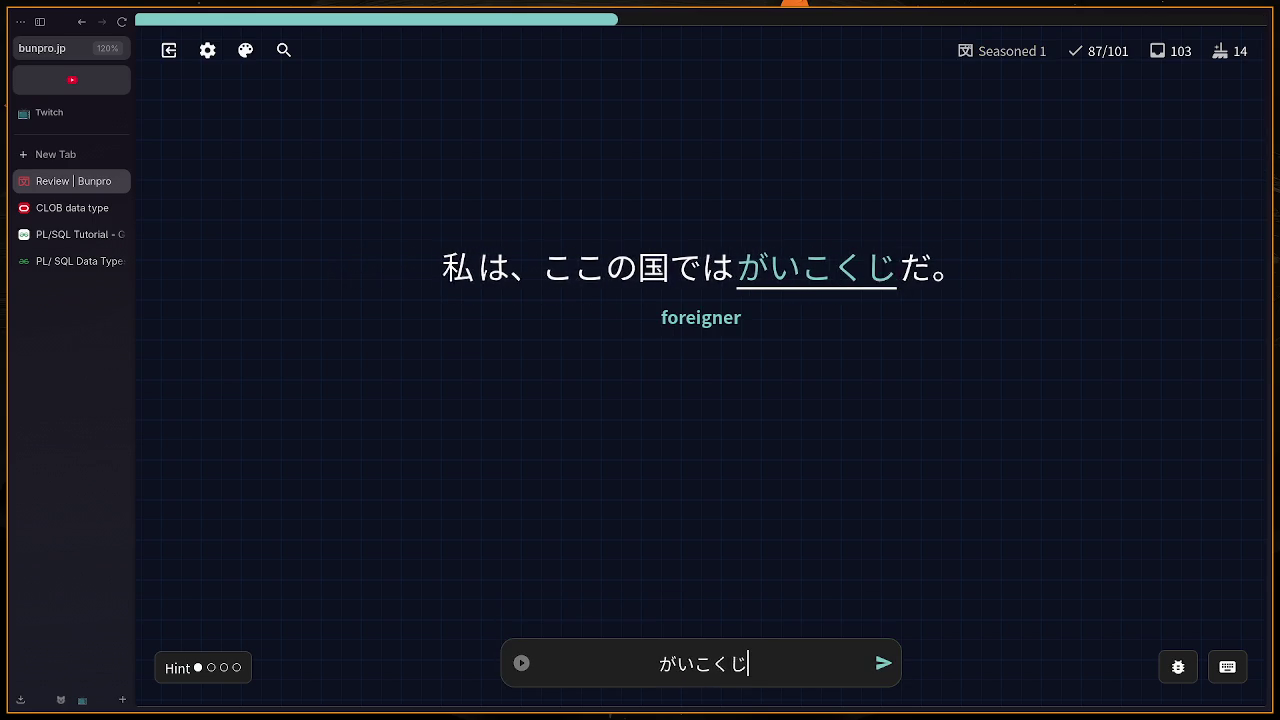
{"action": "key", "text": "Return"}
{"action": "type", "text": "asa"}
{"action": "key", "text": "Return"}
{"action": "key", "text": "BackSpace"}
{"action": "key", "text": "BackSpace"}
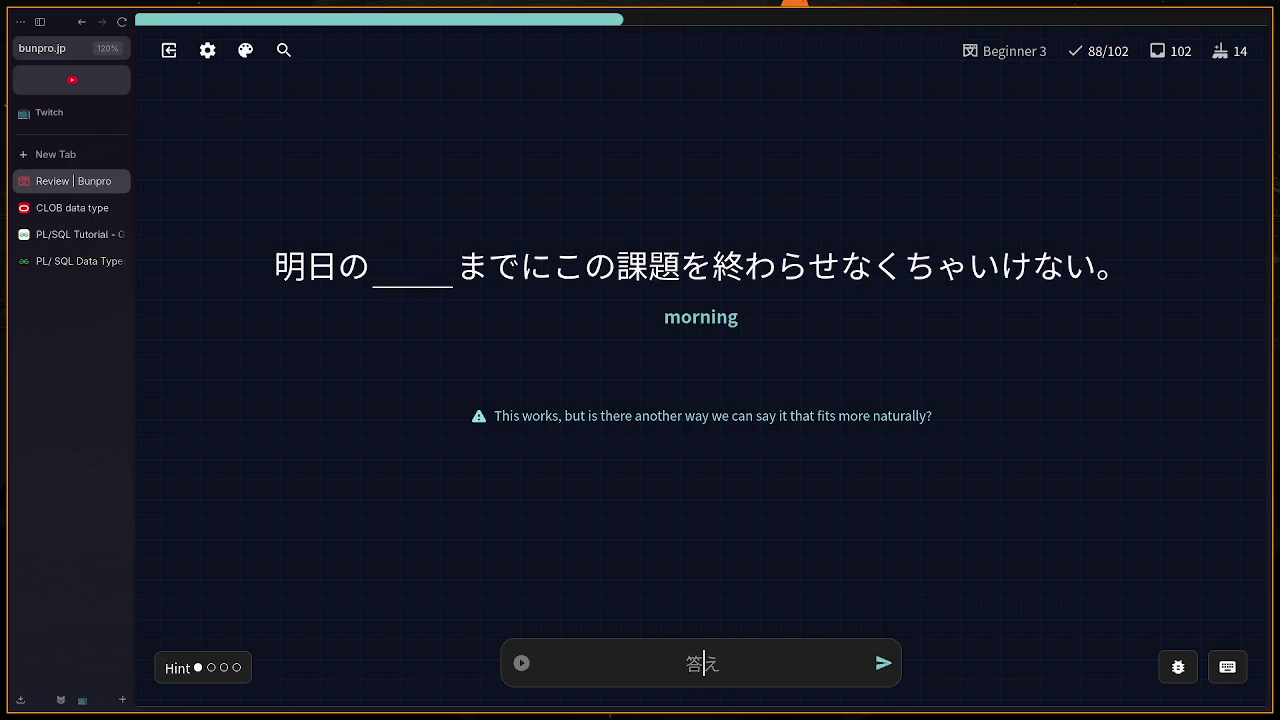
Step: Answer the next two review cards with ごぜん and とか
{"action": "type", "text": "gozenn"}
{"action": "key", "text": "Return"}
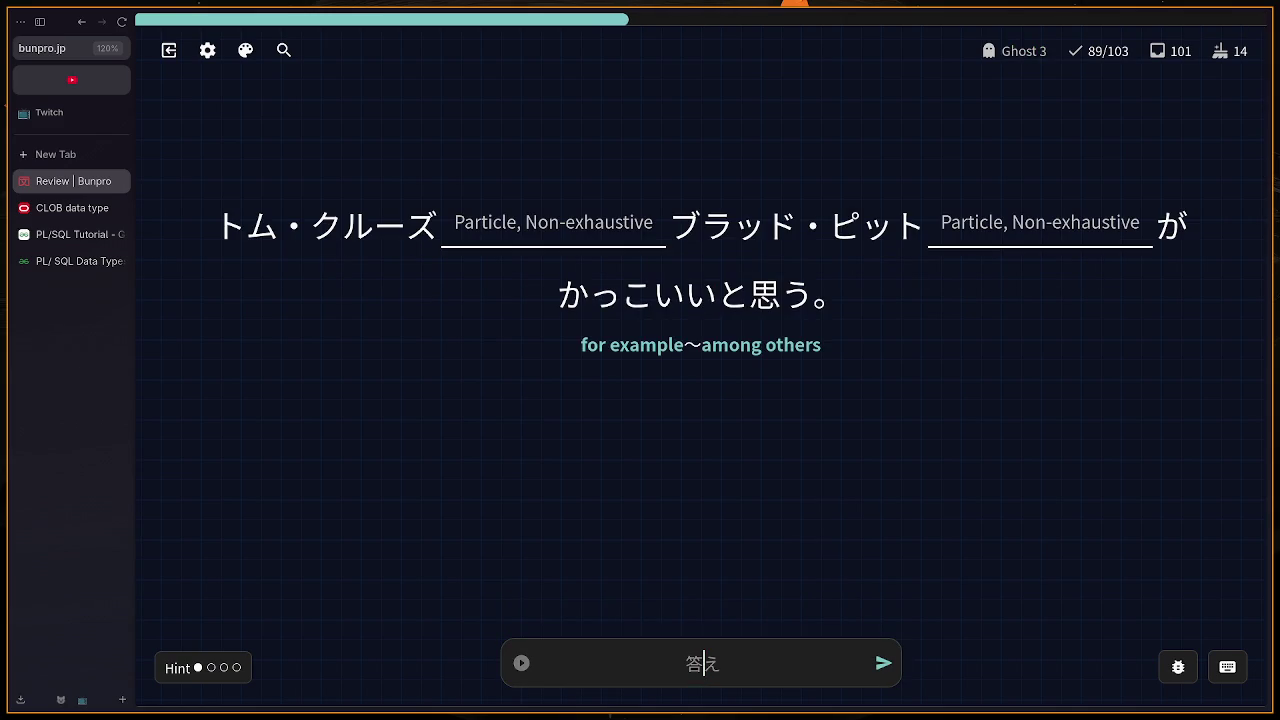
{"action": "type", "text": "d"}
{"action": "key", "text": "BackSpace"}
{"action": "type", "text": "こ"}
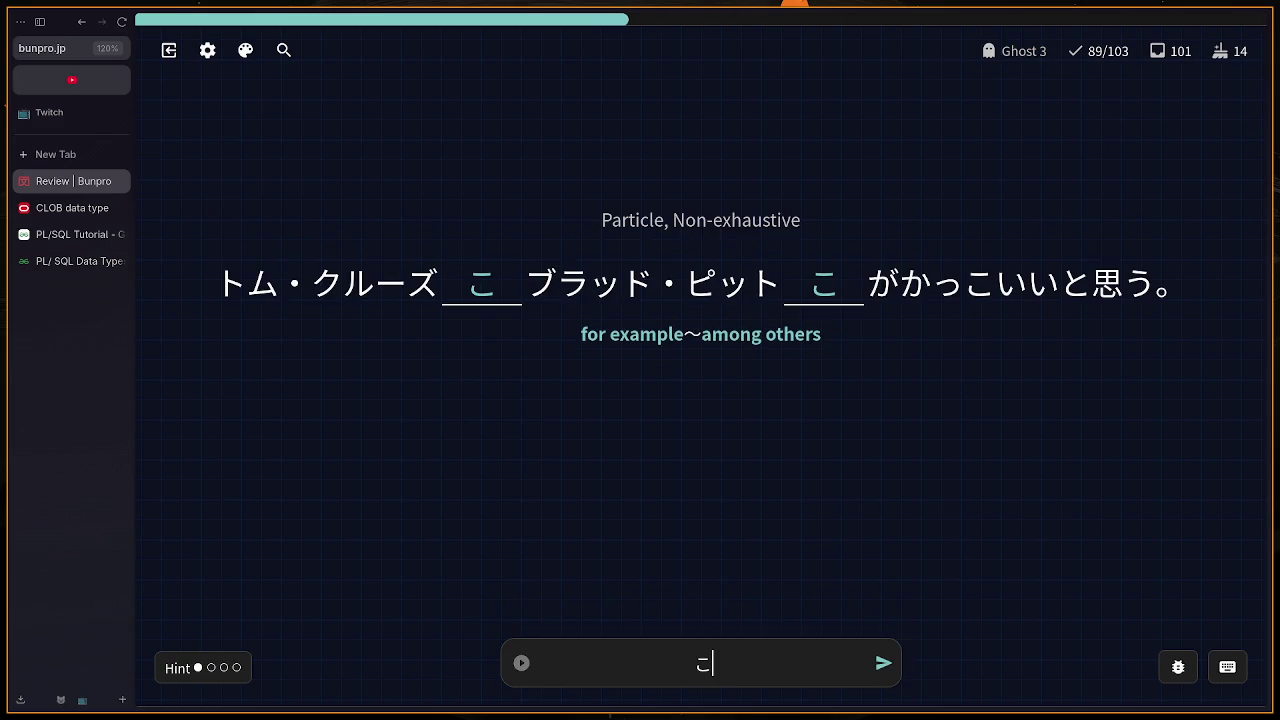
{"action": "key", "text": "BackSpace"}
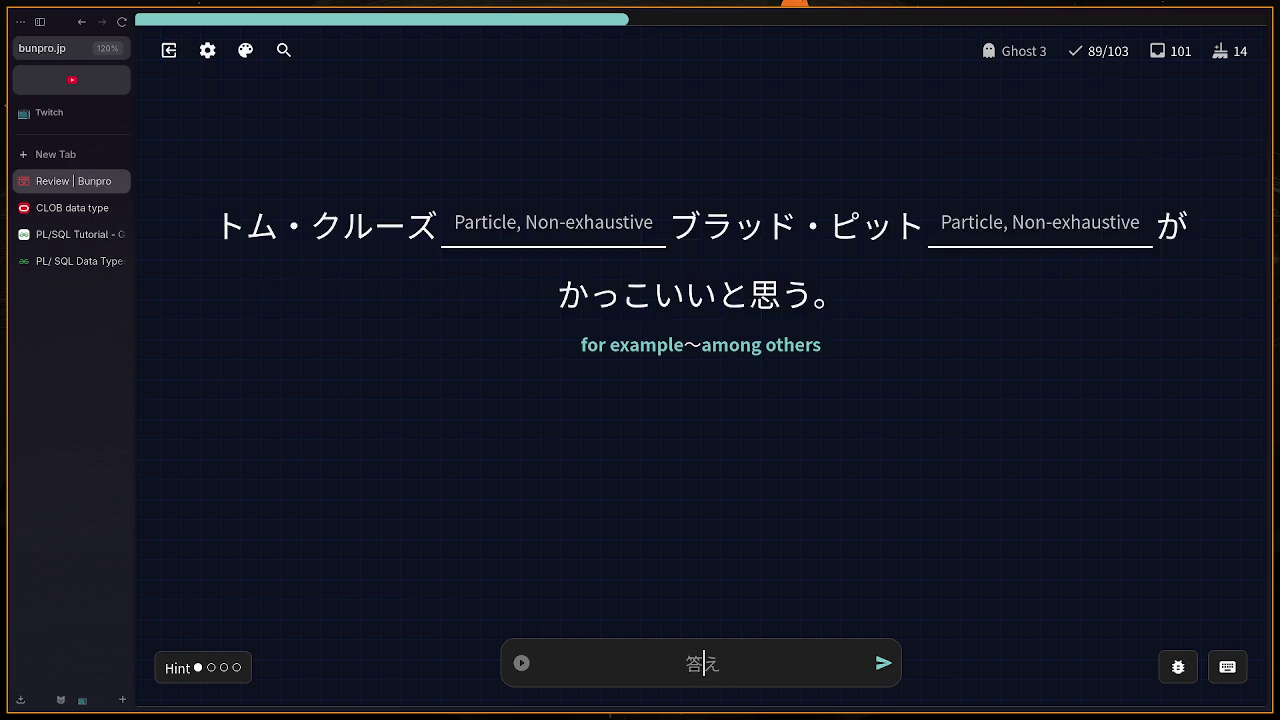
{"action": "type", "text": "とか"}
{"action": "key", "text": "Return"}
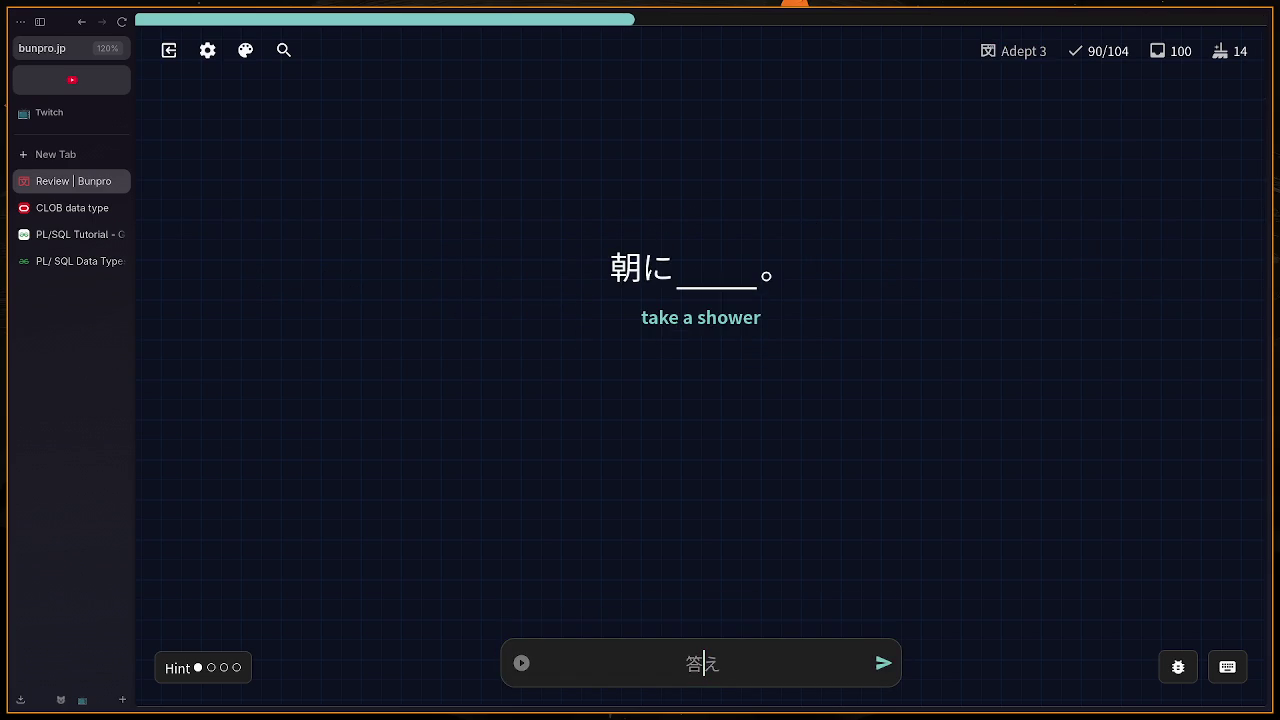
Step: Answer the next three cards with しゃわーをあびる, ゆっくり and びょういん
{"action": "type", "text": "s"}
{"action": "type", "text": "y"}
{"action": "type", "text": "a"}
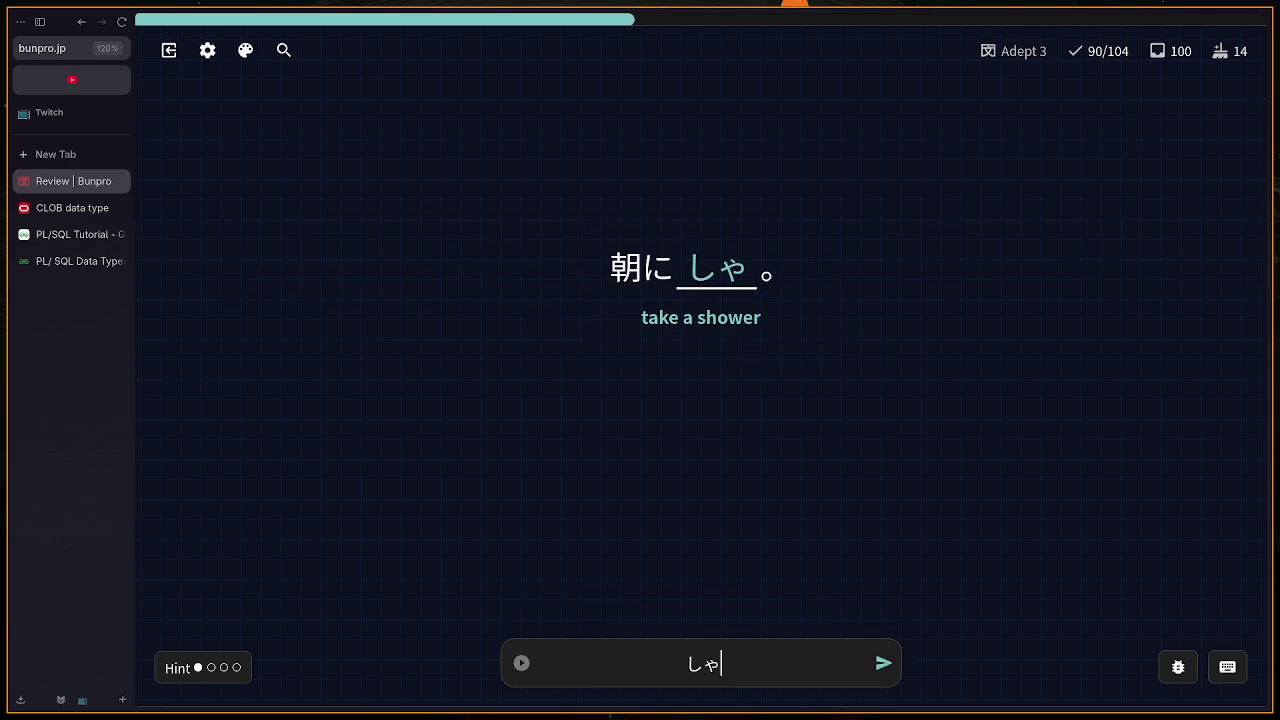
{"action": "type", "text": "wa-woabiru"}
{"action": "key", "text": "Return"}
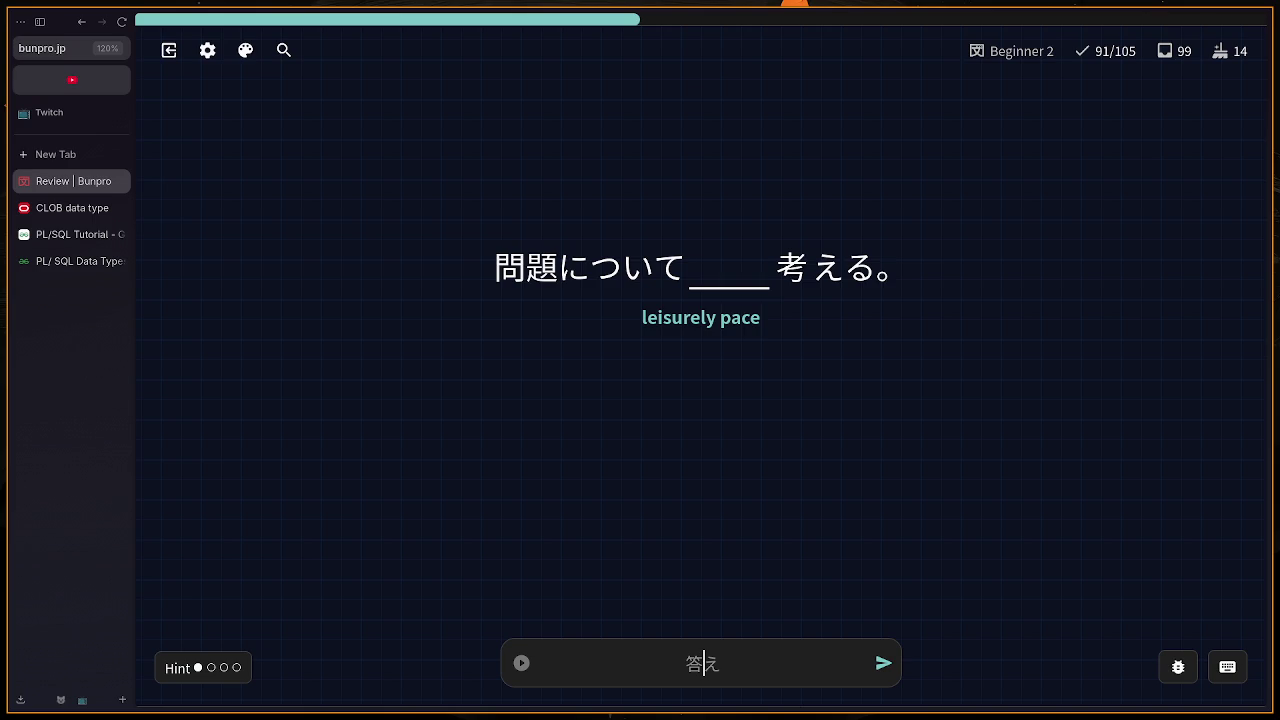
{"action": "type", "text": "yo"}
{"action": "key", "text": "BackSpace"}
{"action": "type", "text": "yukkuri"}
{"action": "key", "text": "Return"}
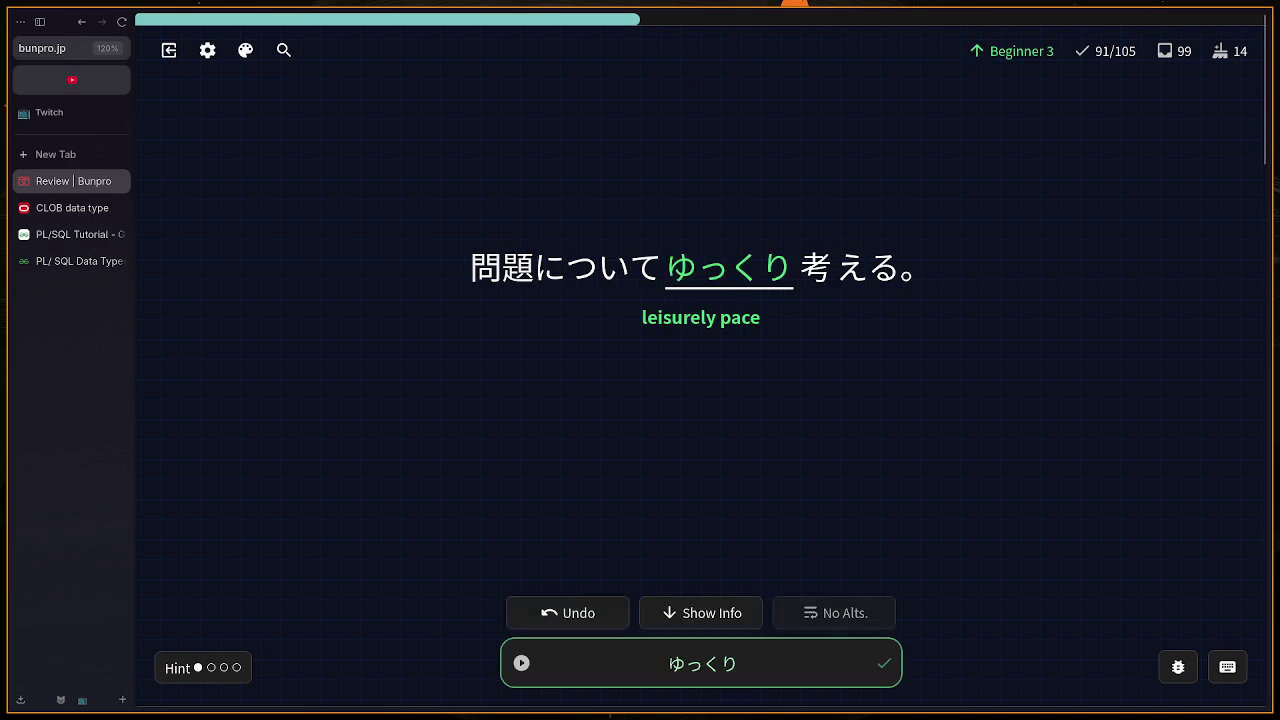
{"action": "type", "text": "byouinn"}
{"action": "key", "text": "Return"}
Step: Undo the wrong 'ten' answer on the 十 card and resubmit a corrected reading
{"action": "type", "text": "tenn"}
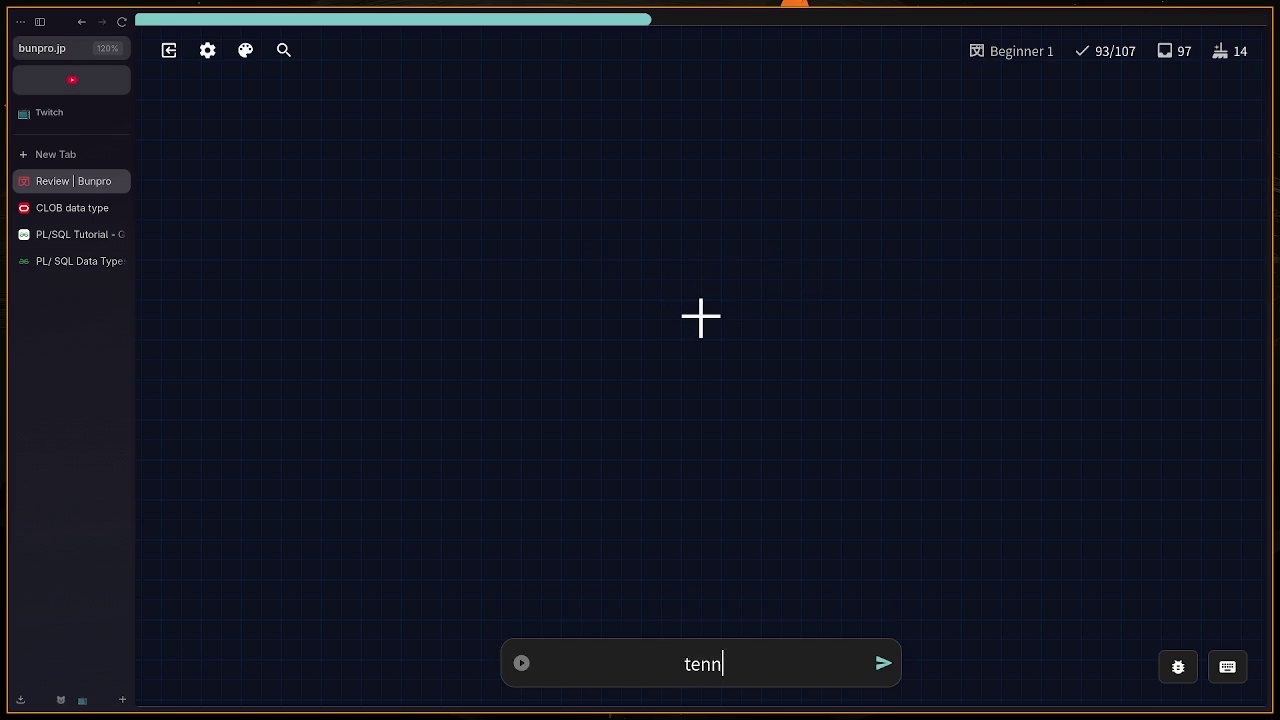
{"action": "key", "text": "Return"}
{"action": "key", "text": "BackSpace"}
{"action": "type", "text": "e"}
{"action": "key", "text": "BackSpace"}
{"action": "type", "text": "te"}
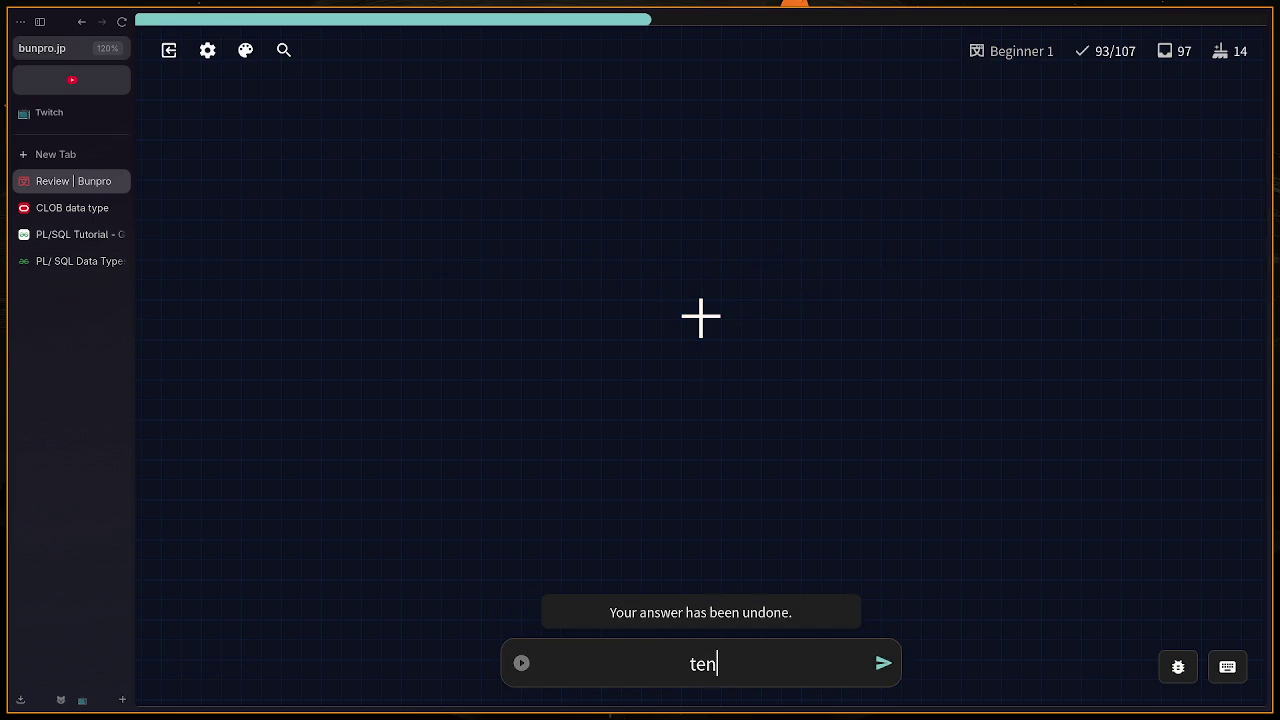
{"action": "key", "text": "Return"}
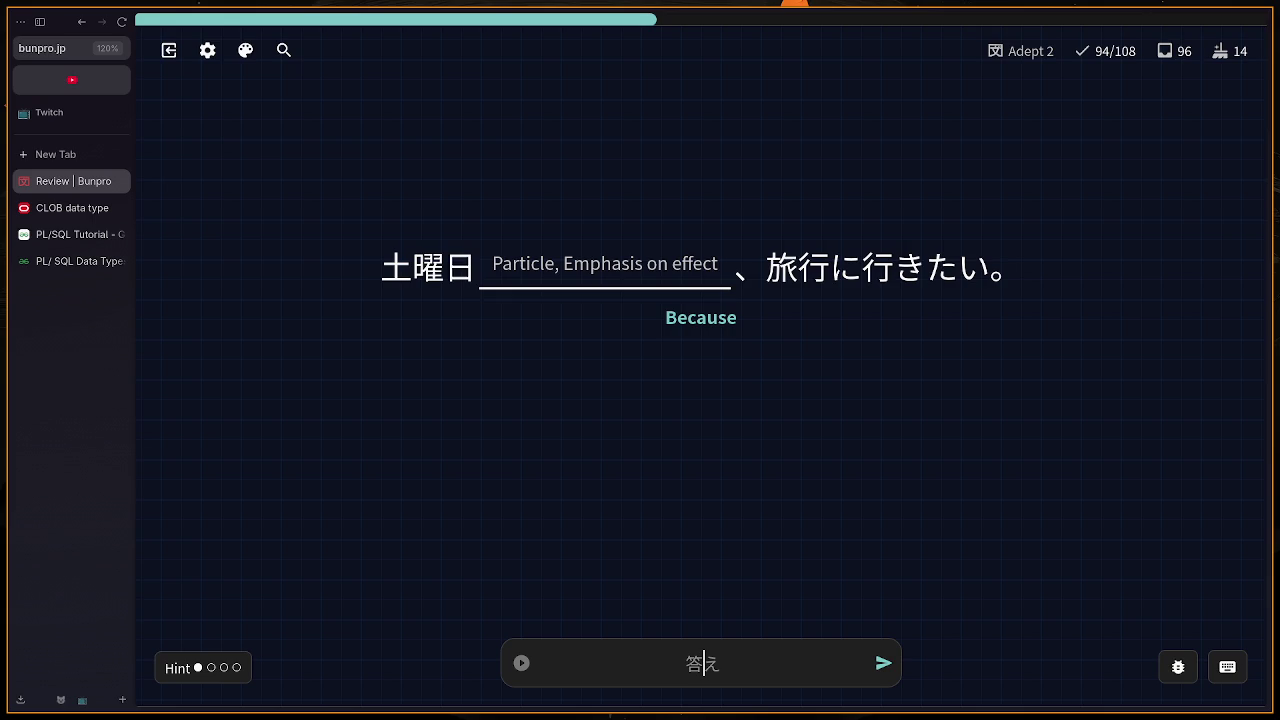
Step: Answer なので and がある, retyping each after the rejected ので and ある tries
{"action": "type", "text": "ので"}
{"action": "key", "text": "Return"}
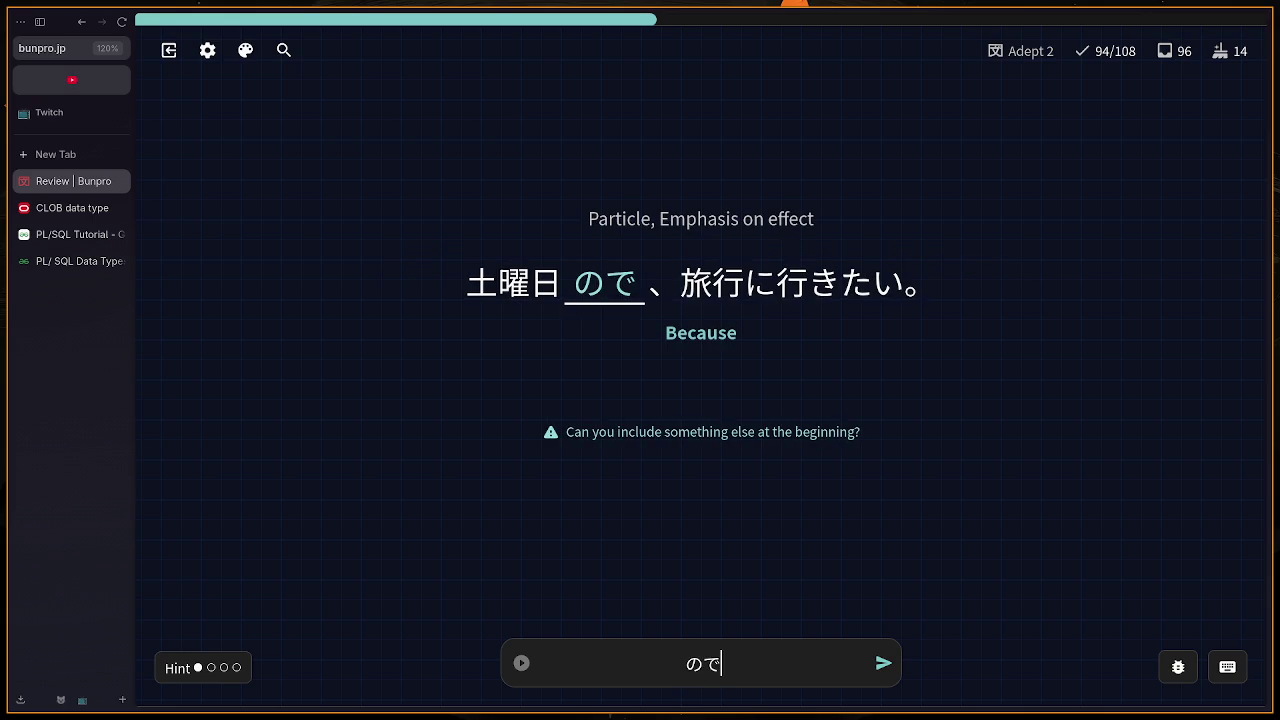
{"action": "key", "text": "BackSpace"}
{"action": "key", "text": "BackSpace"}
{"action": "type", "text": "なのde"}
{"action": "key", "text": "Return"}
{"action": "key", "text": "Return"}
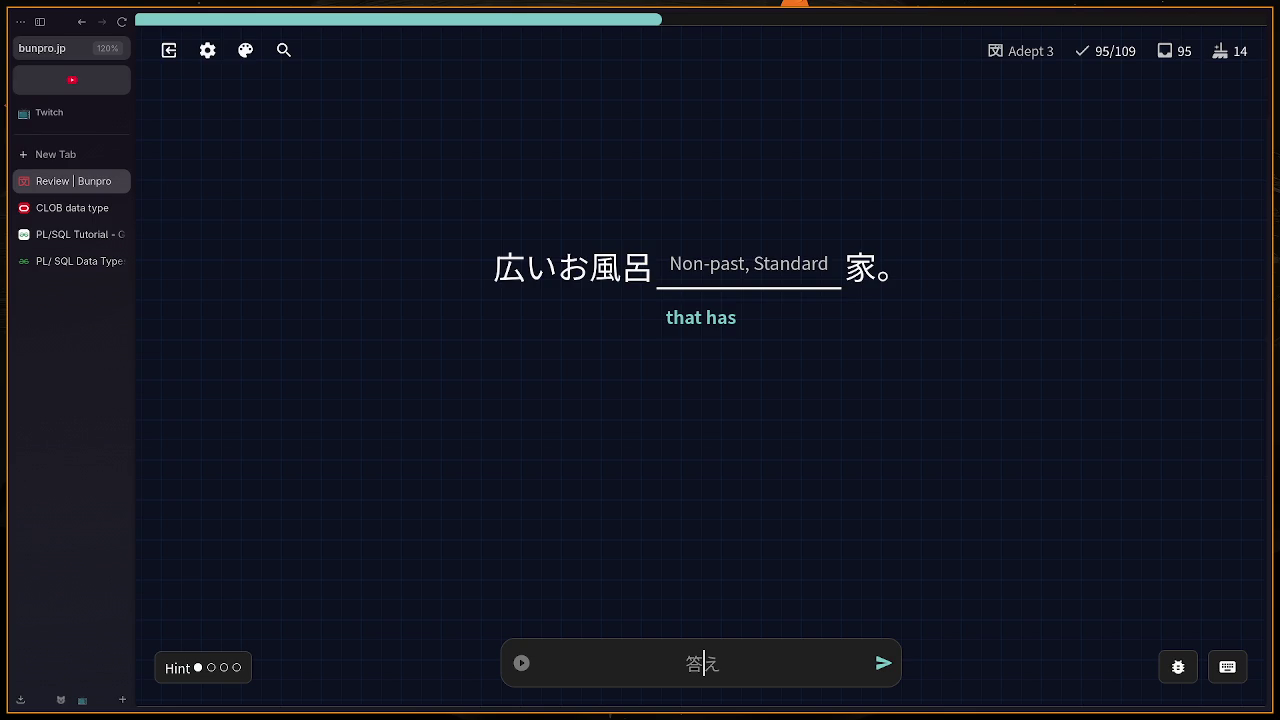
{"action": "type", "text": "aru"}
{"action": "key", "text": "Return"}
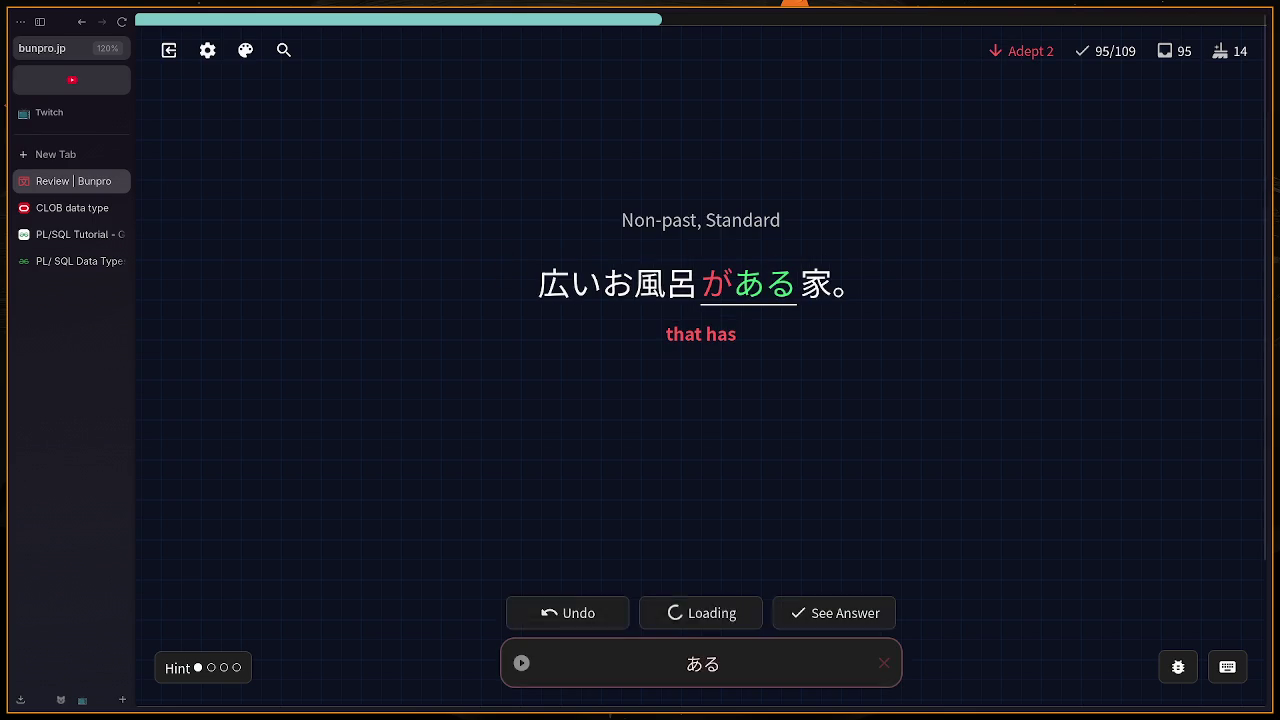
{"action": "key", "text": "BackSpace"}
{"action": "key", "text": "BackSpace"}
{"action": "key", "text": "BackSpace"}
{"action": "type", "text": "gaaru"}
{"action": "key", "text": "Return"}
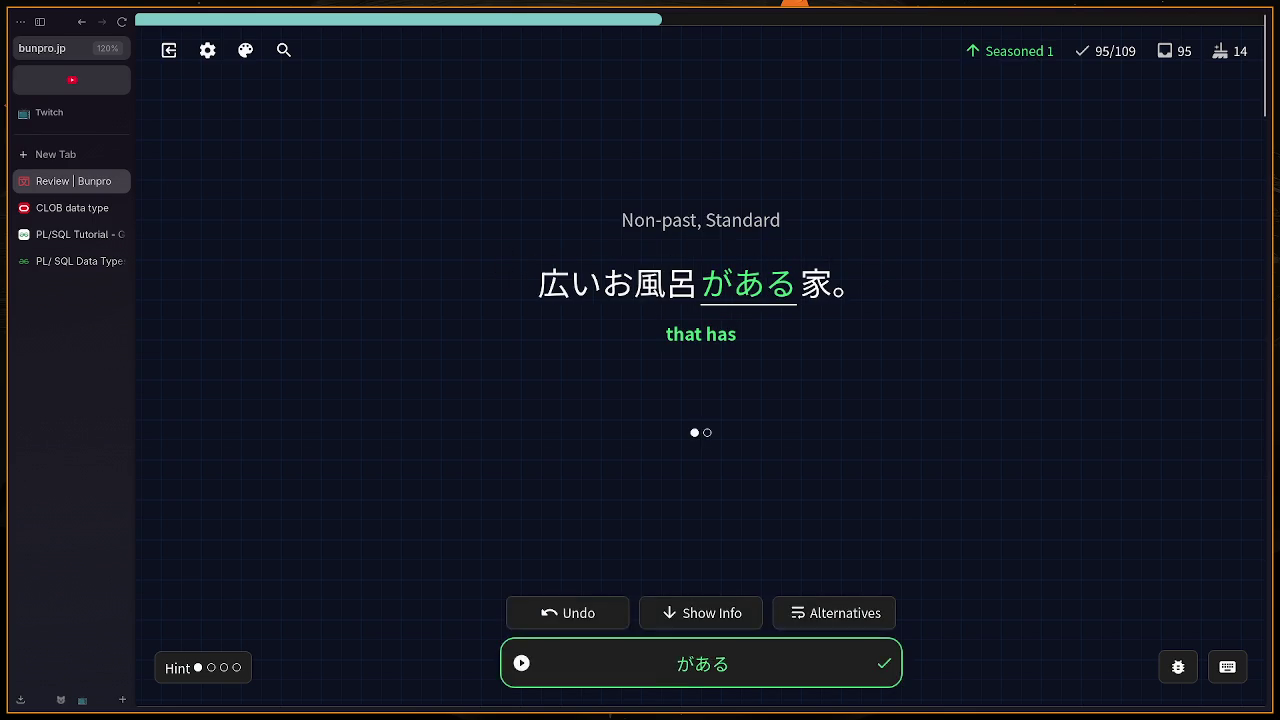
Step: Answer スポーツ, then accept the じん miss for 時間 after checking its info and continue
{"action": "type", "text": "supo"}
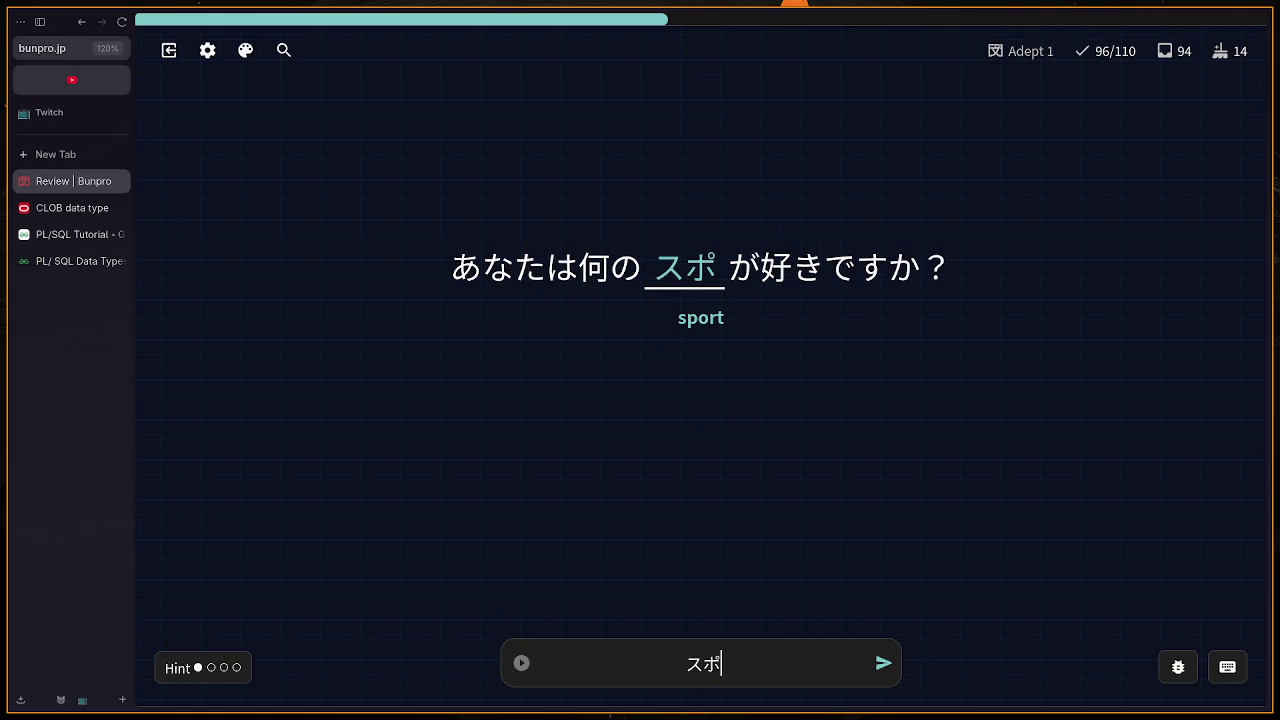
{"action": "type", "text": "ttsu"}
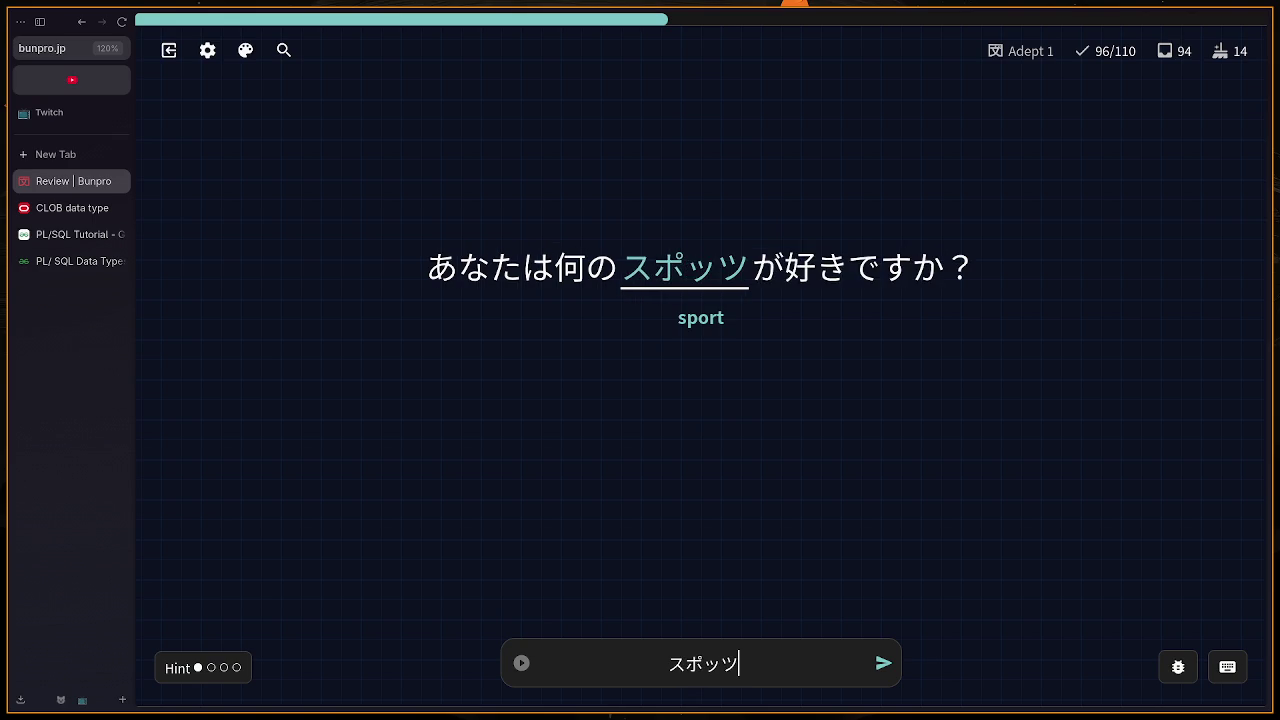
{"action": "key", "text": "BackSpace"}
{"action": "key", "text": "BackSpace"}
{"action": "type", "text": "-tsu"}
{"action": "key", "text": "Return"}
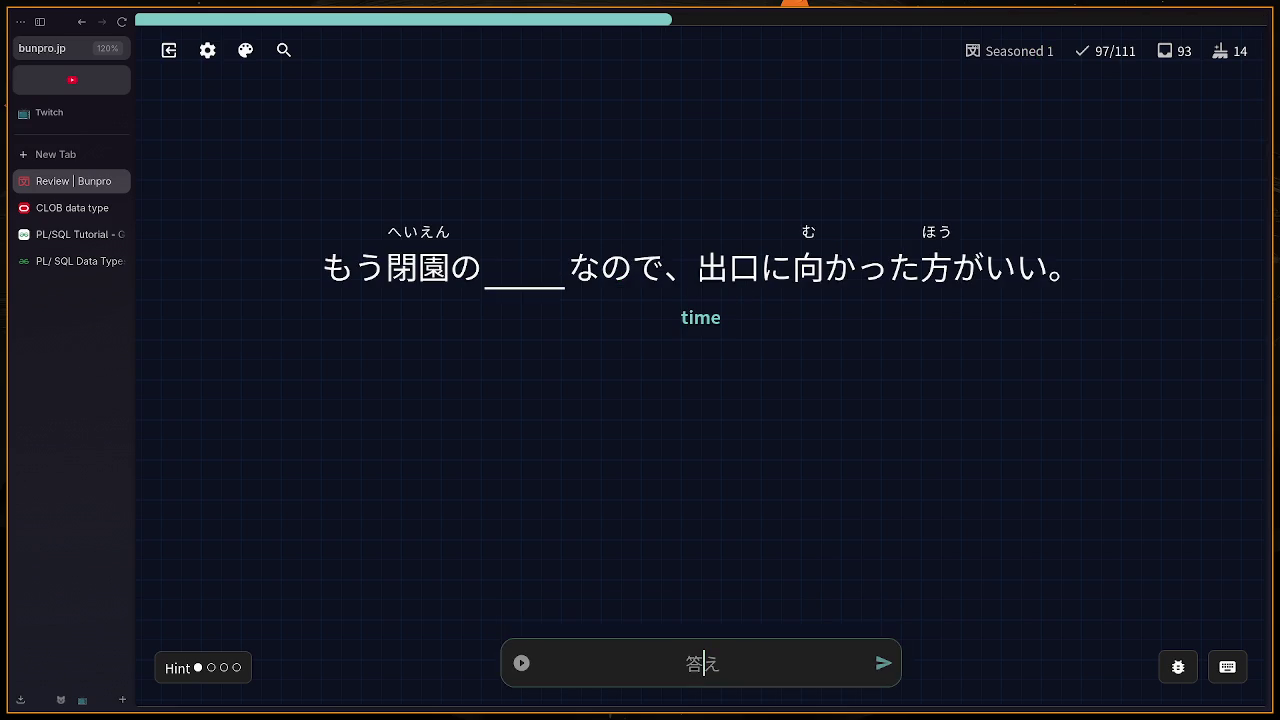
{"action": "type", "text": "jinn"}
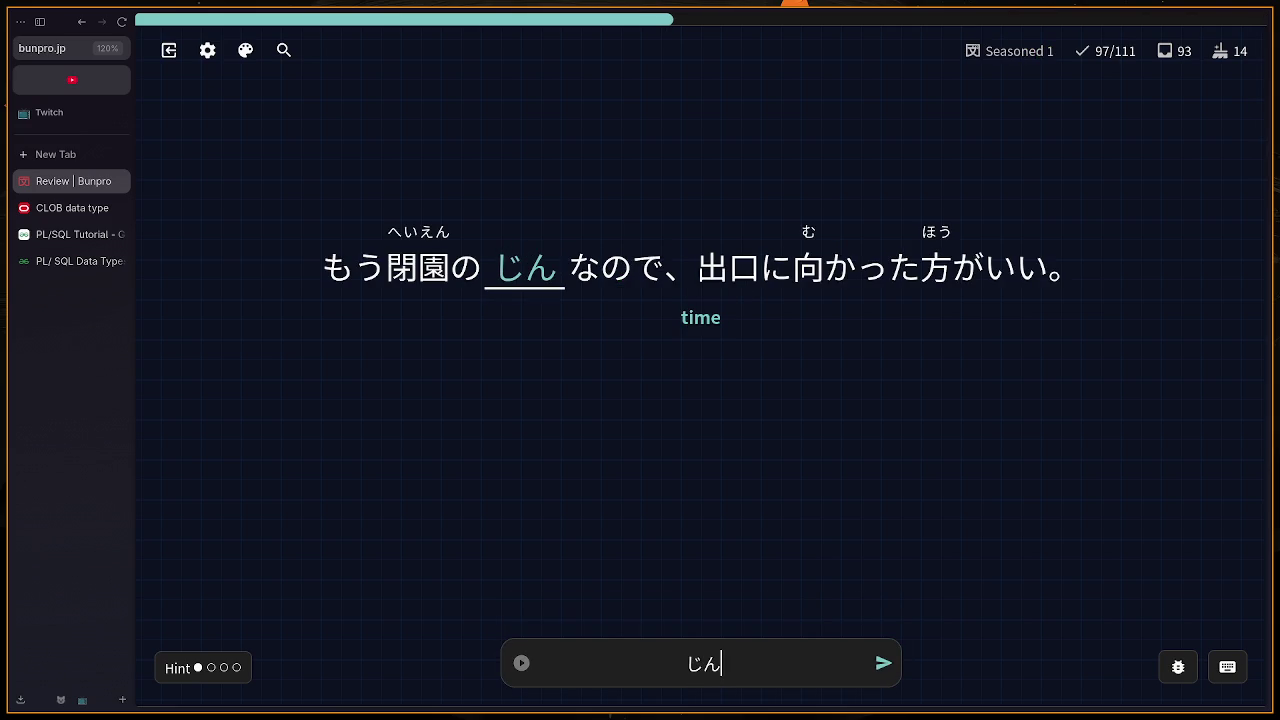
{"action": "key", "text": "Return"}
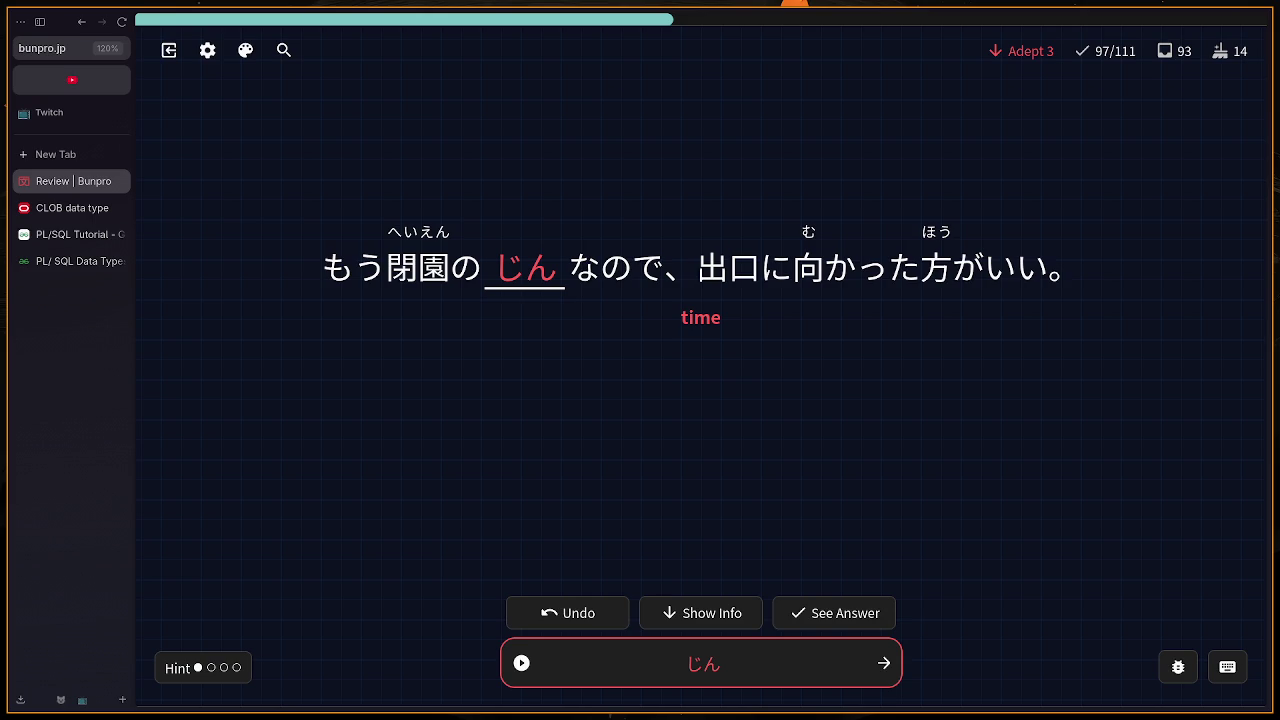
{"action": "scroll", "coordinate": [840, 513], "scroll_direction": "down", "scroll_amount": 5}
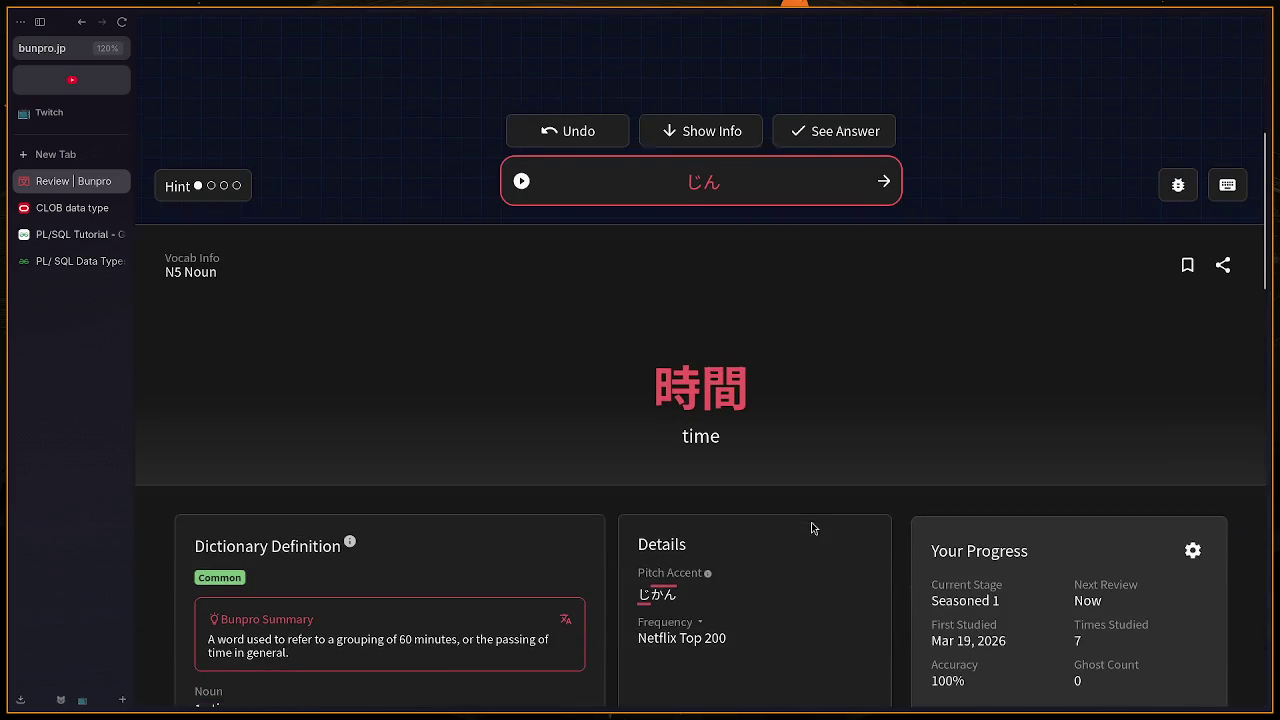
{"action": "scroll", "coordinate": [640, 370], "scroll_direction": "up", "scroll_amount": 5}
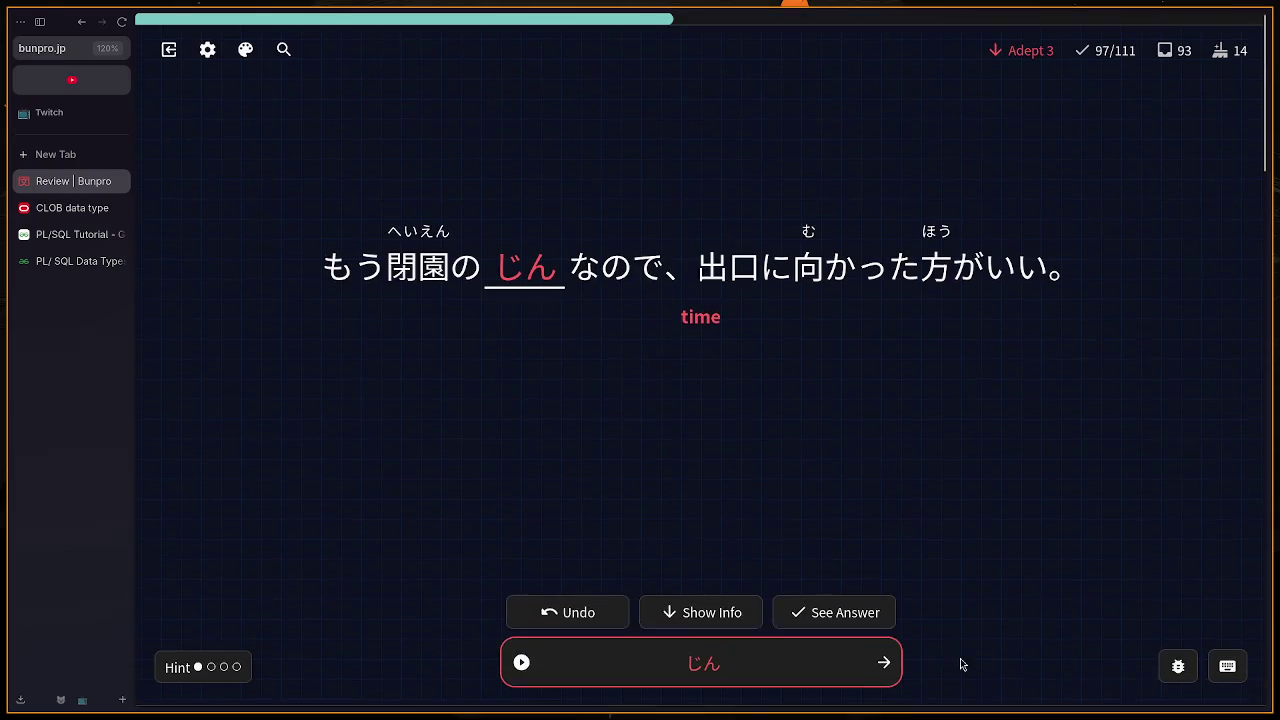
{"action": "left_click", "coordinate": [873, 661]}
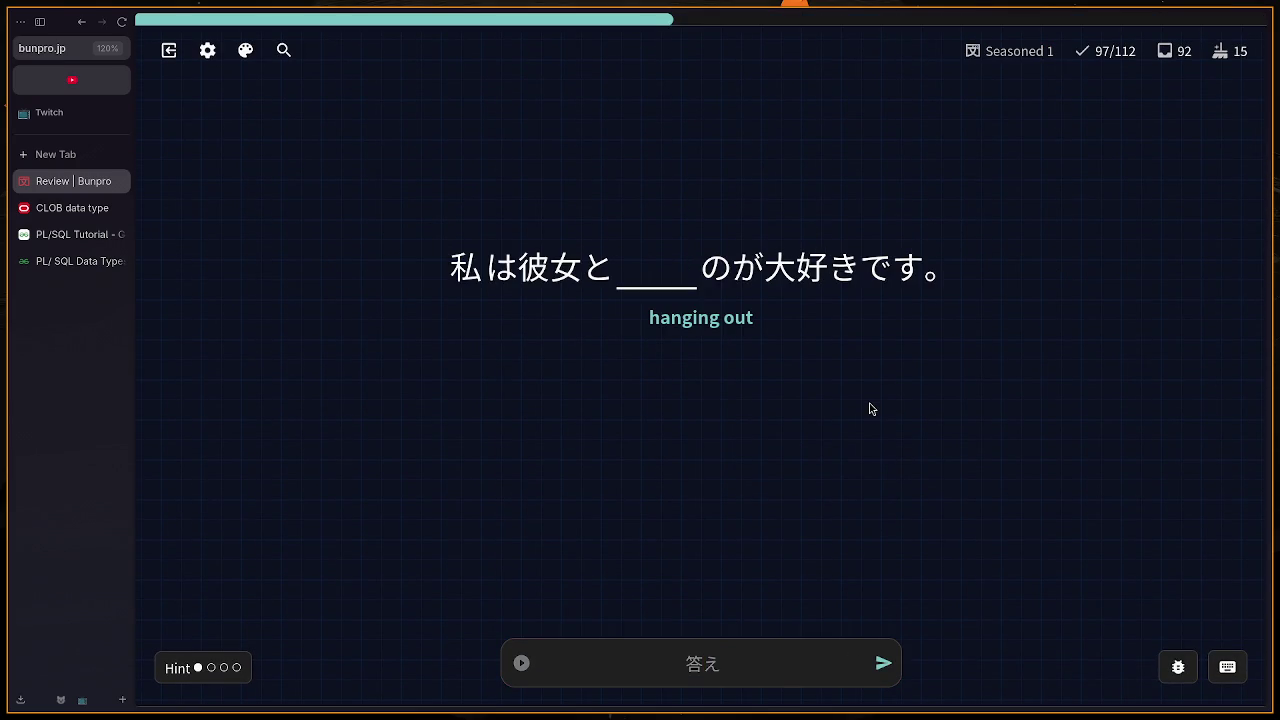
Step: Answer あそぶ (corrected from あそび), くだもの and はい
{"action": "type", "text": "あそび"}
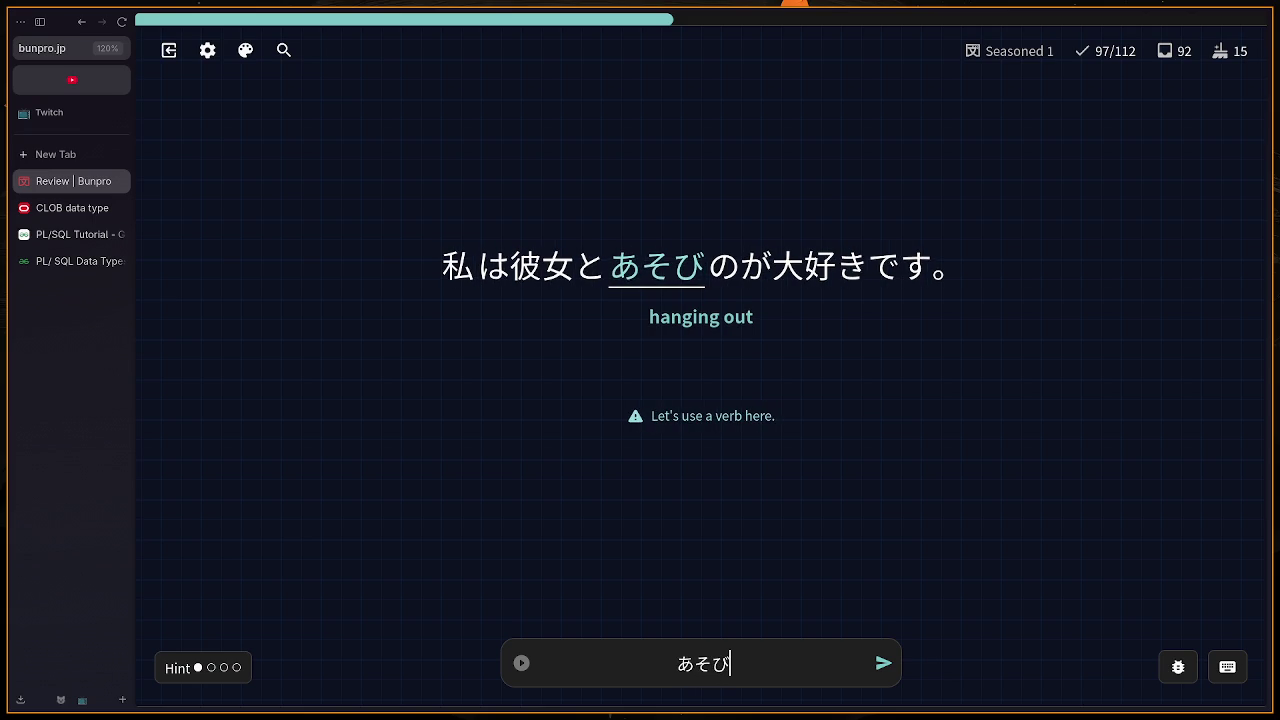
{"action": "key", "text": "BackSpace"}
{"action": "type", "text": "ぶ"}
{"action": "key", "text": "Return"}
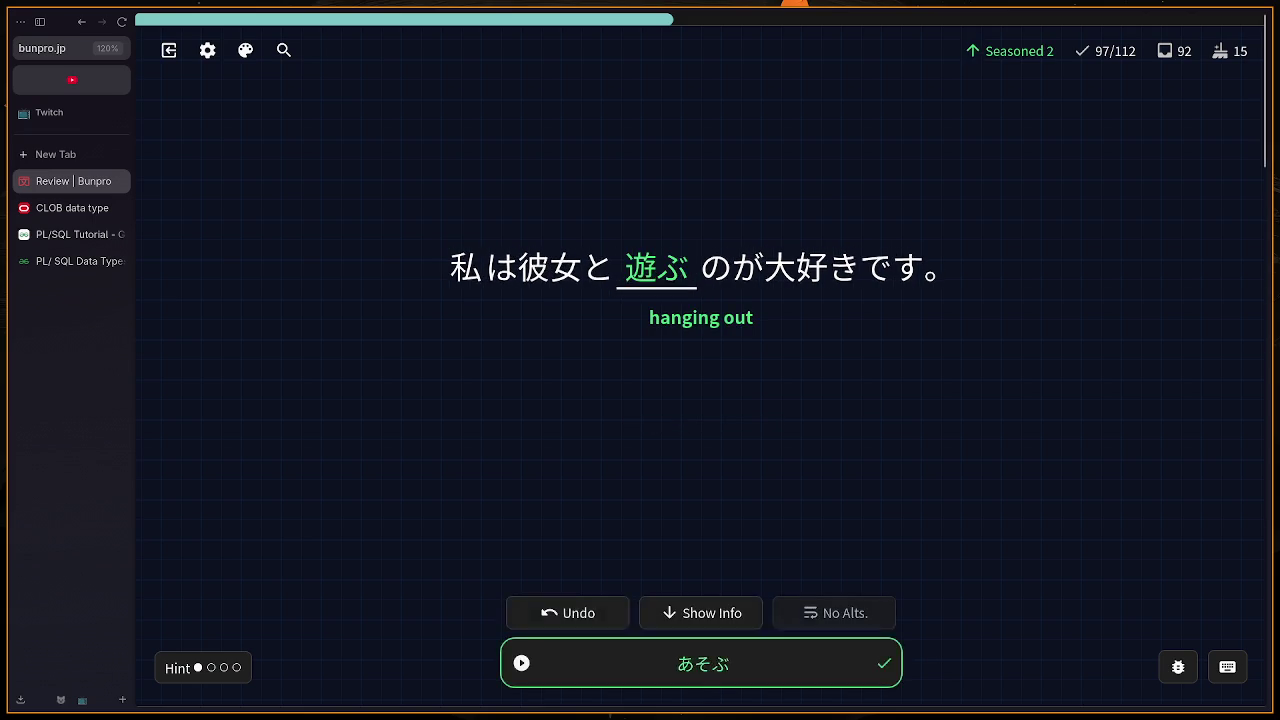
{"action": "type", "text": "くだも"}
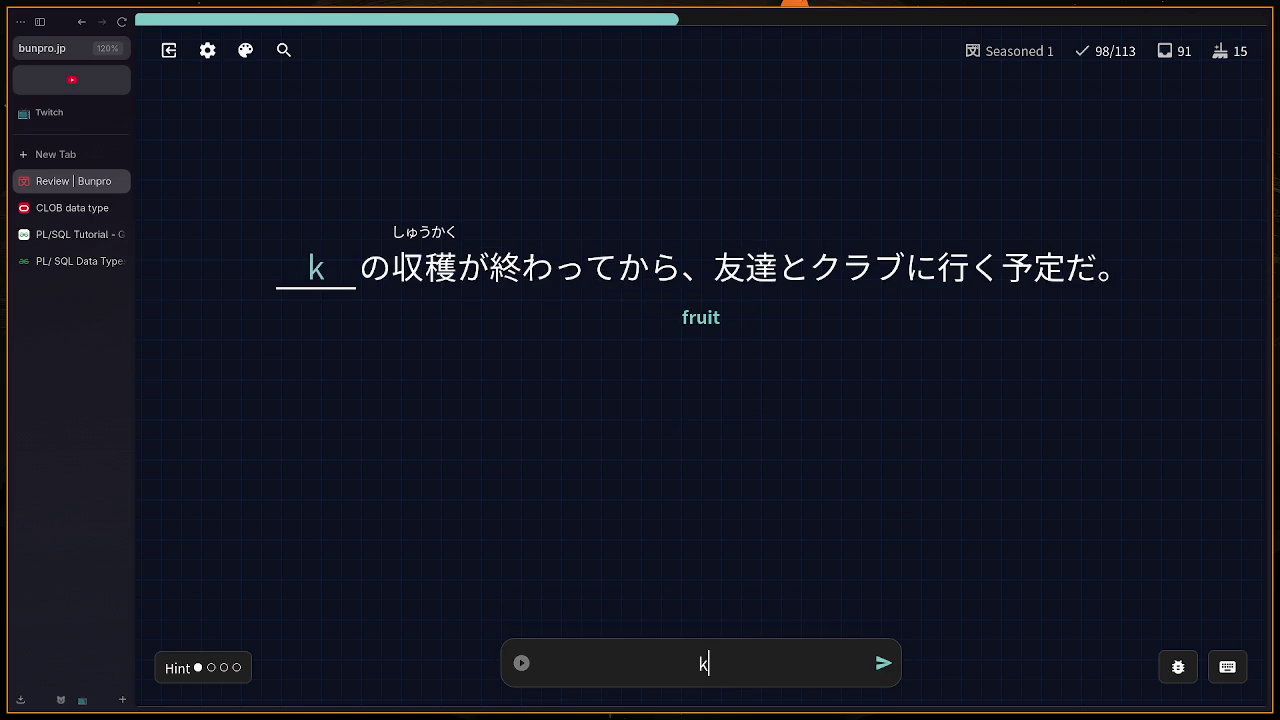
{"action": "type", "text": "の"}
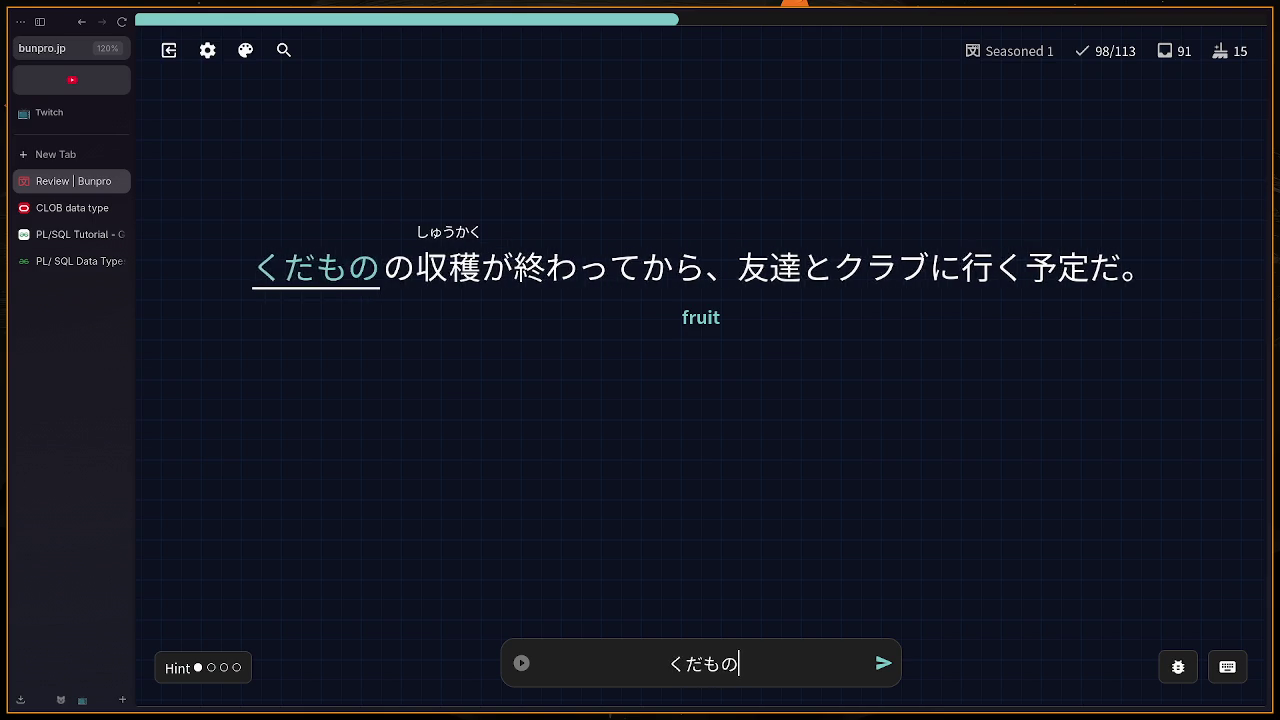
{"action": "key", "text": "Return"}
{"action": "type", "text": "はい"}
{"action": "key", "text": "Return"}
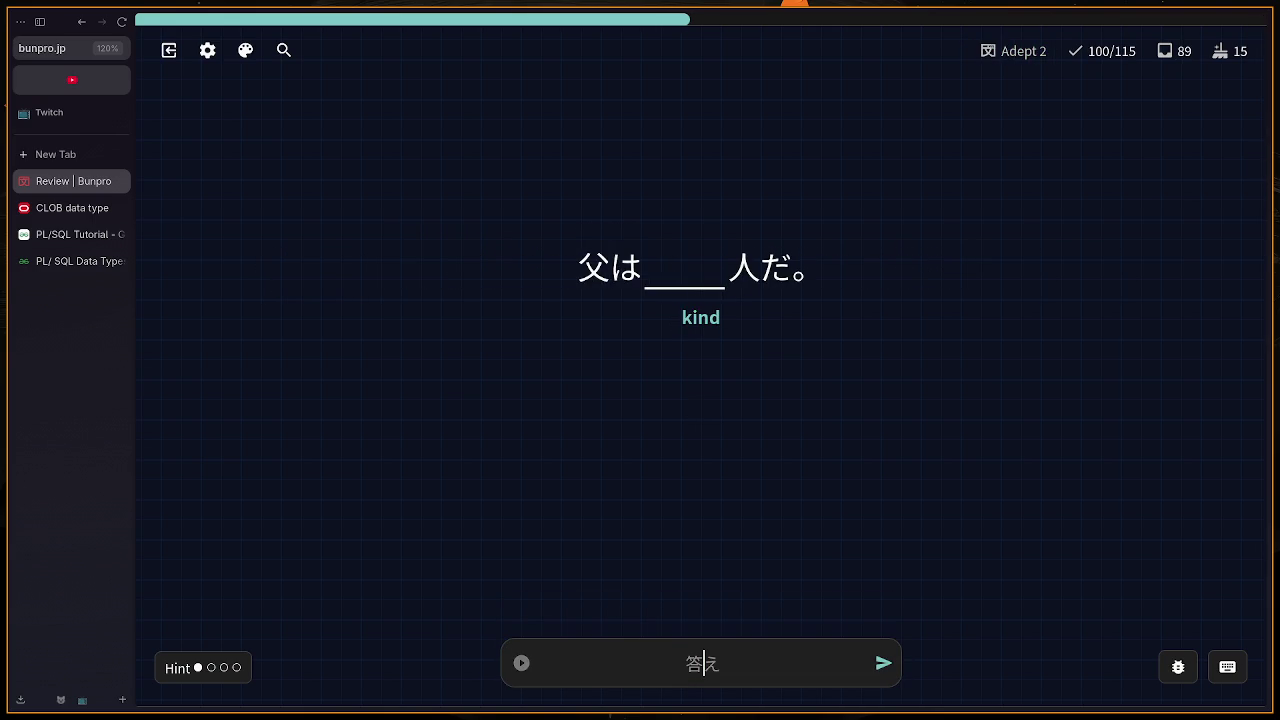
Step: Replace the wrong しんせつ with やさしい, then answer さとう
{"action": "type", "text": "しんせ"}
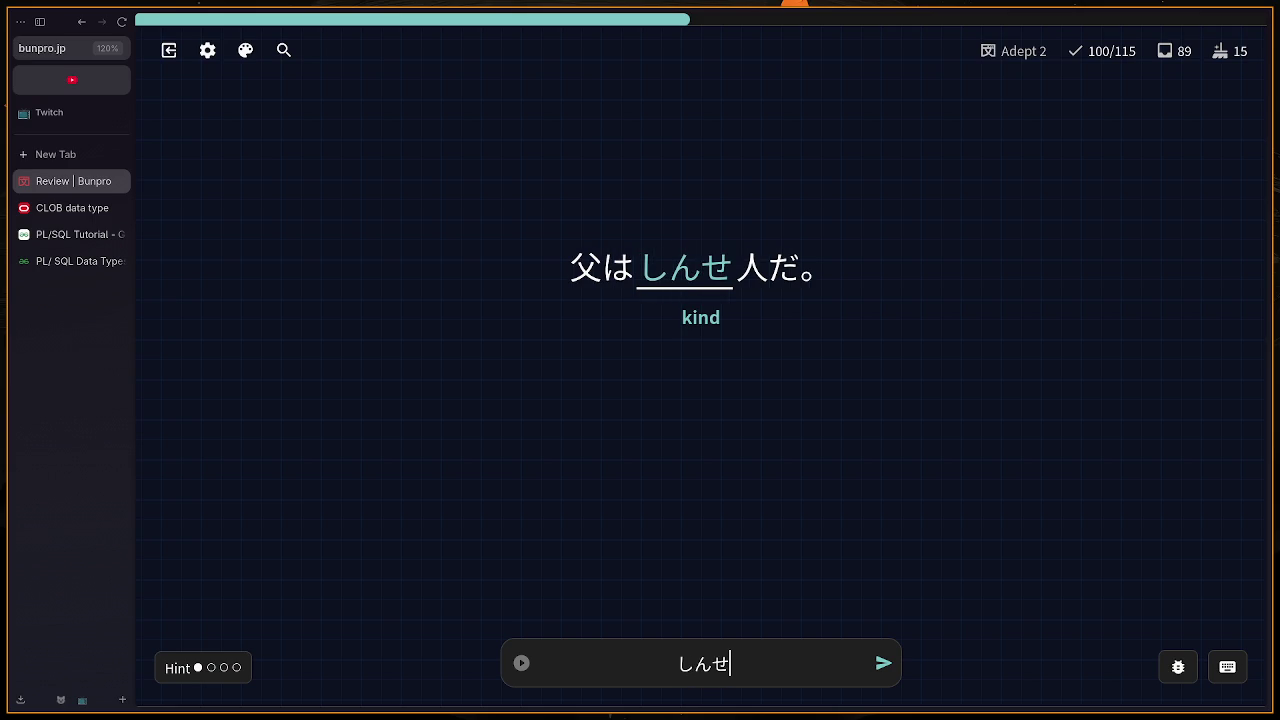
{"action": "type", "text": "つ"}
{"action": "key", "text": "Return"}
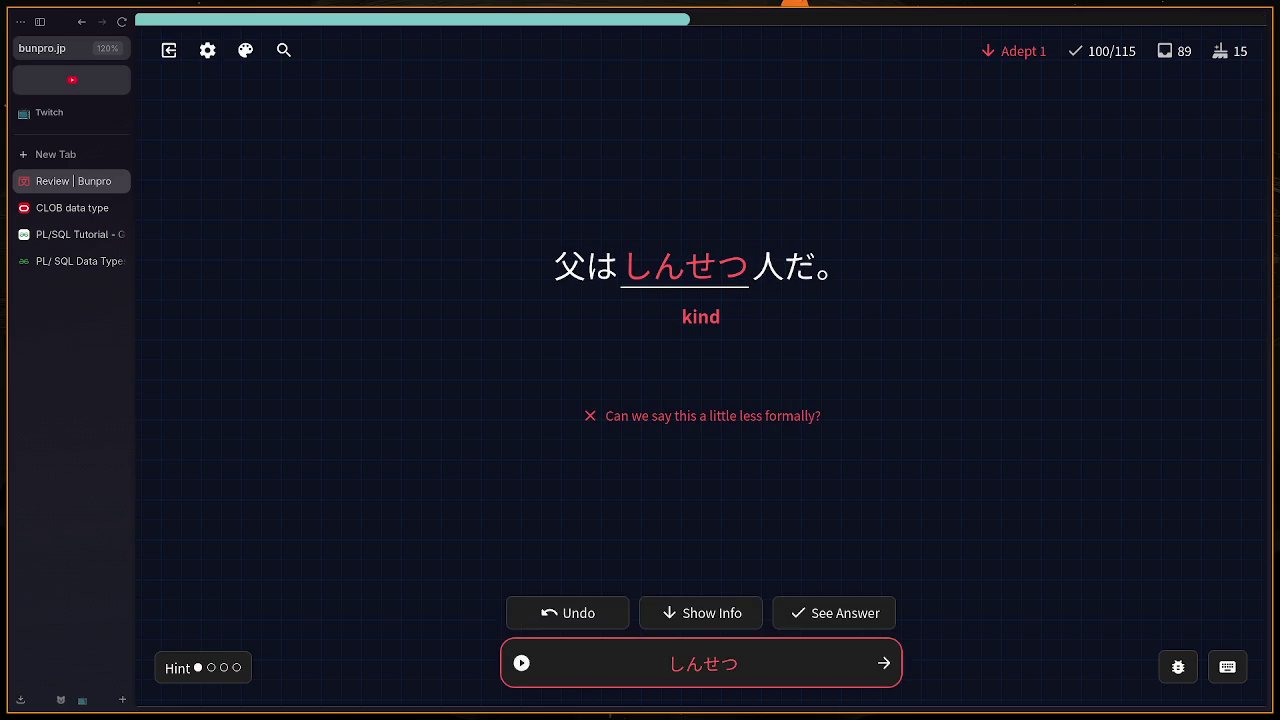
{"action": "key", "text": "BackSpace"}
{"action": "key", "text": "BackSpace"}
{"action": "key", "text": "BackSpace"}
{"action": "type", "text": "やさ"}
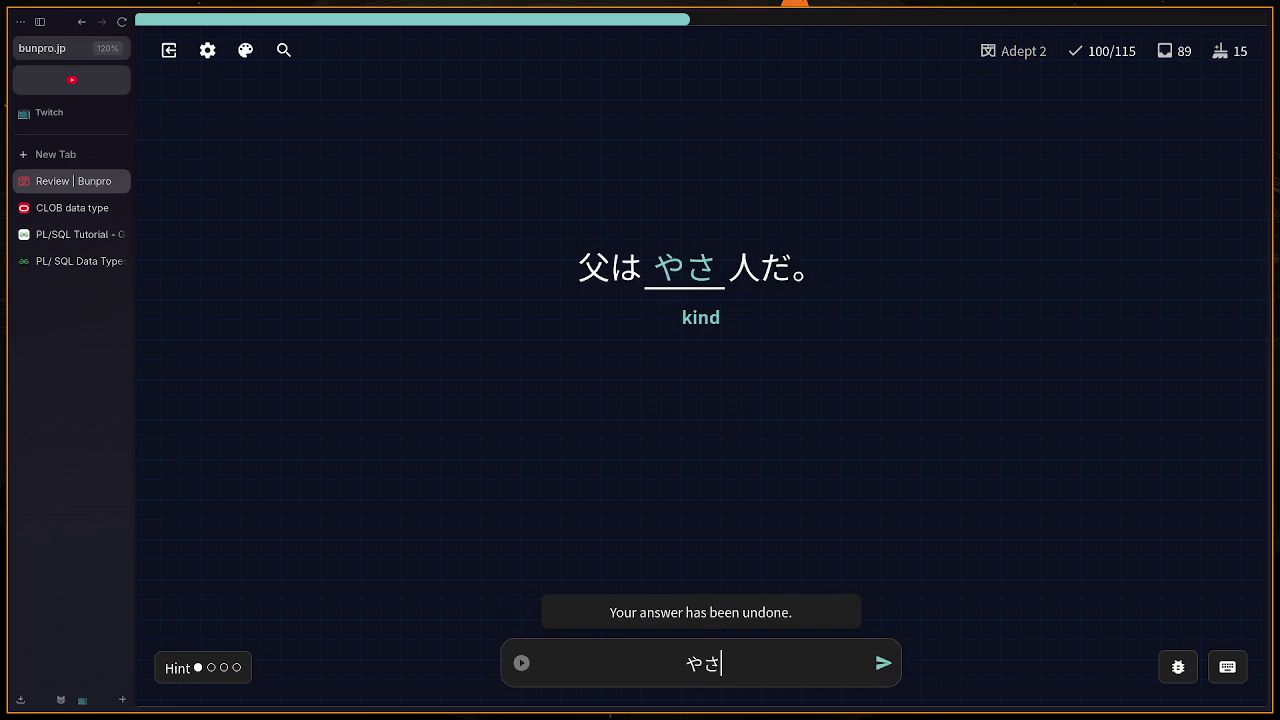
{"action": "type", "text": "shii"}
{"action": "key", "text": "Return"}
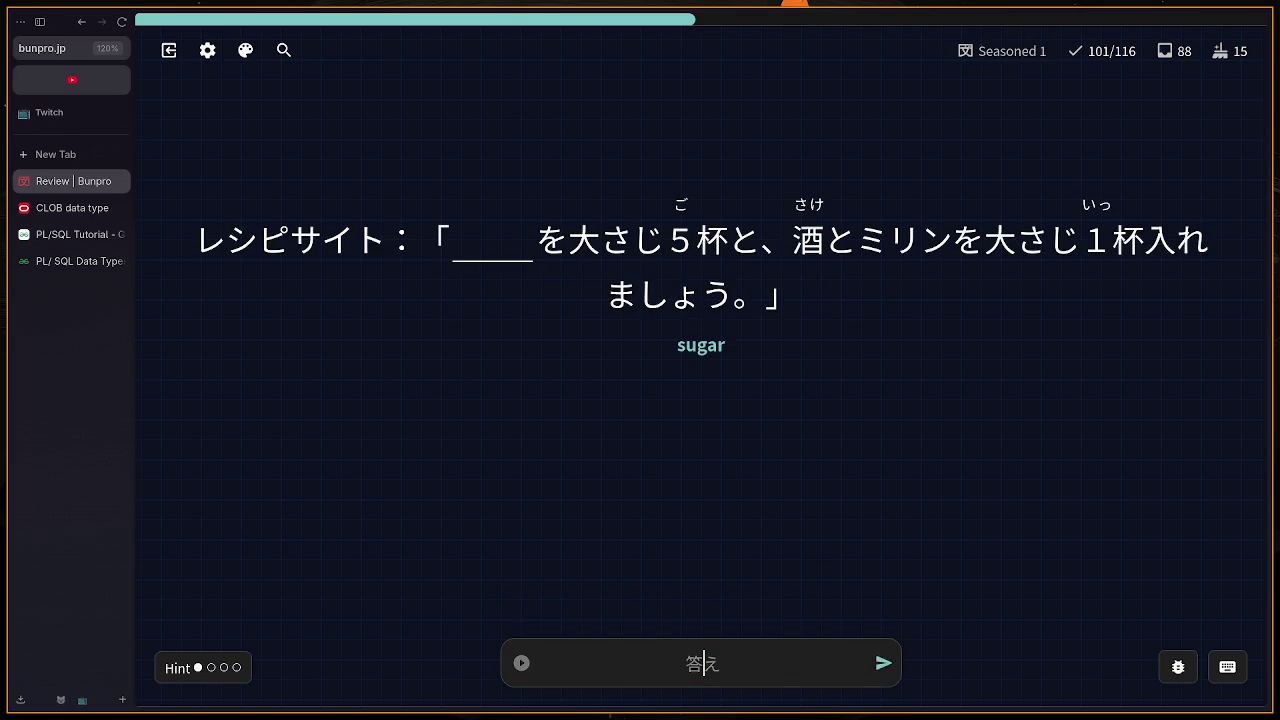
{"action": "type", "text": "t"}
{"action": "key", "text": "BackSpace"}
{"action": "type", "text": "satou"}
{"action": "key", "text": "Return"}
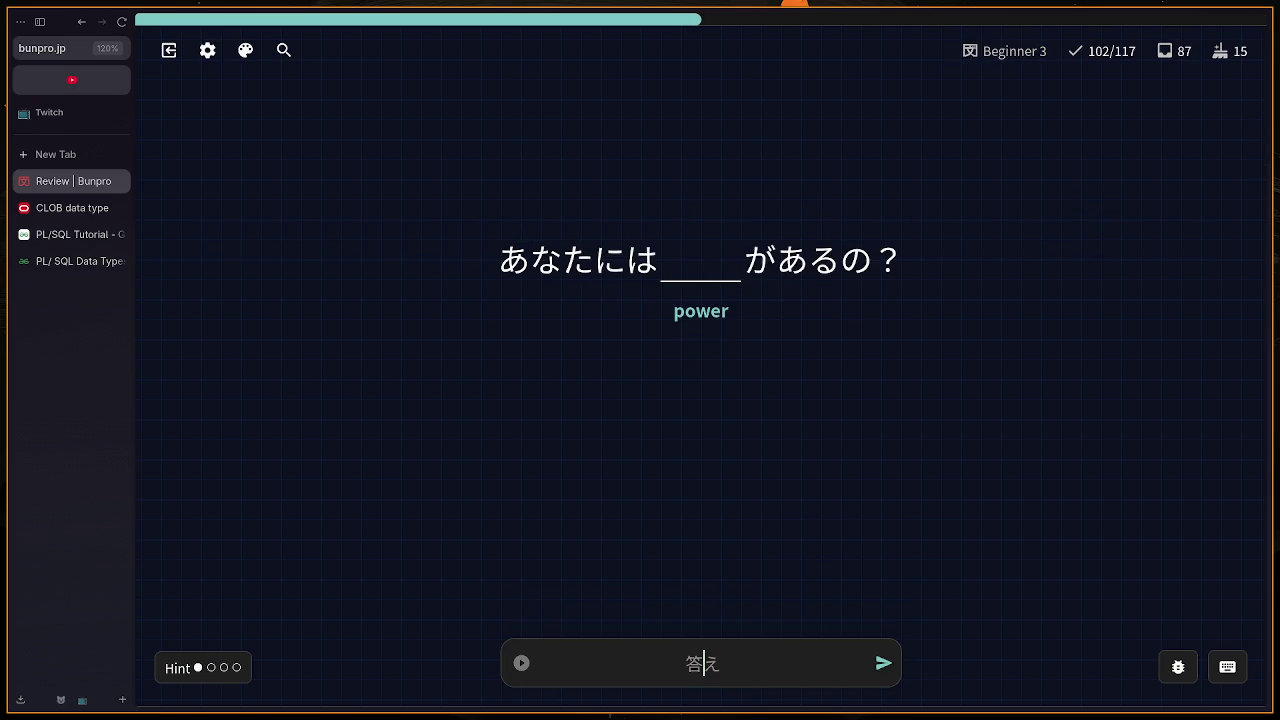
Step: Answer ちか, then correct the wrong ぷたにく to ぶたにく
{"action": "type", "text": "chika"}
{"action": "key", "text": "Return"}
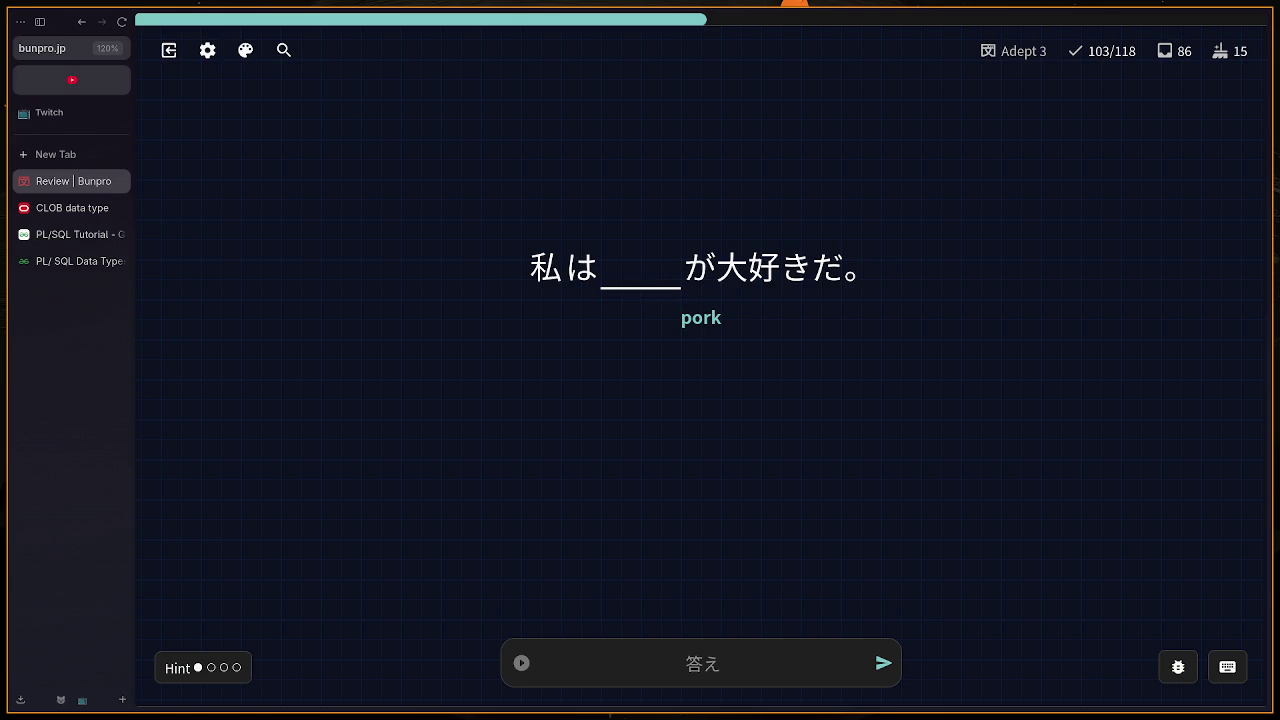
{"action": "type", "text": "putaniku"}
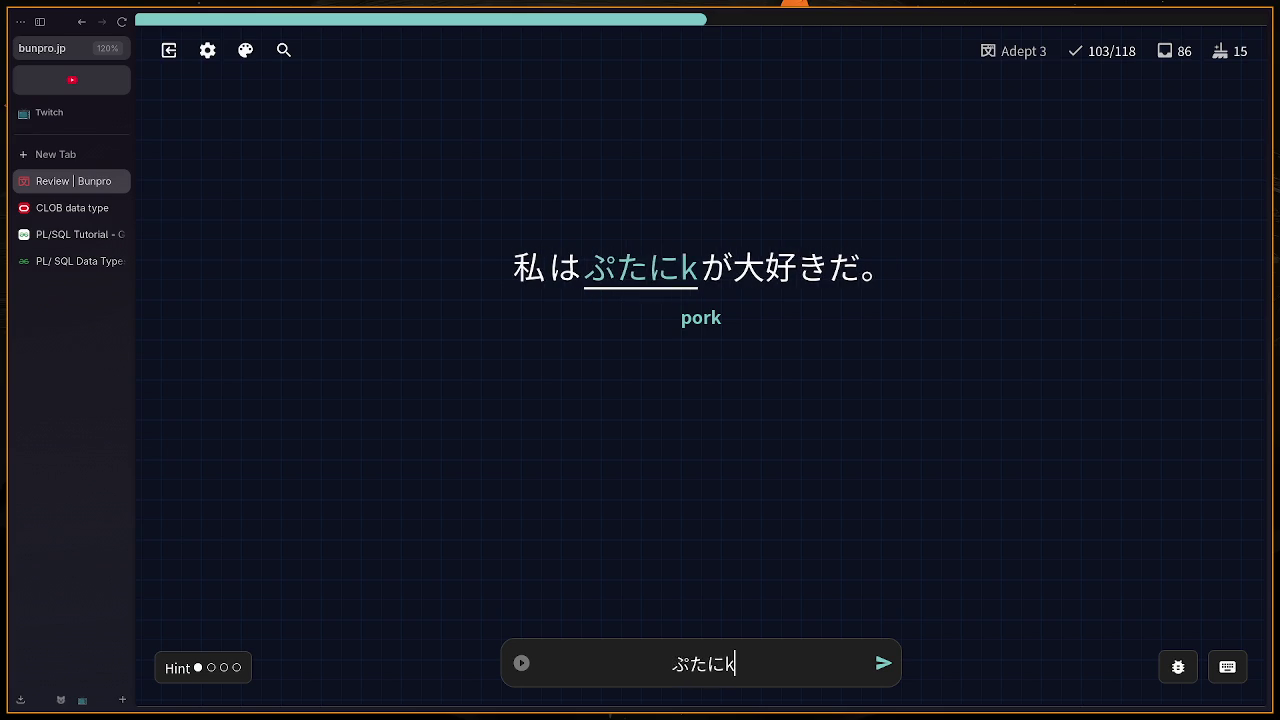
{"action": "key", "text": "Return"}
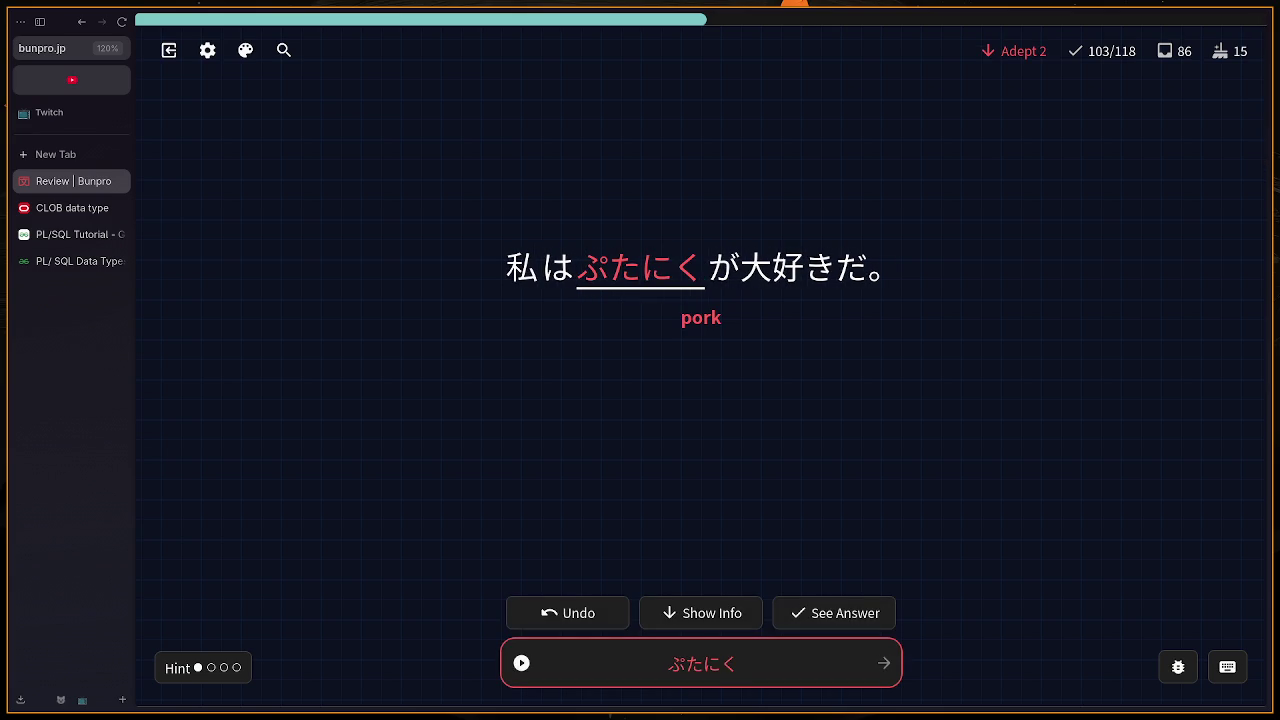
{"action": "key", "text": "BackSpace"}
{"action": "key", "text": "BackSpace"}
{"action": "key", "text": "BackSpace"}
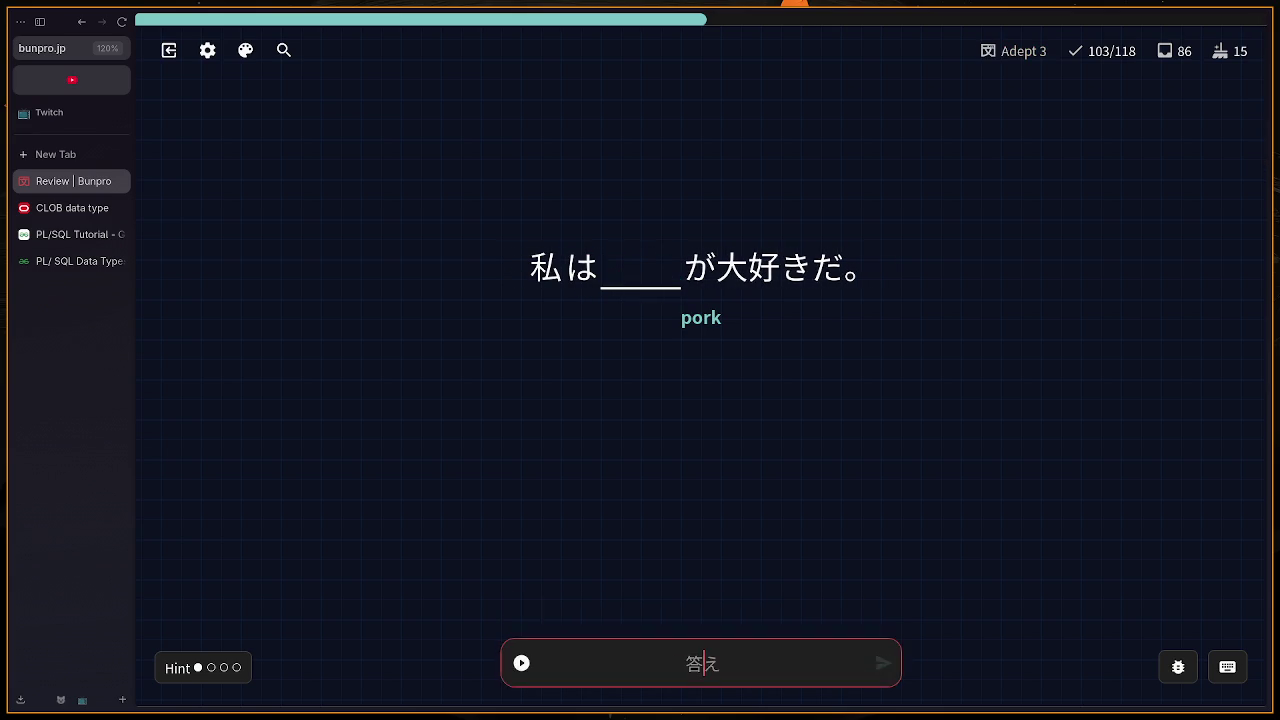
{"action": "type", "text": "butak"}
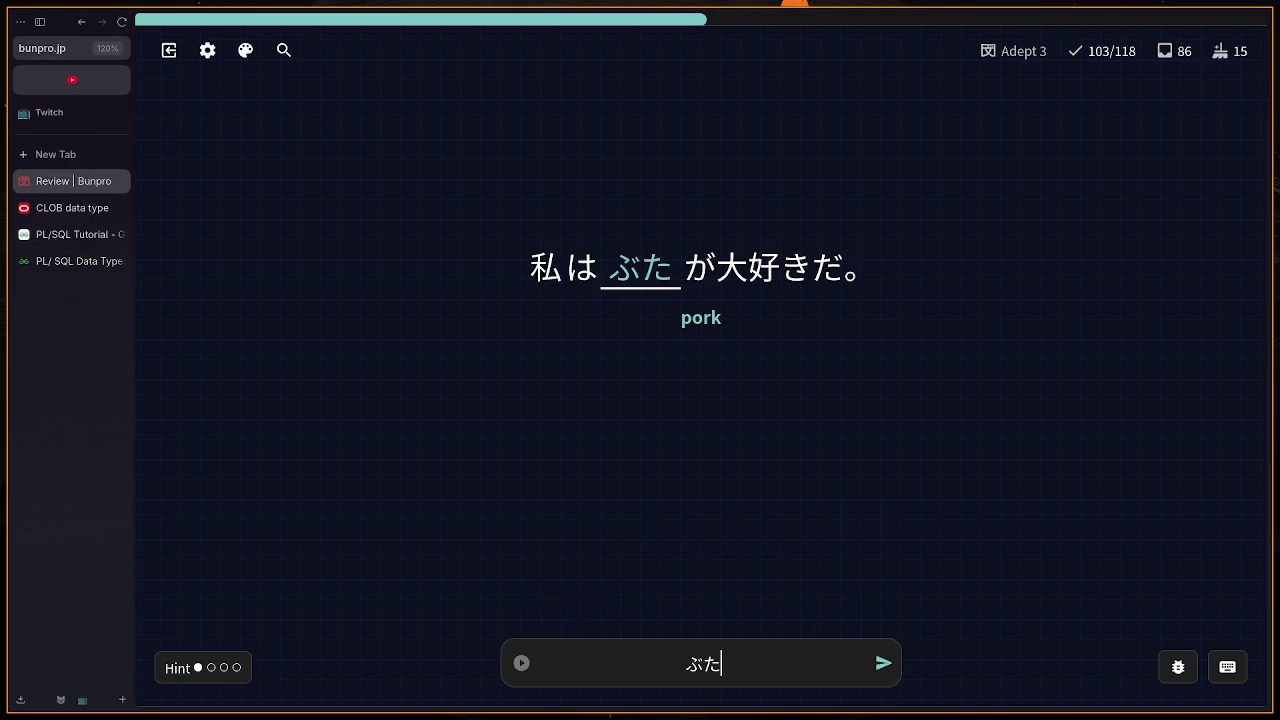
{"action": "key", "text": "BackSpace"}
{"action": "type", "text": "niku"}
{"action": "key", "text": "Return"}
Step: Answer のみもの and だけ
{"action": "type", "text": "n"}
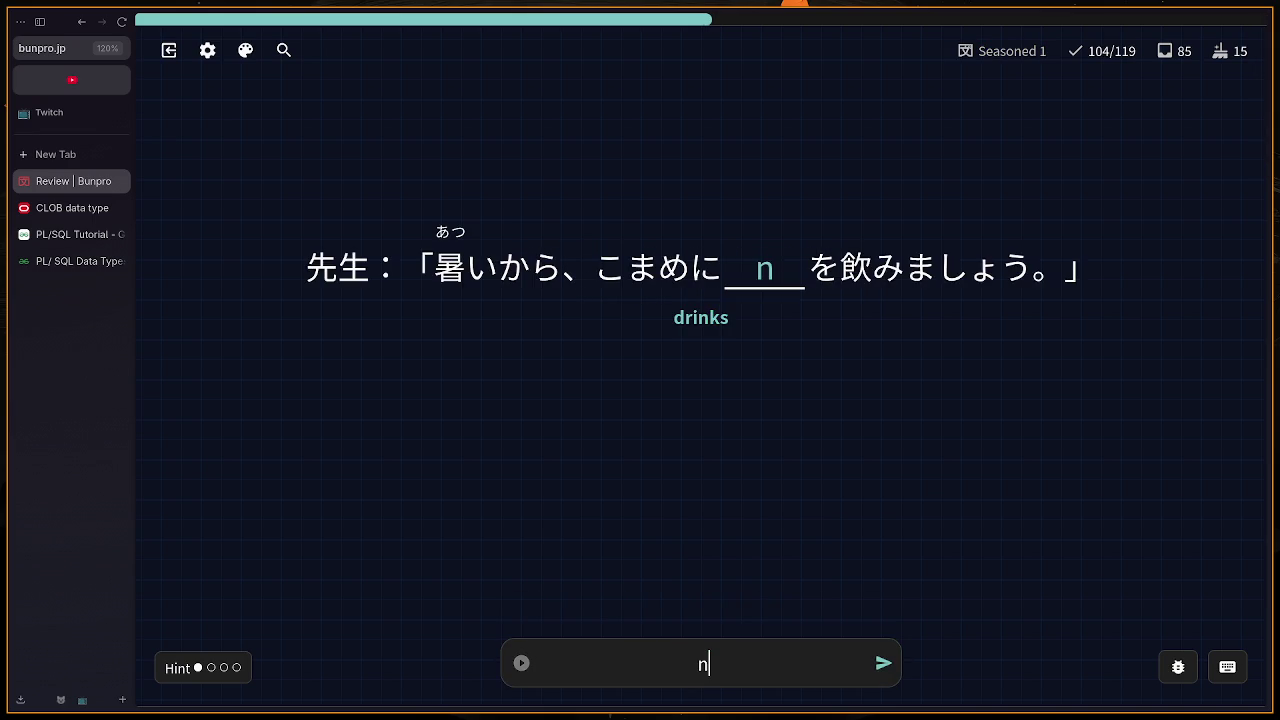
{"action": "type", "text": "omimono"}
{"action": "key", "text": "Return"}
{"action": "type", "text": "dake"}
{"action": "key", "text": "Return"}
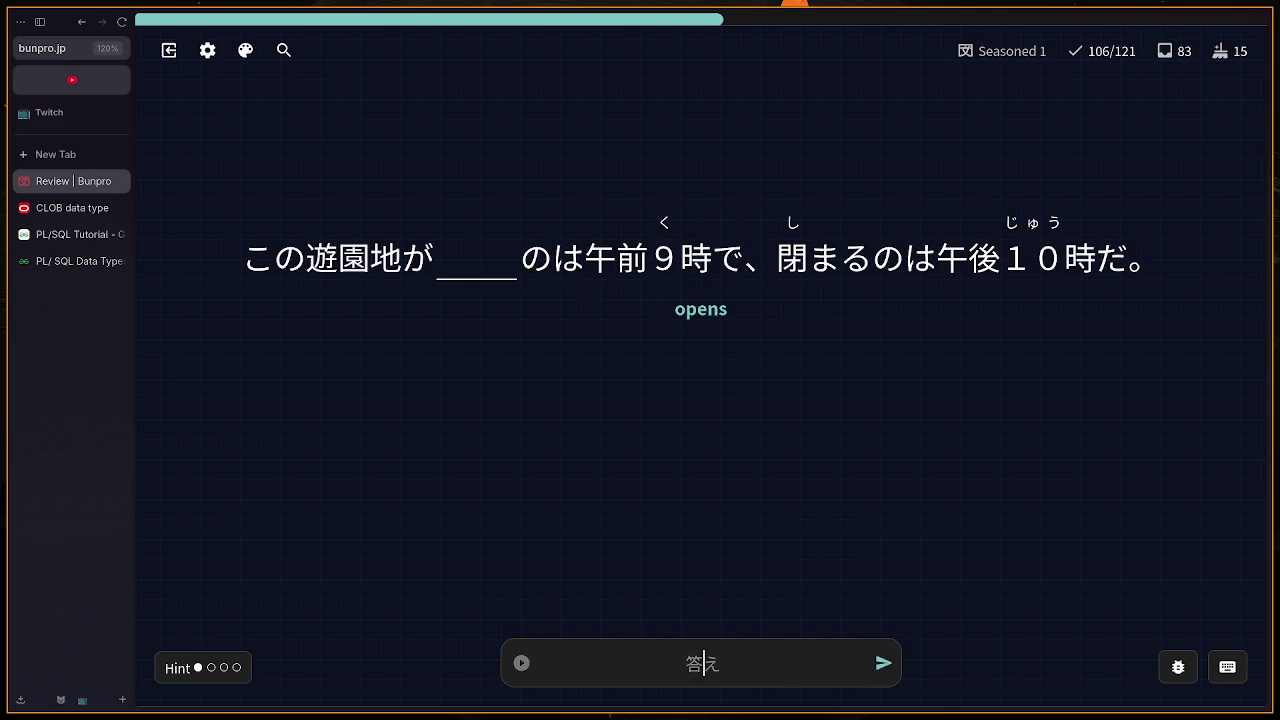
Step: Answer ひらく for 'opens' after あく is rejected, then はんぶん and いたい
{"action": "type", "text": "aku"}
{"action": "key", "text": "Return"}
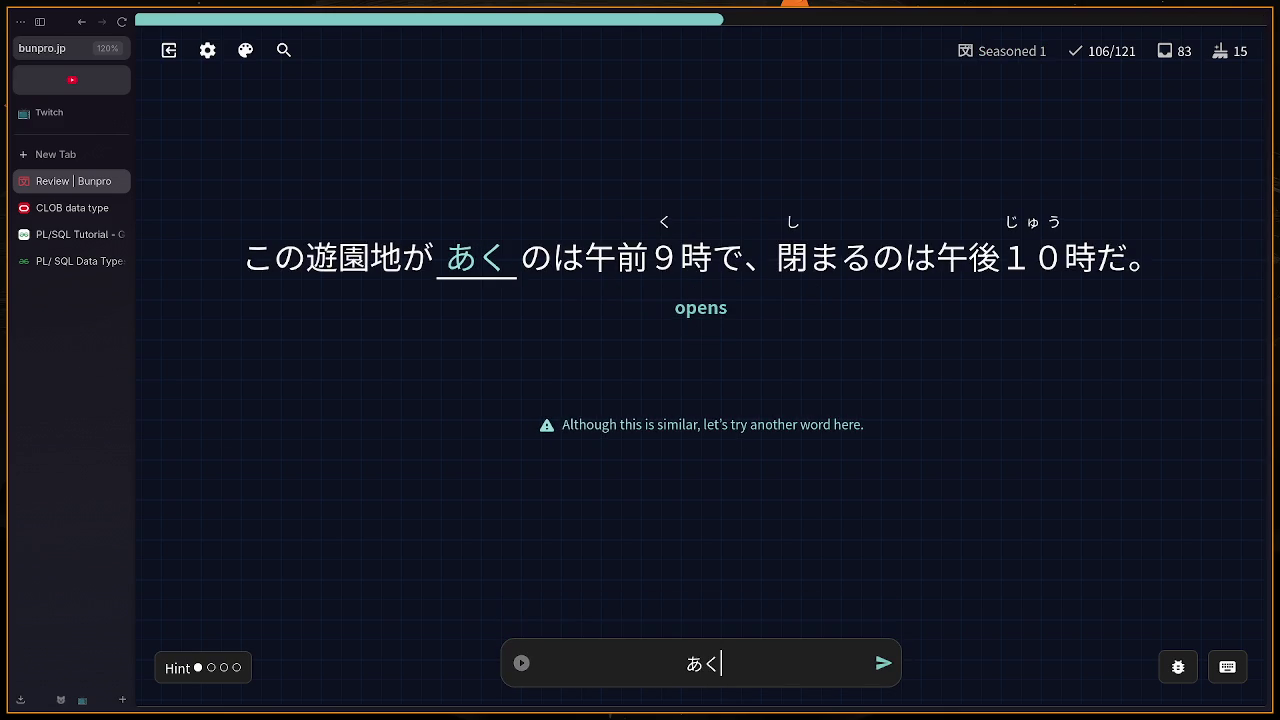
{"action": "key", "text": "BackSpace"}
{"action": "key", "text": "BackSpace"}
{"action": "type", "text": "hiraku"}
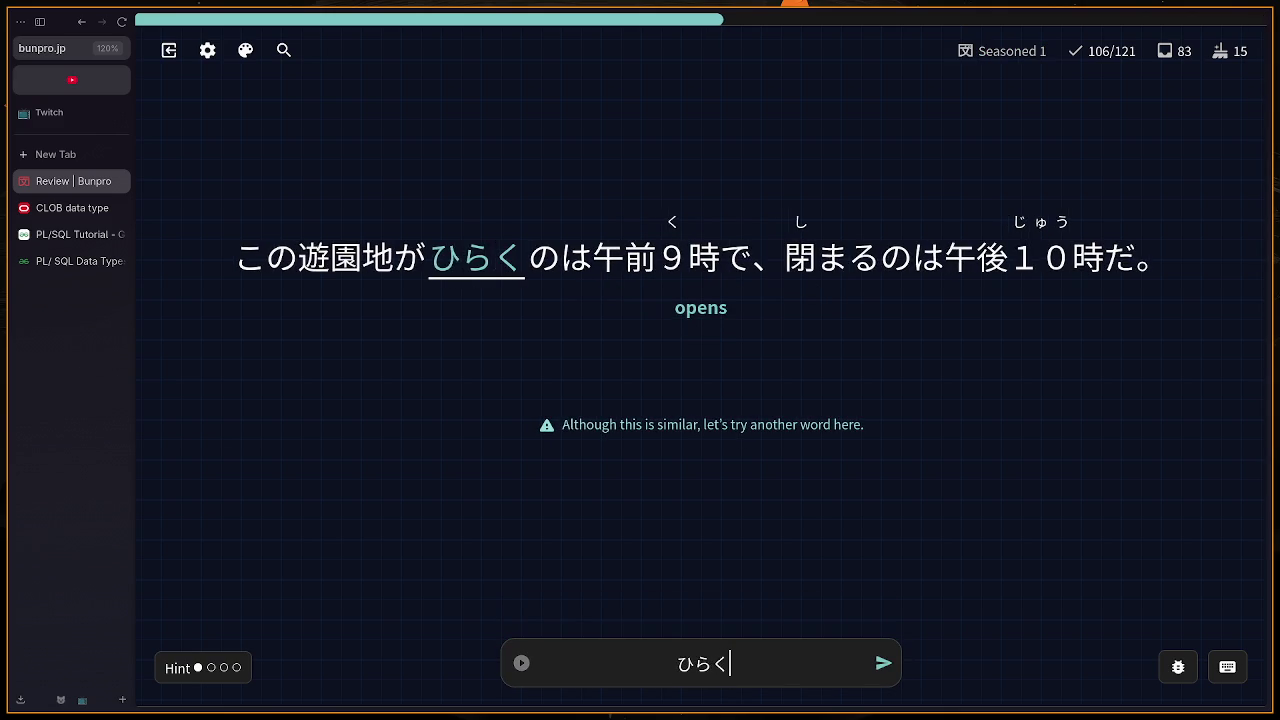
{"action": "key", "text": "Return"}
{"action": "key", "text": "Return"}
{"action": "type", "text": "hanbun"}
{"action": "key", "text": "Return"}
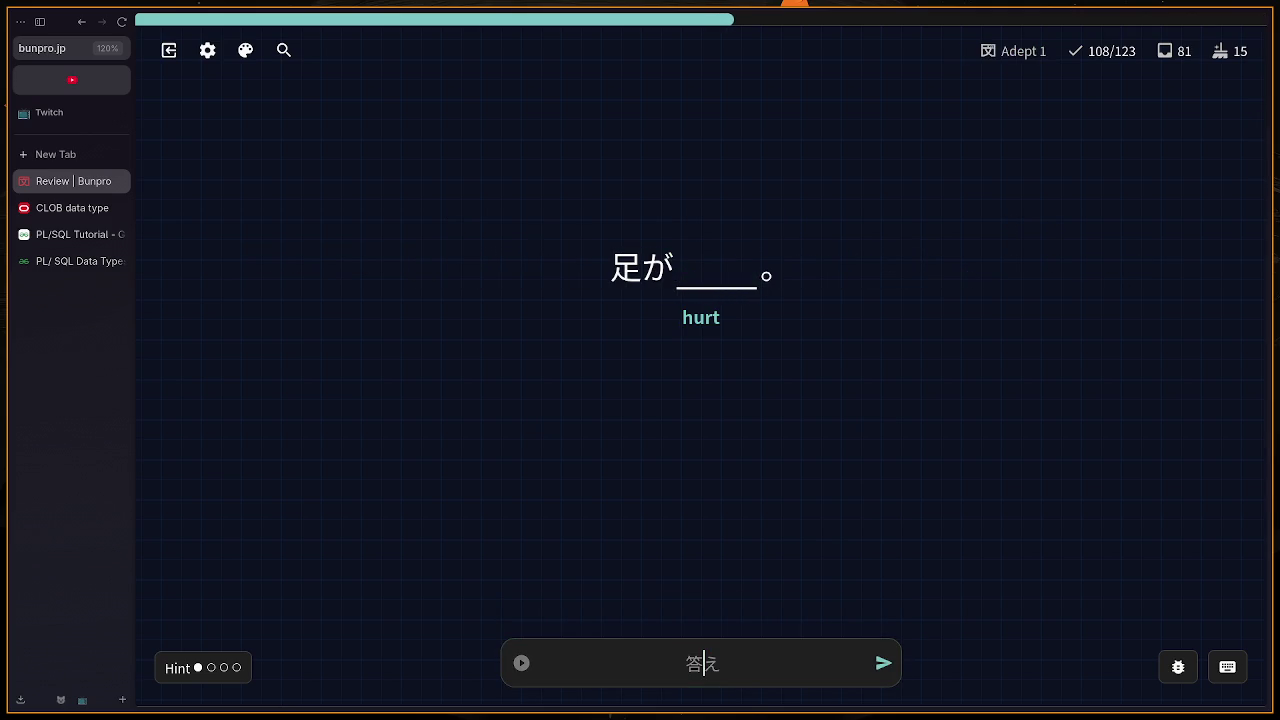
{"action": "type", "text": "itai"}
{"action": "key", "text": "Return"}
{"action": "key", "text": "Return"}
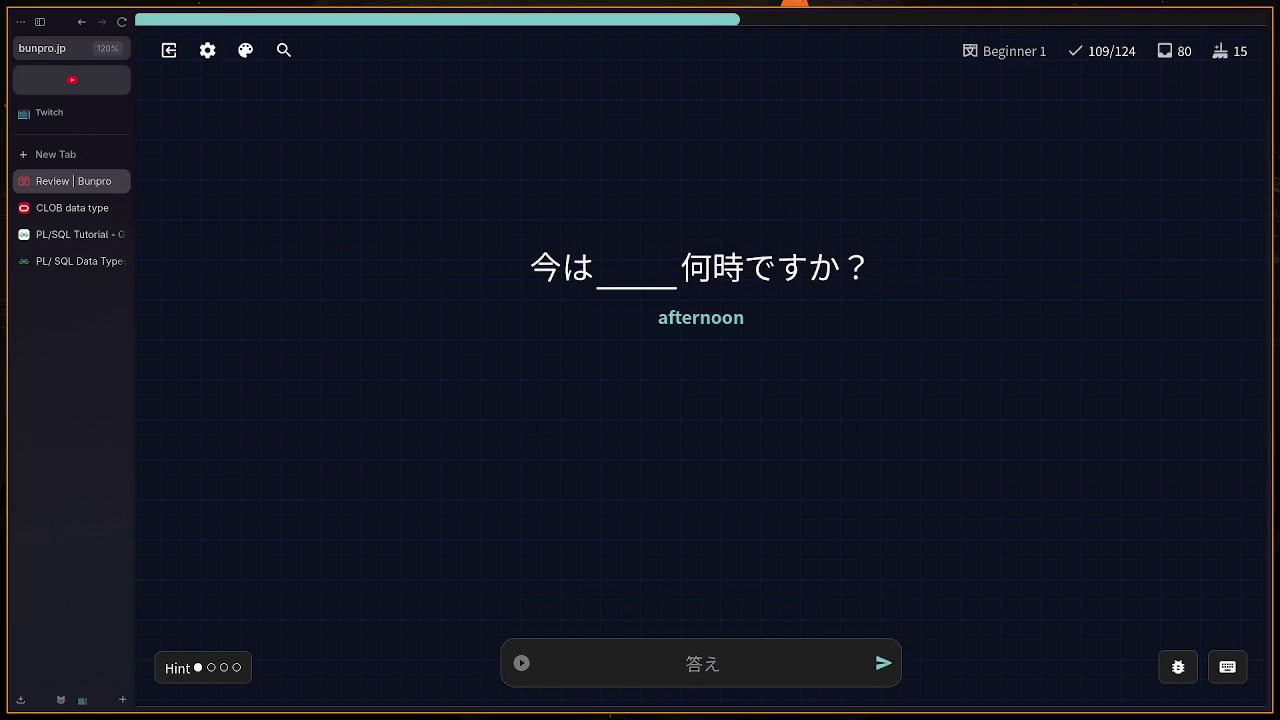
Step: Correct ひる to ごご for 'afternoon', then submit もる for 'taken' and move past the miss
{"action": "type", "text": "hiru"}
{"action": "key", "text": "Return"}
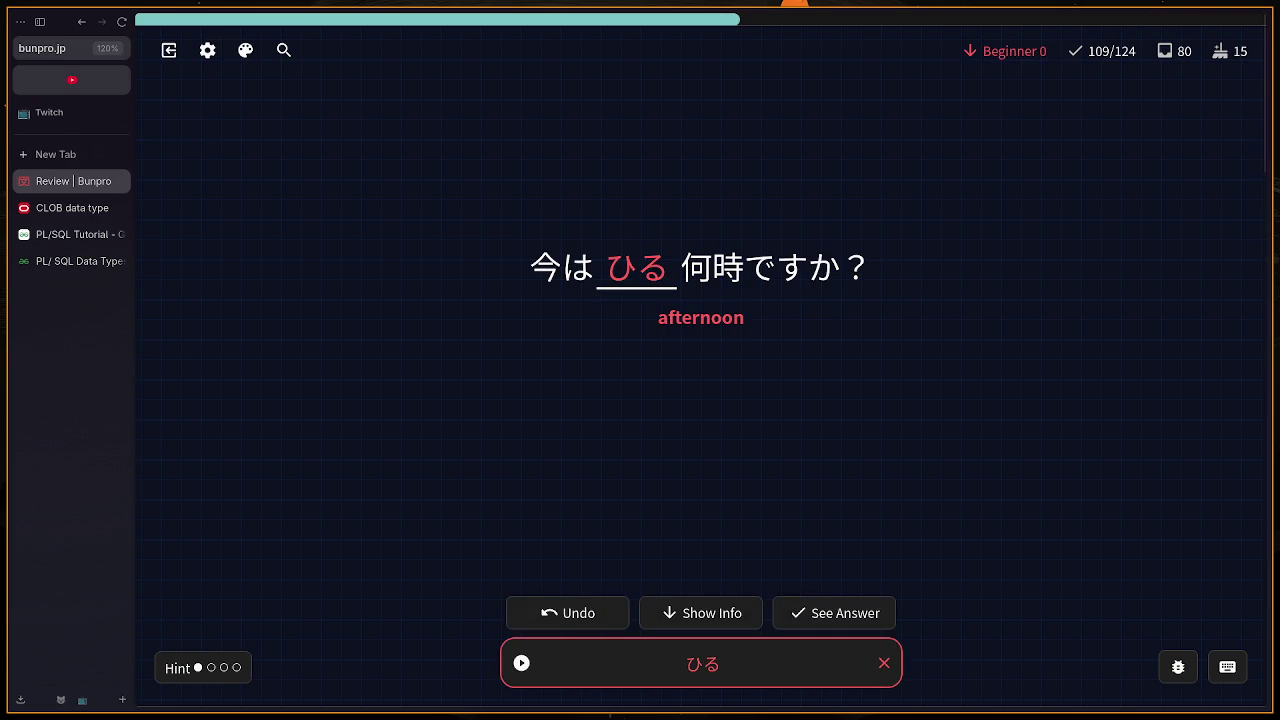
{"action": "key", "text": "BackSpace"}
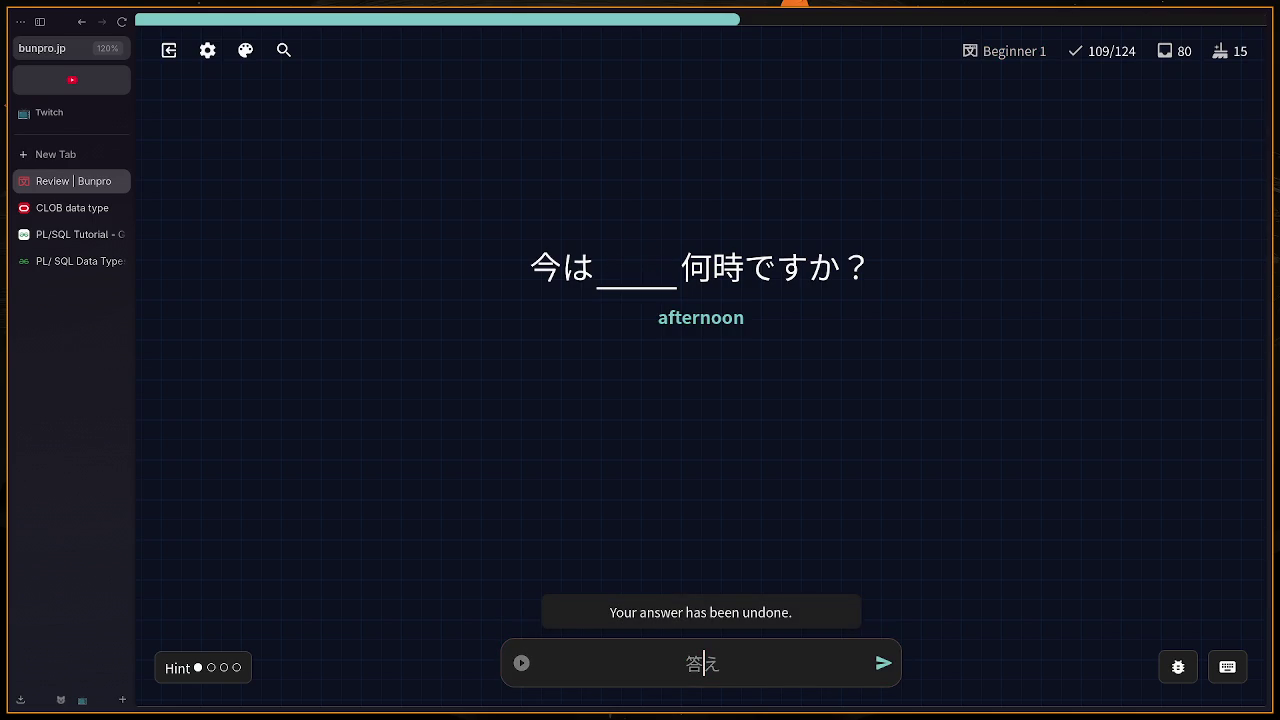
{"action": "type", "text": "gogo"}
{"action": "key", "text": "Return"}
{"action": "key", "text": "Return"}
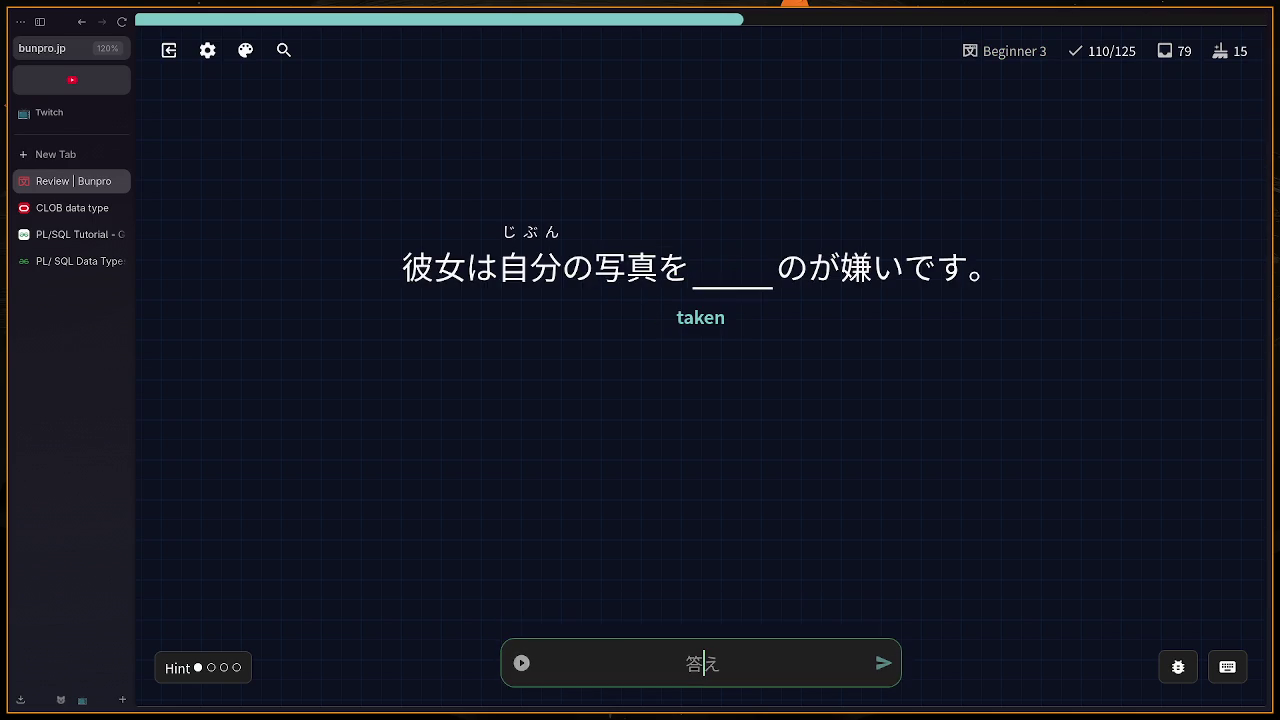
{"action": "type", "text": "moru"}
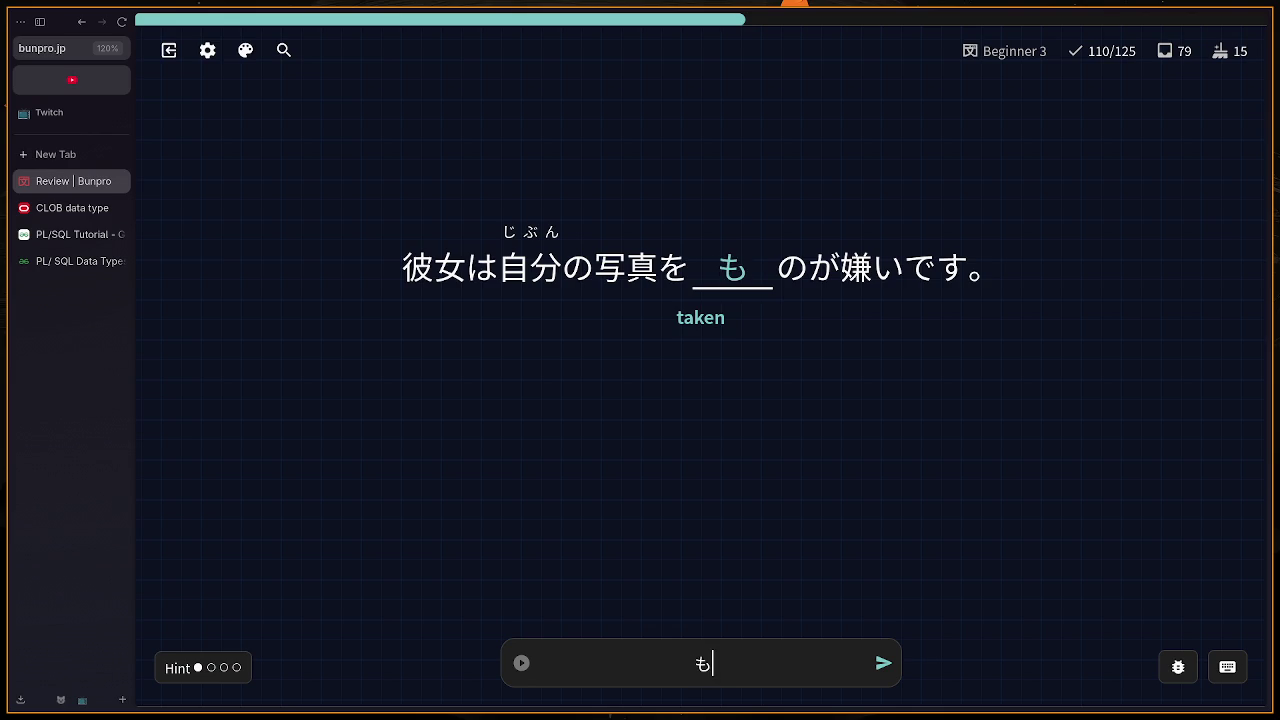
{"action": "key", "text": "Return"}
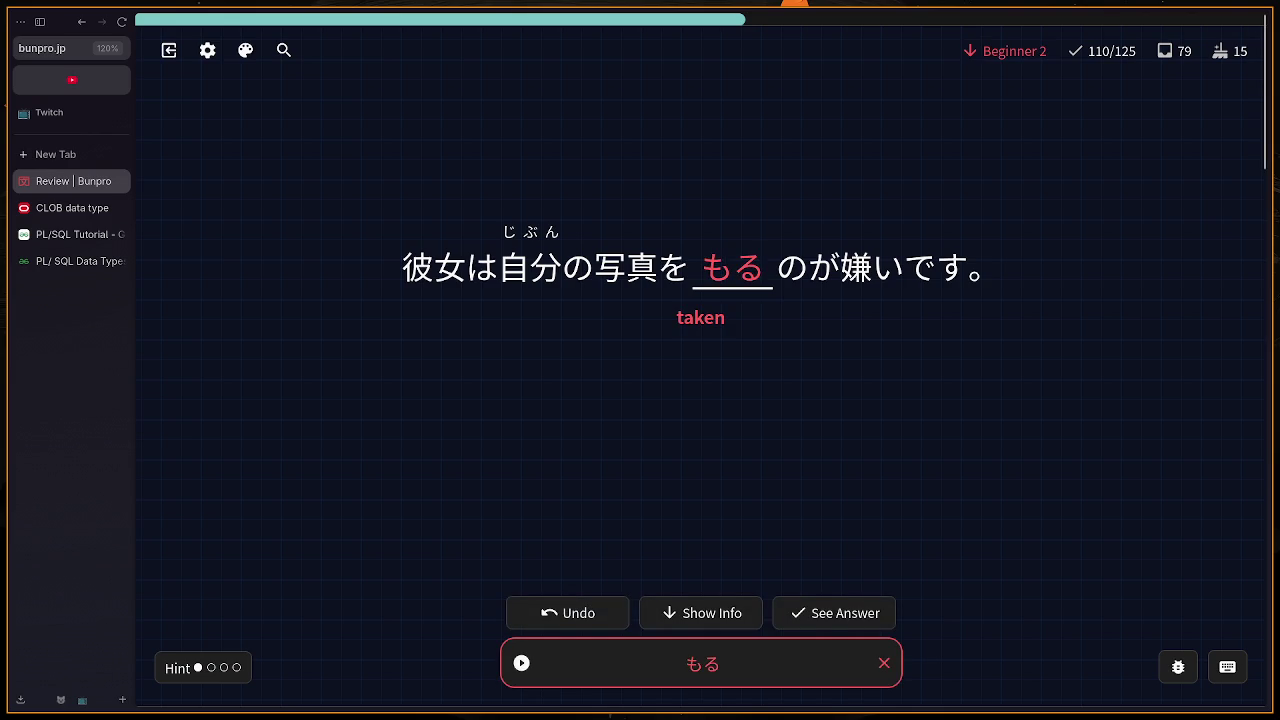
{"action": "scroll", "coordinate": [963, 366], "scroll_direction": "down", "scroll_amount": 5}
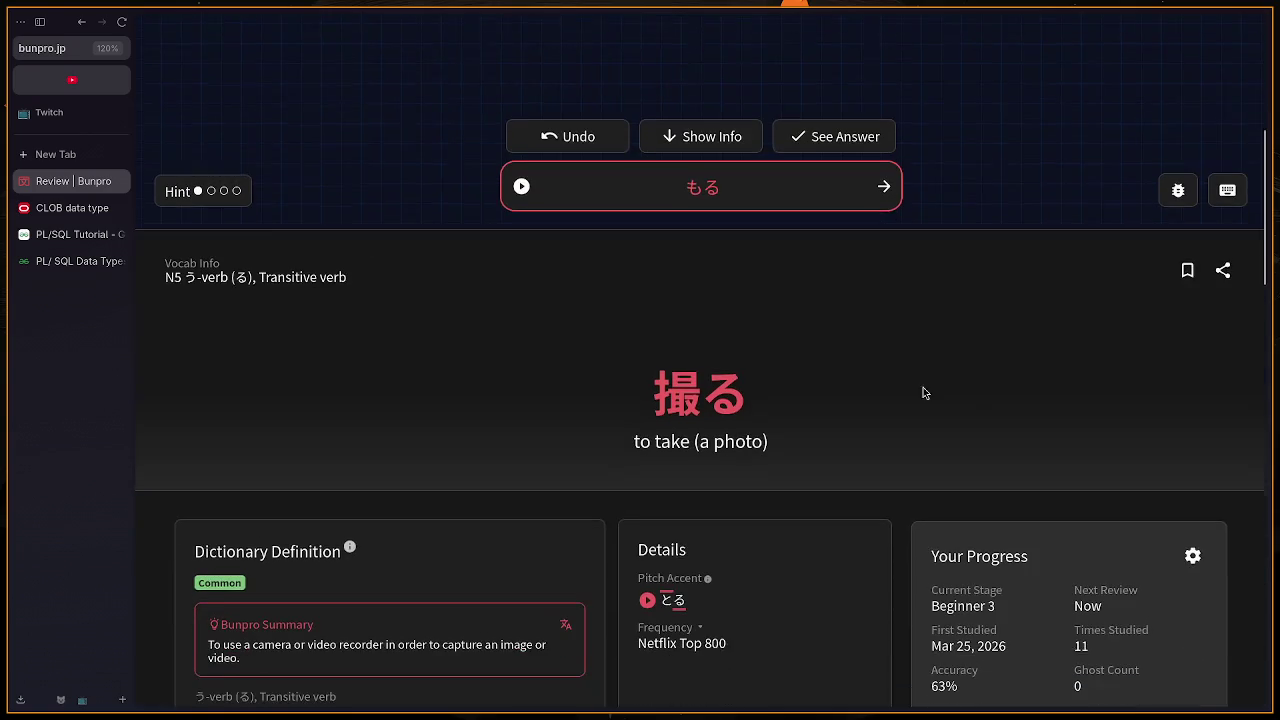
{"action": "scroll", "coordinate": [686, 400], "scroll_direction": "up", "scroll_amount": 5}
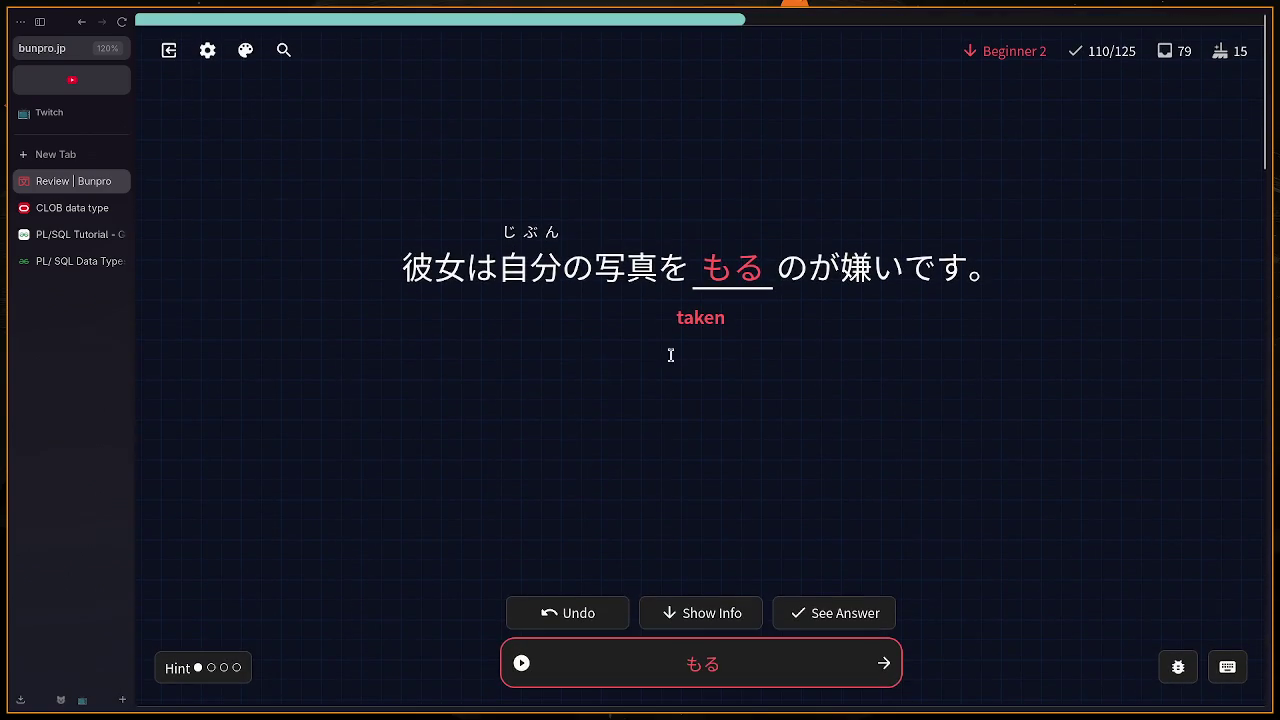
{"action": "key", "text": "Return"}
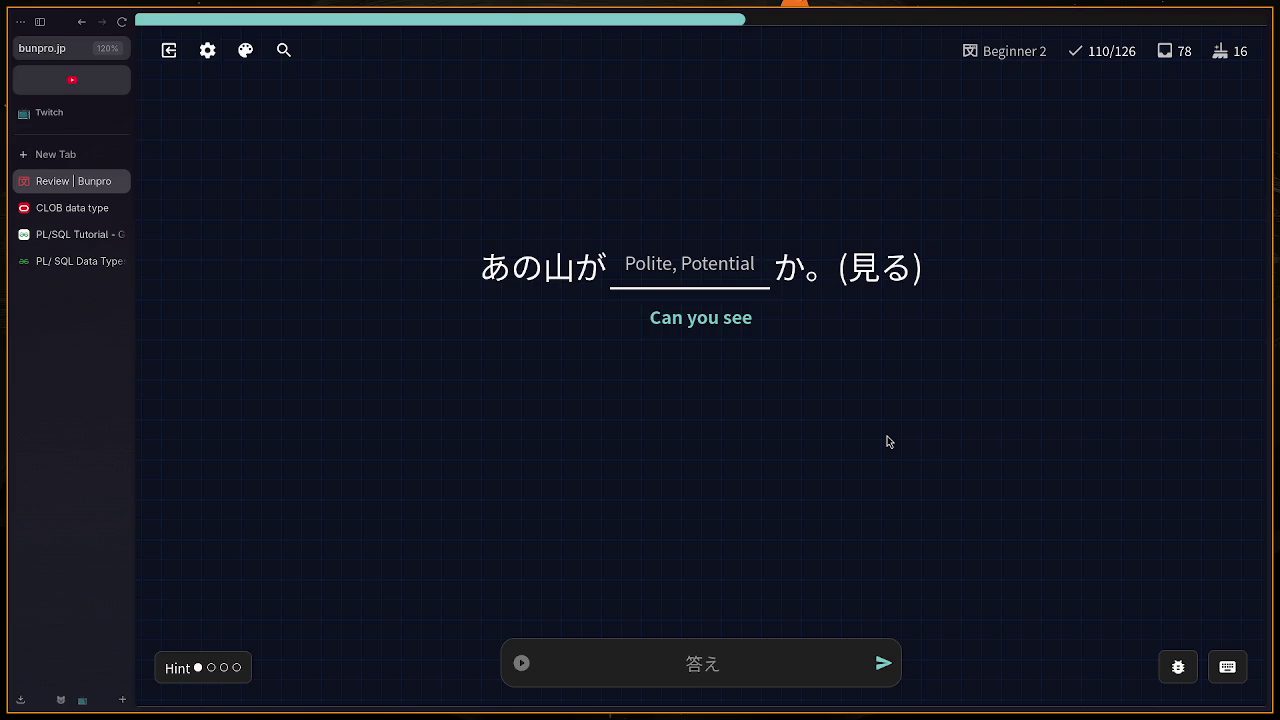
Step: Try みます, みうる, みえます and みうます for the 'can you see' potential-form blank
{"action": "type", "text": "mi"}
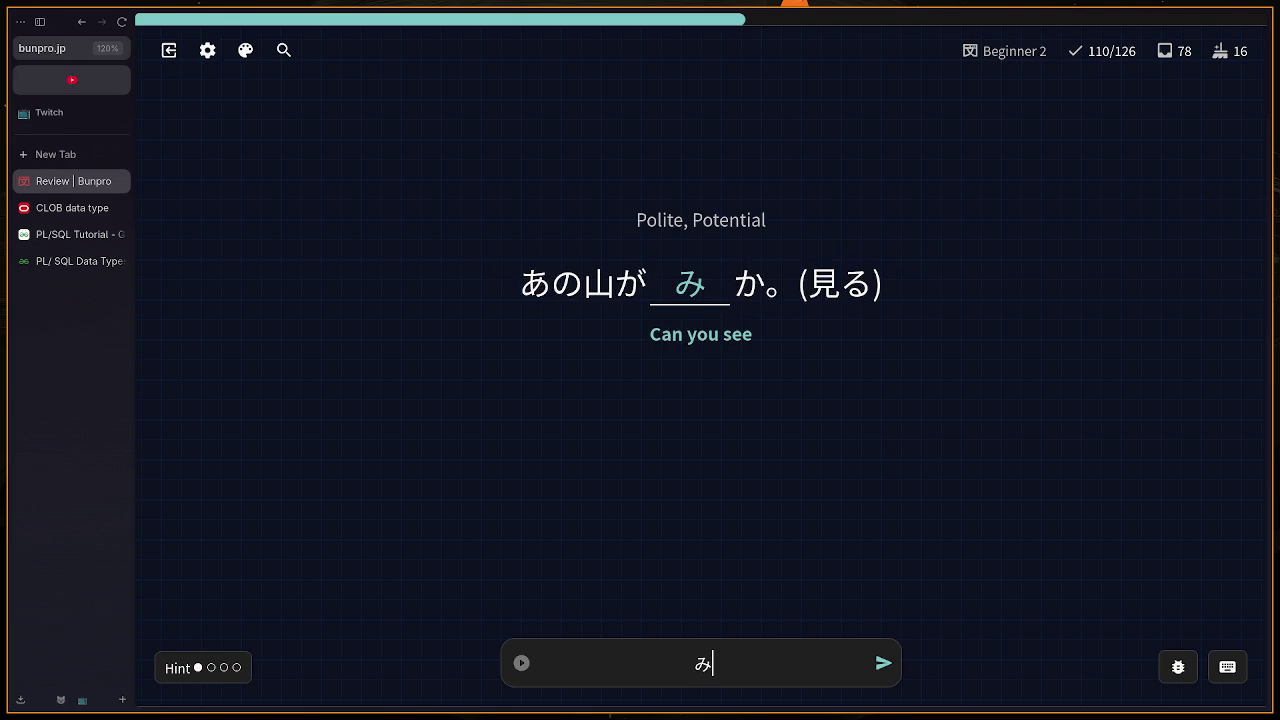
{"action": "type", "text": "masu"}
{"action": "key", "text": "Return"}
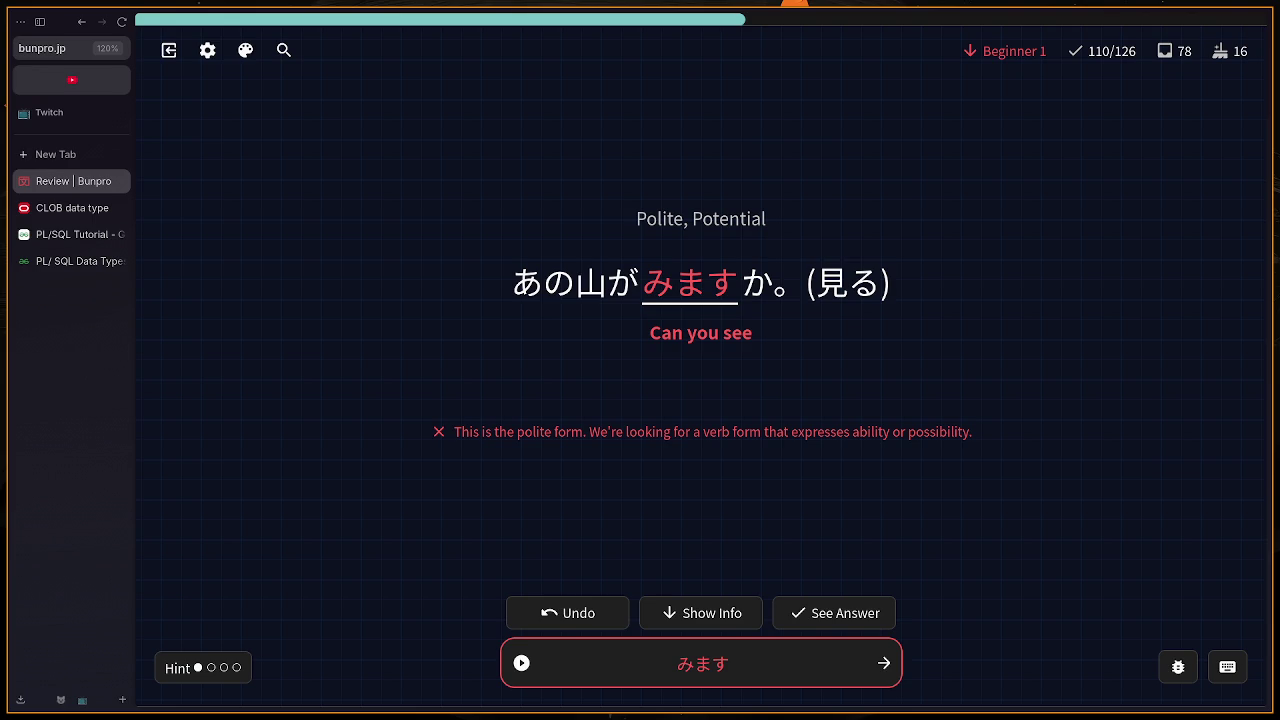
{"action": "key", "text": "BackSpace"}
{"action": "type", "text": "mi"}
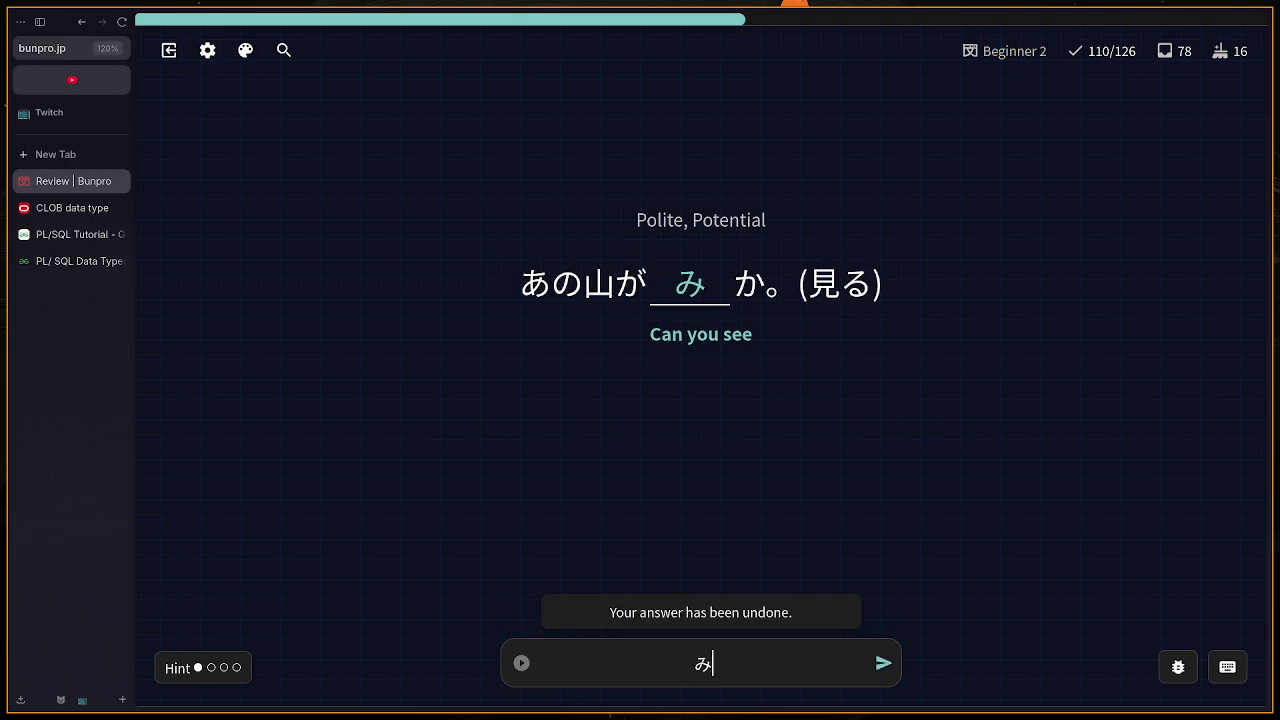
{"action": "type", "text": "u"}
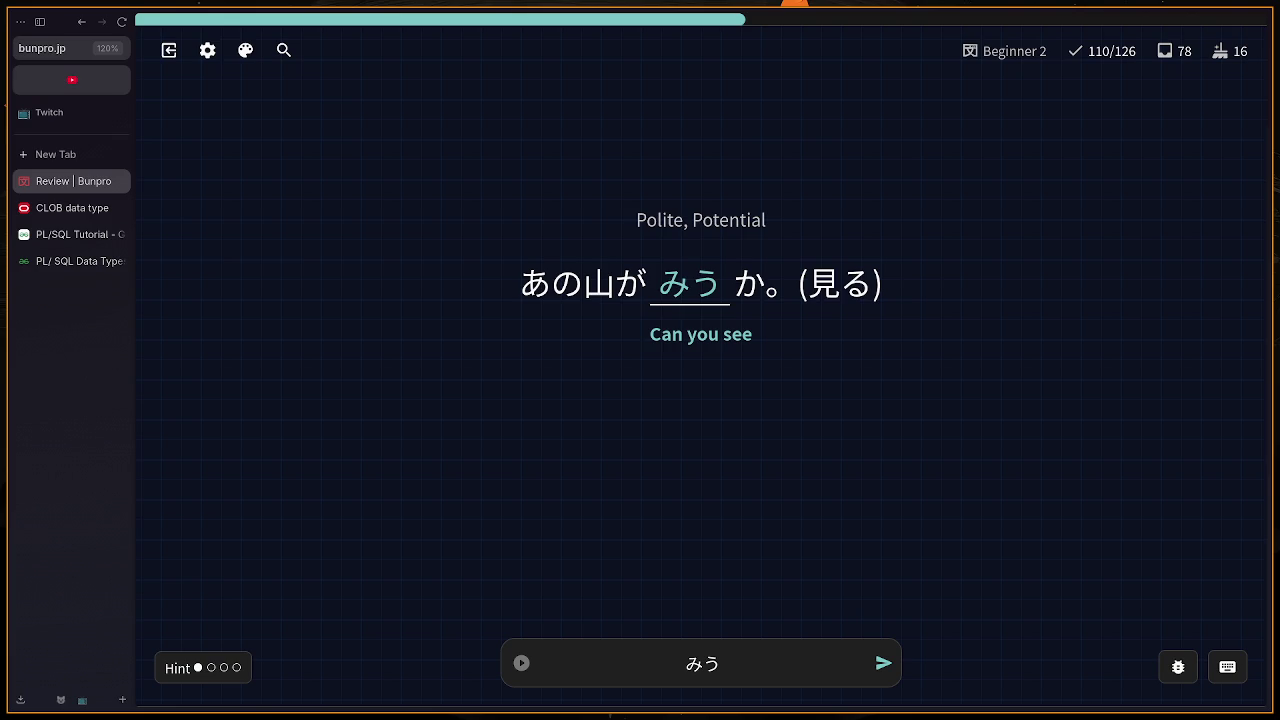
{"action": "type", "text": "ru"}
{"action": "key", "text": "Return"}
{"action": "key", "text": "BackSpace"}
{"action": "type", "text": "m"}
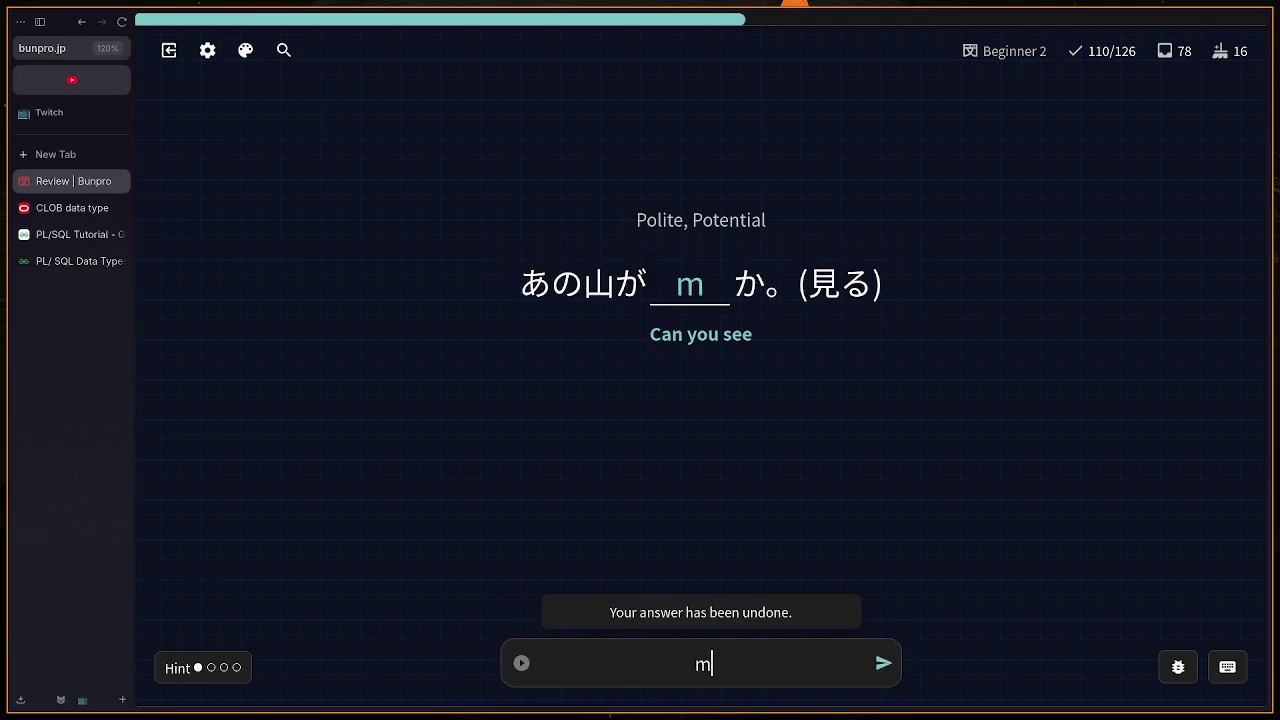
{"action": "type", "text": "iemasu"}
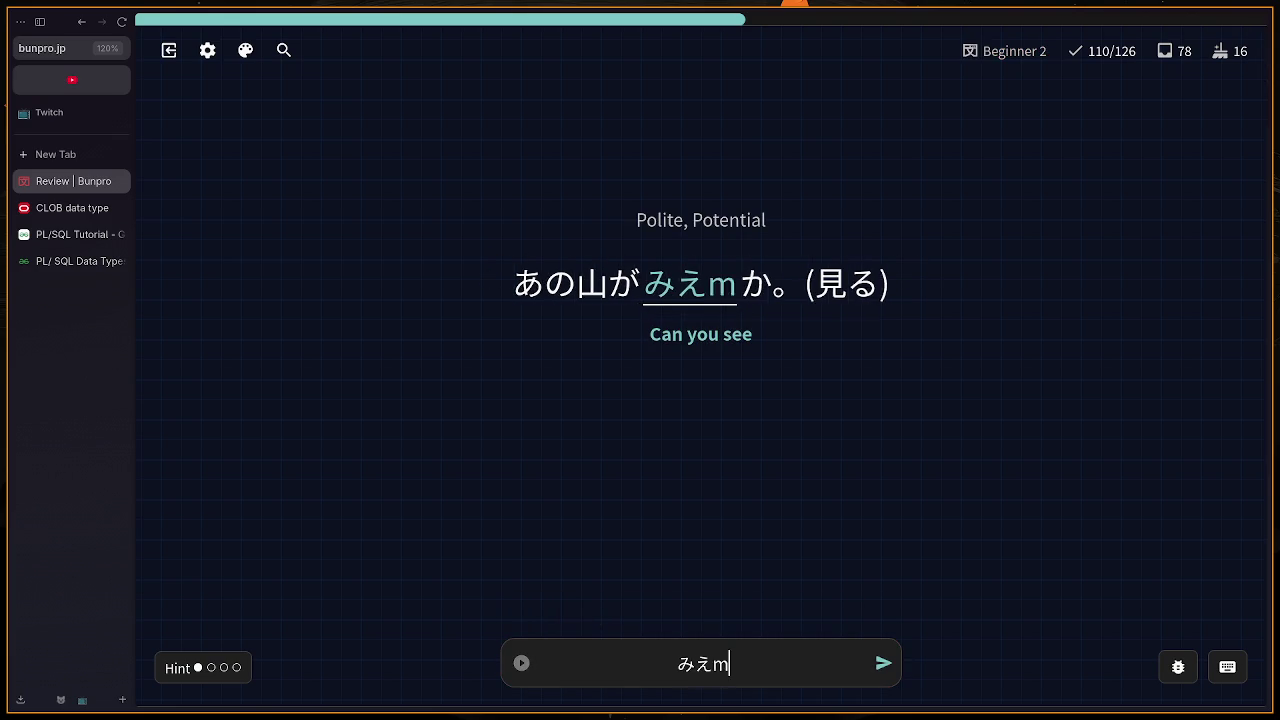
{"action": "key", "text": "Return"}
{"action": "key", "text": "BackSpace"}
{"action": "key", "text": "BackSpace"}
{"action": "key", "text": "BackSpace"}
{"action": "type", "text": "umasu"}
{"action": "key", "text": "Return"}
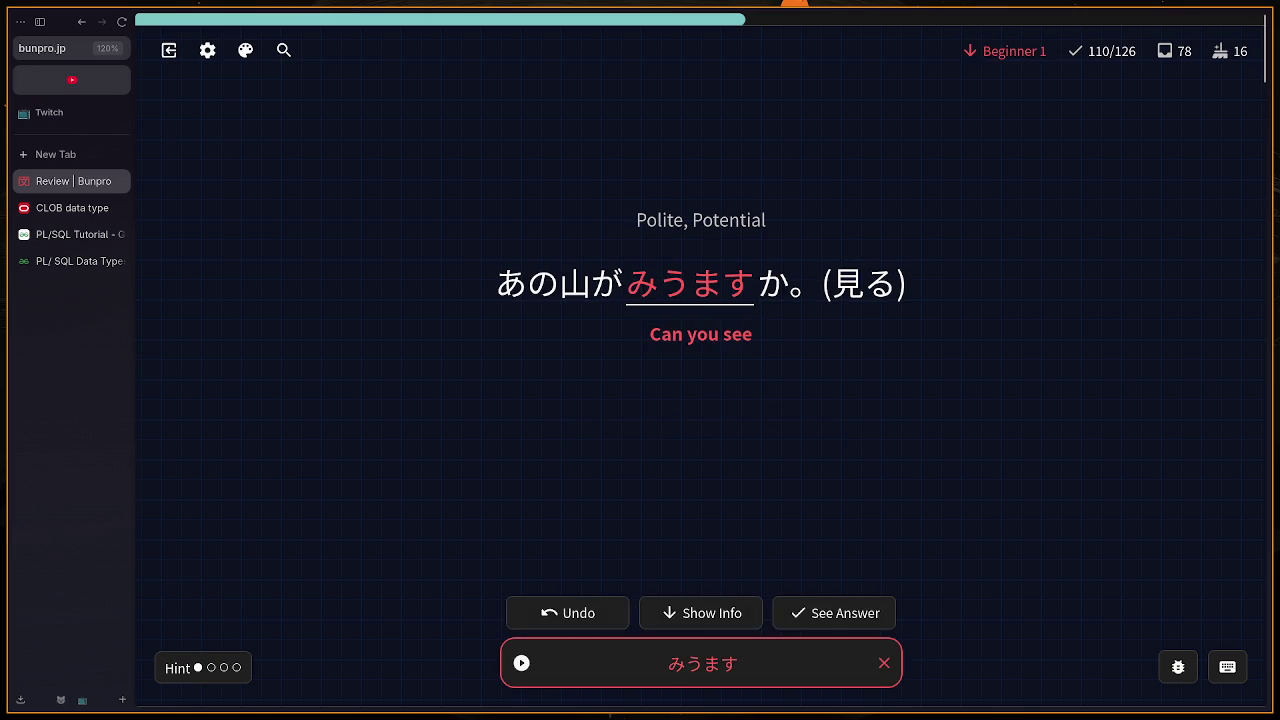
Step: Read the potential-form grammar info, reveal 見られます, and continue to the next card
{"action": "key", "text": "f"}
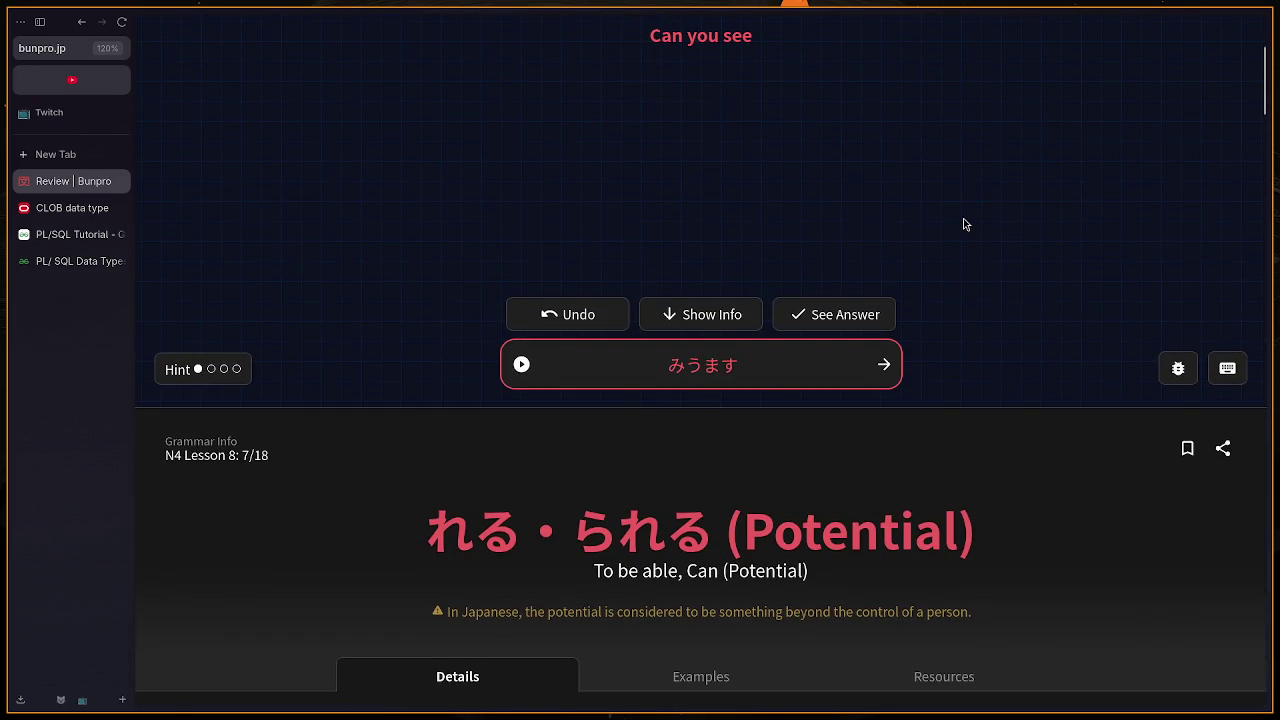
{"action": "scroll", "coordinate": [963, 218], "scroll_direction": "down", "scroll_amount": 5}
{"action": "scroll", "coordinate": [976, 280], "scroll_direction": "up", "scroll_amount": 5}
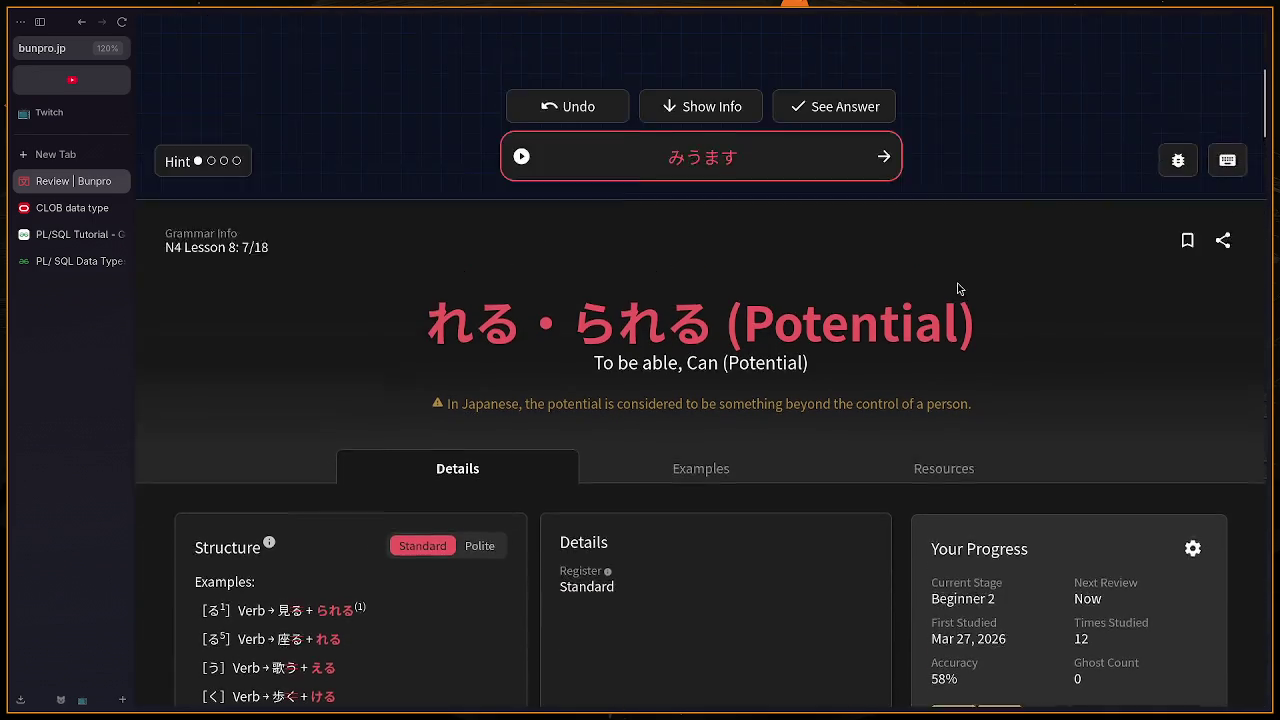
{"action": "scroll", "coordinate": [935, 274], "scroll_direction": "down", "scroll_amount": 5}
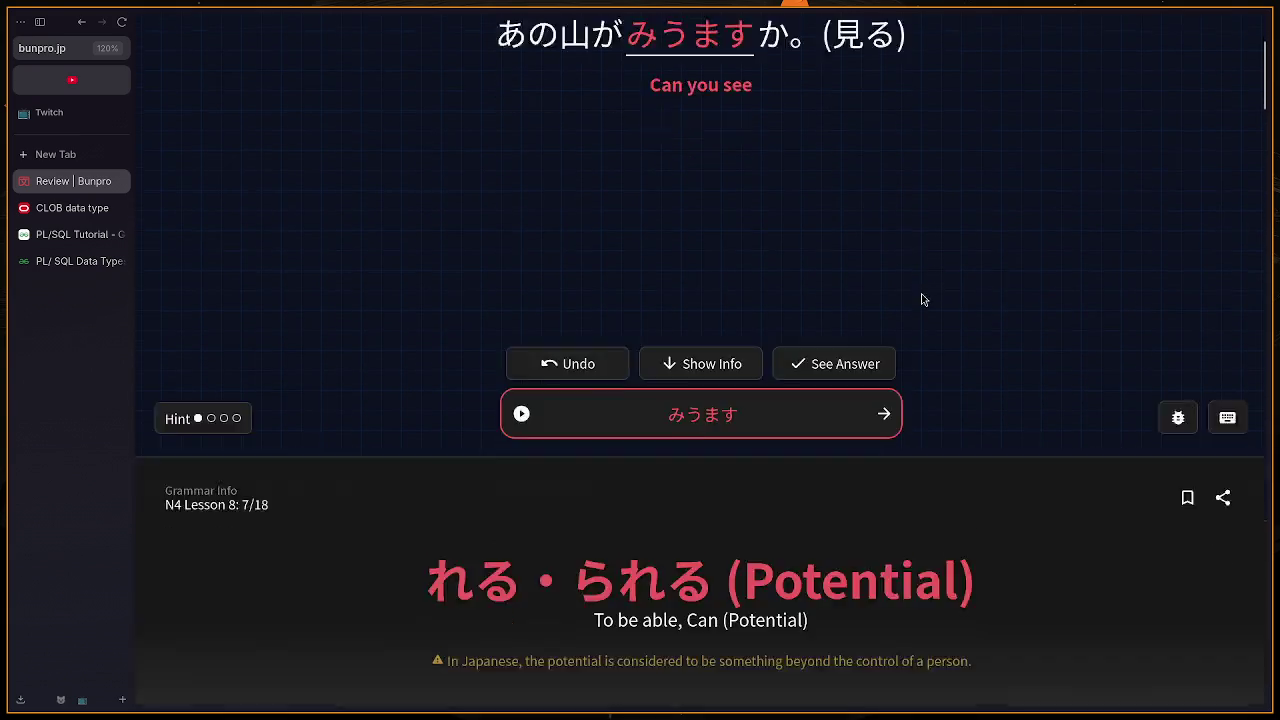
{"action": "scroll", "coordinate": [897, 289], "scroll_direction": "up", "scroll_amount": 10}
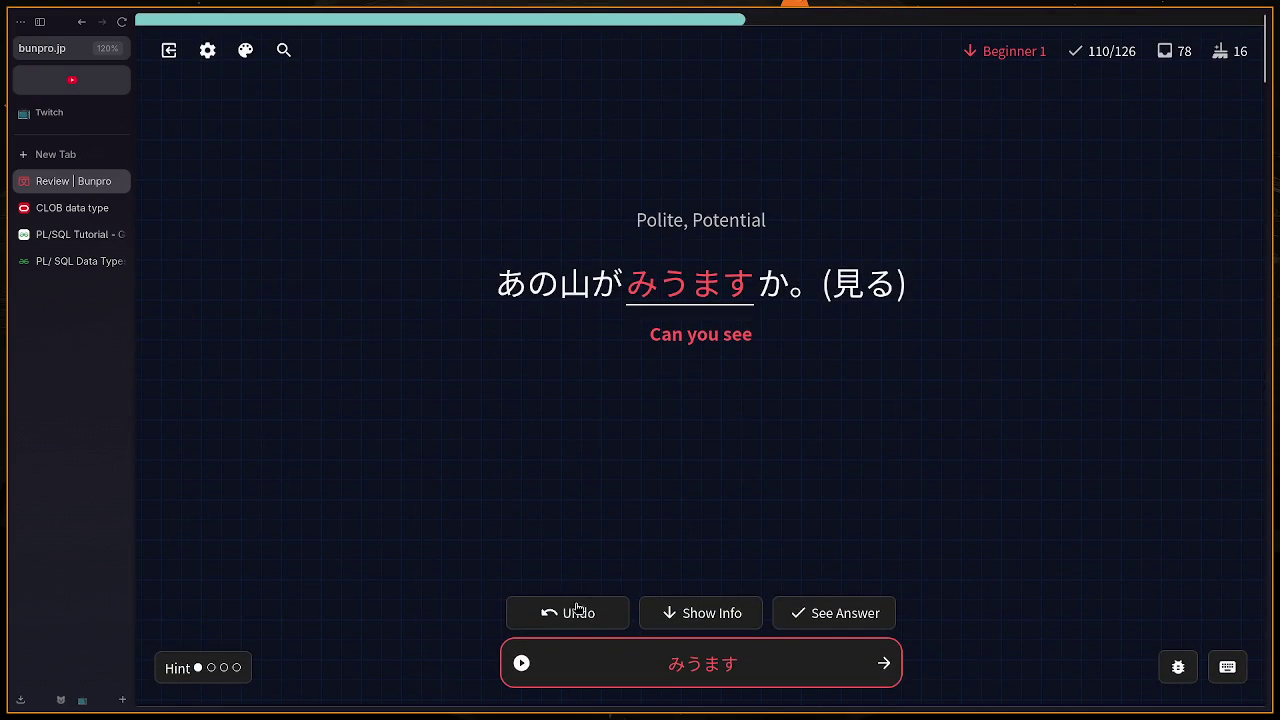
{"action": "left_click", "coordinate": [850, 604]}
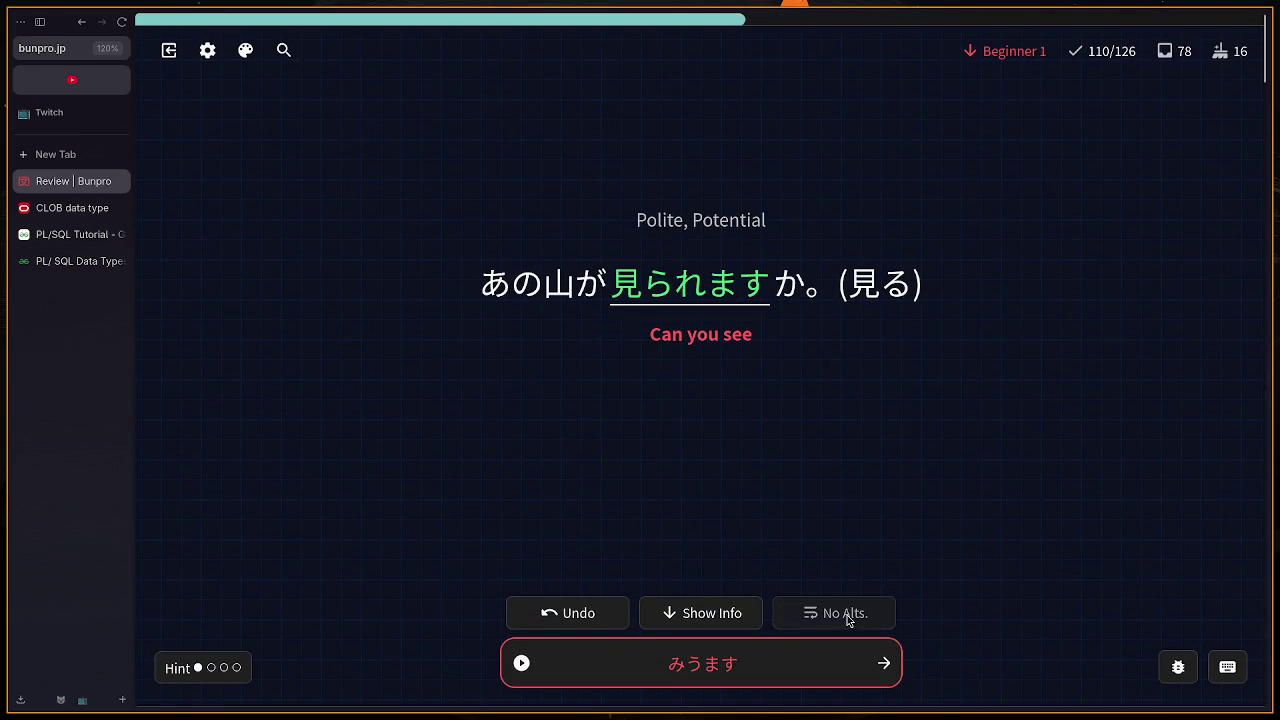
{"action": "left_click", "coordinate": [886, 665]}
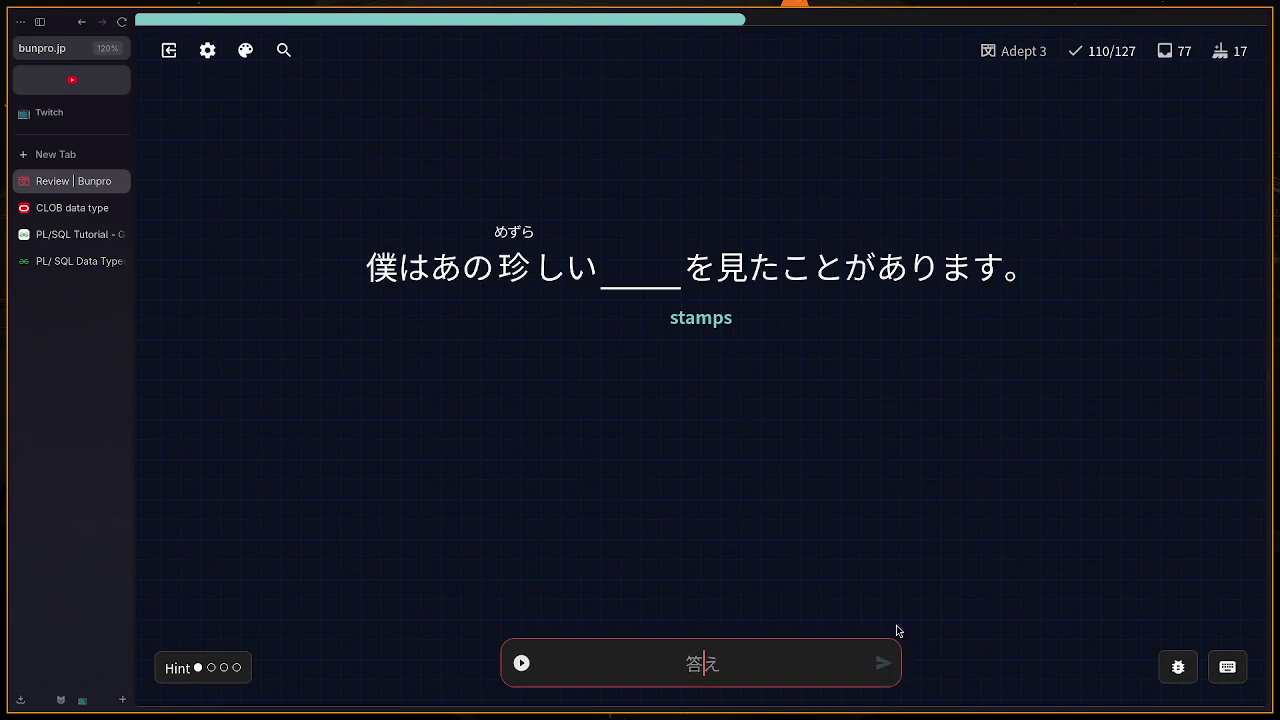
Step: Answer きって for 'stamps' and わたるな for 'don't cross'
{"action": "type", "text": "kitte"}
{"action": "key", "text": "Return"}
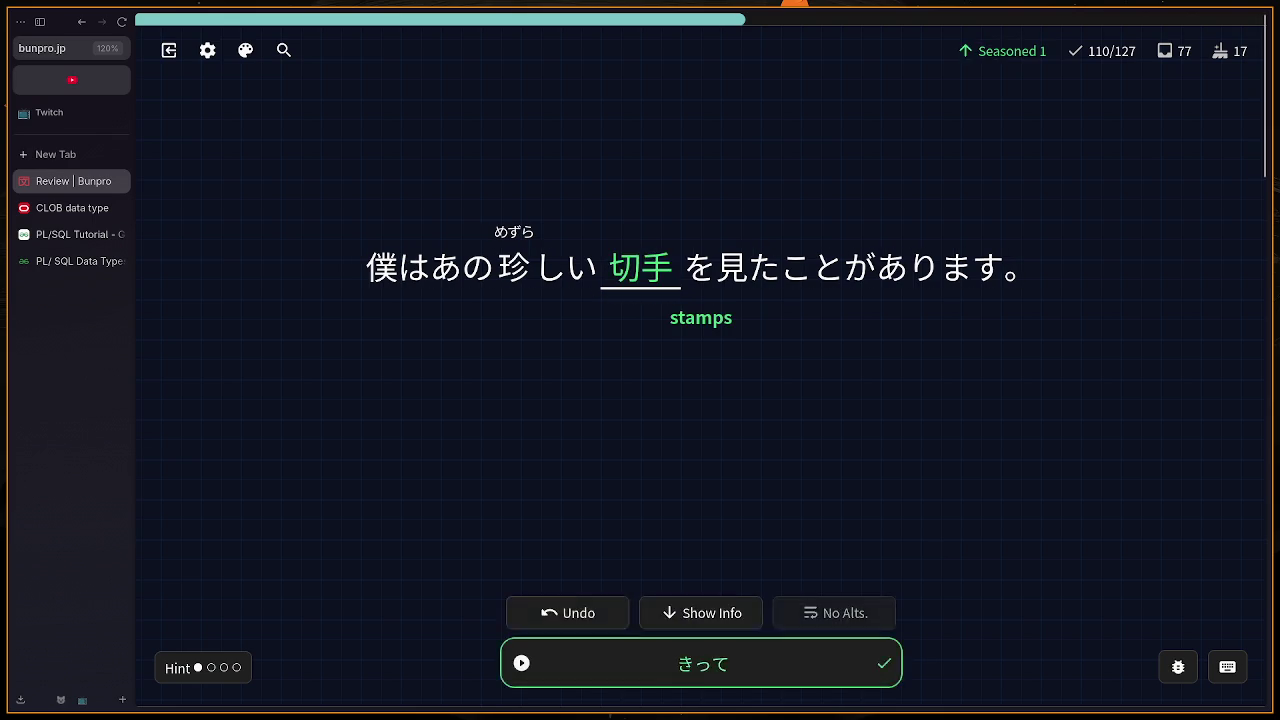
{"action": "key", "text": "Return"}
{"action": "type", "text": "watana"}
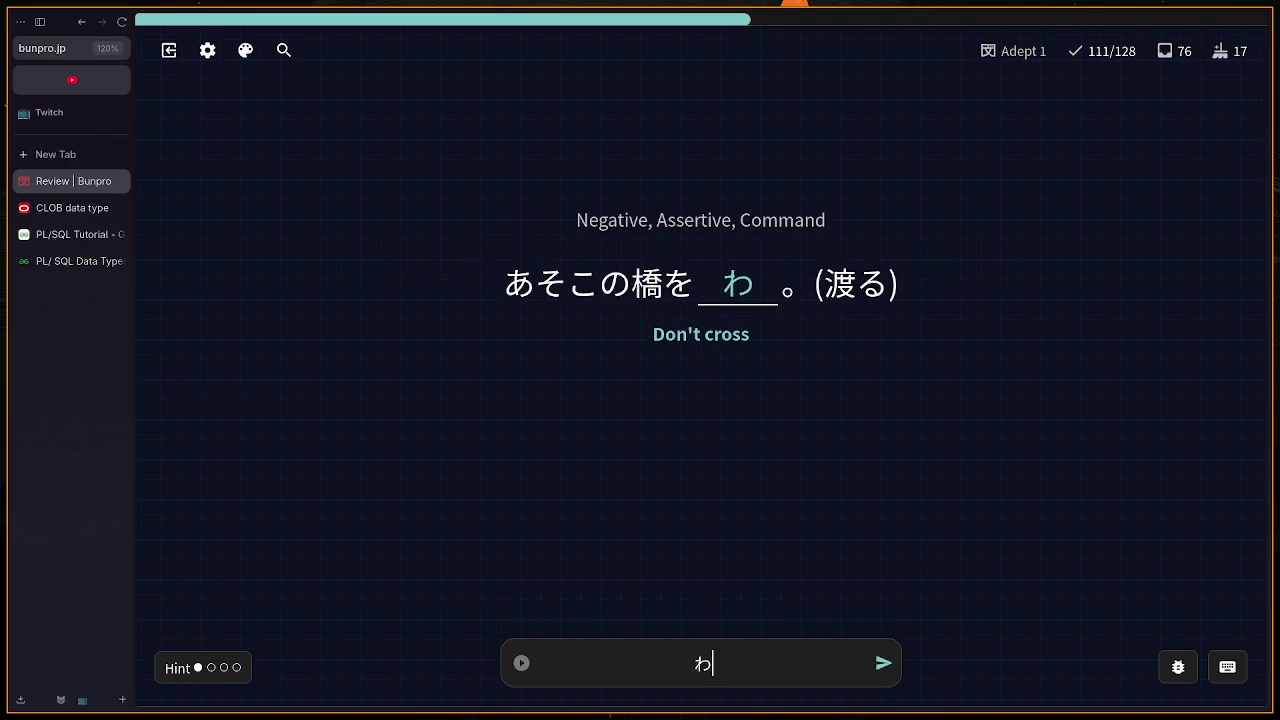
{"action": "key", "text": "BackSpace"}
{"action": "type", "text": "runa"}
{"action": "key", "text": "Return"}
Step: Answer やさい, りょうり for 'Cooking', the next card's entry, and はい for cracked pottery
{"action": "type", "text": "yasai"}
{"action": "key", "text": "Return"}
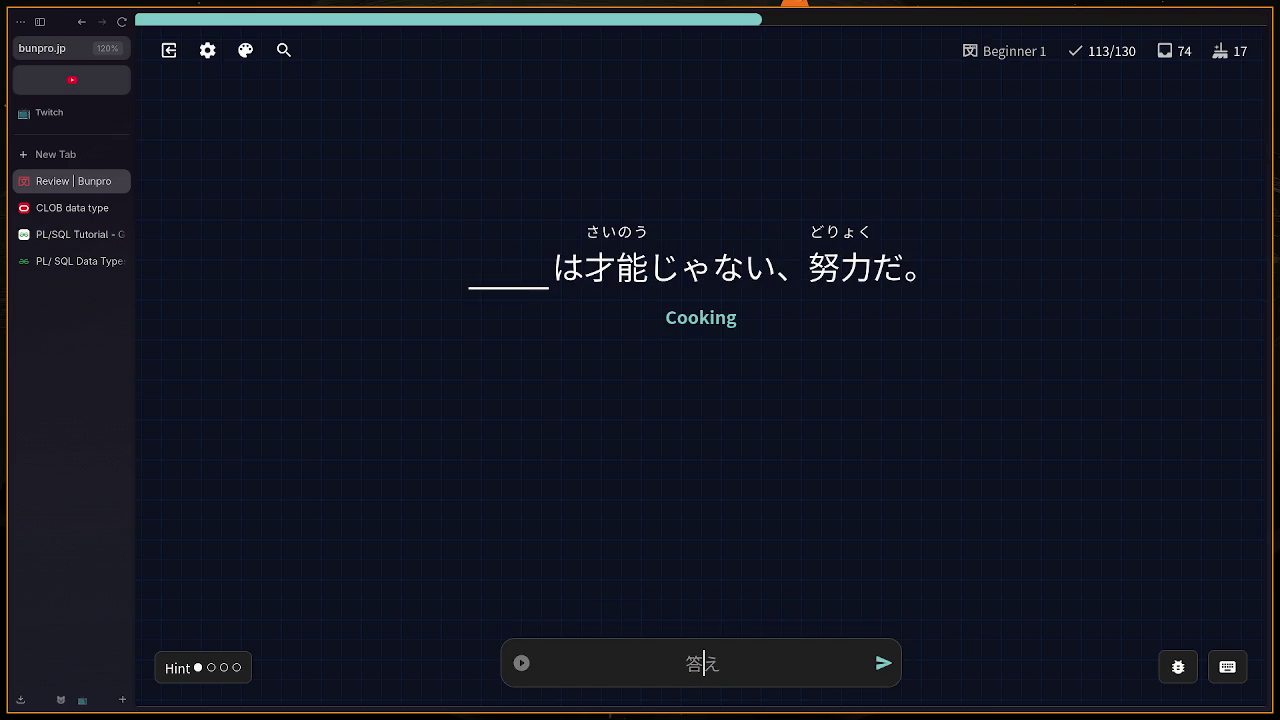
{"action": "type", "text": "ryouri"}
{"action": "key", "text": "Return"}
{"action": "type", "text": "on"}
{"action": "type", "text": "ngs"}
{"action": "key", "text": "Return"}
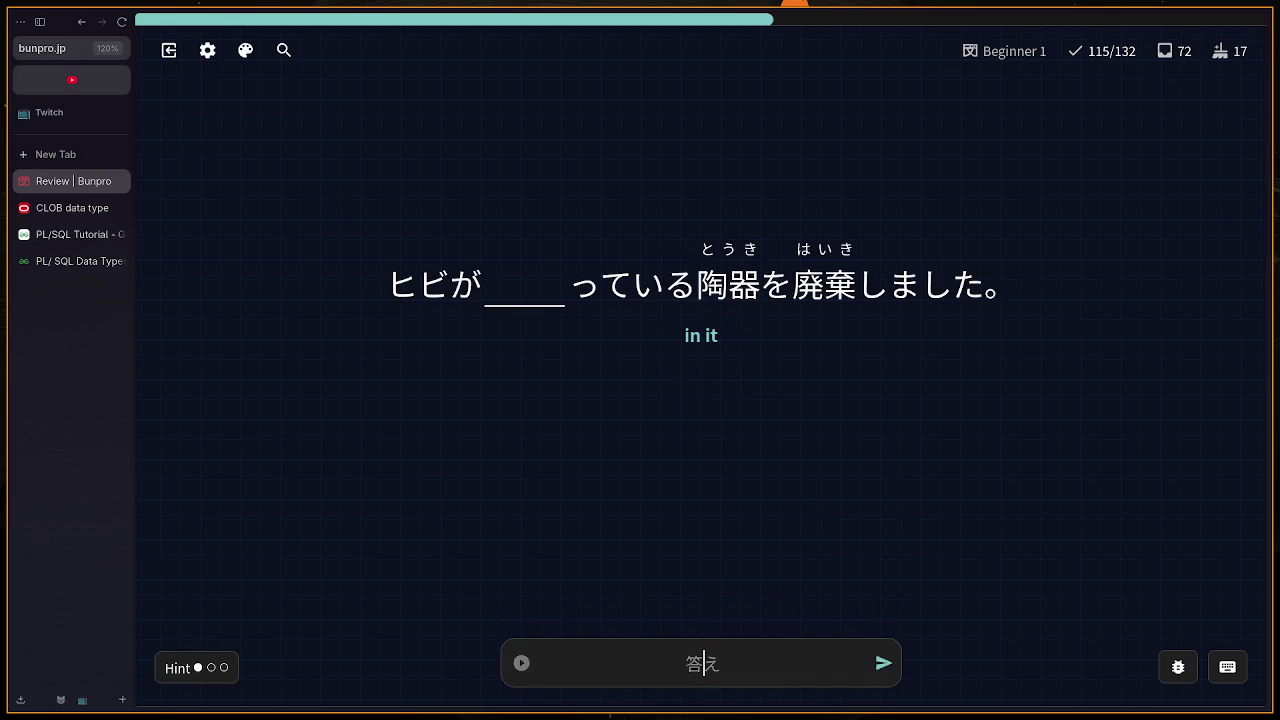
{"action": "type", "text": "hai"}
{"action": "key", "text": "Return"}
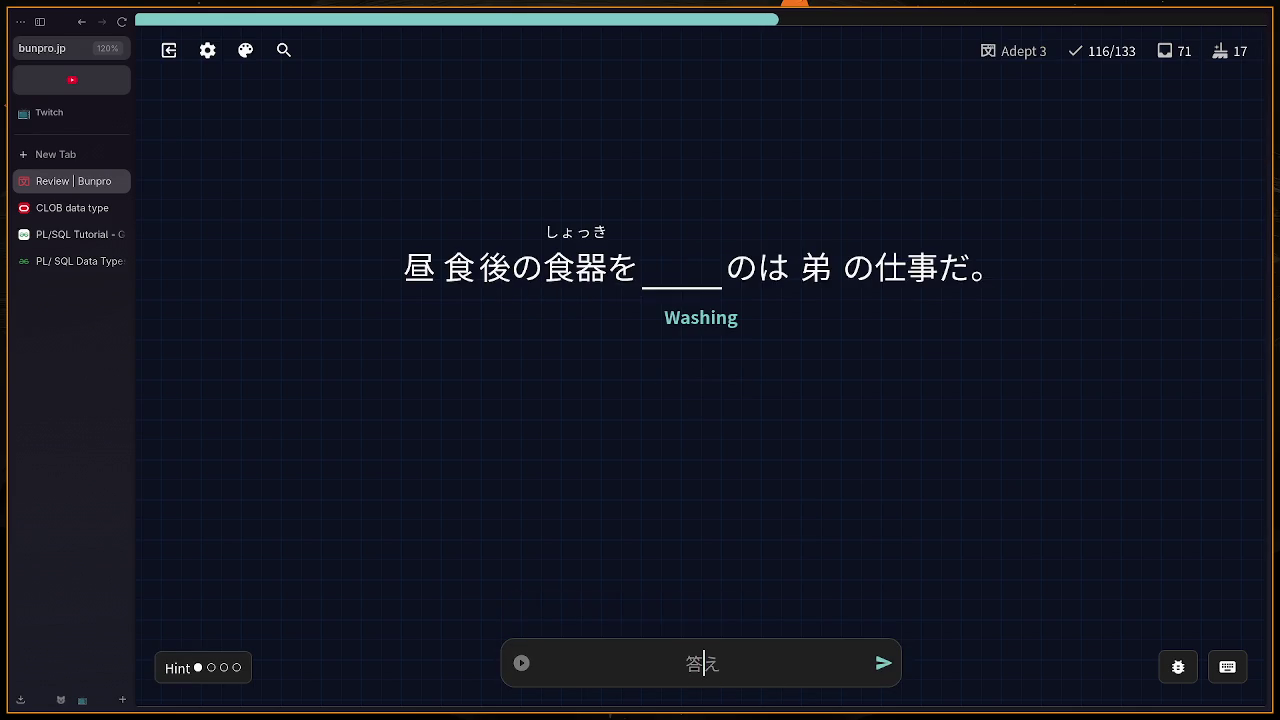
Step: Answer あらう for 'Washing' and ひまな for 'free' after ひま is rejected
{"action": "type", "text": "ara"}
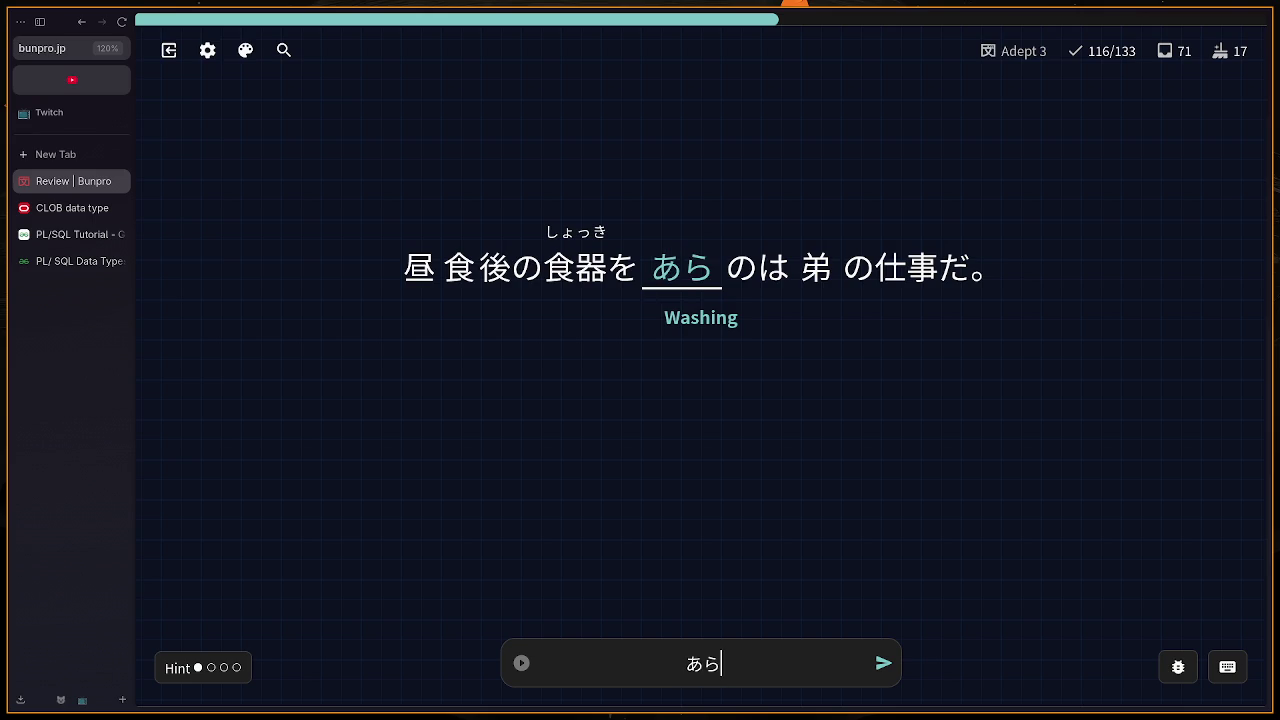
{"action": "type", "text": "u"}
{"action": "key", "text": "Return"}
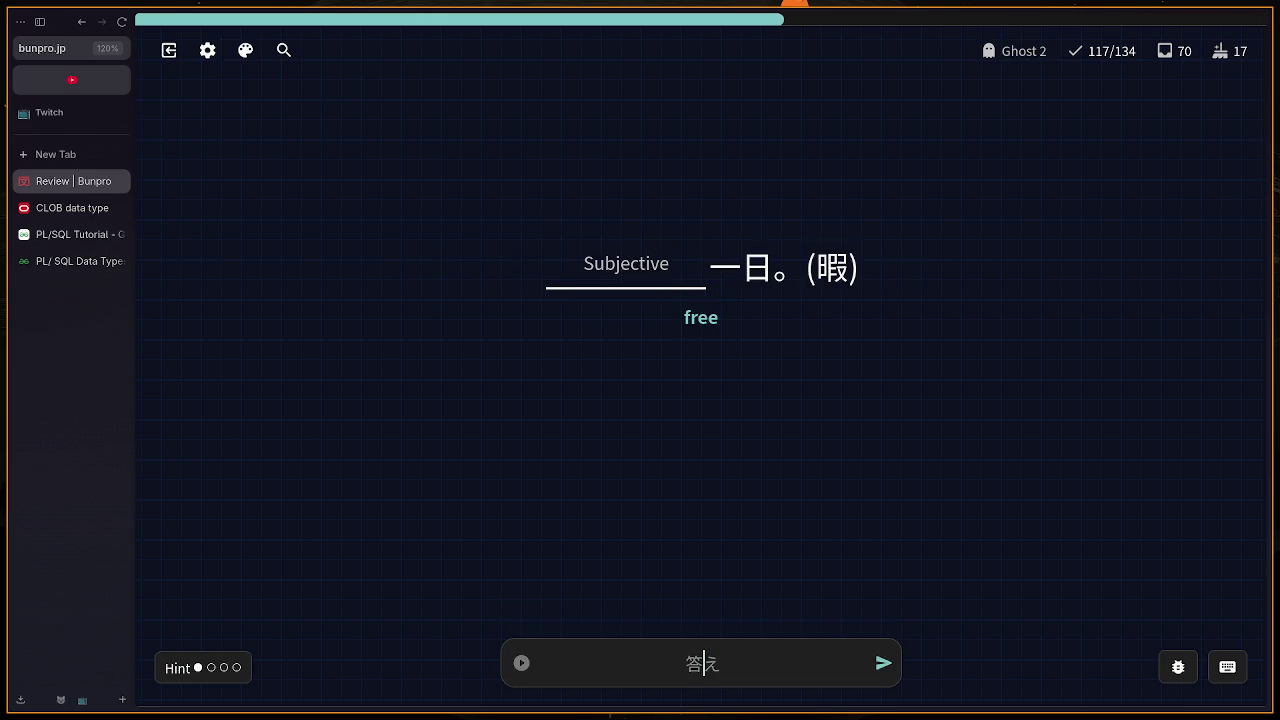
{"action": "type", "text": "hima"}
{"action": "key", "text": "Return"}
{"action": "key", "text": "BackSpace"}
{"action": "type", "text": "himana"}
{"action": "key", "text": "Return"}
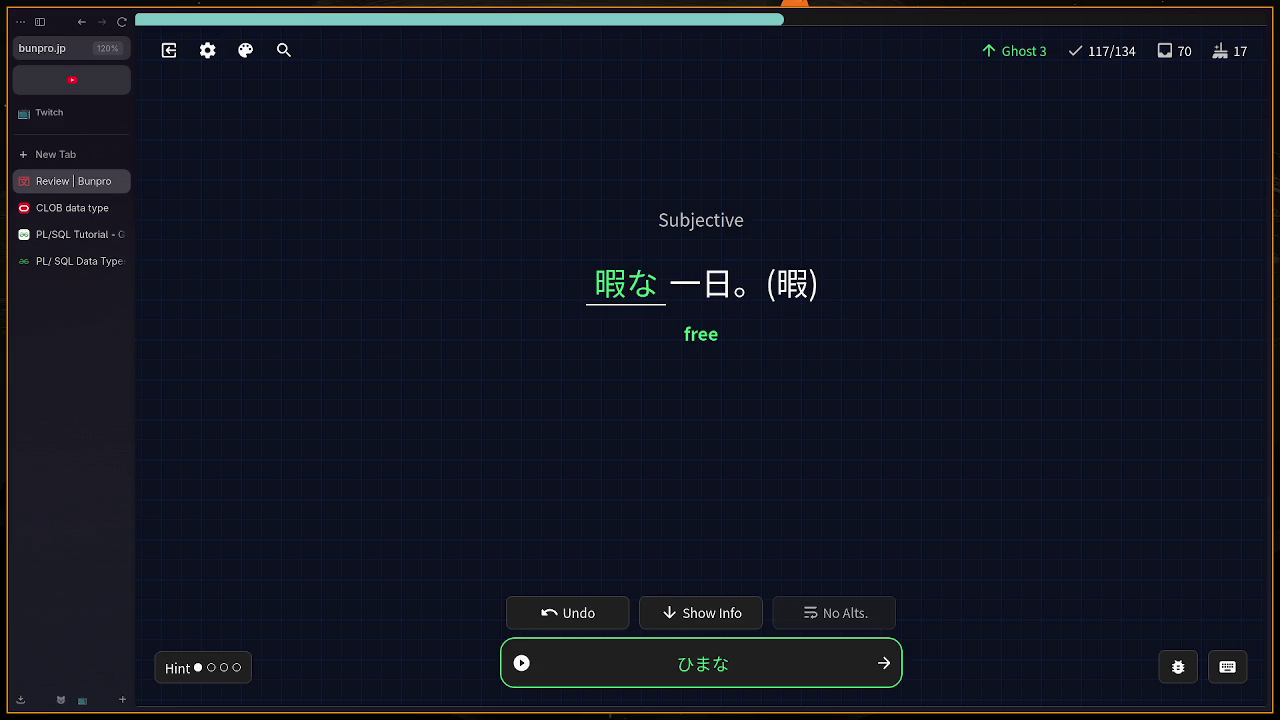
{"action": "key", "text": "h"}
{"action": "key", "text": "Return"}
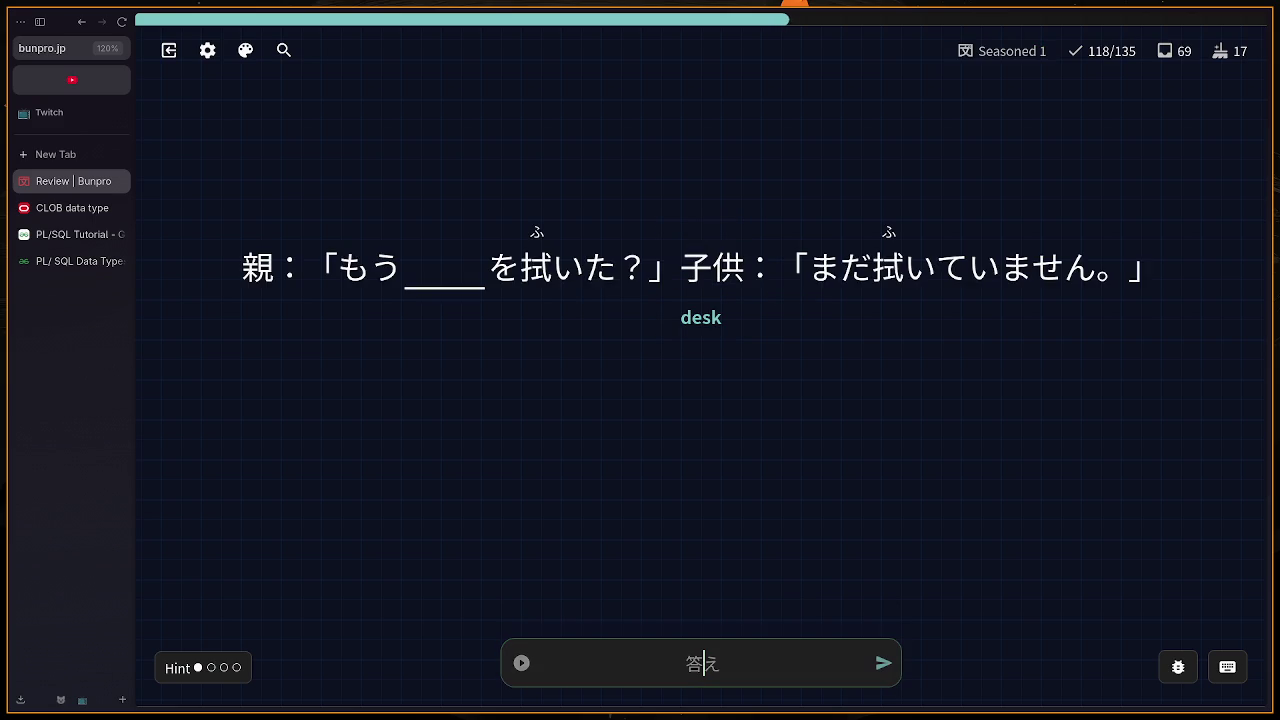
Step: Answer つくえ for the desk card and のみませんでした for 'didn't drink' after a retry
{"action": "type", "text": "tsukue"}
{"action": "key", "text": "Return"}
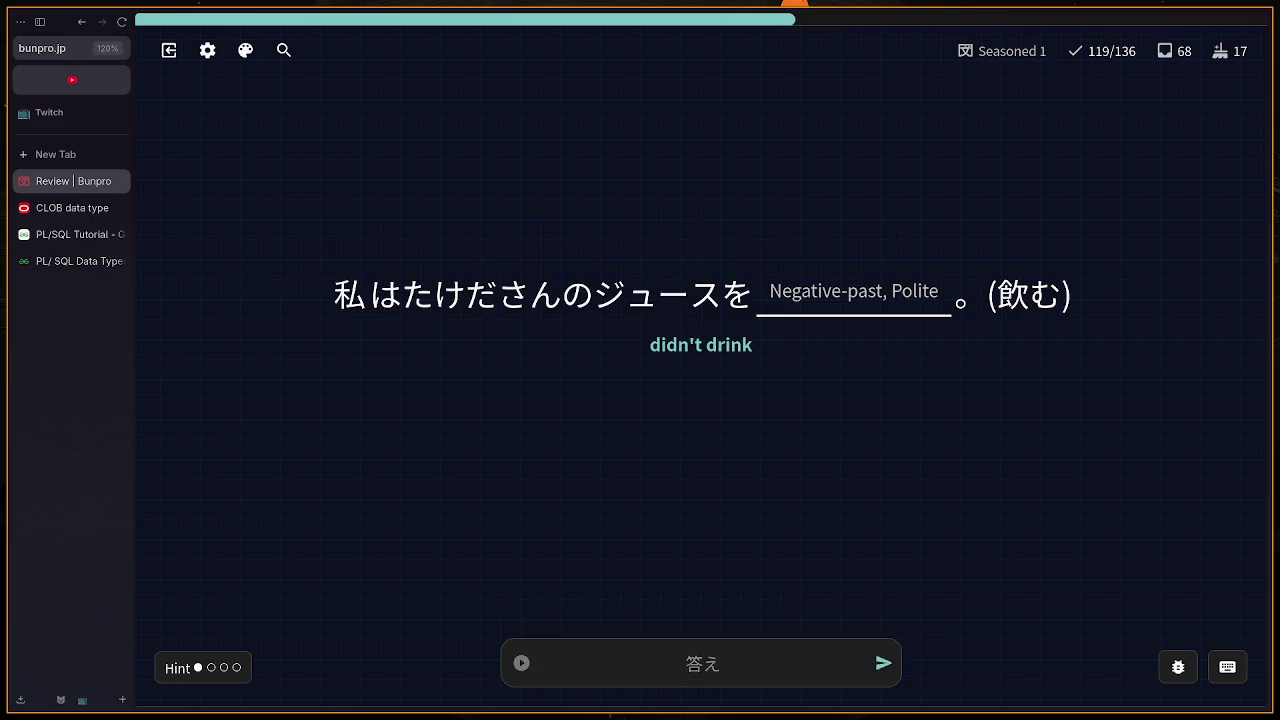
{"action": "type", "text": "no"}
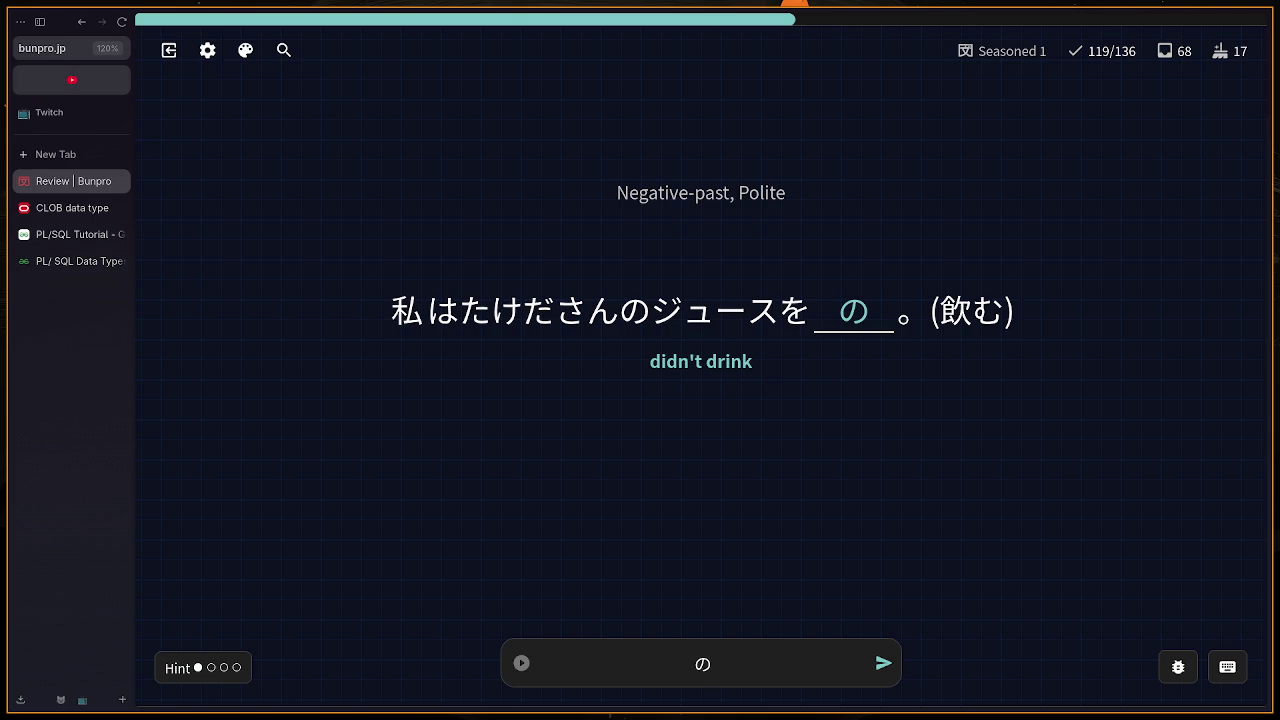
{"action": "type", "text": "み"}
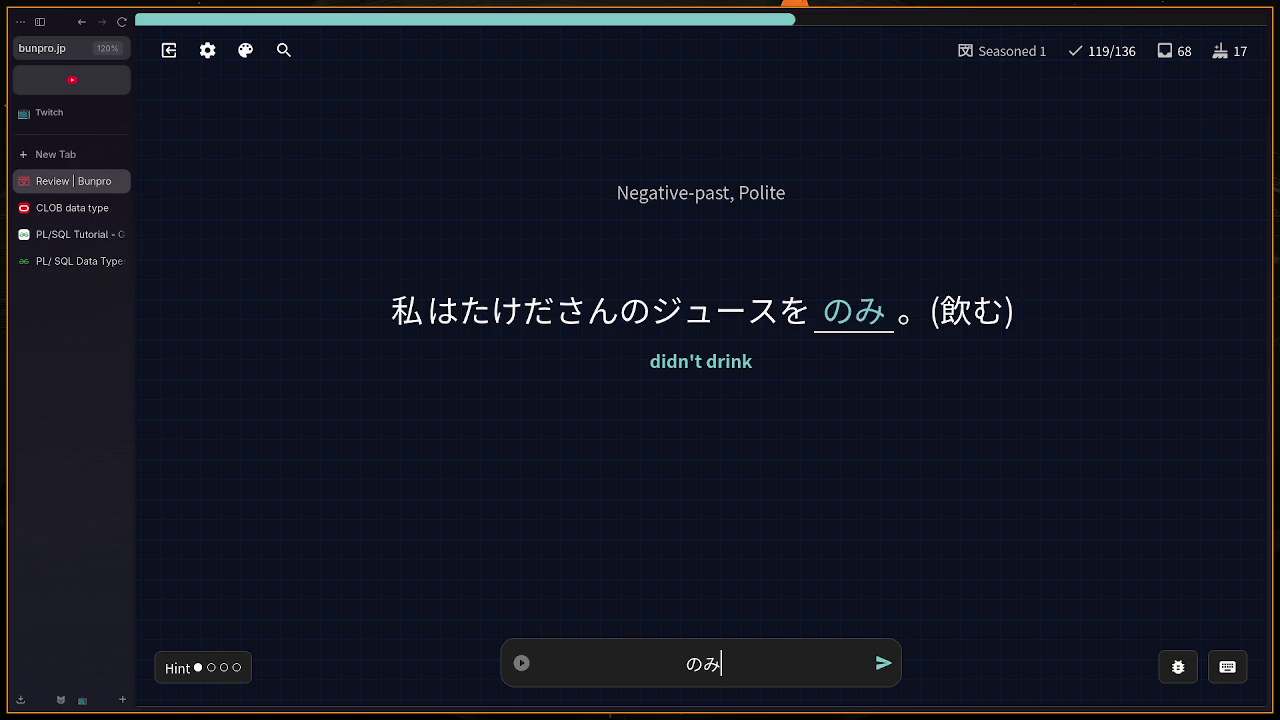
{"action": "type", "text": "ませnn"}
{"action": "key", "text": "Return"}
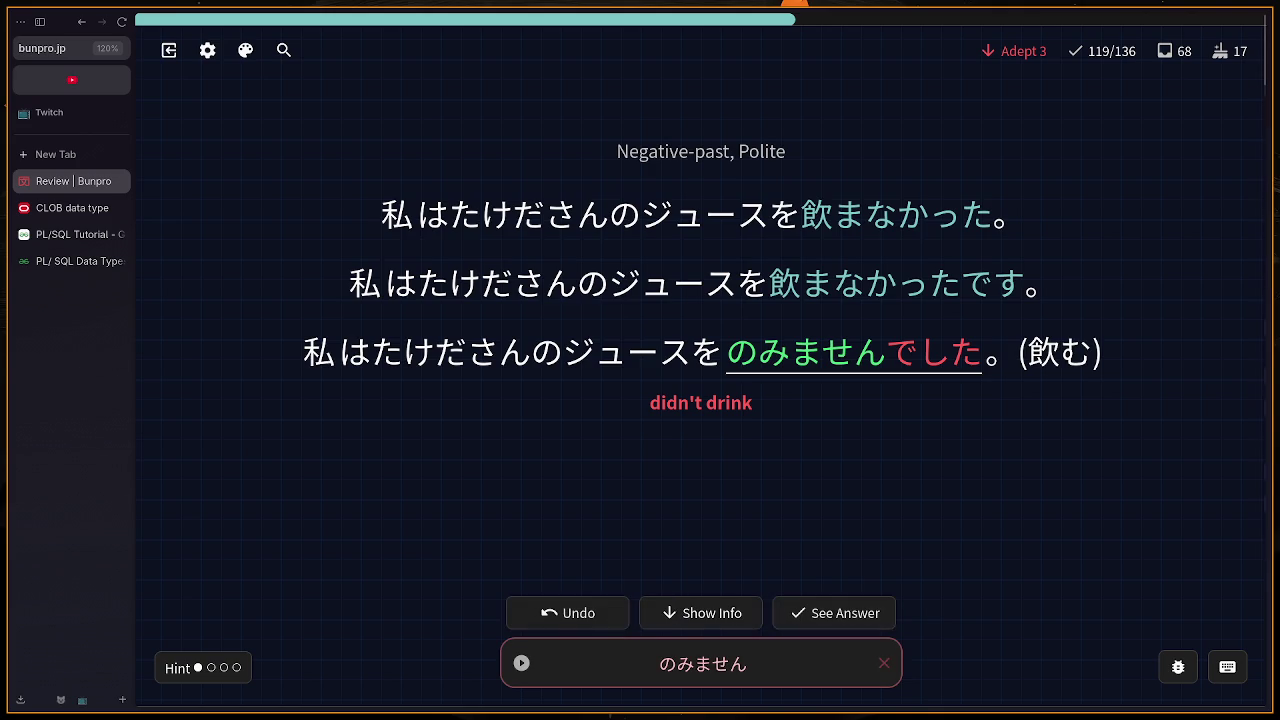
{"action": "key", "text": "BackSpace"}
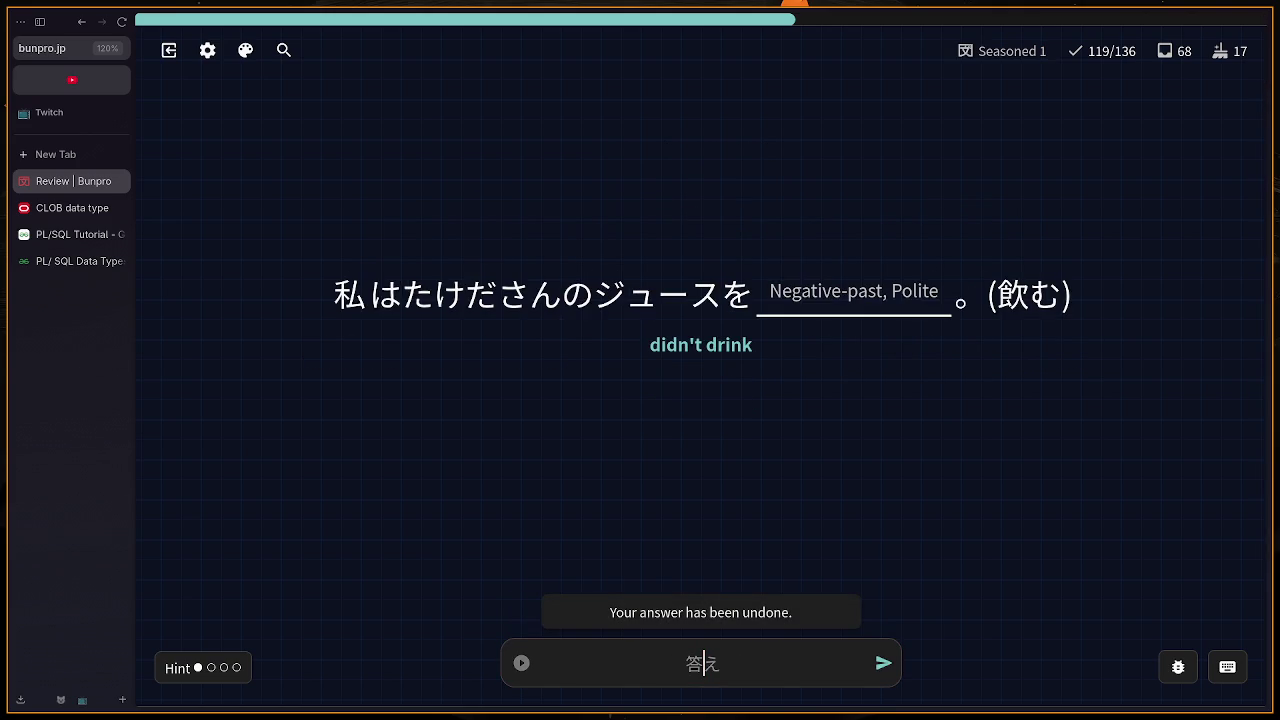
{"action": "type", "text": "のみま"}
{"action": "type", "text": "せんで"}
{"action": "type", "text": "した"}
{"action": "key", "text": "Return"}
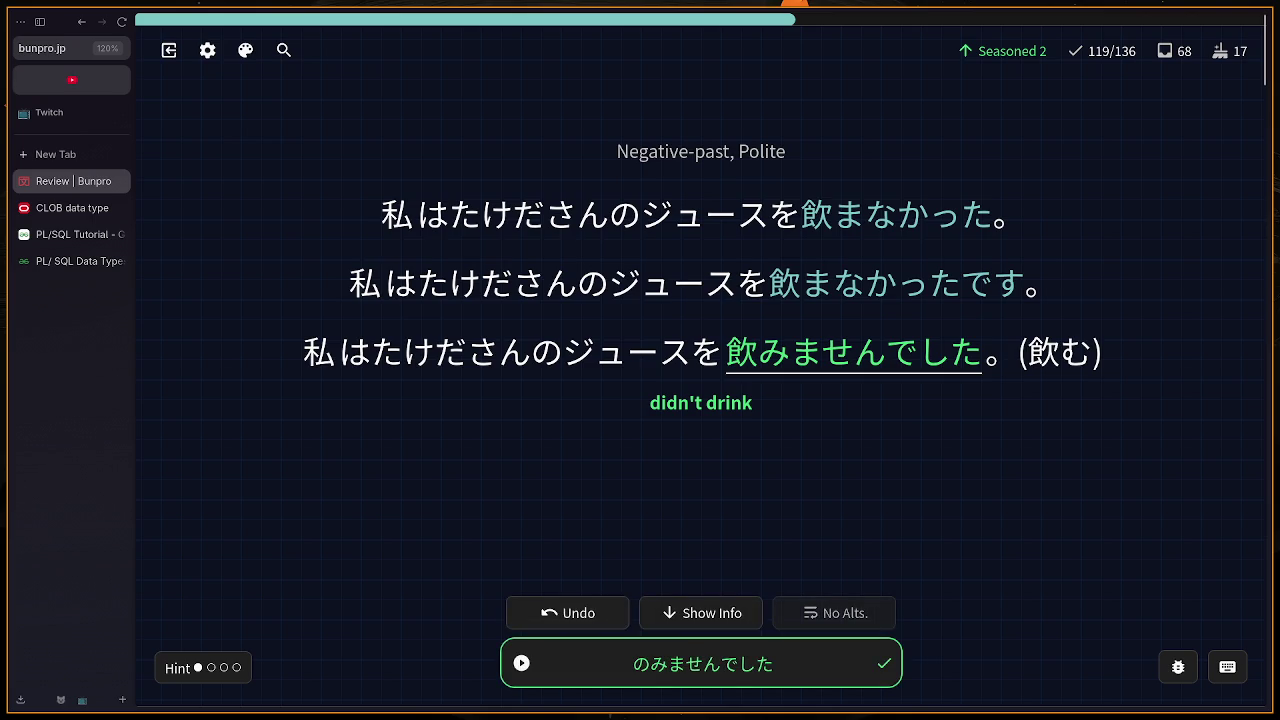
{"action": "key", "text": "Return"}
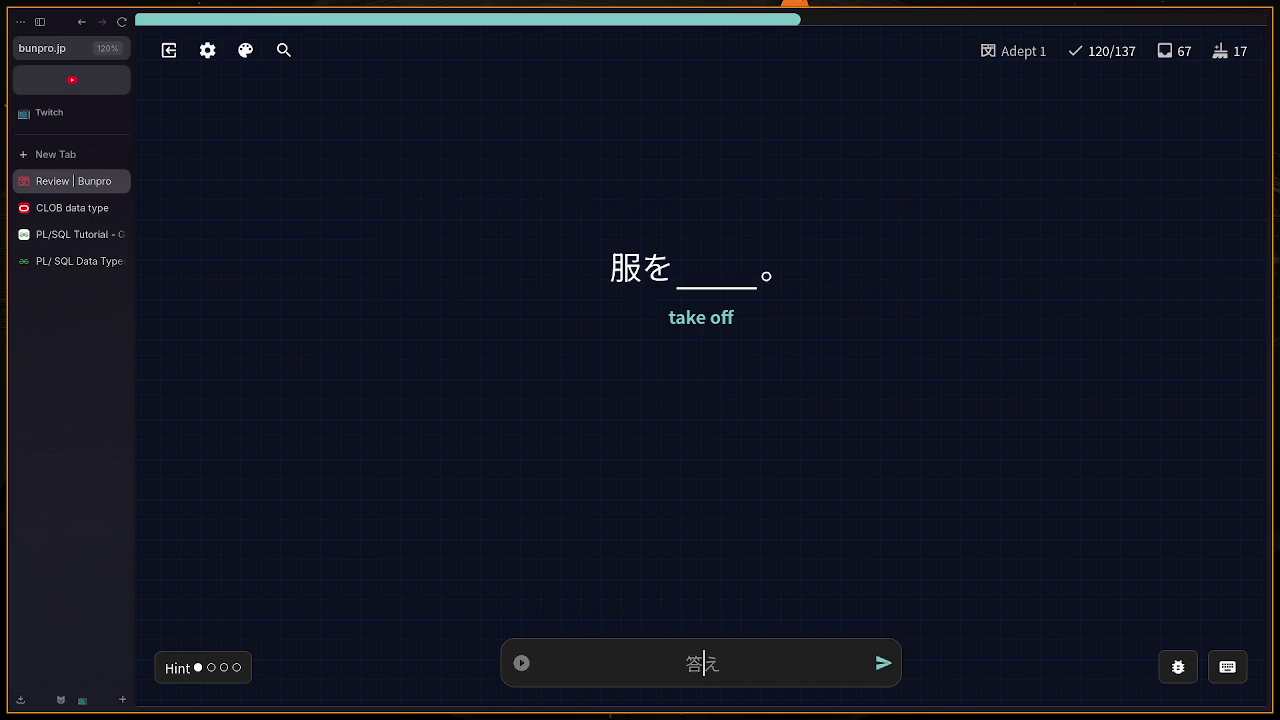
Step: Answer the 'take off' card, retyping after the first attempt is marked wrong
{"action": "type", "text": "や"}
{"action": "type", "text": "すm"}
{"action": "type", "text": "u"}
{"action": "key", "text": "Return"}
{"action": "key", "text": "BackSpace"}
{"action": "key", "text": "BackSpace"}
{"action": "type", "text": "umi"}
{"action": "key", "text": "Return"}
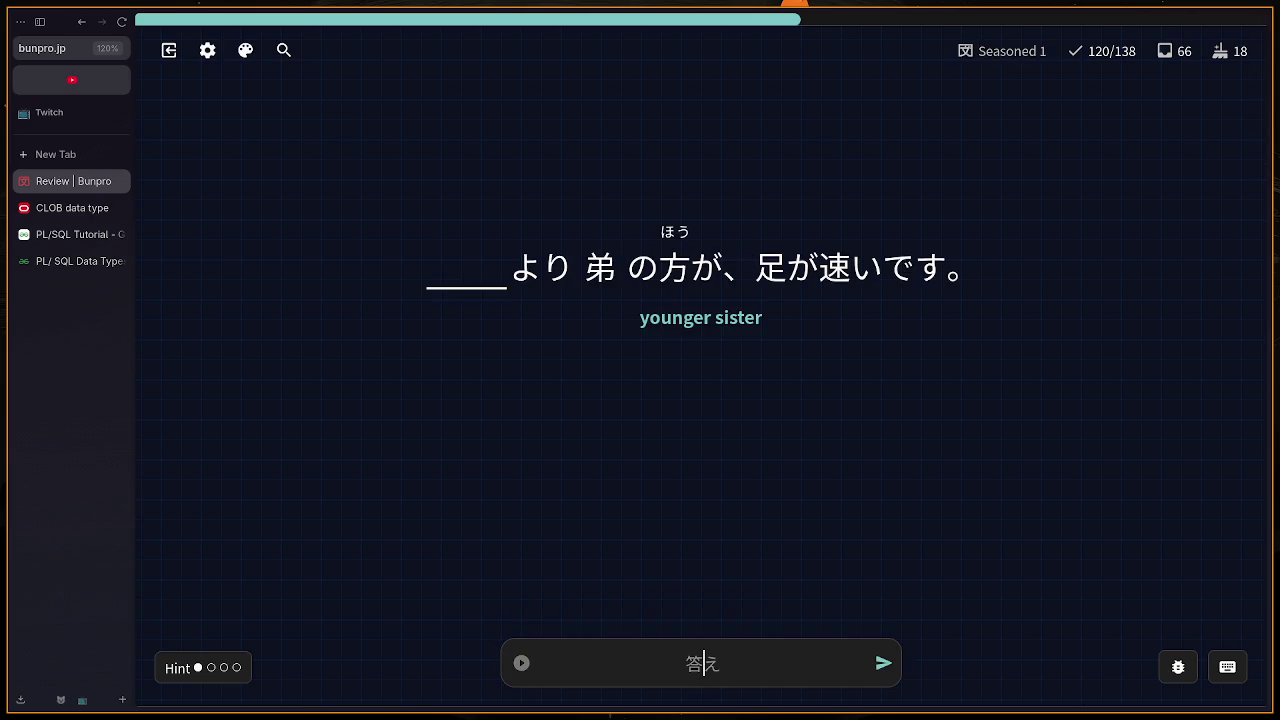
Step: Answer いもうと, さかな and えいがかん, then submit かんがえてある for 'have thought'
{"action": "type", "text": "いも"}
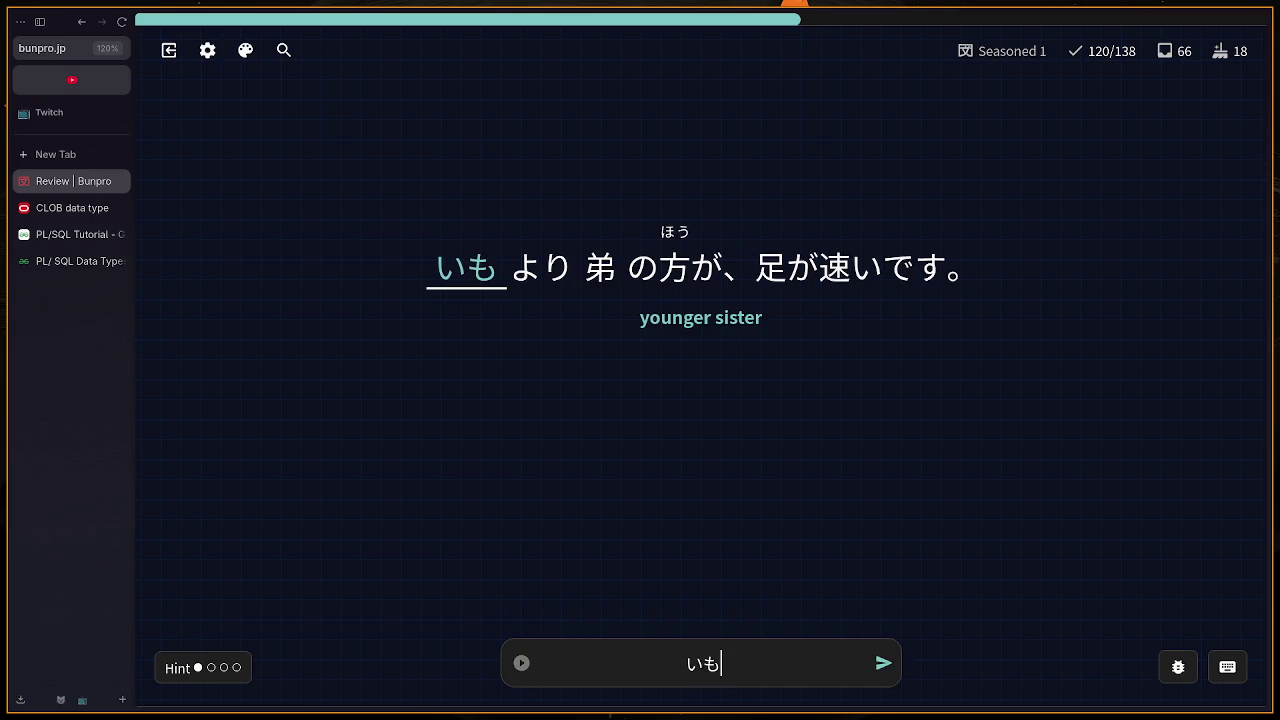
{"action": "type", "text": "うと"}
{"action": "key", "text": "Return"}
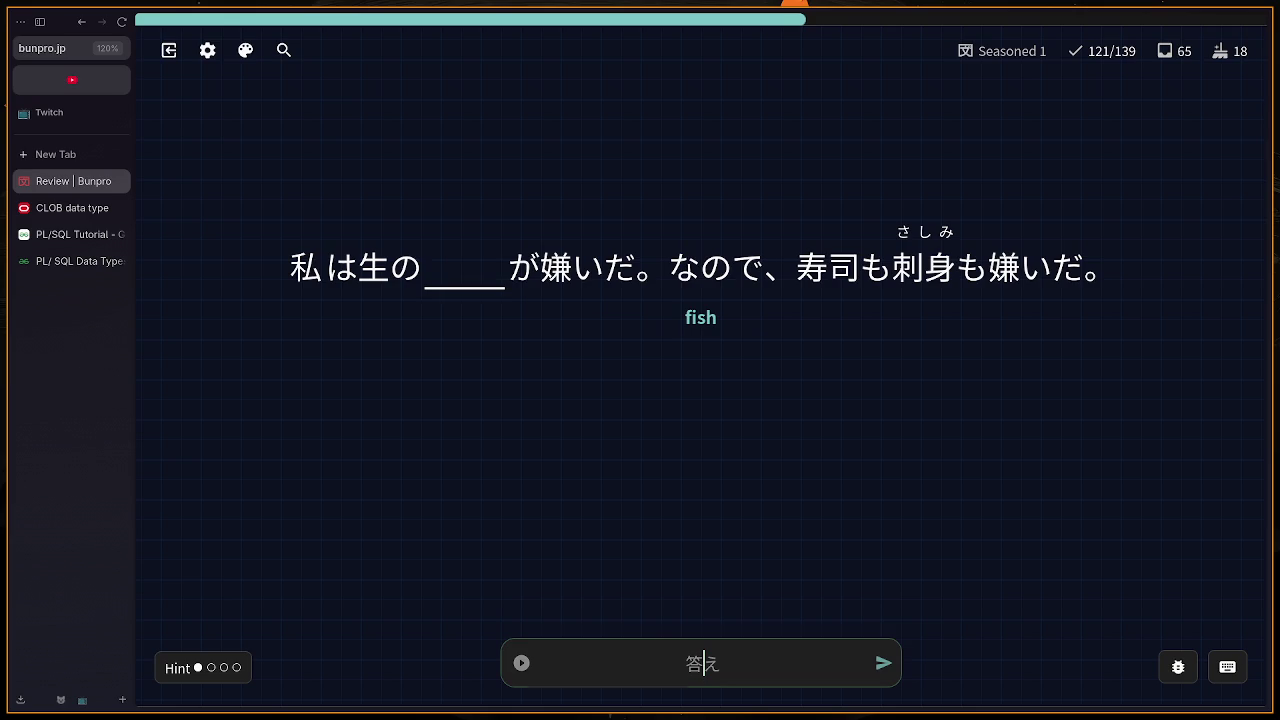
{"action": "type", "text": "さかな"}
{"action": "key", "text": "Return"}
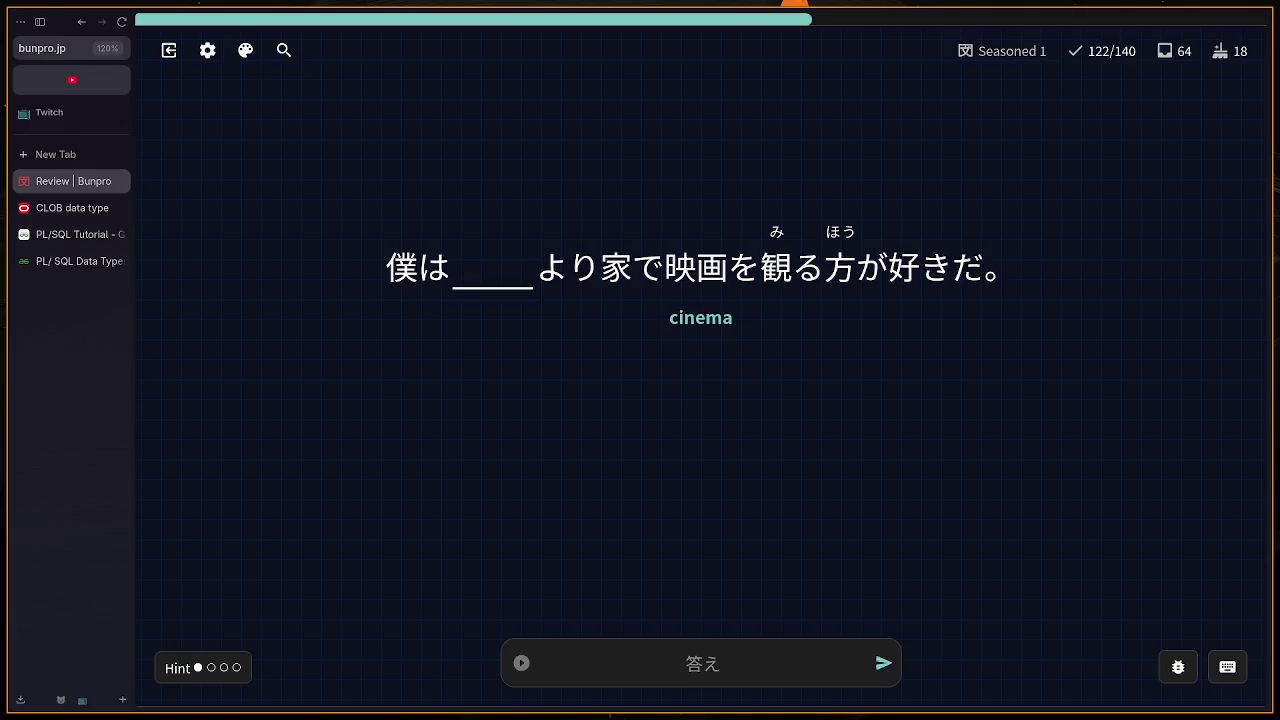
{"action": "type", "text": "おんが"}
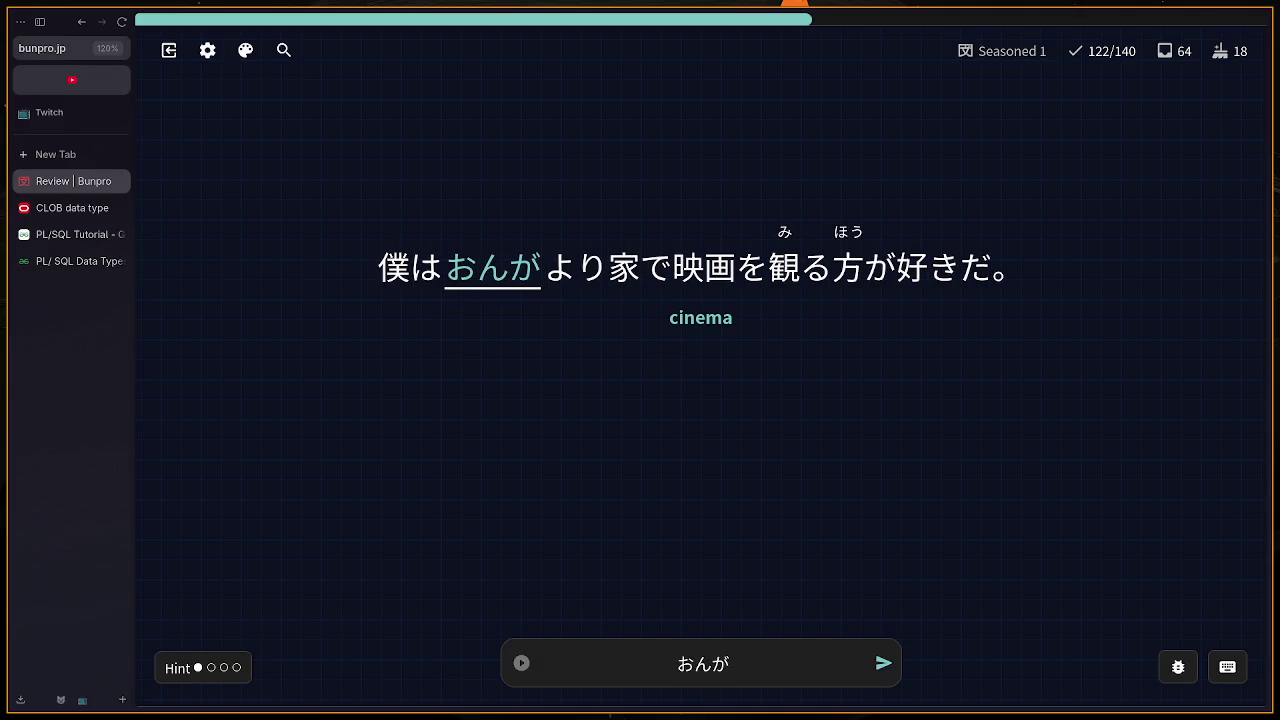
{"action": "key", "text": "BackSpace"}
{"action": "key", "text": "BackSpace"}
{"action": "key", "text": "BackSpace"}
{"action": "type", "text": "えいがかん"}
{"action": "key", "text": "Return"}
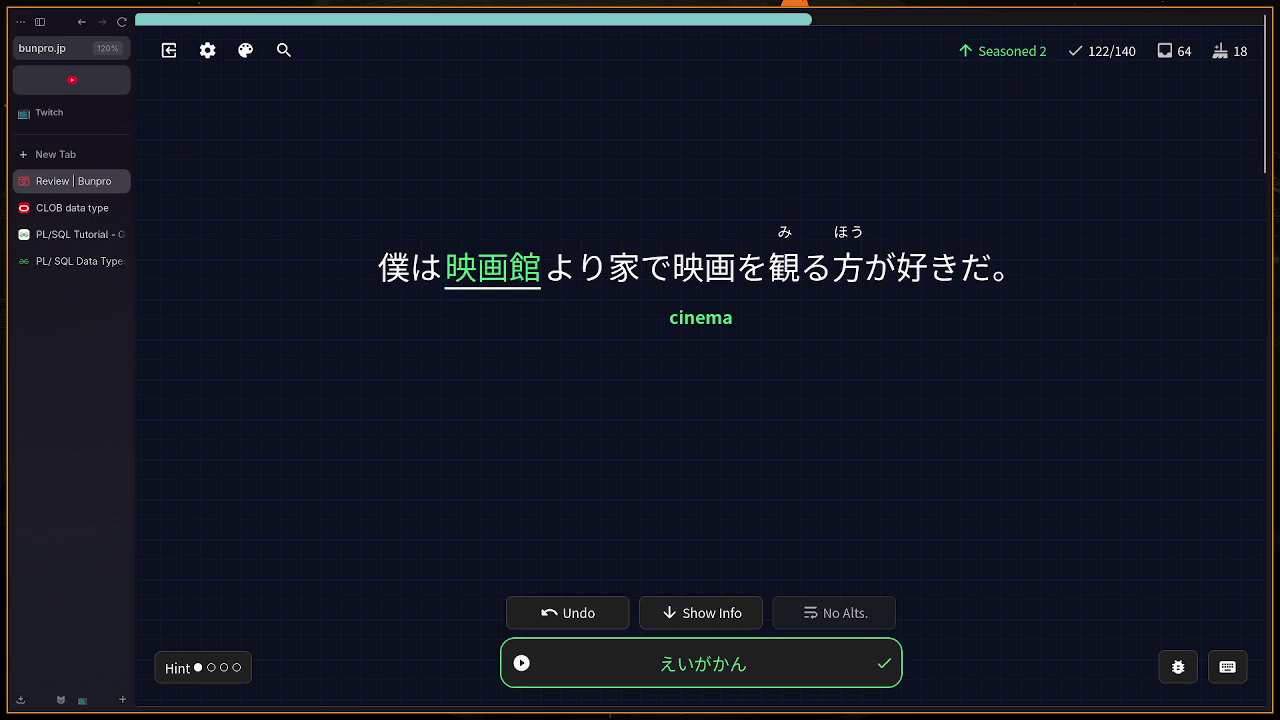
{"action": "key", "text": "Return"}
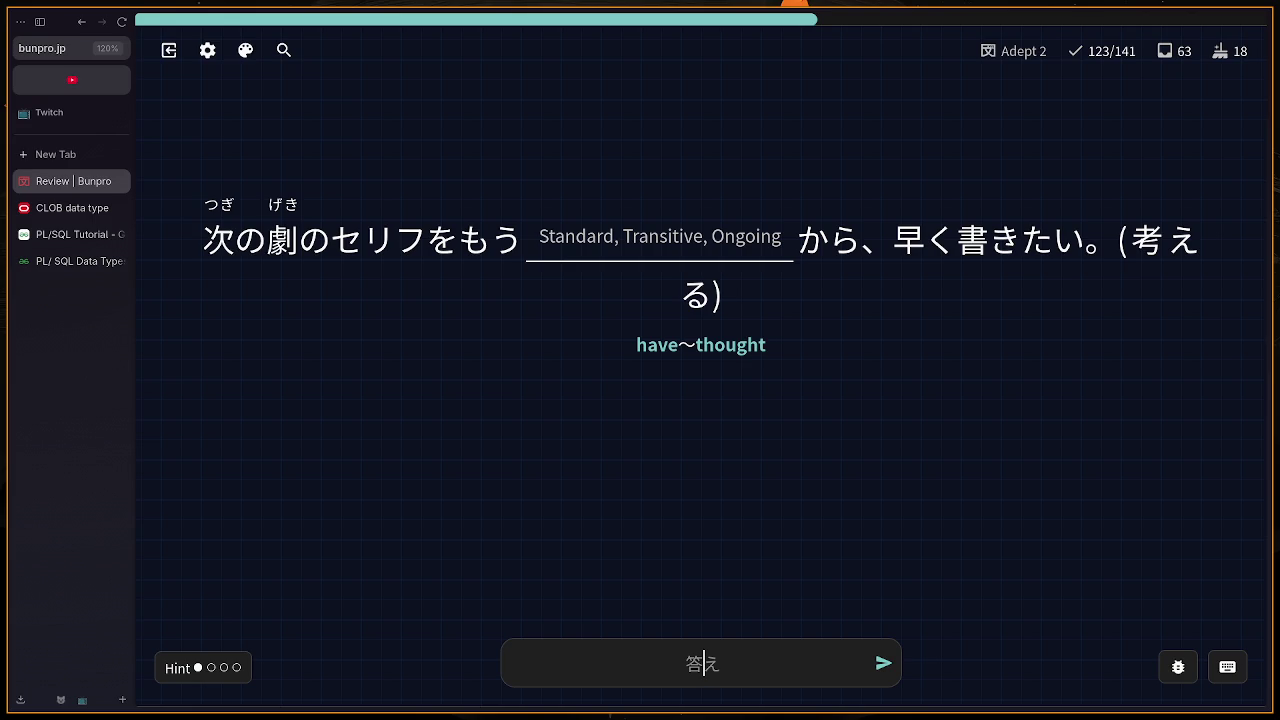
{"action": "type", "text": "kannga"}
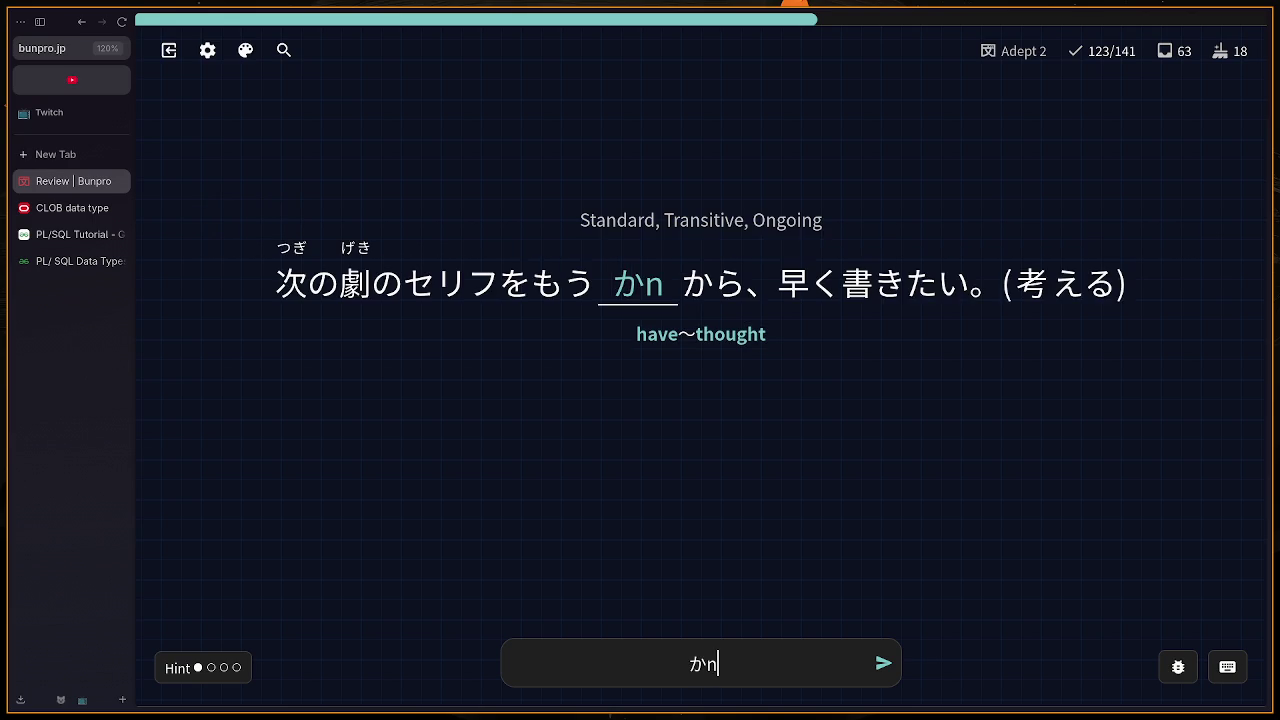
{"action": "type", "text": "e"}
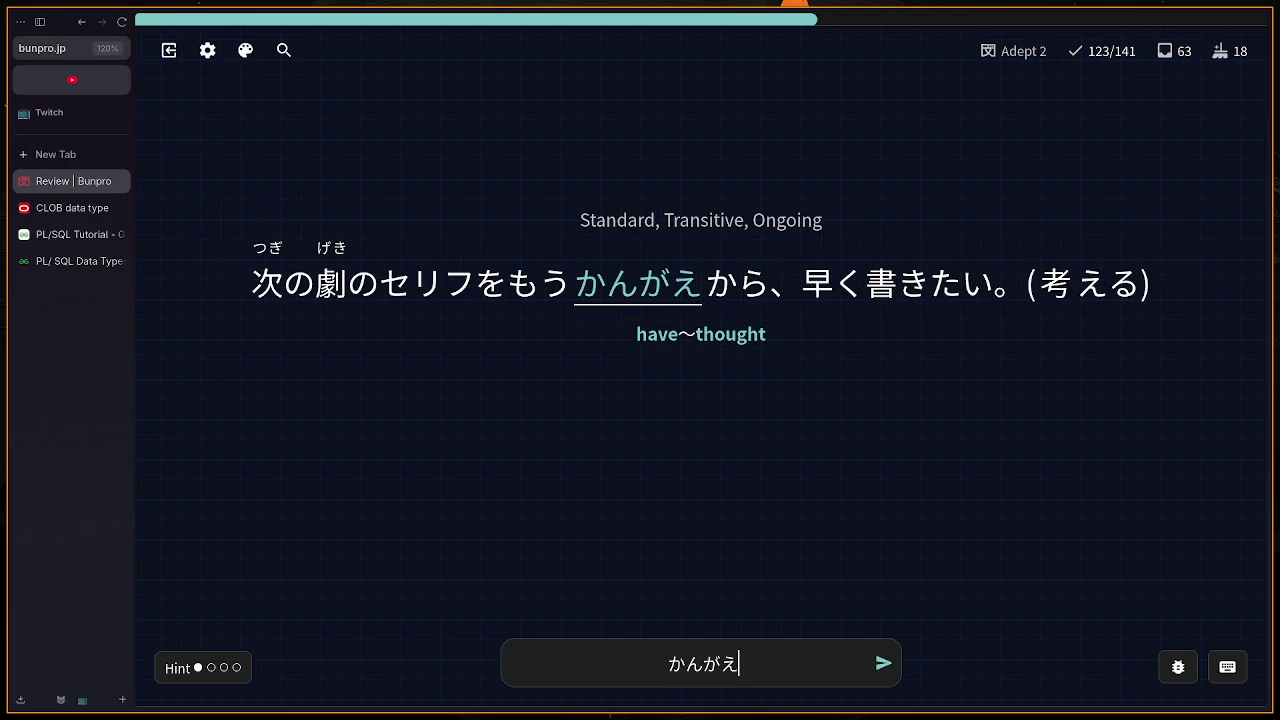
{"action": "type", "text": "tea"}
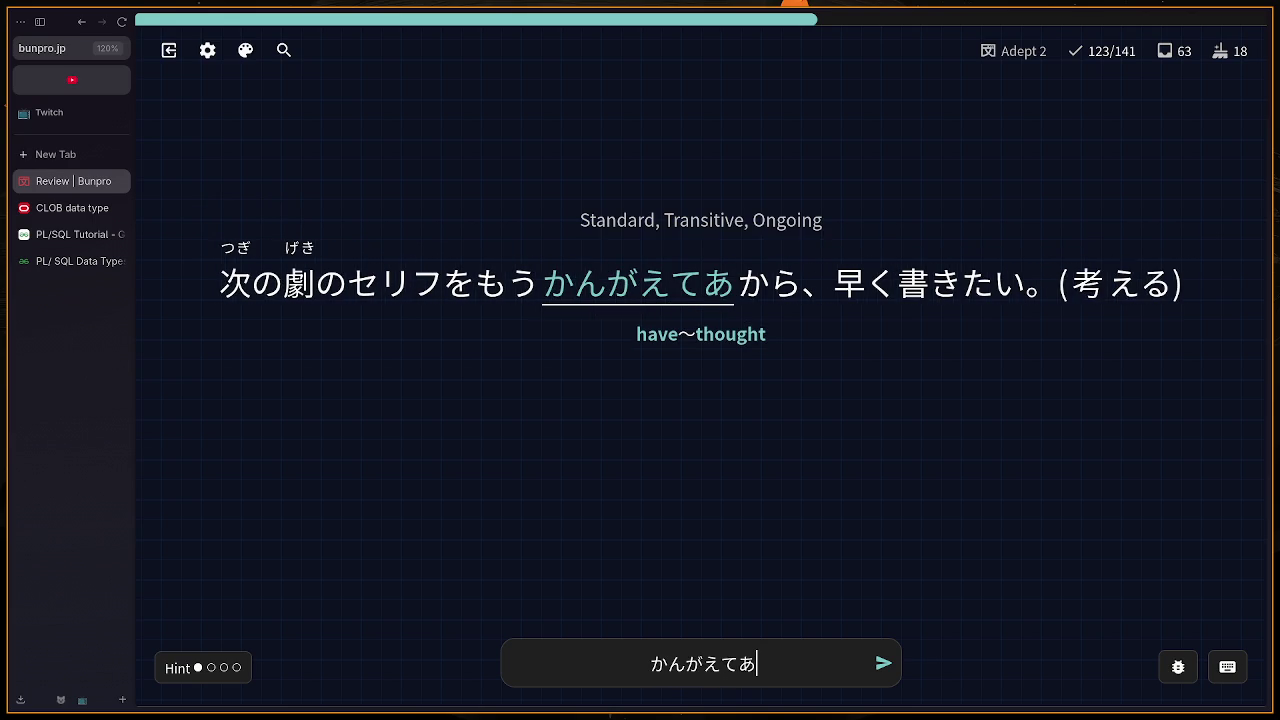
{"action": "type", "text": "ru"}
{"action": "key", "text": "Return"}
{"action": "key", "text": "Return"}
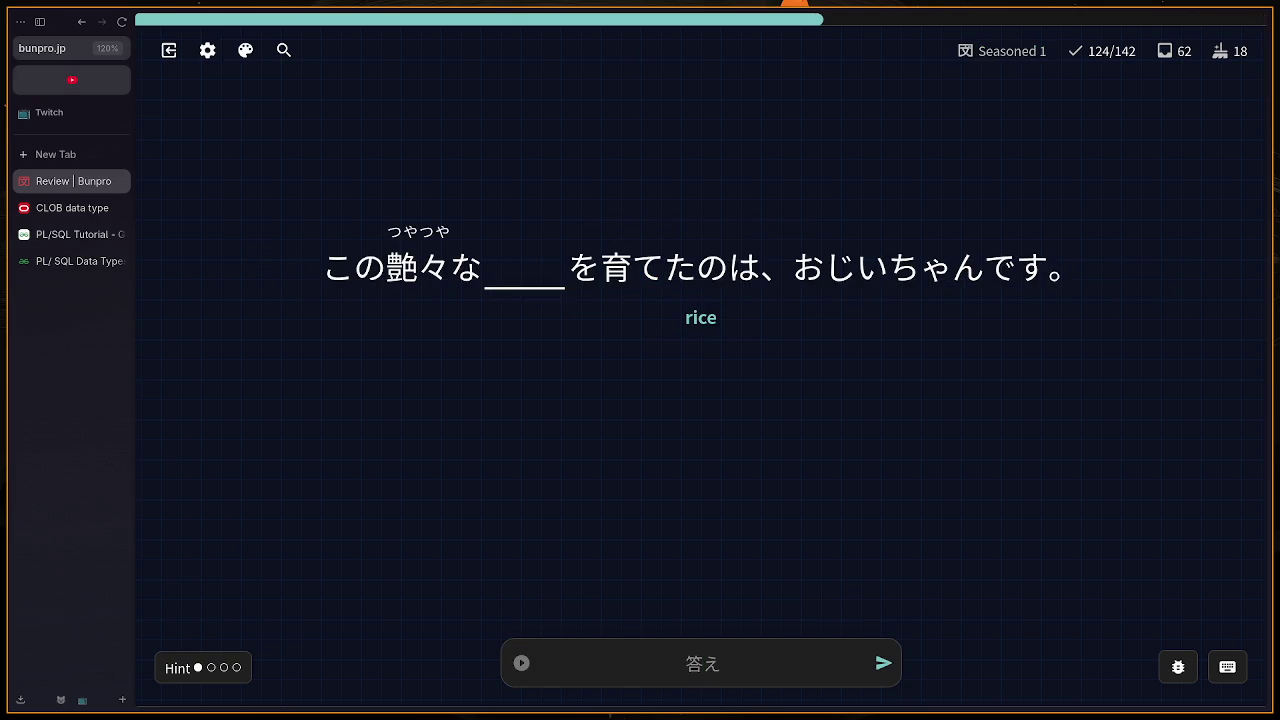
Step: Retry the rice card with ごはん after an undo, then reveal the correct answer and move on
{"action": "type", "text": "ご"}
{"action": "key", "text": "BackSpace"}
{"action": "type", "text": "お"}
{"action": "type", "text": "ごはん"}
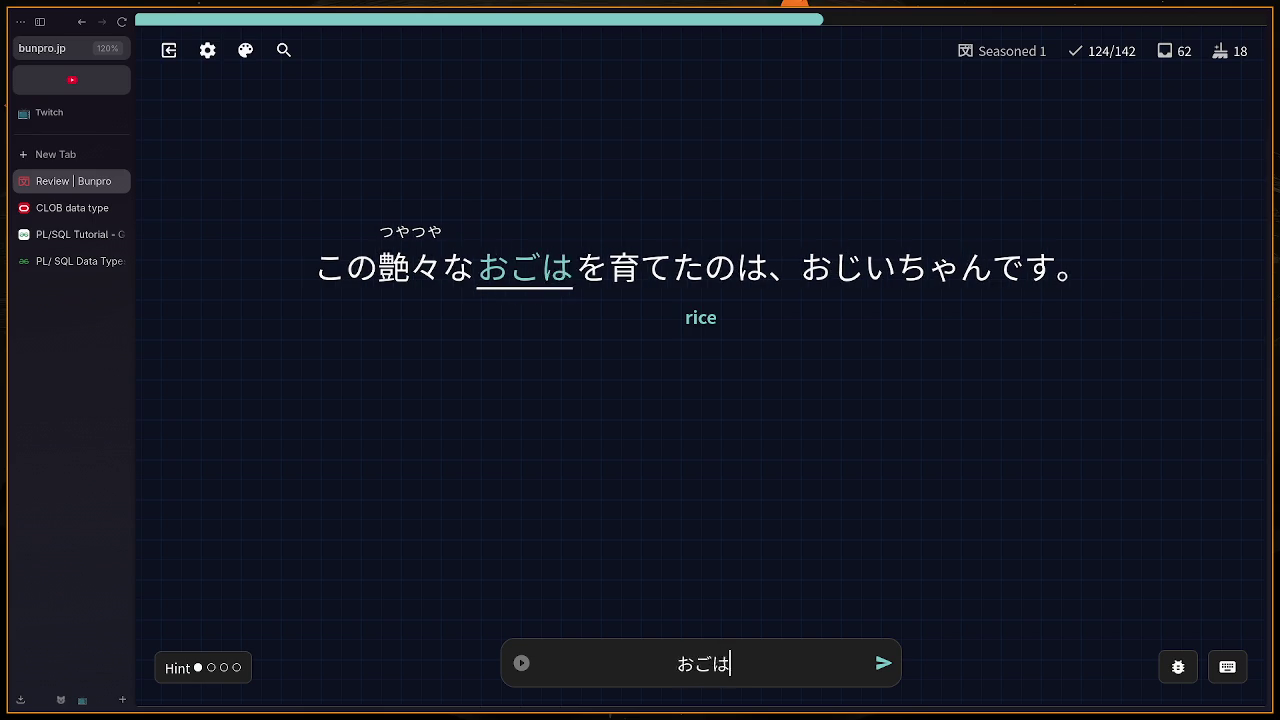
{"action": "key", "text": "Return"}
{"action": "key", "text": "BackSpace"}
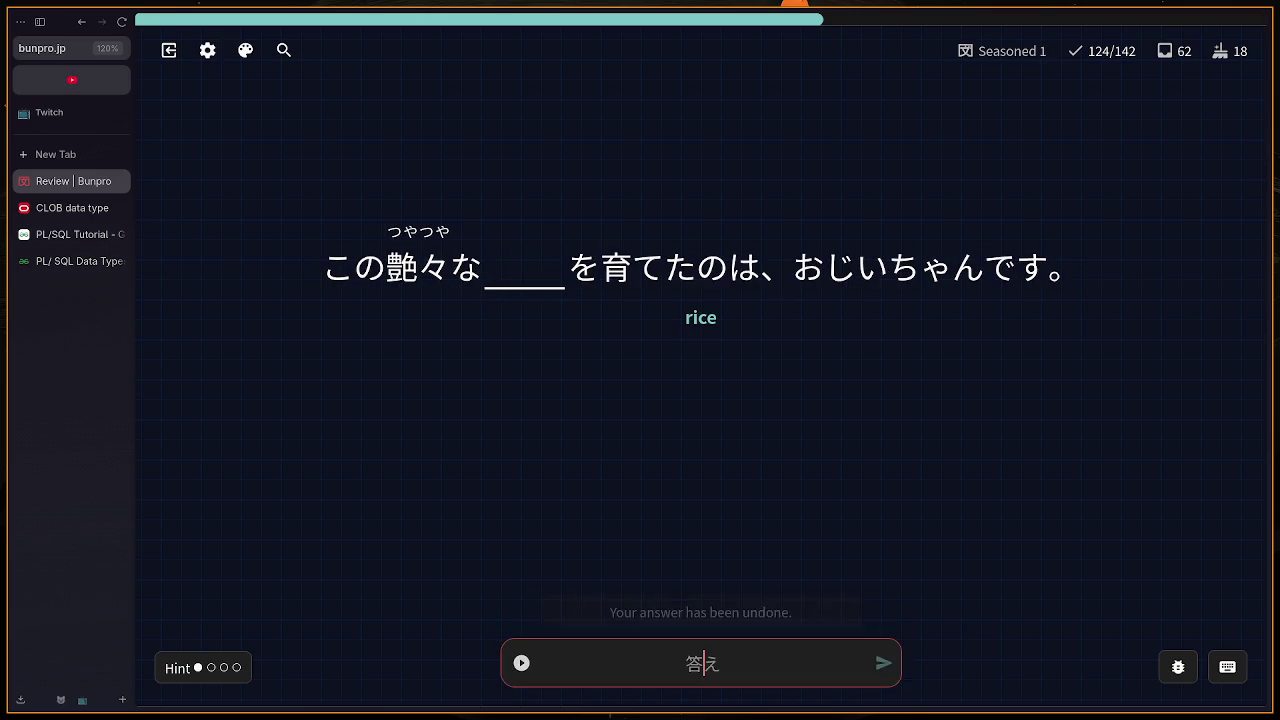
{"action": "type", "text": "ごはん"}
{"action": "key", "text": "Return"}
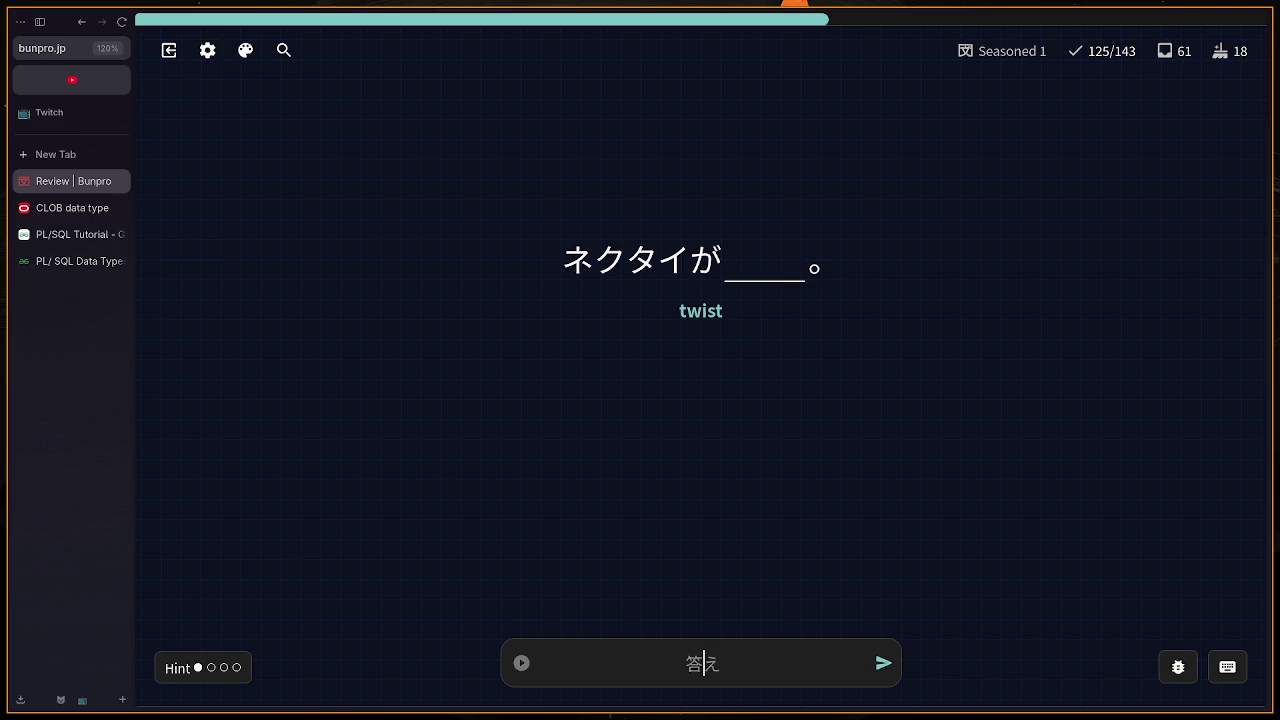
{"action": "key", "text": "Return"}
{"action": "key", "text": "Return"}
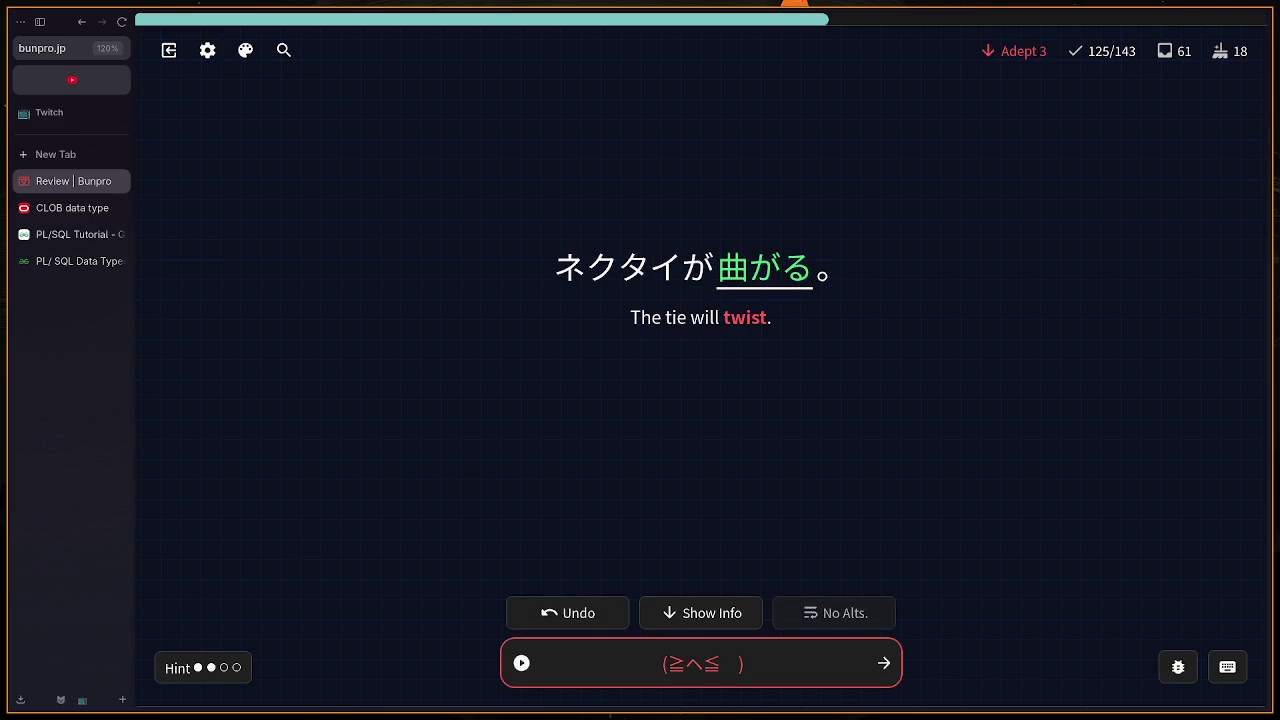
{"action": "key", "text": "Return"}
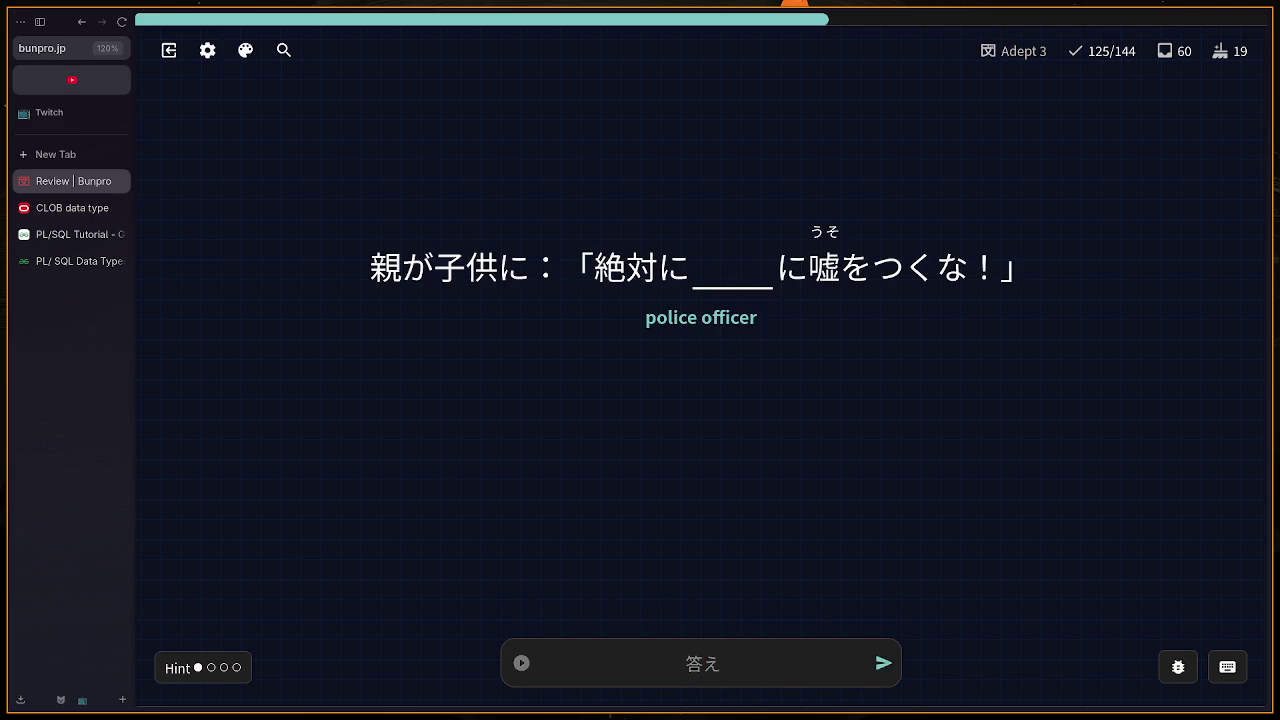
Step: Submit けさつ on the police card, reveal the correct answer 警察, and continue
{"action": "type", "text": "ke"}
{"action": "type", "text": "sa"}
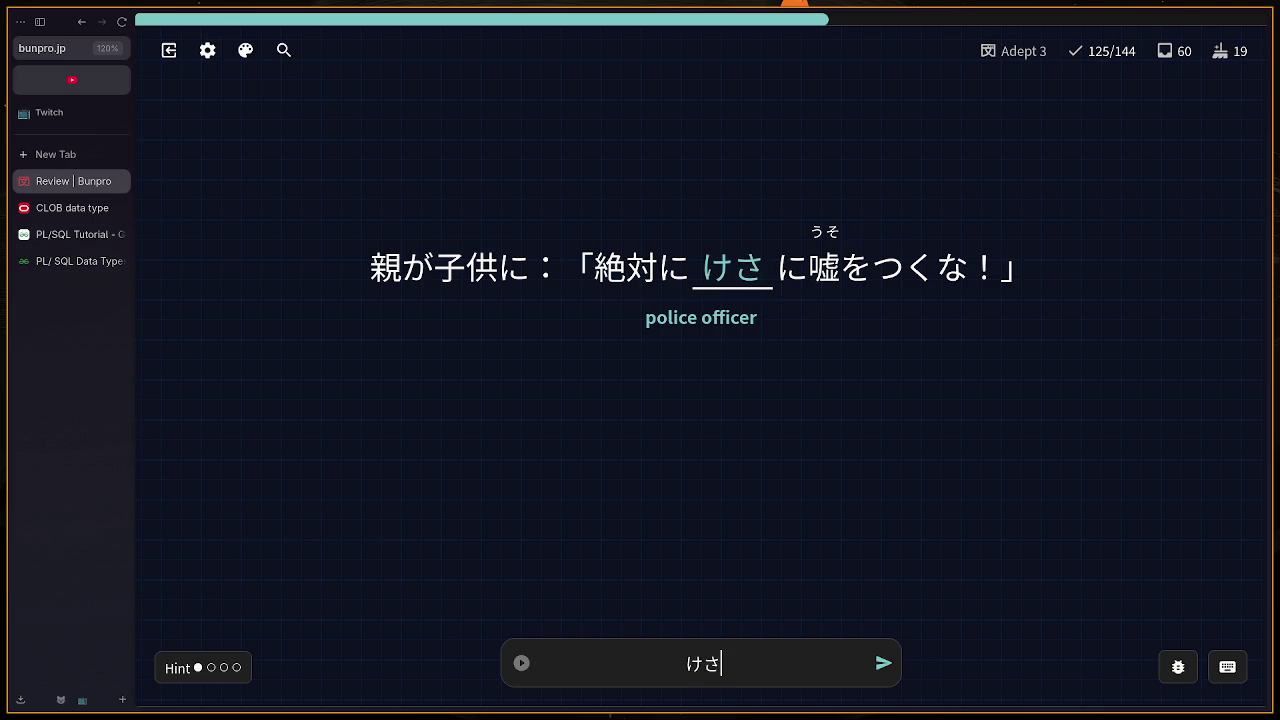
{"action": "key", "text": "BackSpace"}
{"action": "type", "text": "e"}
{"action": "key", "text": "BackSpace"}
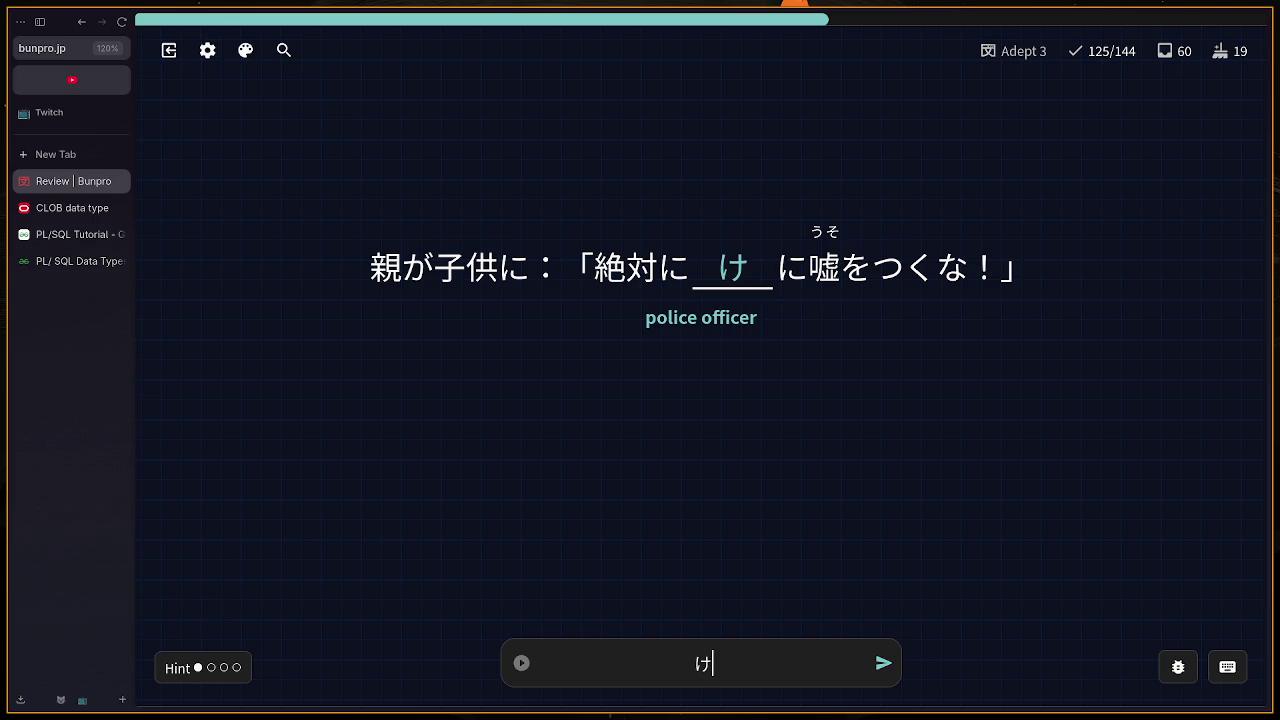
{"action": "type", "text": "さつ"}
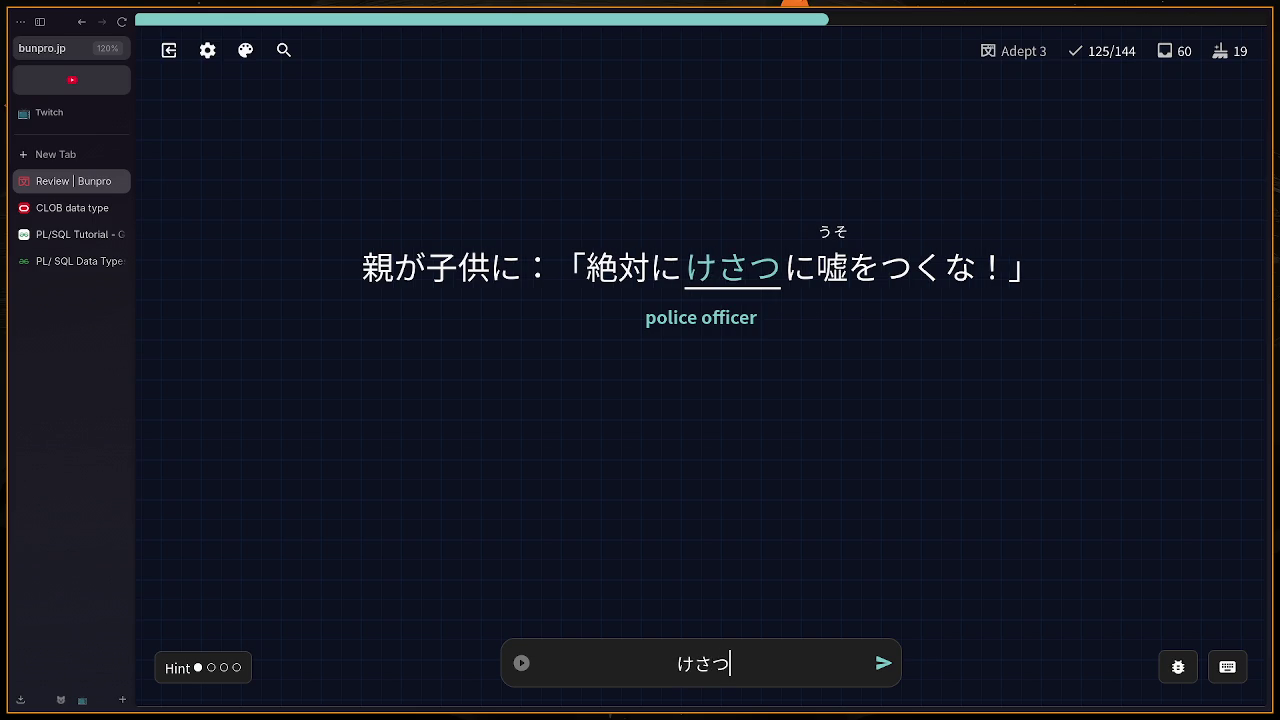
{"action": "left_click", "coordinate": [695, 663]}
{"action": "key", "text": "Return"}
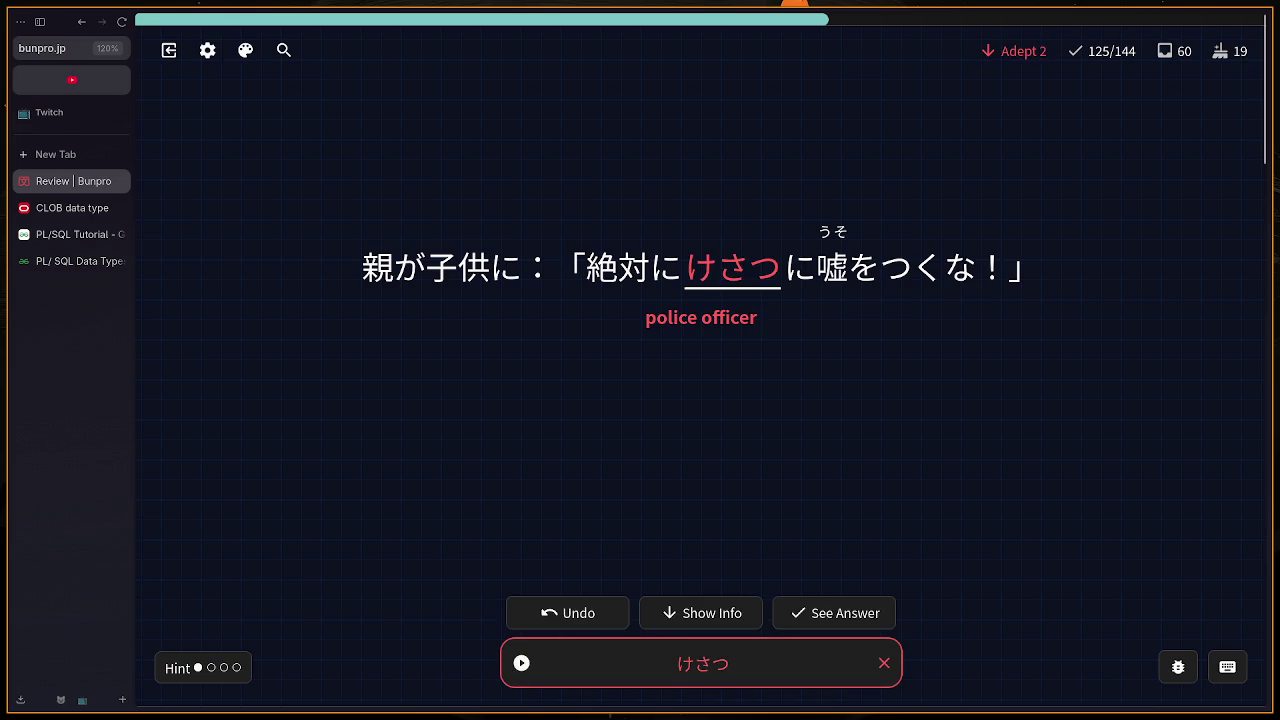
{"action": "left_click", "coordinate": [876, 613]}
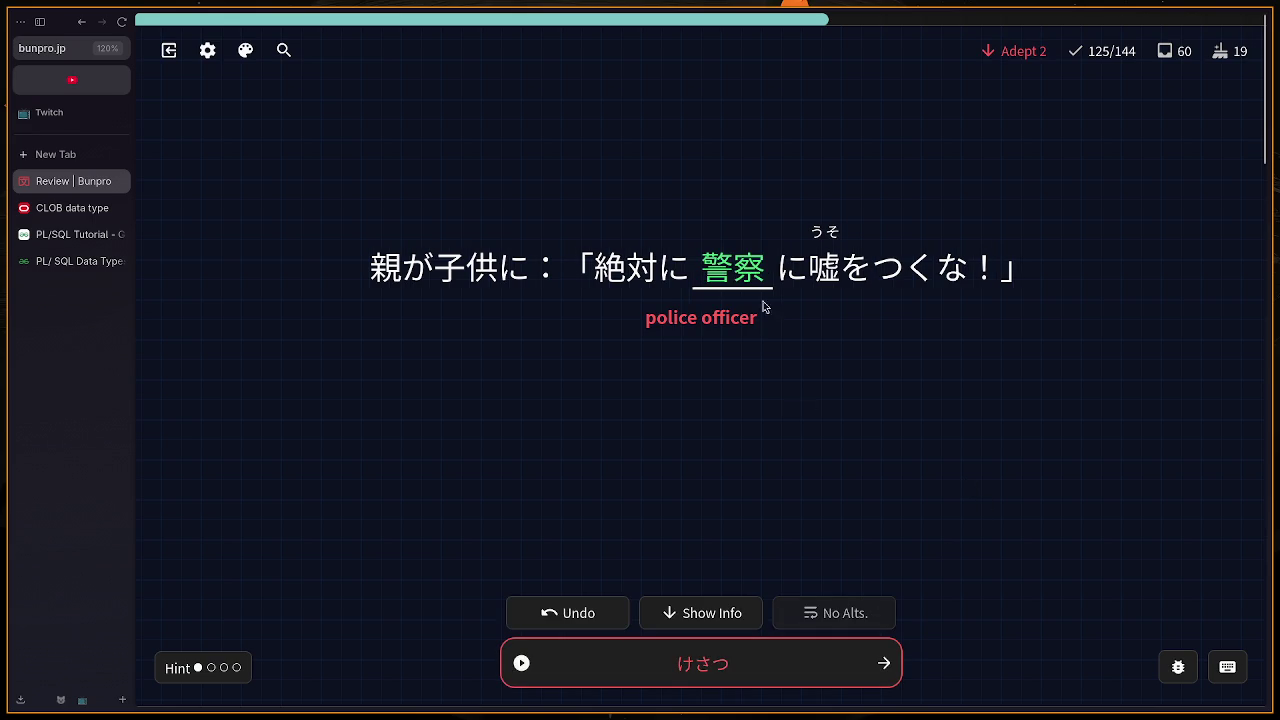
{"action": "left_click", "coordinate": [886, 667]}
Step: Undo the misspelled attempt and submit いしゃ (医者) on the doctor card
{"action": "type", "text": "isyua"}
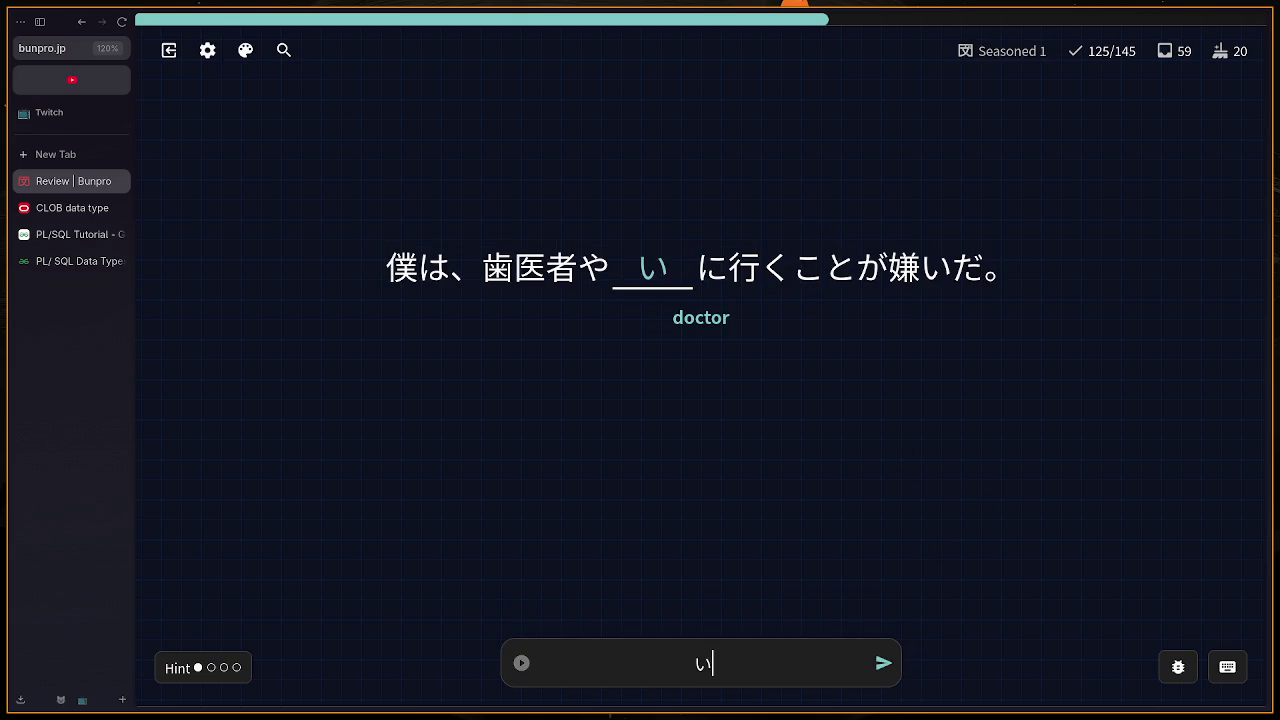
{"action": "key", "text": "Return"}
{"action": "key", "text": "BackSpace"}
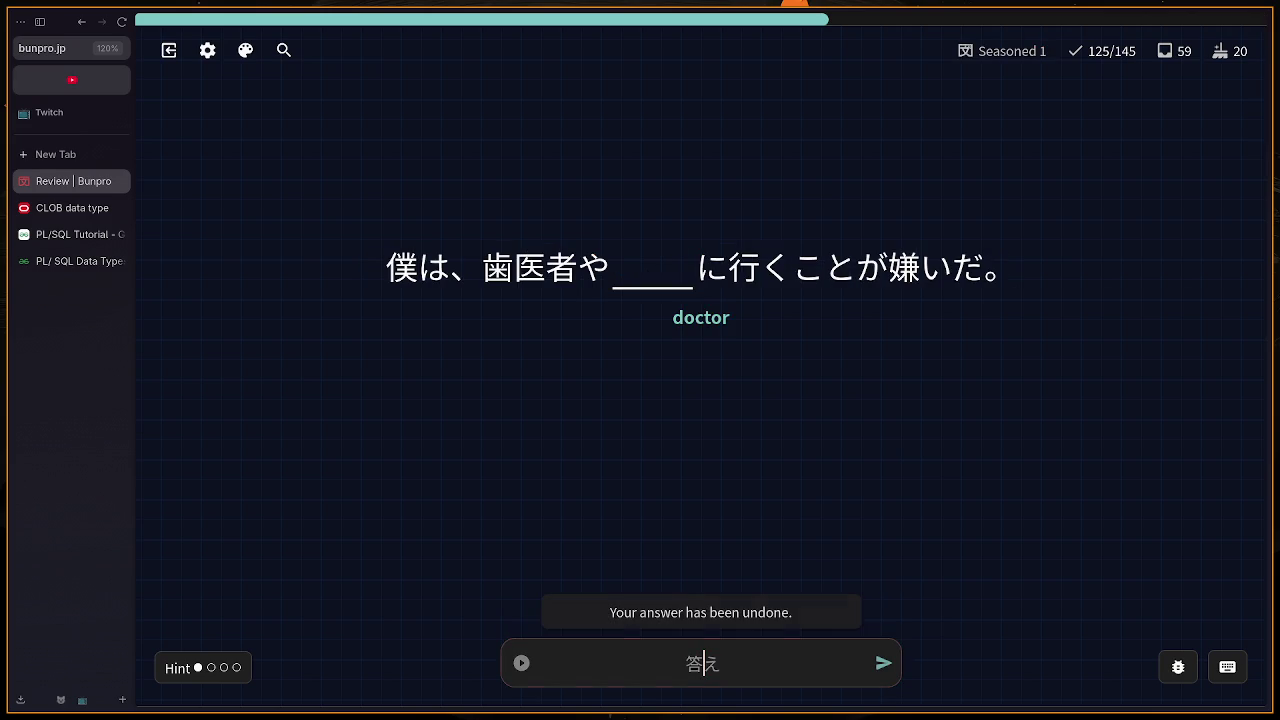
{"action": "key", "text": "BackSpace"}
{"action": "key", "text": "BackSpace"}
{"action": "type", "text": "sha"}
{"action": "key", "text": "Return"}
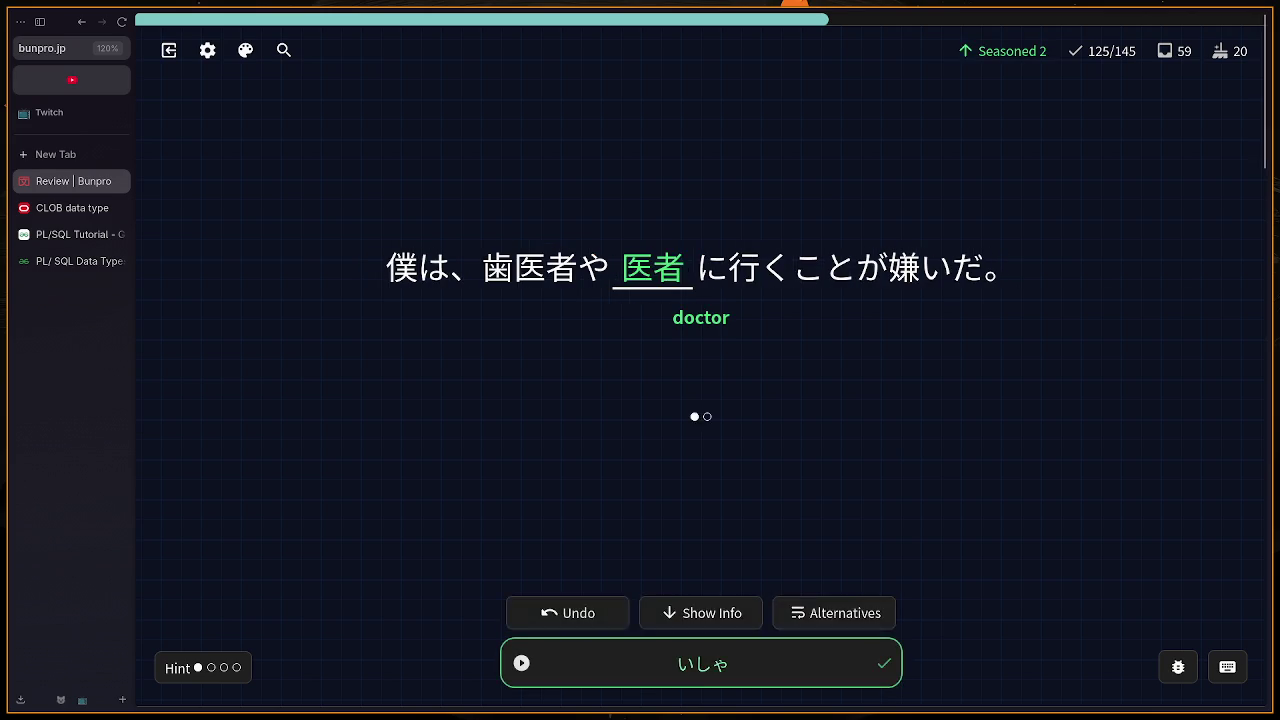
Step: Answer the town card with まち
{"action": "key", "text": "Return"}
{"action": "type", "text": "machi"}
{"action": "key", "text": "Return"}
{"action": "key", "text": "Return"}
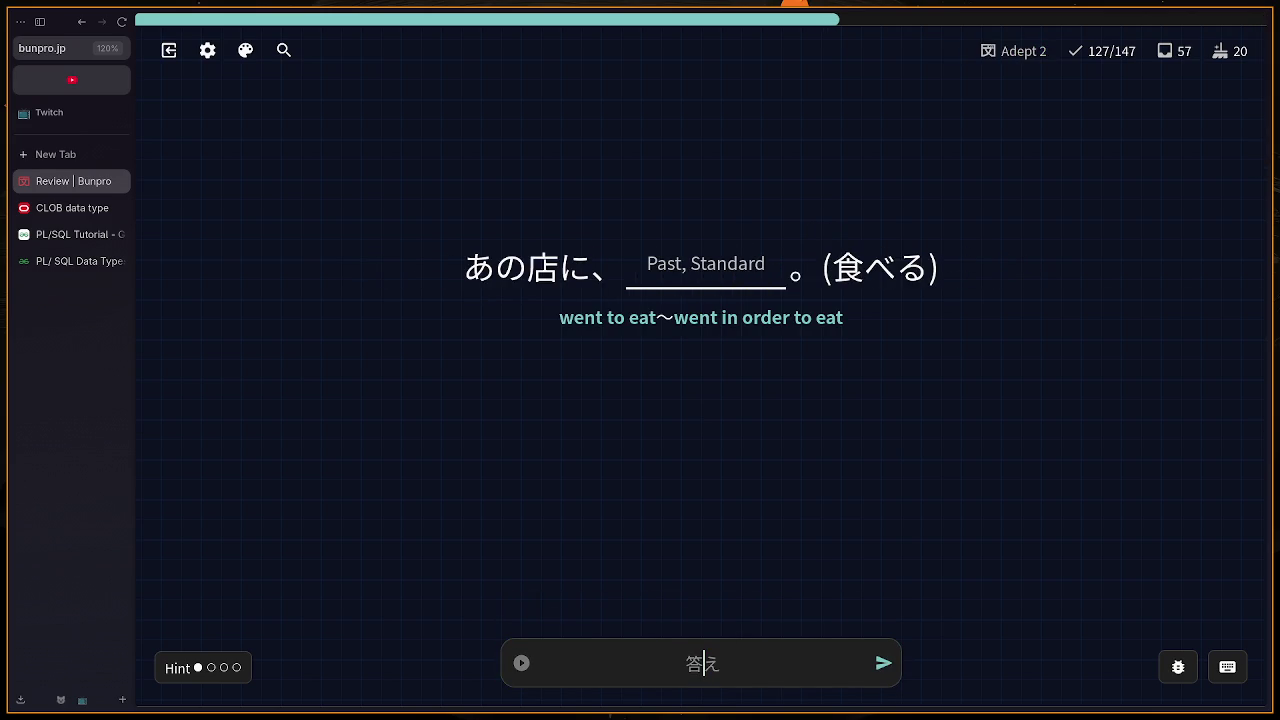
Step: Submit たべてきた on the 'went to eat' card, check the 〜に行く notes, and continue
{"action": "type", "text": "tabe"}
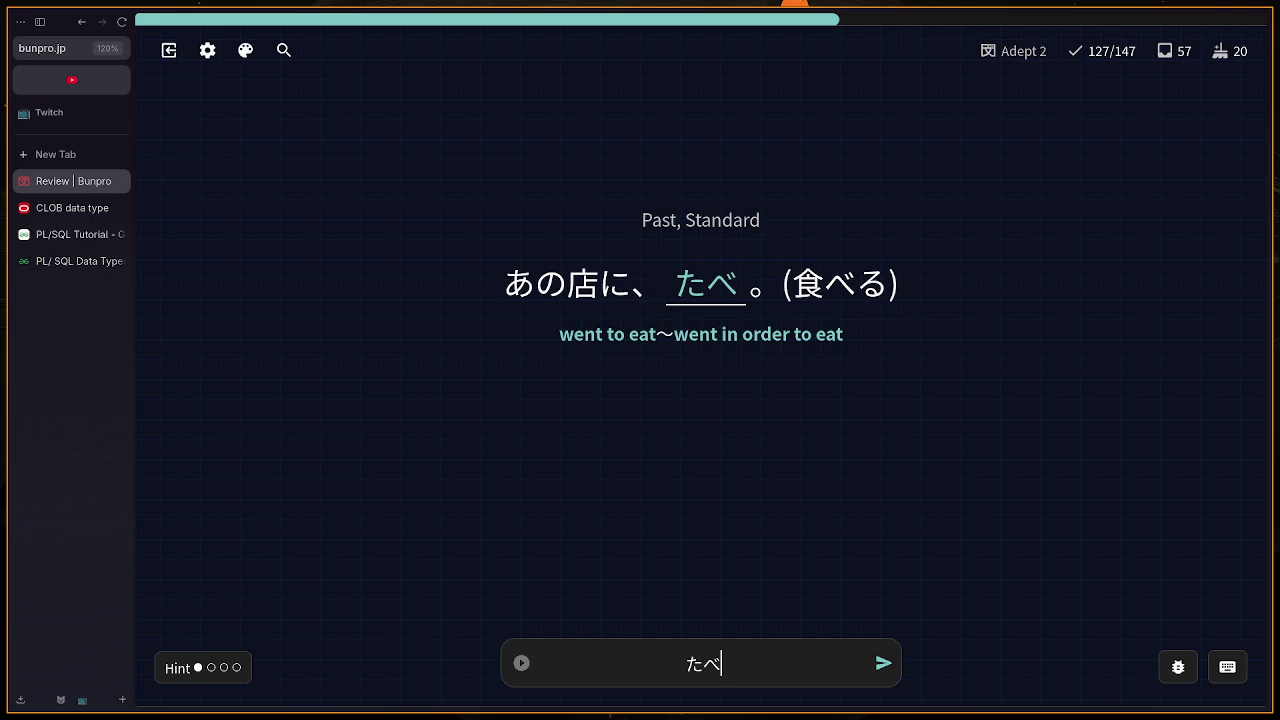
{"action": "type", "text": "てきた"}
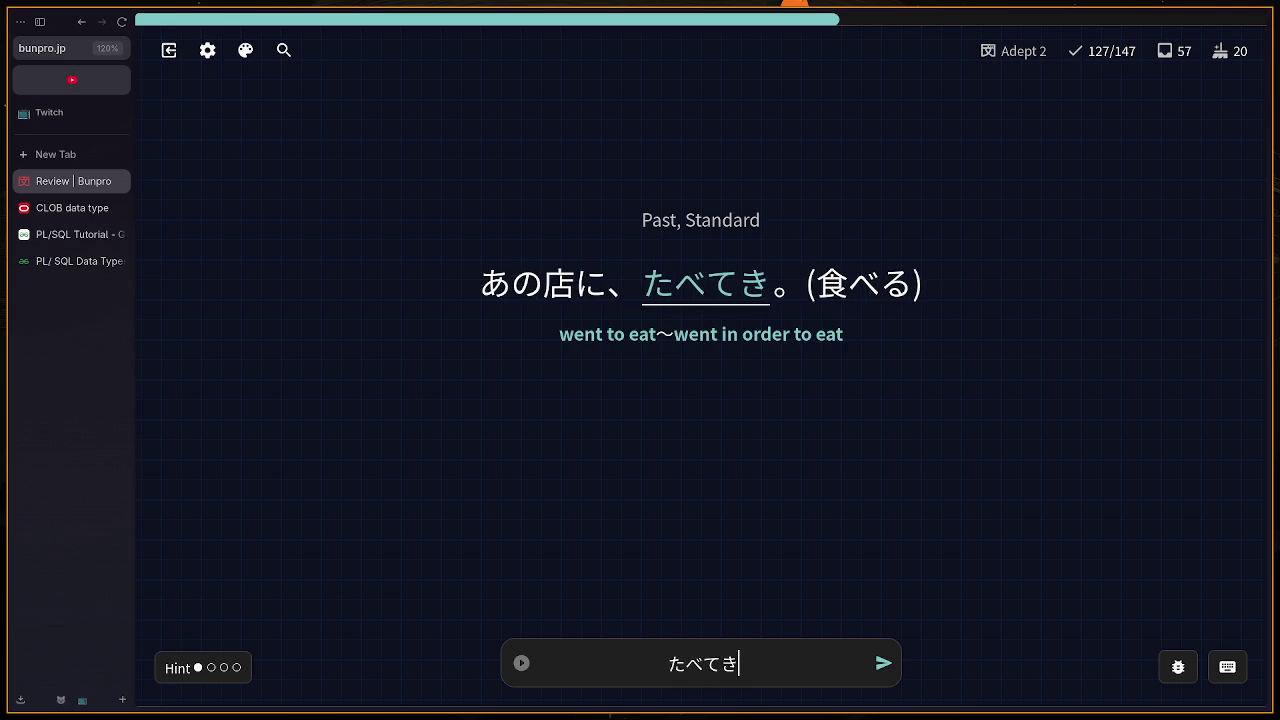
{"action": "key", "text": "Return"}
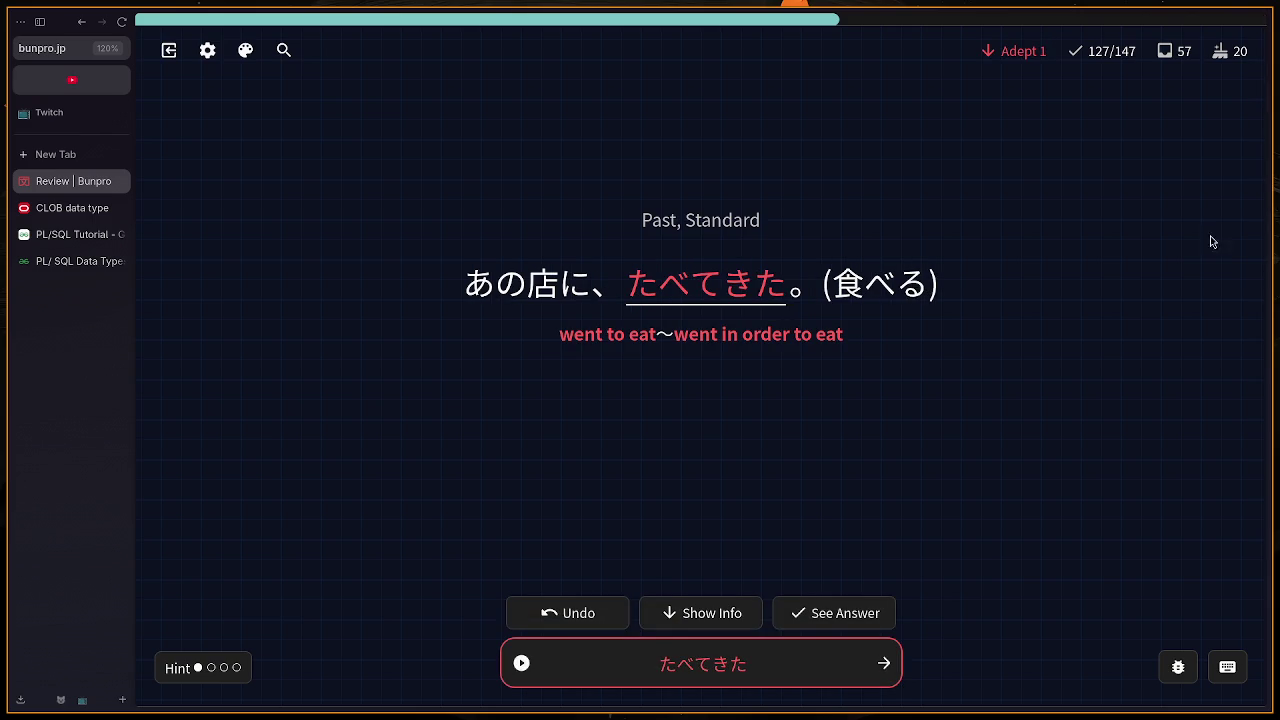
{"action": "key", "text": "f"}
{"action": "key", "text": "f"}
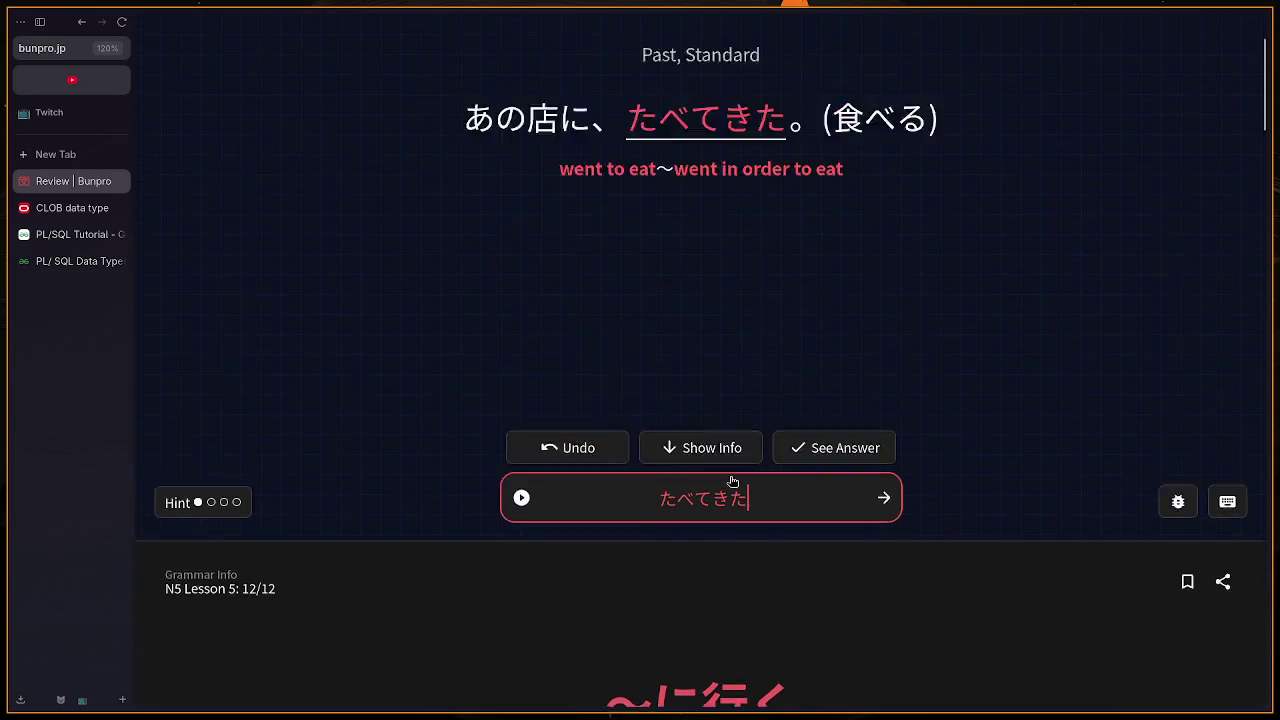
{"action": "left_click", "coordinate": [885, 668]}
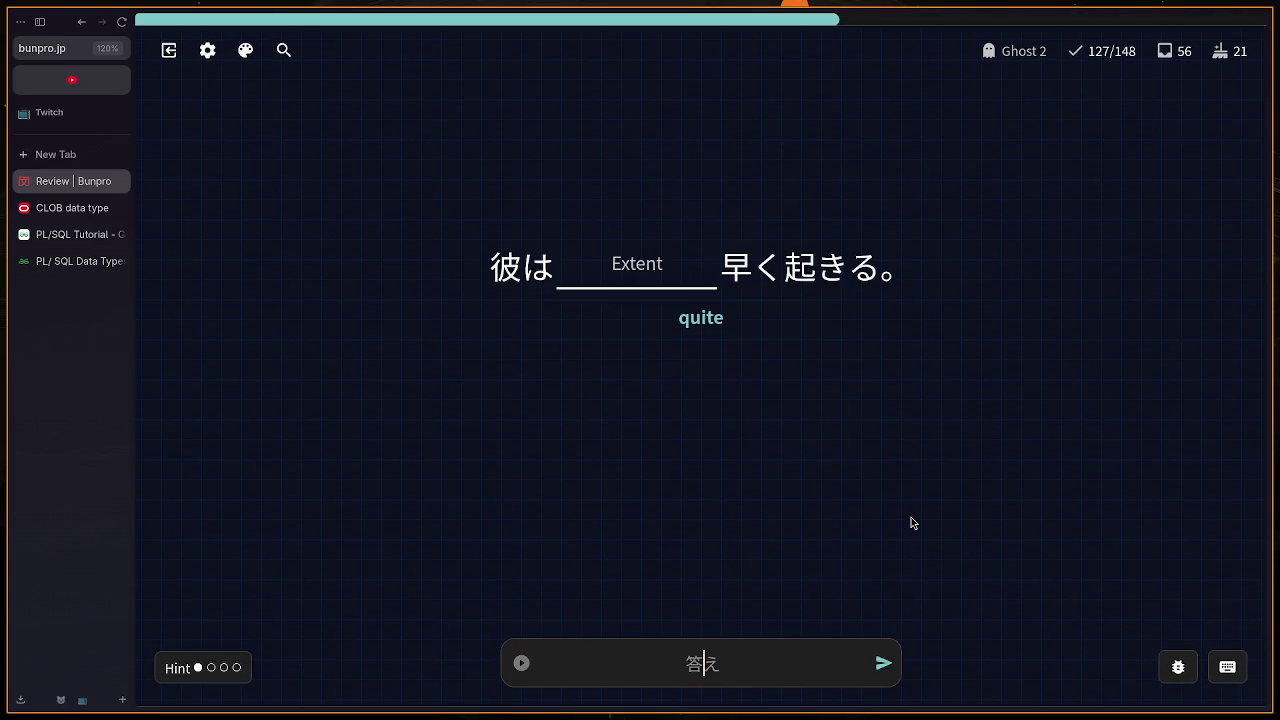
Step: Answer けっこう, かく and the medicine sentence
{"action": "type", "text": "kekk"}
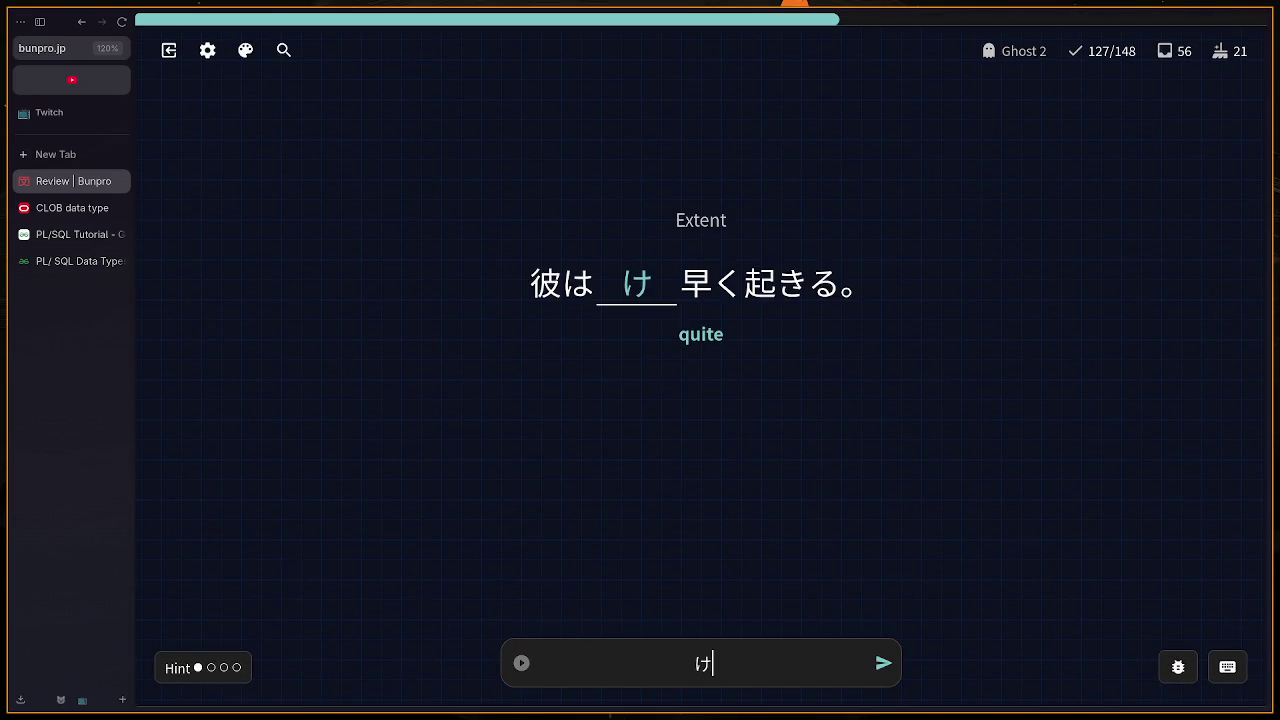
{"action": "type", "text": "ou"}
{"action": "key", "text": "Return"}
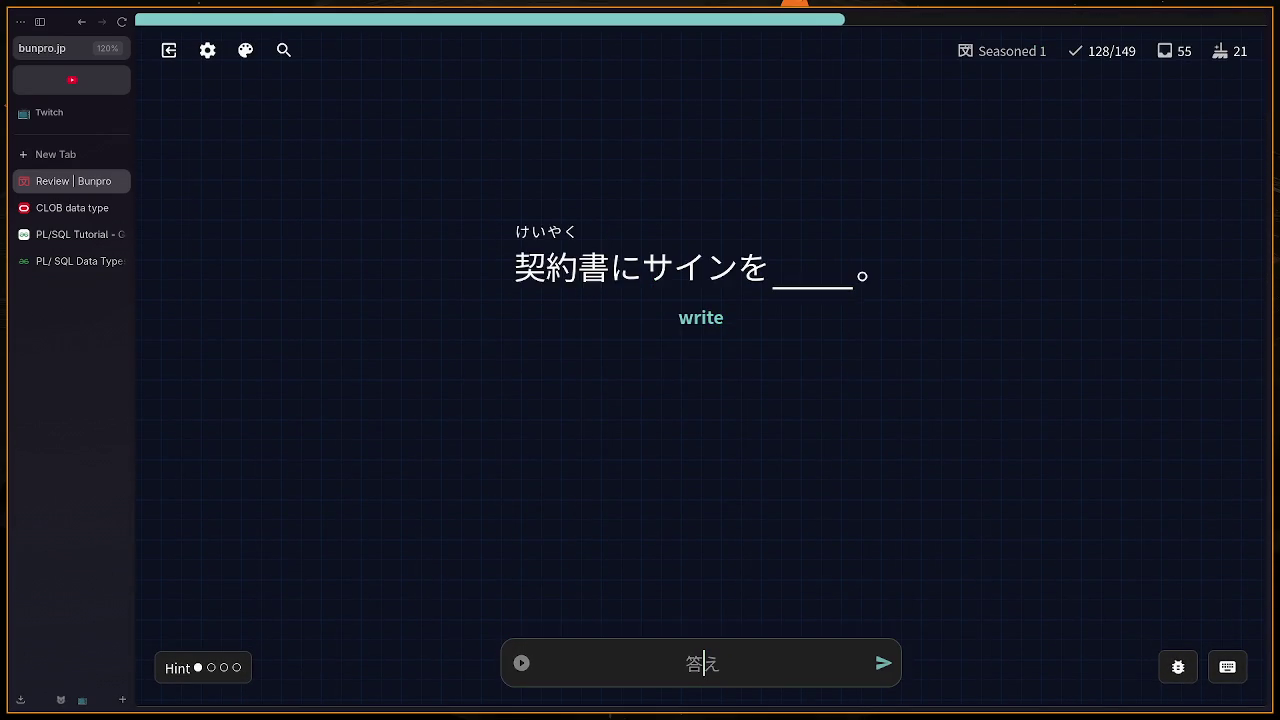
{"action": "type", "text": "ka"}
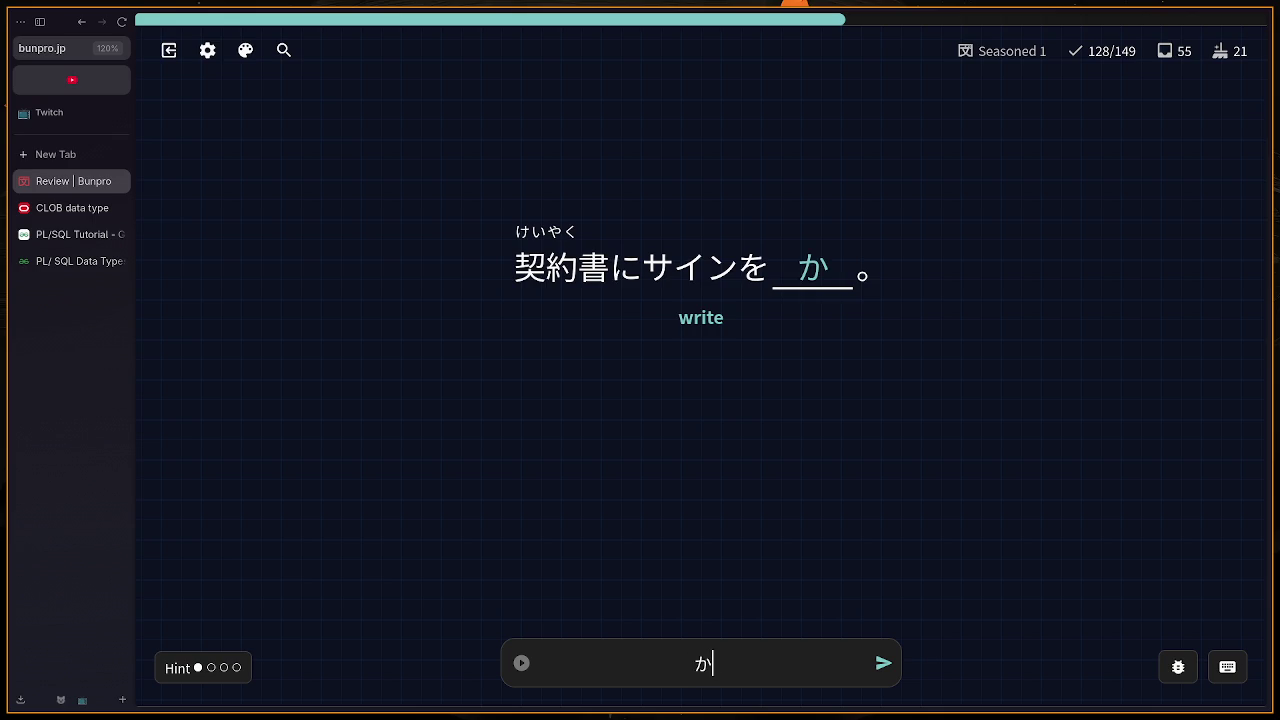
{"action": "type", "text": "ku"}
{"action": "key", "text": "Return"}
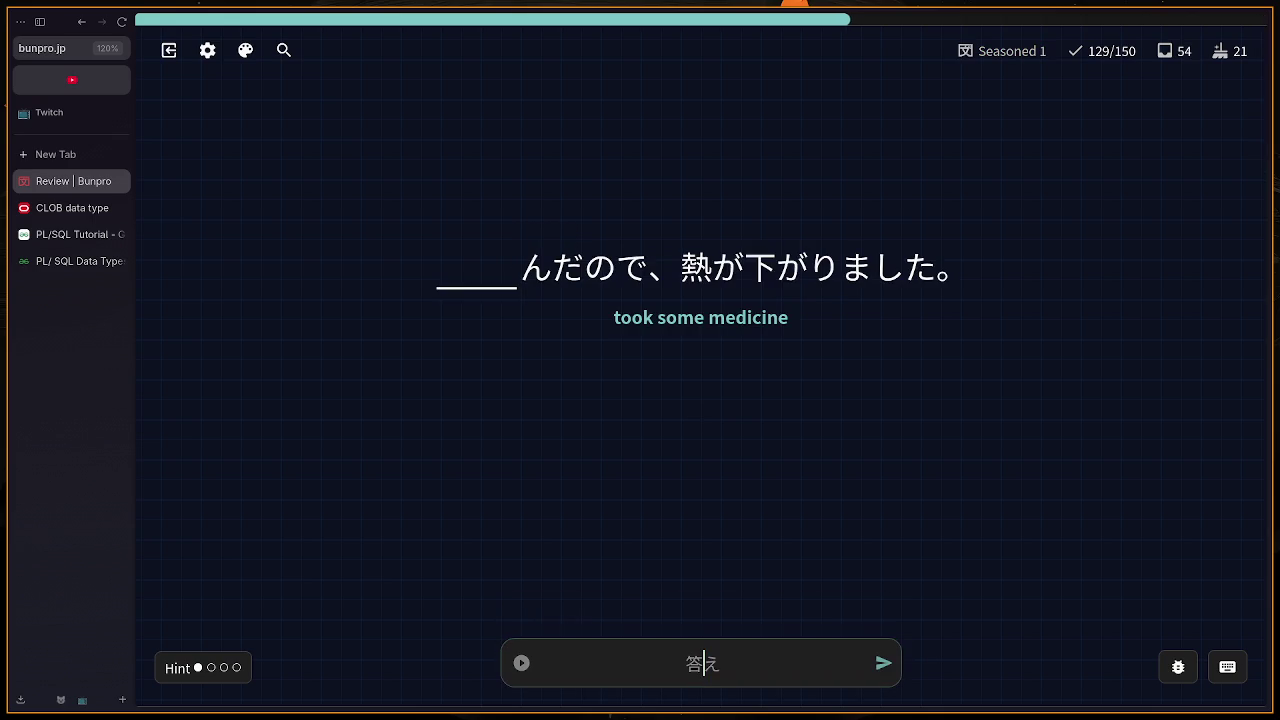
{"action": "type", "text": "kusu"}
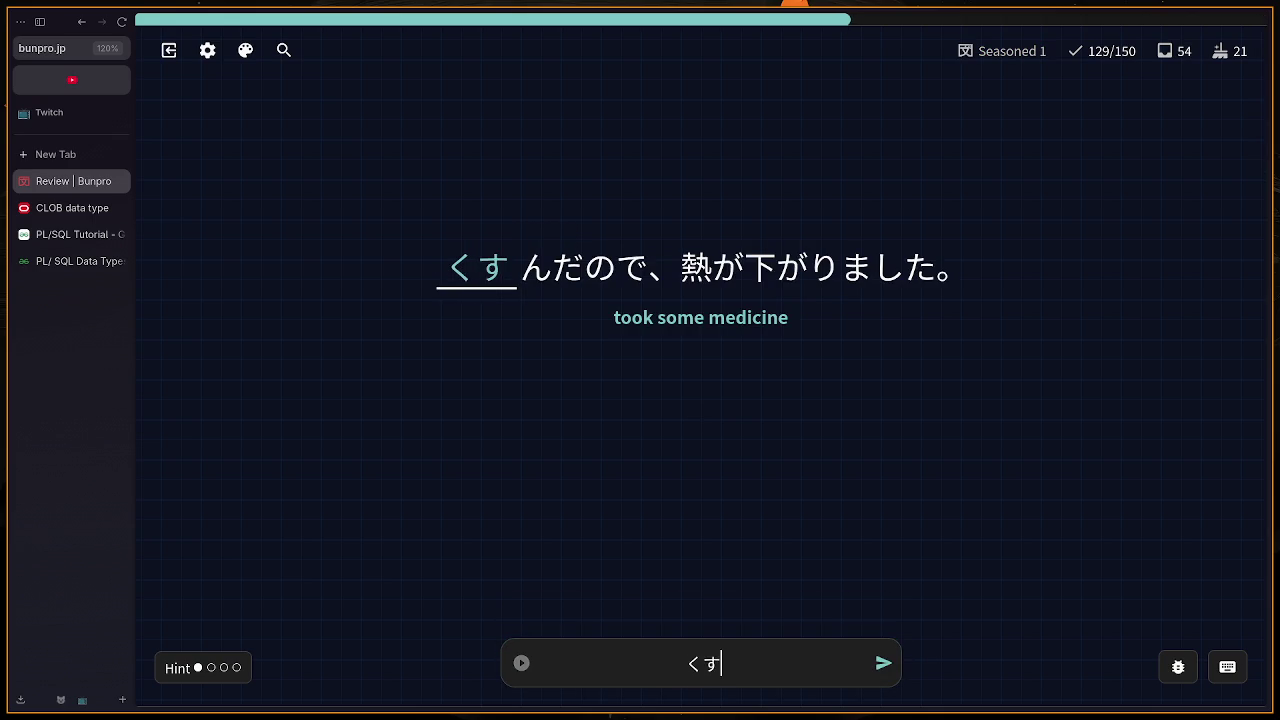
{"action": "type", "text": "rino"}
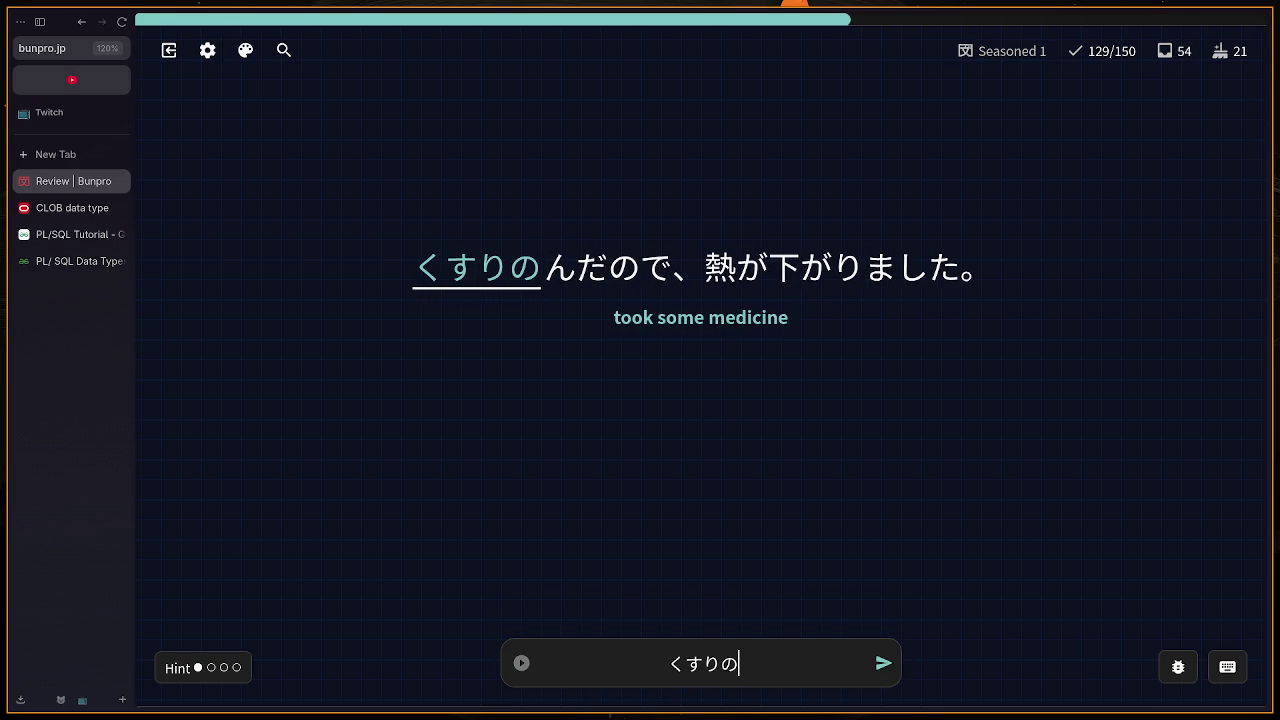
{"action": "key", "text": "BackSpace"}
{"action": "type", "text": "wono"}
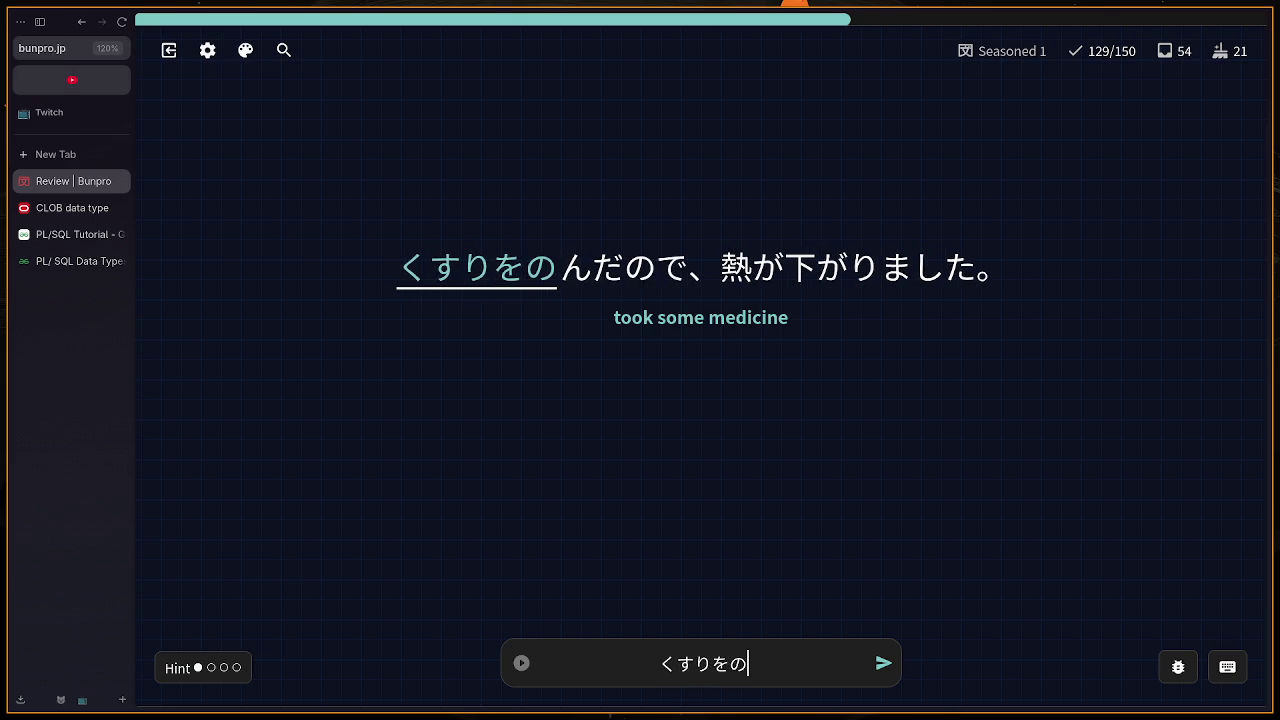
{"action": "key", "text": "Return"}
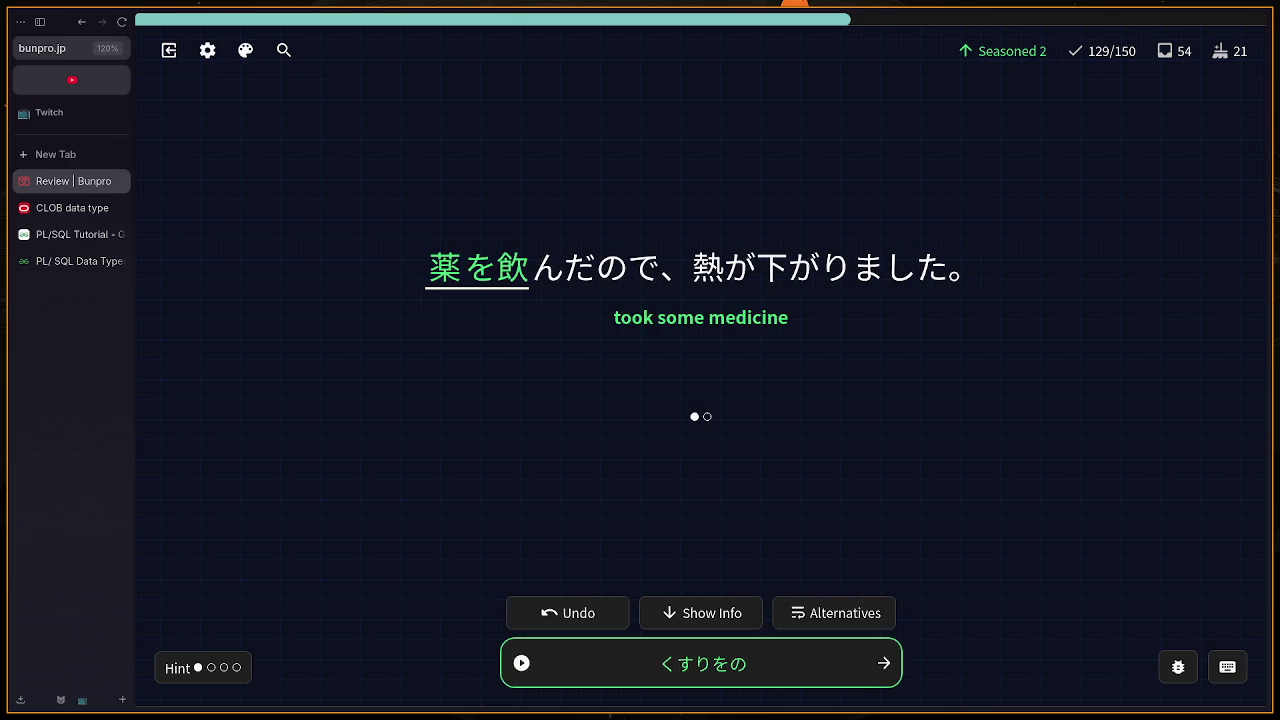
{"action": "key", "text": "Return"}
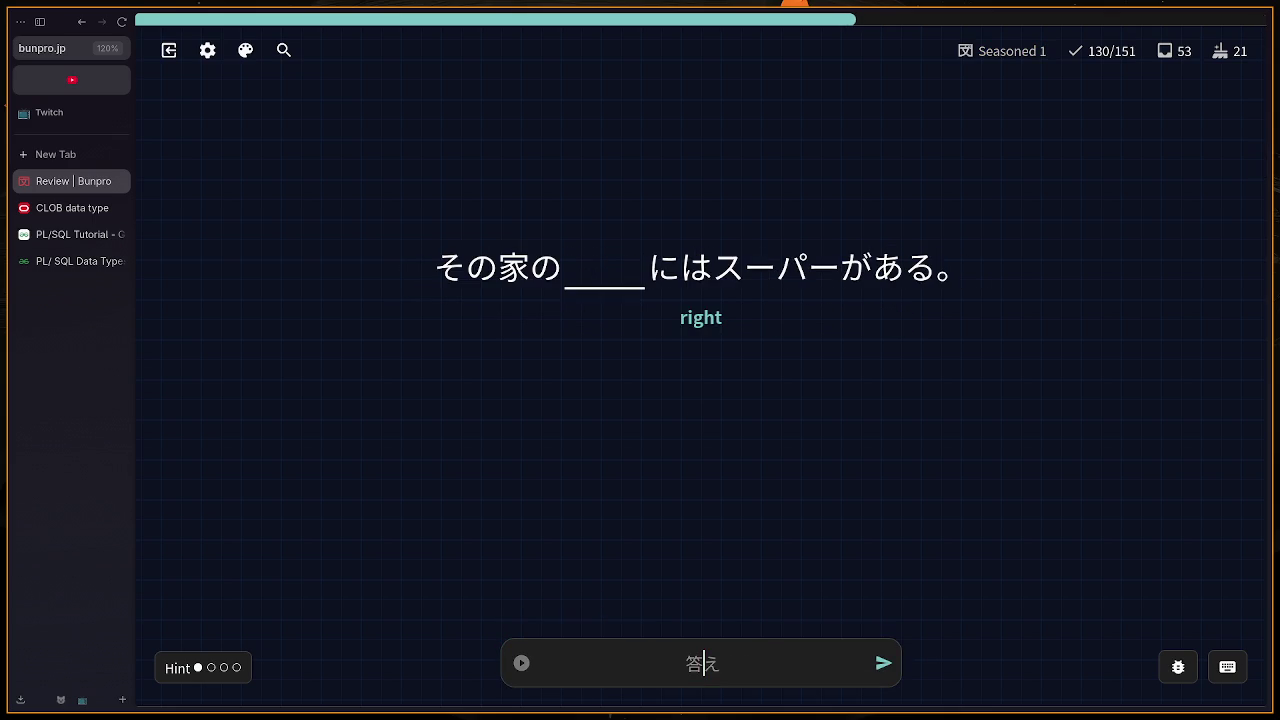
Step: Retract the wrong みき and submit みぎ for 右, viewing the full translation
{"action": "type", "text": "miki"}
{"action": "key", "text": "Return"}
{"action": "key", "text": "BackSpace"}
{"action": "type", "text": "migi"}
{"action": "key", "text": "Return"}
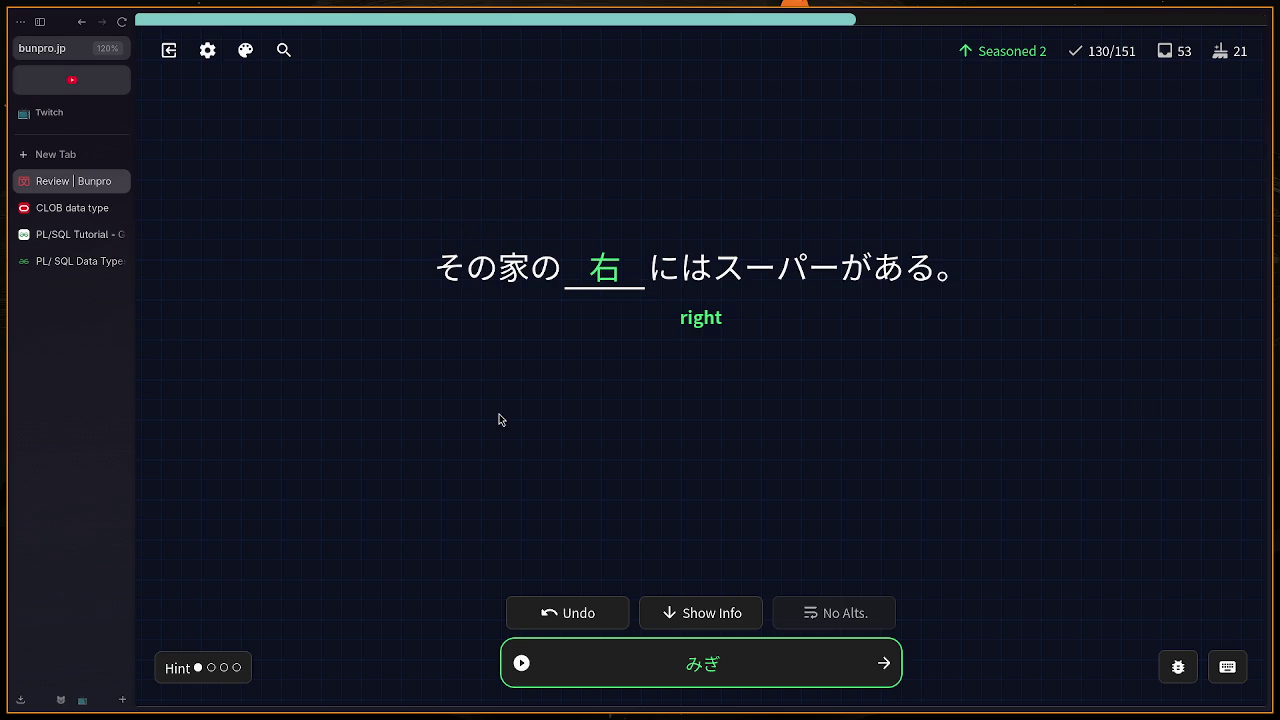
{"action": "key", "text": "h"}
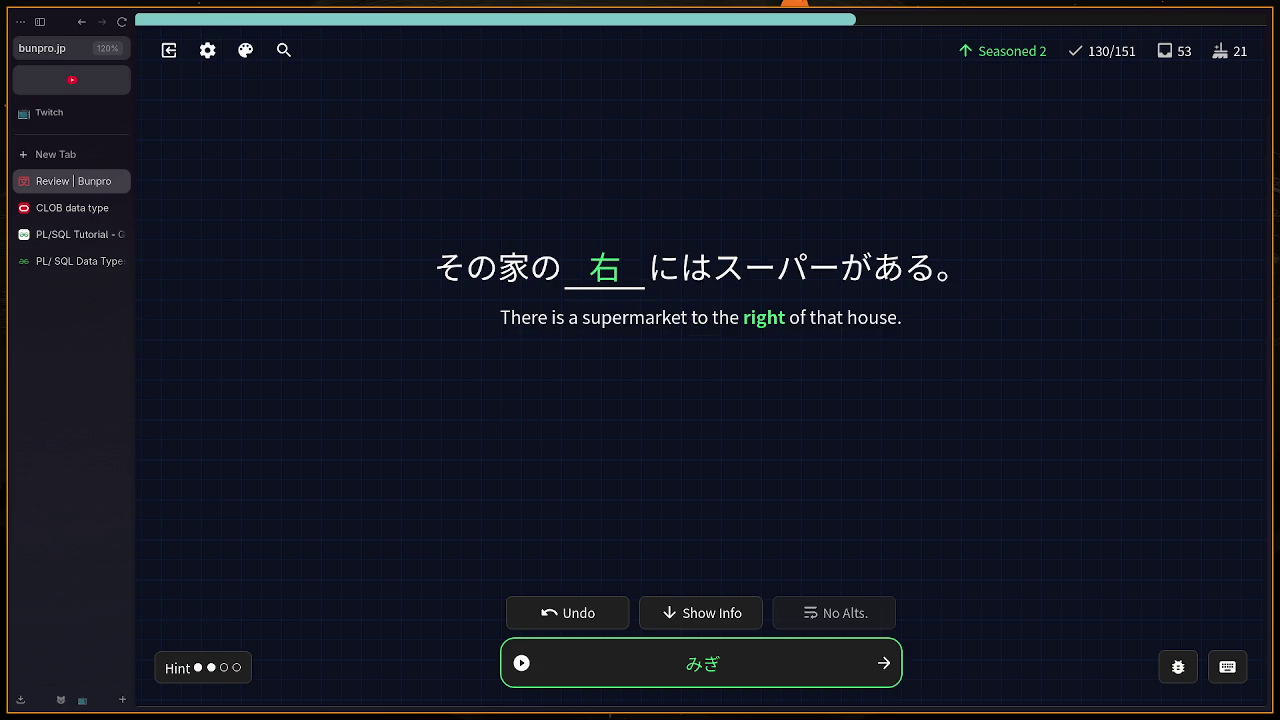
{"action": "key", "text": "Return"}
Step: Answer どうぶつえん, then correct なん to なんで on the 'Why' card
{"action": "type", "text": "どうぶ"}
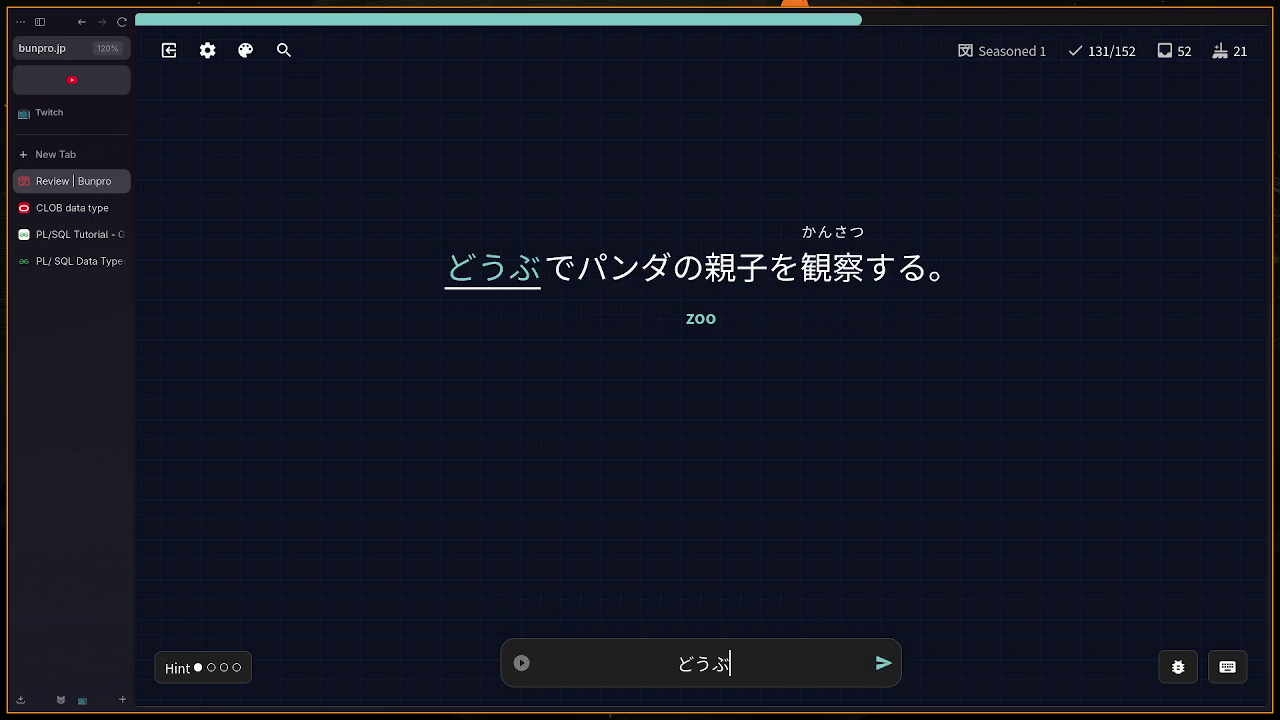
{"action": "type", "text": "つ"}
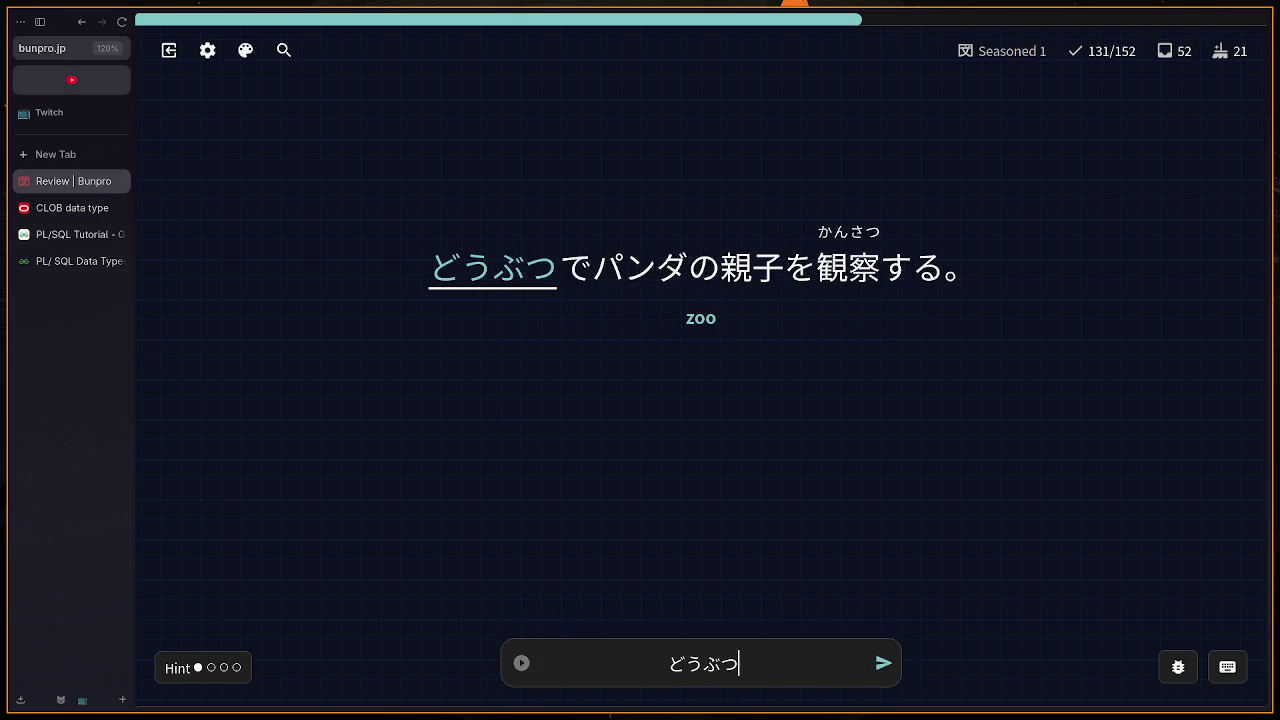
{"action": "type", "text": "えん"}
{"action": "key", "text": "Return"}
{"action": "key", "text": "Return"}
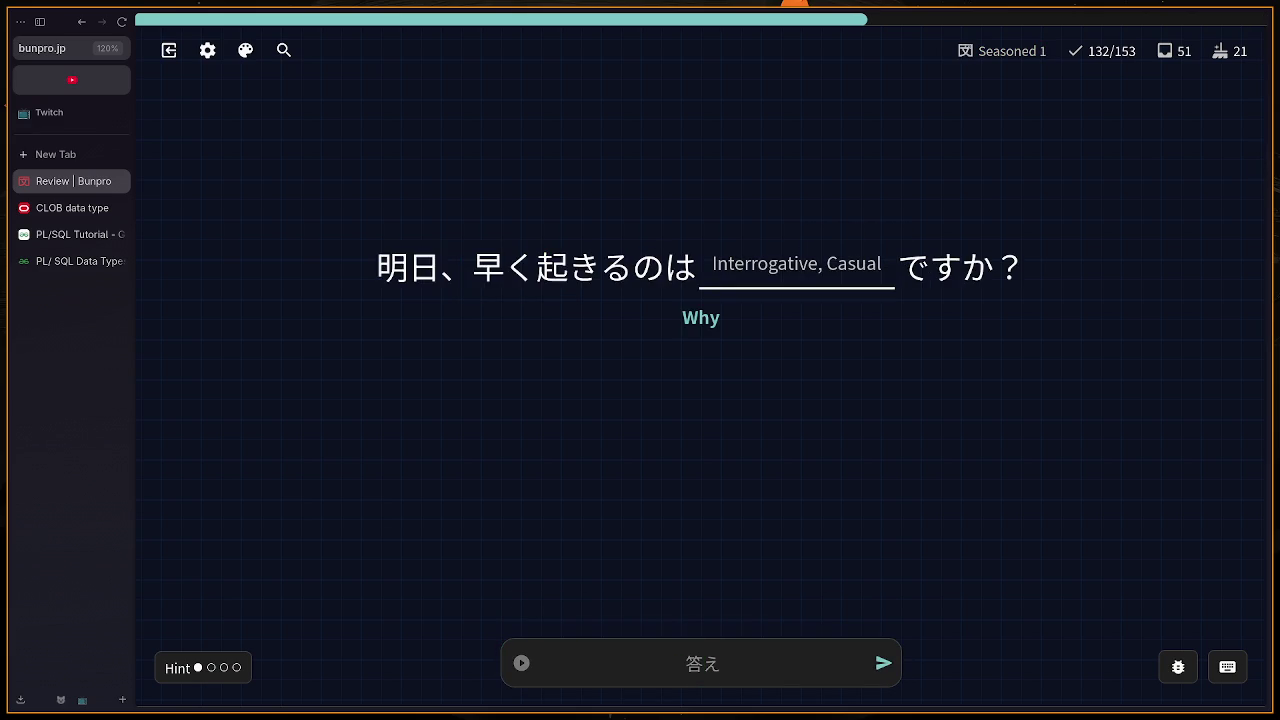
{"action": "type", "text": "nan"}
{"action": "key", "text": "Return"}
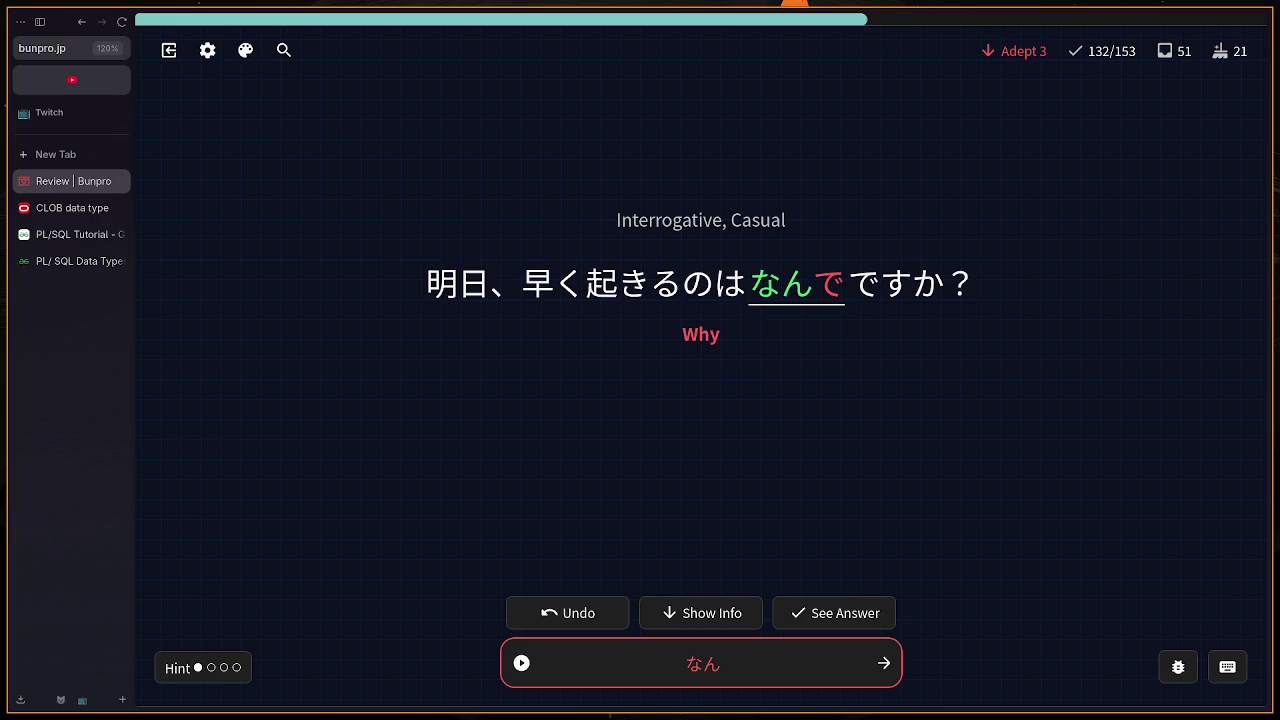
{"action": "key", "text": "BackSpace"}
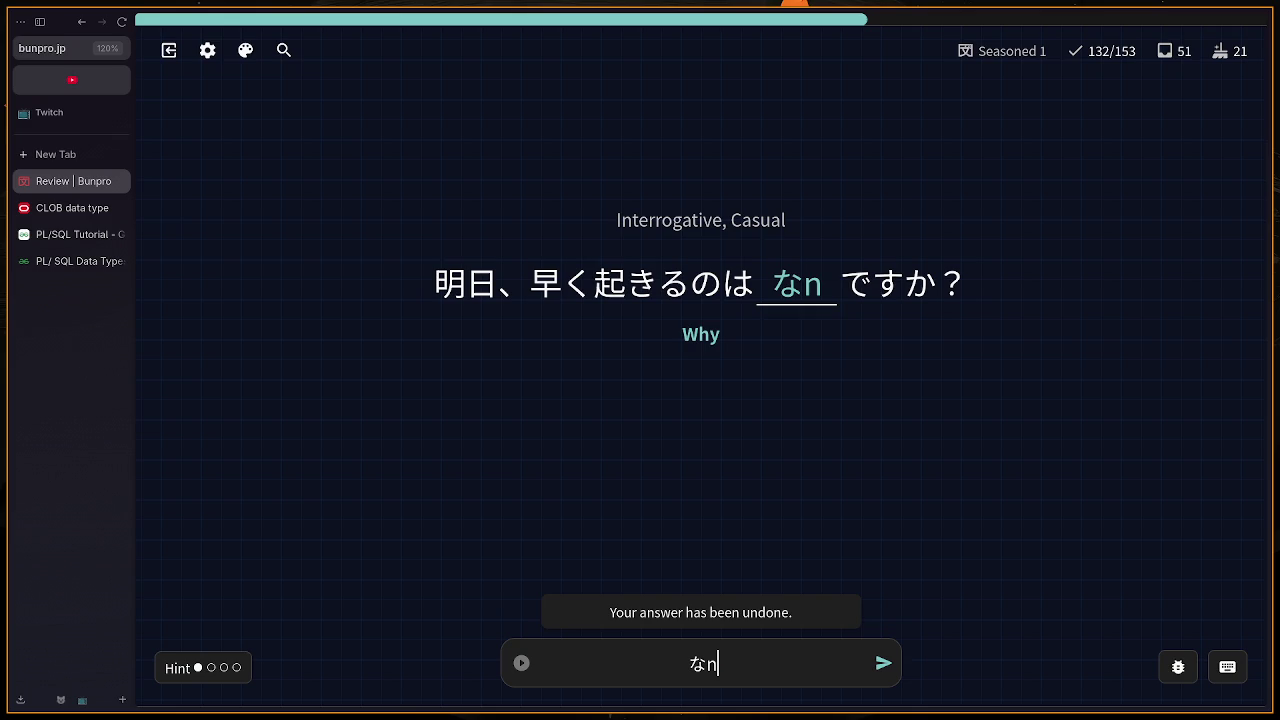
{"action": "type", "text": "nde"}
{"action": "key", "text": "Return"}
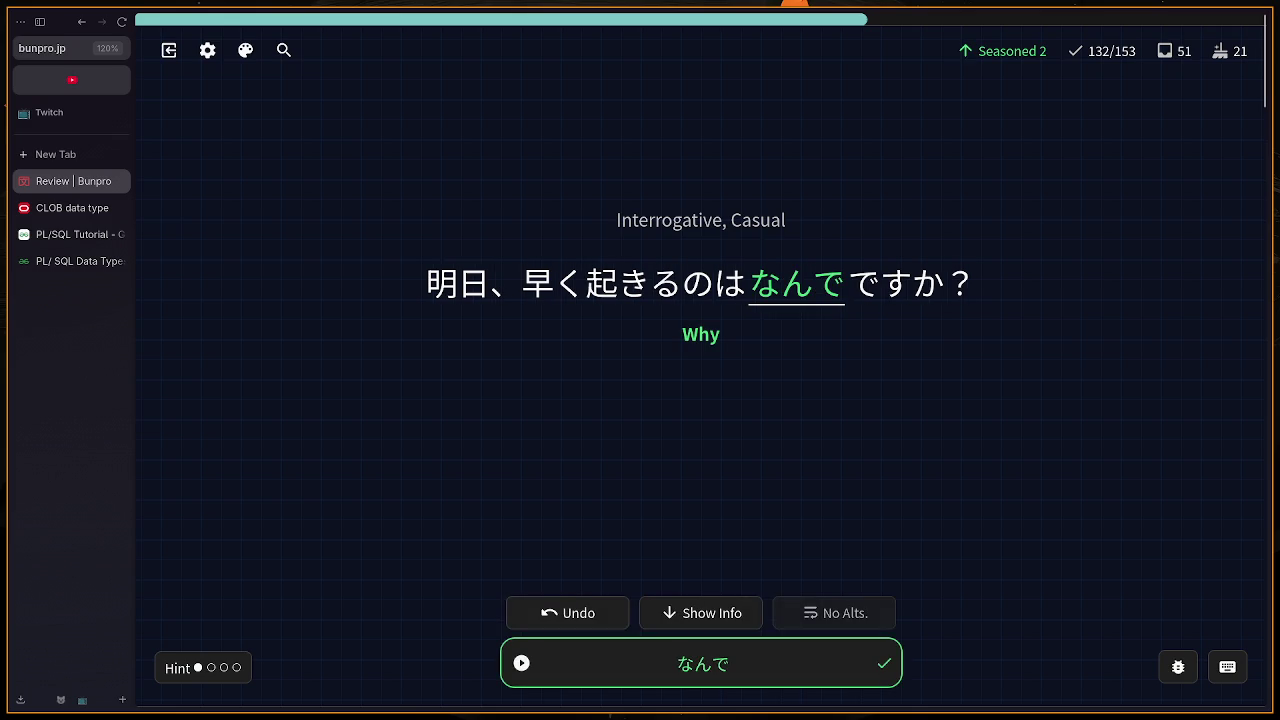
{"action": "key", "text": "Return"}
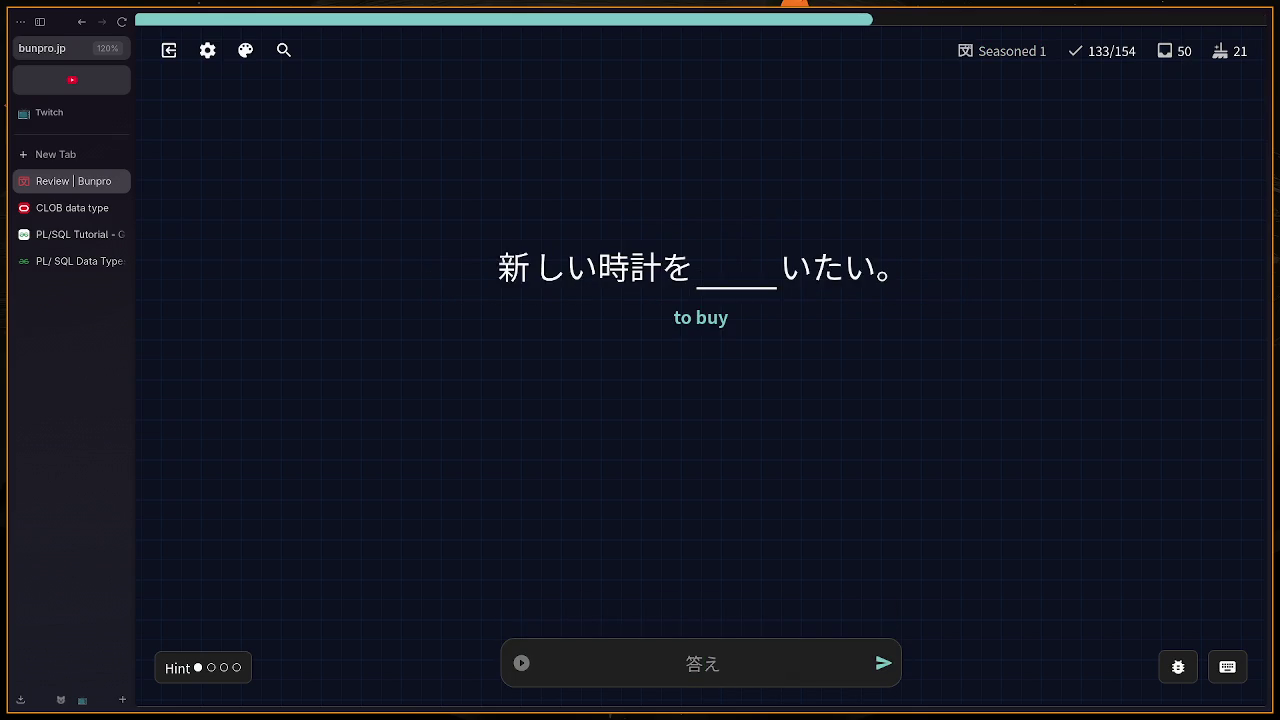
Step: Answer the current card with か
{"action": "type", "text": "ka"}
{"action": "key", "text": "BackSpace"}
{"action": "type", "text": "か"}
{"action": "key", "text": "Return"}
{"action": "key", "text": "Return"}
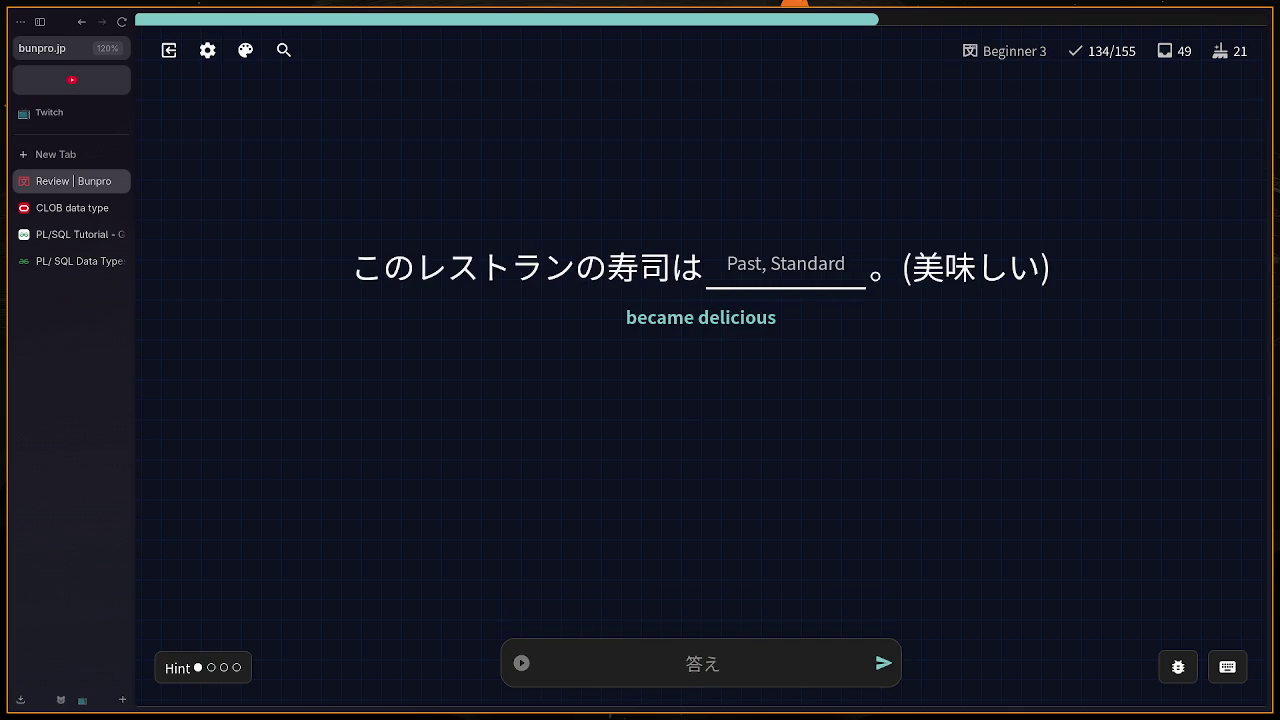
Step: Submit おいしくてなった on the なる card, reveal 美味しくなった, and move on
{"action": "type", "text": "おし"}
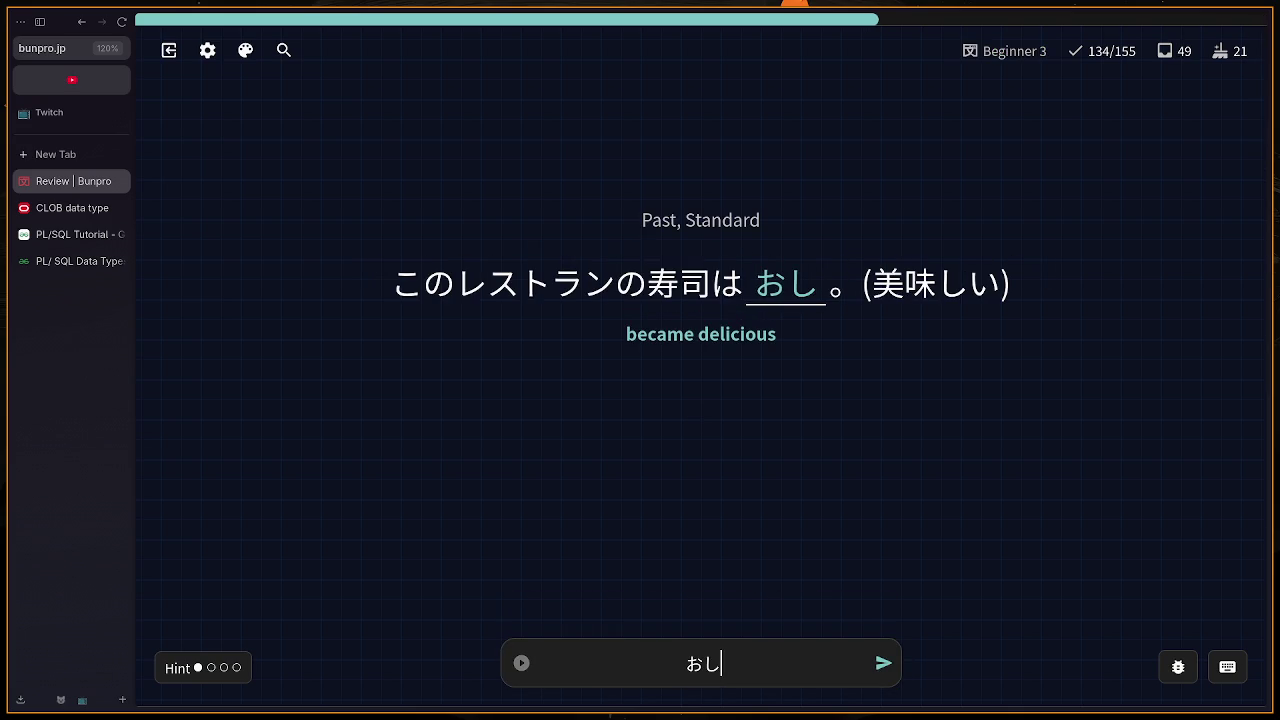
{"action": "key", "text": "BackSpace"}
{"action": "type", "text": "いし"}
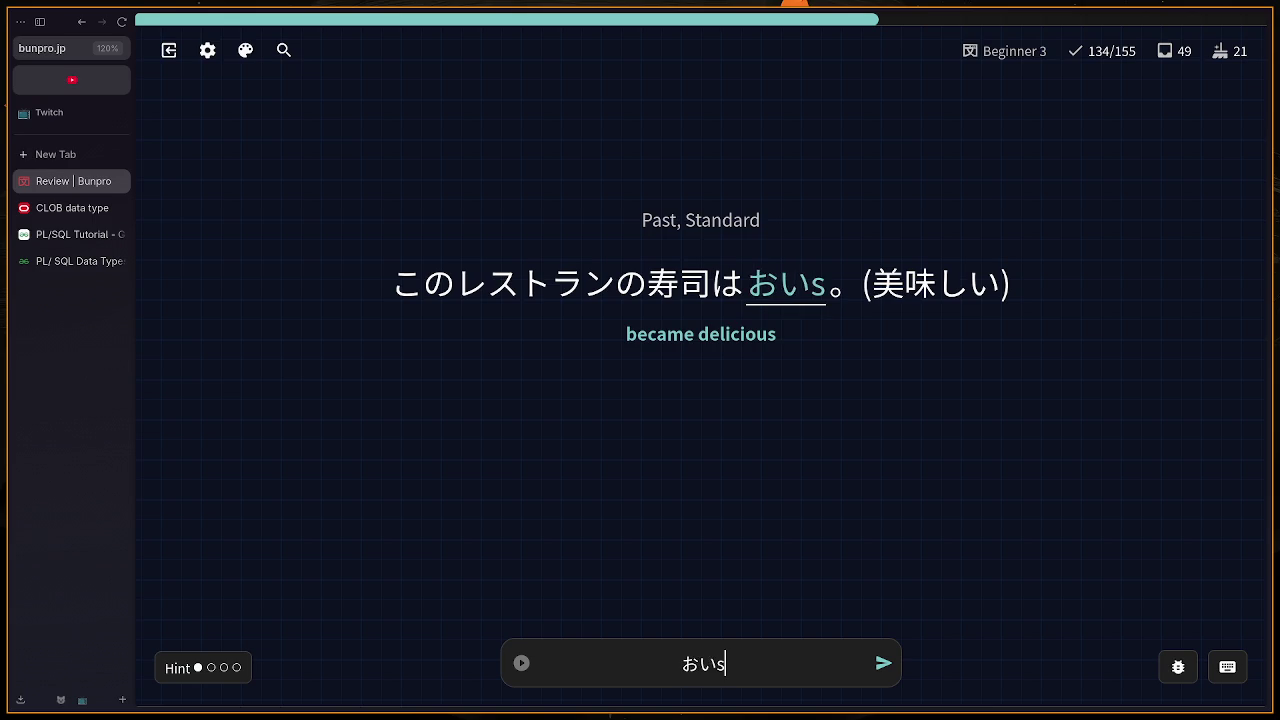
{"action": "type", "text": "くて"}
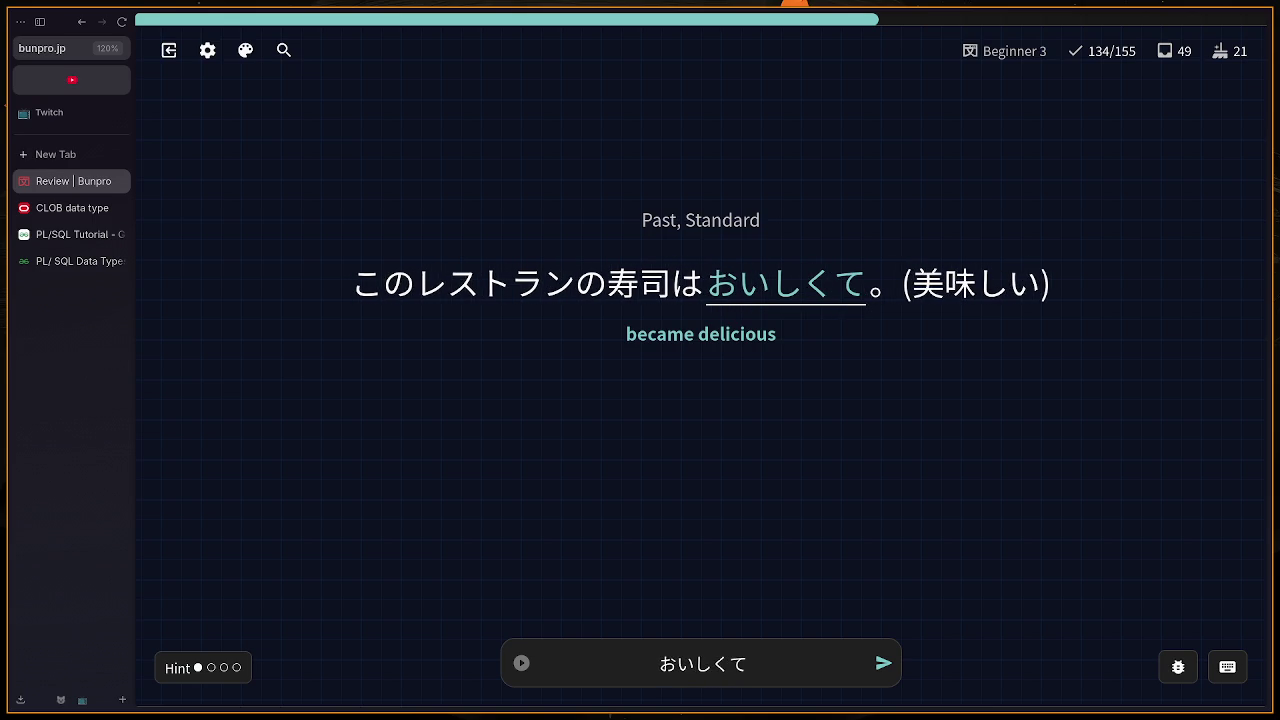
{"action": "type", "text": "nak"}
{"action": "key", "text": "BackSpace"}
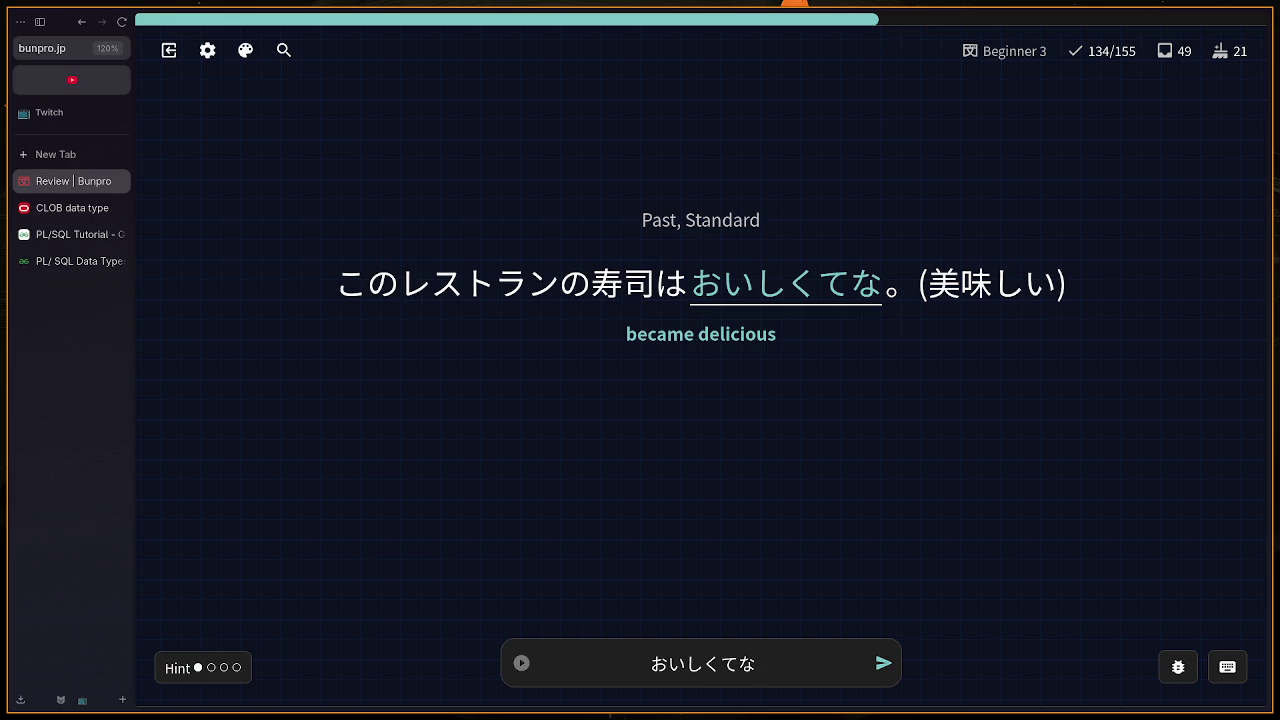
{"action": "type", "text": "tta"}
{"action": "key", "text": "Return"}
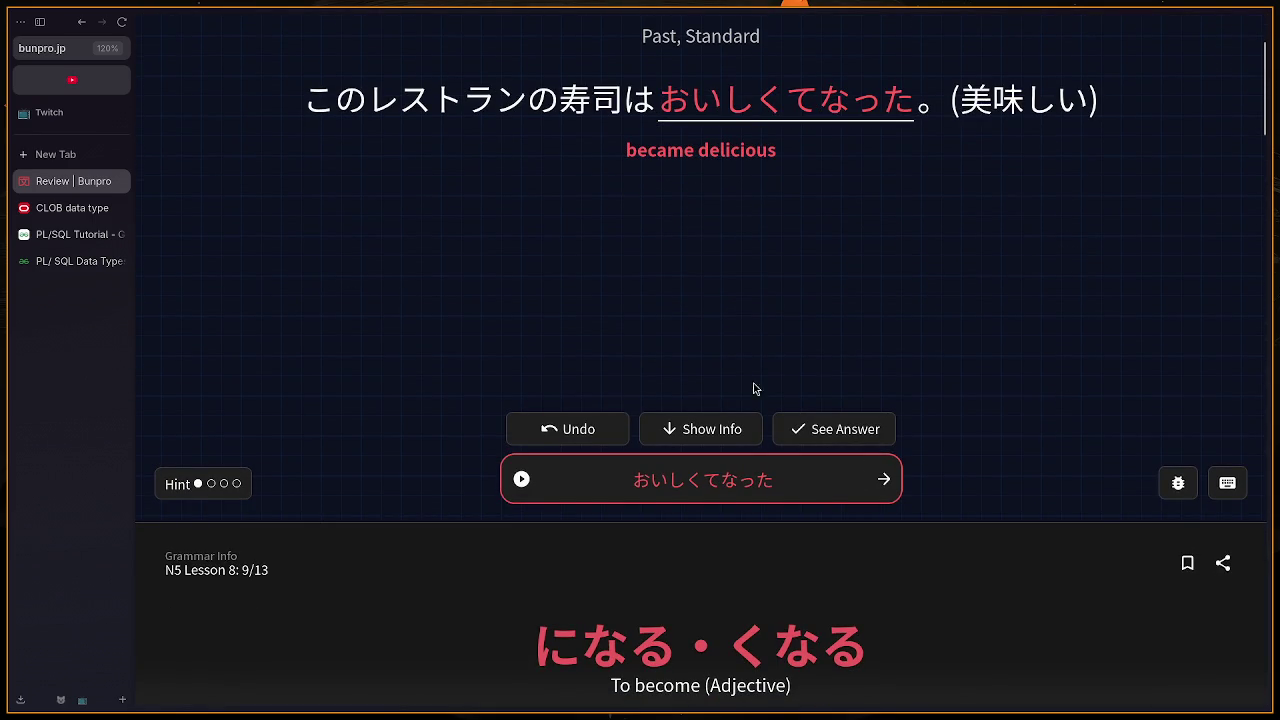
{"action": "left_click", "coordinate": [871, 434]}
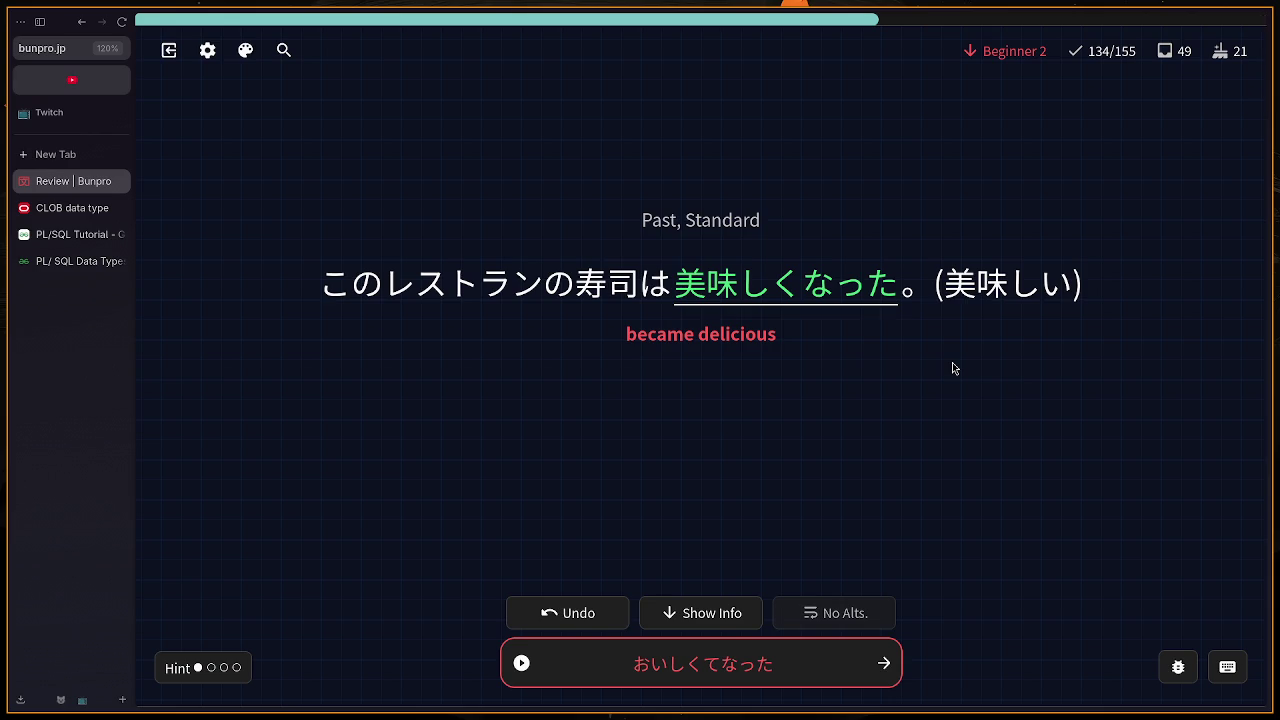
{"action": "left_click", "coordinate": [889, 663]}
{"action": "left_click", "coordinate": [889, 664]}
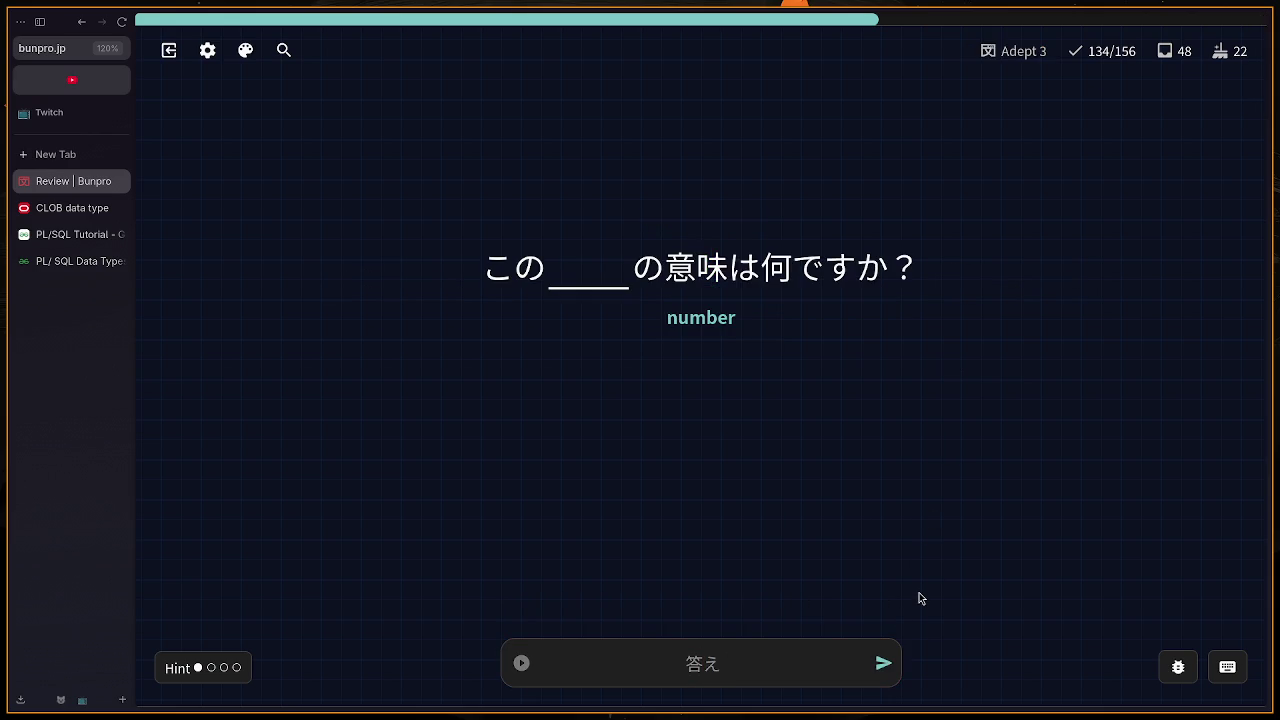
Step: Answer ばんご on the number card and ふろ for bath
{"action": "type", "text": "bab"}
{"action": "key", "text": "BackSpace"}
{"action": "key", "text": "BackSpace"}
{"action": "type", "text": "bango"}
{"action": "key", "text": "Return"}
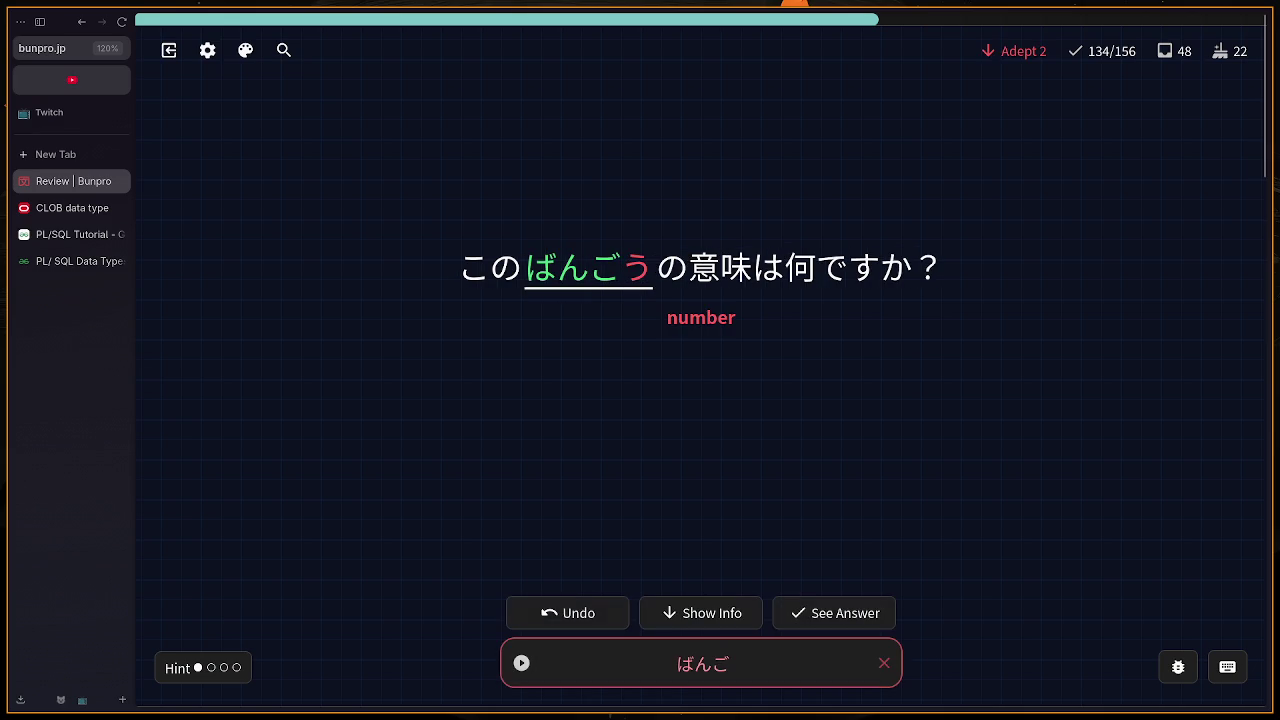
{"action": "key", "text": "Return"}
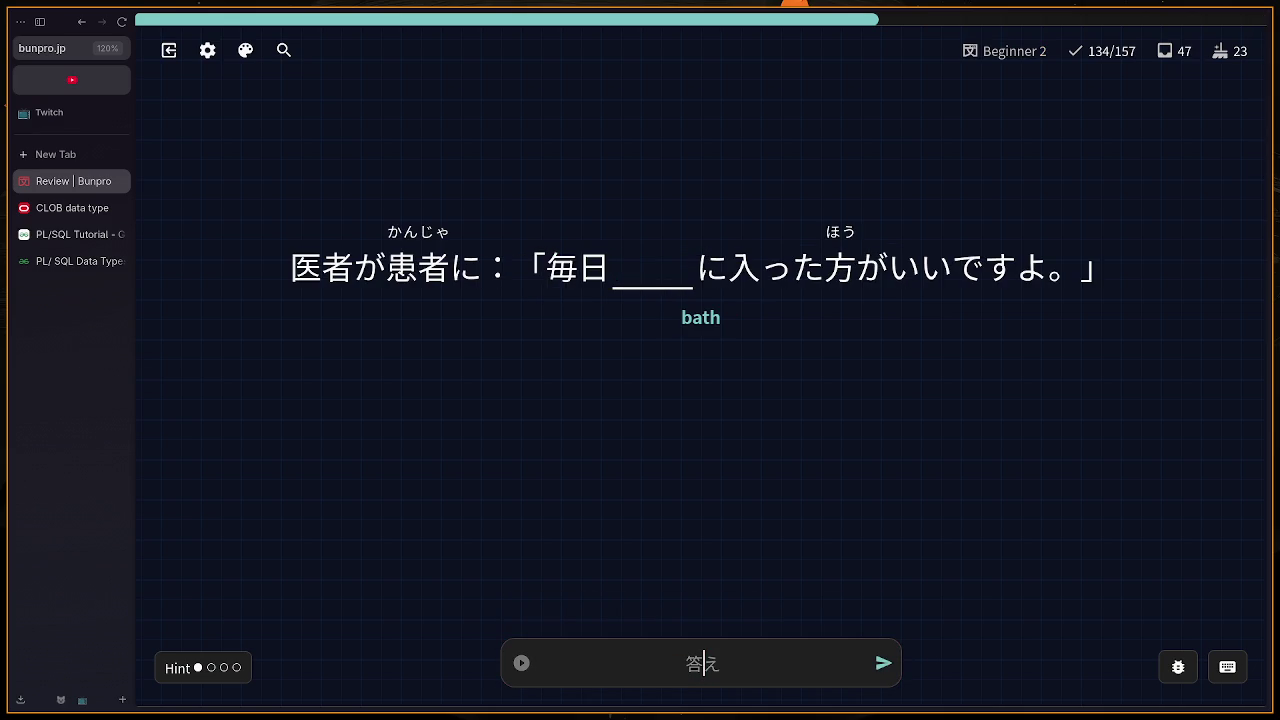
{"action": "type", "text": "furo"}
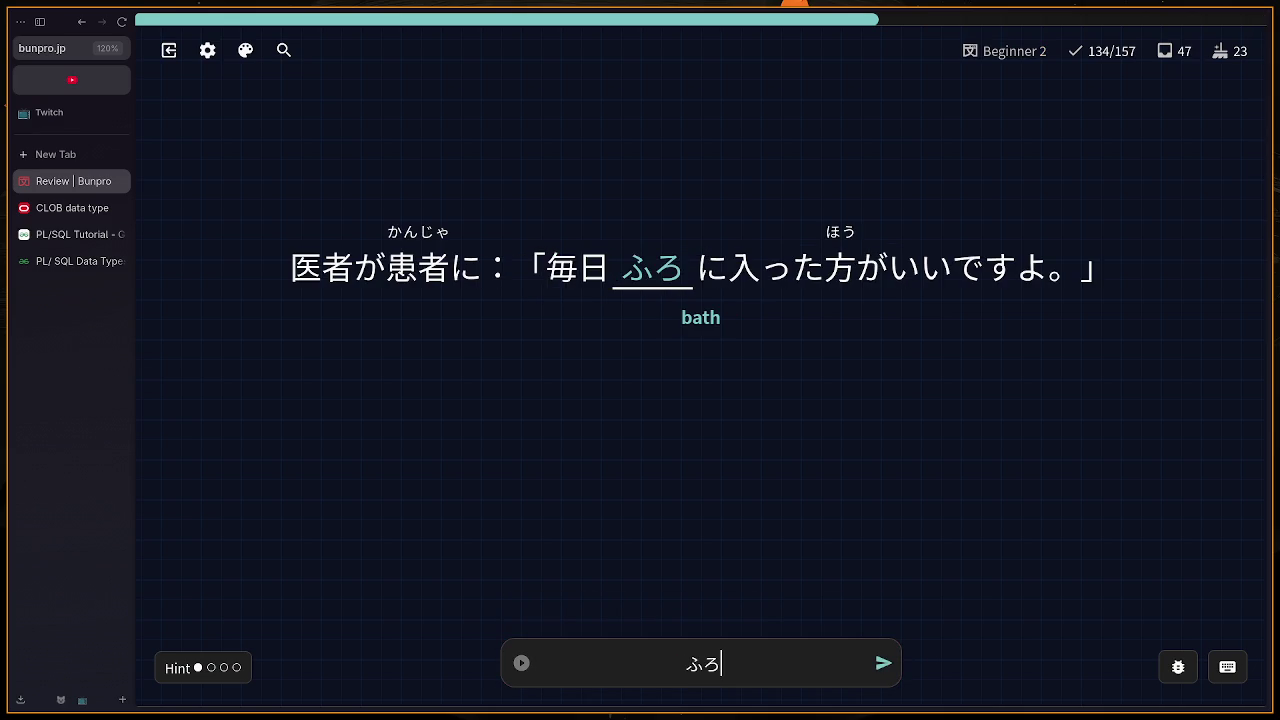
{"action": "key", "text": "Return"}
{"action": "key", "text": "Return"}
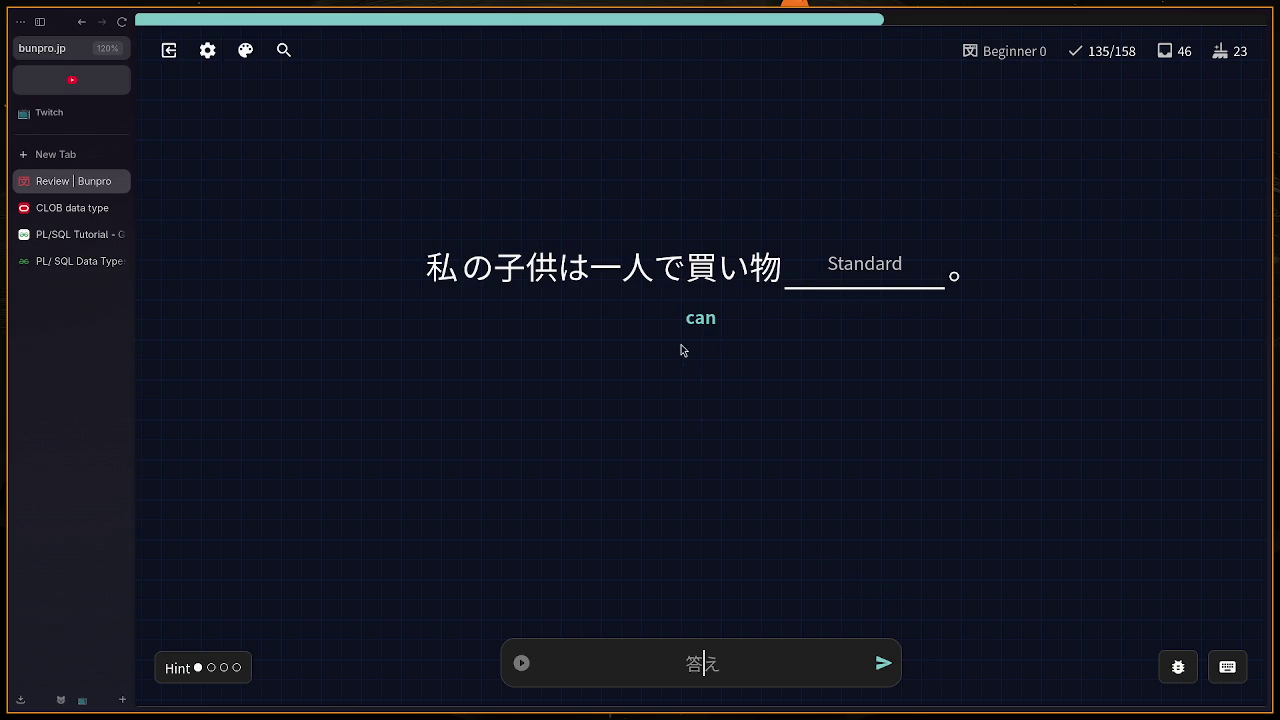
Step: Reveal translation and grammar hints, submit ことをできる, then answer まど for windows
{"action": "mouse_move", "coordinate": [617, 286]}
{"action": "key", "text": "shift+h"}
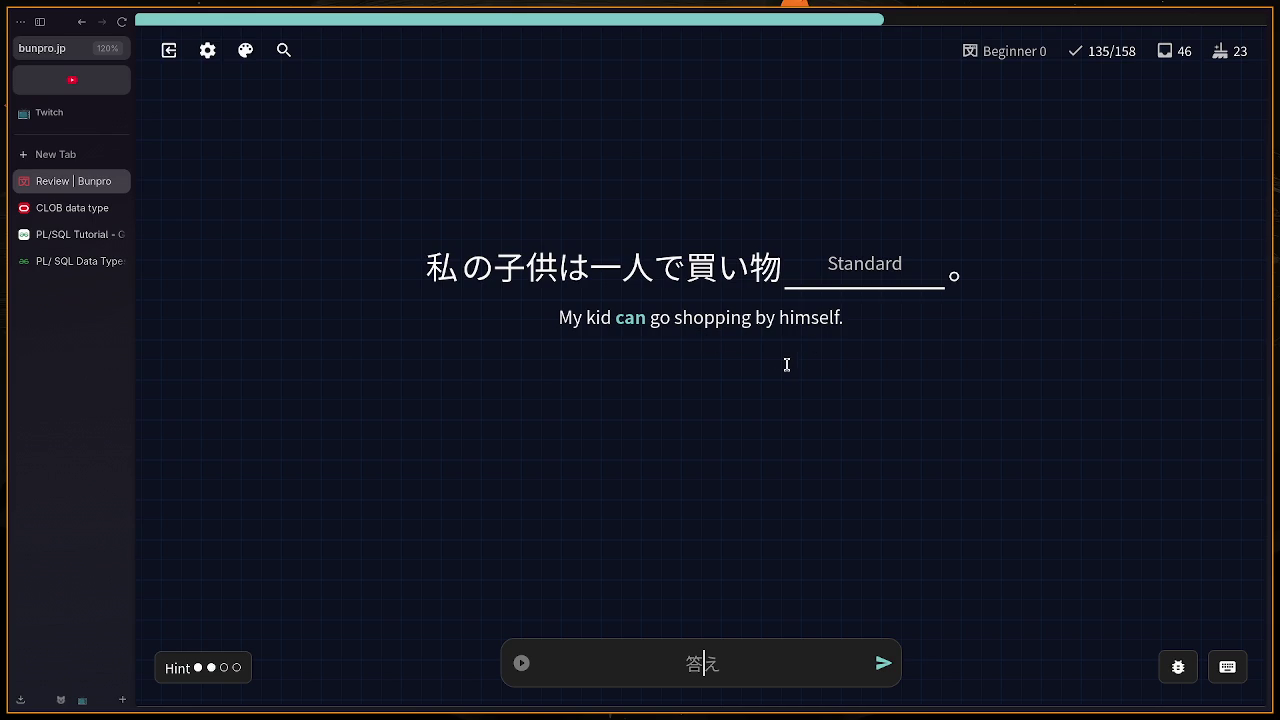
{"action": "key", "text": "shift+h"}
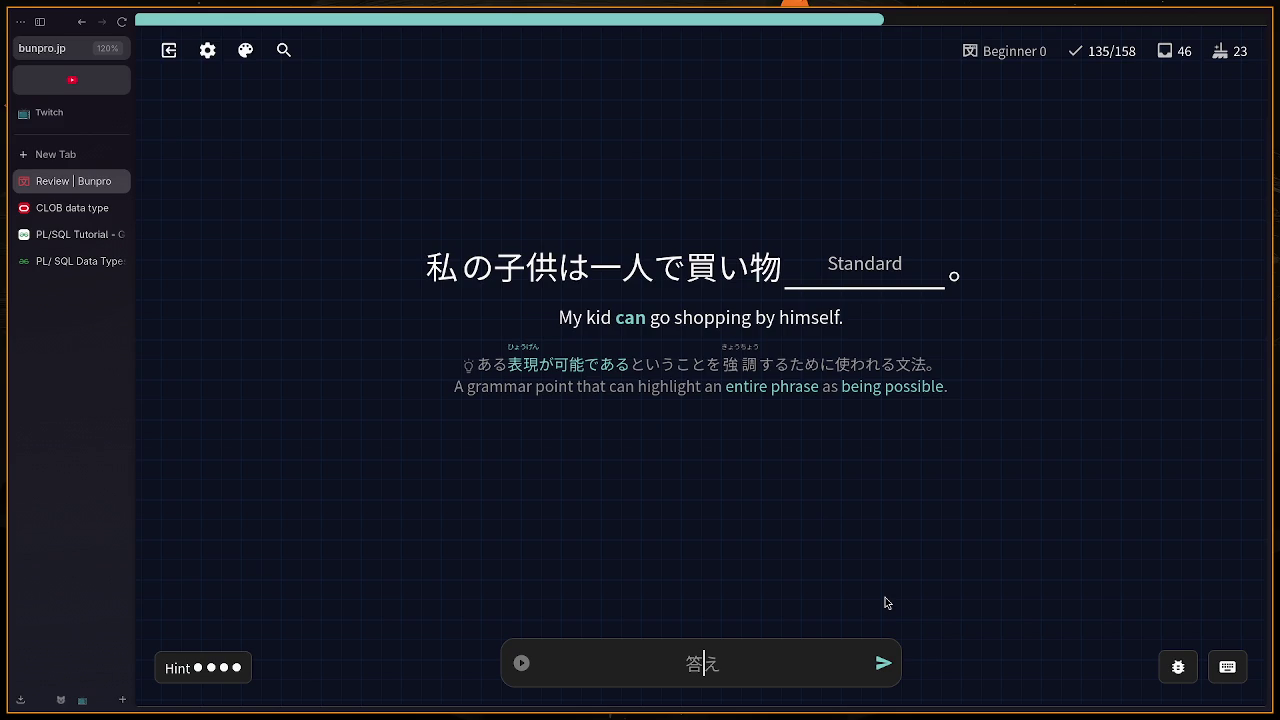
{"action": "type", "text": "こ"}
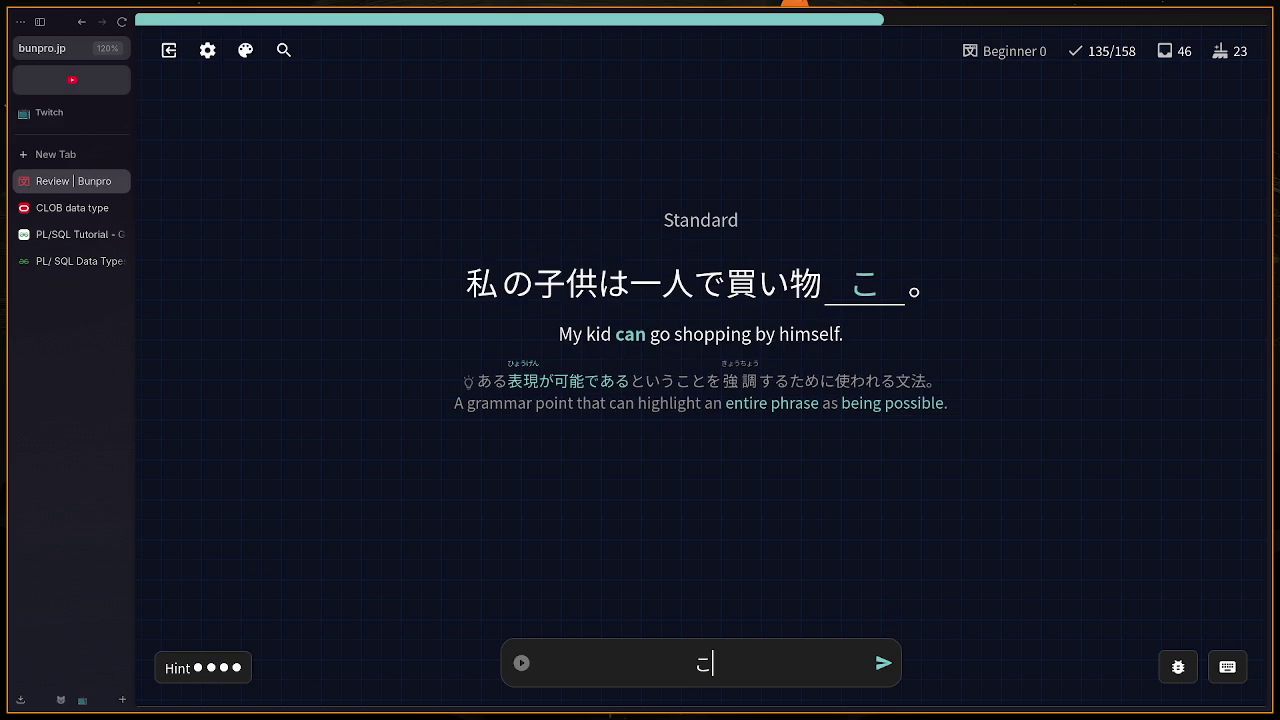
{"action": "type", "text": "とをできる"}
{"action": "key", "text": "Return"}
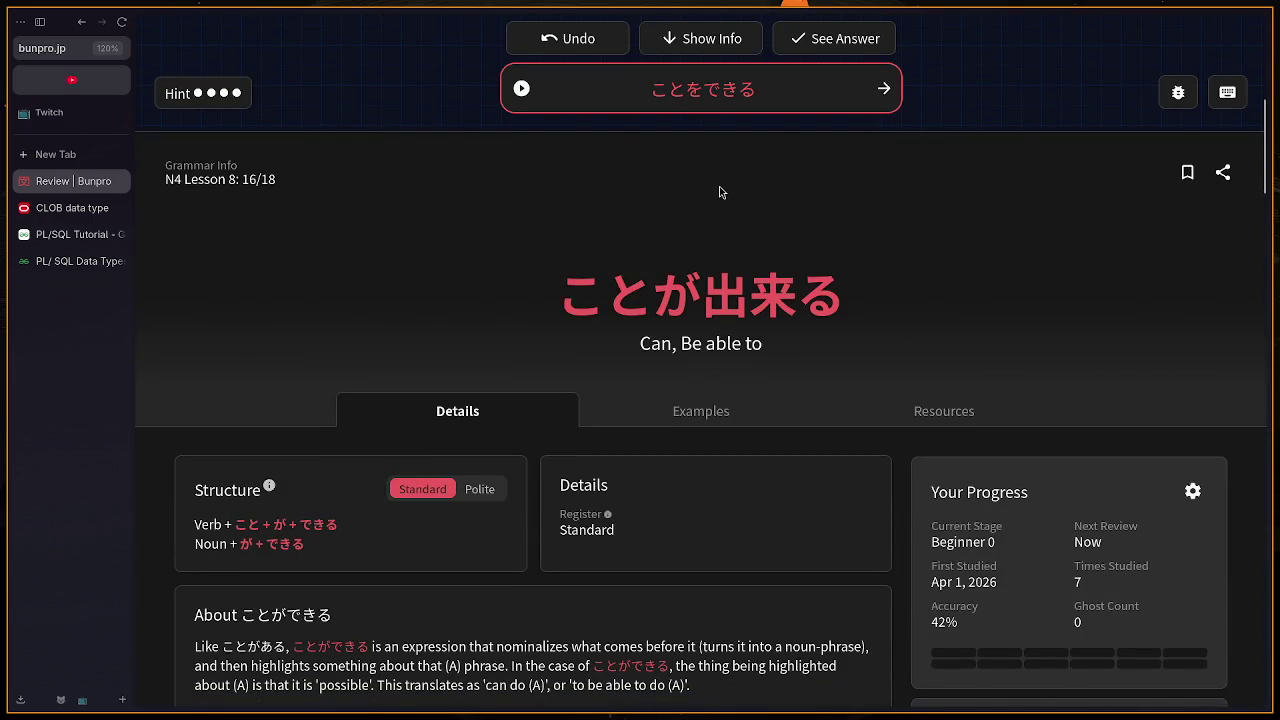
{"action": "scroll", "coordinate": [719, 191], "scroll_direction": "up", "scroll_amount": 1}
{"action": "key", "text": "Return"}
{"action": "type", "text": "mado"}
{"action": "key", "text": "Return"}
Step: Answer じてんしゃ for bicycle and おとうと for little brother
{"action": "type", "text": "jid"}
{"action": "key", "text": "BackSpace"}
{"action": "type", "text": "t"}
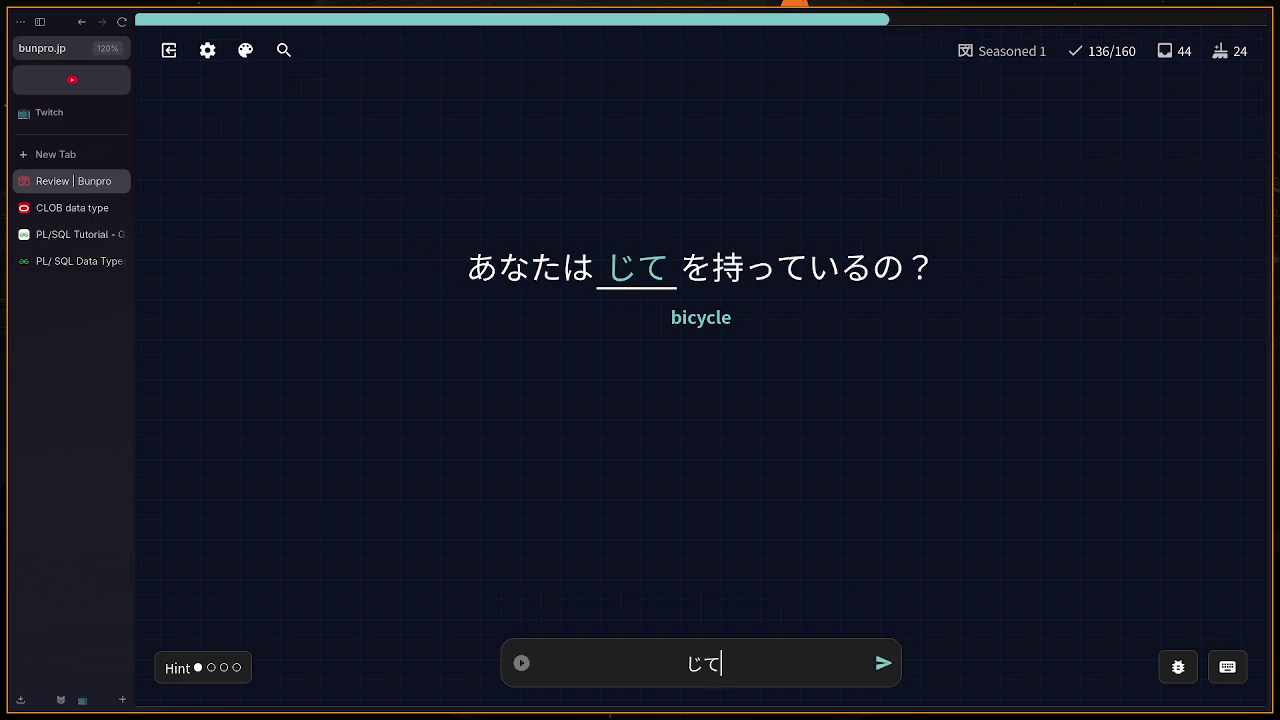
{"action": "type", "text": "en"}
{"action": "type", "text": "sy"}
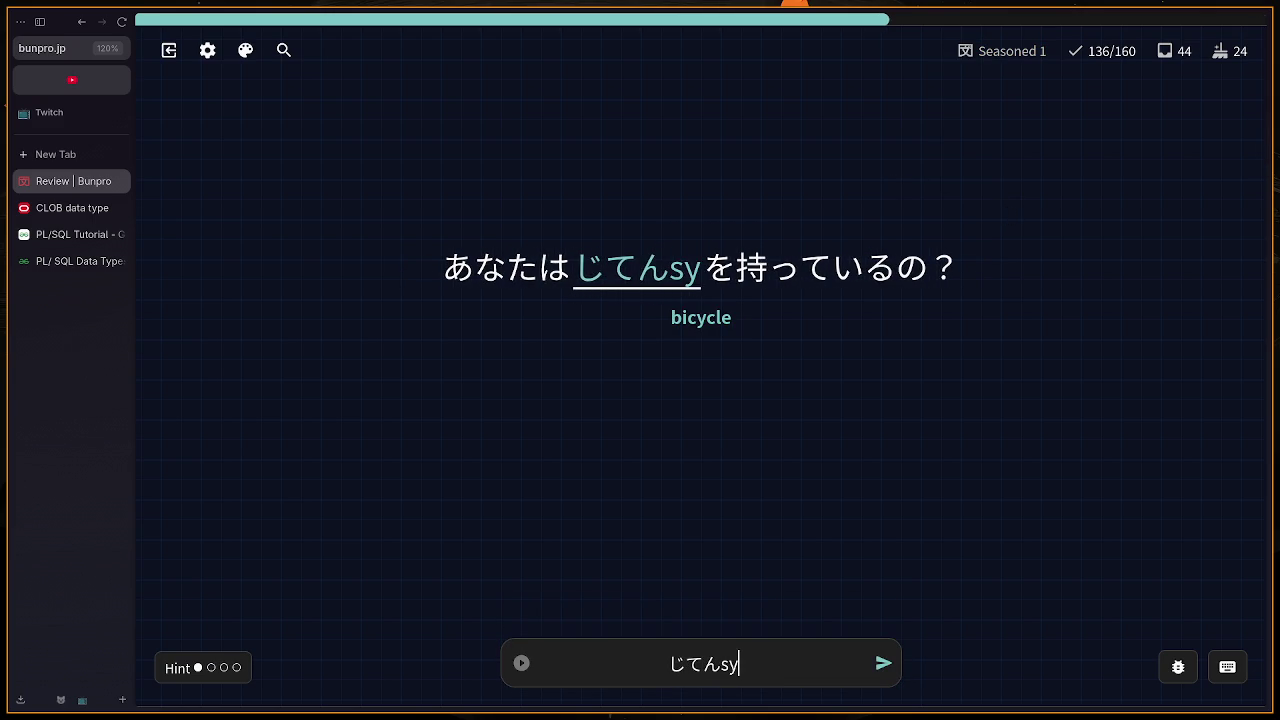
{"action": "type", "text": "a"}
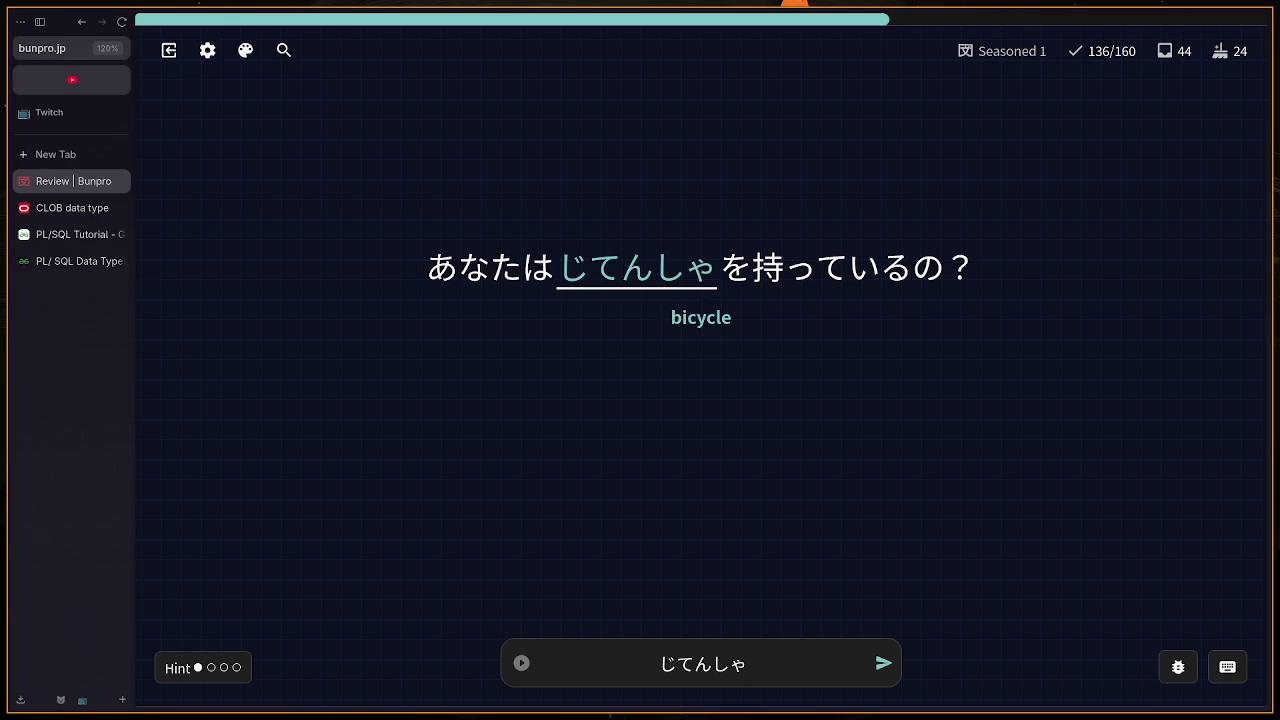
{"action": "key", "text": "Return"}
{"action": "key", "text": "Return"}
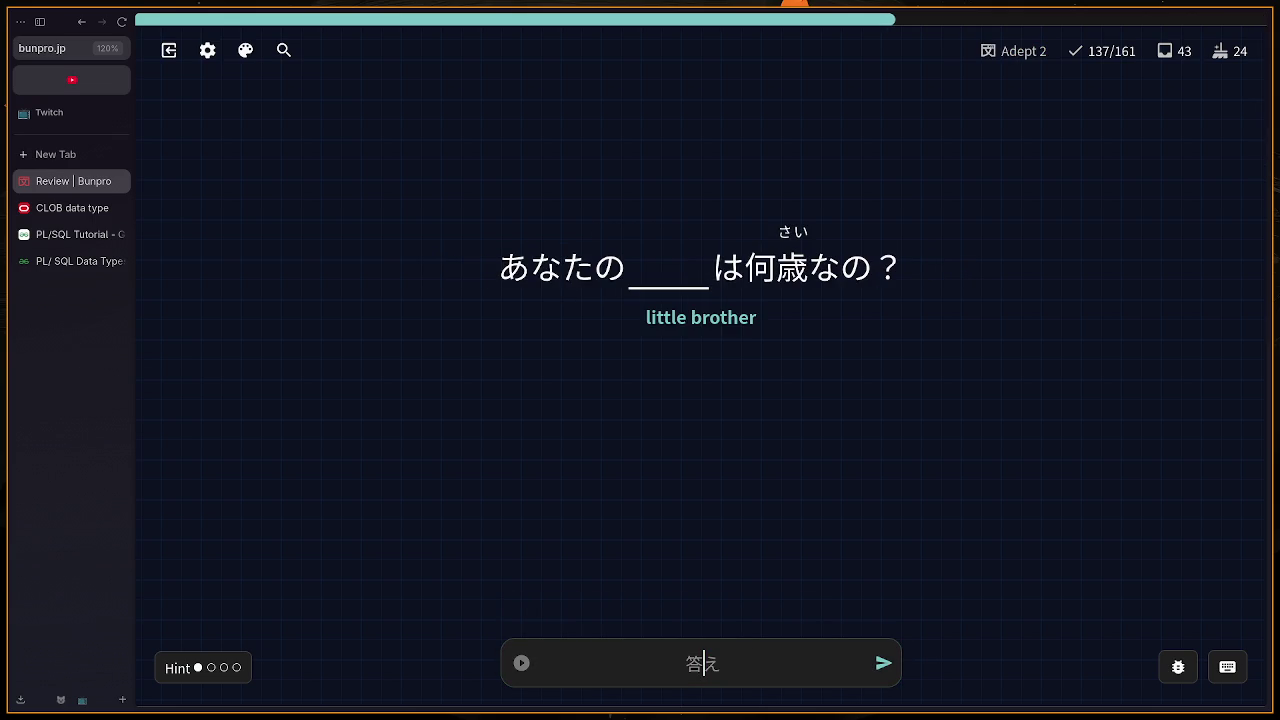
{"action": "type", "text": "otouto"}
{"action": "key", "text": "Return"}
{"action": "key", "text": "Return"}
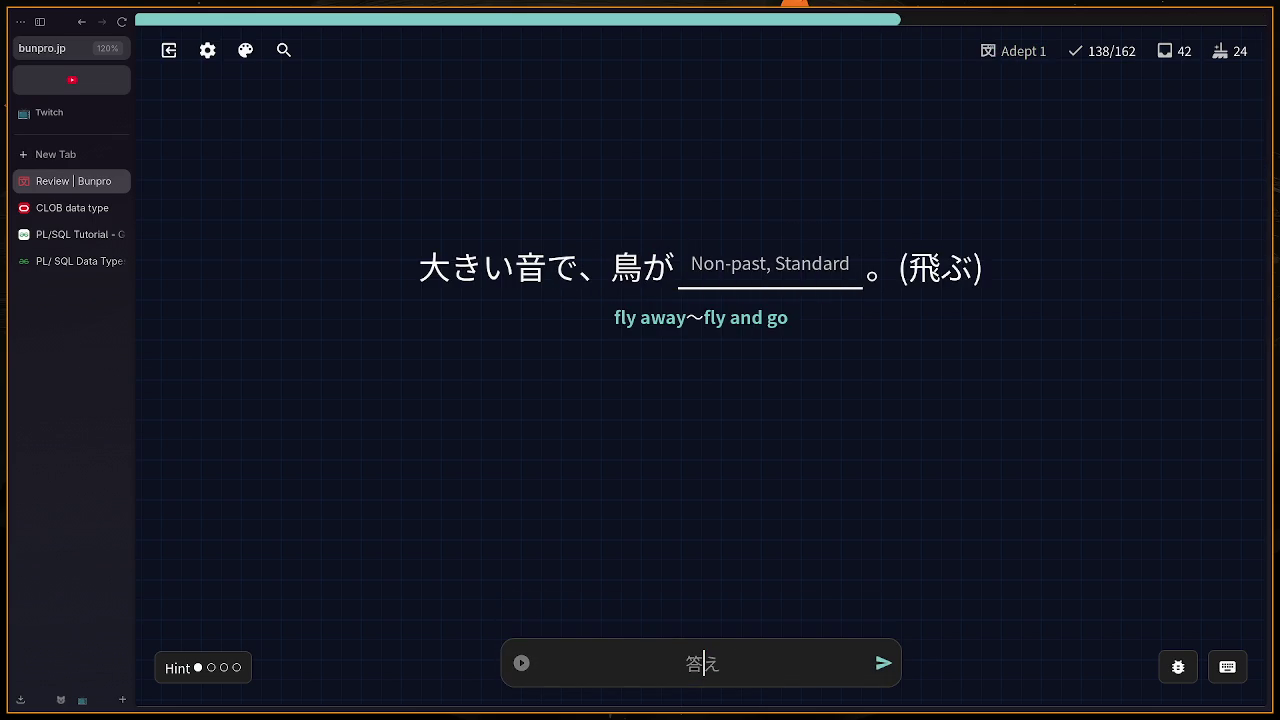
Step: Correct とびにいく to とんでいく on the fly-away card
{"action": "type", "text": "tobu"}
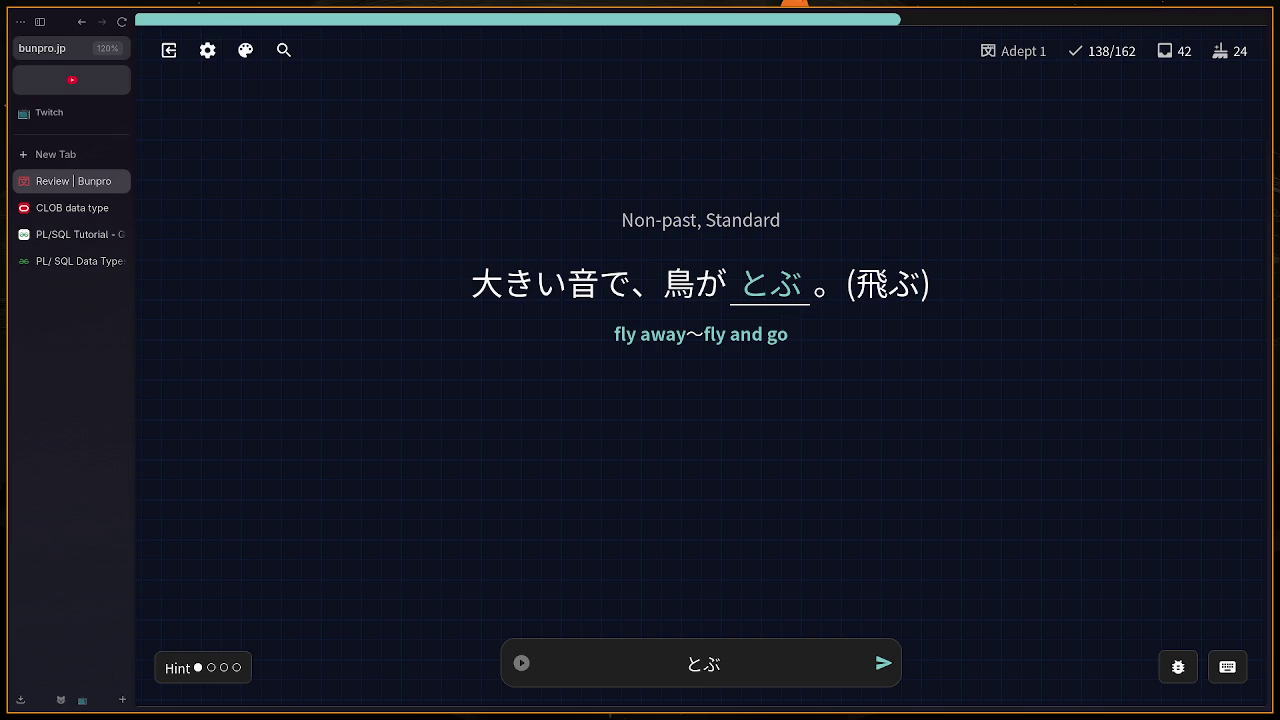
{"action": "key", "text": "BackSpace"}
{"action": "type", "text": "びにいく"}
{"action": "key", "text": "Return"}
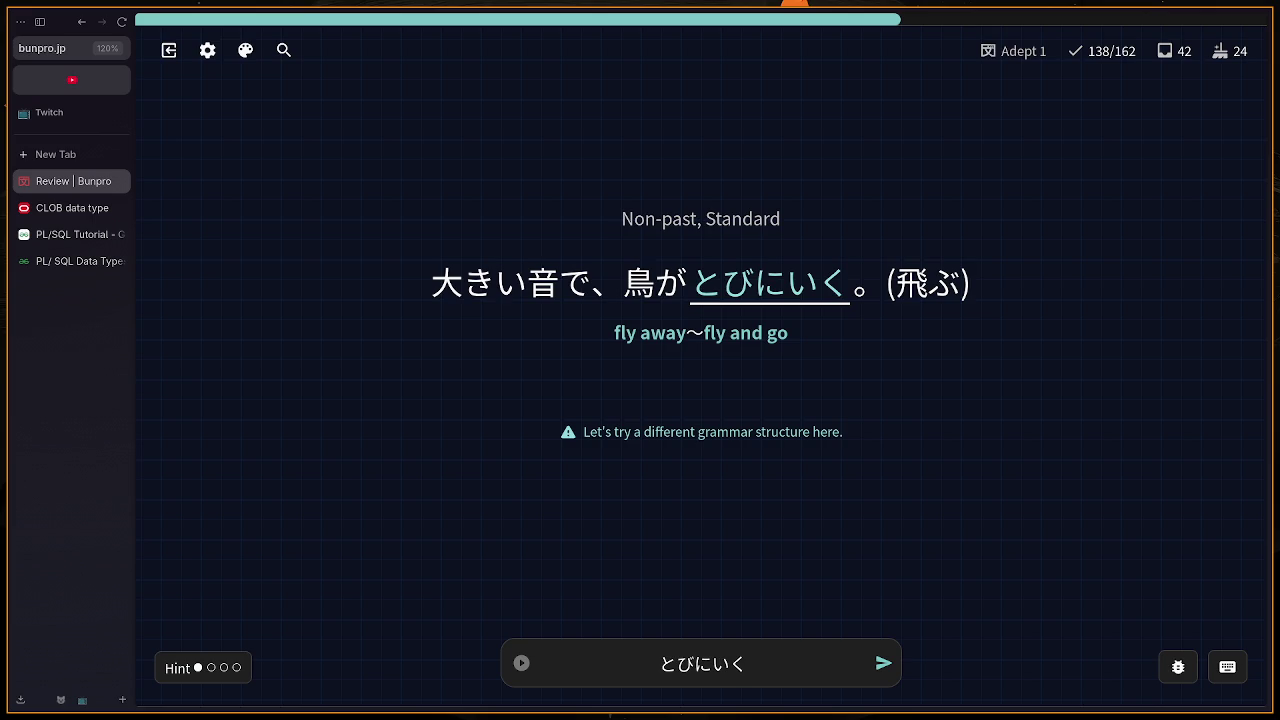
{"action": "key", "text": "BackSpace"}
{"action": "key", "text": "BackSpace"}
{"action": "key", "text": "BackSpace"}
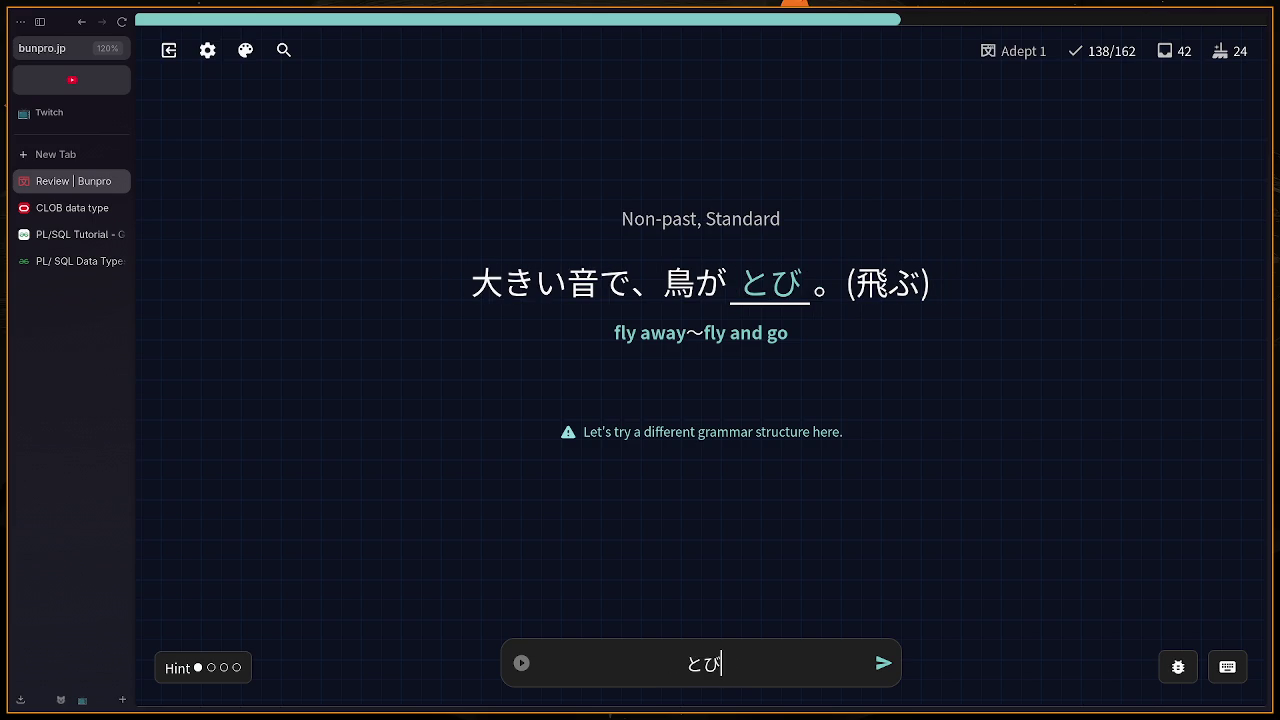
{"action": "key", "text": "BackSpace"}
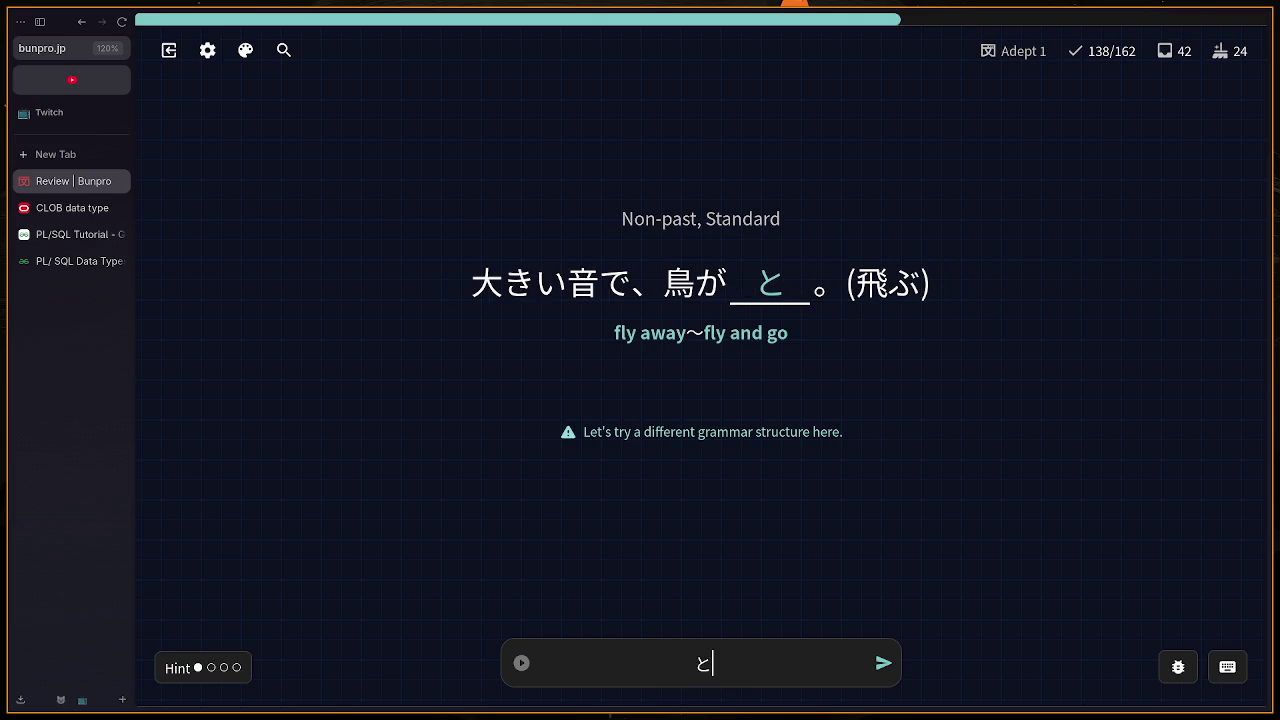
{"action": "type", "text": "んで"}
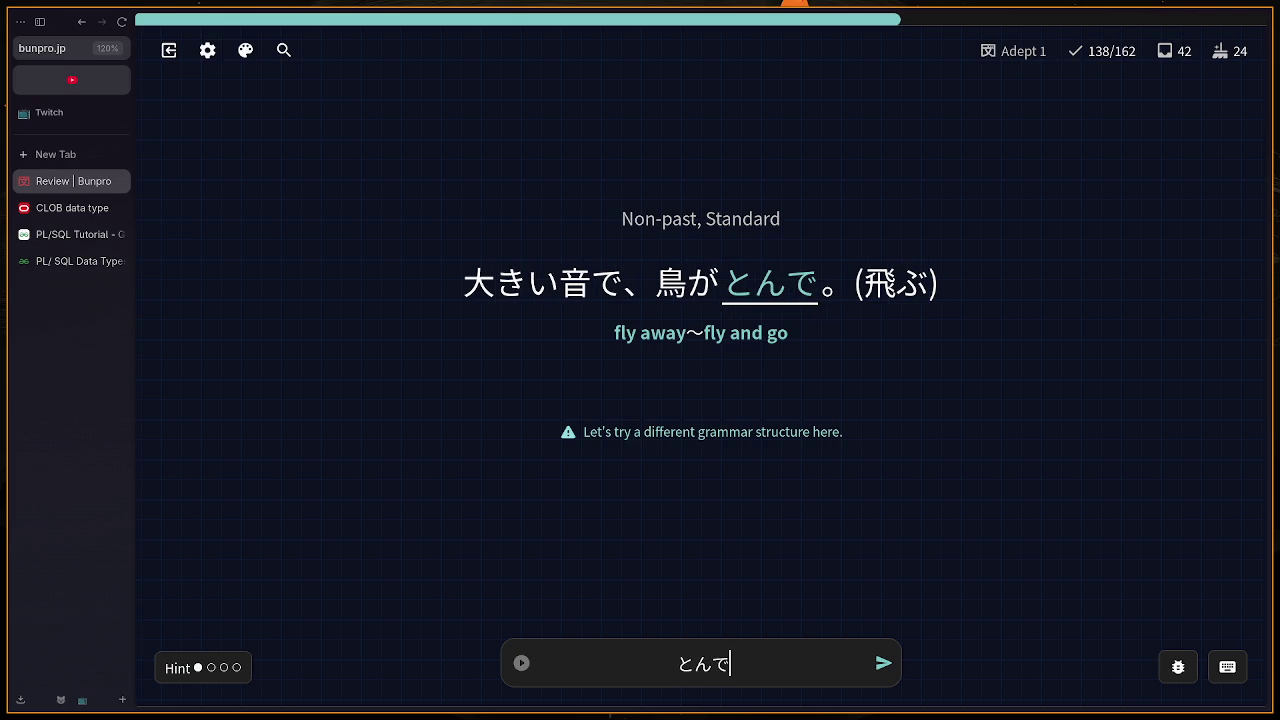
{"action": "type", "text": "いく"}
{"action": "key", "text": "Return"}
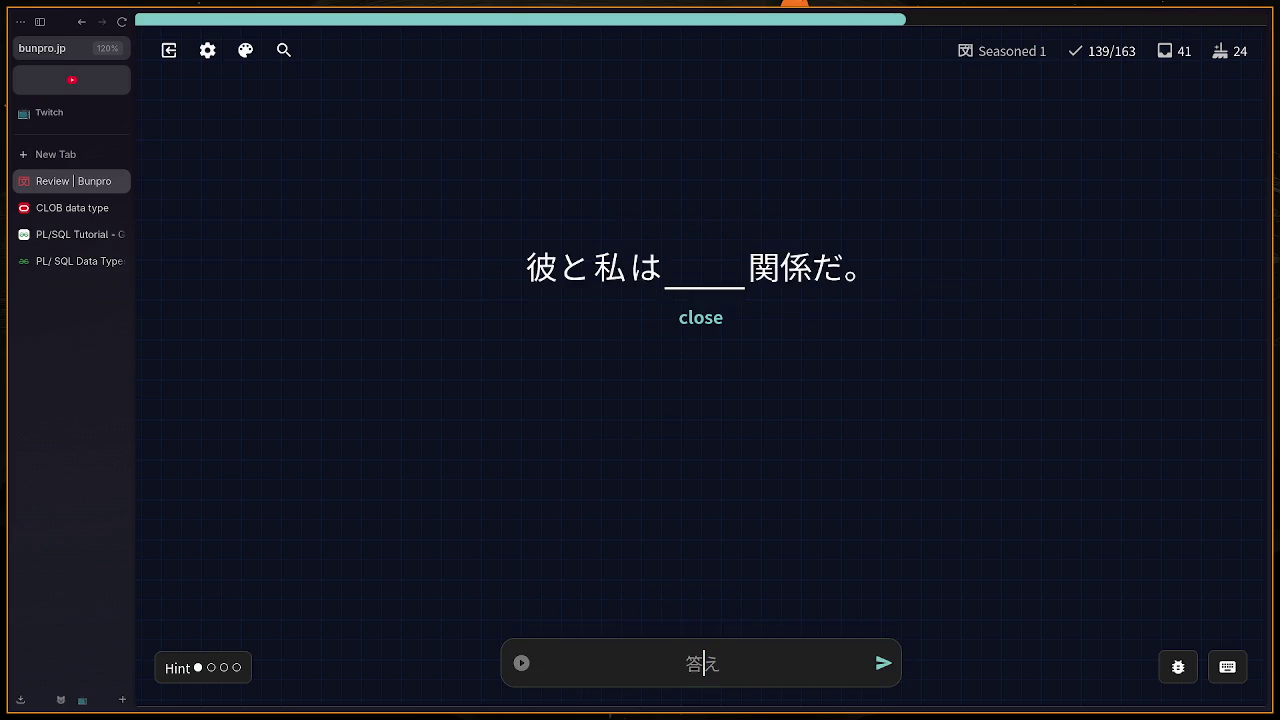
Step: Retract the wrong しめる, しまる and やすみ answers on the close card, then submit あ
{"action": "type", "text": "shimeru"}
{"action": "key", "text": "Return"}
{"action": "key", "text": "BackSpace"}
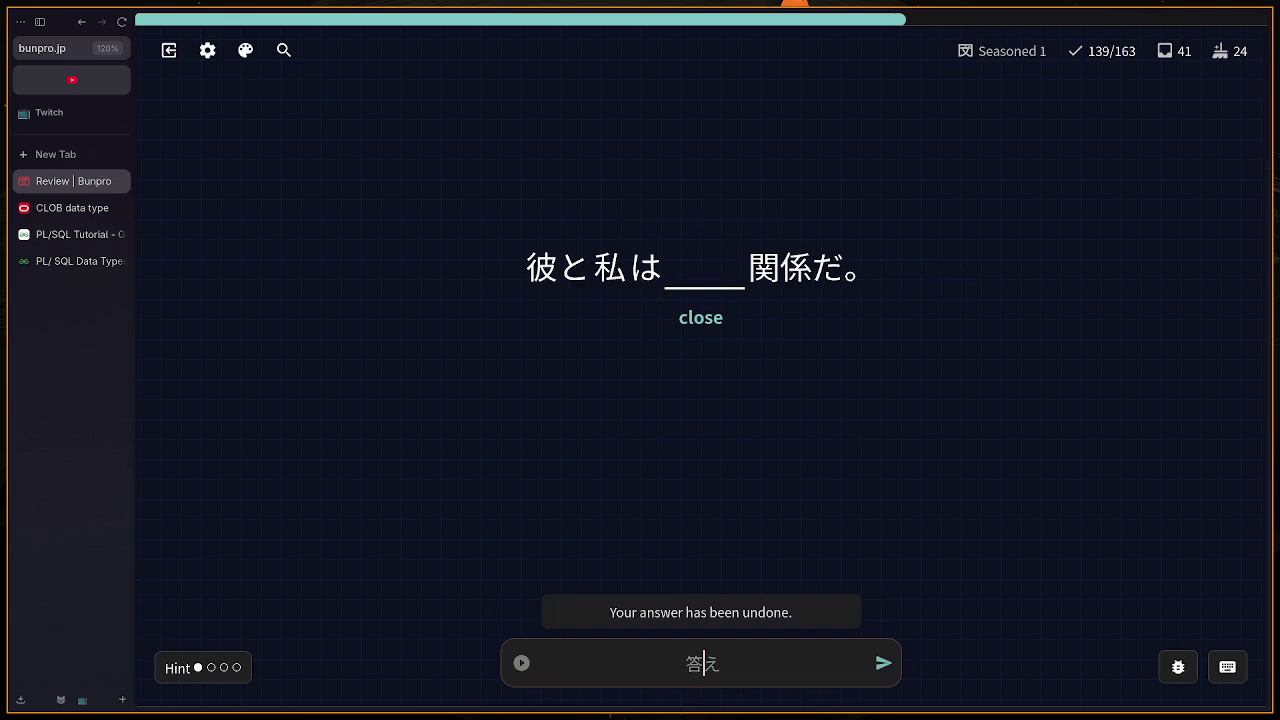
{"action": "type", "text": "shimaru"}
{"action": "key", "text": "Return"}
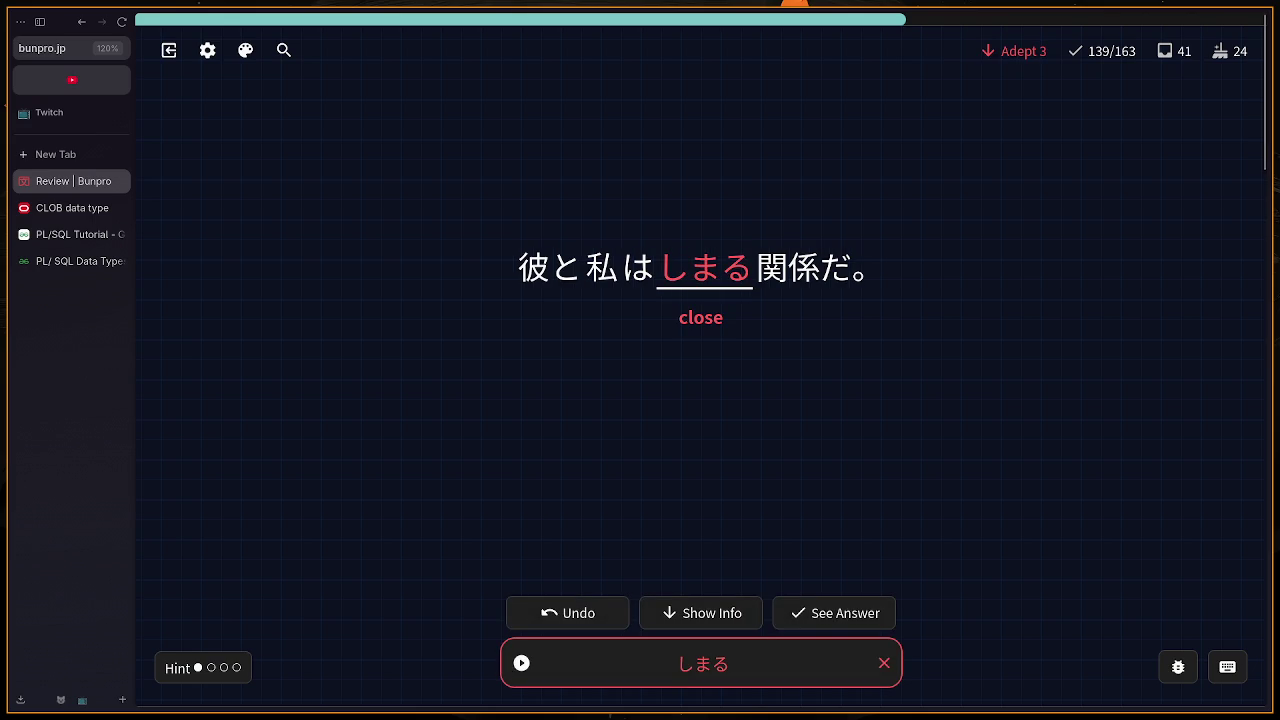
{"action": "key", "text": "BackSpace"}
{"action": "type", "text": "yasumi"}
{"action": "key", "text": "Return"}
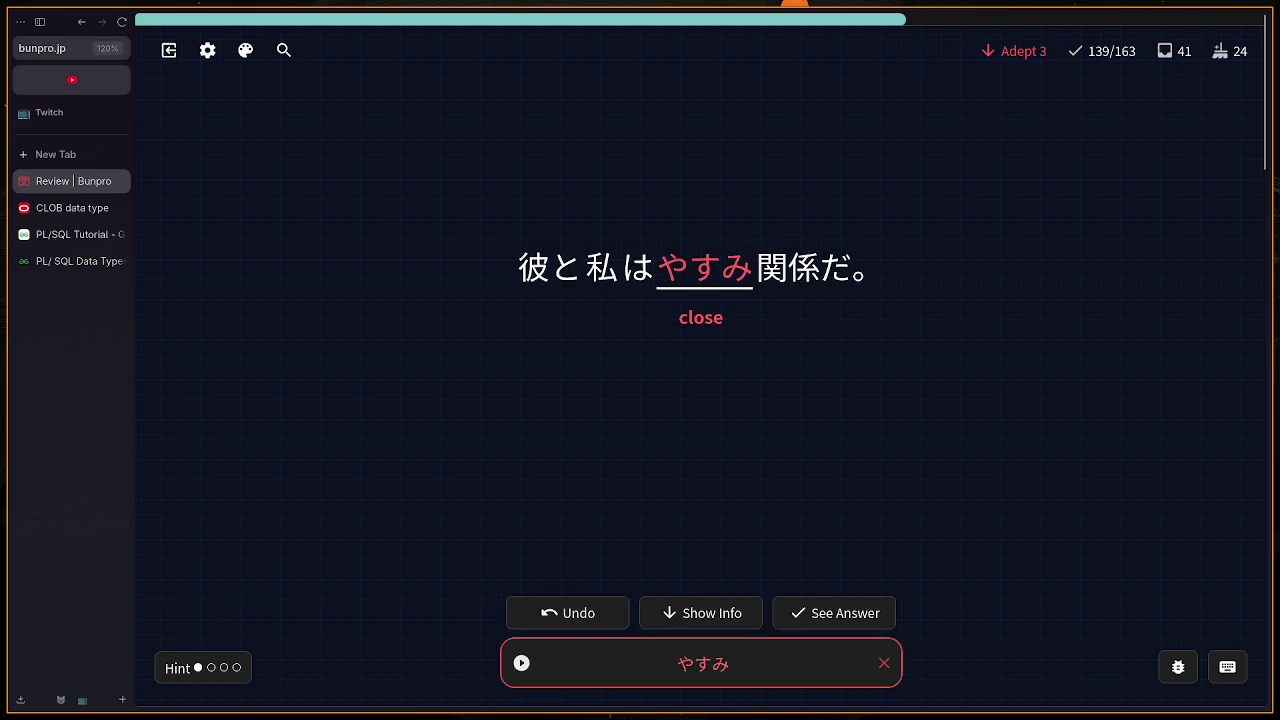
{"action": "key", "text": "BackSpace"}
{"action": "type", "text": "a"}
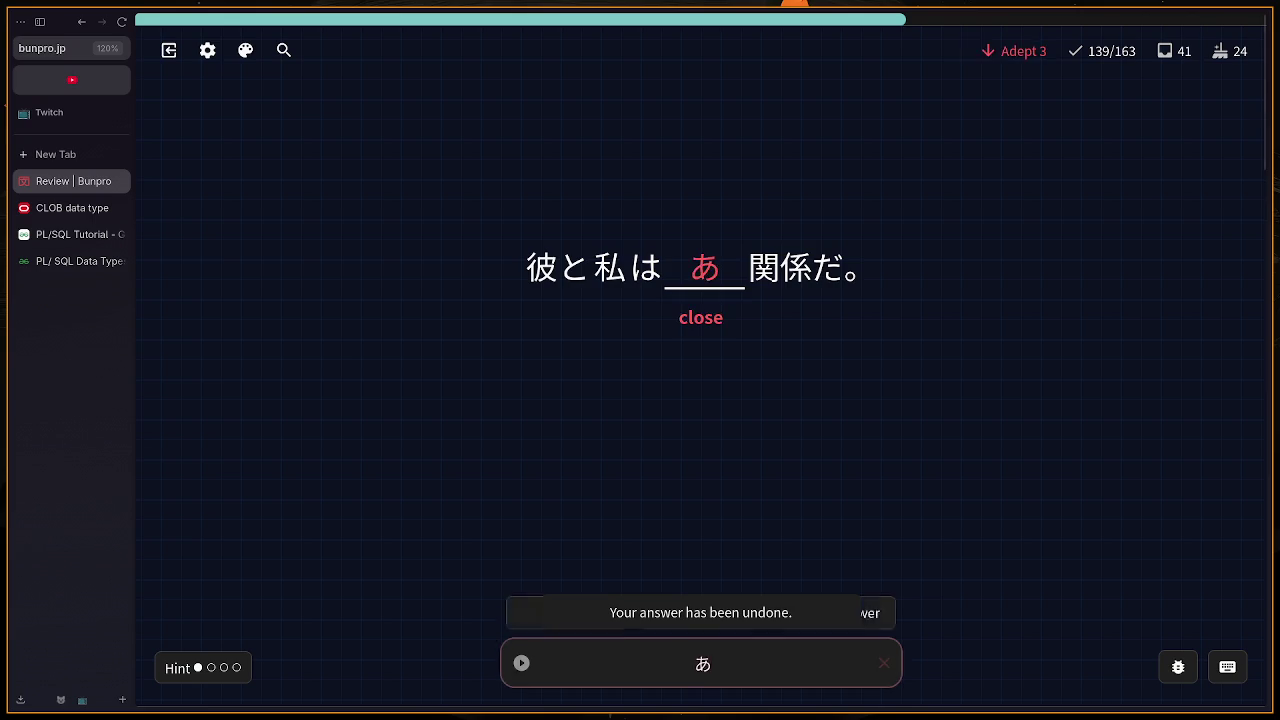
{"action": "key", "text": "Return"}
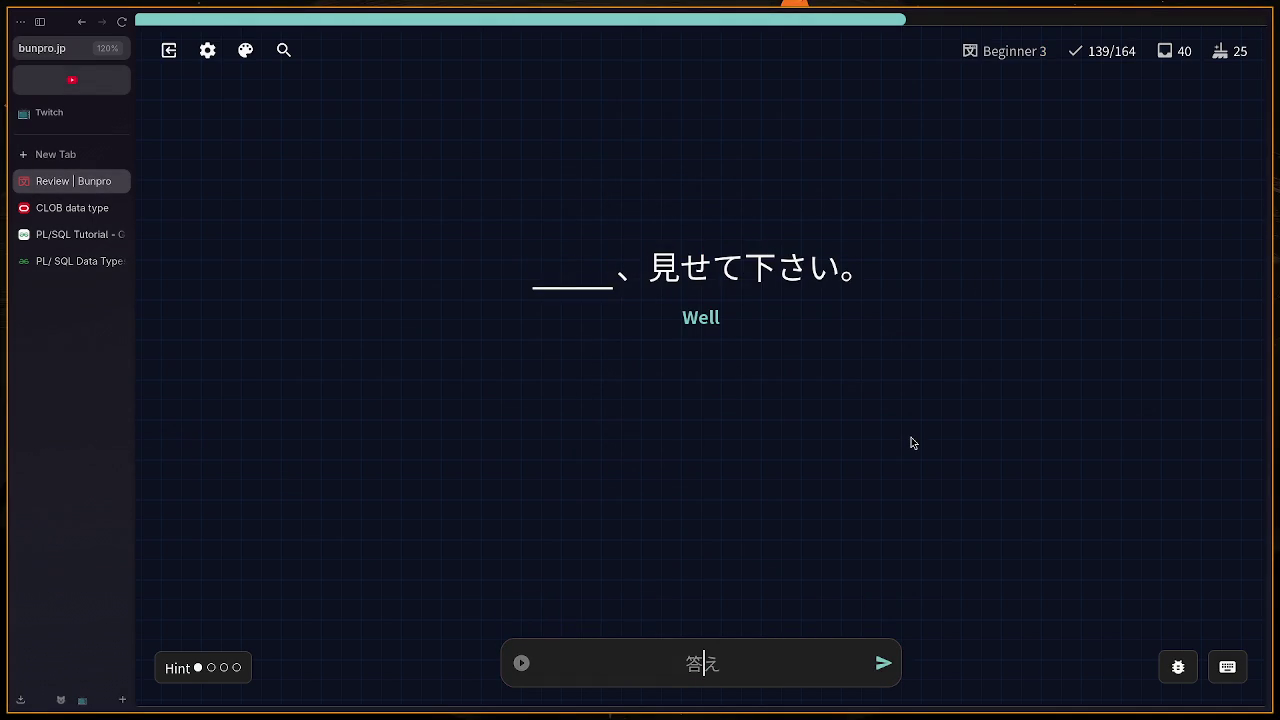
Step: Submit じゃ on the Well card and skip past it after seeing どれ
{"action": "type", "text": "j"}
{"action": "type", "text": "a"}
{"action": "key", "text": "Return"}
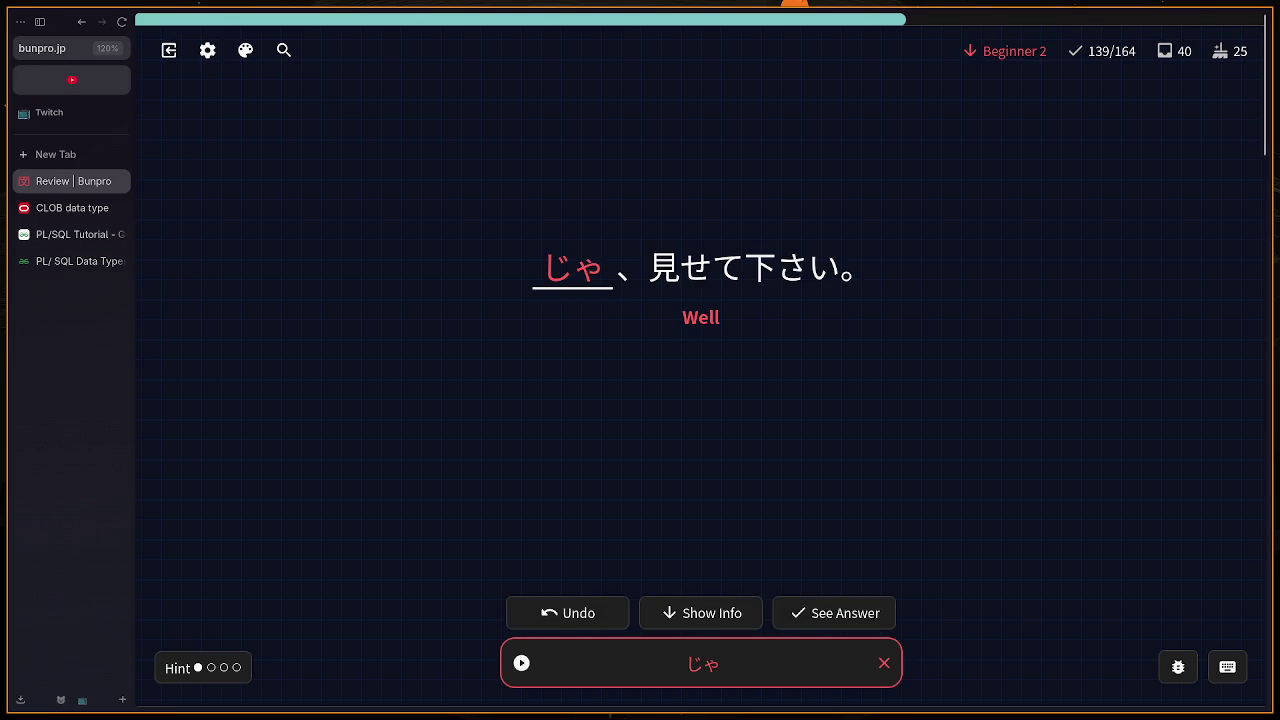
{"action": "scroll", "coordinate": [938, 694], "scroll_direction": "up", "scroll_amount": 4}
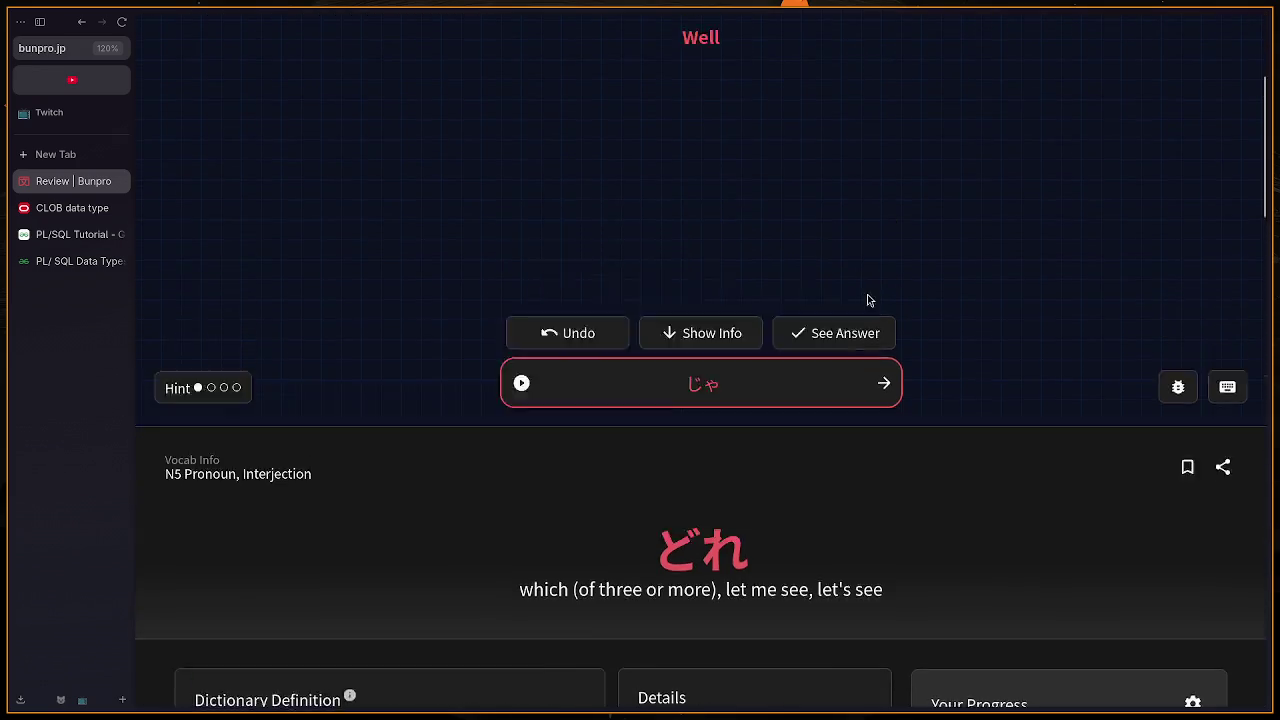
{"action": "left_click", "coordinate": [884, 663]}
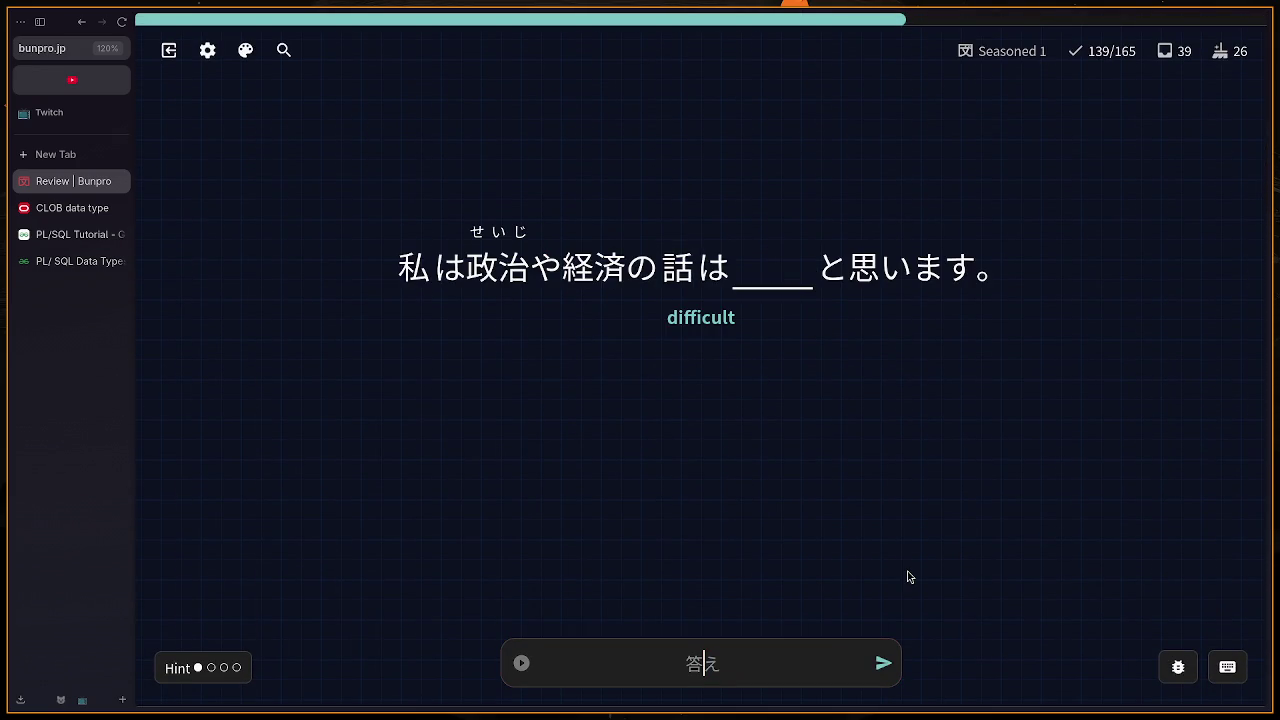
Step: Undo the wrong attempt and resubmit むずかしい for difficult
{"action": "type", "text": "muzuka"}
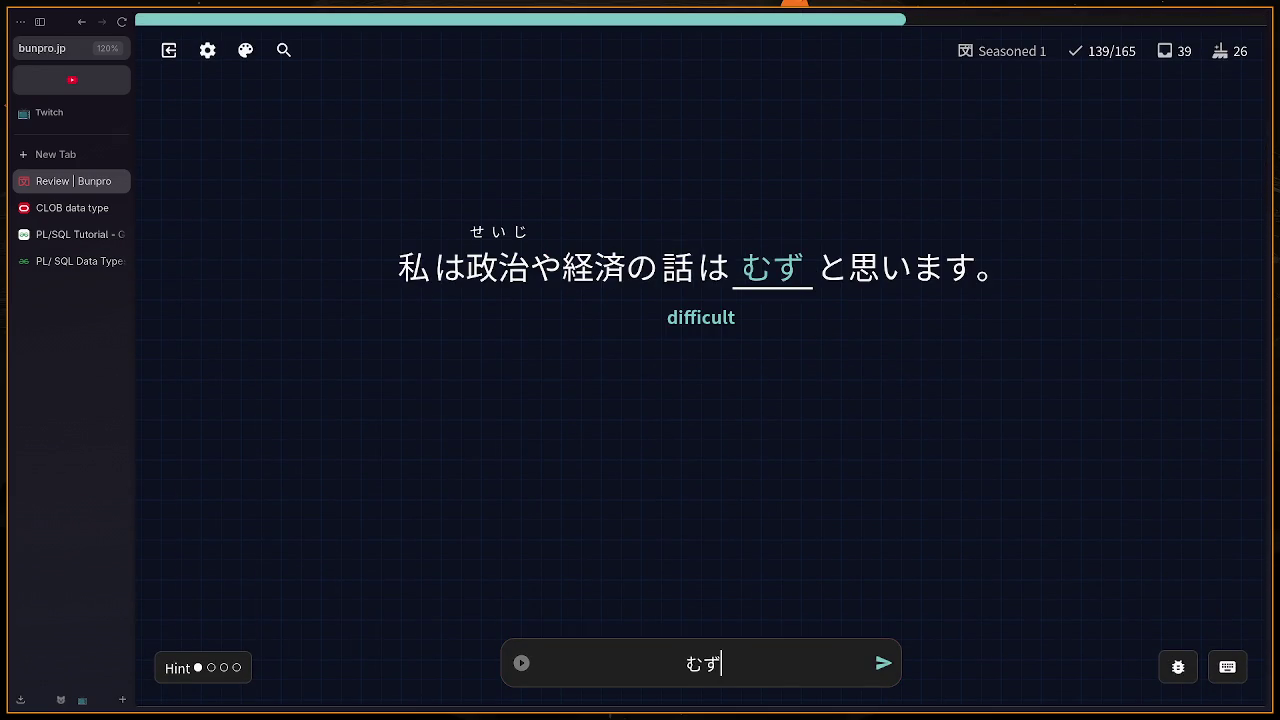
{"action": "type", "text": "shi"}
{"action": "key", "text": "Return"}
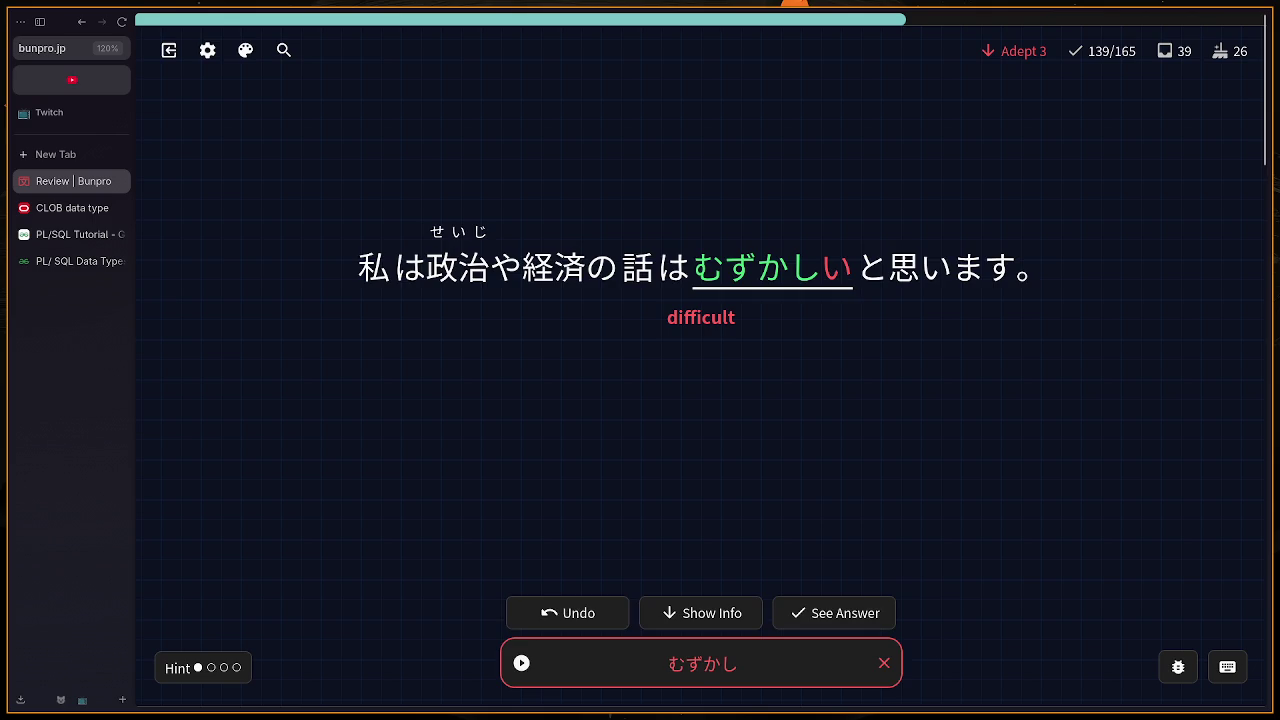
{"action": "key", "text": "BackSpace"}
{"action": "type", "text": "mu"}
{"action": "type", "text": "sh"}
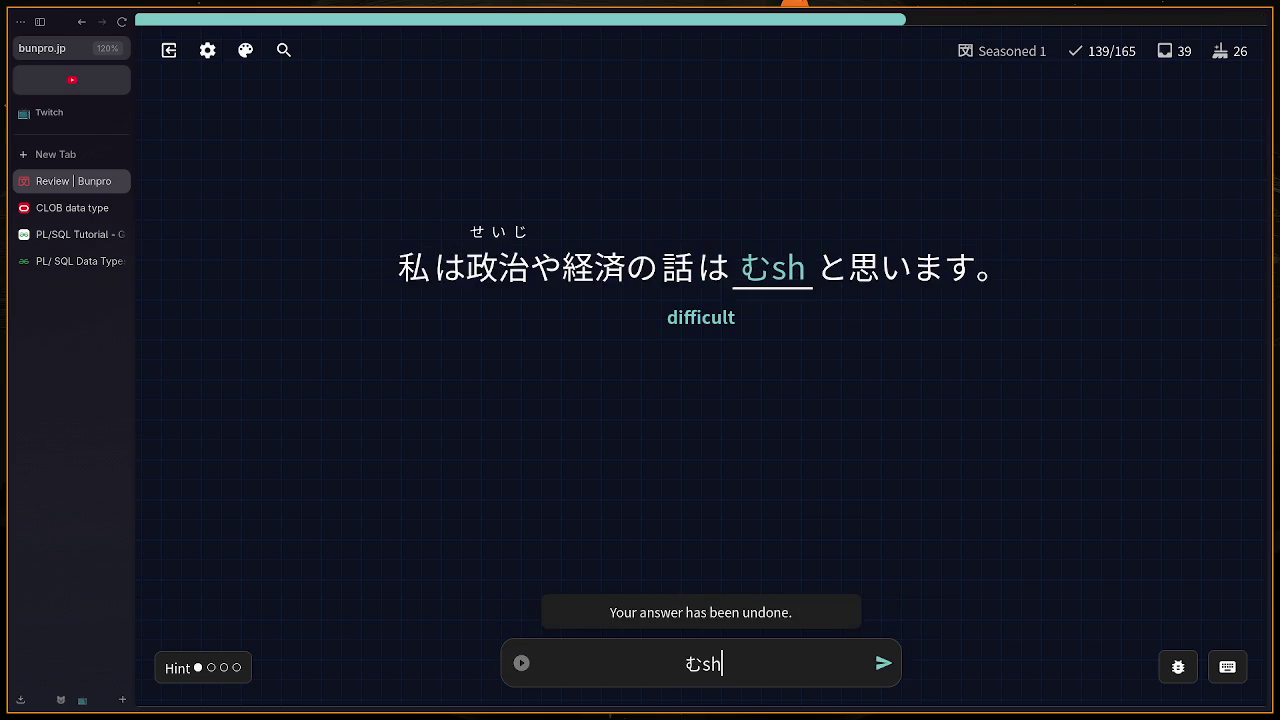
{"action": "key", "text": "BackSpace"}
{"action": "type", "text": "u"}
{"action": "key", "text": "BackSpace"}
{"action": "type", "text": "zu"}
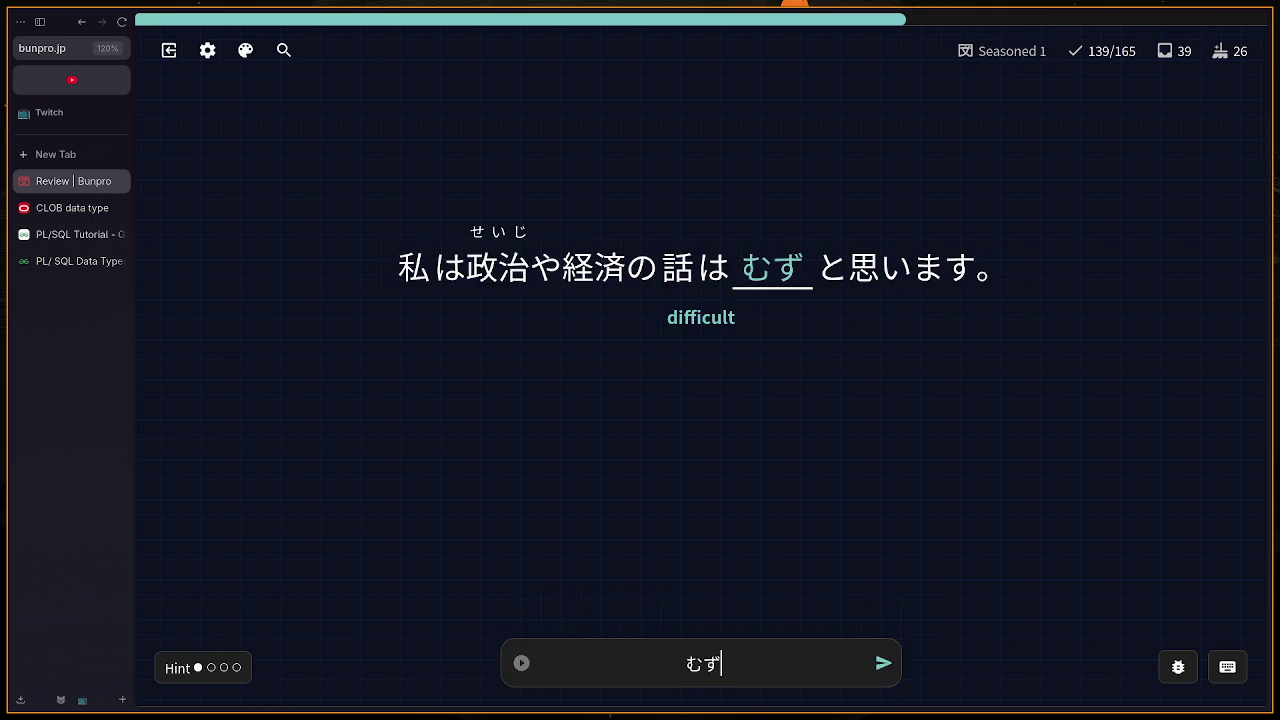
{"action": "type", "text": "kashii"}
{"action": "key", "text": "Return"}
Step: Answer はな, もくようび for Thursday, and コーヒー
{"action": "type", "text": "hanan"}
{"action": "key", "text": "BackSpace"}
{"action": "key", "text": "Return"}
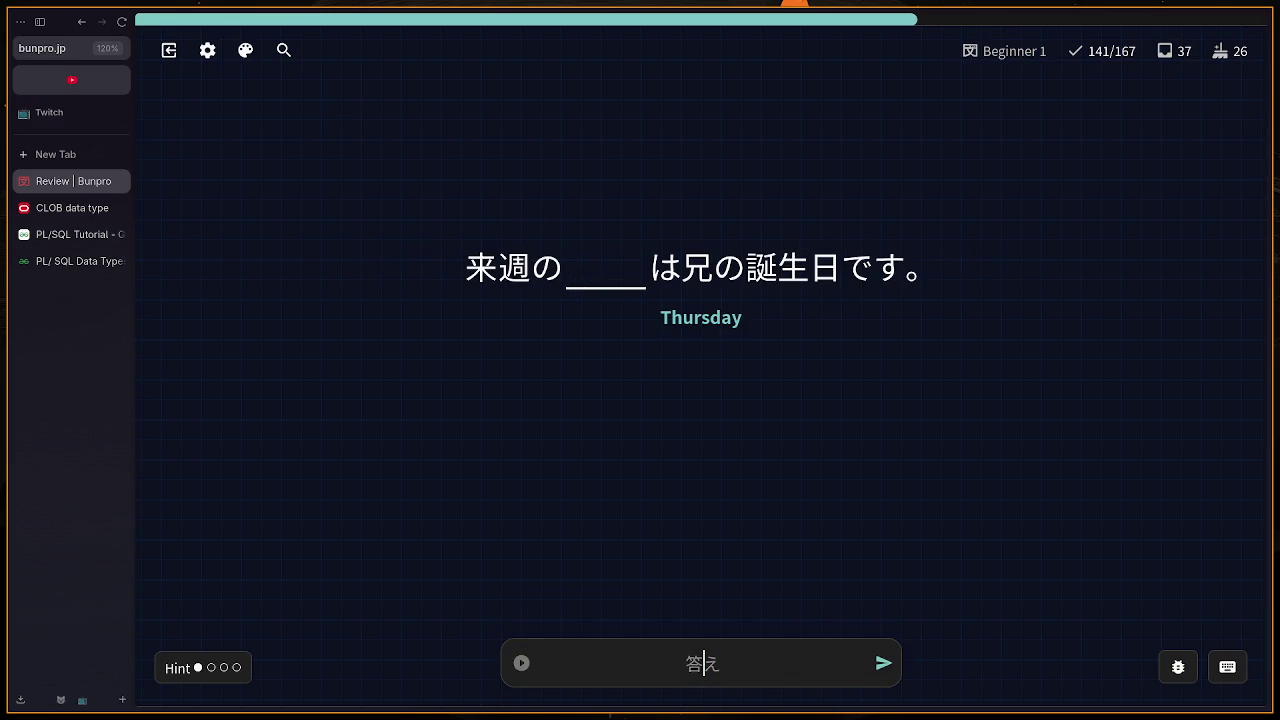
{"action": "type", "text": "も"}
{"action": "type", "text": "くようび"}
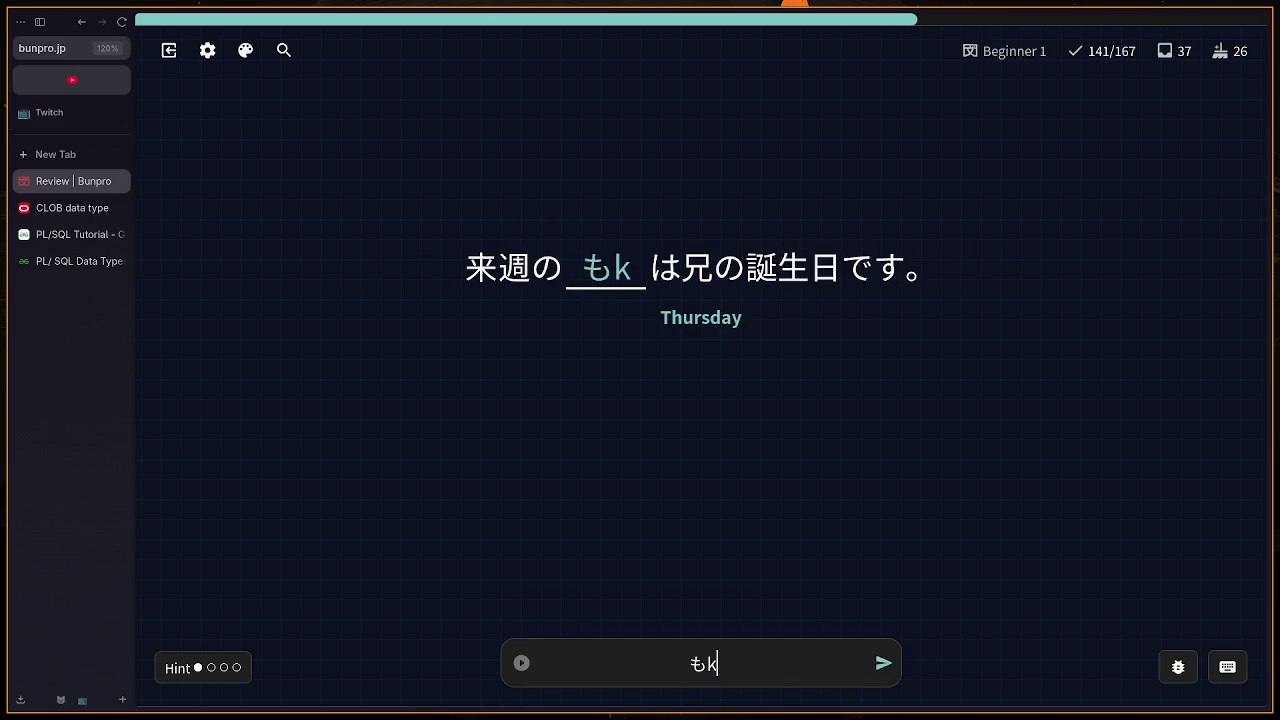
{"action": "key", "text": "Return"}
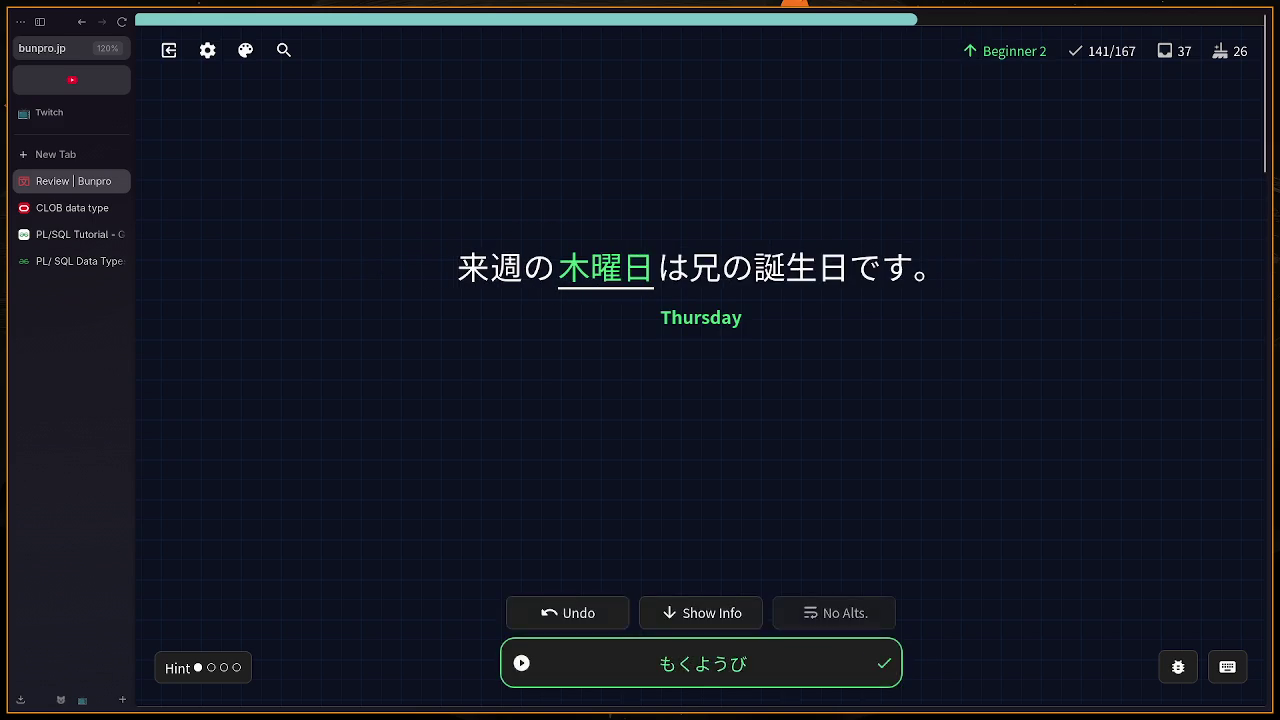
{"action": "key", "text": "Return"}
{"action": "type", "text": "コ"}
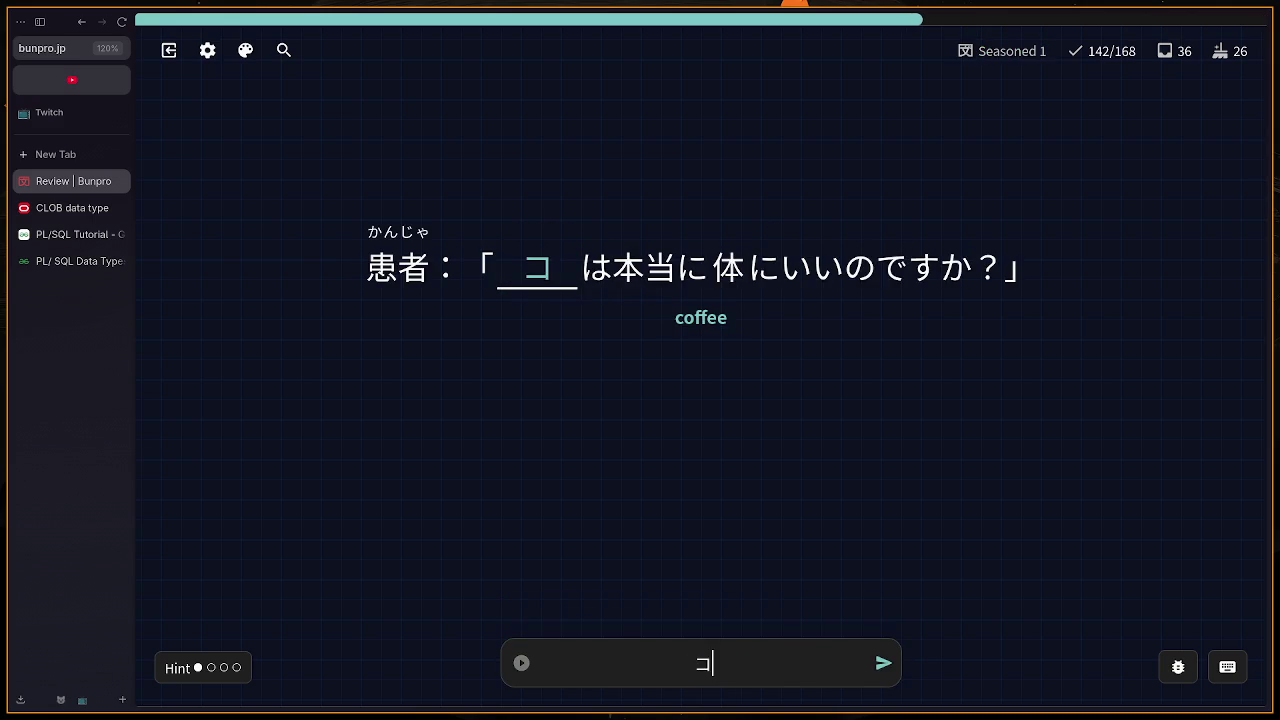
{"action": "type", "text": "ーヒーヒ"}
{"action": "key", "text": "Return"}
{"action": "key", "text": "Return"}
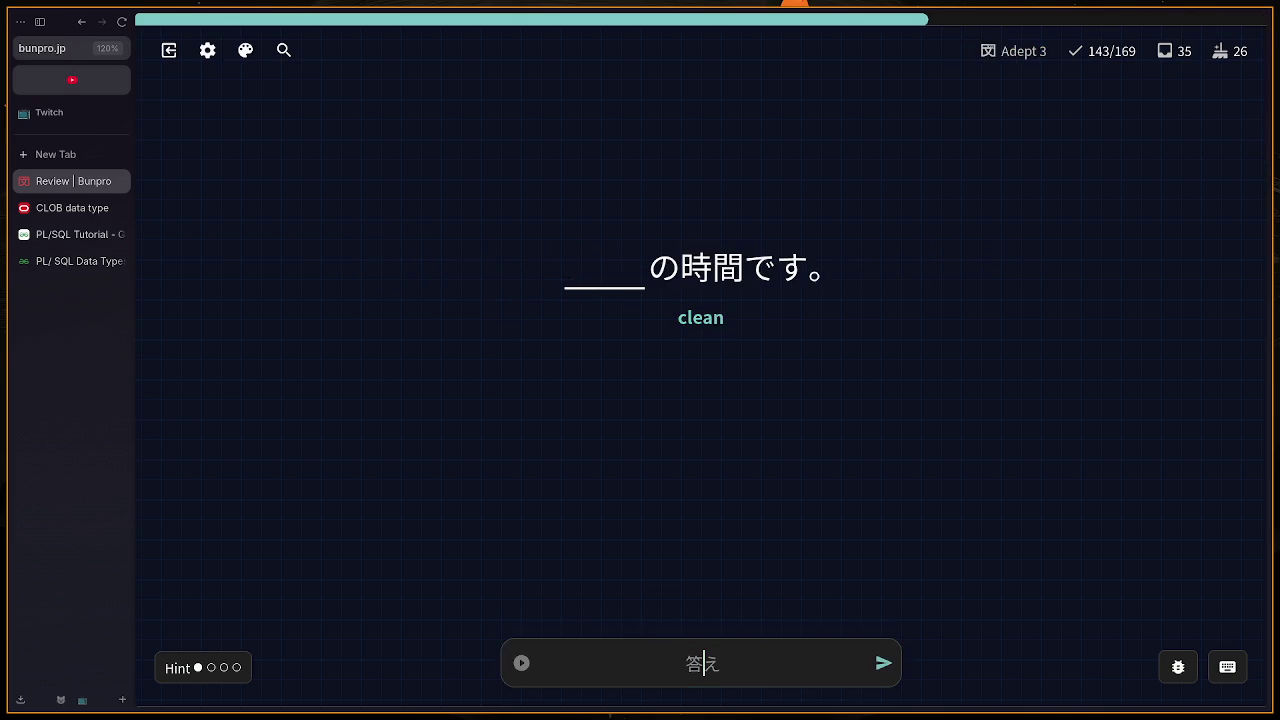
Step: Submit とうじ on the clean card and continue past the wrong answer
{"action": "type", "text": "kirei"}
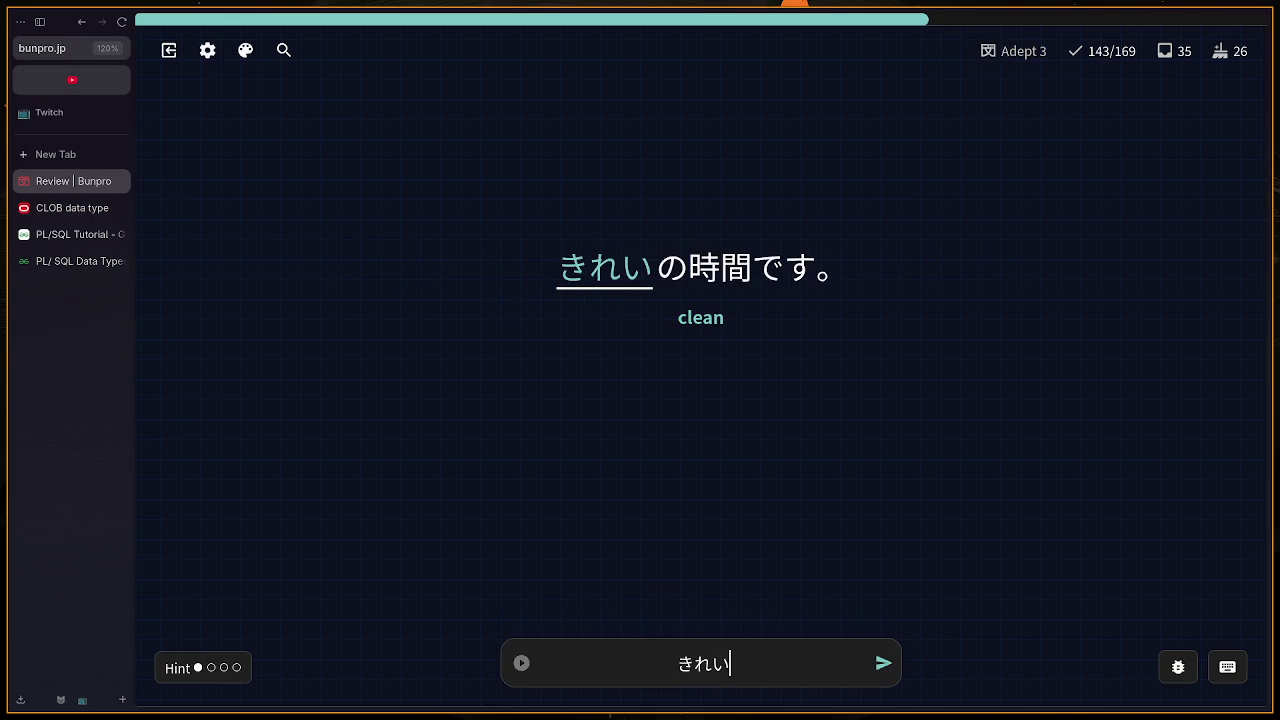
{"action": "key", "text": "BackSpace"}
{"action": "key", "text": "BackSpace"}
{"action": "key", "text": "BackSpace"}
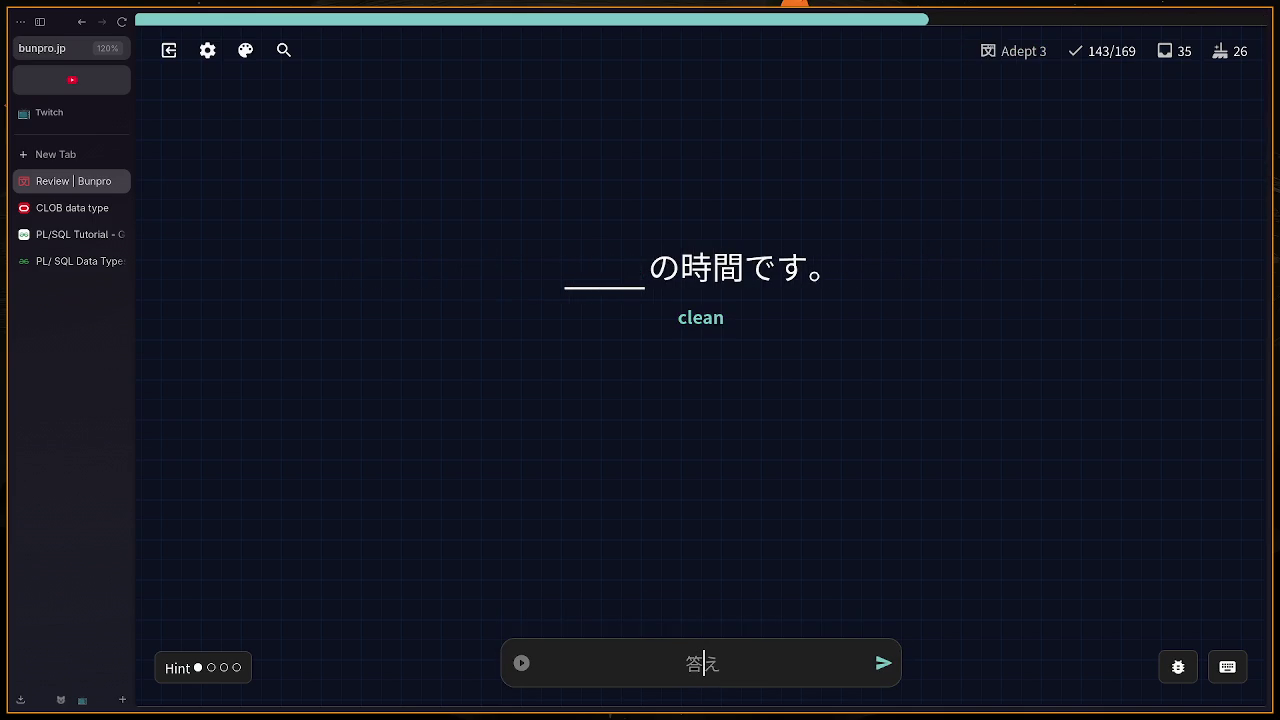
{"action": "type", "text": "touji"}
{"action": "key", "text": "Return"}
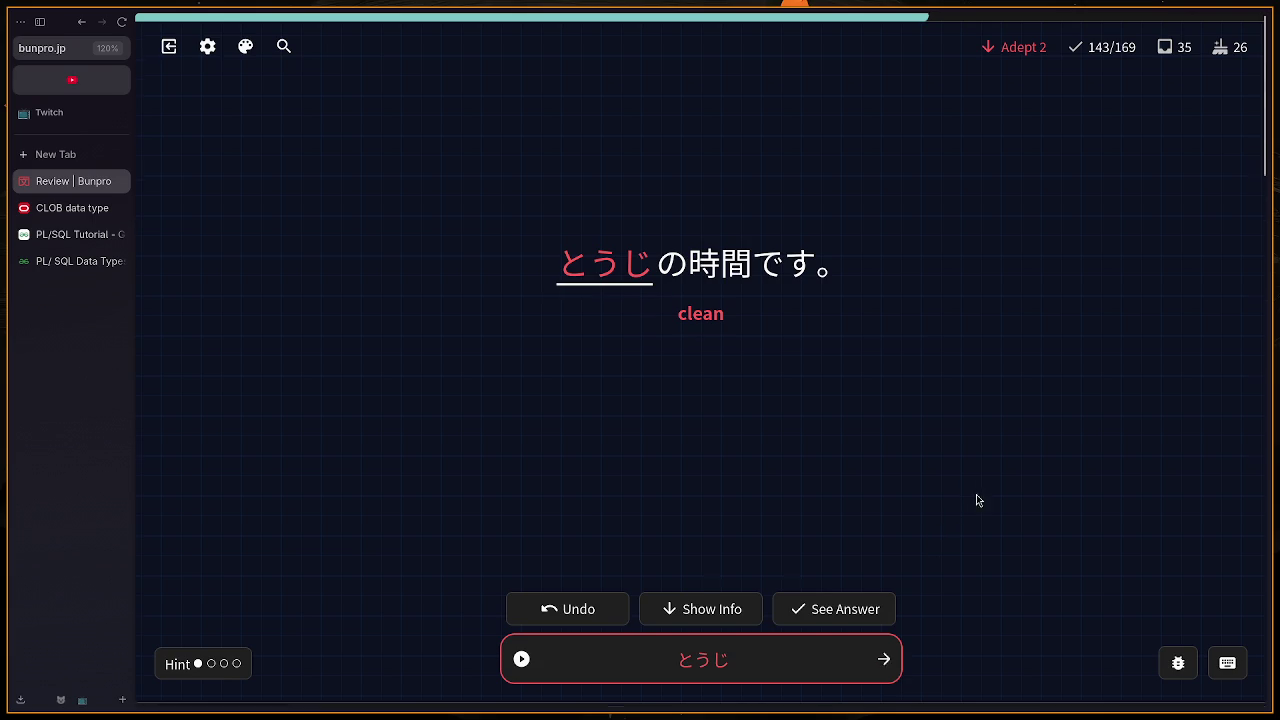
{"action": "scroll", "coordinate": [823, 451], "scroll_direction": "up", "scroll_amount": 4}
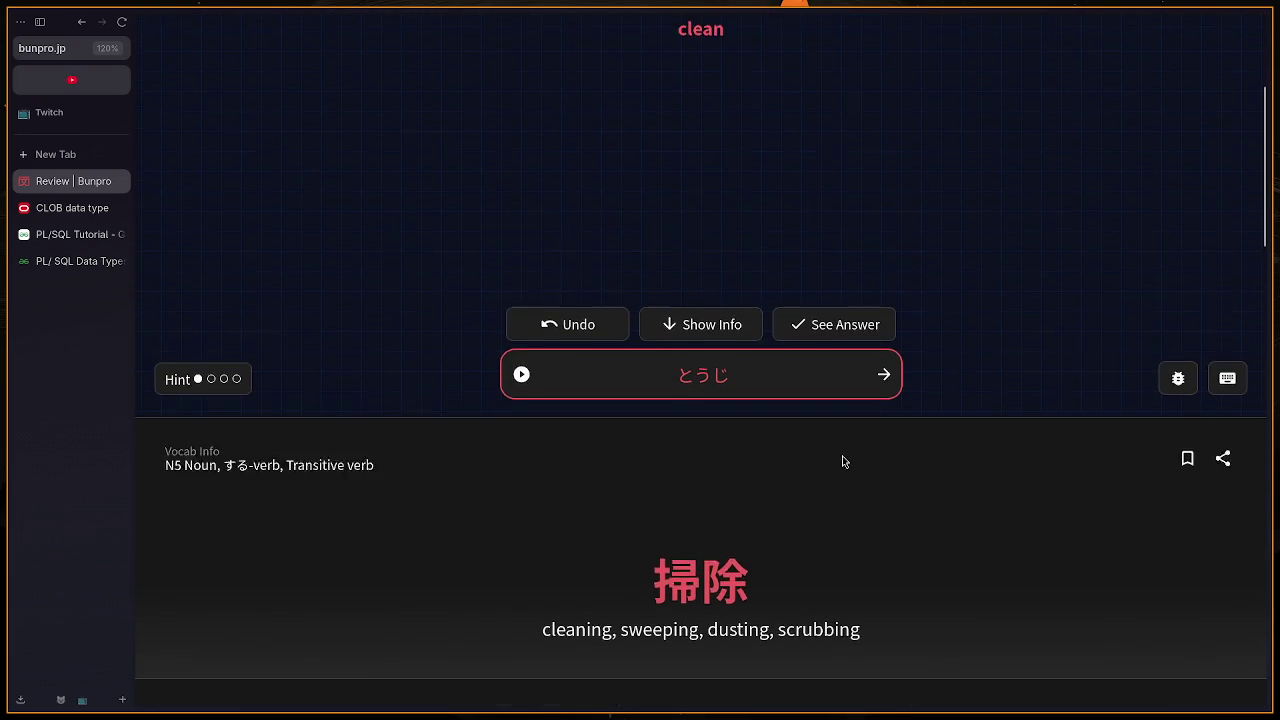
{"action": "key", "text": "Return"}
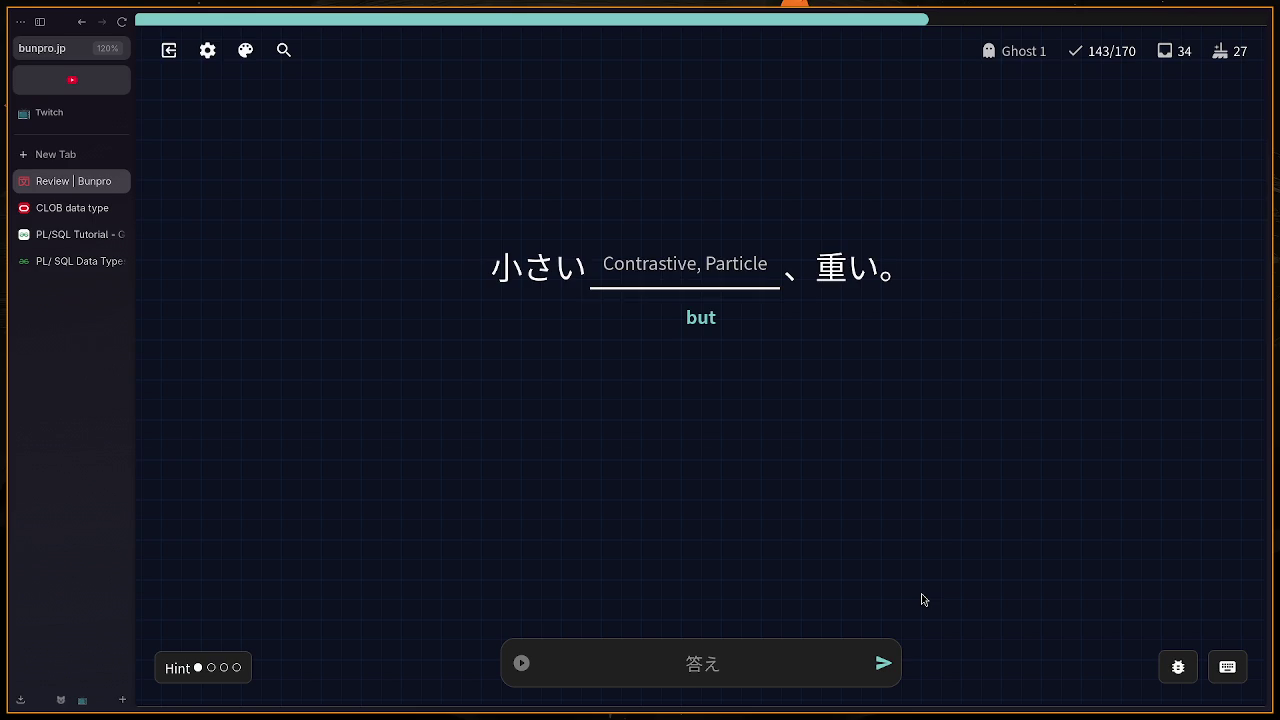
Step: Answer だけ on the first 'but' sentence, which is marked wrong, and review its grammar info
{"action": "type", "text": "が"}
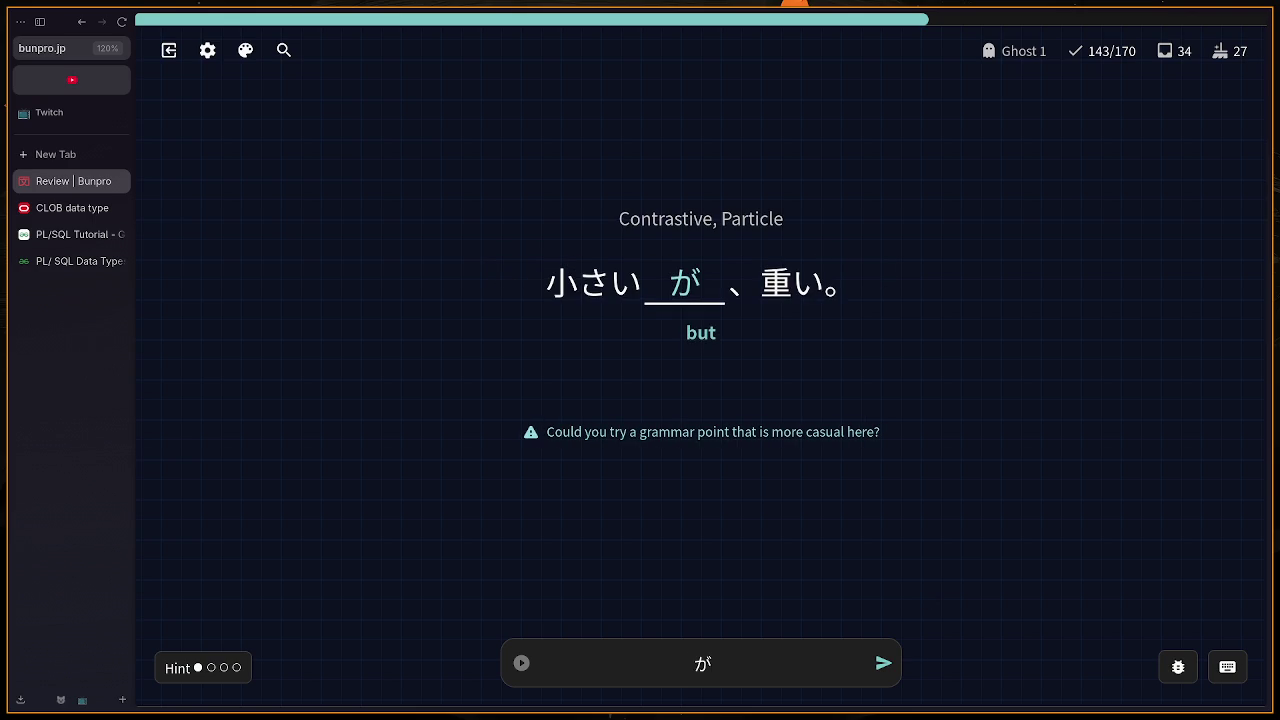
{"action": "key", "text": "BackSpace"}
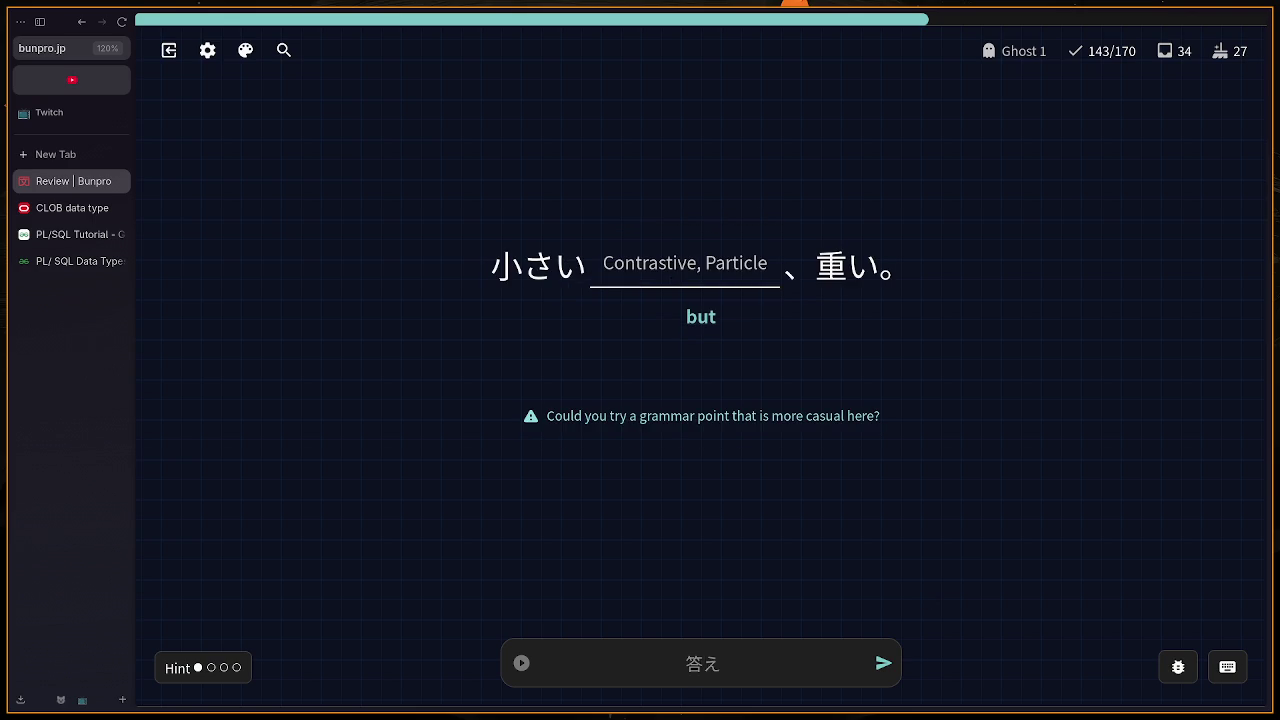
{"action": "type", "text": "だけ"}
{"action": "key", "text": "Return"}
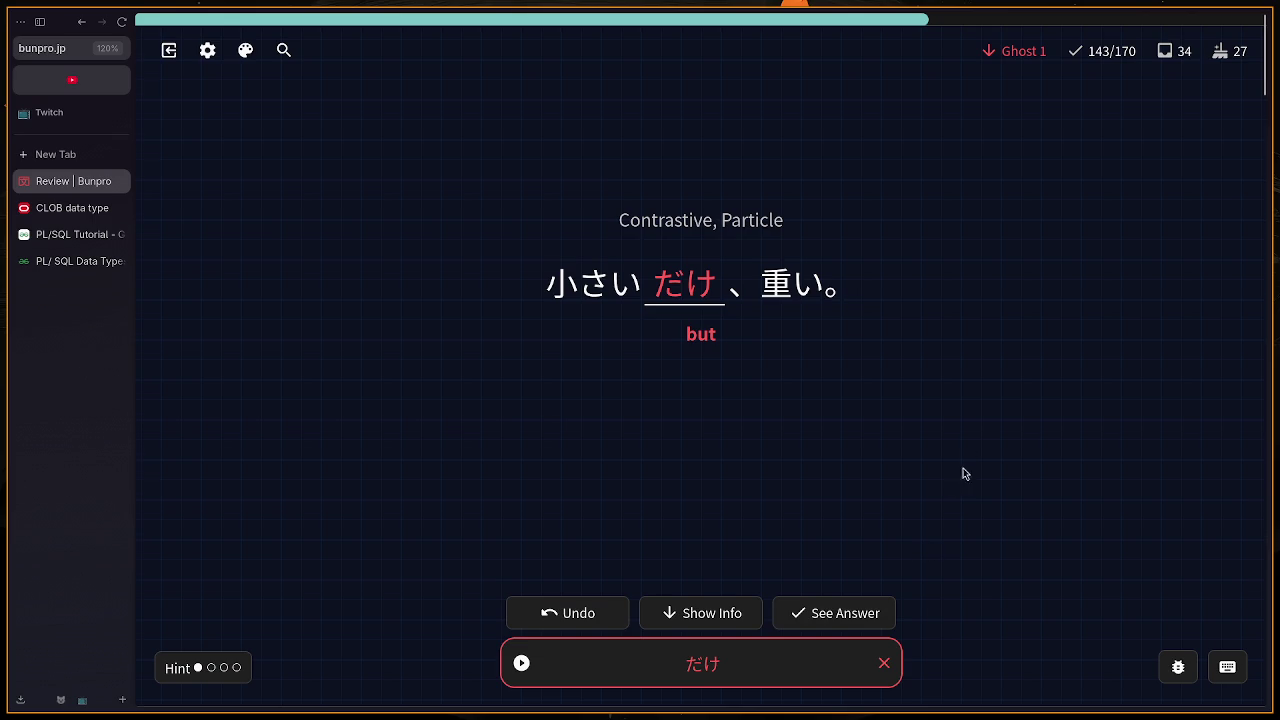
{"action": "key", "text": "Return"}
{"action": "scroll", "coordinate": [975, 376], "scroll_direction": "up", "scroll_amount": 6}
{"action": "left_click", "coordinate": [880, 666]}
Step: Answer the next cards with も and なる for 'get'
{"action": "type", "text": "mo"}
{"action": "key", "text": "Return"}
{"action": "type", "text": "one"}
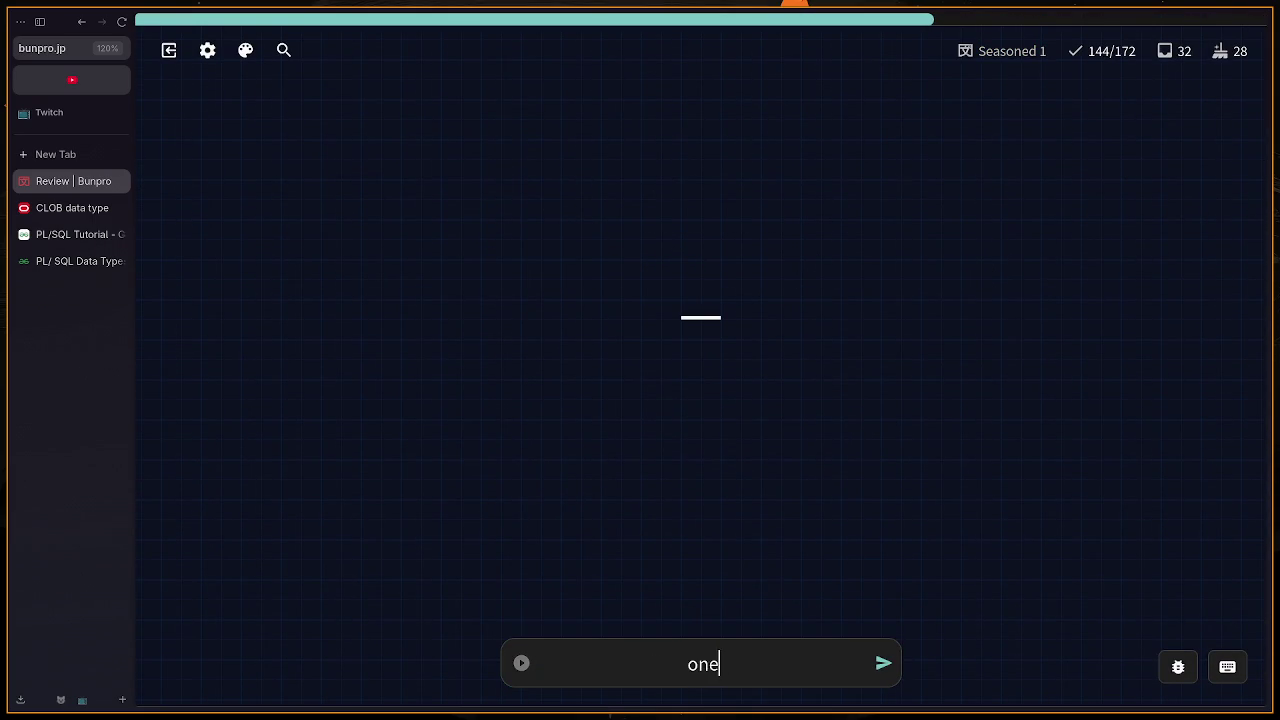
{"action": "key", "text": "Return"}
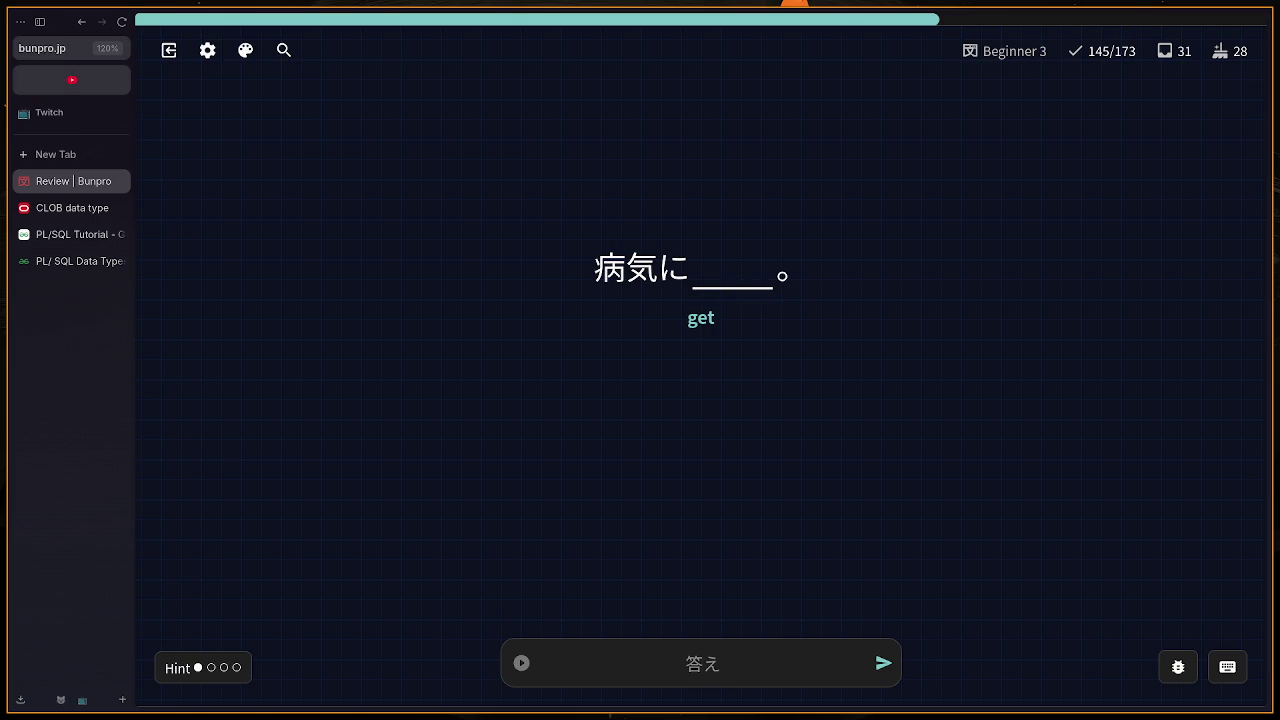
{"action": "type", "text": "naru"}
{"action": "key", "text": "Return"}
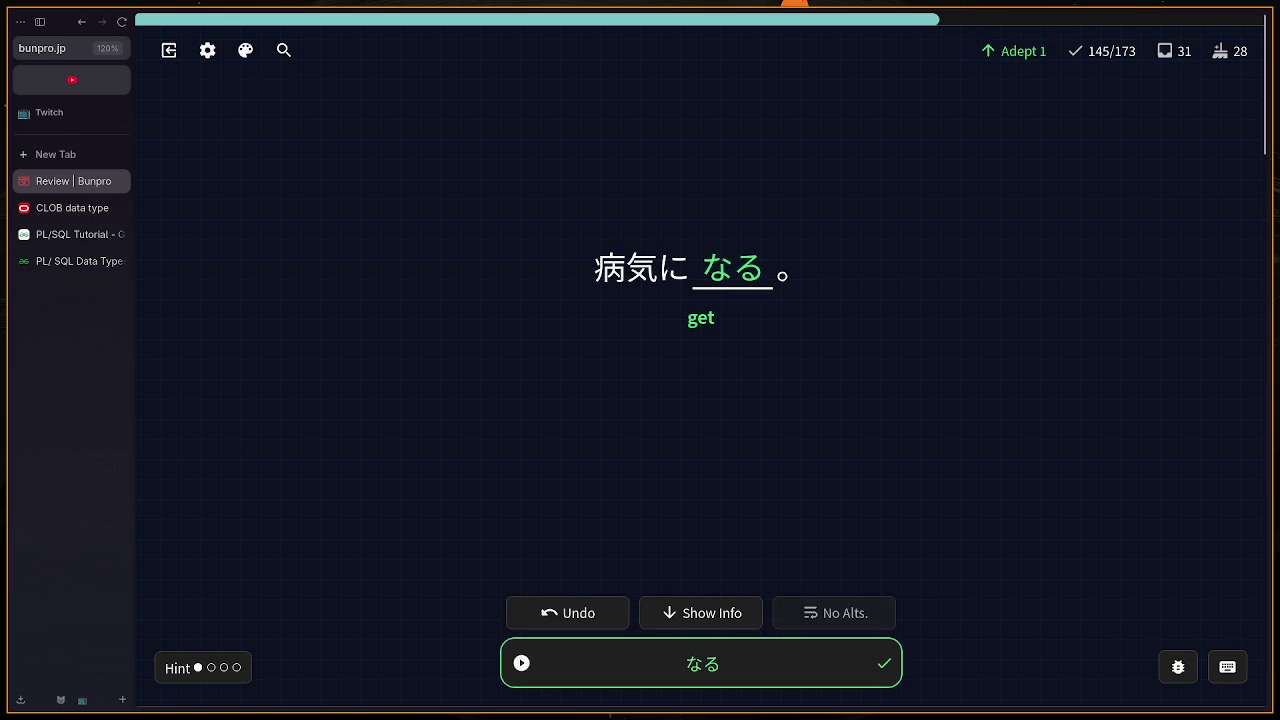
{"action": "key", "text": "Return"}
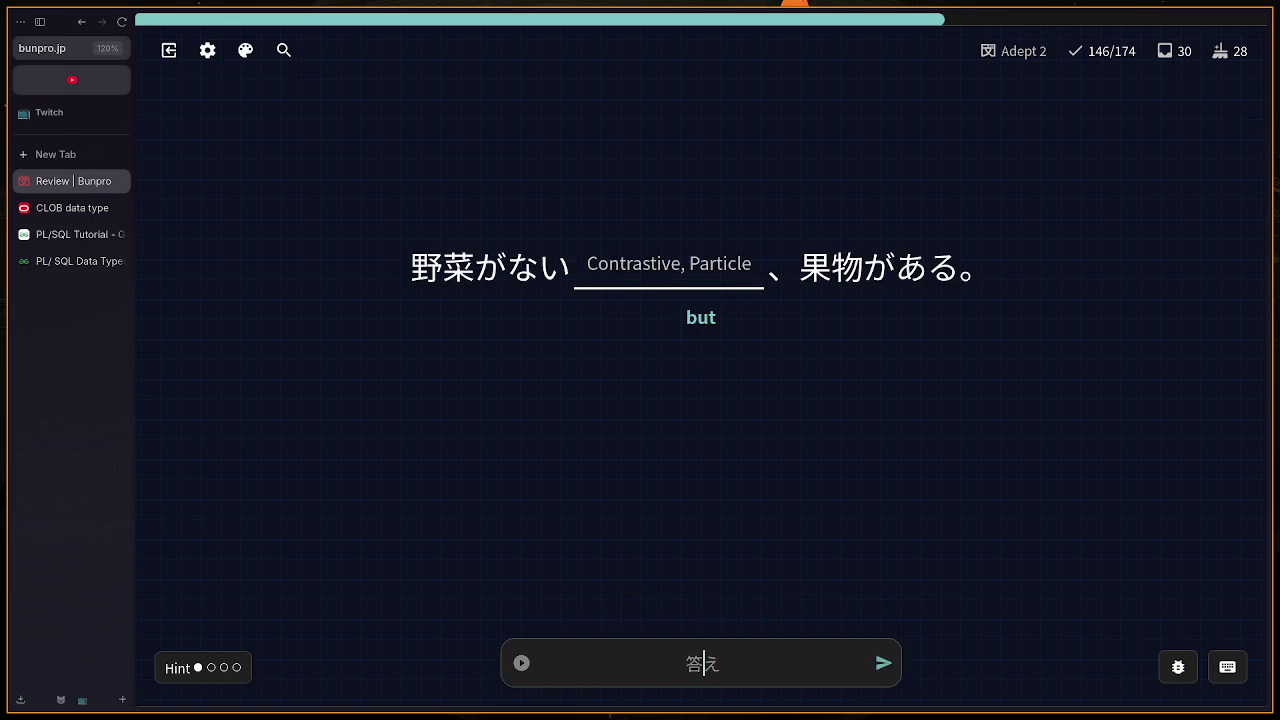
Step: Submit だから on the second 'but' sentence and review the けど grammar info
{"action": "type", "text": "ga"}
{"action": "key", "text": "Return"}
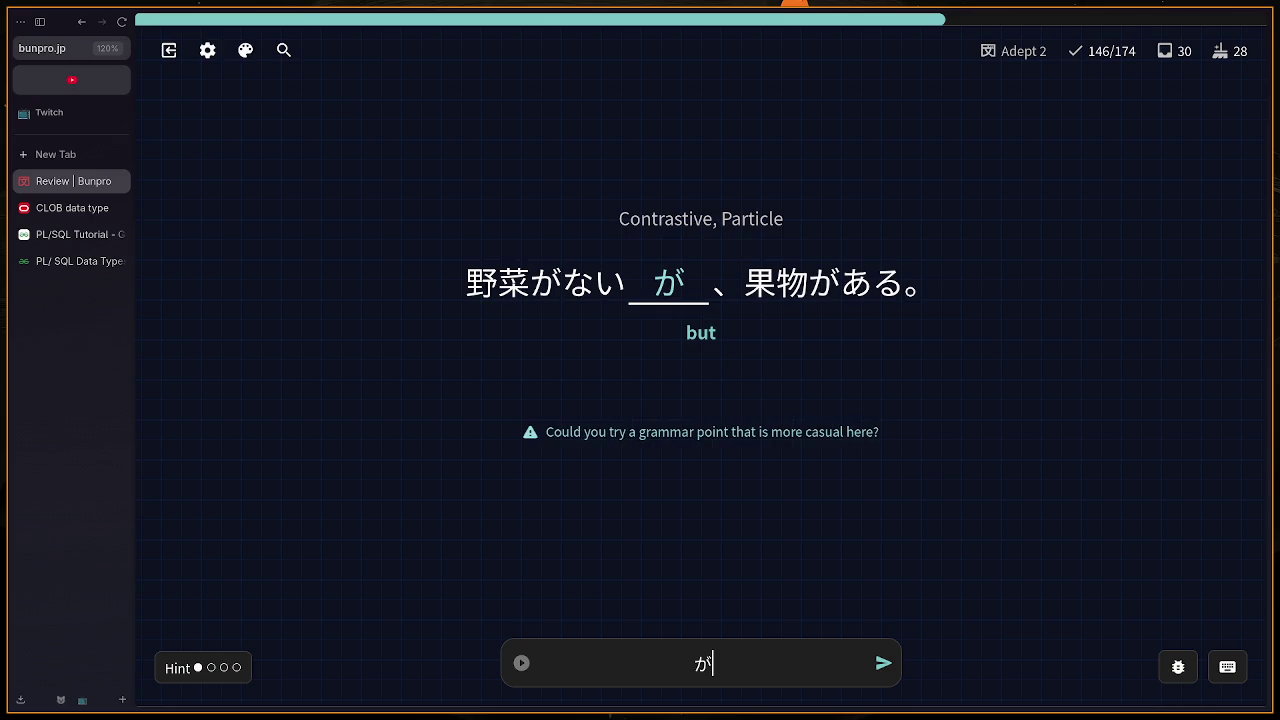
{"action": "key", "text": "BackSpace"}
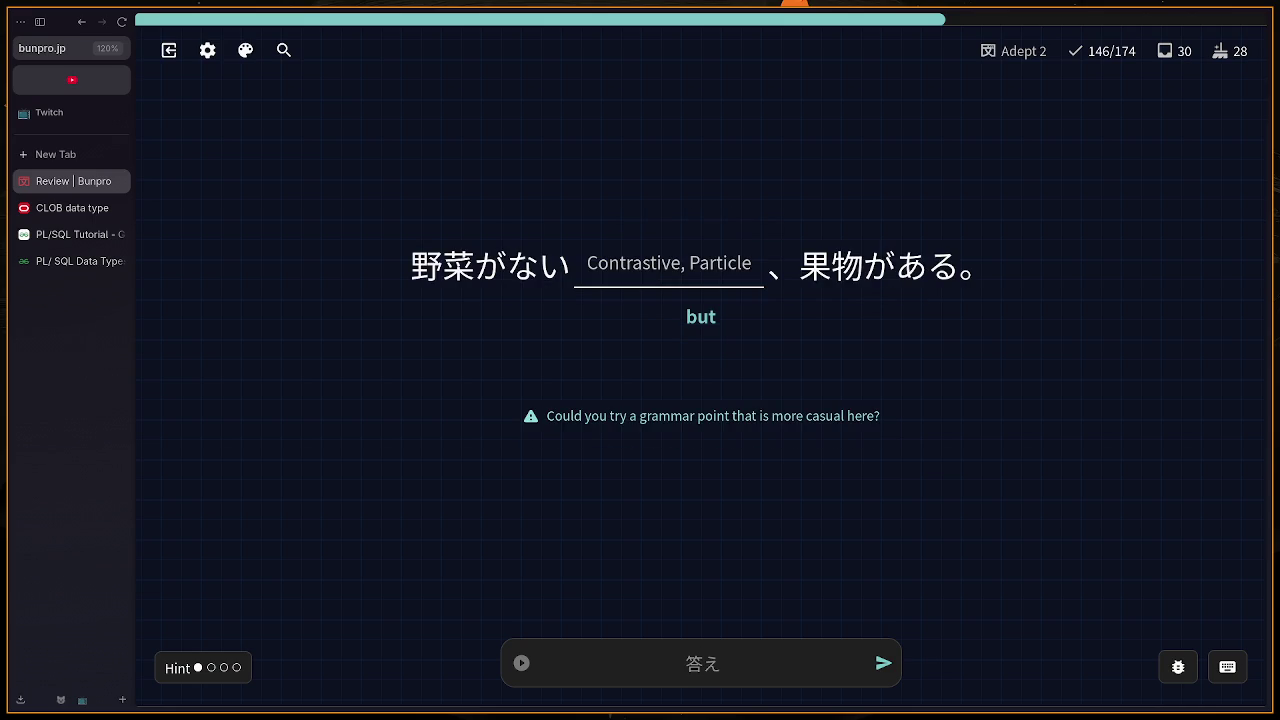
{"action": "type", "text": "dak"}
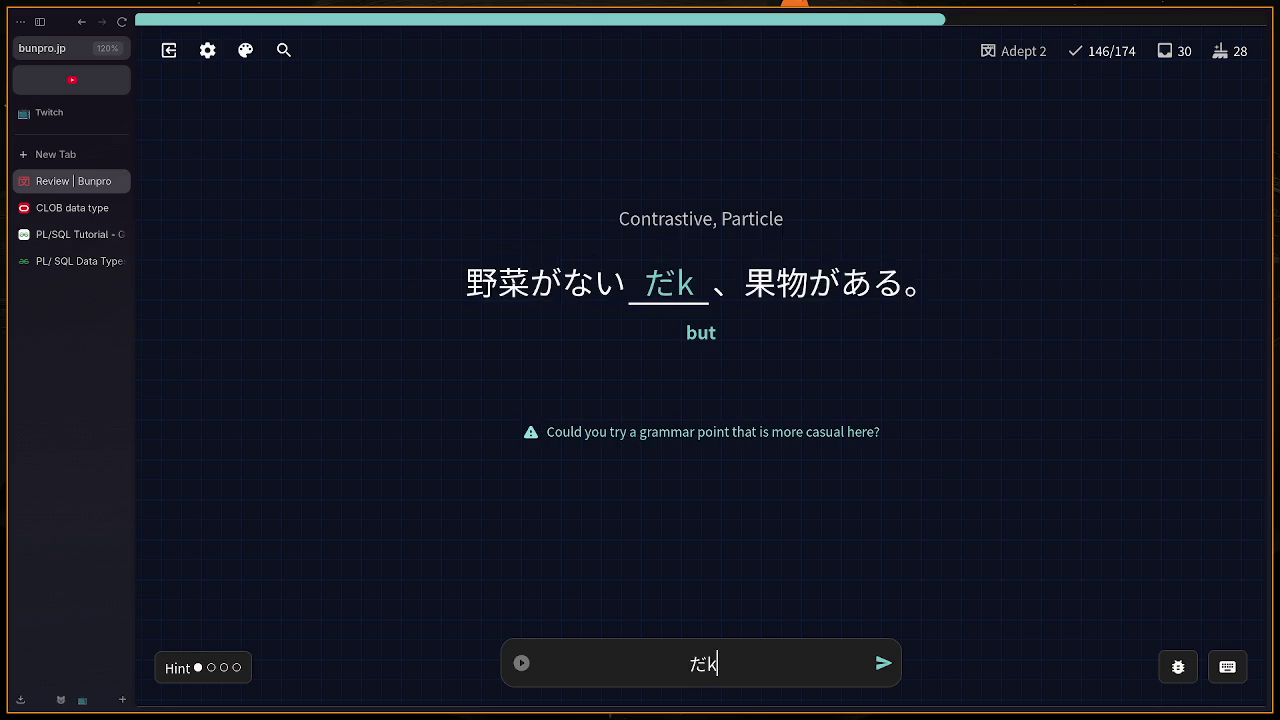
{"action": "type", "text": "ara"}
{"action": "key", "text": "Return"}
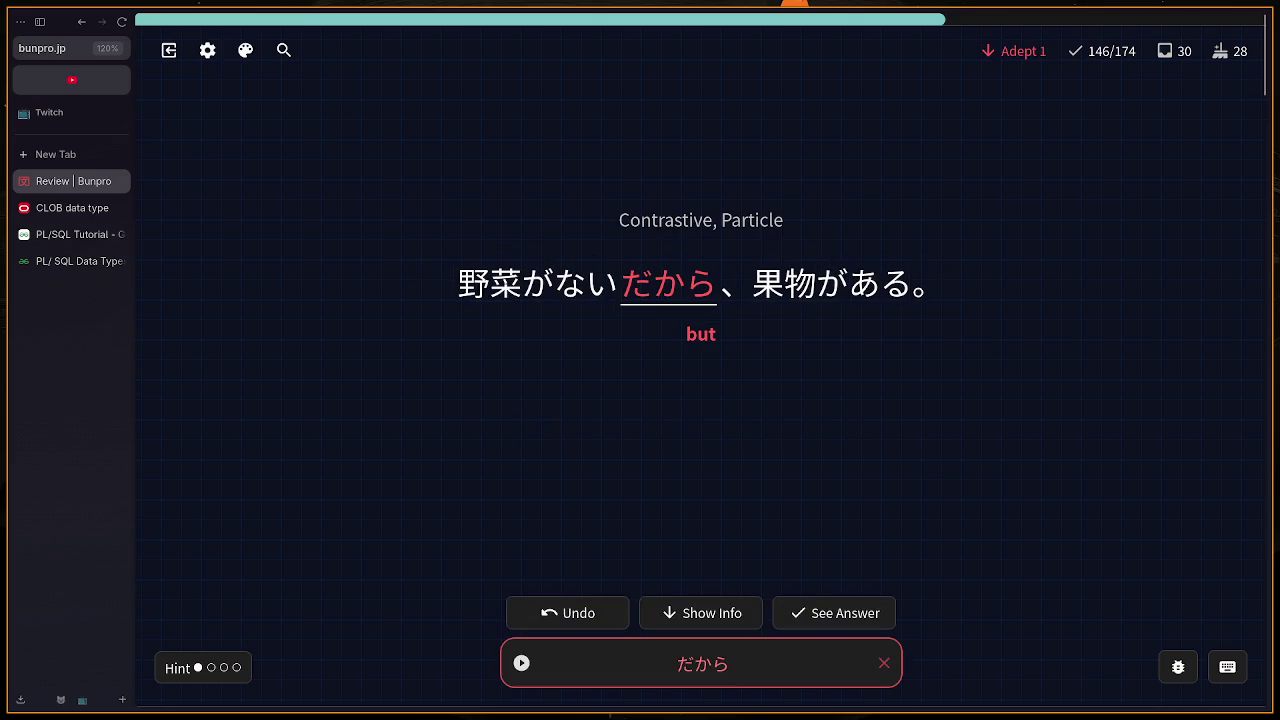
{"action": "key", "text": "i"}
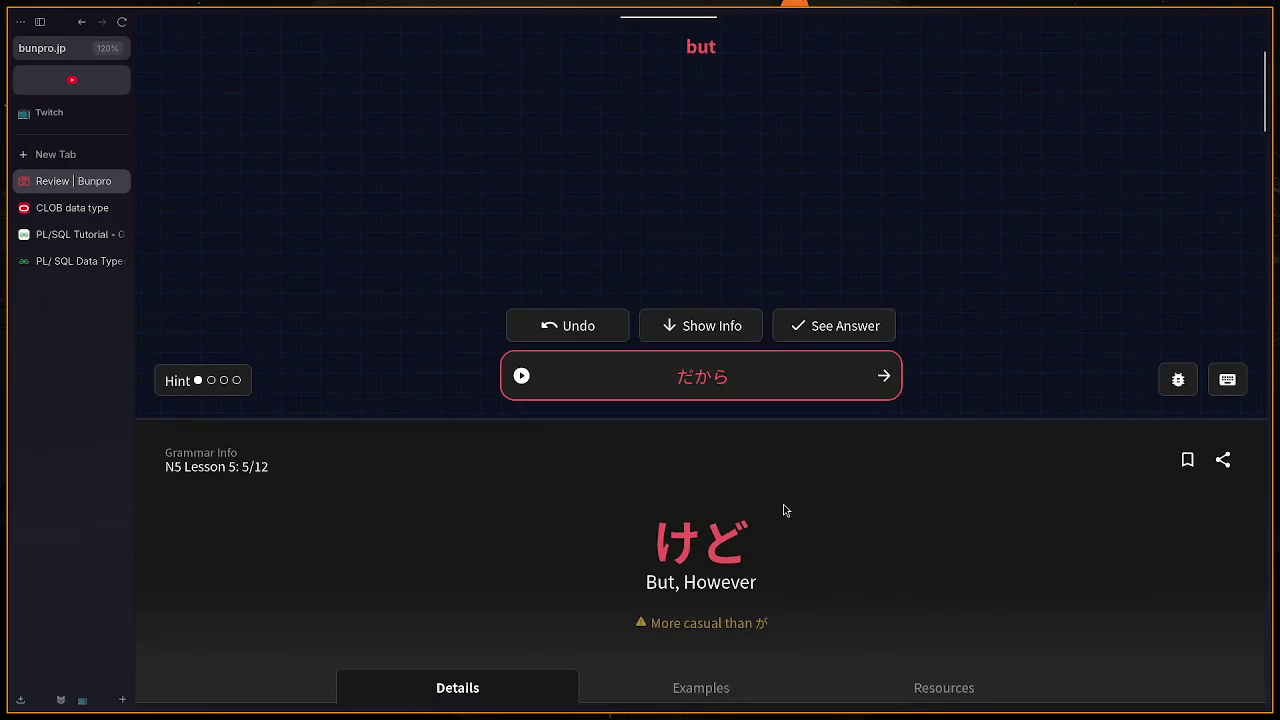
{"action": "key", "text": "i"}
{"action": "left_click", "coordinate": [879, 646]}
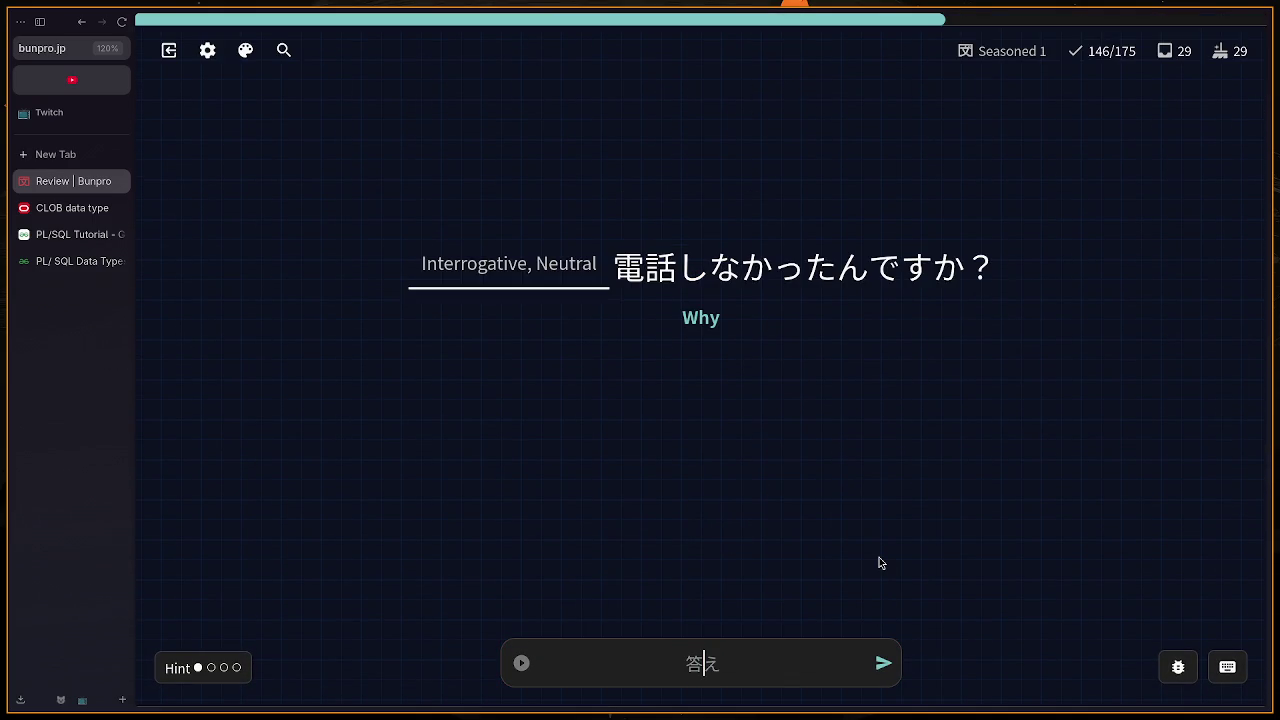
Step: Answer どうして for 'Why' and つよい for 'strongest'
{"action": "type", "text": "で"}
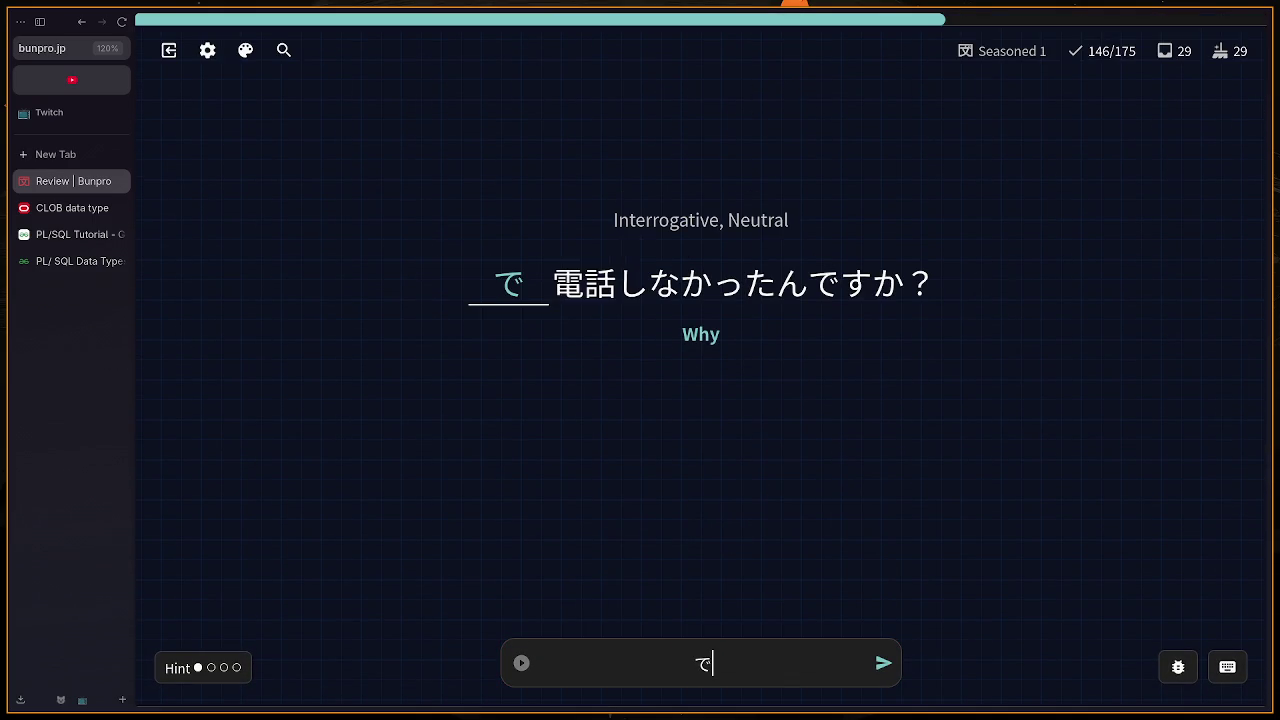
{"action": "key", "text": "BackSpace"}
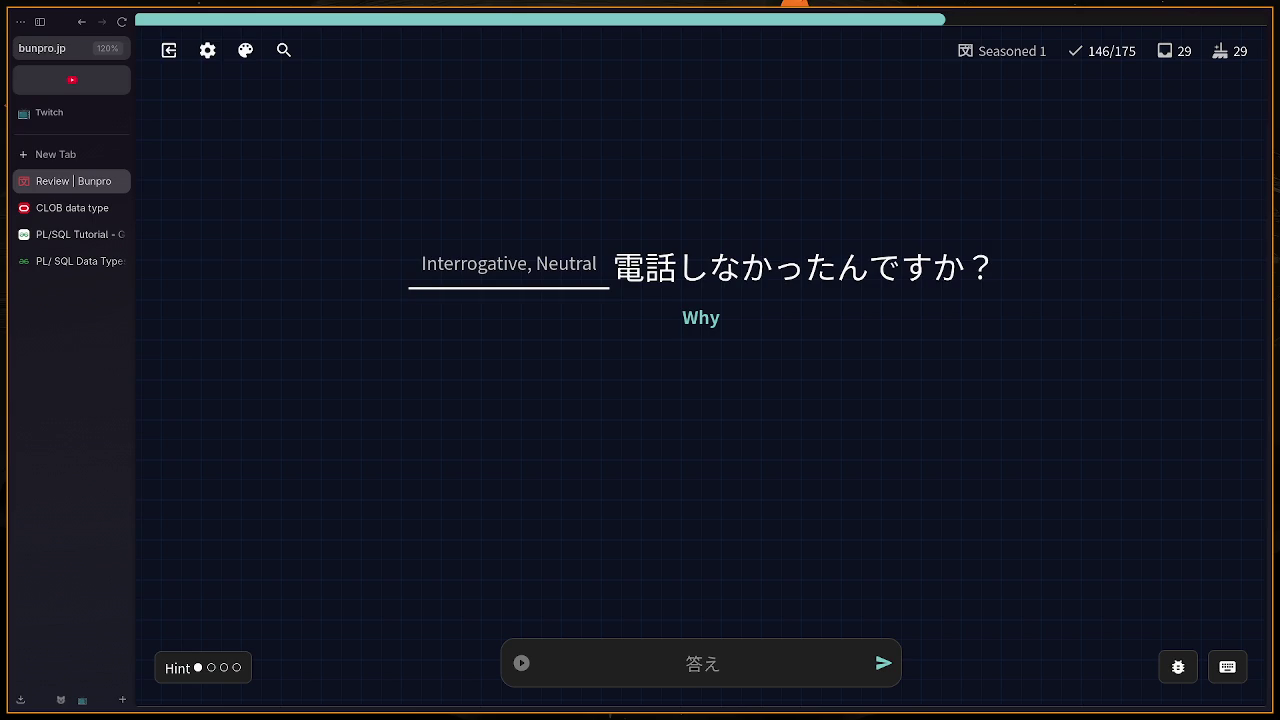
{"action": "type", "text": "どうして"}
{"action": "key", "text": "Return"}
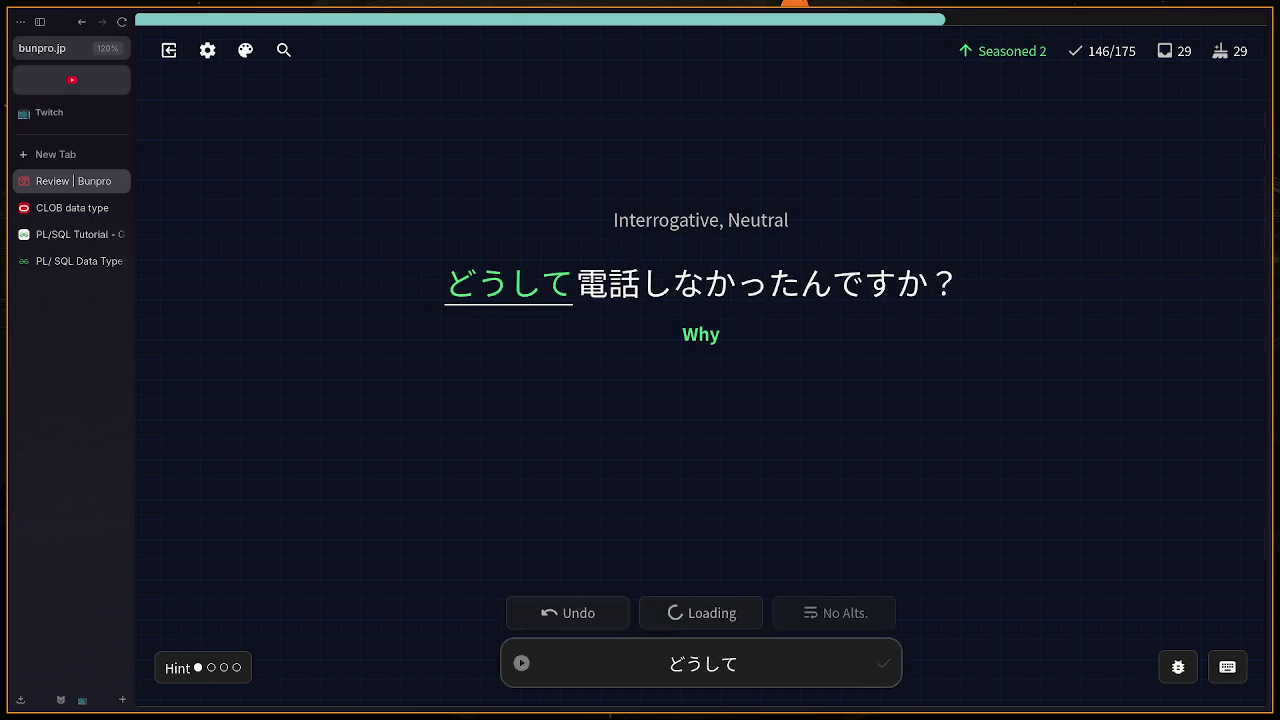
{"action": "key", "text": "Return"}
{"action": "type", "text": "つよい"}
{"action": "key", "text": "Return"}
Step: Answer そと for 'outside' and きく for the following card
{"action": "key", "text": "Return"}
{"action": "type", "text": "そと"}
{"action": "key", "text": "Return"}
{"action": "key", "text": "Return"}
{"action": "type", "text": "きく"}
{"action": "key", "text": "Return"}
{"action": "key", "text": "Return"}
Step: Submit デイェト for 'diet', check the revealed ダイエット, and start the kitchen answer
{"action": "type", "text": "デー"}
{"action": "key", "text": "BackSpace"}
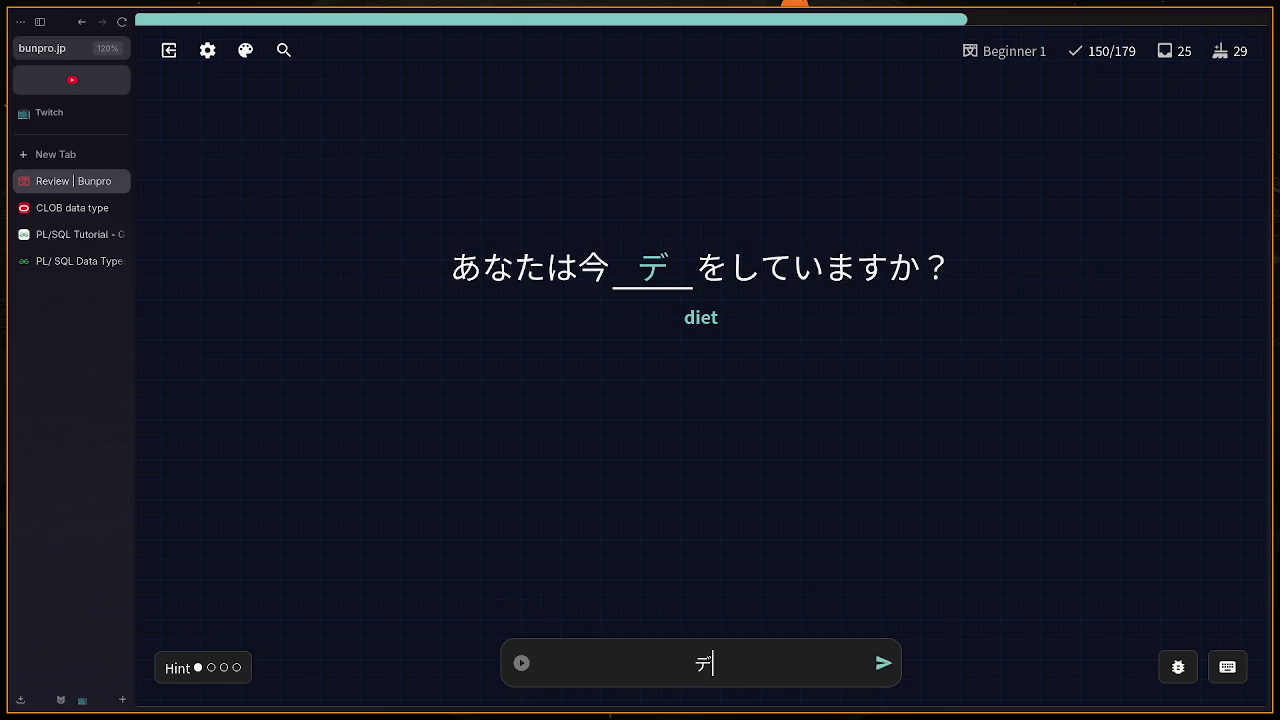
{"action": "type", "text": "イェ"}
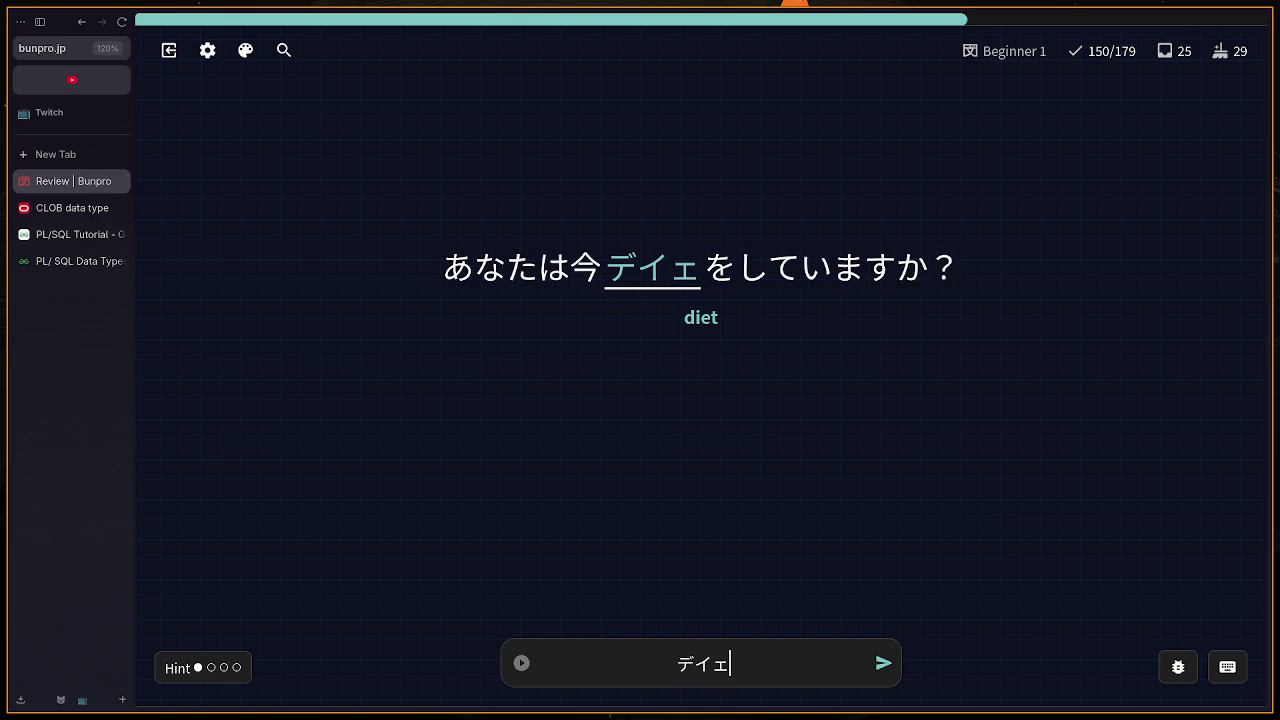
{"action": "type", "text": "ト"}
{"action": "key", "text": "Return"}
{"action": "key", "text": "Return"}
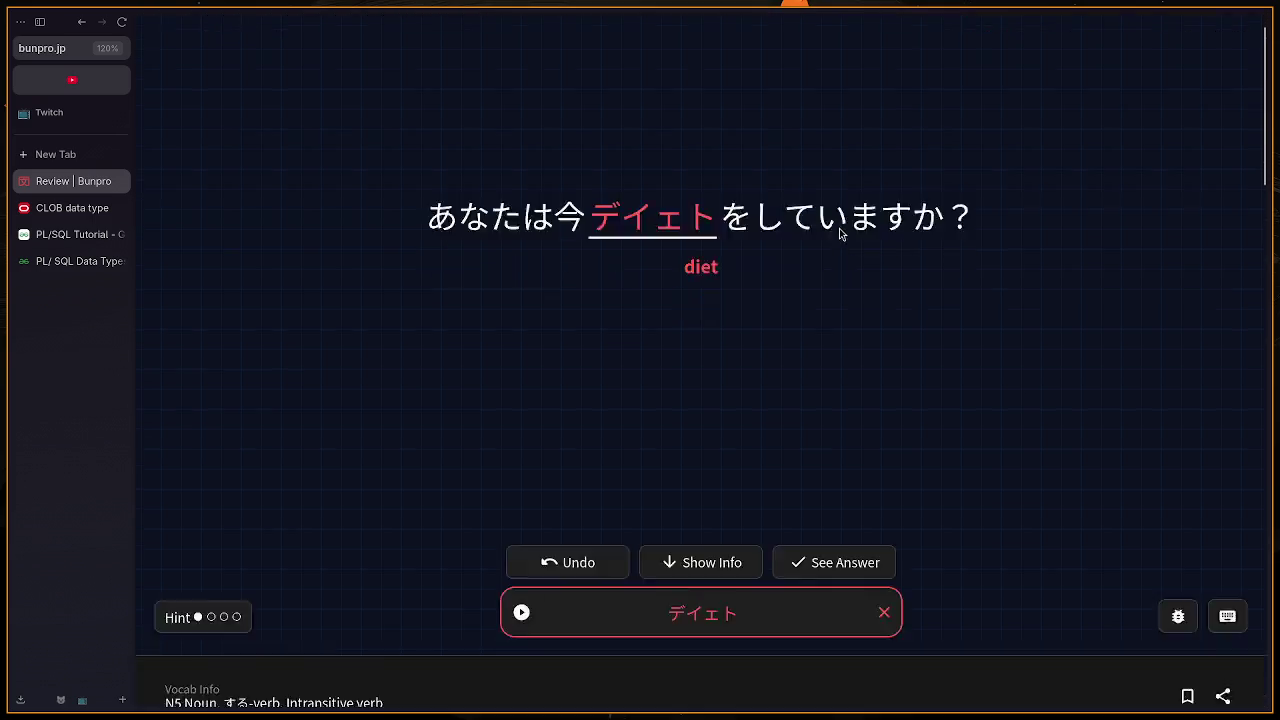
{"action": "scroll", "coordinate": [778, 182], "scroll_direction": "up", "scroll_amount": 1}
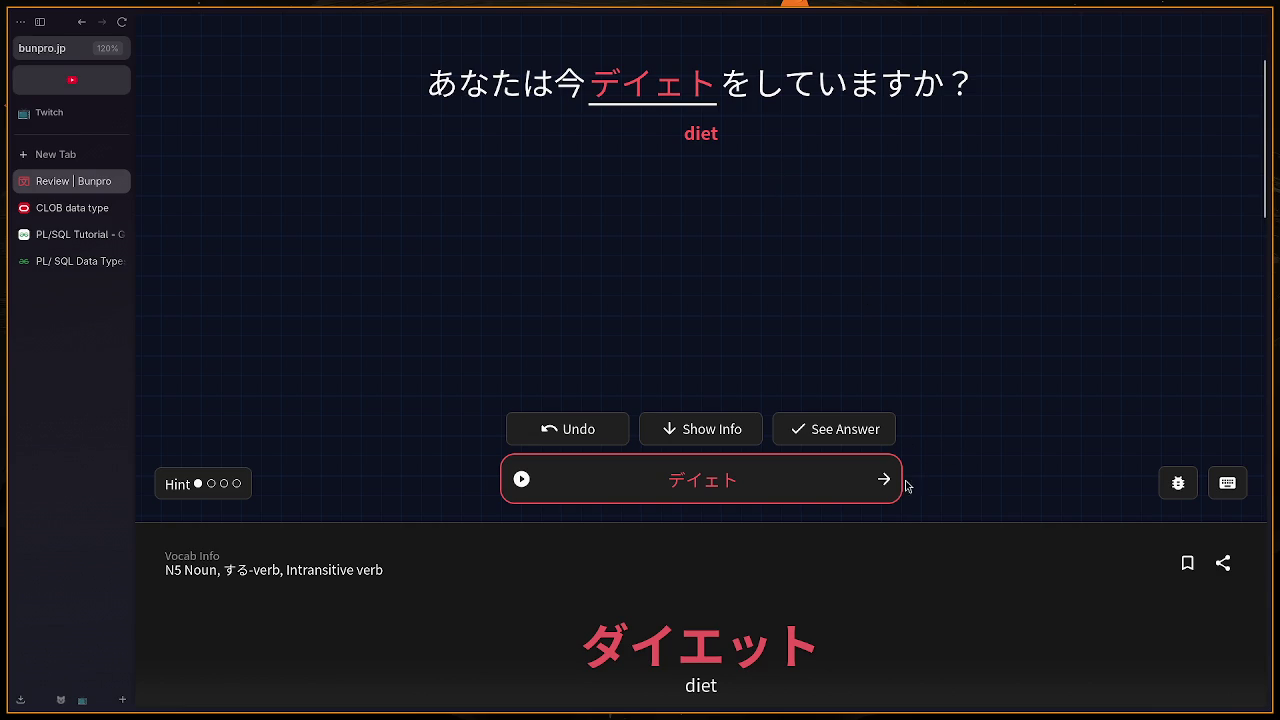
{"action": "key", "text": "Return"}
{"action": "type", "text": "da"}
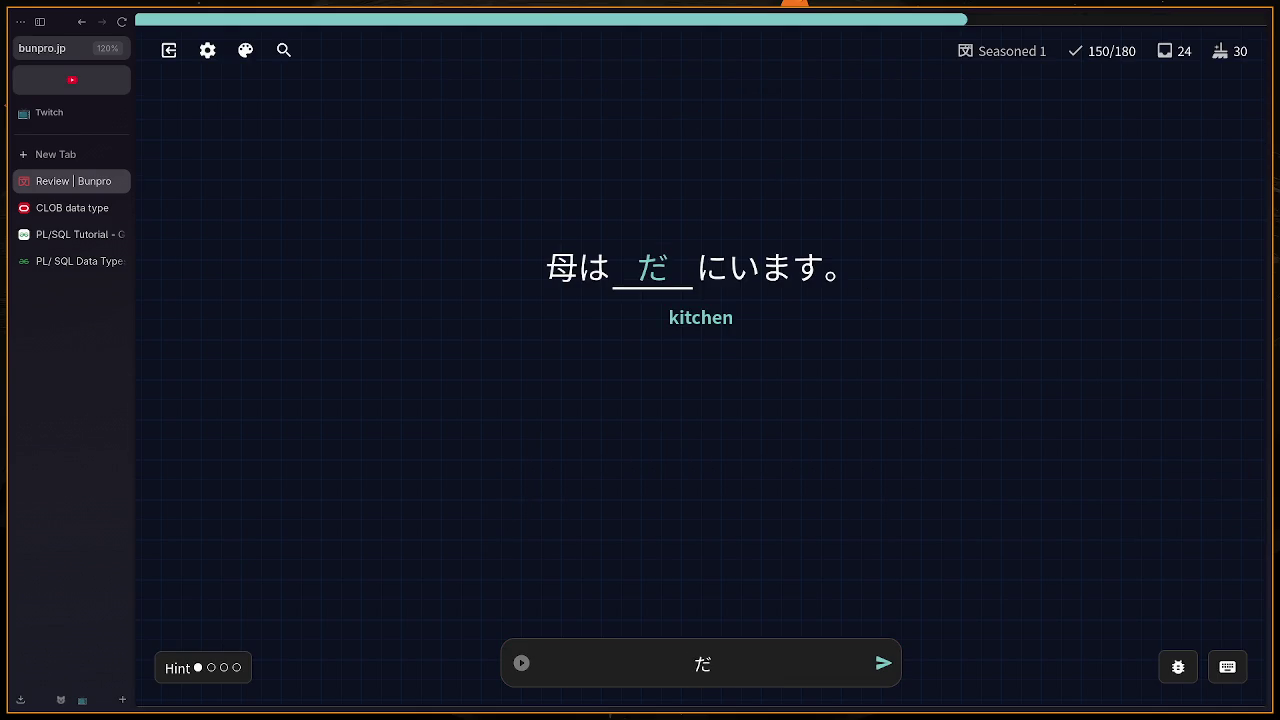
{"action": "type", "text": "dokoro"}
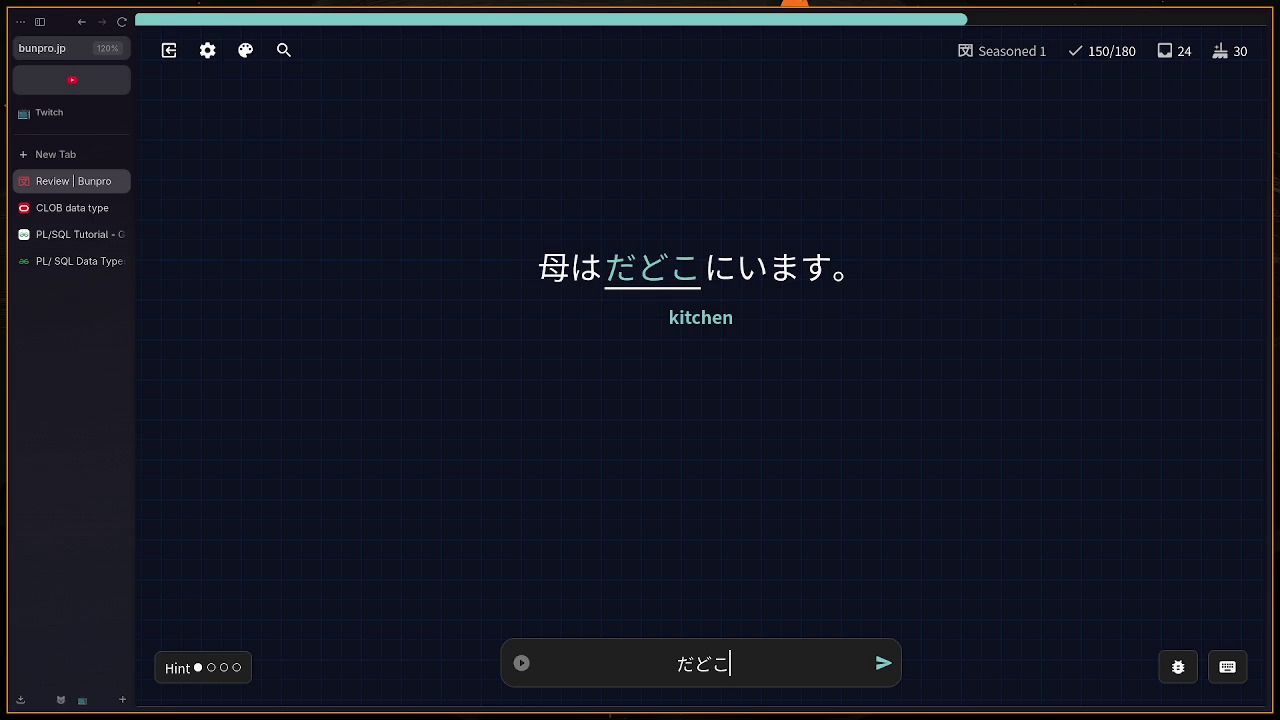
Step: Correct the kitchen answer from だどころ to だいどころ
{"action": "key", "text": "Return"}
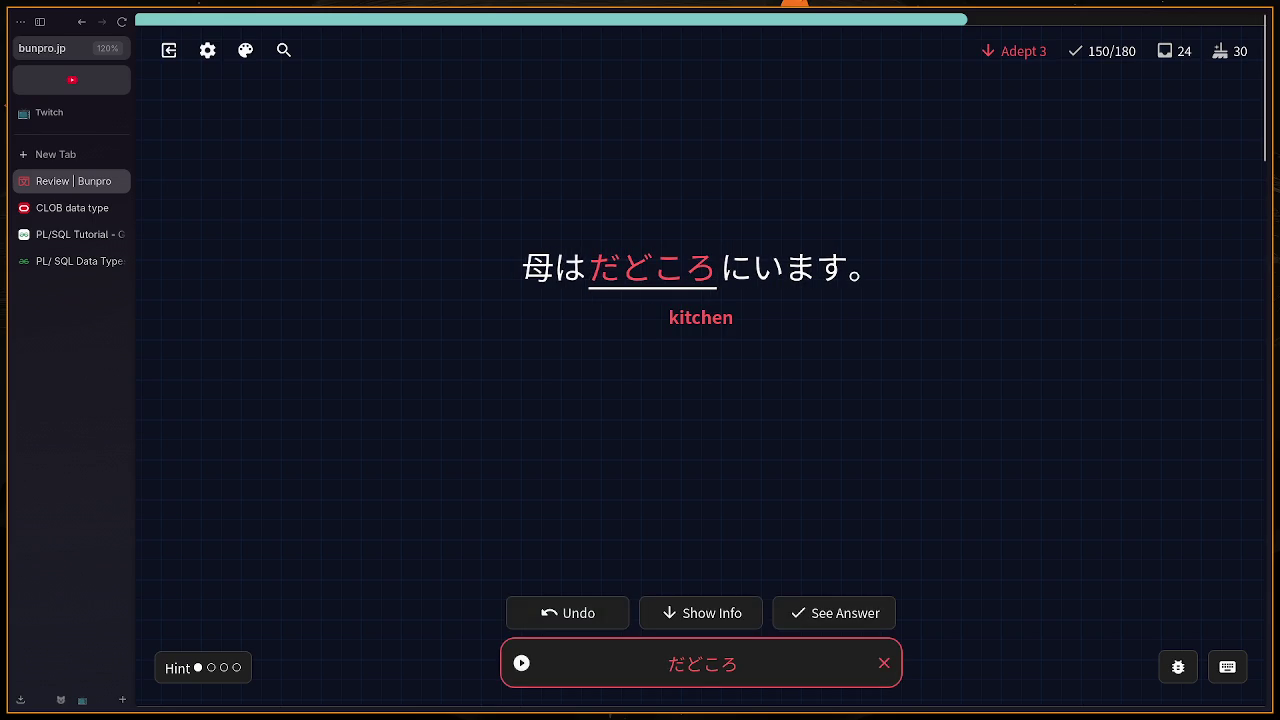
{"action": "key", "text": "BackSpace"}
{"action": "key", "text": "BackSpace"}
{"action": "key", "text": "BackSpace"}
{"action": "type", "text": "idokori"}
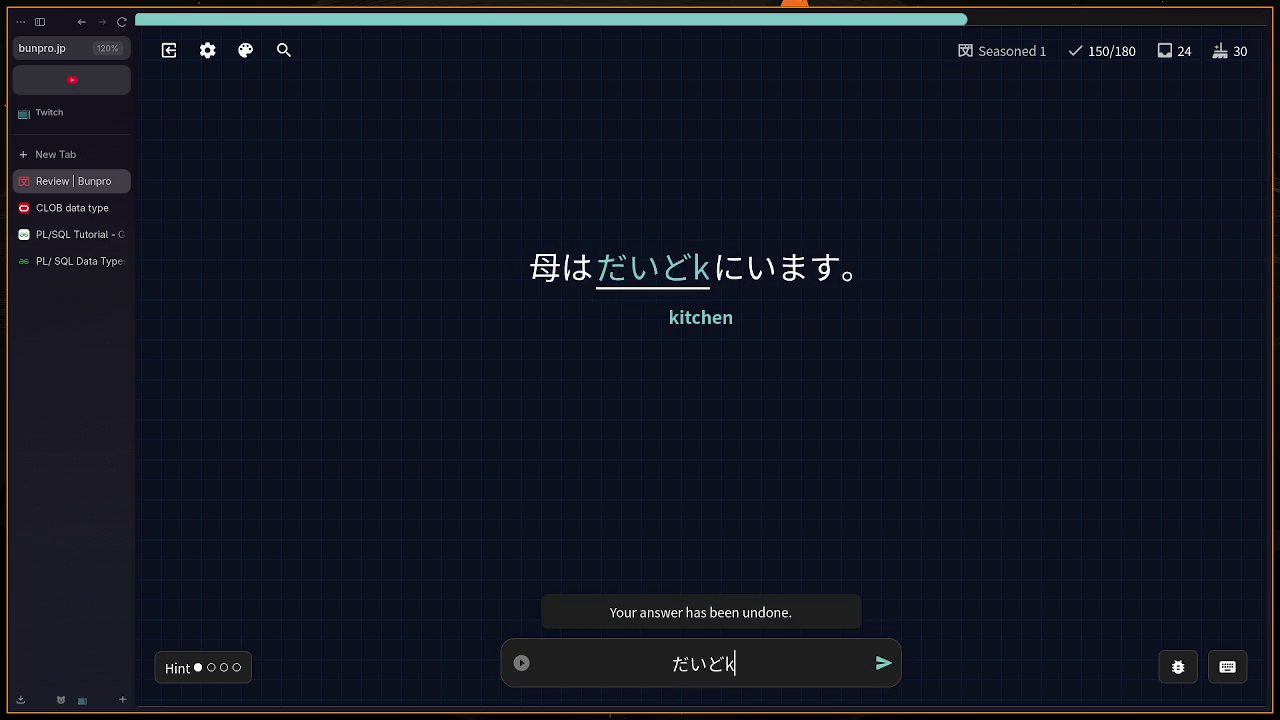
{"action": "key", "text": "BackSpace"}
{"action": "type", "text": "ro"}
{"action": "key", "text": "Return"}
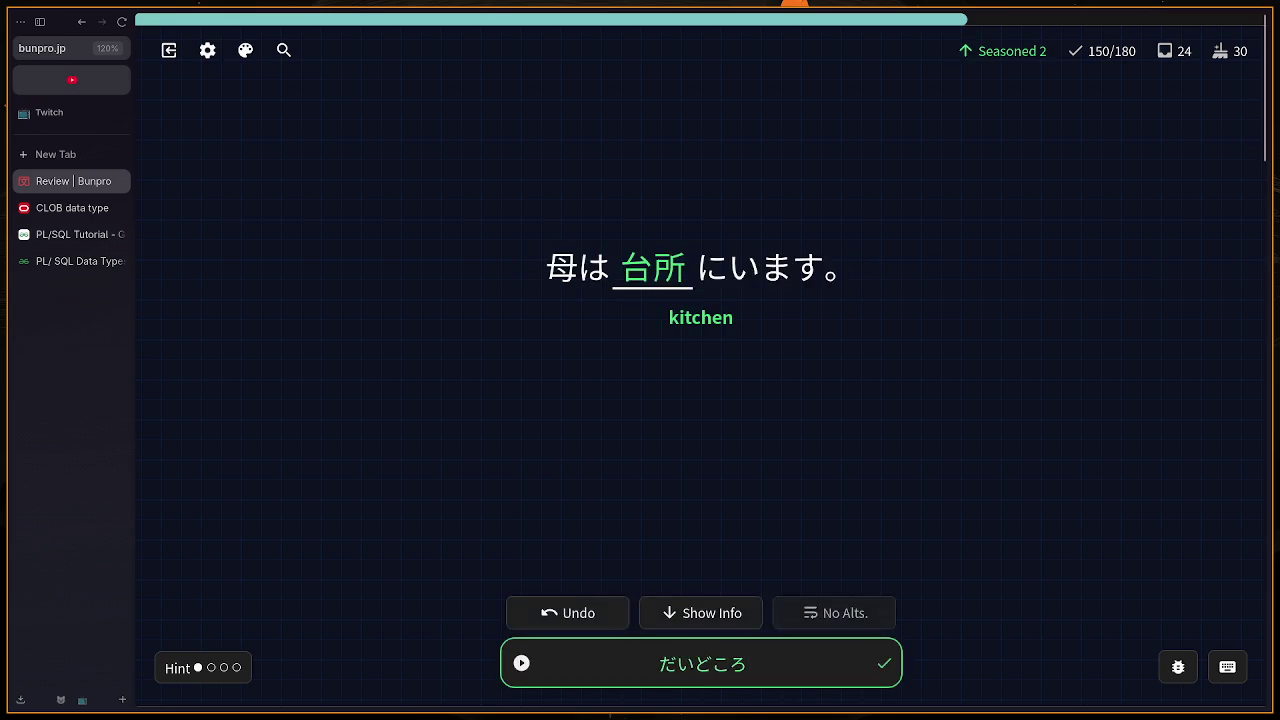
Step: Submit ばしょう for the place card and review it after it is marked wrong
{"action": "type", "text": "basyou"}
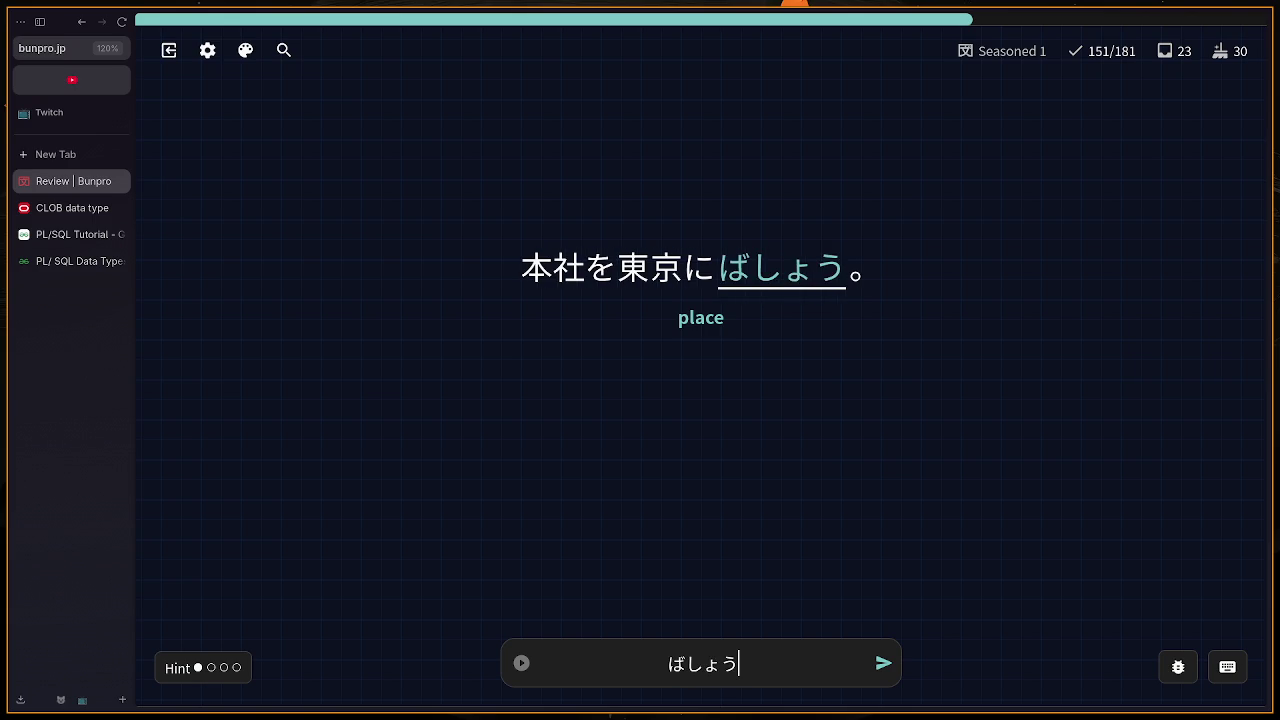
{"action": "key", "text": "Return"}
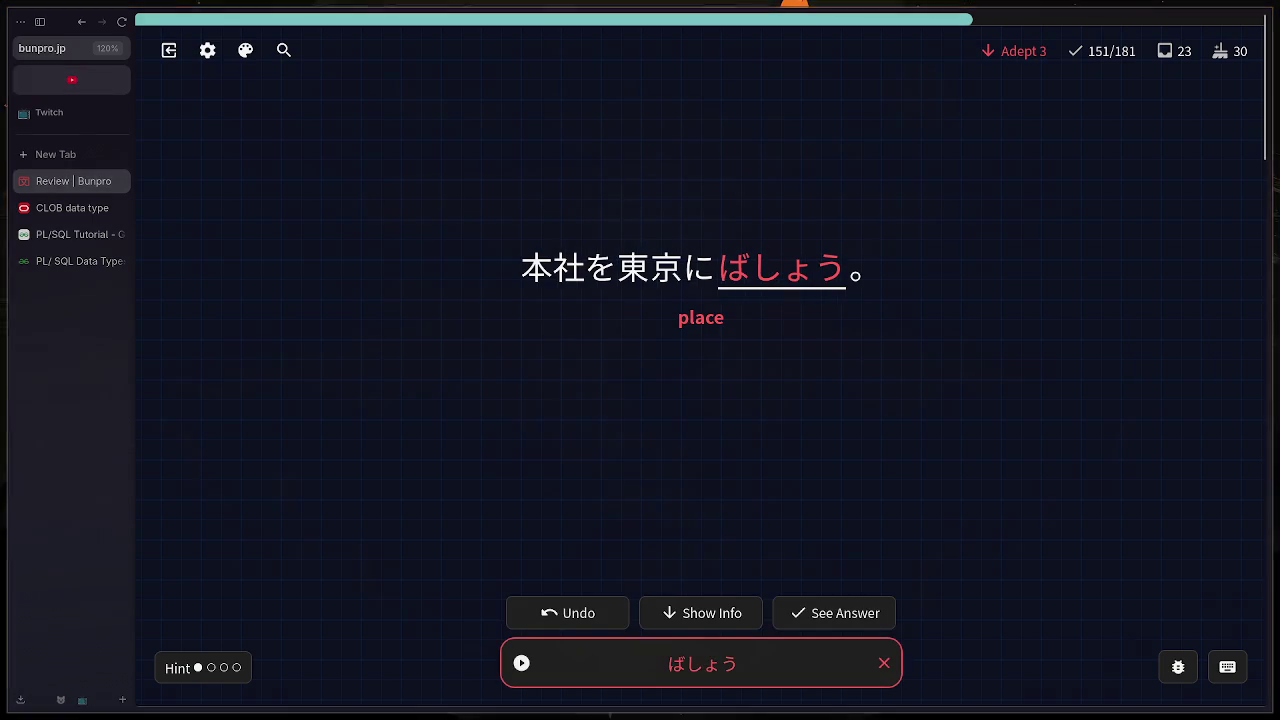
{"action": "scroll", "coordinate": [1056, 295], "scroll_direction": "down", "scroll_amount": 4}
{"action": "scroll", "coordinate": [630, 441], "scroll_direction": "up", "scroll_amount": 4}
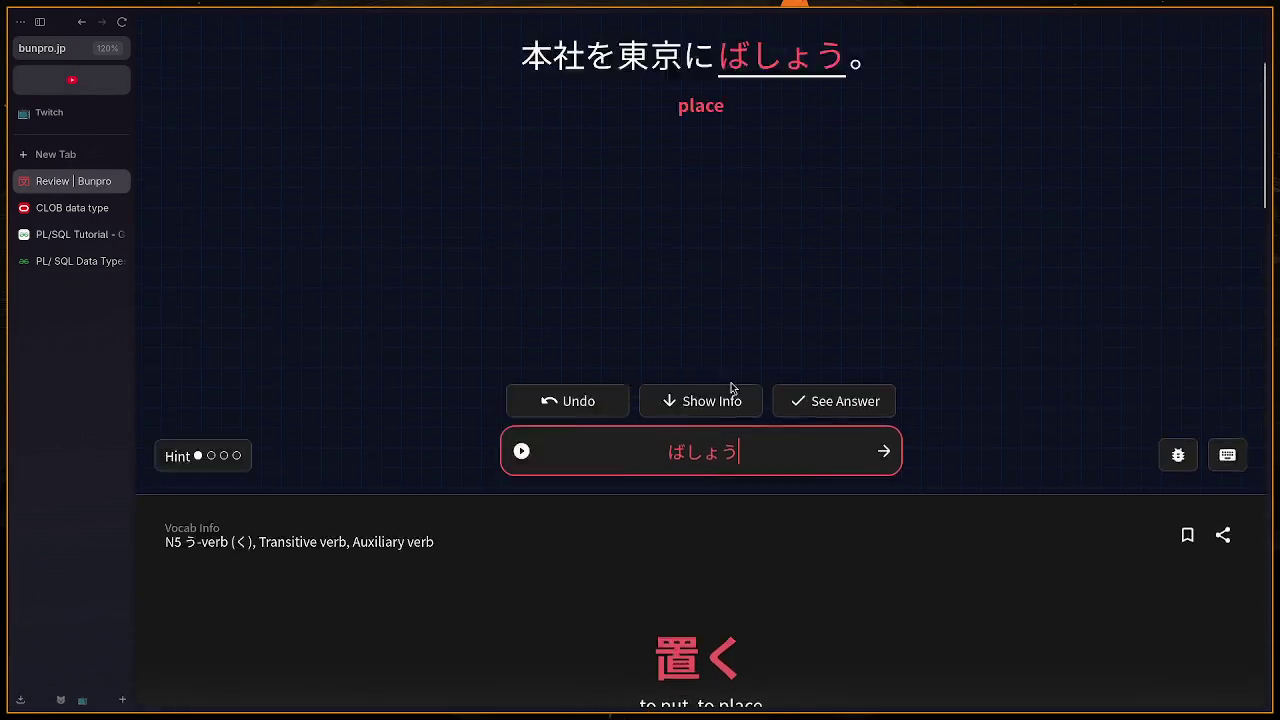
{"action": "left_click", "coordinate": [881, 673]}
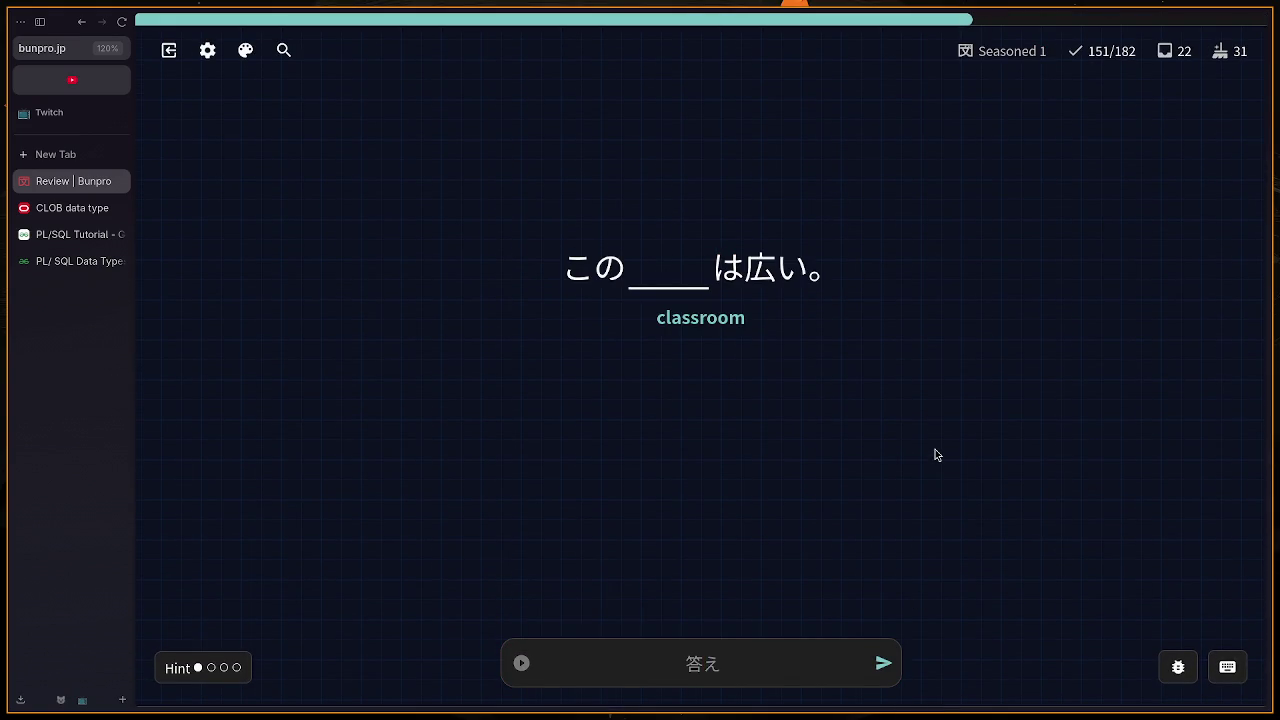
Step: Answer きょうしつ for 'classroom' and ばすてい for 'bus stop'
{"action": "type", "text": "kyou"}
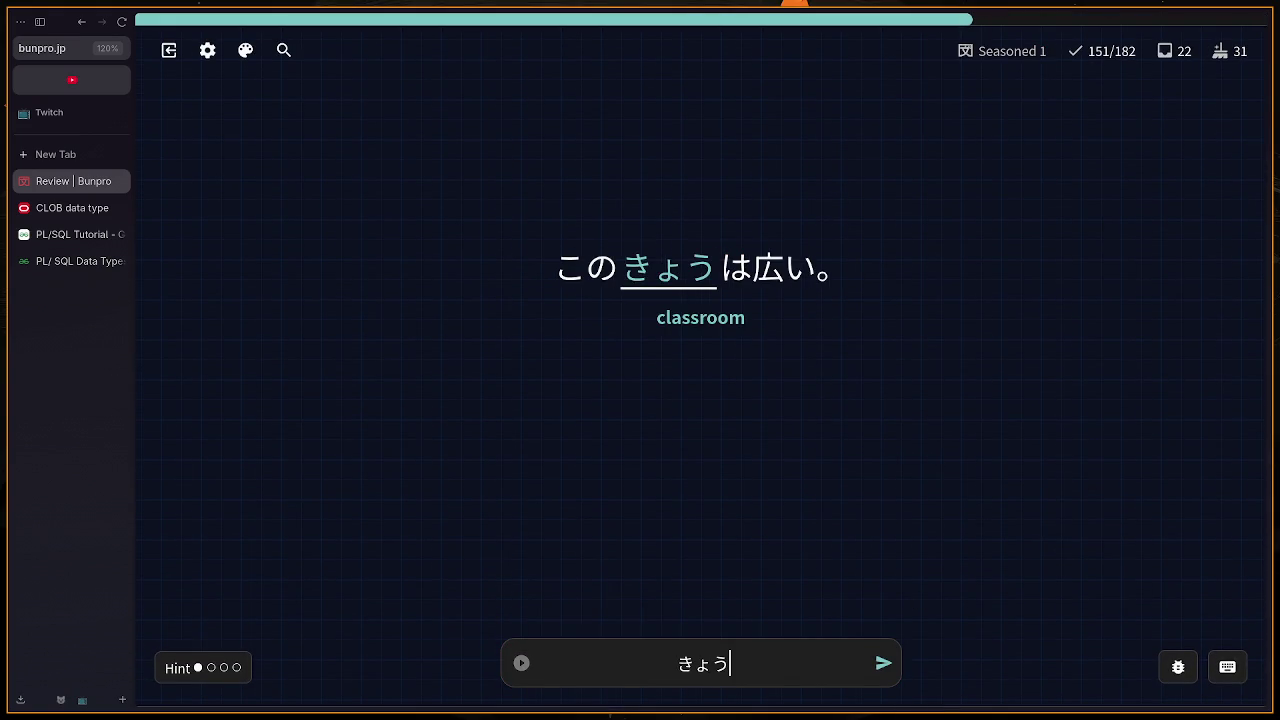
{"action": "type", "text": "shitsu"}
{"action": "key", "text": "Return"}
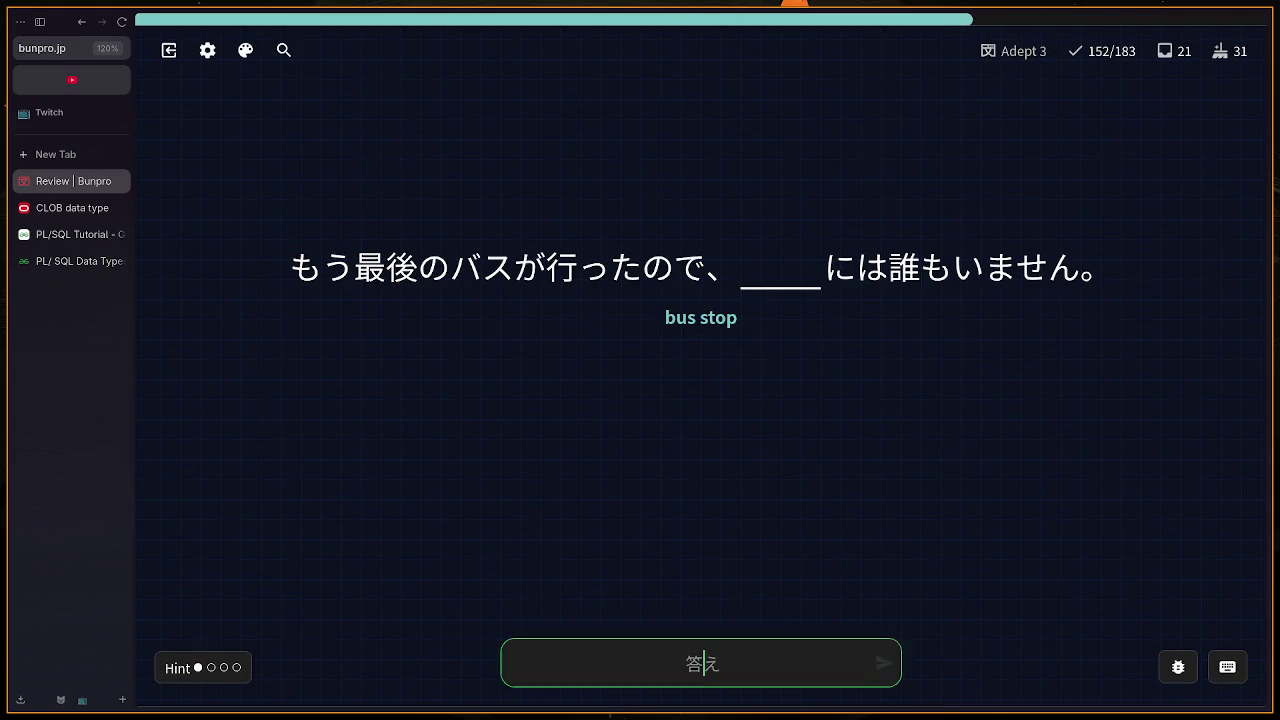
{"action": "type", "text": "bu"}
{"action": "key", "text": "BackSpace"}
{"action": "type", "text": "asute"}
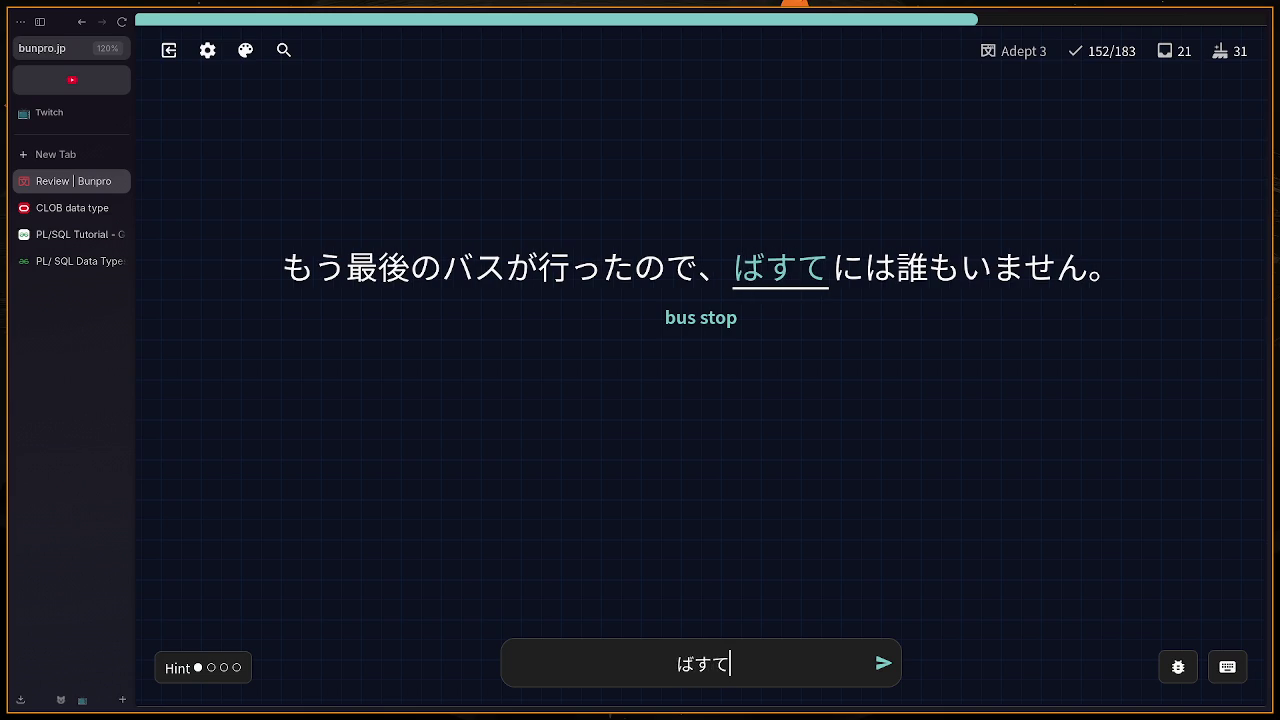
{"action": "type", "text": "i"}
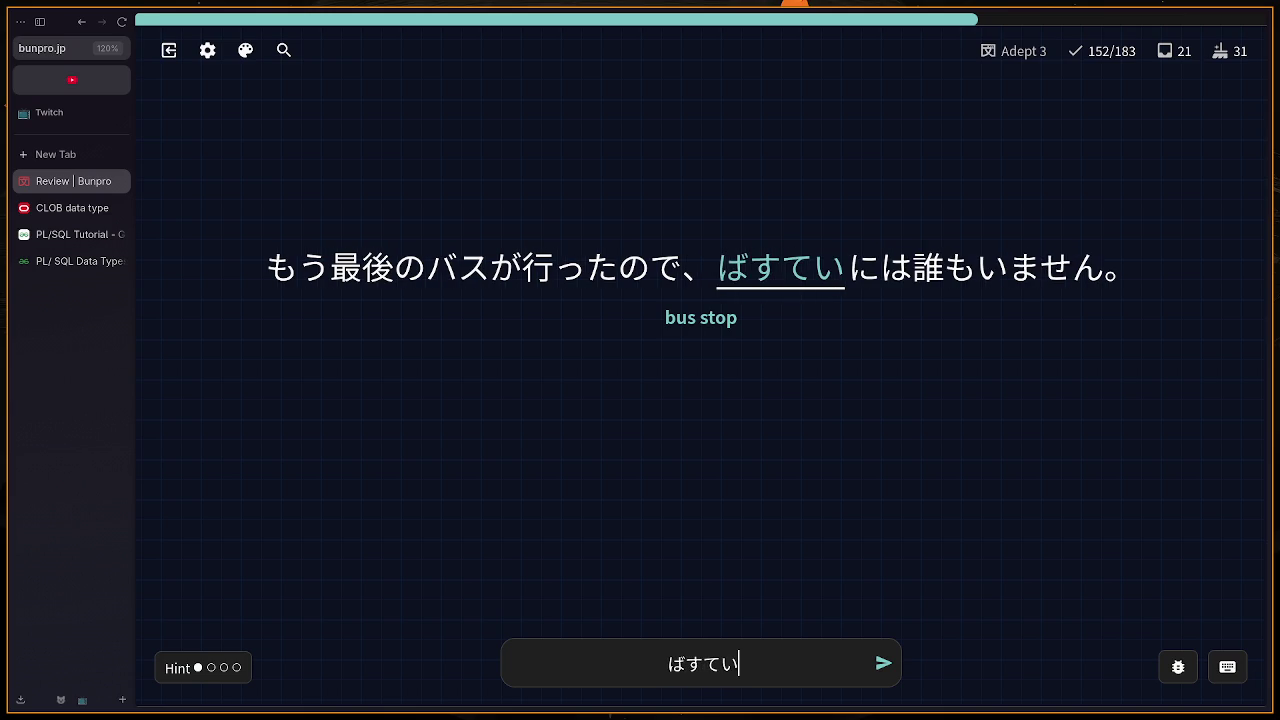
{"action": "key", "text": "Return"}
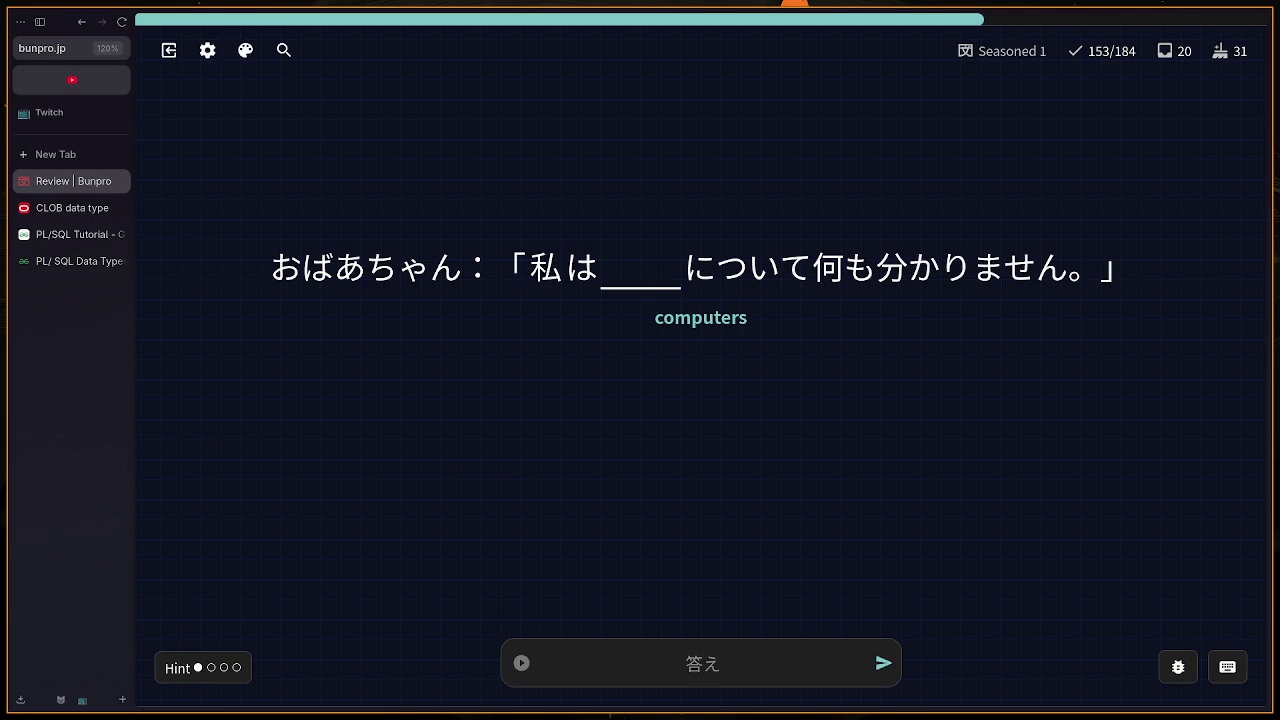
Step: Replace the wrong コピューダー with パソコン for 'computers'
{"action": "type", "text": "co"}
{"action": "type", "text": "pyu-da"}
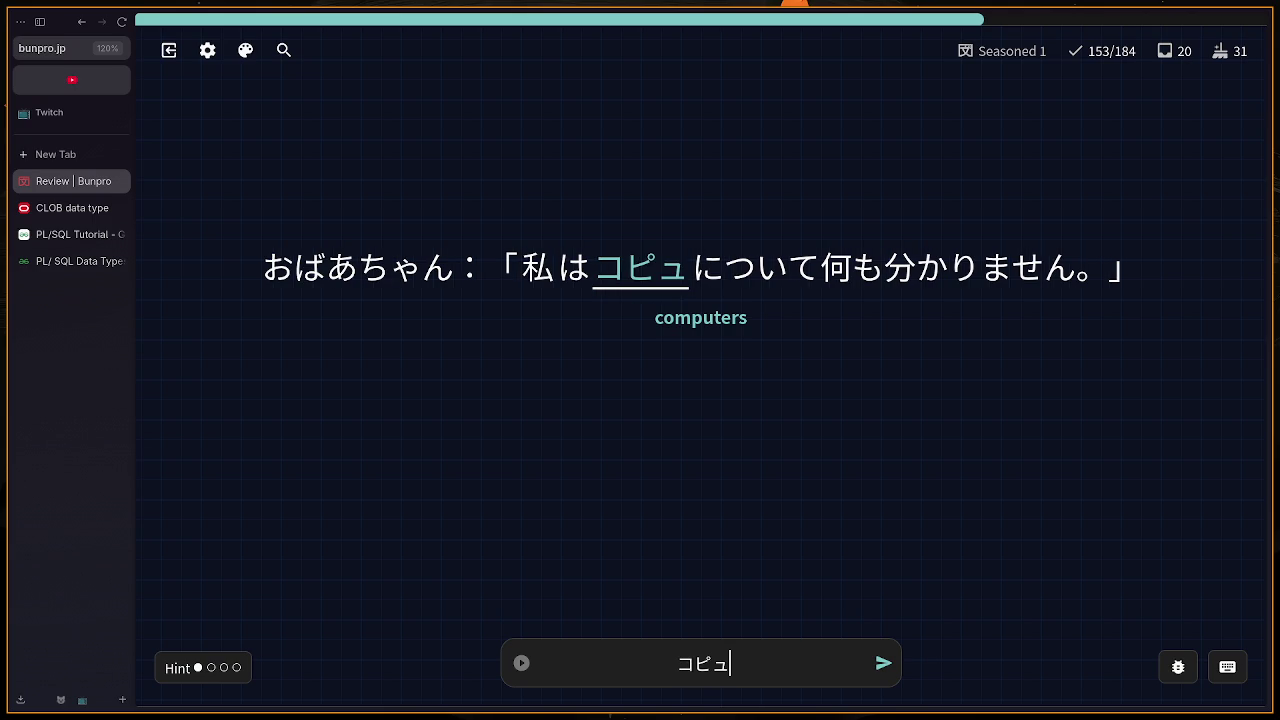
{"action": "type", "text": "-"}
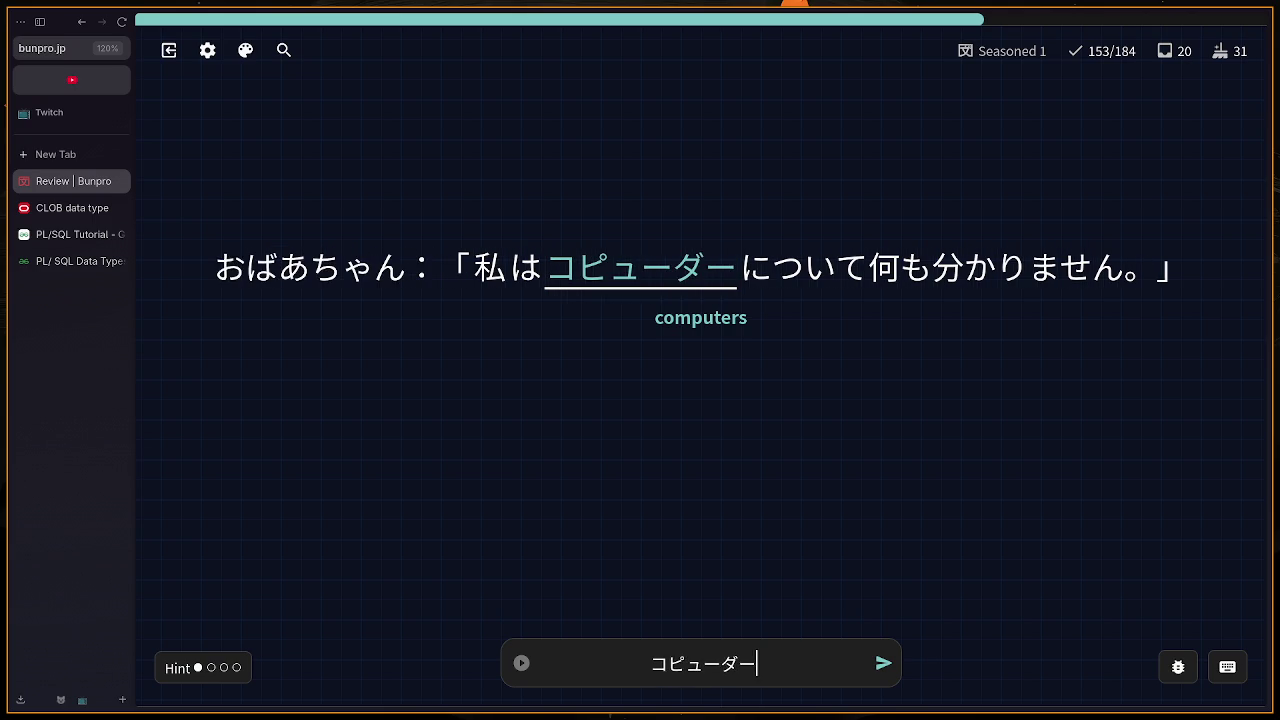
{"action": "key", "text": "Return"}
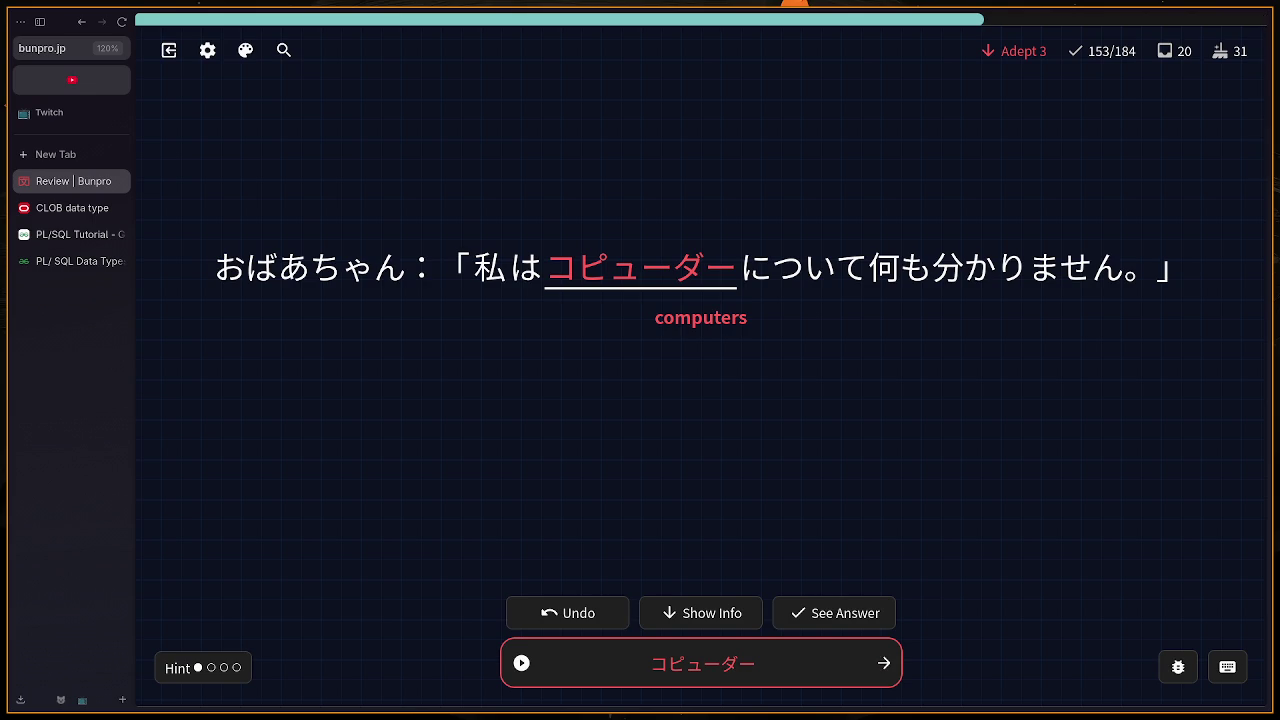
{"action": "key", "text": "BackSpace"}
{"action": "type", "text": "poso"}
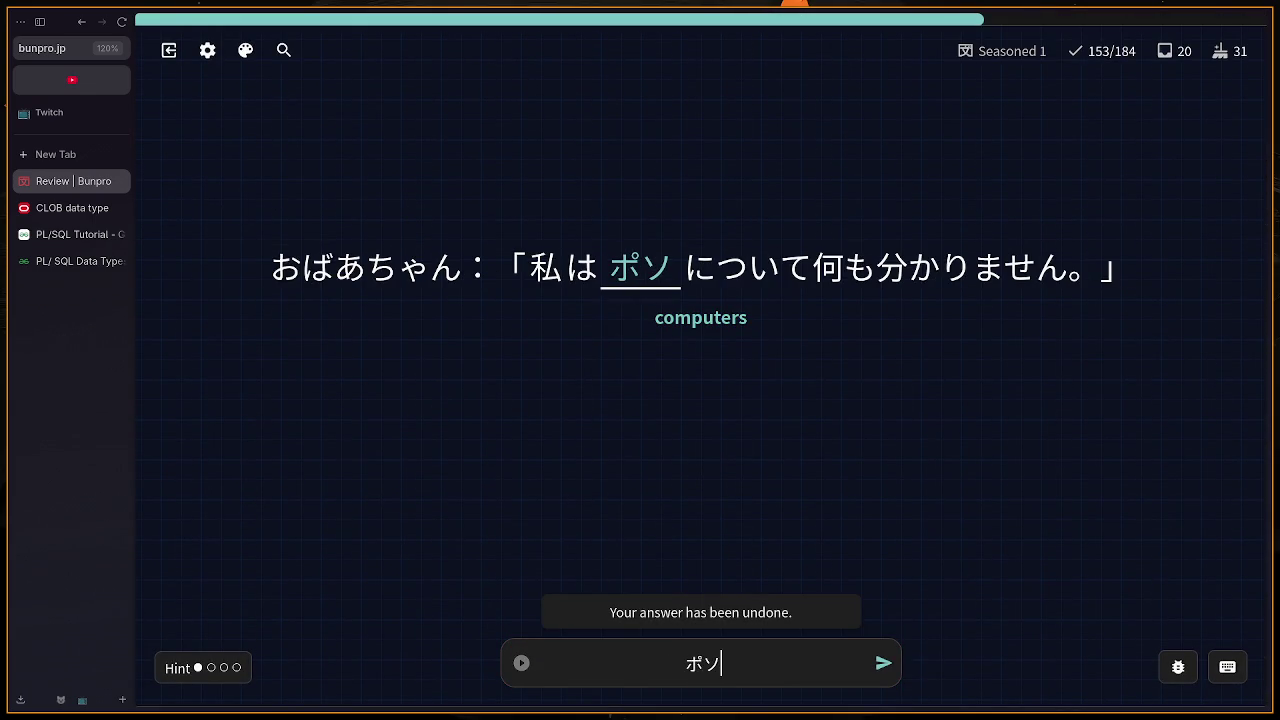
{"action": "key", "text": "BackSpace"}
{"action": "key", "text": "BackSpace"}
{"action": "type", "text": "pasokonn"}
{"action": "key", "text": "Return"}
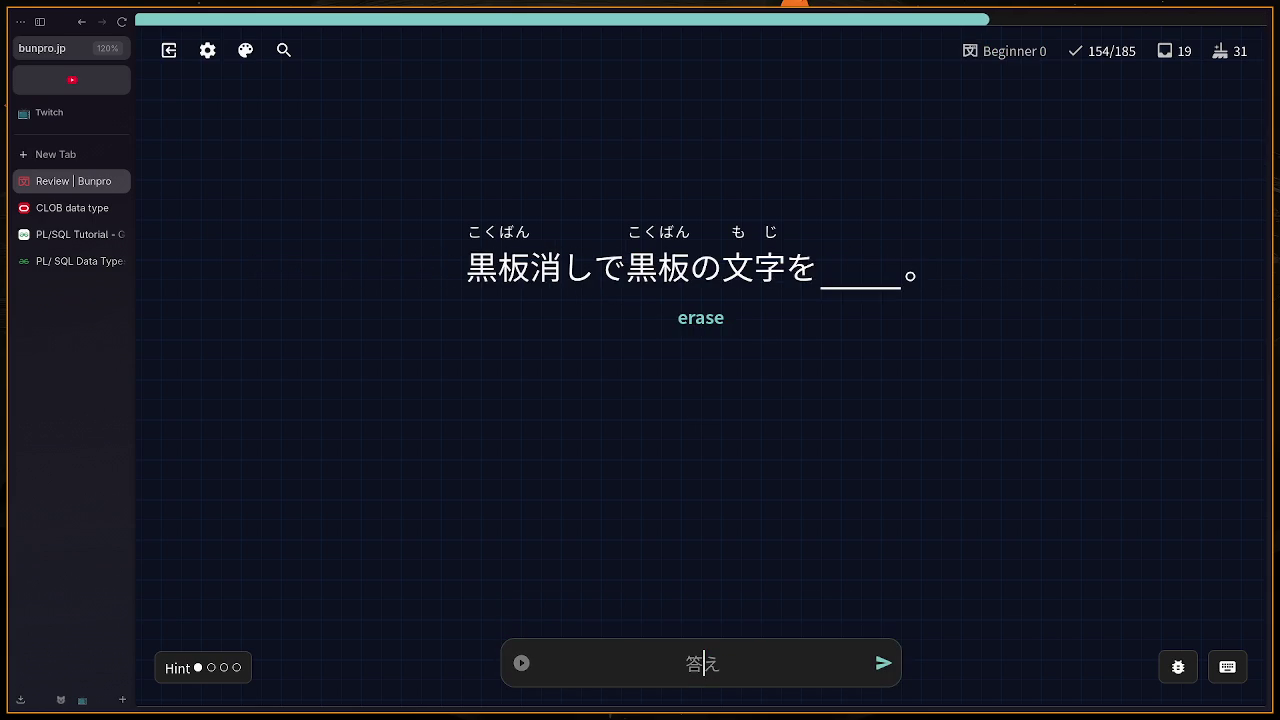
Step: Answer けす for 'erase' and きょねん for 'last year', dismissing the Finish Session prompt
{"action": "type", "text": "kesu"}
{"action": "key", "text": "Return"}
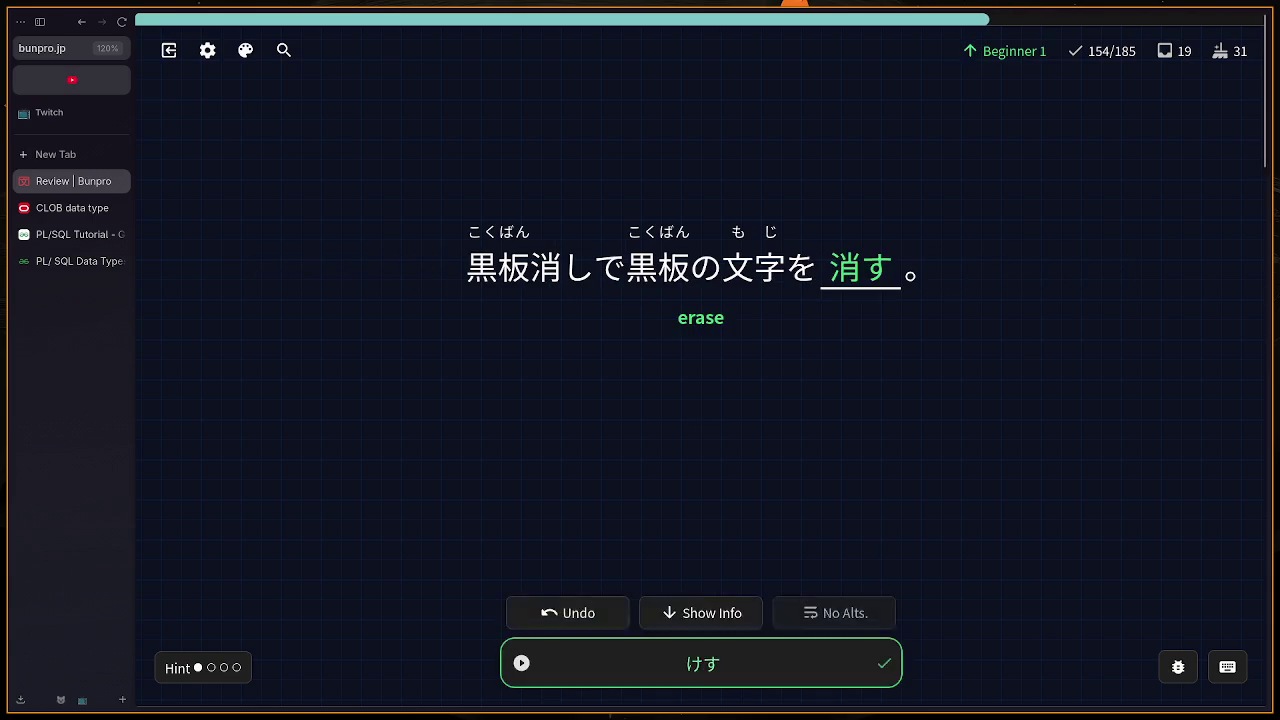
{"action": "type", "text": "senn"}
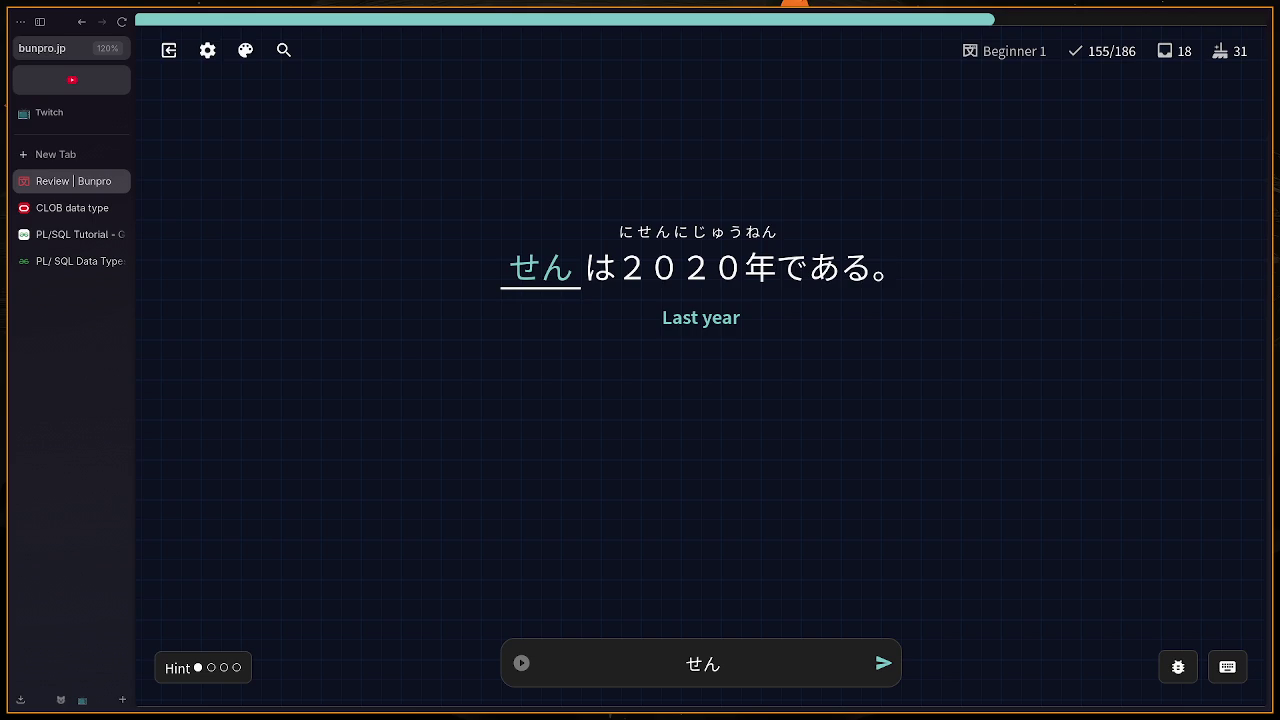
{"action": "key", "text": "BackSpace"}
{"action": "key", "text": "BackSpace"}
{"action": "type", "text": "kyo"}
{"action": "key", "text": "Escape"}
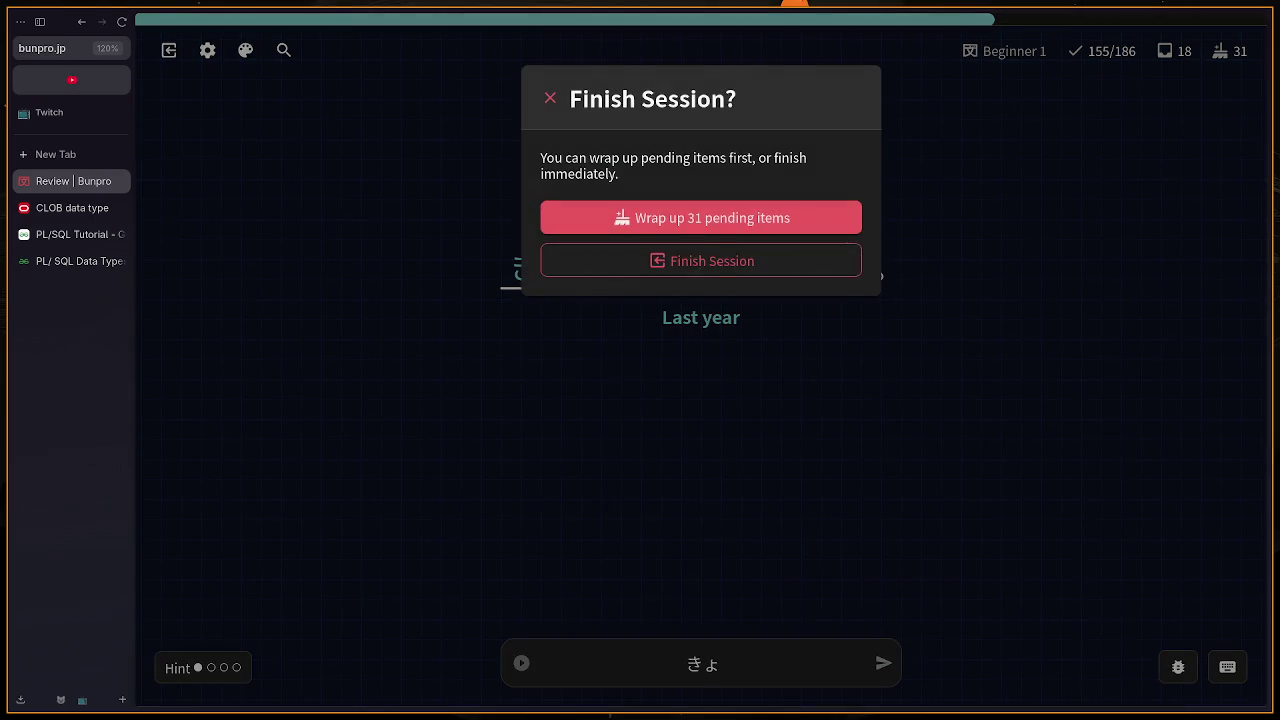
{"action": "key", "text": "Escape"}
{"action": "type", "text": "nenn"}
{"action": "key", "text": "Return"}
{"action": "key", "text": "Return"}
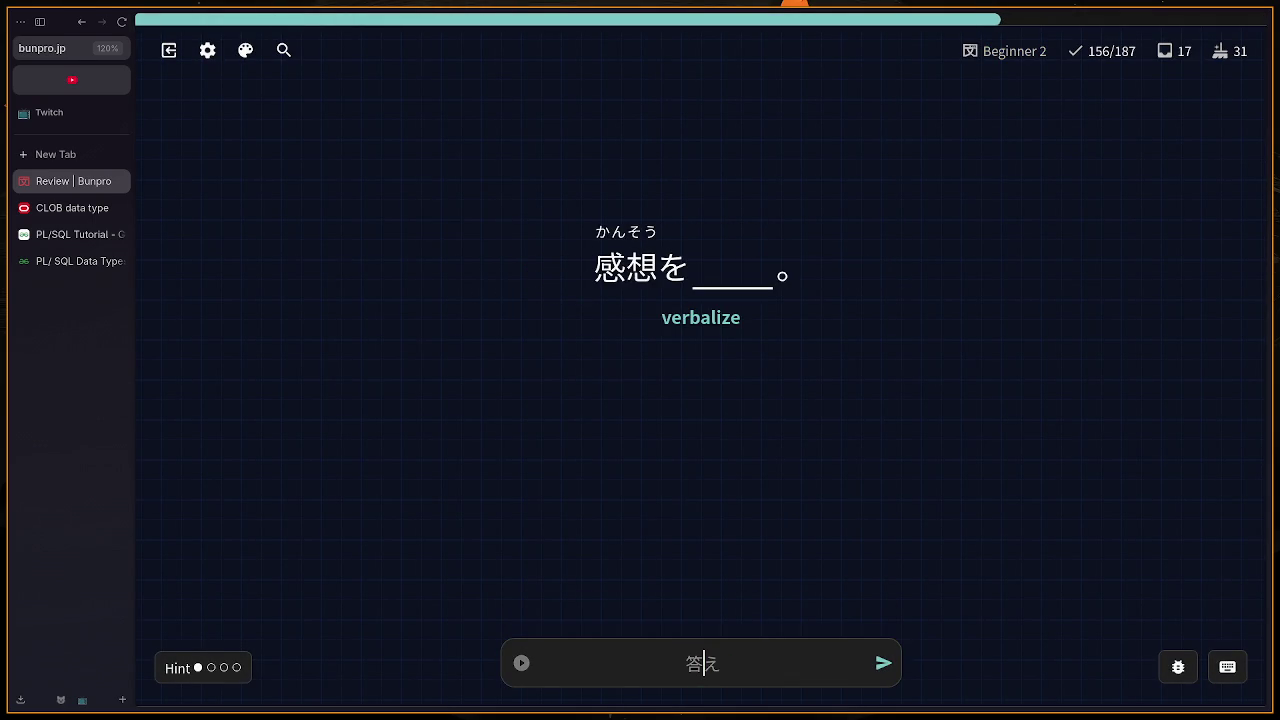
Step: Answer いう, がっこう for 'school', and わかってきた for 'have come to understand'
{"action": "type", "text": "iu"}
{"action": "key", "text": "Return"}
{"action": "key", "text": "Return"}
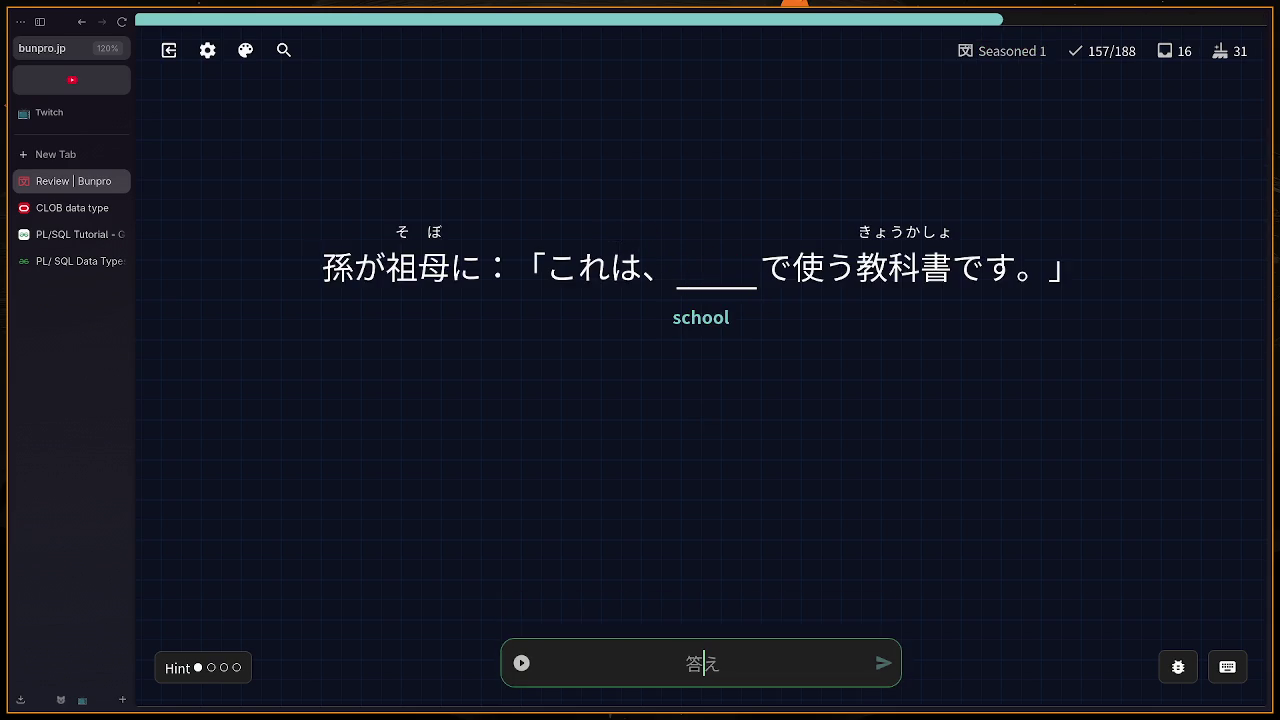
{"action": "type", "text": "ka"}
{"action": "key", "text": "BackSpace"}
{"action": "type", "text": "ga"}
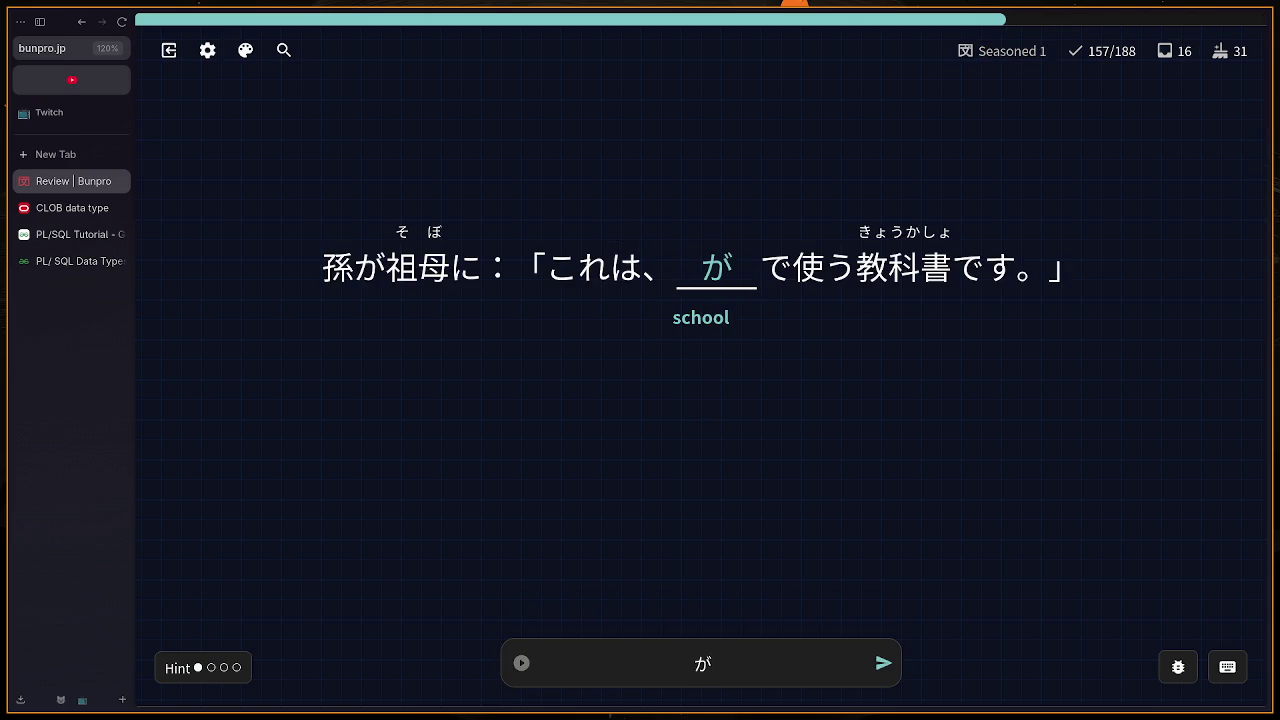
{"action": "type", "text": "kkou"}
{"action": "key", "text": "Return"}
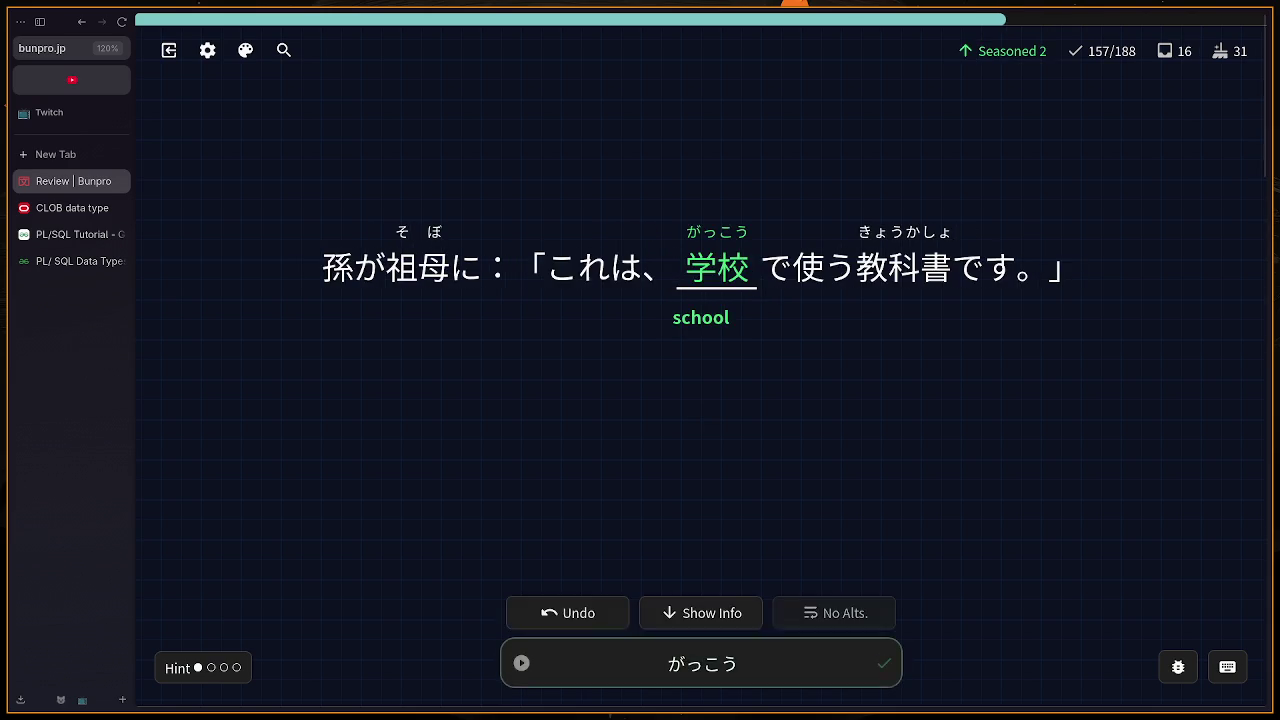
{"action": "type", "text": "waka"}
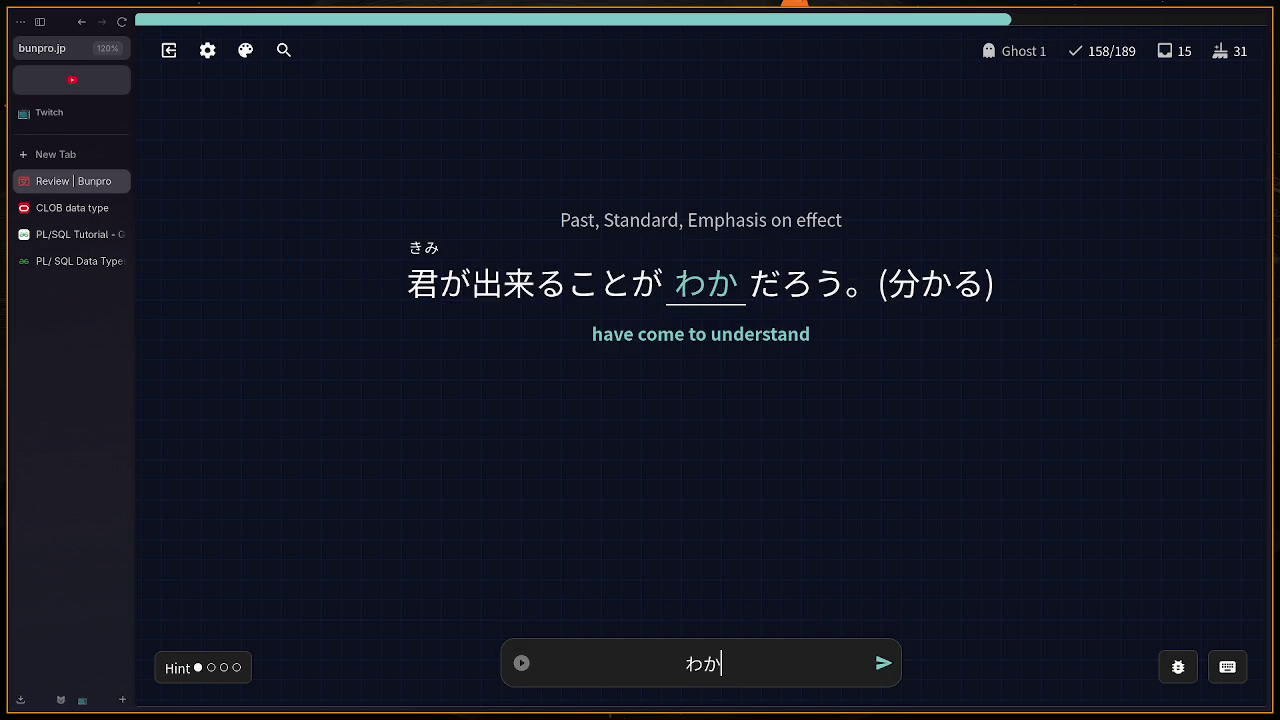
{"action": "type", "text": "te"}
{"action": "key", "text": "BackSpace"}
{"action": "type", "text": "tte"}
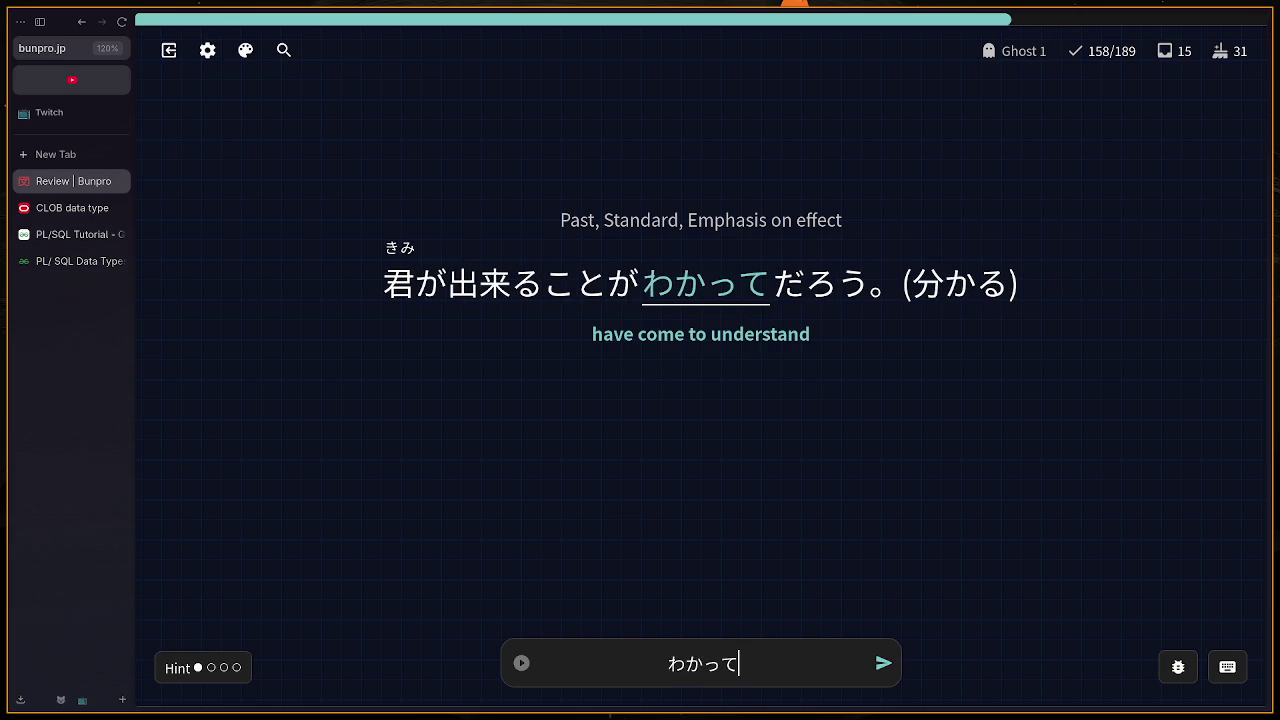
{"action": "type", "text": "kita"}
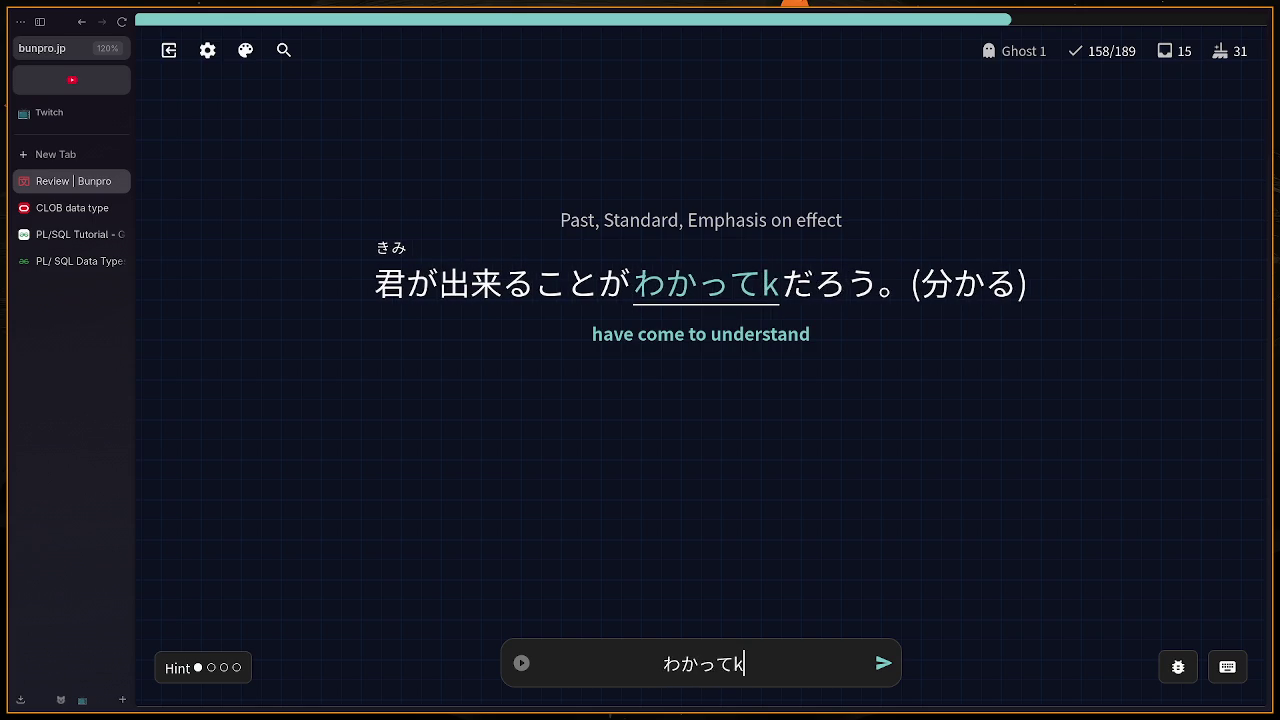
{"action": "key", "text": "Return"}
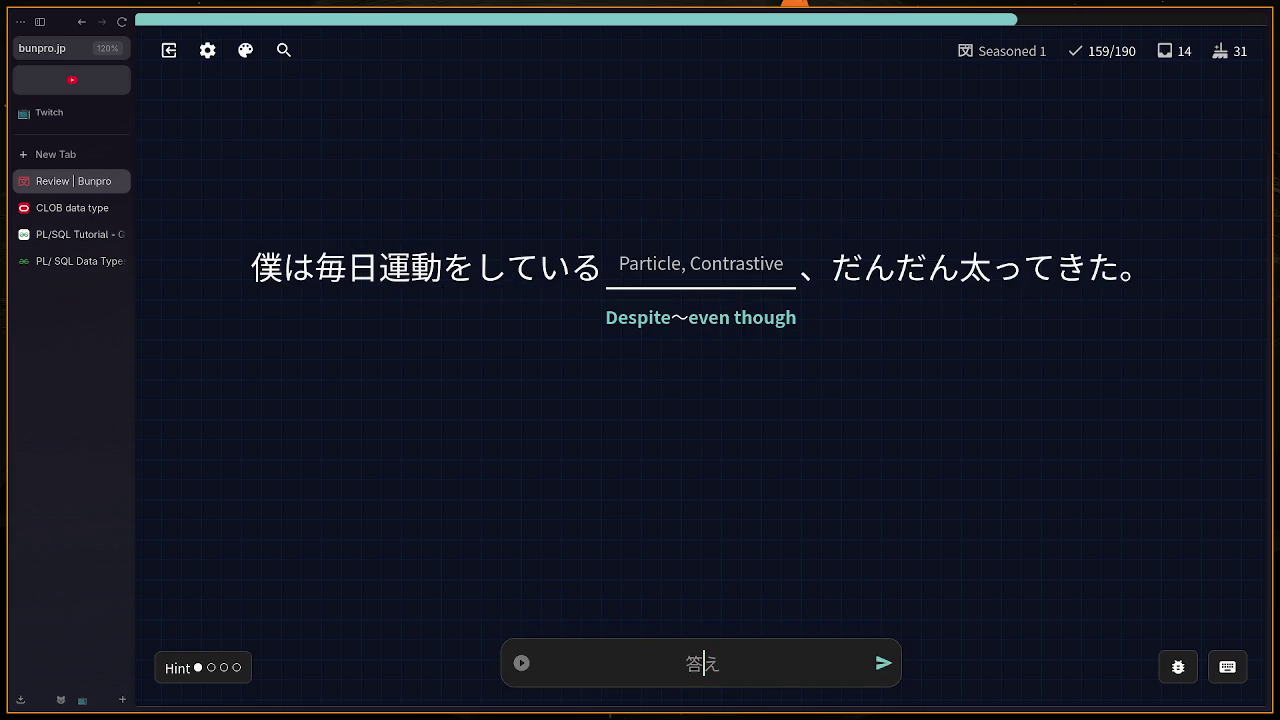
Step: Answer のに and はし for 'bridge', then fix やすみ to やすむ for 'to rest'
{"action": "type", "text": "noni"}
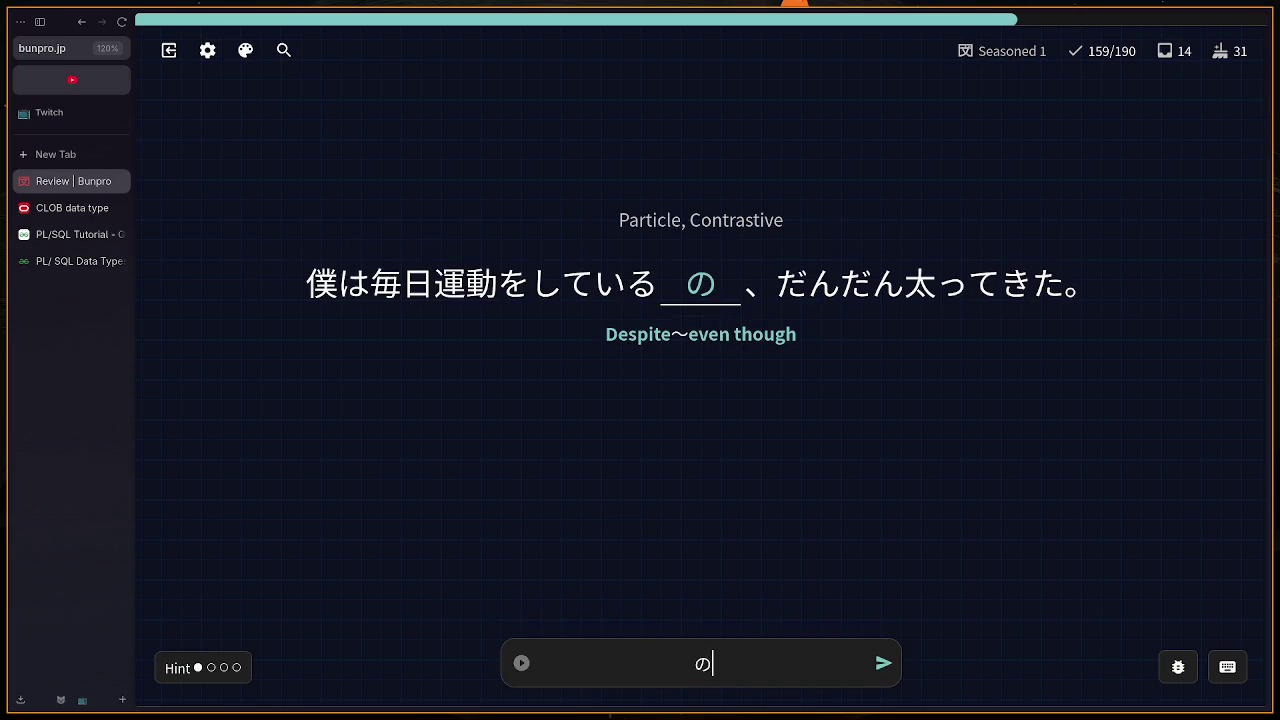
{"action": "key", "text": "Return"}
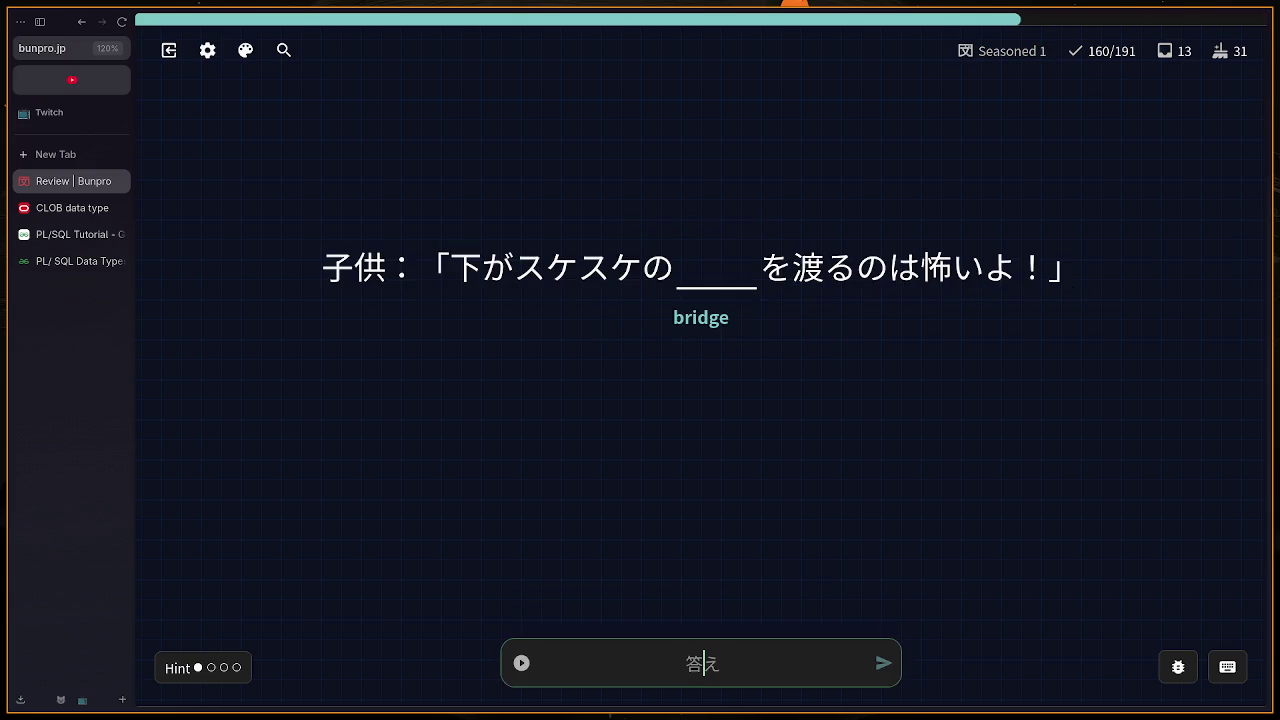
{"action": "type", "text": "hashi"}
{"action": "key", "text": "Return"}
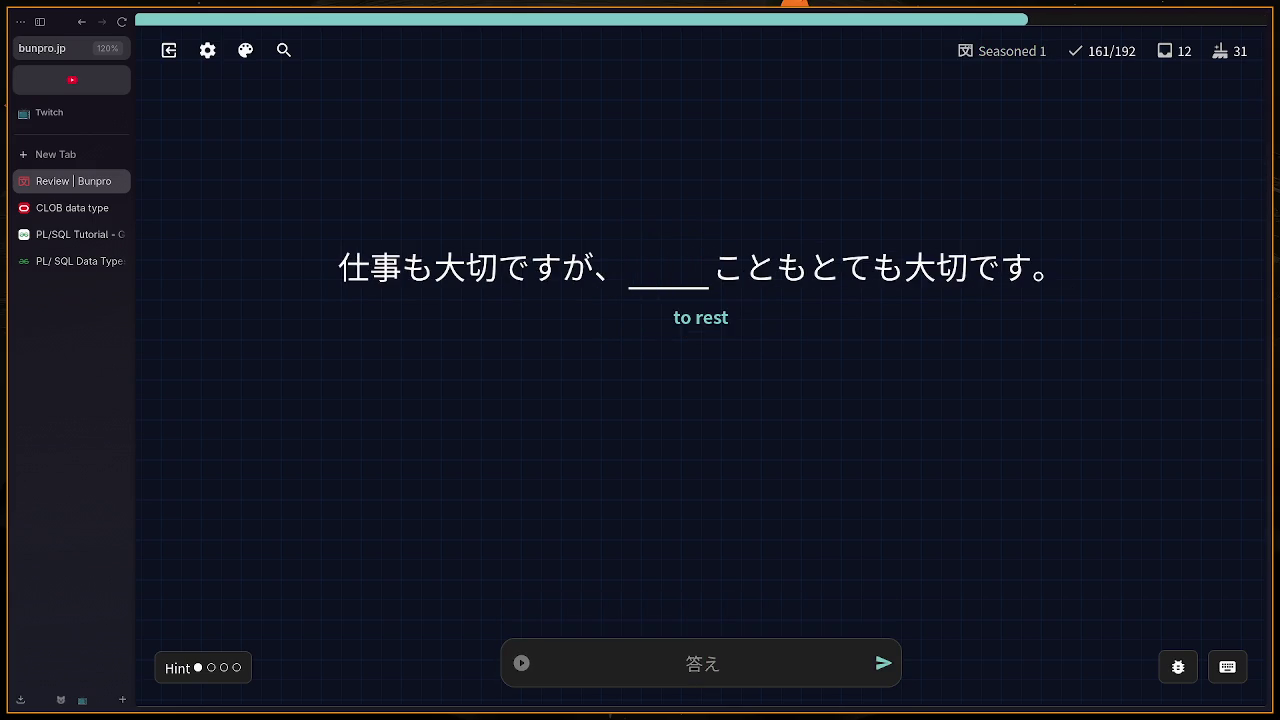
{"action": "type", "text": "yasu"}
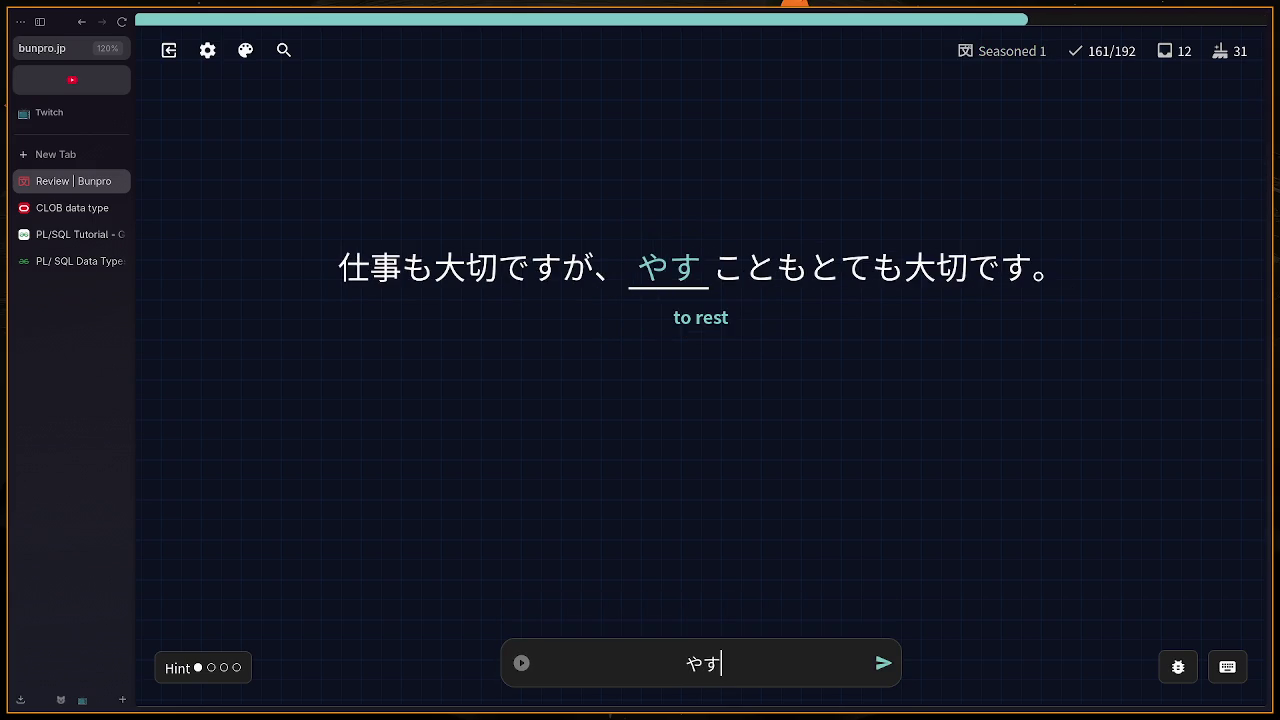
{"action": "type", "text": "mi"}
{"action": "key", "text": "Return"}
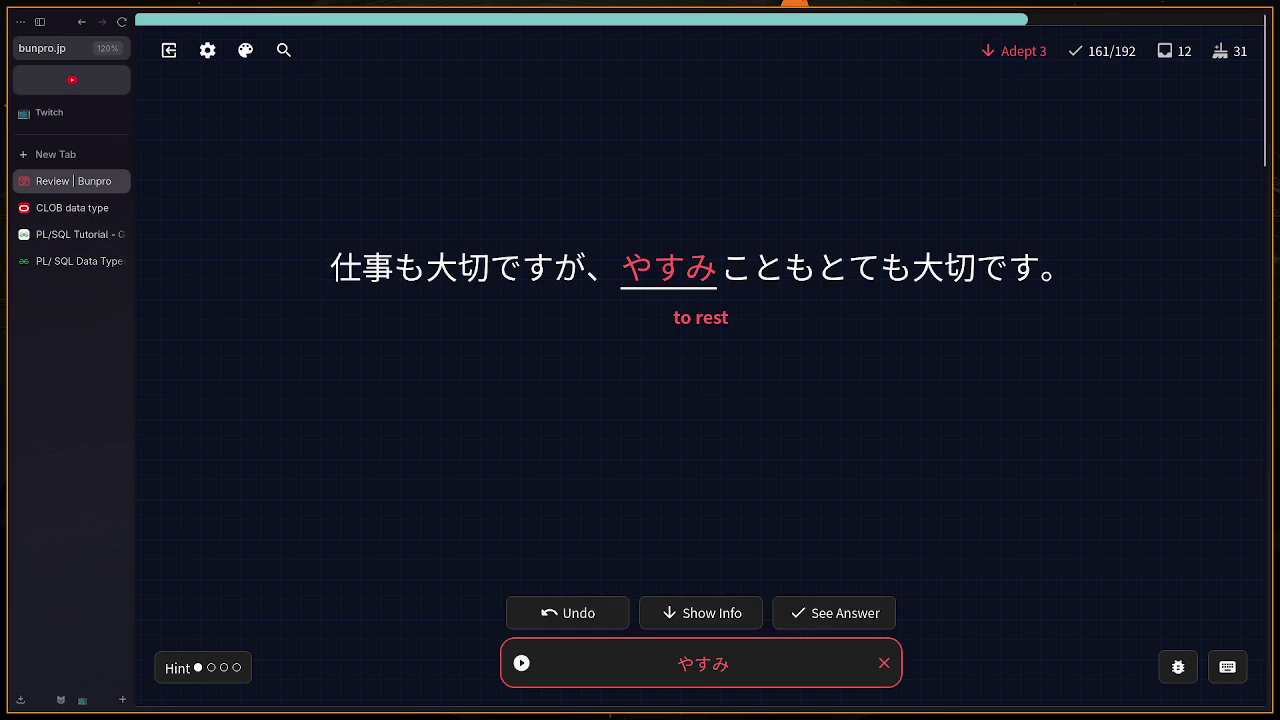
{"action": "key", "text": "BackSpace"}
{"action": "key", "text": "BackSpace"}
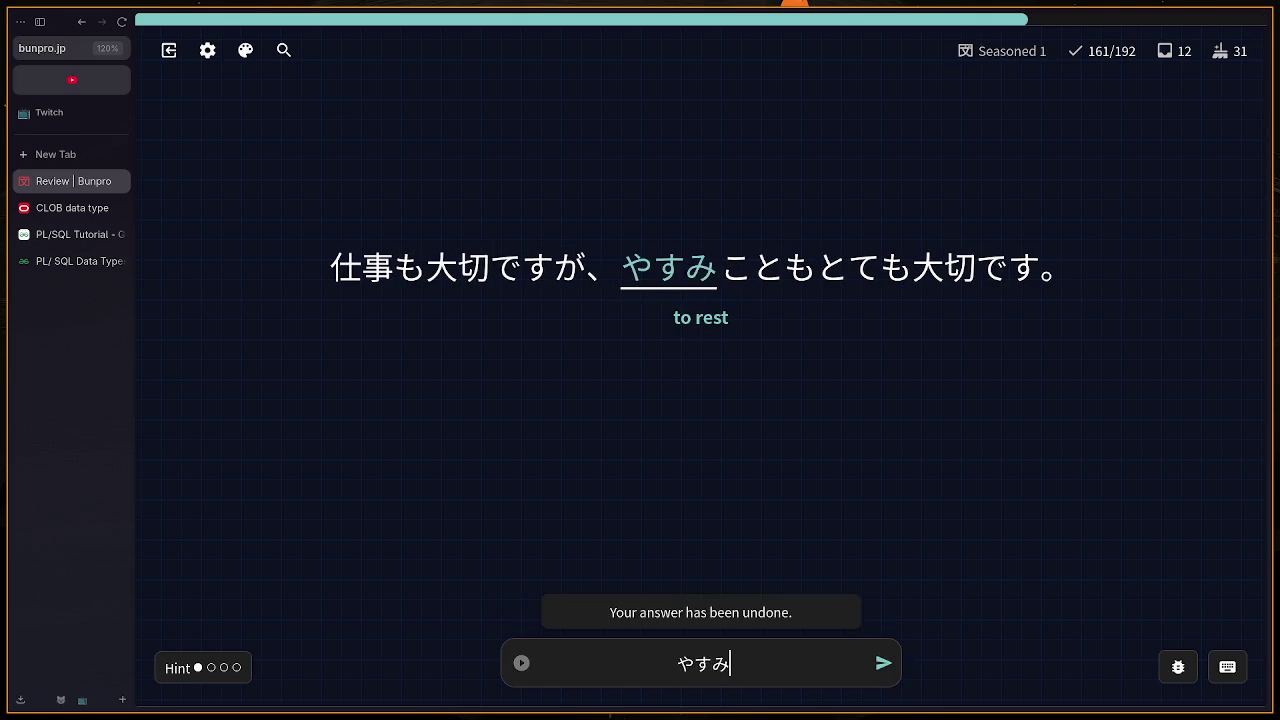
{"action": "type", "text": "mu"}
{"action": "key", "text": "Return"}
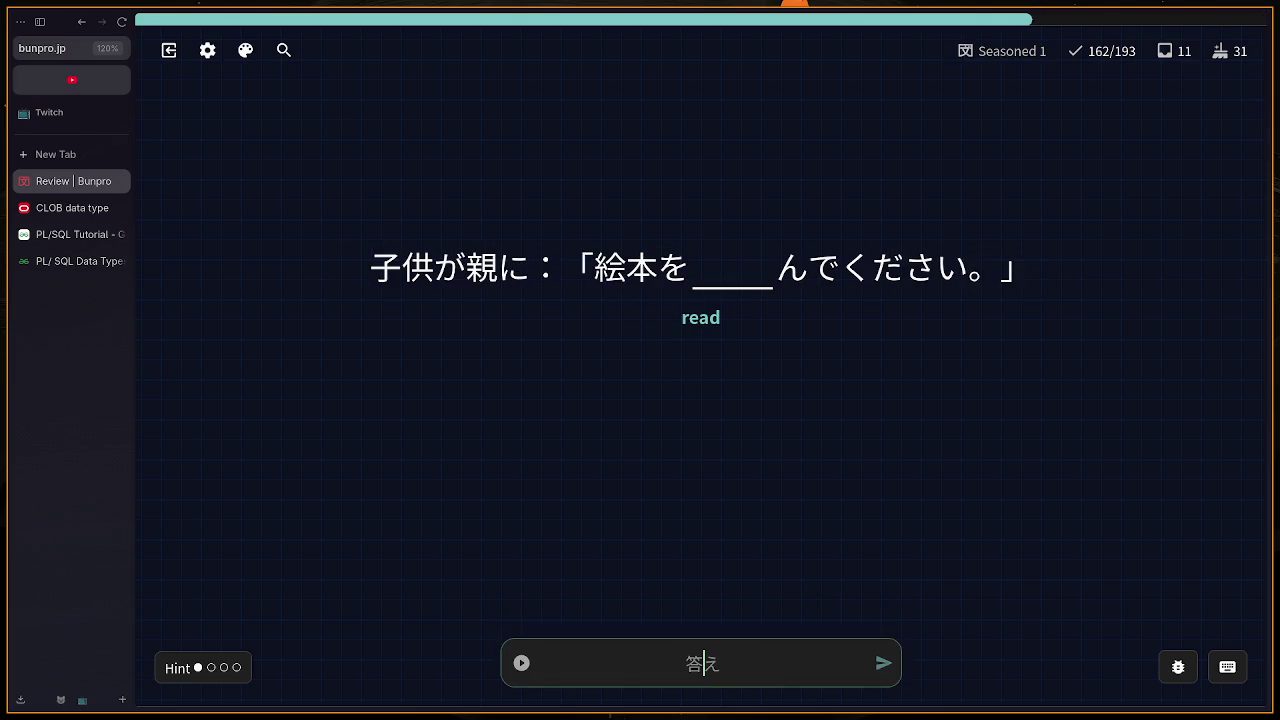
Step: Answer the read, horror (ホラー) and laundry (せんたく) cards, closing Finish Session
{"action": "type", "text": "yoo"}
{"action": "key", "text": "Return"}
{"action": "key", "text": "Return"}
{"action": "type", "text": "hora-"}
{"action": "key", "text": "Escape"}
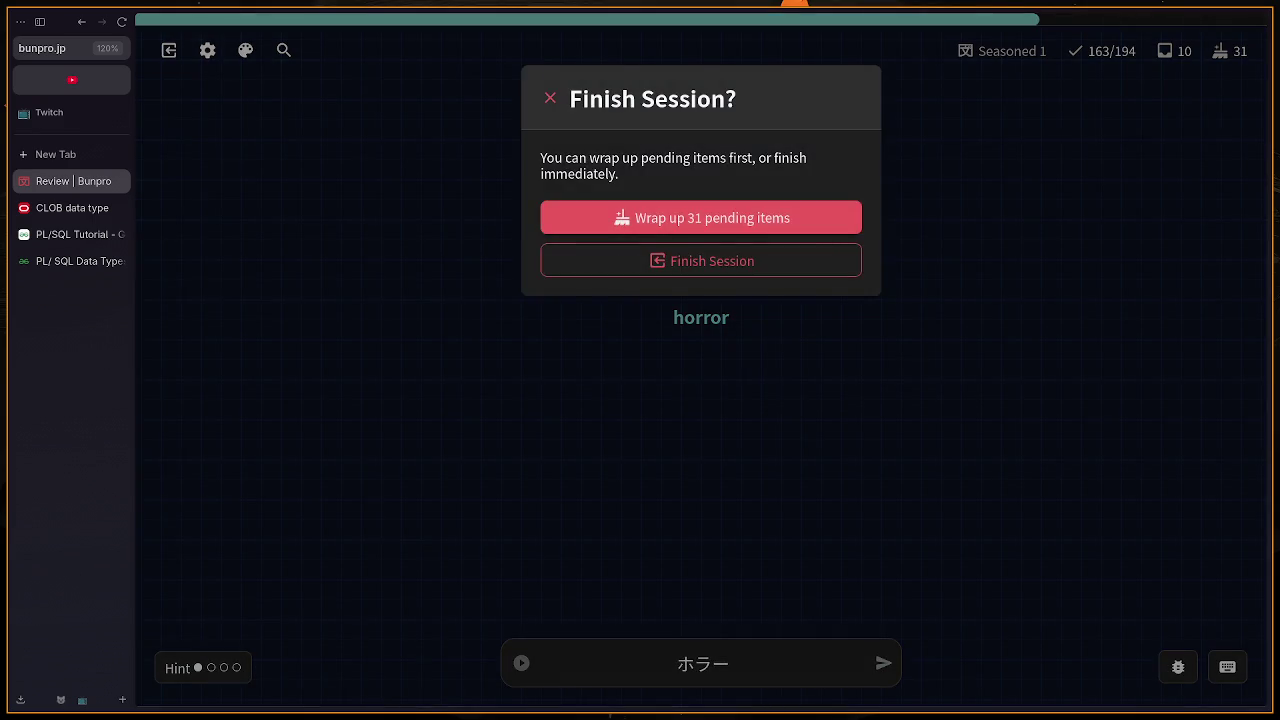
{"action": "key", "text": "Escape"}
{"action": "key", "text": "Return"}
{"action": "key", "text": "Return"}
{"action": "type", "text": "sentaku"}
{"action": "key", "text": "Return"}
{"action": "key", "text": "Return"}
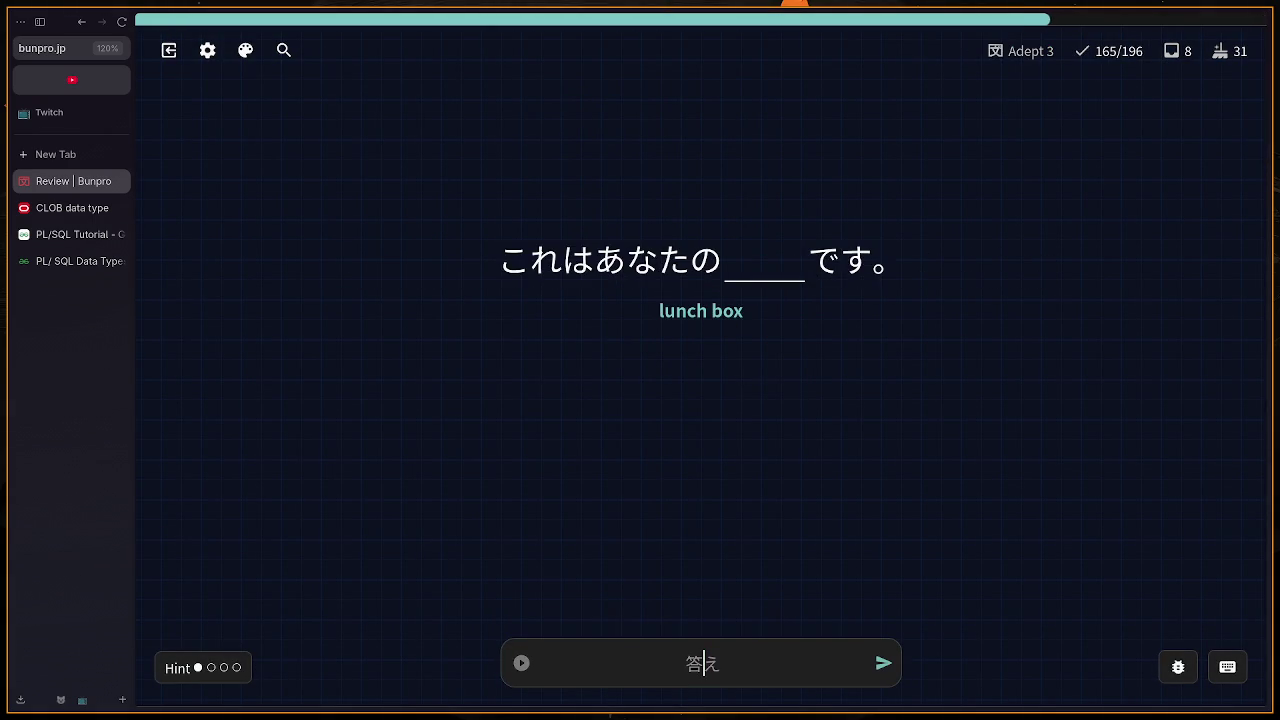
Step: Answer おべんとう for 'lunch box' after trying べんとう and ひるごはん
{"action": "type", "text": "benn"}
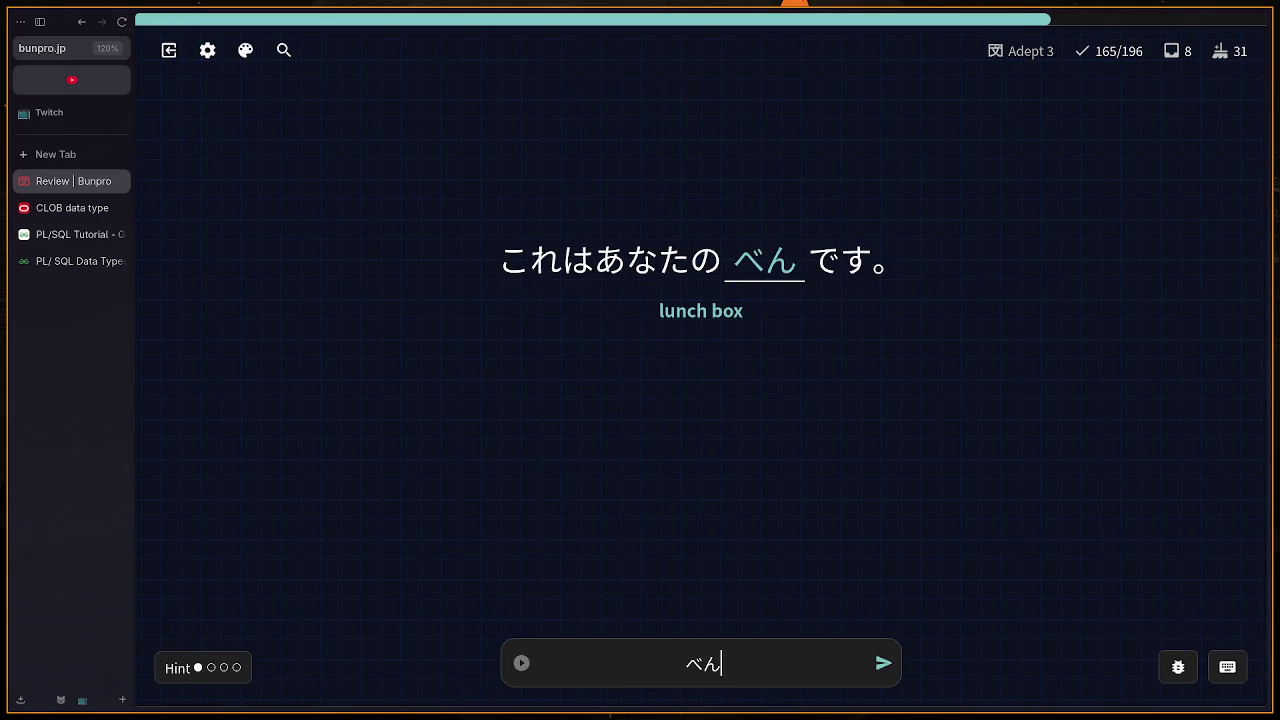
{"action": "type", "text": "tou"}
{"action": "key", "text": "Return"}
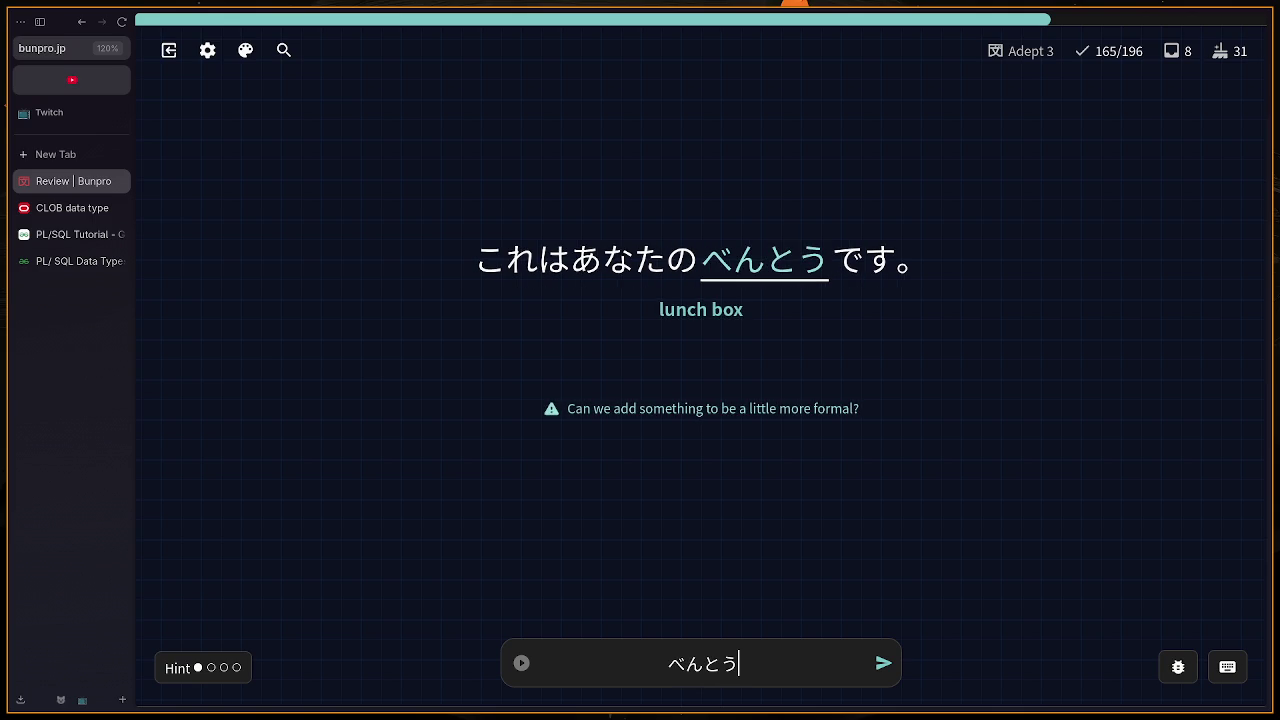
{"action": "key", "text": "BackSpace"}
{"action": "key", "text": "BackSpace"}
{"action": "key", "text": "BackSpace"}
{"action": "type", "text": "hirugo"}
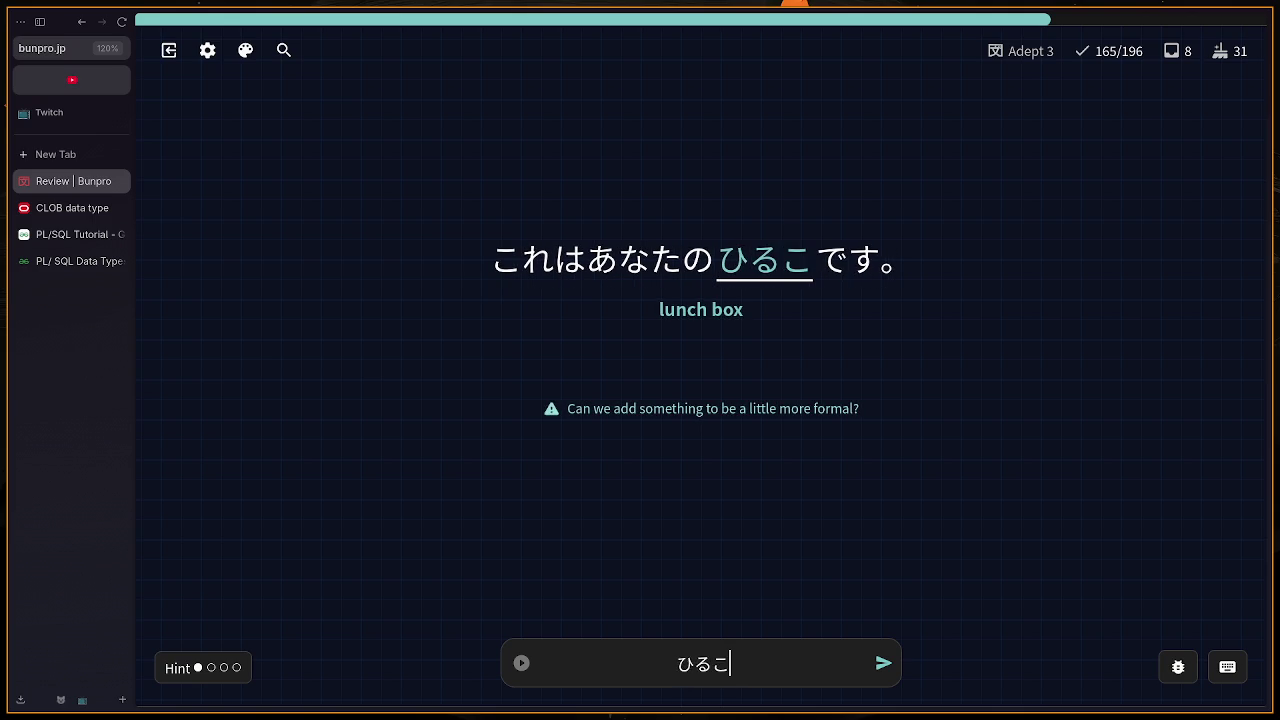
{"action": "type", "text": "hann"}
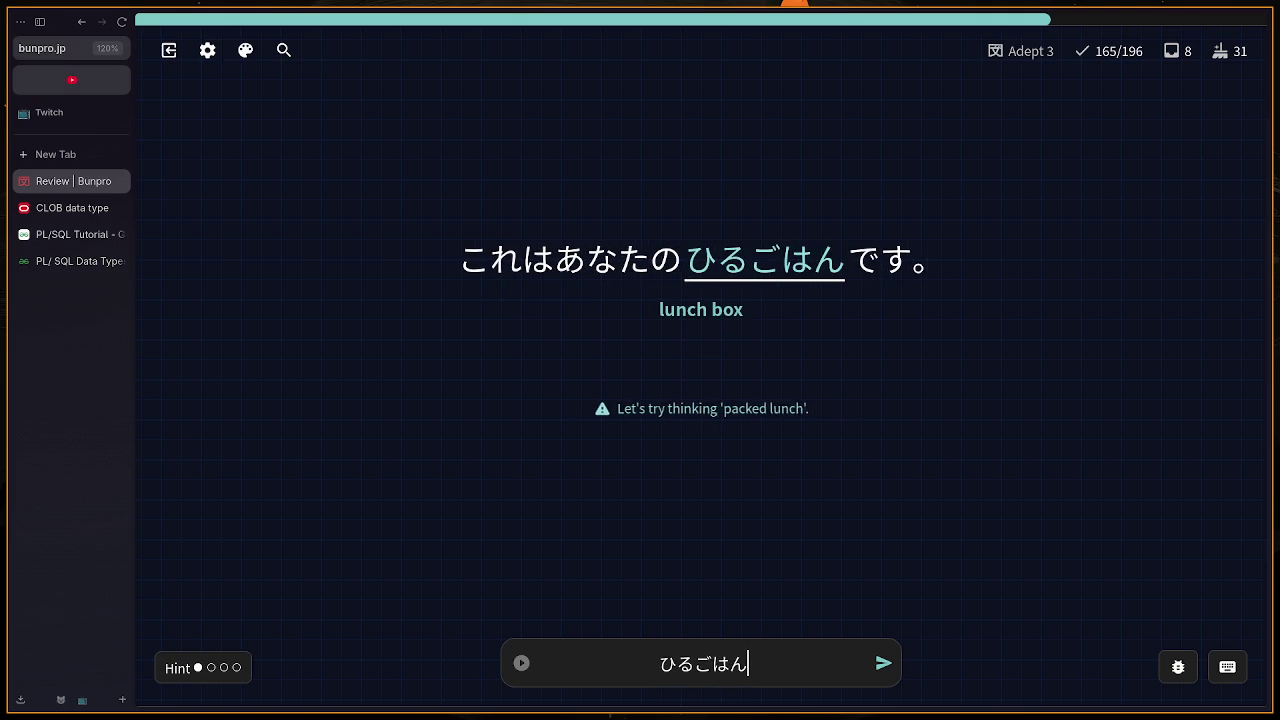
{"action": "key", "text": "BackSpace"}
{"action": "key", "text": "BackSpace"}
{"action": "key", "text": "BackSpace"}
{"action": "type", "text": "obenntou"}
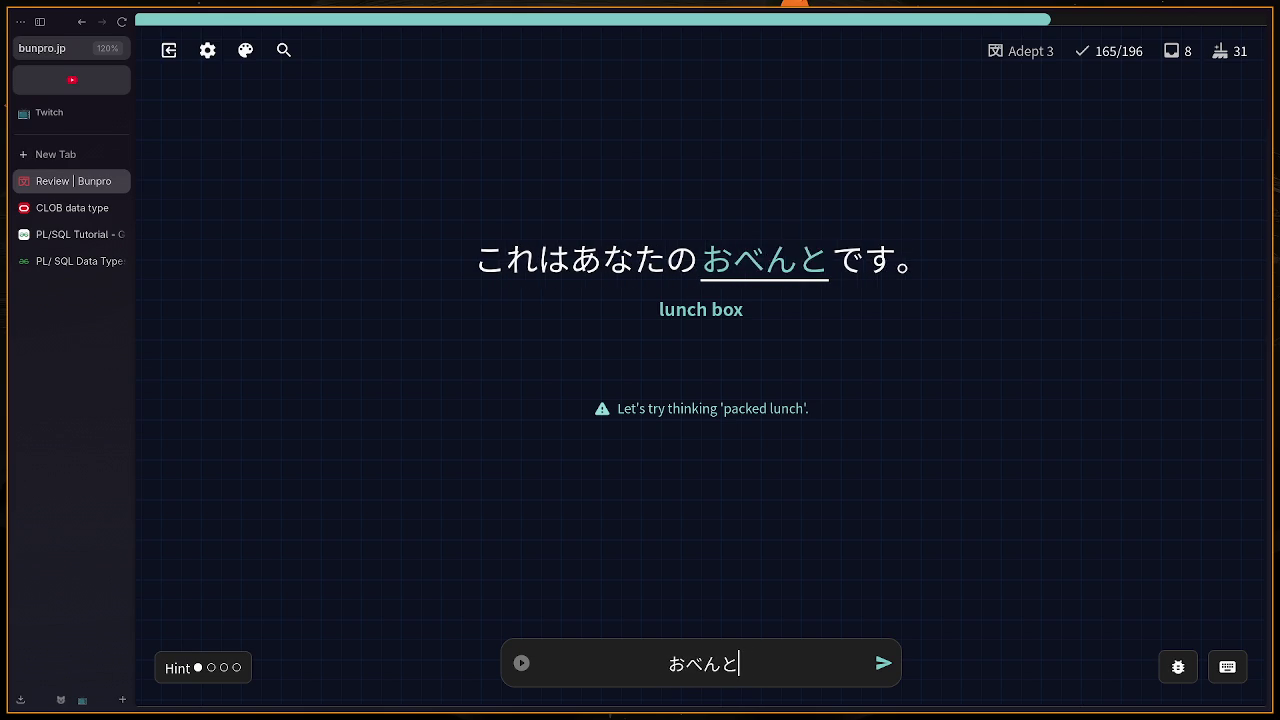
{"action": "key", "text": "Return"}
Step: Answer みつかった for 'found' and start さげる on the 'low' card
{"action": "type", "text": "mitsu"}
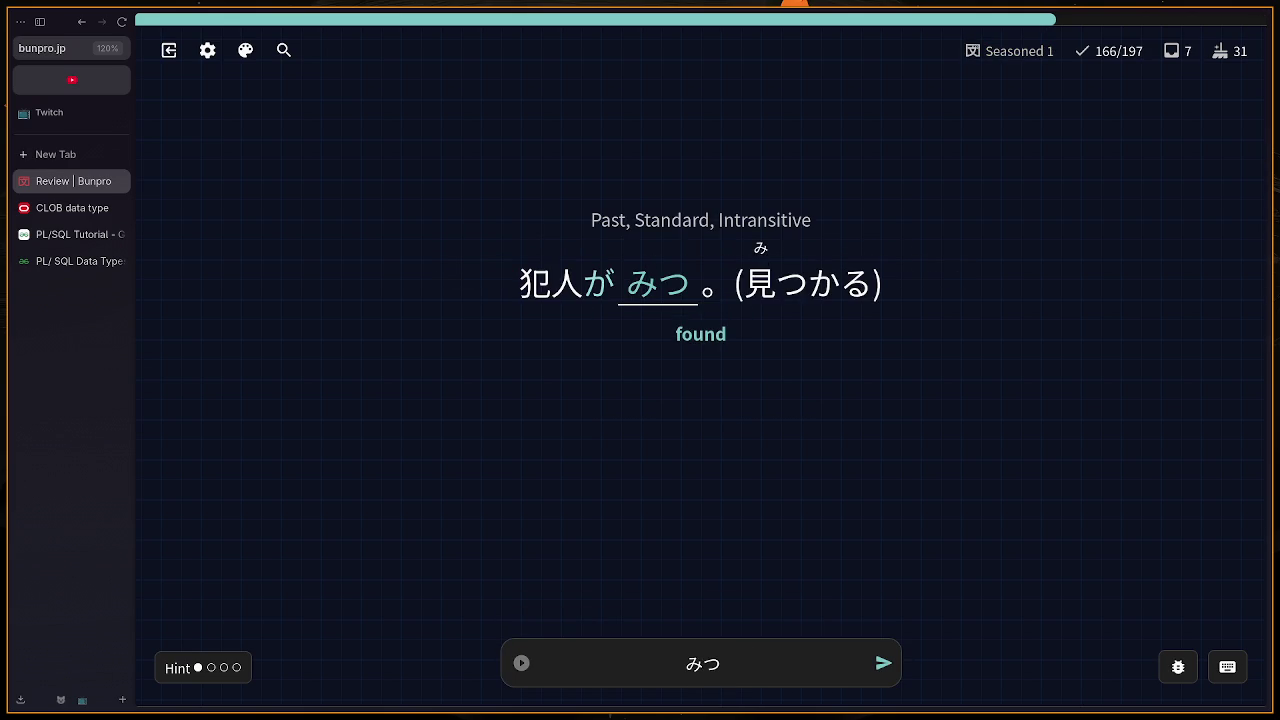
{"action": "type", "text": "ka"}
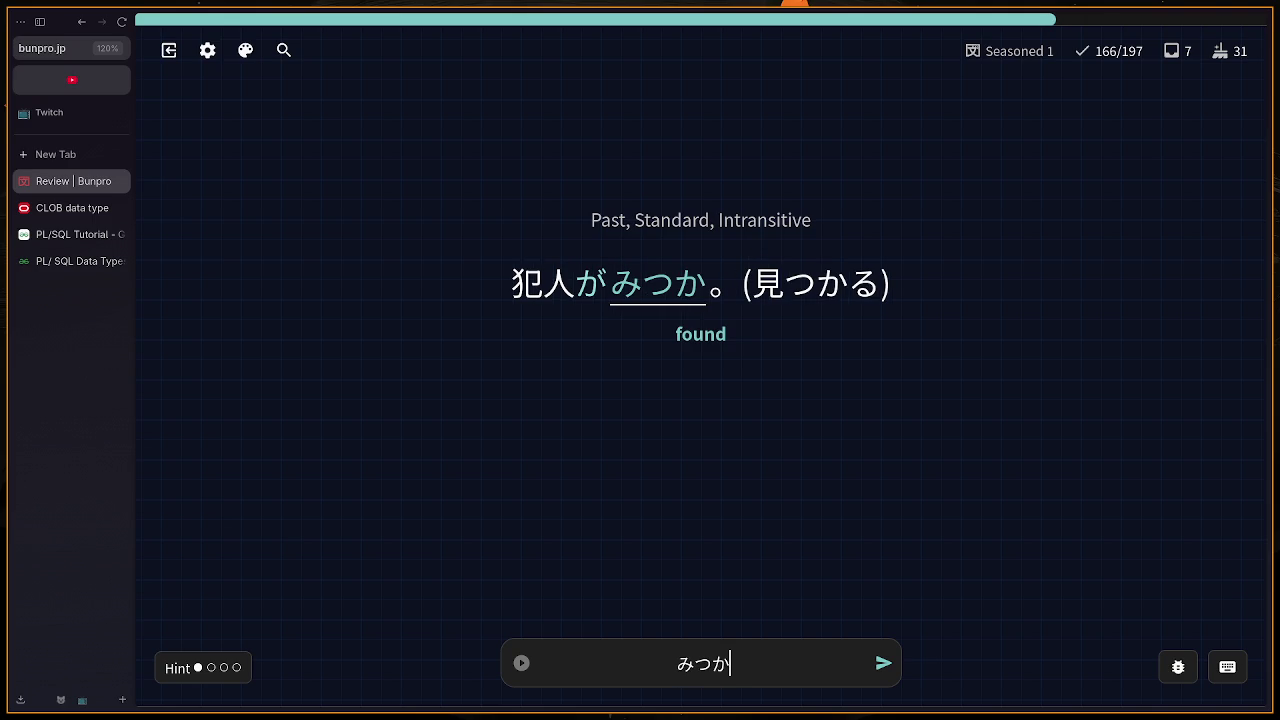
{"action": "type", "text": "ta"}
{"action": "key", "text": "BackSpace"}
{"action": "type", "text": "tta"}
{"action": "key", "text": "Return"}
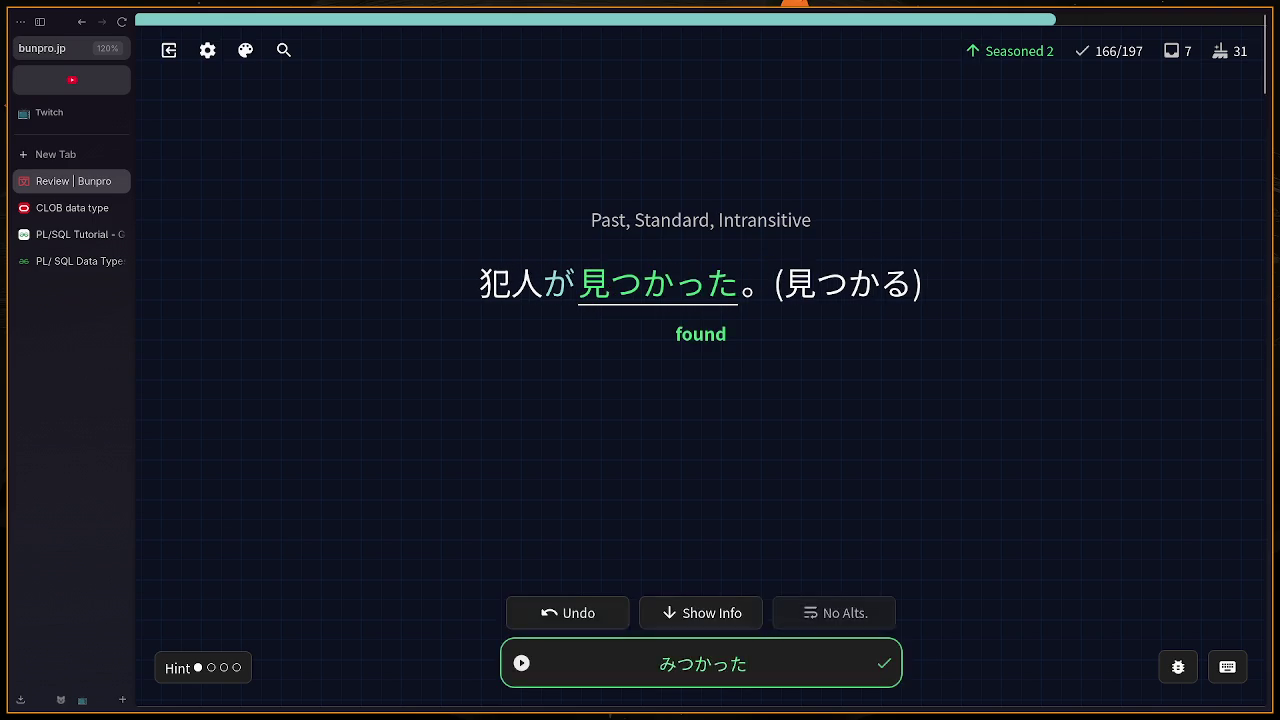
{"action": "type", "text": "sa"}
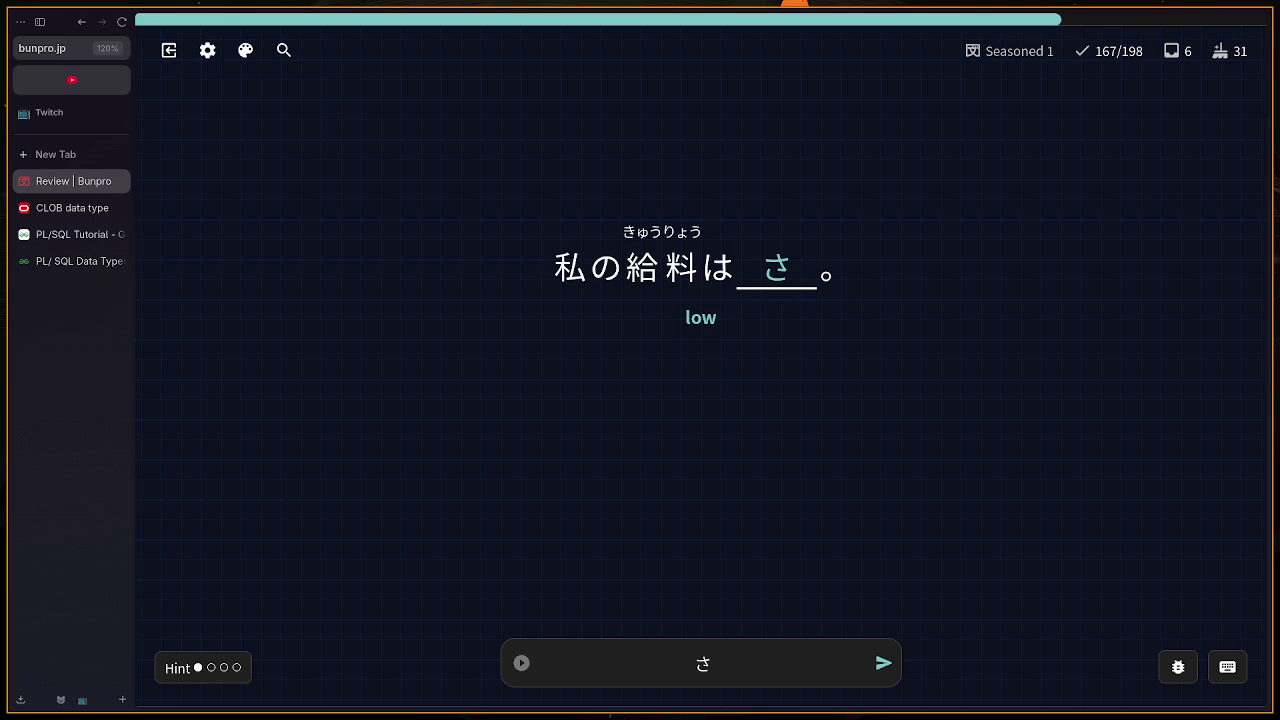
{"action": "type", "text": "geru"}
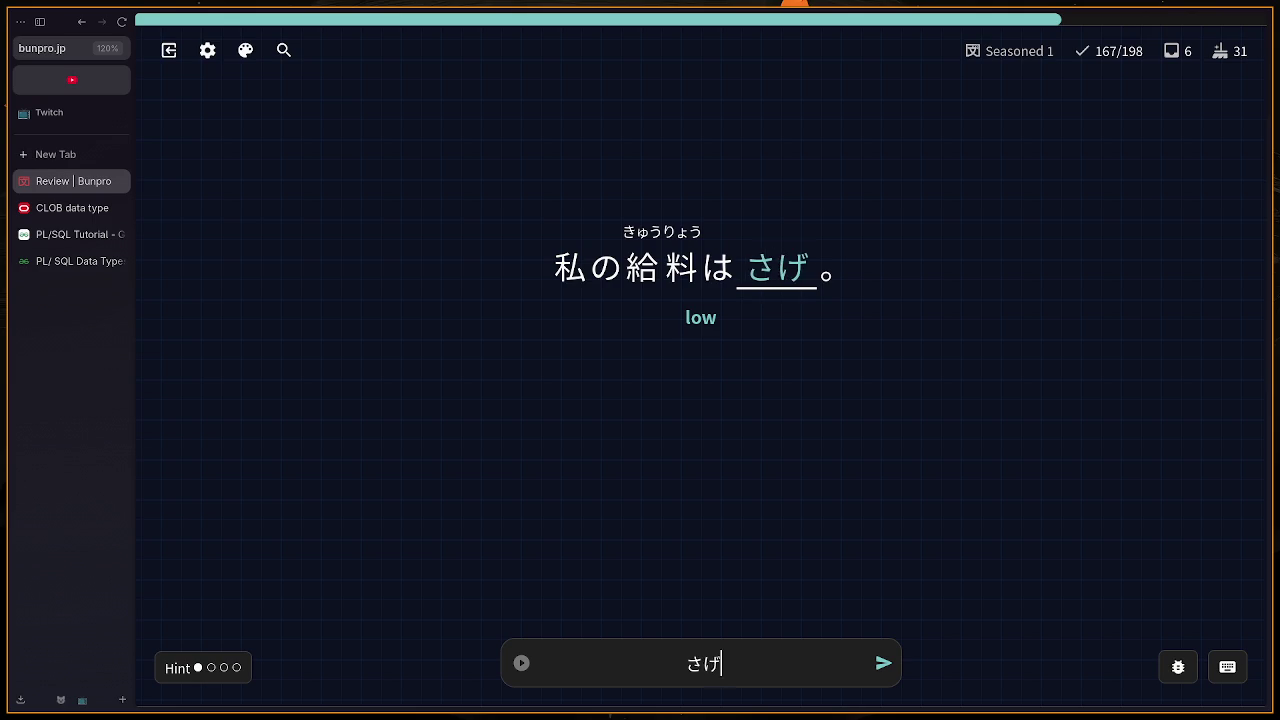
Step: Submit さげる for 'low', then give up so 安い is revealed
{"action": "key", "text": "Return"}
{"action": "key", "text": "BackSpace"}
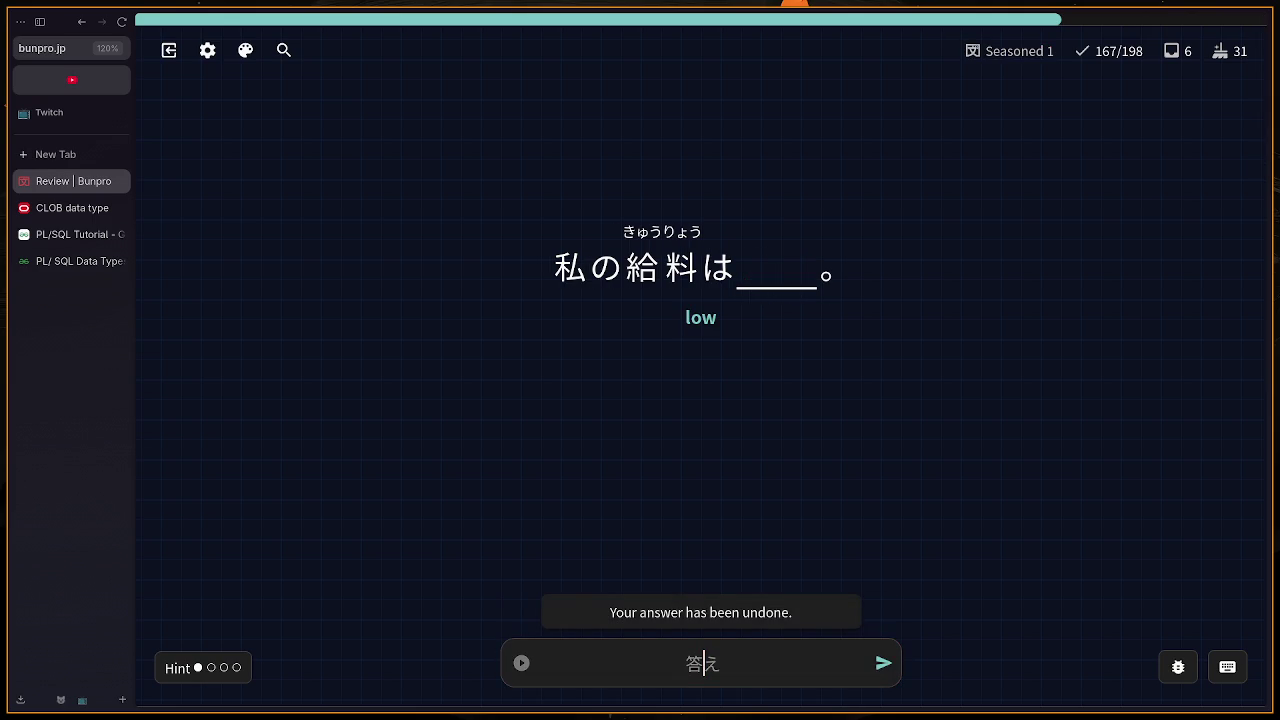
{"action": "key", "text": "Return"}
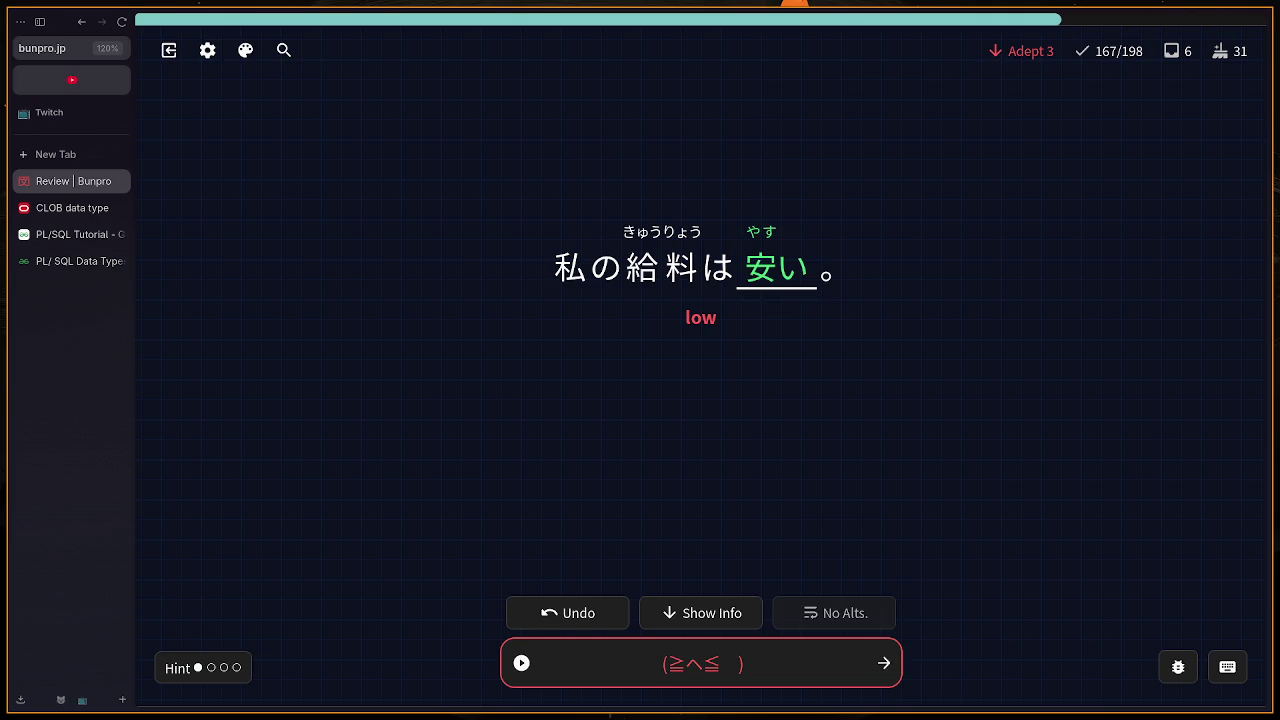
{"action": "key", "text": "Return"}
{"action": "type", "text": "shi"}
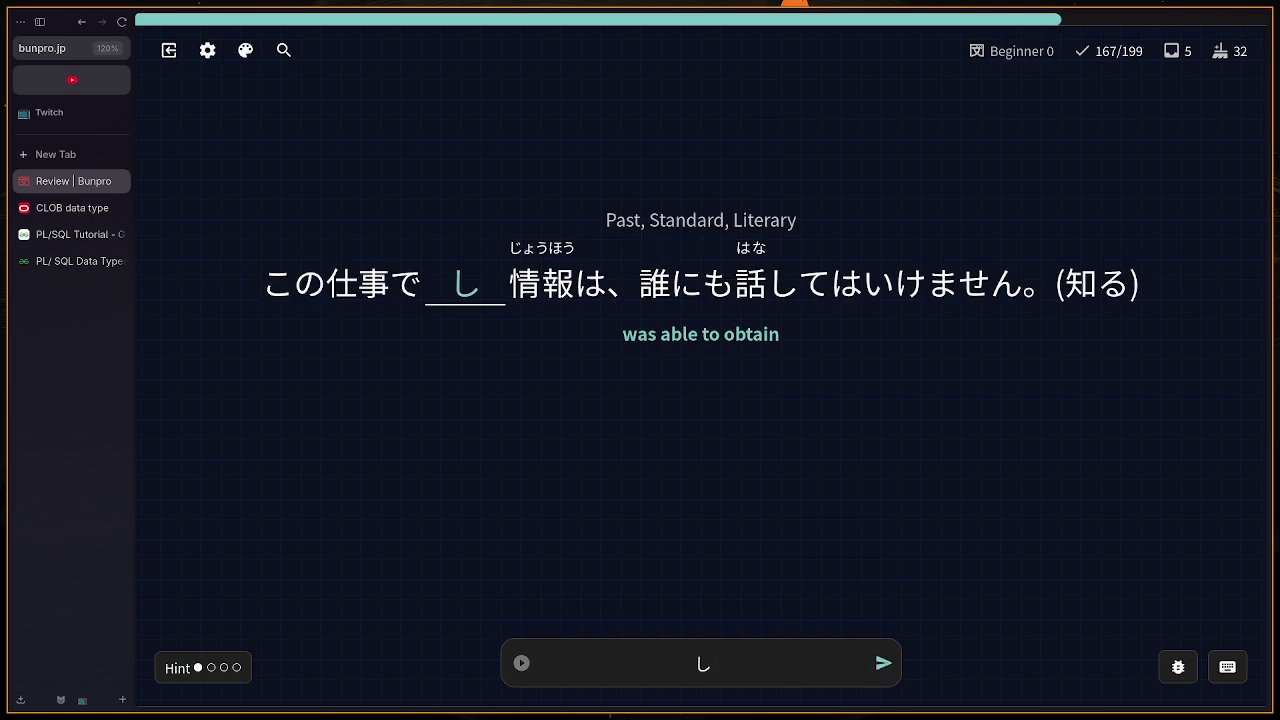
{"action": "type", "text": "teok"}
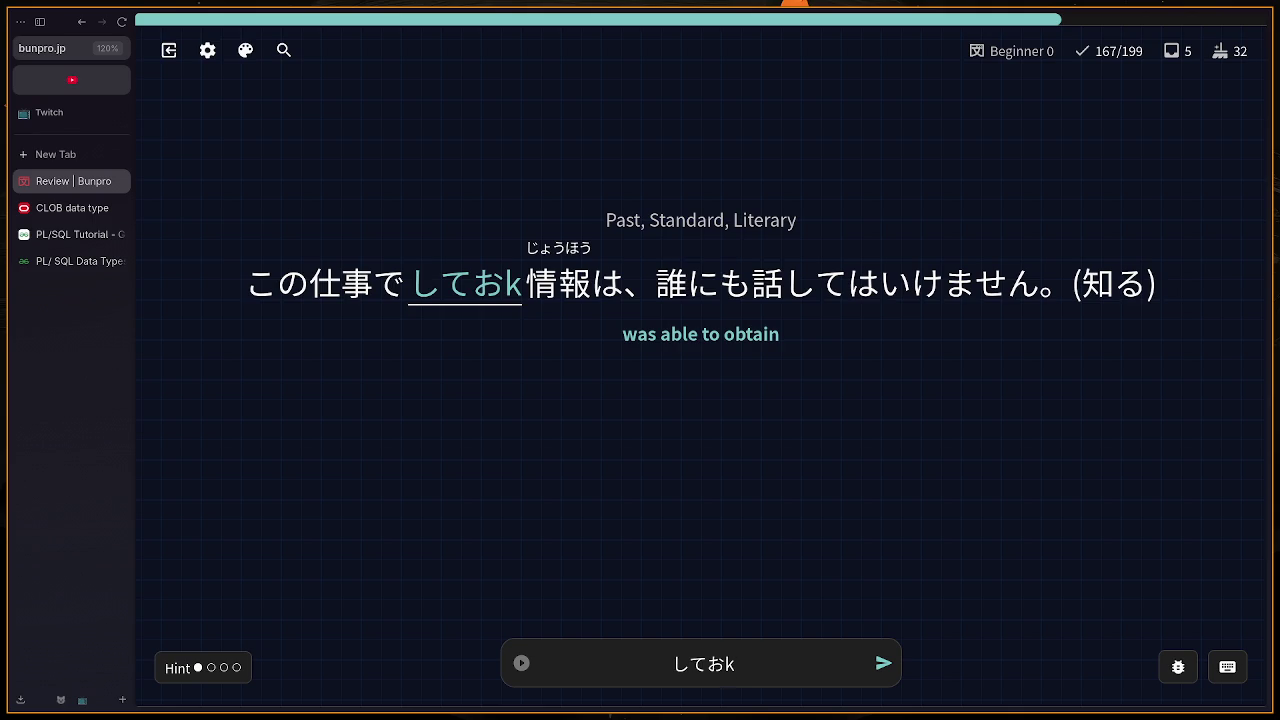
Step: Submit しておいた for the 'was able to obtain' card
{"action": "key", "text": "BackSpace"}
{"action": "key", "text": "BackSpace"}
{"action": "type", "text": "oku"}
{"action": "key", "text": "BackSpace"}
{"action": "type", "text": "ite"}
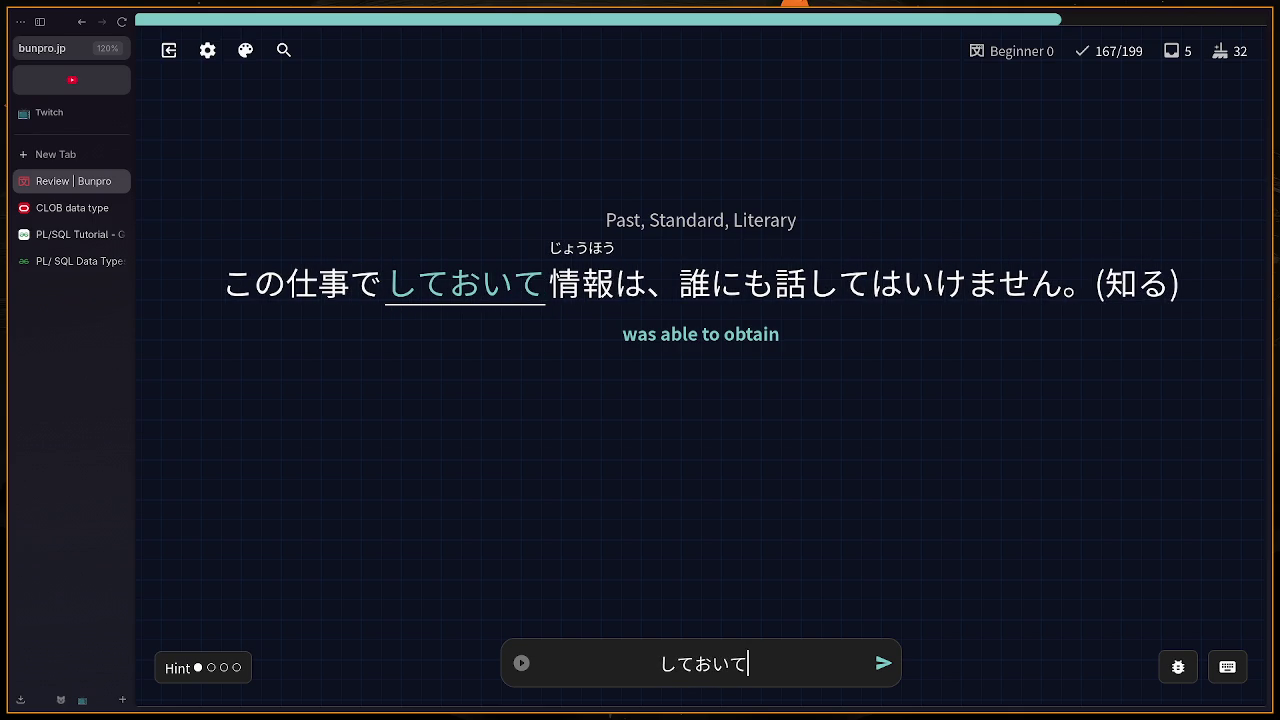
{"action": "key", "text": "BackSpace"}
{"action": "type", "text": "ta"}
{"action": "key", "text": "Return"}
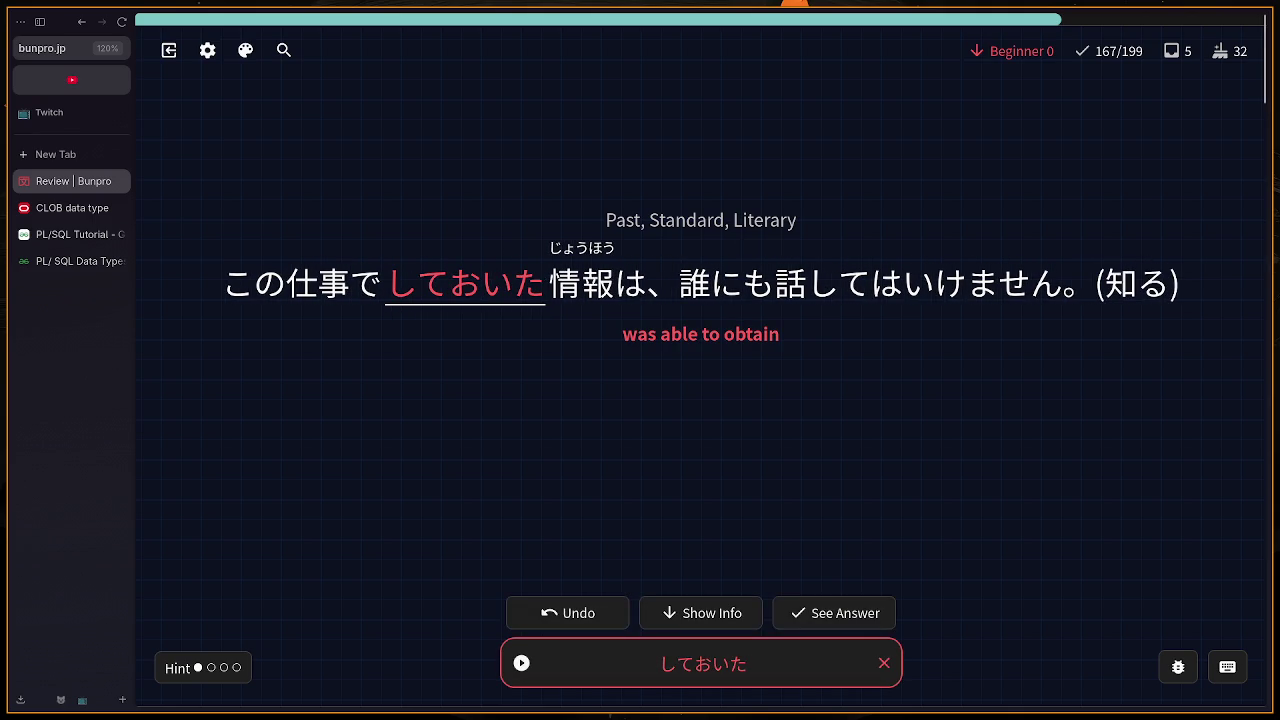
Step: Read the 得る grammar info and reveal the answer 知り得た
{"action": "key", "text": "f"}
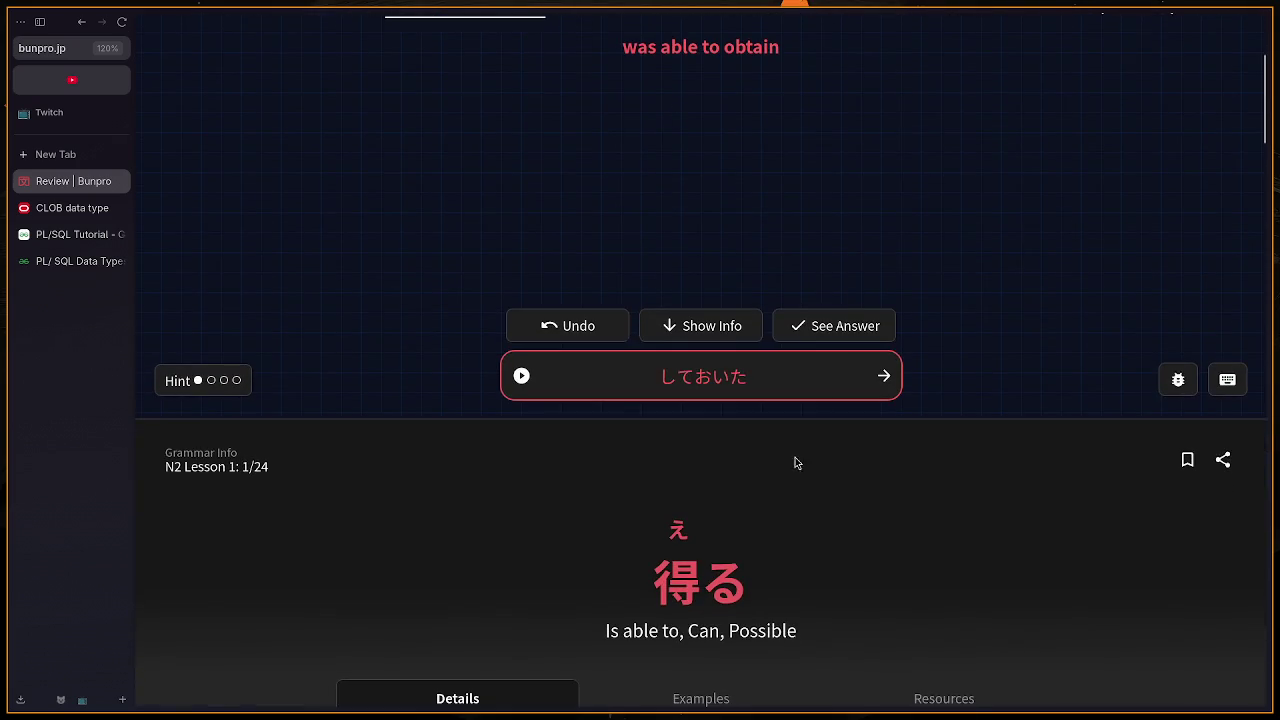
{"action": "scroll", "coordinate": [795, 462], "scroll_direction": "up", "scroll_amount": 3}
{"action": "left_click", "coordinate": [866, 614]}
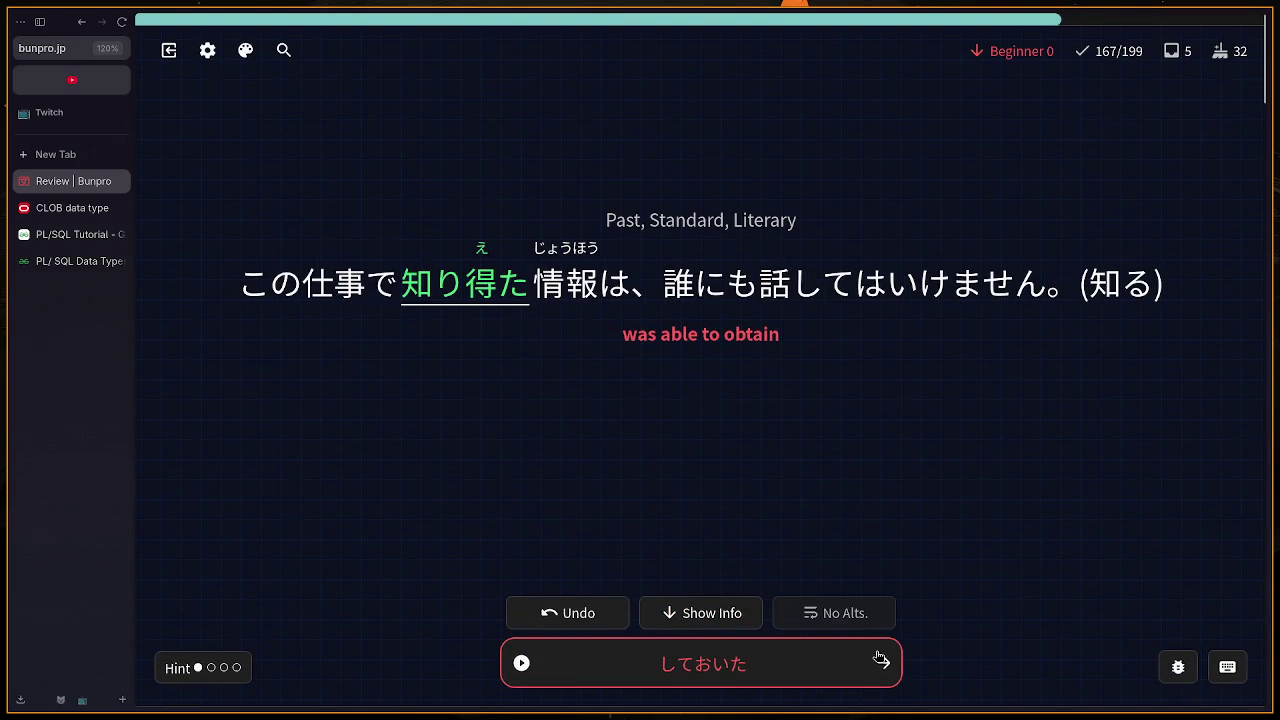
{"action": "left_click", "coordinate": [879, 660]}
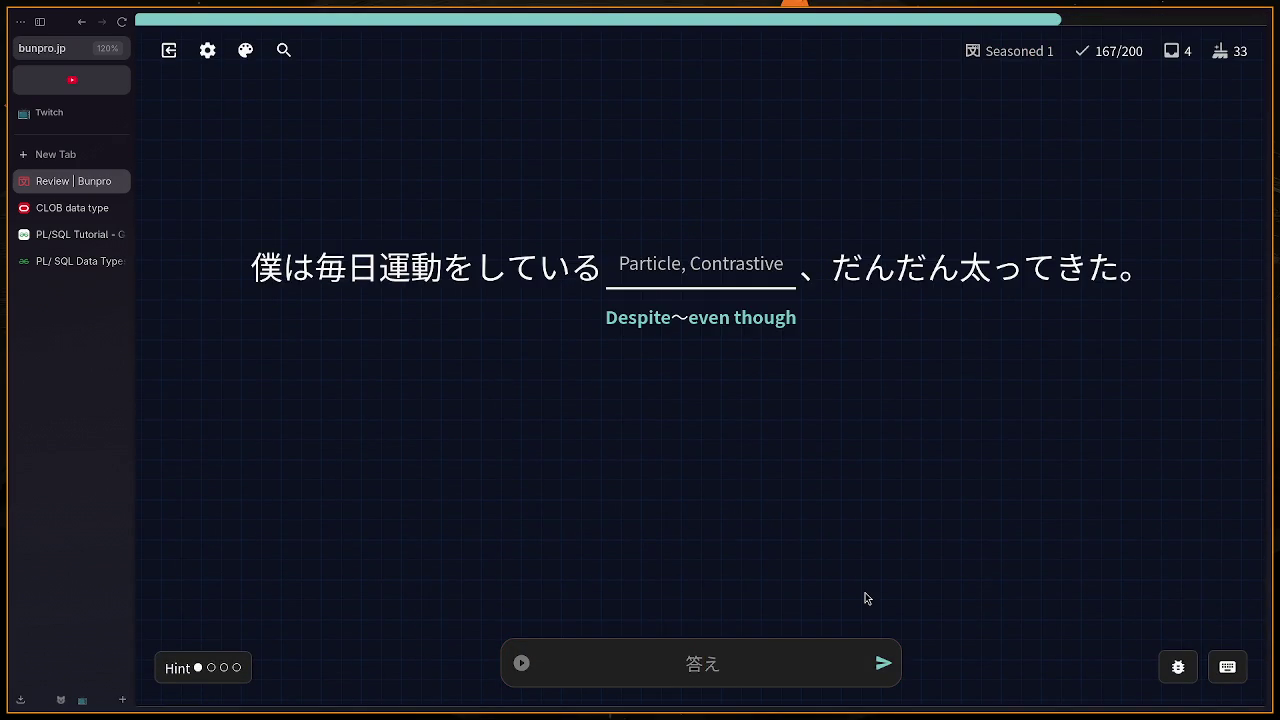
Step: Answer のに, あの (corrected from あれ) and どこ for 'Where'
{"action": "type", "text": "のに"}
{"action": "key", "text": "Return"}
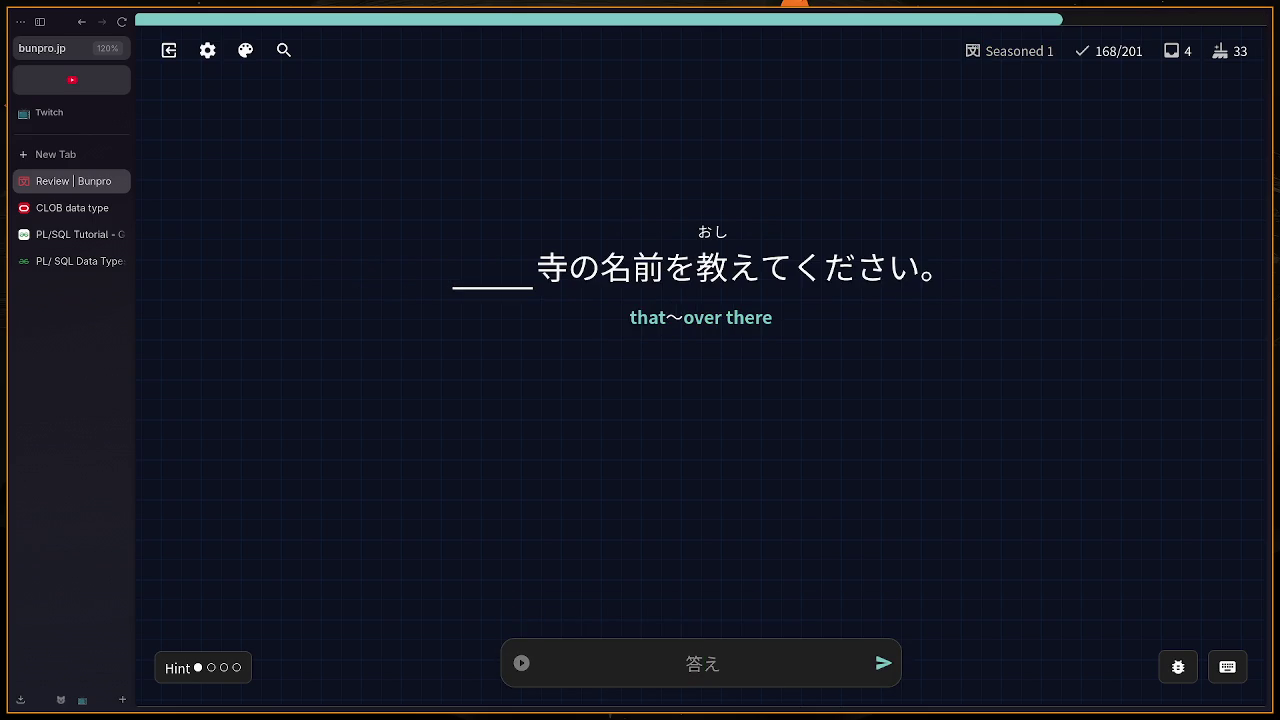
{"action": "type", "text": "あれ"}
{"action": "key", "text": "BackSpace"}
{"action": "type", "text": "の"}
{"action": "key", "text": "Return"}
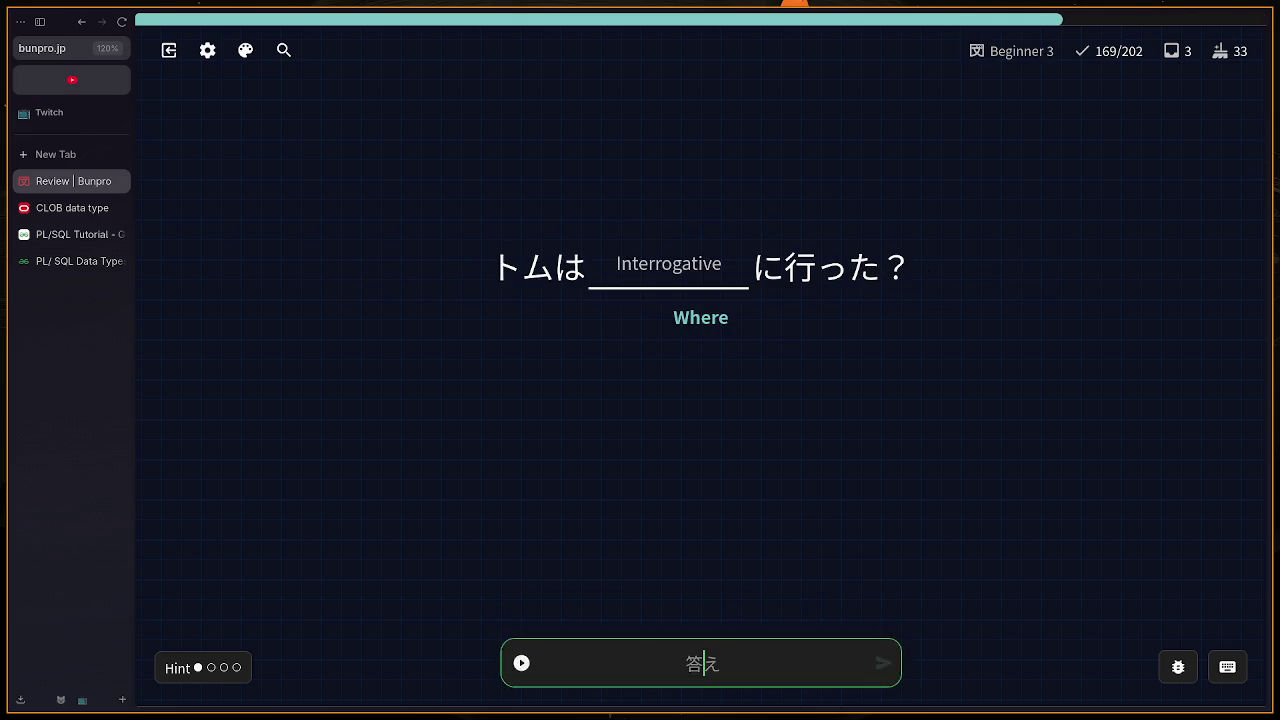
{"action": "type", "text": "どこ"}
{"action": "key", "text": "Return"}
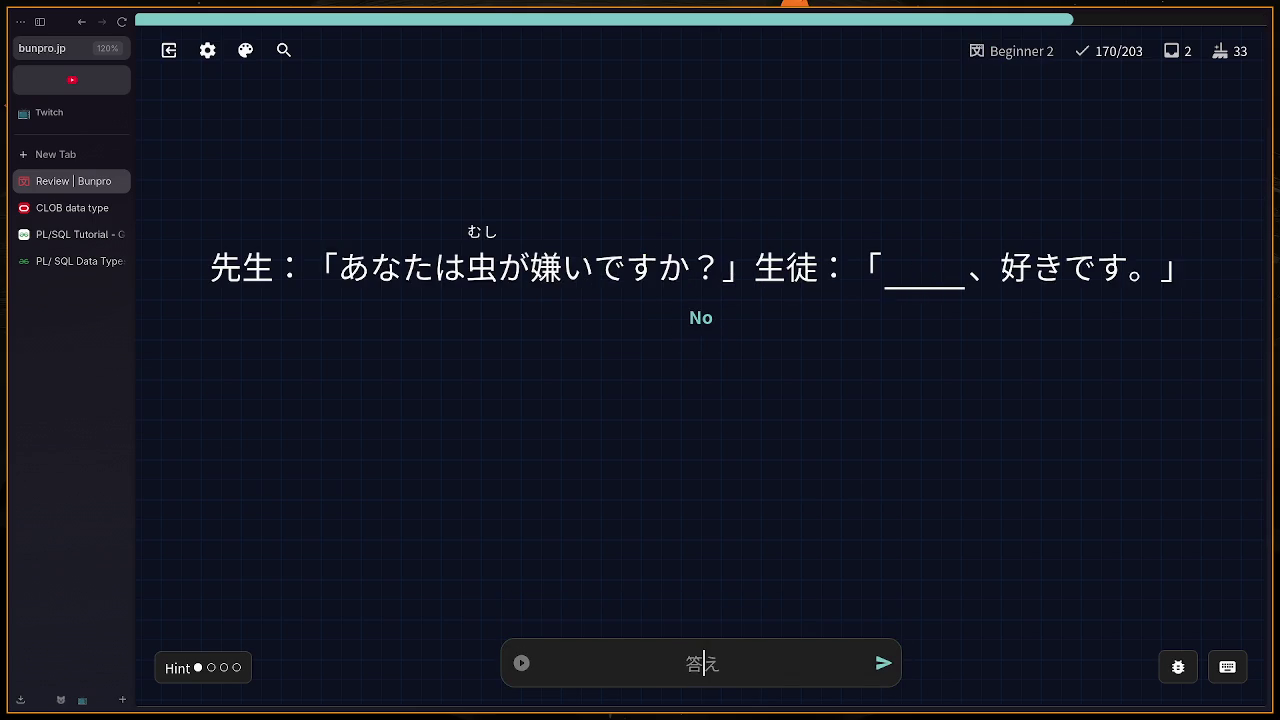
Step: Answer いいえ for 'No' and あそこ for 'over there'
{"action": "type", "text": "いいえ"}
{"action": "key", "text": "Return"}
{"action": "key", "text": "Return"}
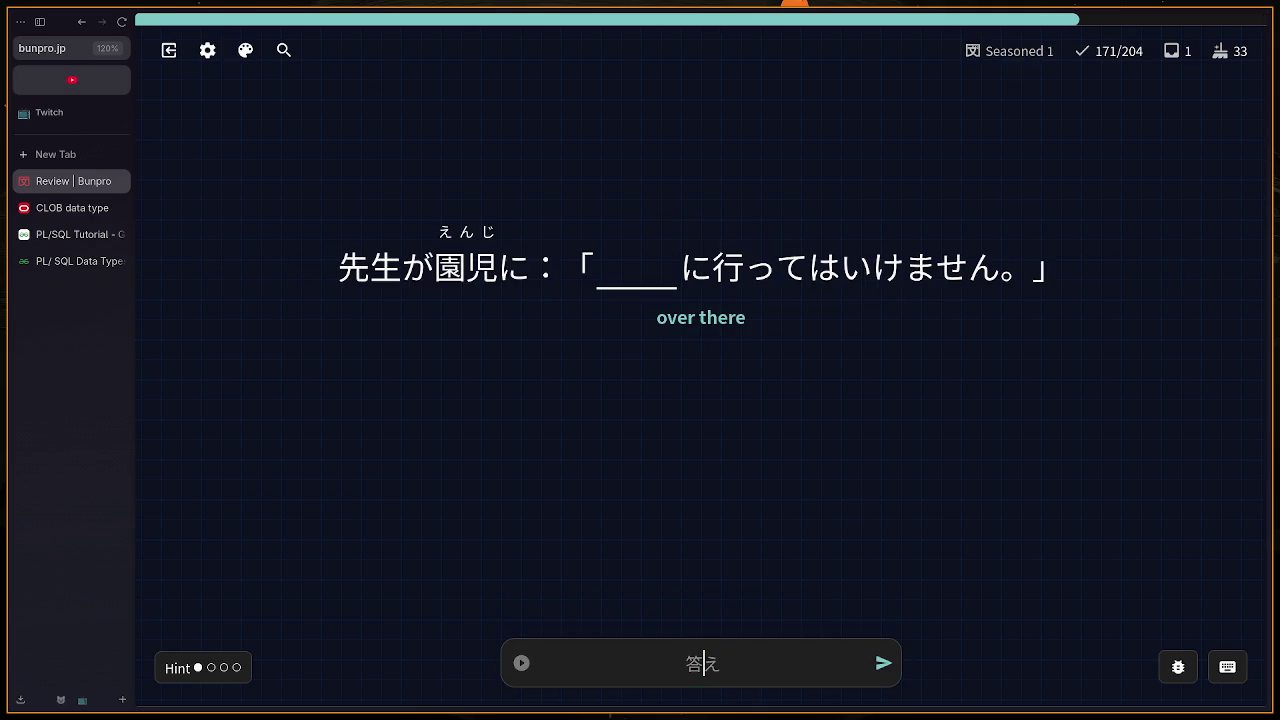
{"action": "type", "text": "あそこ"}
{"action": "key", "text": "Return"}
Step: Answer しまる, undo it as wrong, and resubmit 休み (yasumi) instead
{"action": "type", "text": "shimaru"}
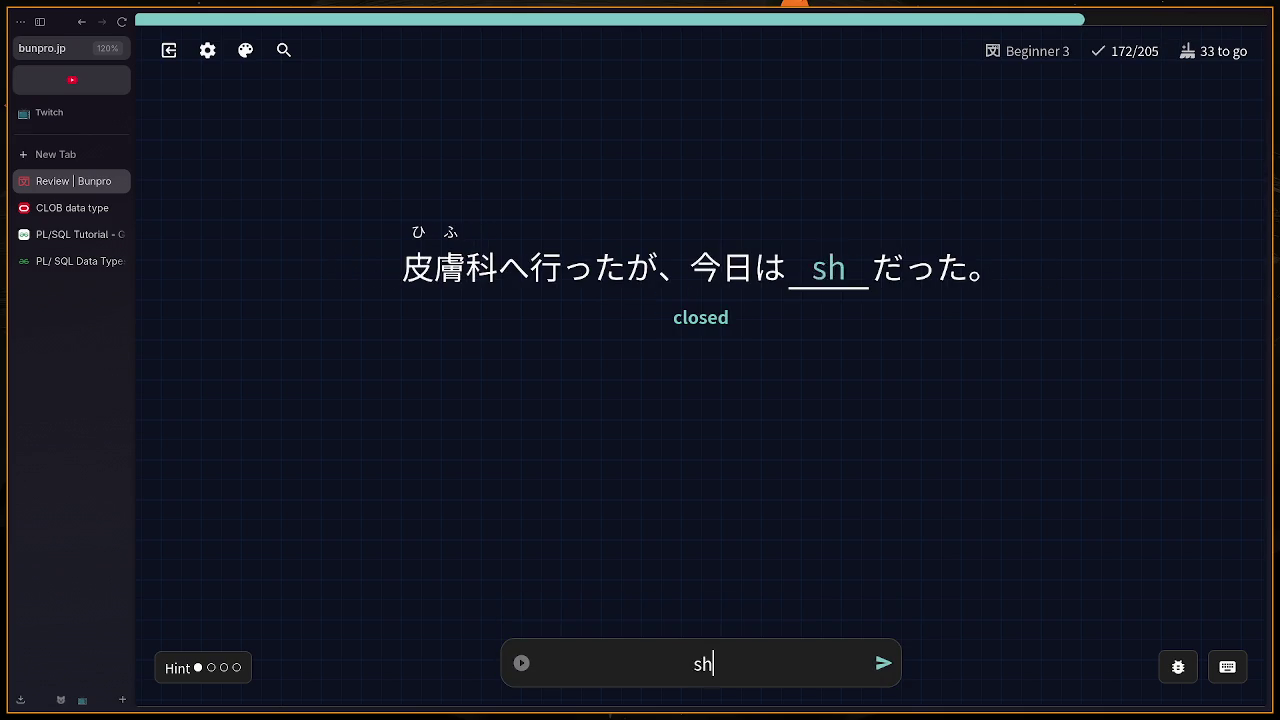
{"action": "key", "text": "Return"}
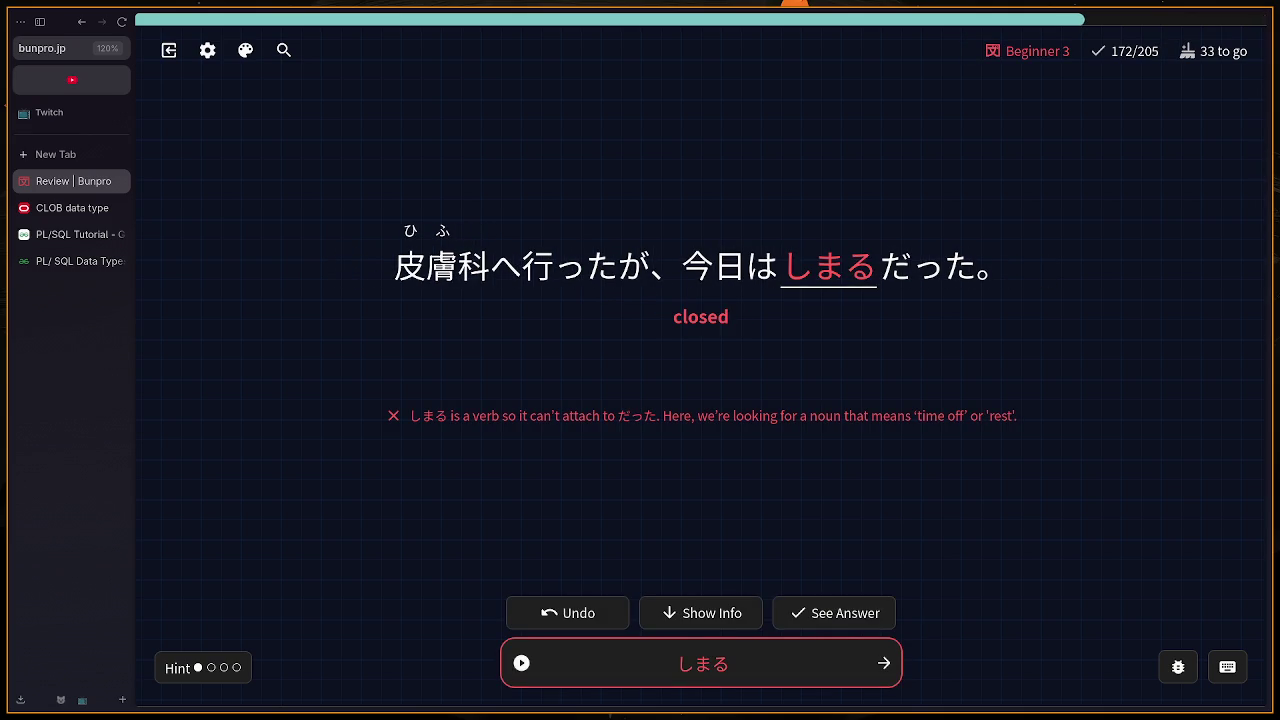
{"action": "key", "text": "BackSpace"}
{"action": "type", "text": "yasumi"}
{"action": "key", "text": "Return"}
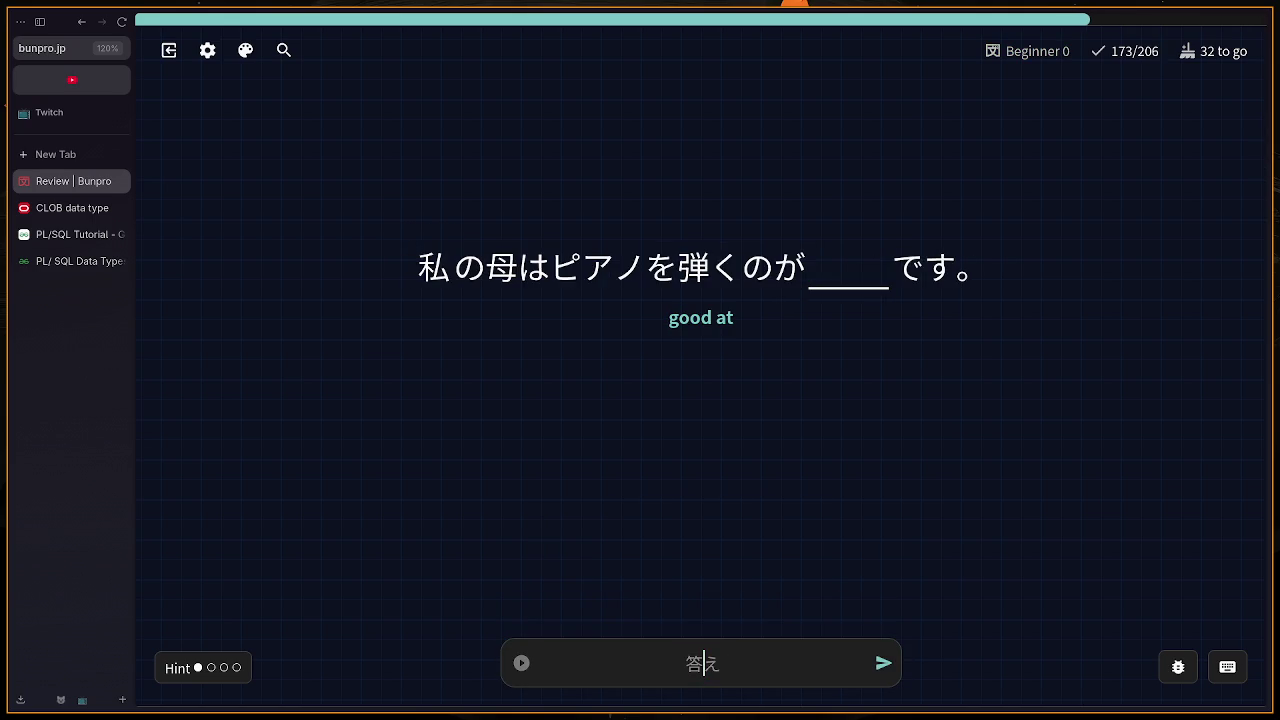
Step: Answer うまい for 'good at' and でかける for 'go out'
{"action": "type", "text": "umai"}
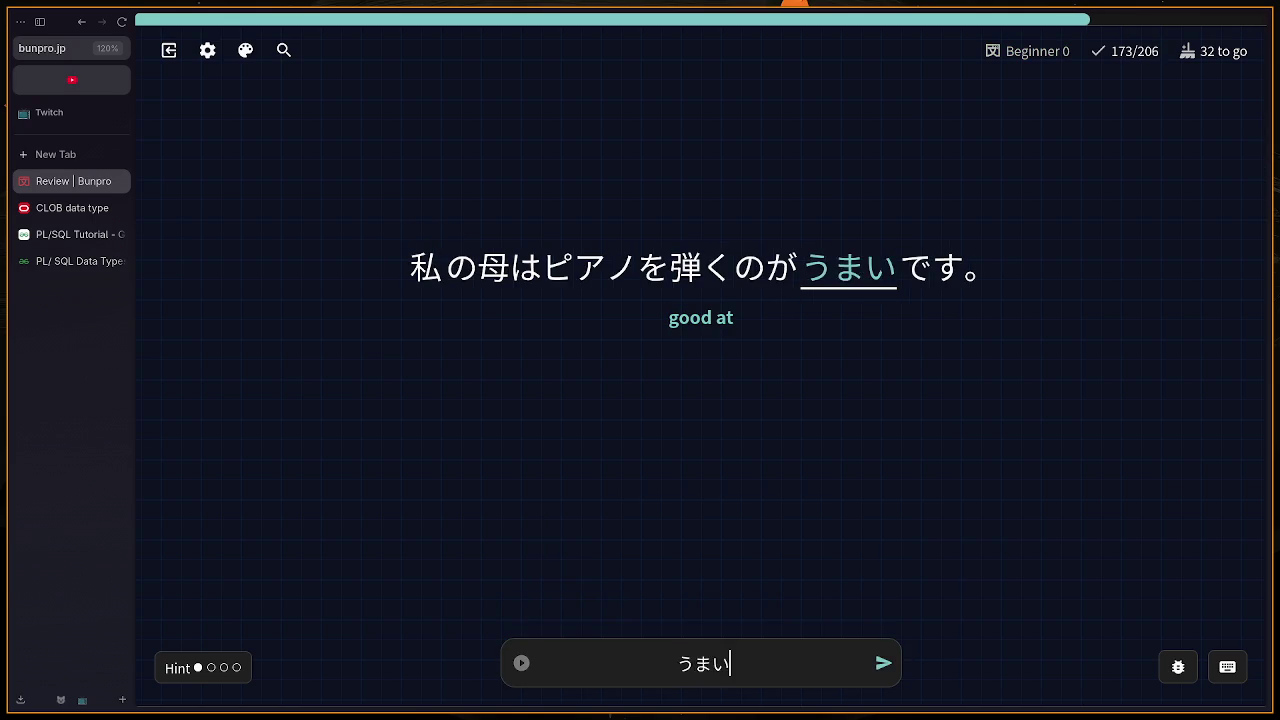
{"action": "key", "text": "Return"}
{"action": "type", "text": "dekakeru"}
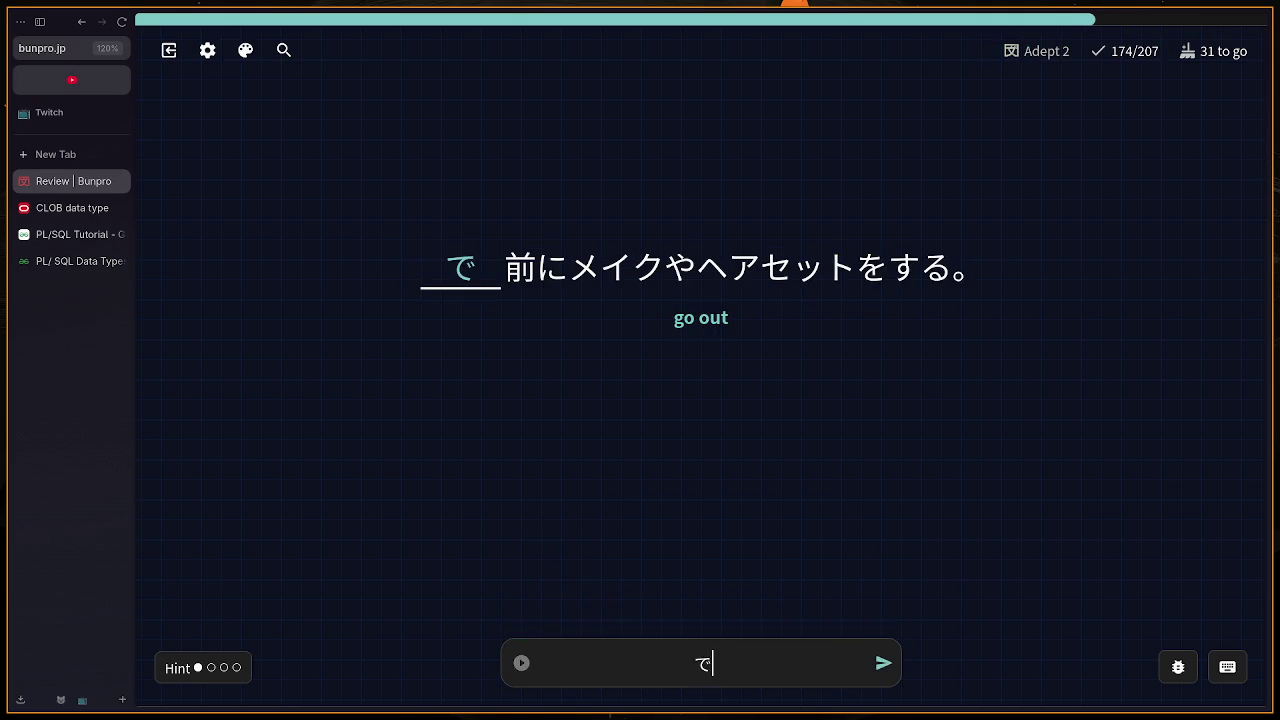
{"action": "key", "text": "Return"}
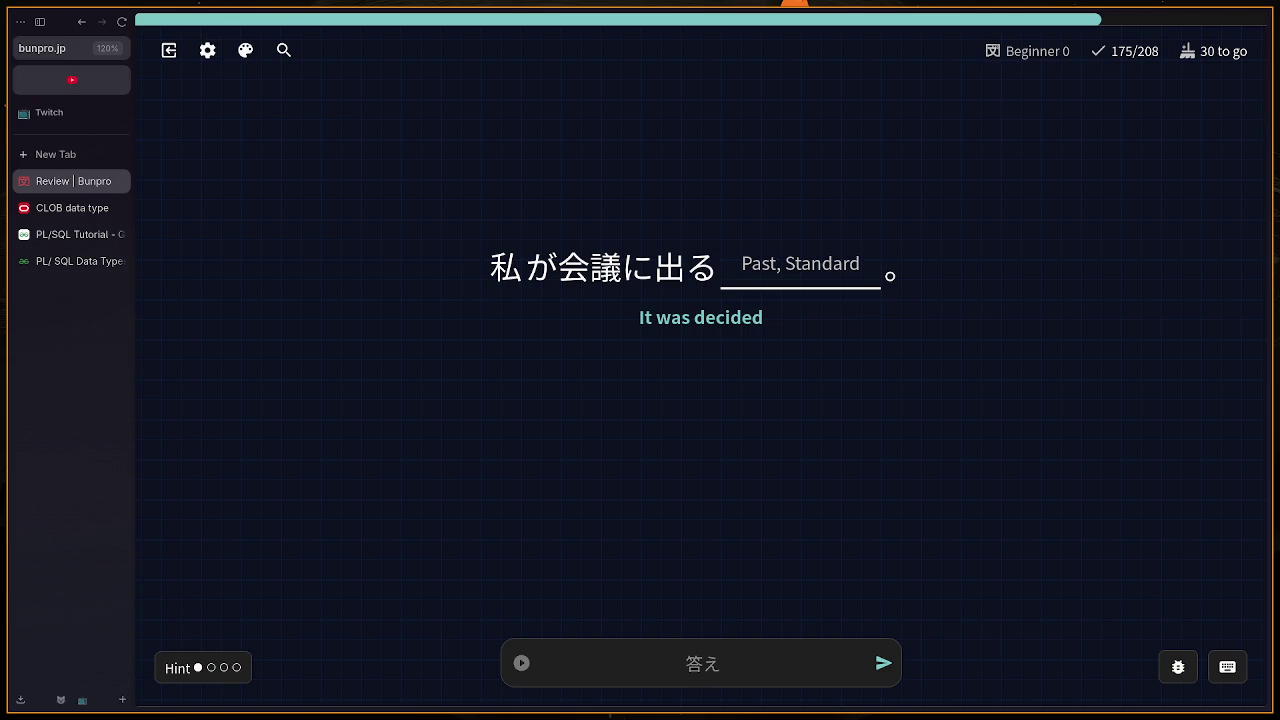
Step: Submit きめた on the 事になる card, undo it, check the grammar info, and resubmit
{"action": "type", "text": "き"}
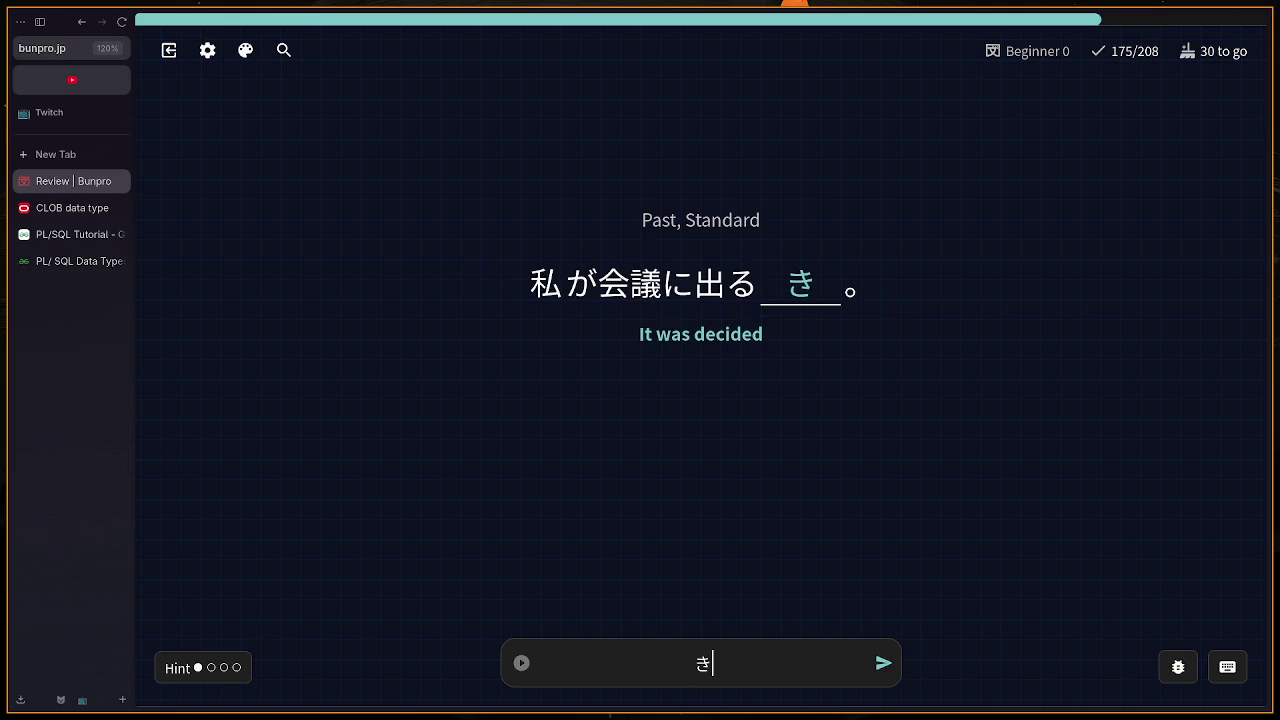
{"action": "type", "text": "めた"}
{"action": "key", "text": "Return"}
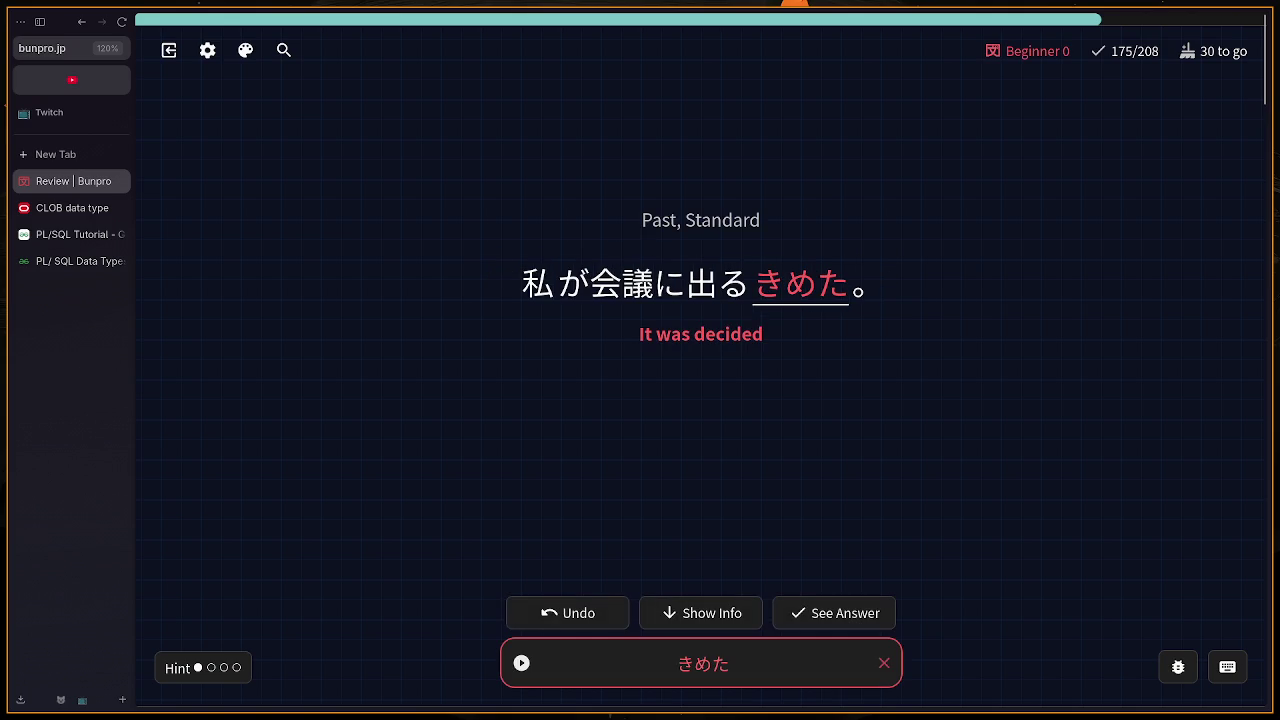
{"action": "key", "text": "BackSpace"}
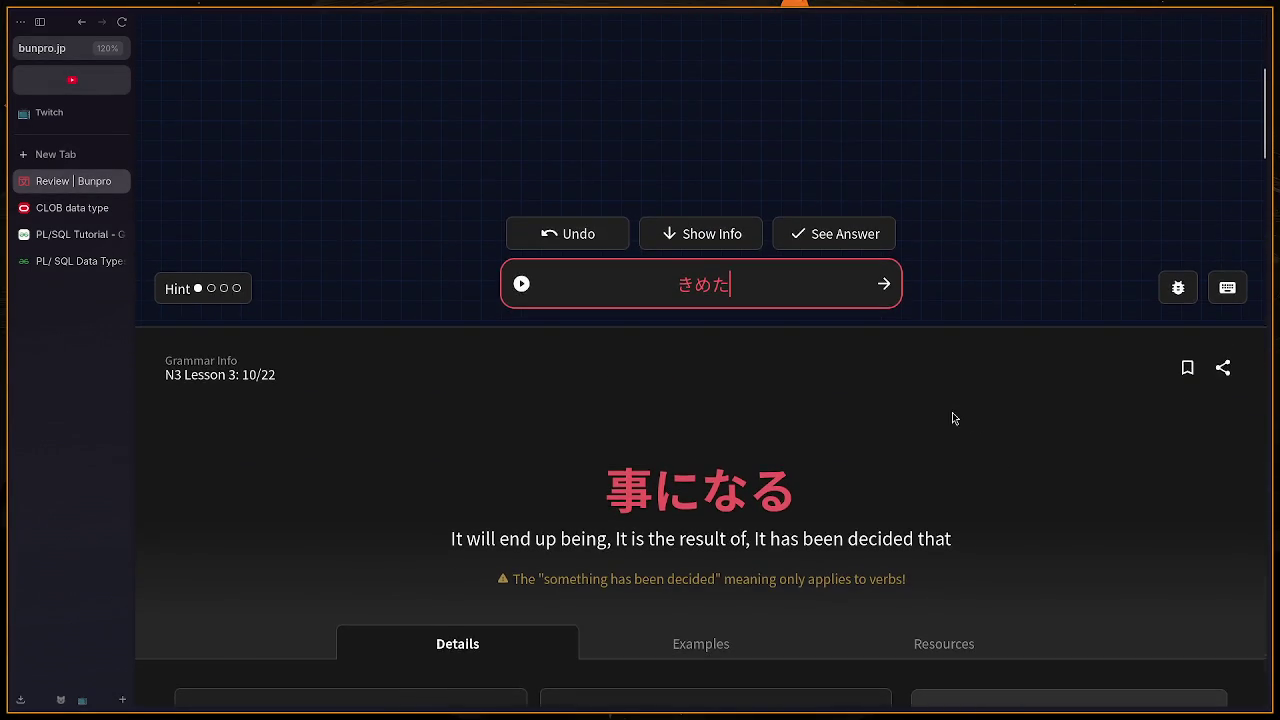
{"action": "scroll", "coordinate": [956, 415], "scroll_direction": "up", "scroll_amount": 4}
{"action": "key", "text": "Return"}
{"action": "key", "text": "Return"}
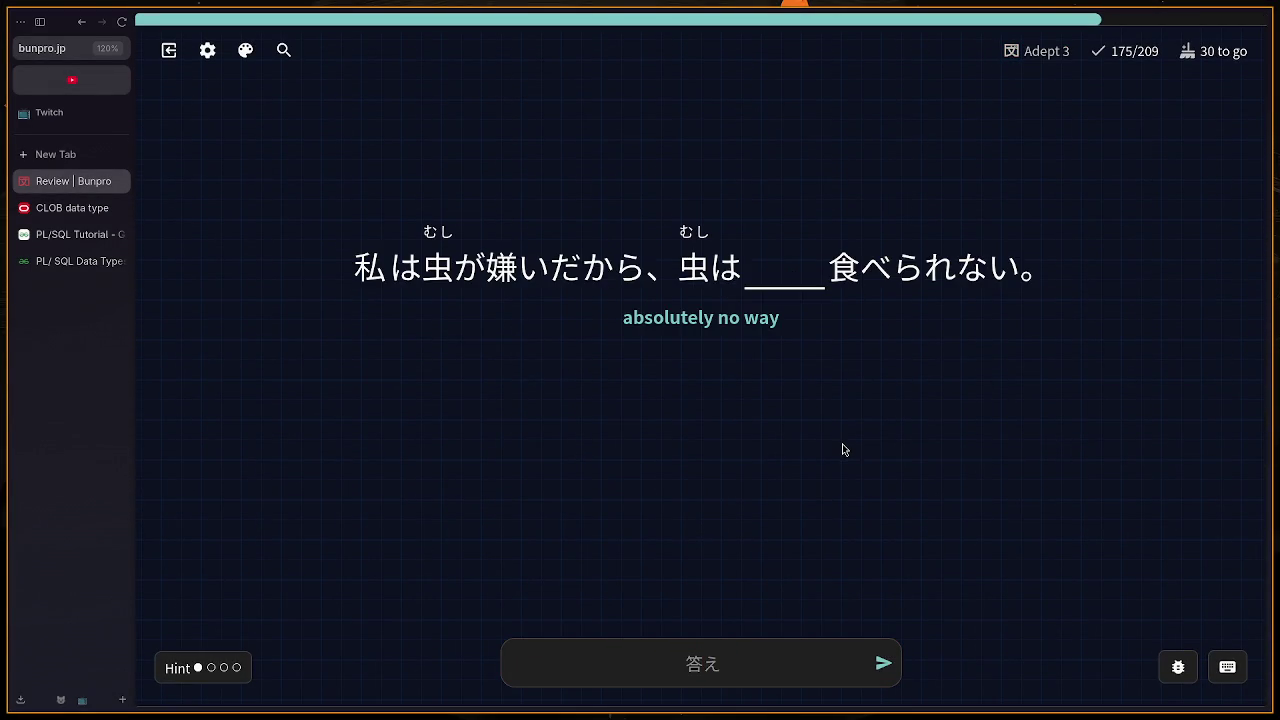
Step: Answer とても for 'absolutely no way' and こたえる for 'answer'
{"action": "type", "text": "とても"}
{"action": "key", "text": "Return"}
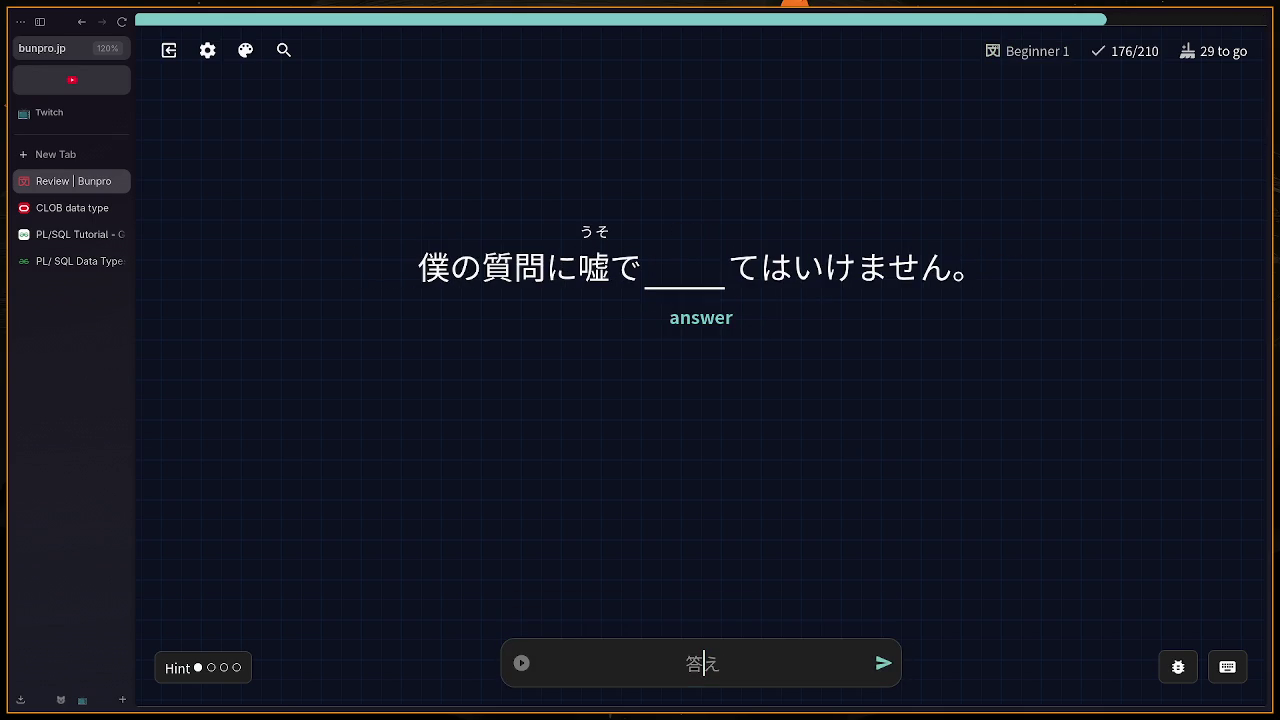
{"action": "type", "text": "こtaeru"}
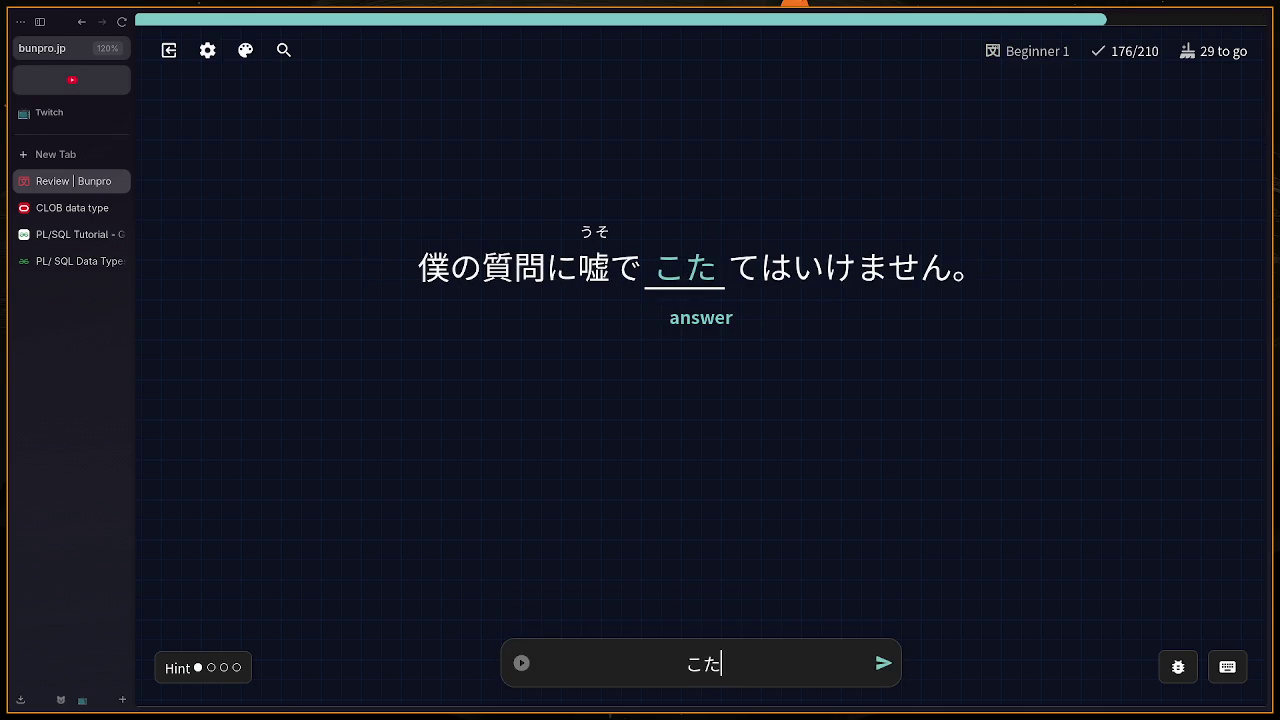
{"action": "key", "text": "Return"}
{"action": "key", "text": "Return"}
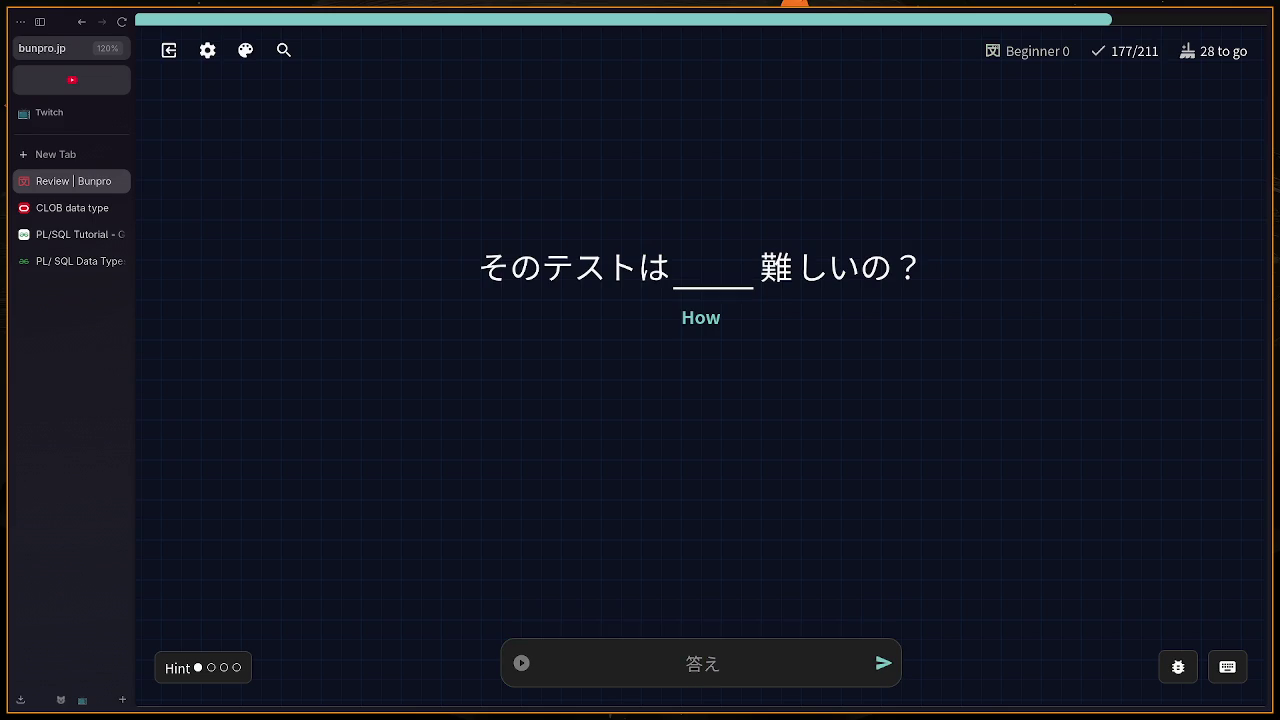
Step: Submit どのがくらい on the 'How' card and reveal the correct answer
{"action": "type", "text": "dono"}
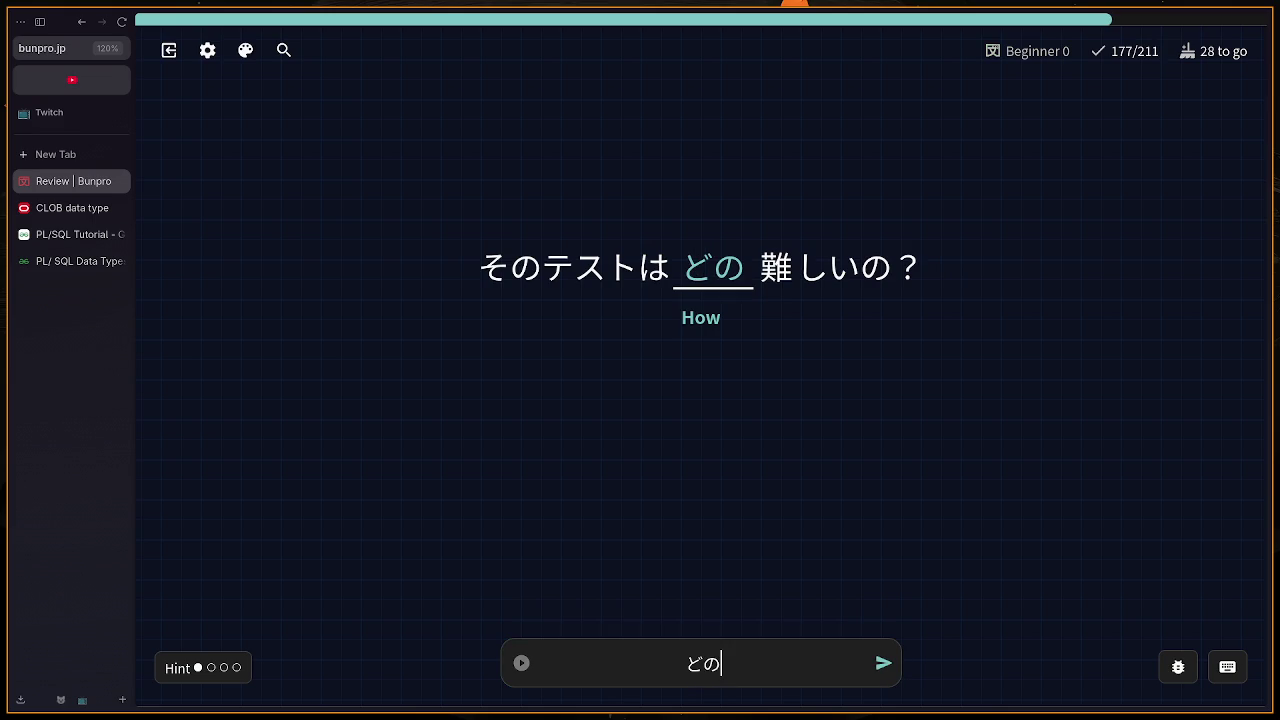
{"action": "type", "text": "gakurai"}
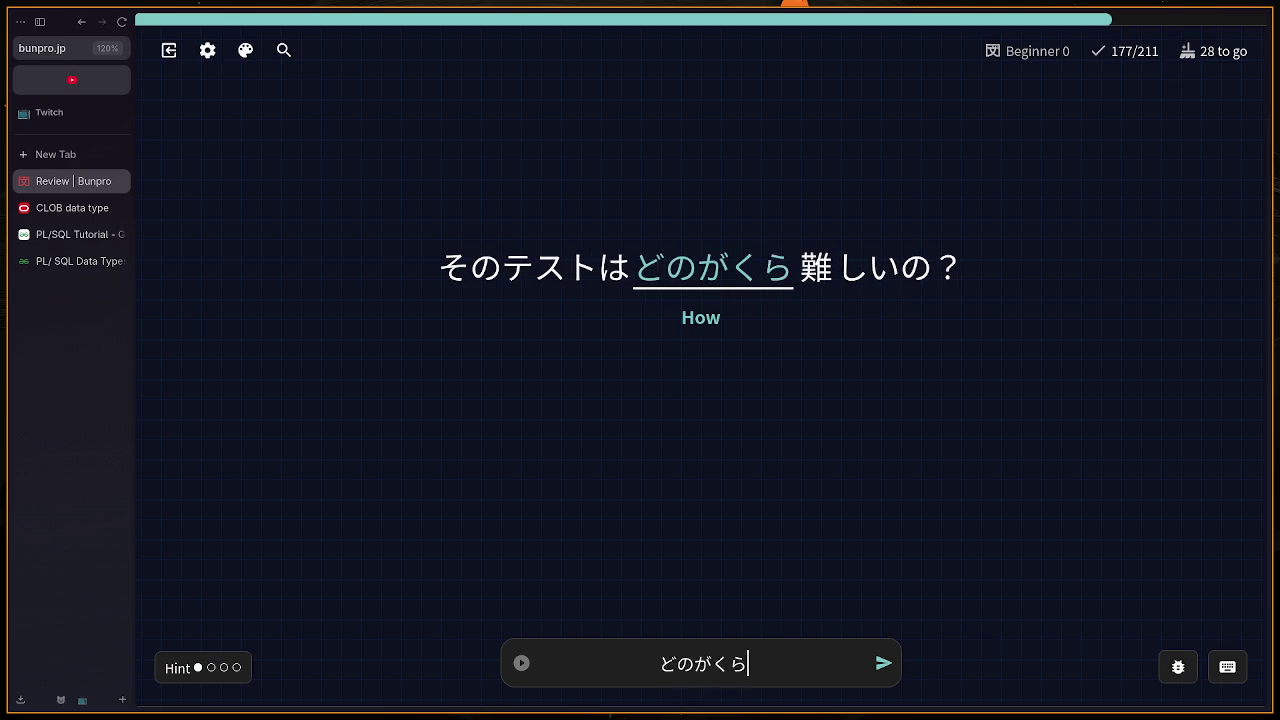
{"action": "key", "text": "Return"}
{"action": "scroll", "coordinate": [891, 472], "scroll_direction": "down", "scroll_amount": 3}
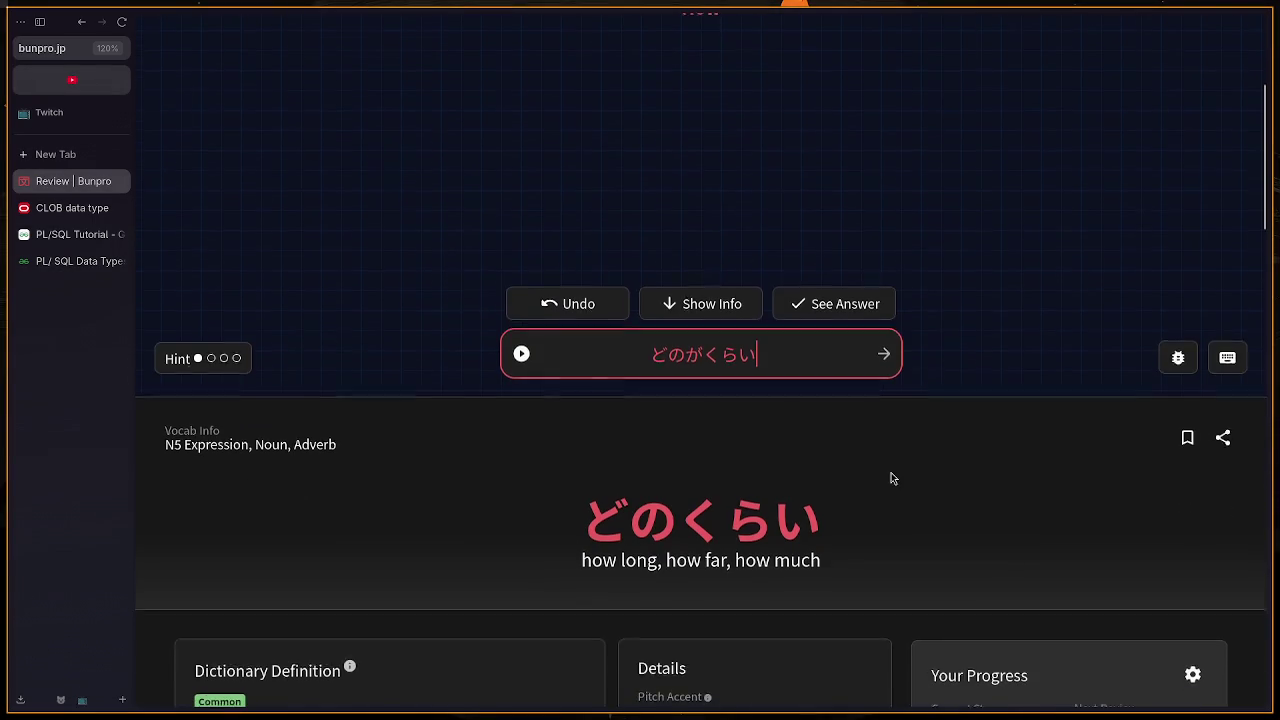
{"action": "scroll", "coordinate": [858, 450], "scroll_direction": "up", "scroll_amount": 3}
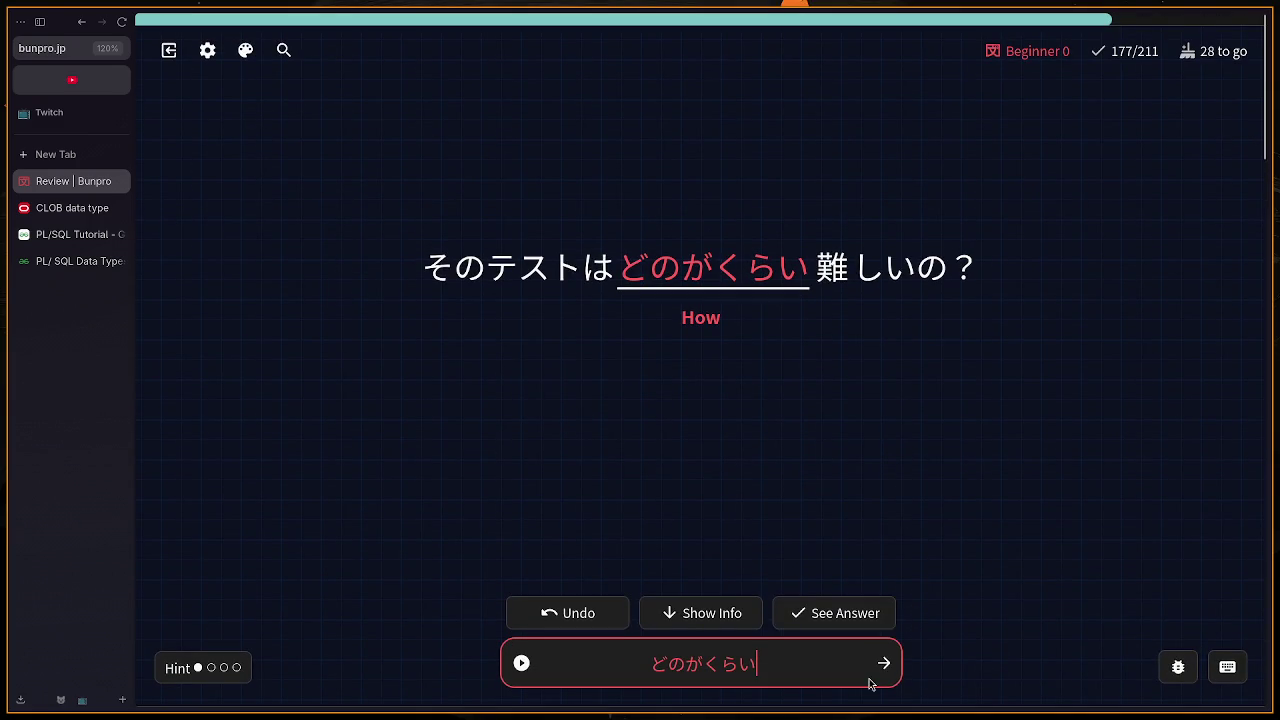
{"action": "left_click", "coordinate": [855, 620]}
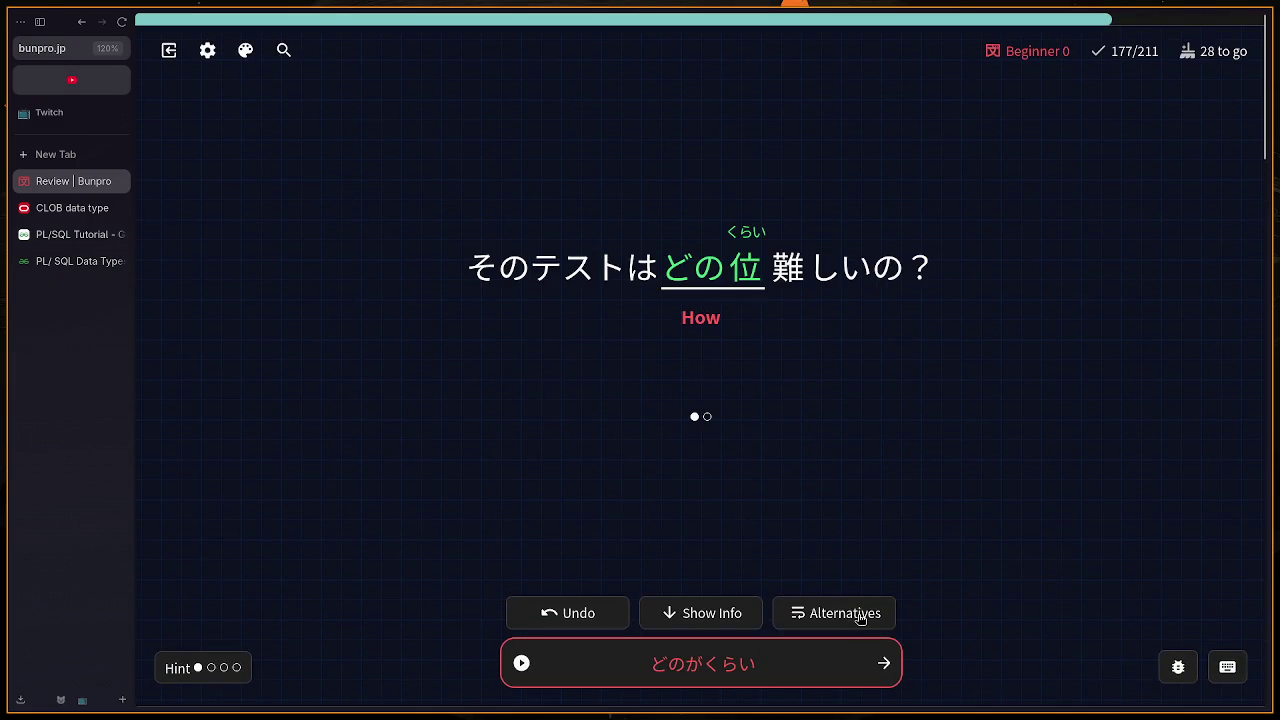
Step: Undo the wrong answer, submit どのくらい instead, then answer おりる for 'step down'
{"action": "key", "text": "BackSpace"}
{"action": "type", "text": "dio"}
{"action": "key", "text": "BackSpace"}
{"action": "key", "text": "BackSpace"}
{"action": "type", "text": "donokurai"}
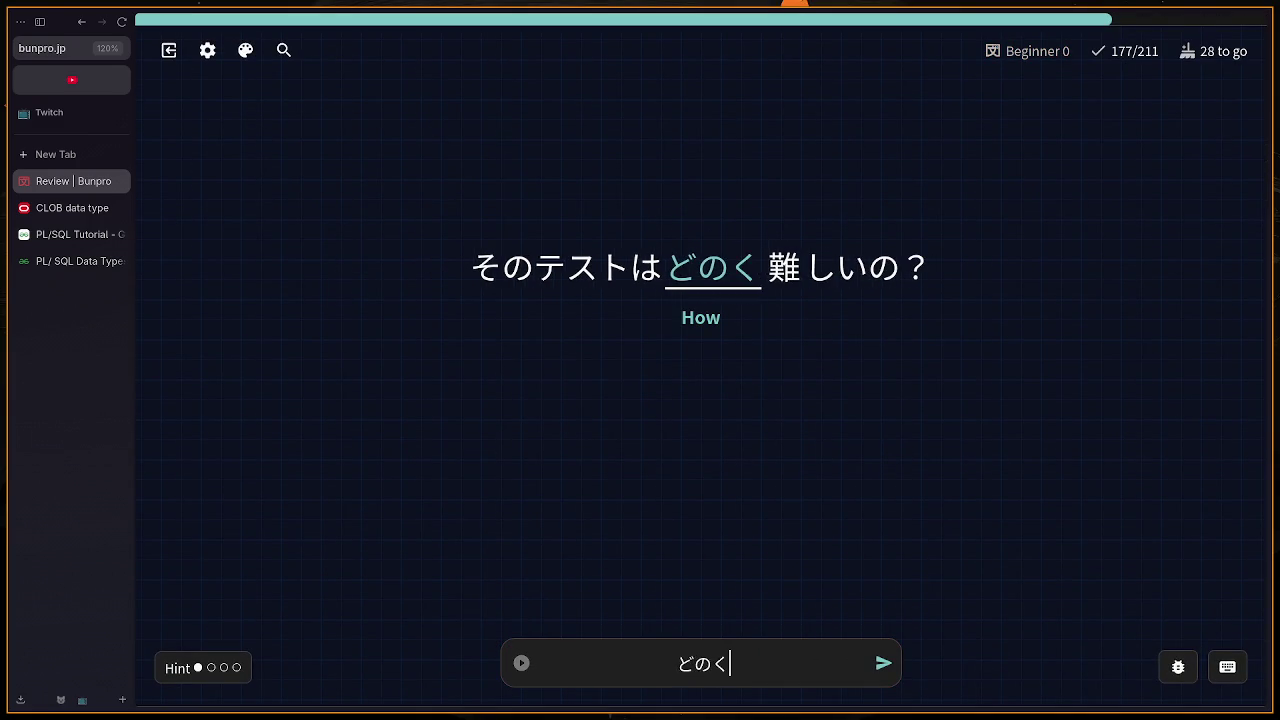
{"action": "key", "text": "Return"}
{"action": "type", "text": "oriru"}
{"action": "key", "text": "Return"}
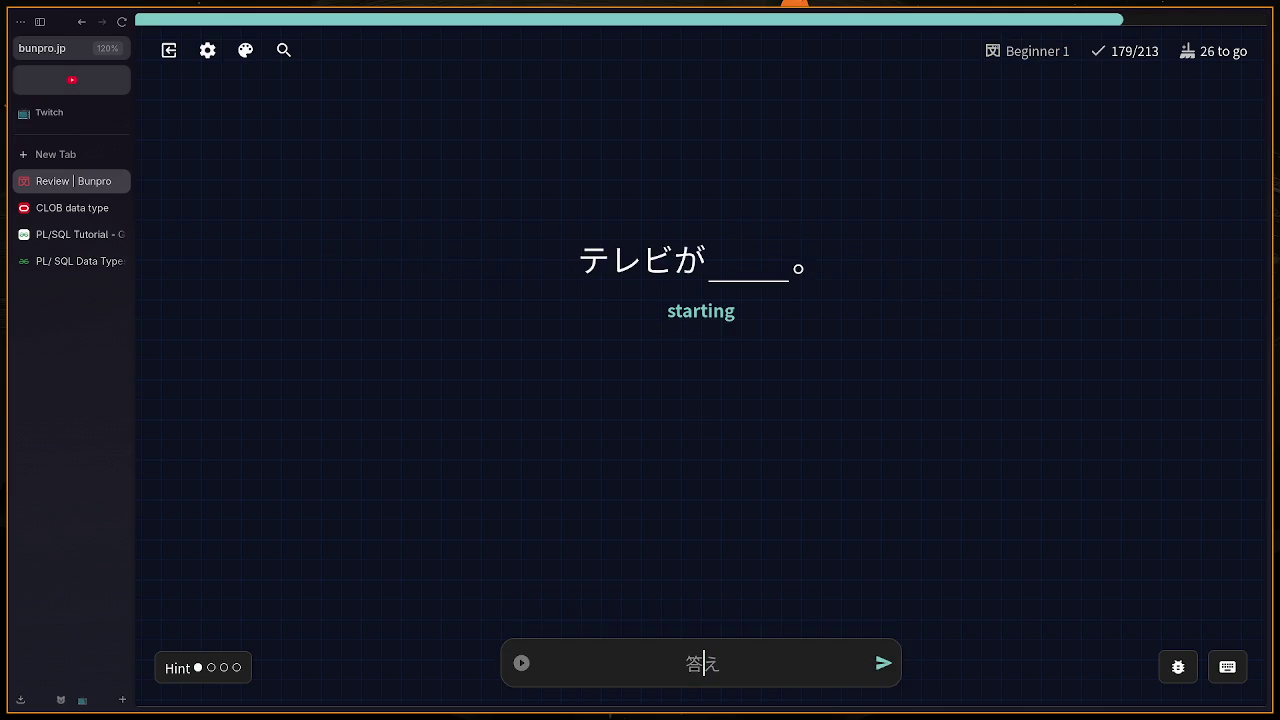
Step: Answer はじまる for the 'starting' テレビ card and よんでから for 'Once I've read'
{"action": "type", "text": "ha"}
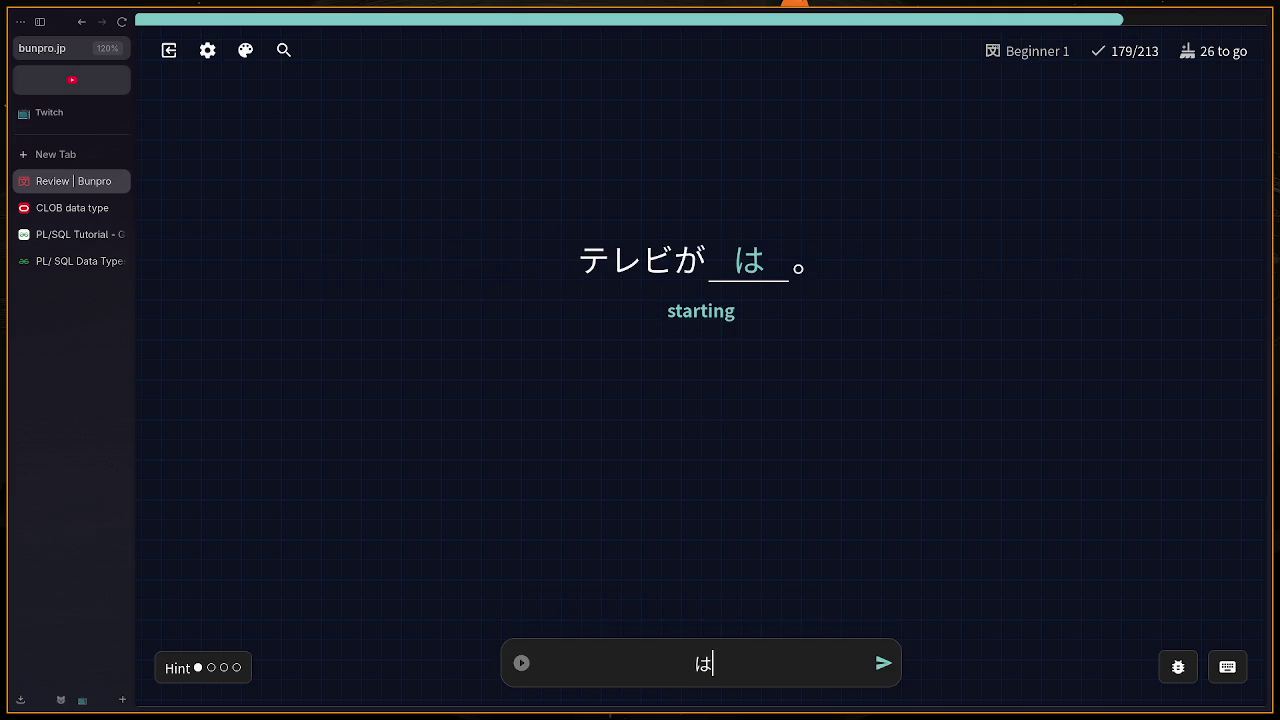
{"action": "type", "text": "jima"}
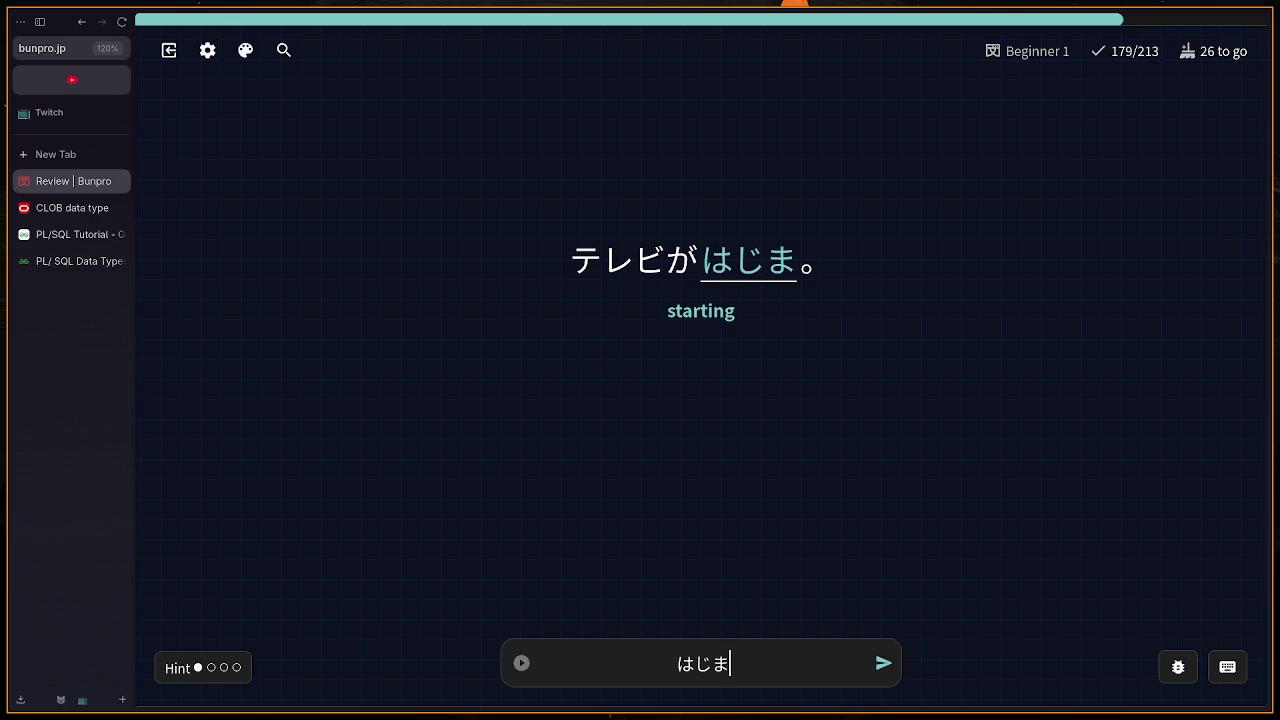
{"action": "type", "text": "ru"}
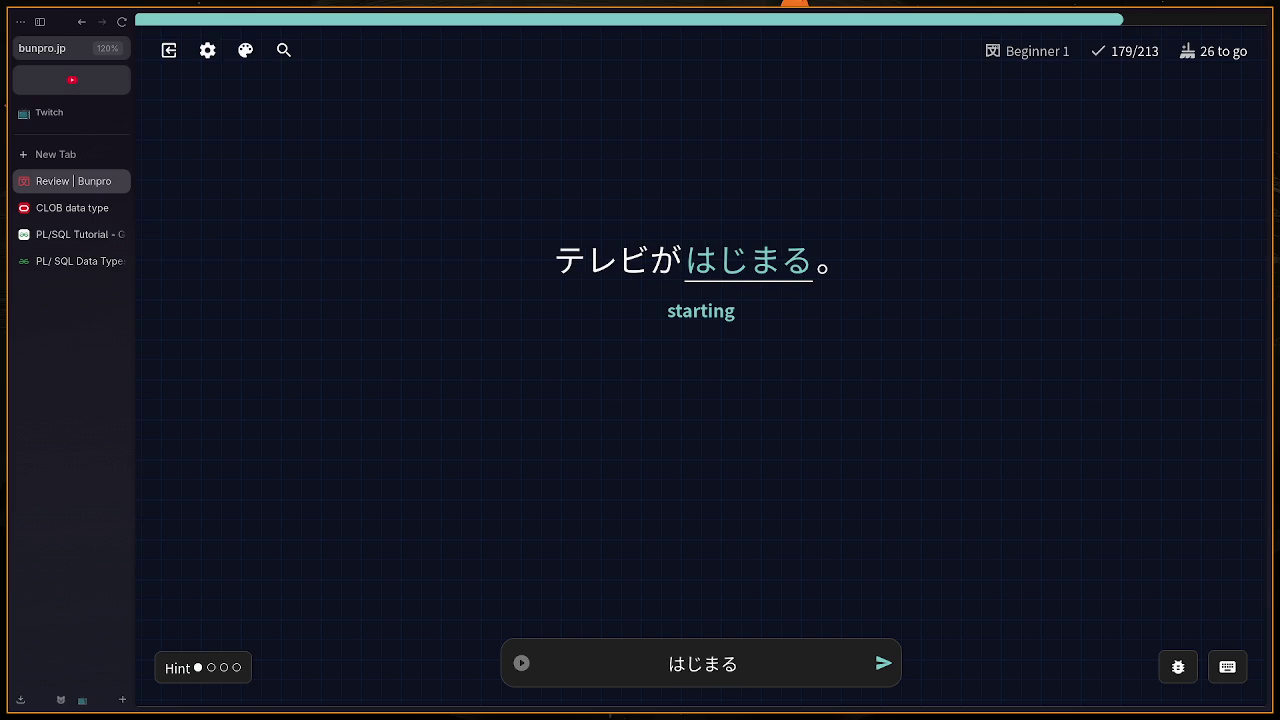
{"action": "key", "text": "Return"}
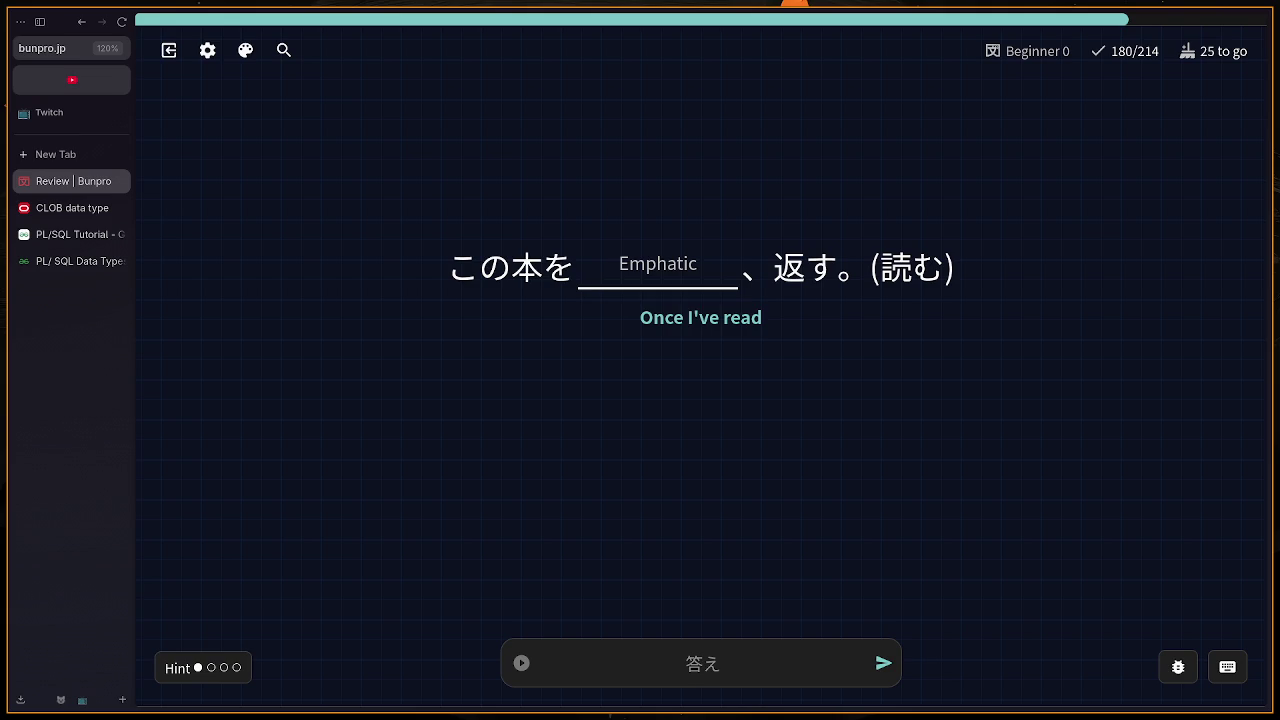
{"action": "type", "text": "yo"}
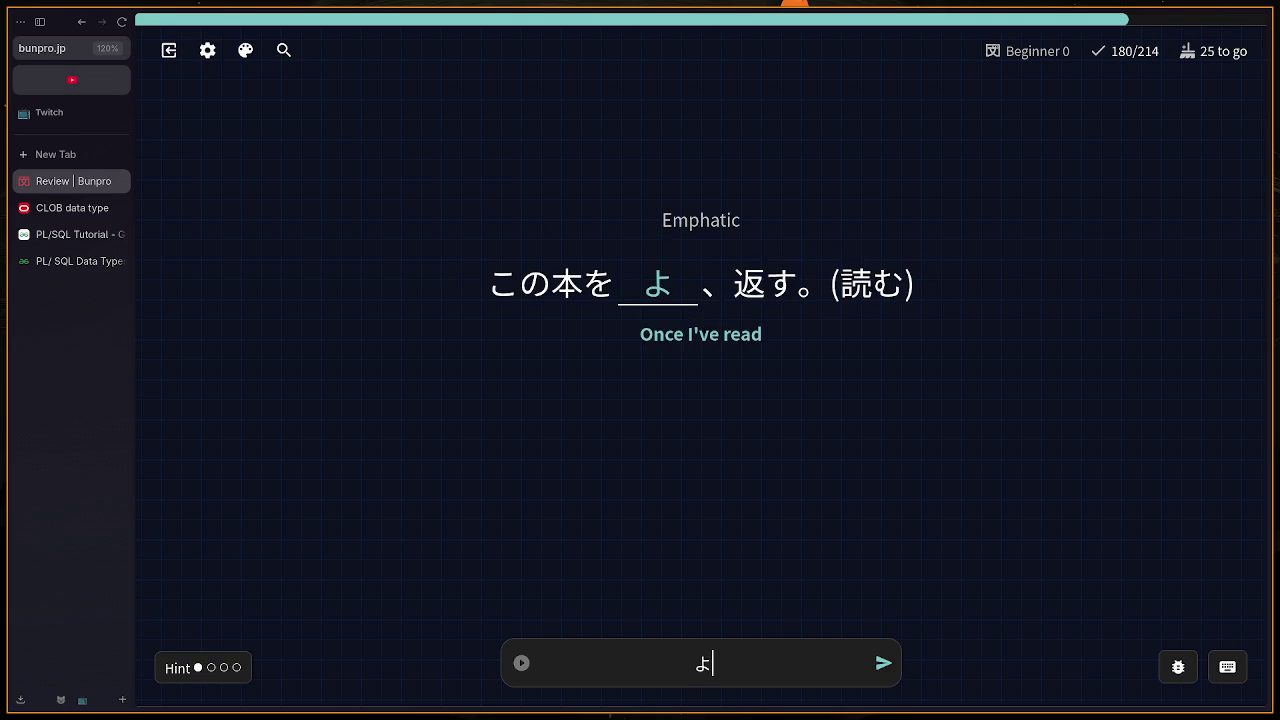
{"action": "type", "text": "ndekara"}
{"action": "key", "text": "Return"}
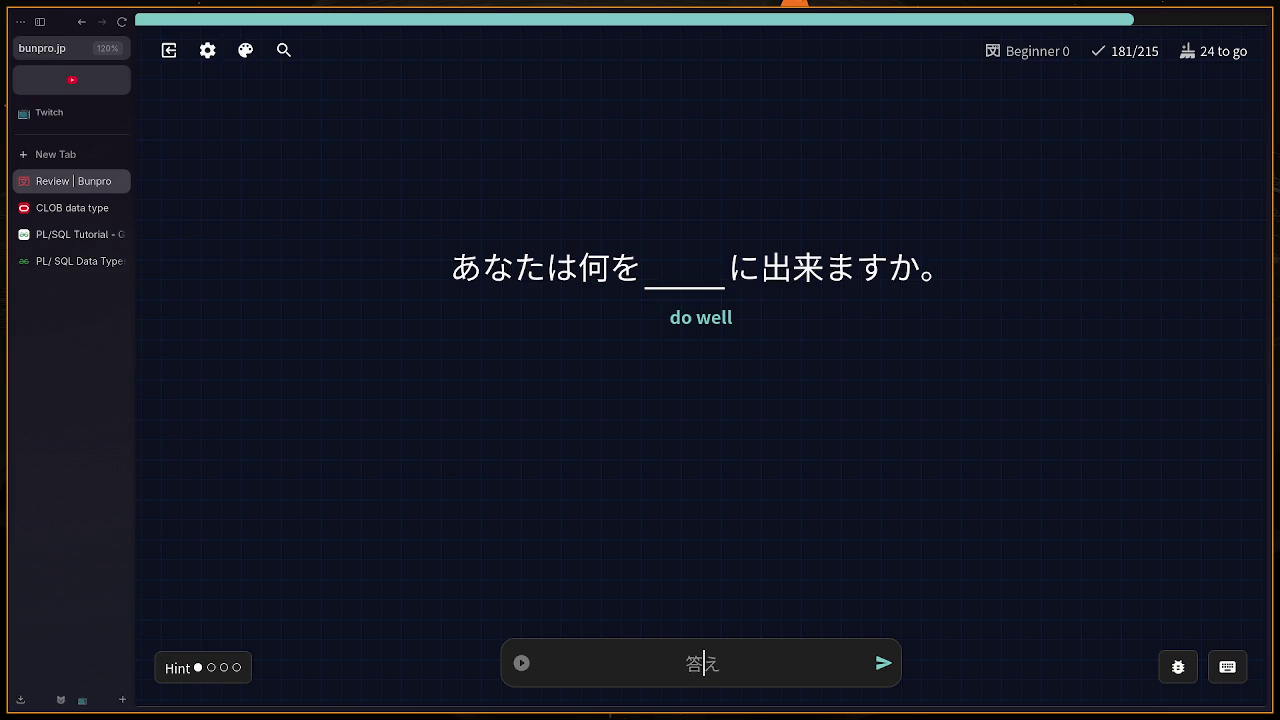
Step: Leave the 'do well' card blank so it's marked wrong as 上手, then answer はん
{"action": "key", "text": "Return"}
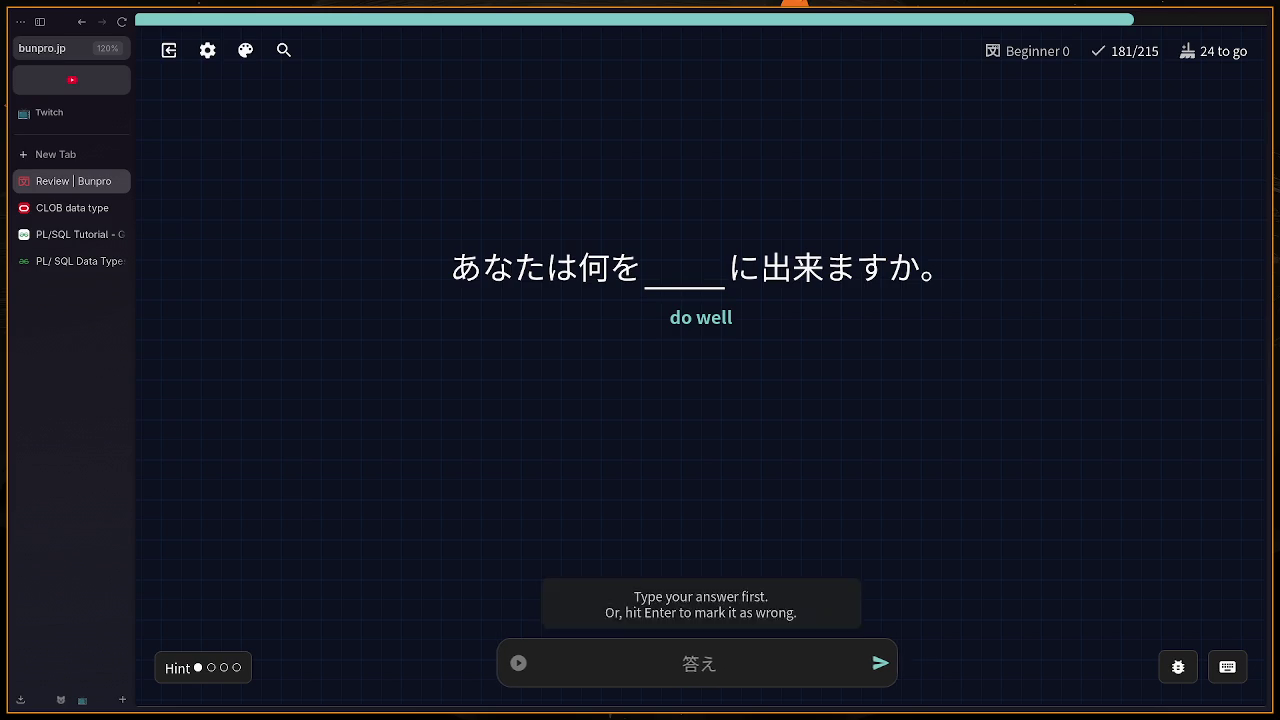
{"action": "key", "text": "Return"}
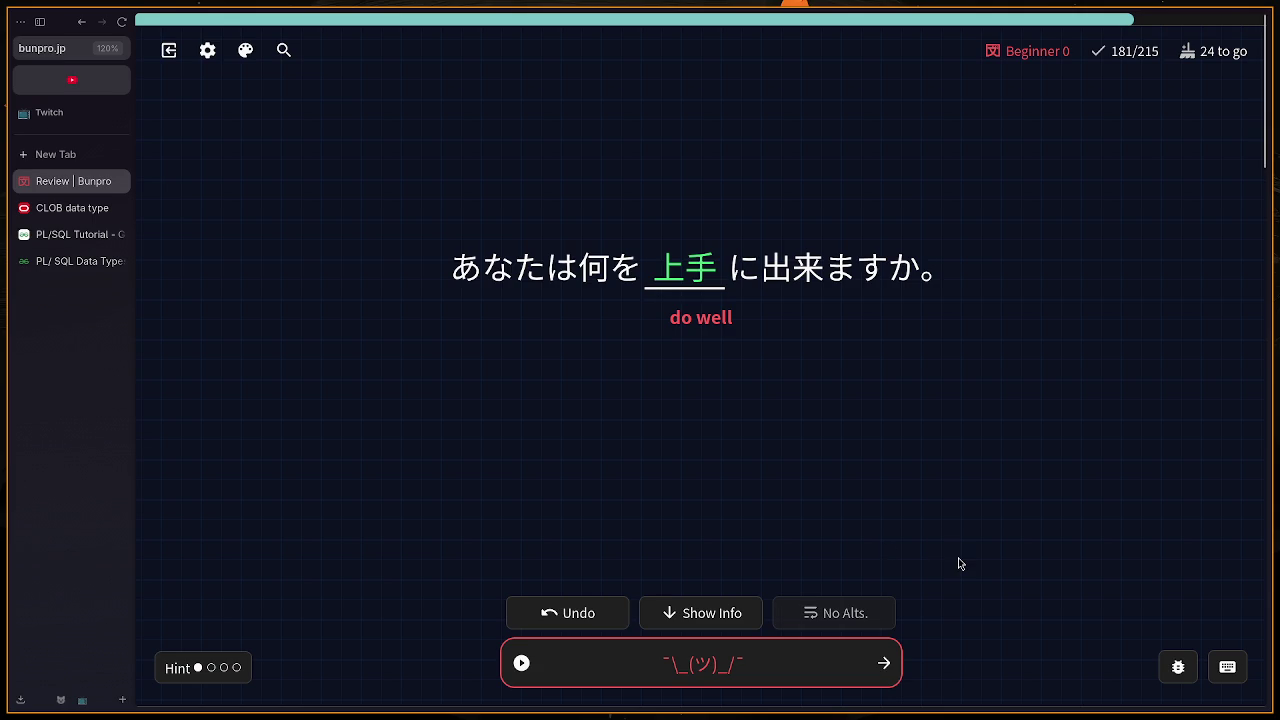
{"action": "key", "text": "Return"}
{"action": "type", "text": "hann"}
{"action": "key", "text": "Return"}
{"action": "key", "text": "Return"}
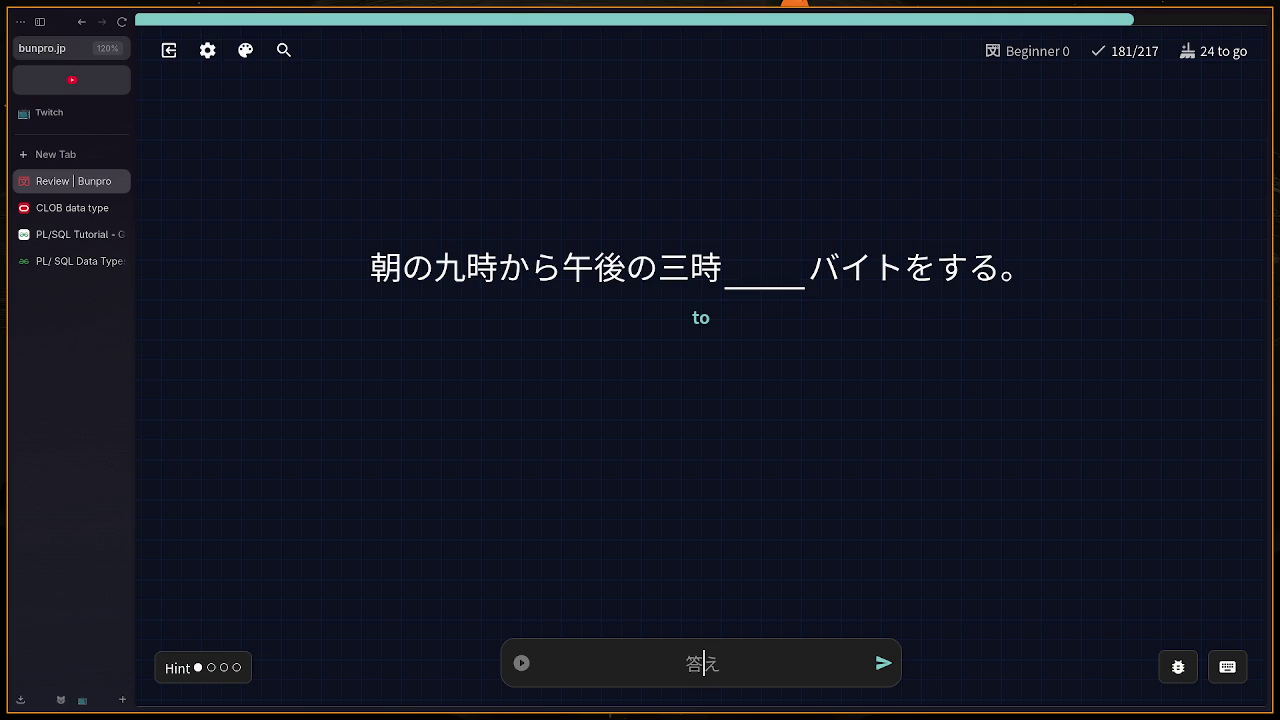
Step: Answer まで, correcting a typo, then answer はじめて
{"action": "type", "text": "md"}
{"action": "key", "text": "BackSpace"}
{"action": "type", "text": "ade"}
{"action": "key", "text": "Return"}
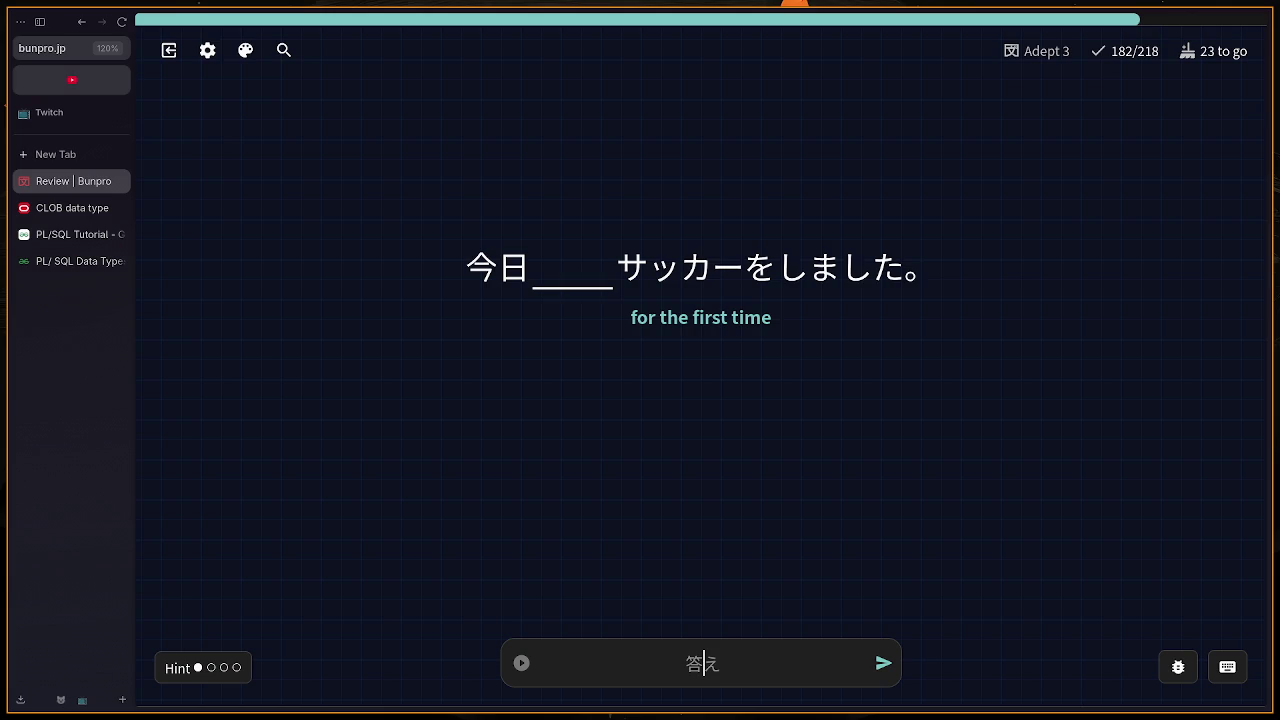
{"action": "type", "text": "hajimete"}
{"action": "key", "text": "Return"}
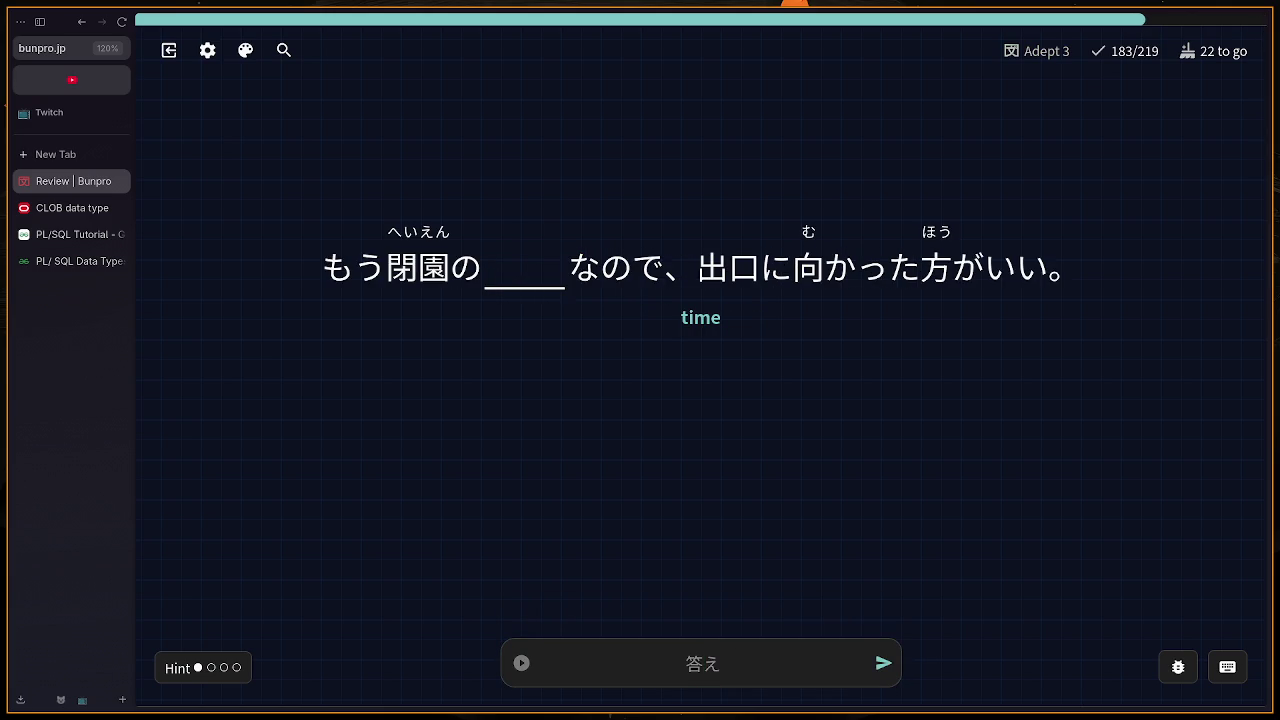
Step: Answer じかん, then reveal the English hint and answer とられる for the photo sentence
{"action": "type", "text": "jikan"}
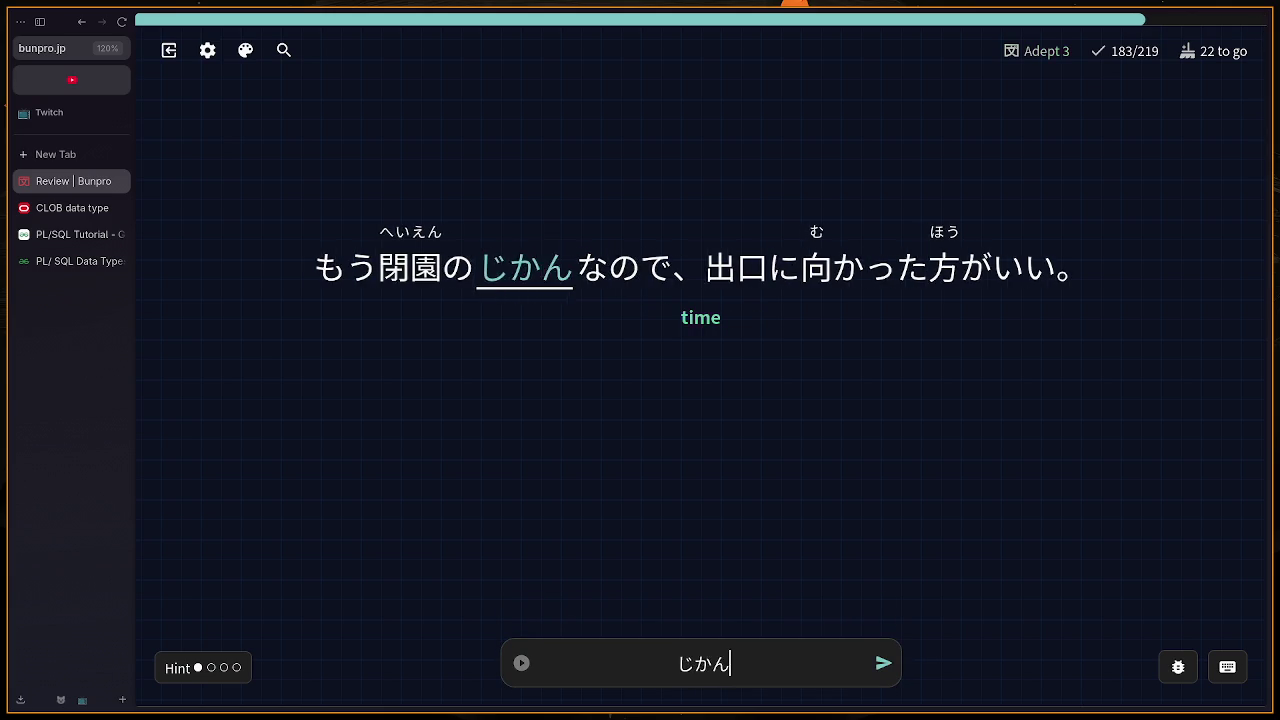
{"action": "key", "text": "Return"}
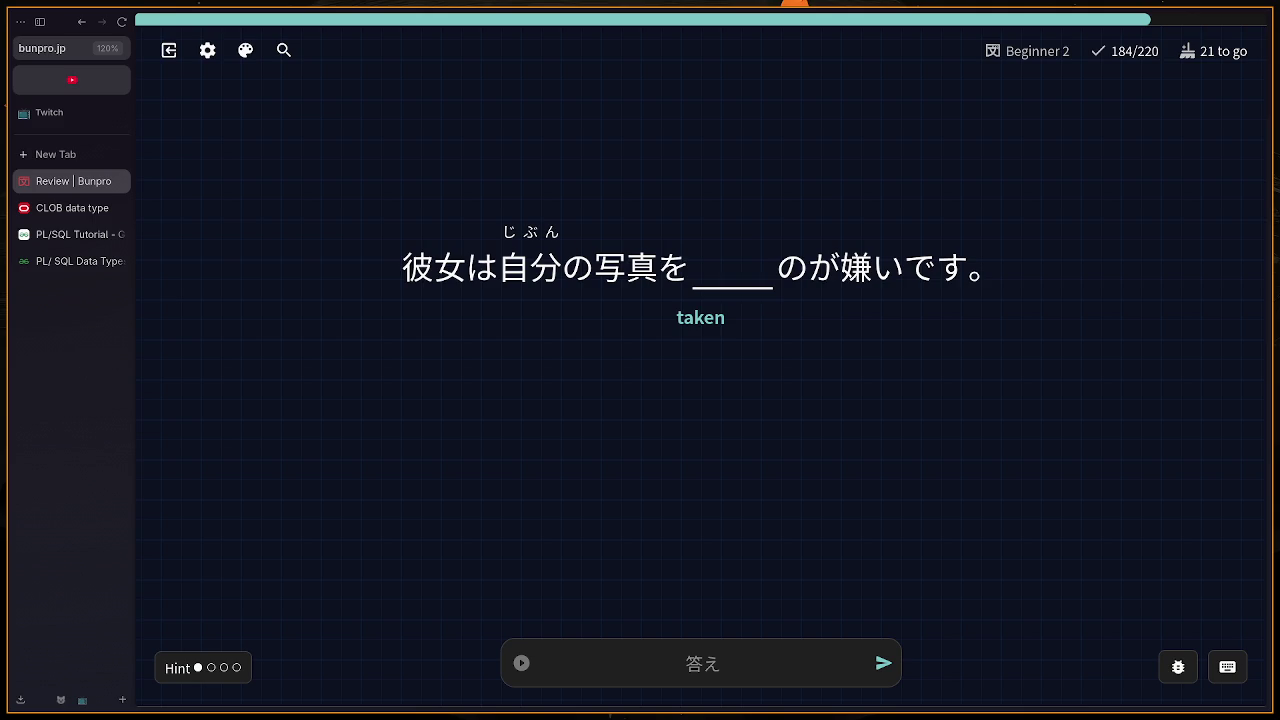
{"action": "key", "text": "shift+h"}
{"action": "type", "text": "torareru"}
{"action": "key", "text": "Return"}
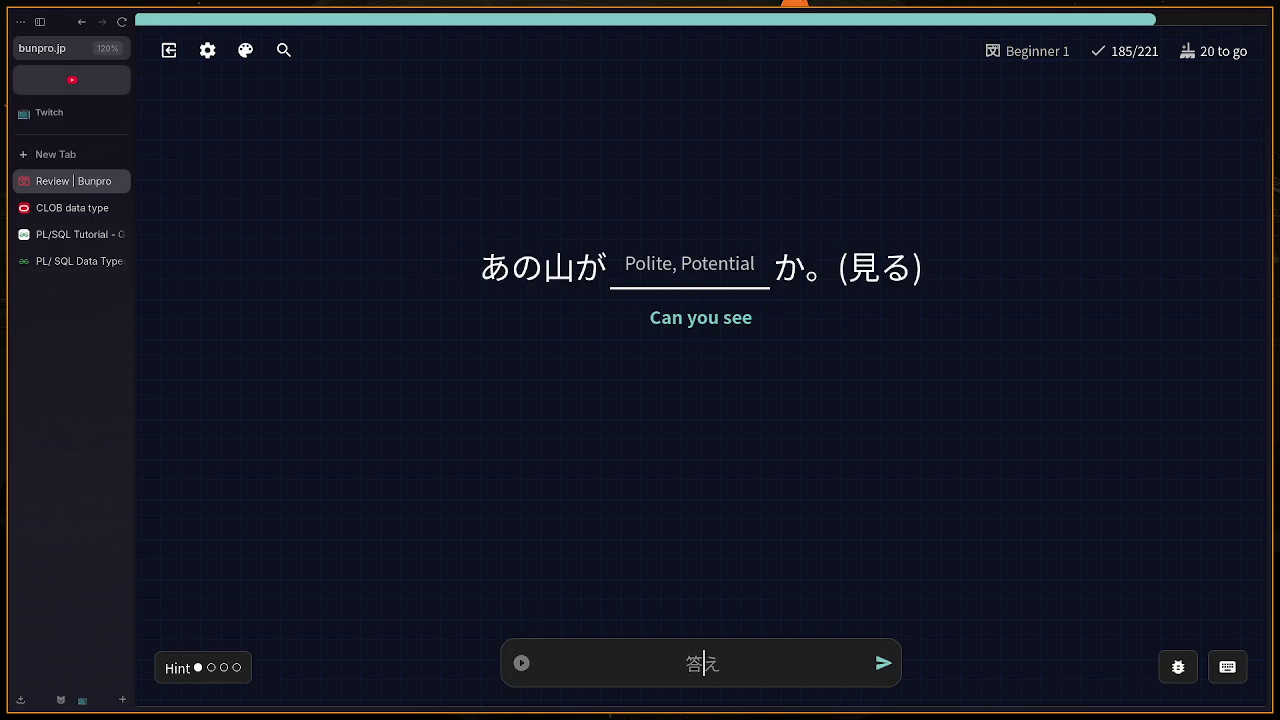
Step: Answer みられる, then revise it to the polite みられます
{"action": "type", "text": "mi"}
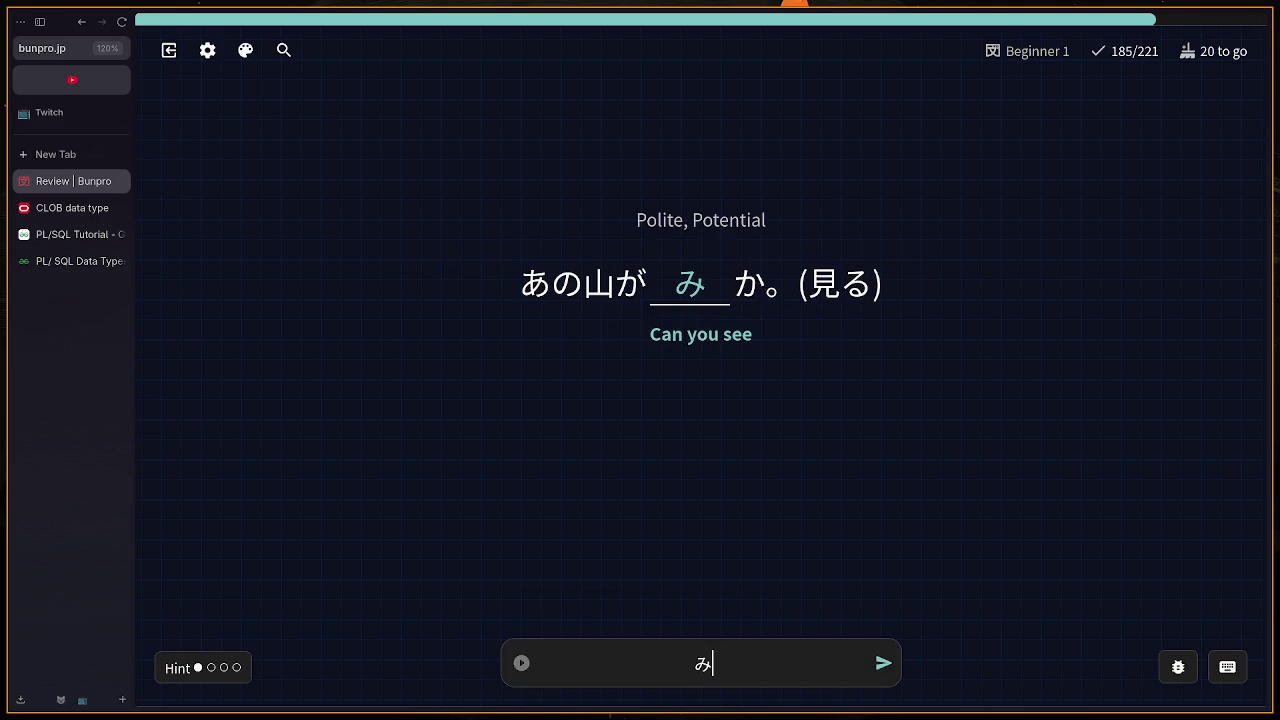
{"action": "type", "text": "re"}
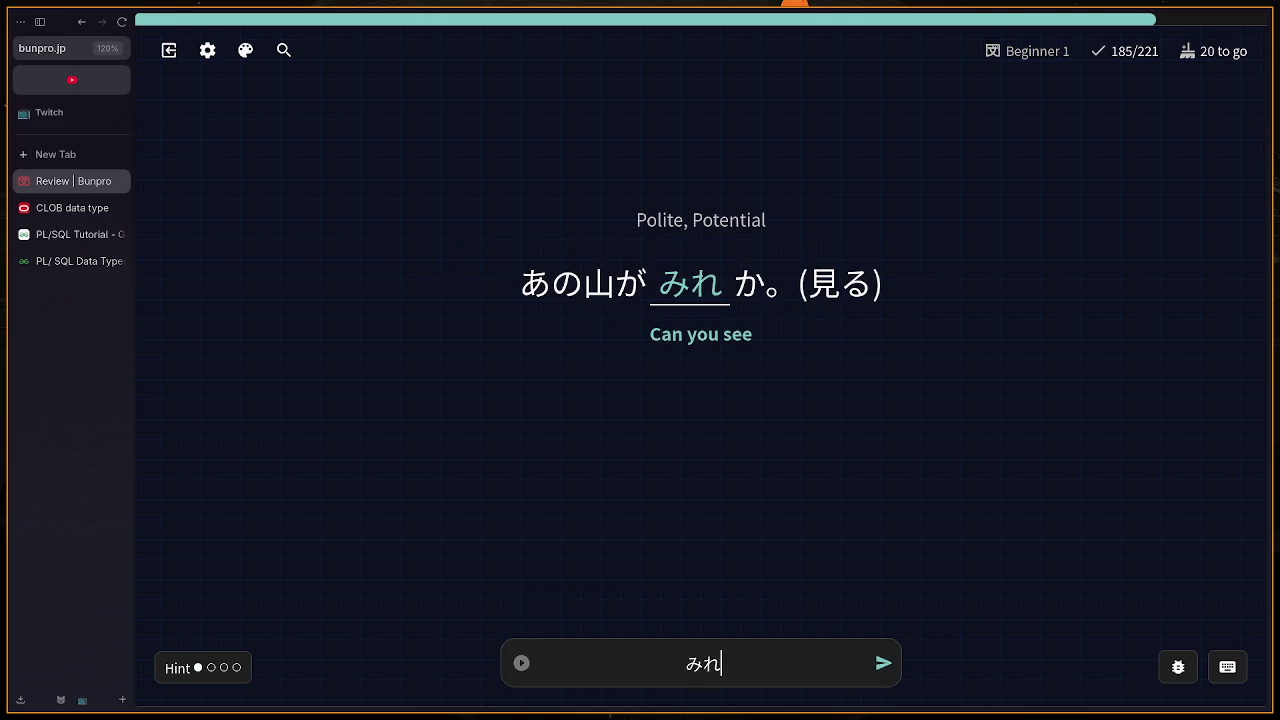
{"action": "key", "text": "BackSpace"}
{"action": "type", "text": "rare"}
{"action": "type", "text": "ru"}
{"action": "key", "text": "Return"}
{"action": "key", "text": "BackSpace"}
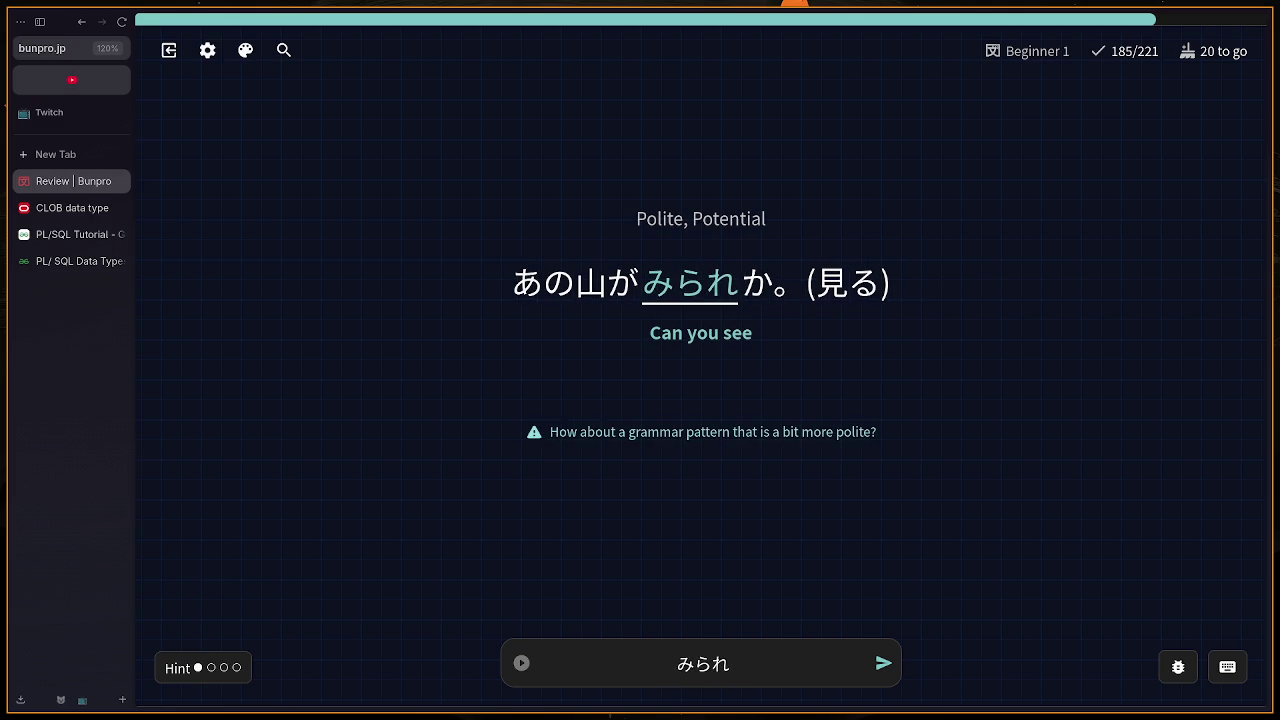
{"action": "type", "text": "masu"}
{"action": "key", "text": "Return"}
Step: Answer ぬぐ after fixing mistyped kana, and advance to the next review
{"action": "key", "text": "Return"}
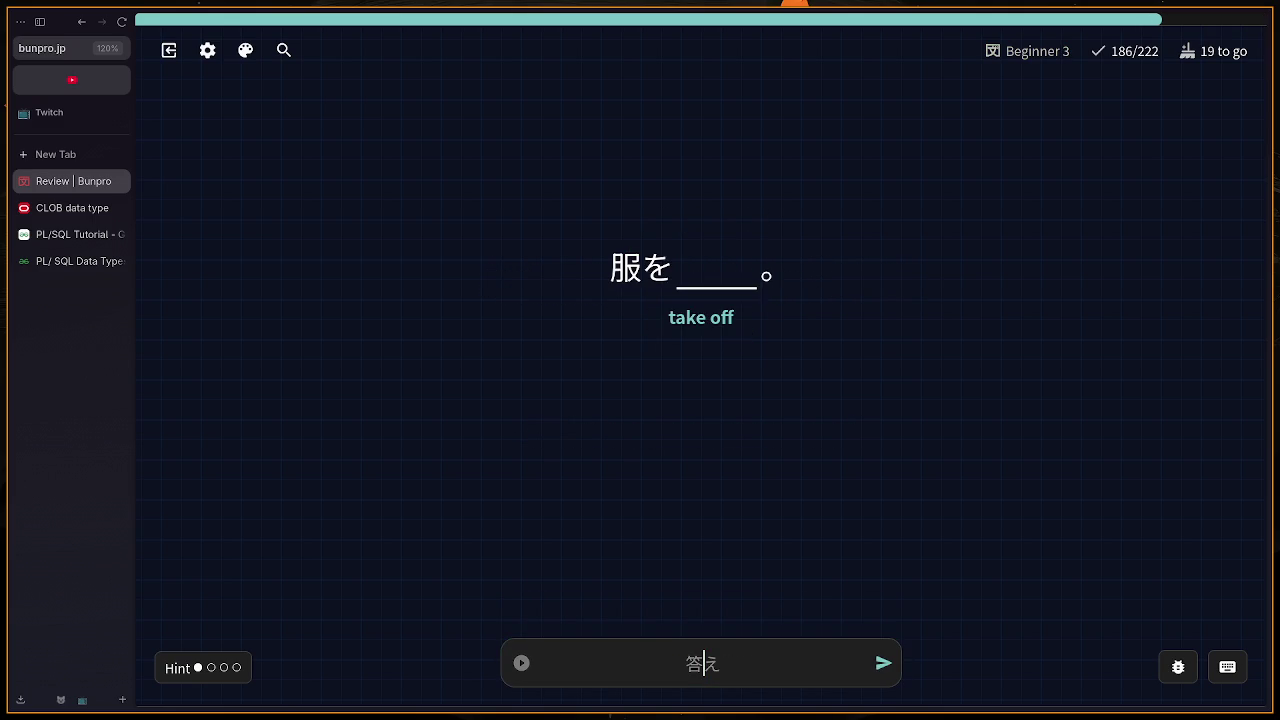
{"action": "type", "text": "nui"}
{"action": "key", "text": "BackSpace"}
{"action": "type", "text": "k"}
{"action": "key", "text": "BackSpace"}
{"action": "type", "text": "gu"}
{"action": "key", "text": "Return"}
{"action": "key", "text": "Return"}
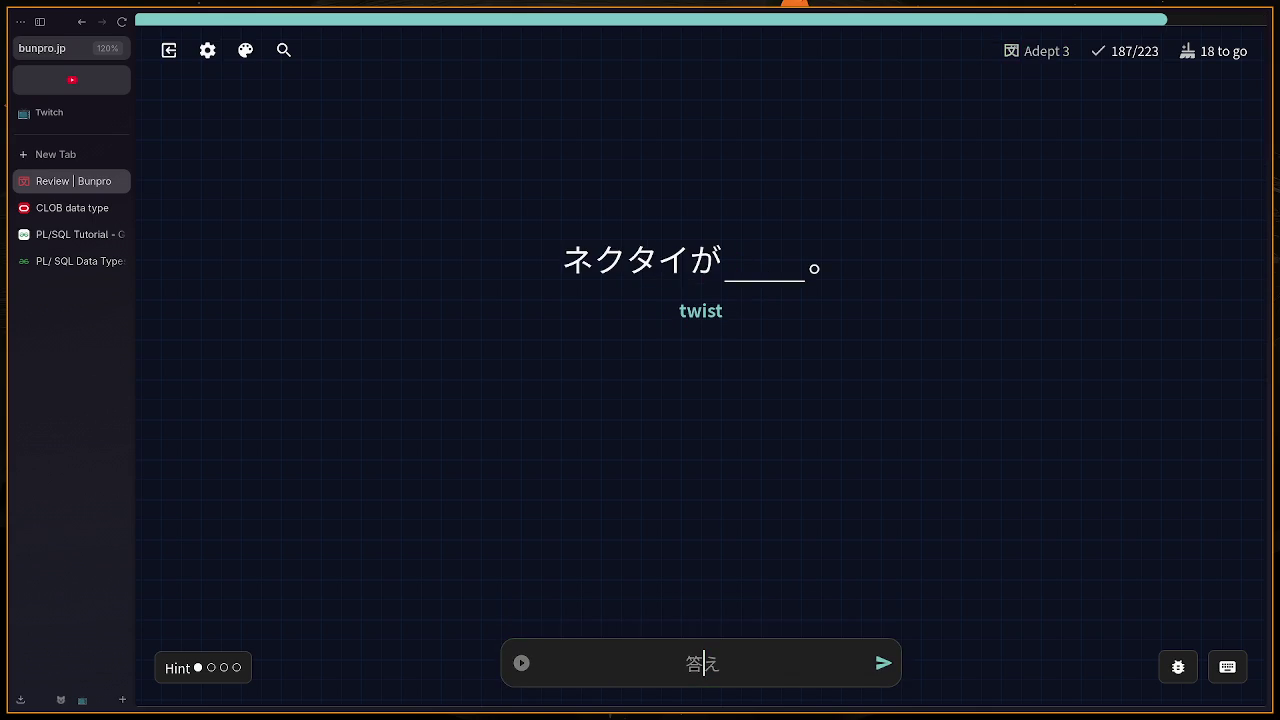
Step: Answer まがる, けいさつ and たべにいった for the next three reviews
{"action": "type", "text": "magaru"}
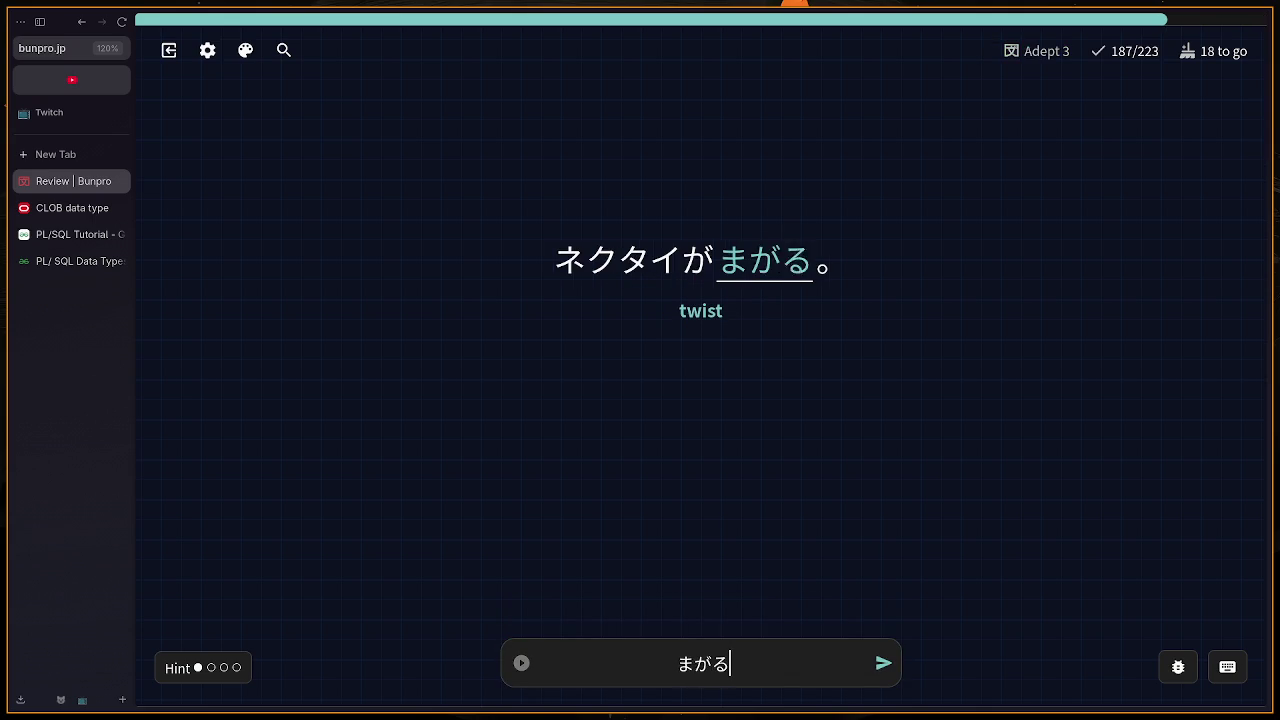
{"action": "key", "text": "Return"}
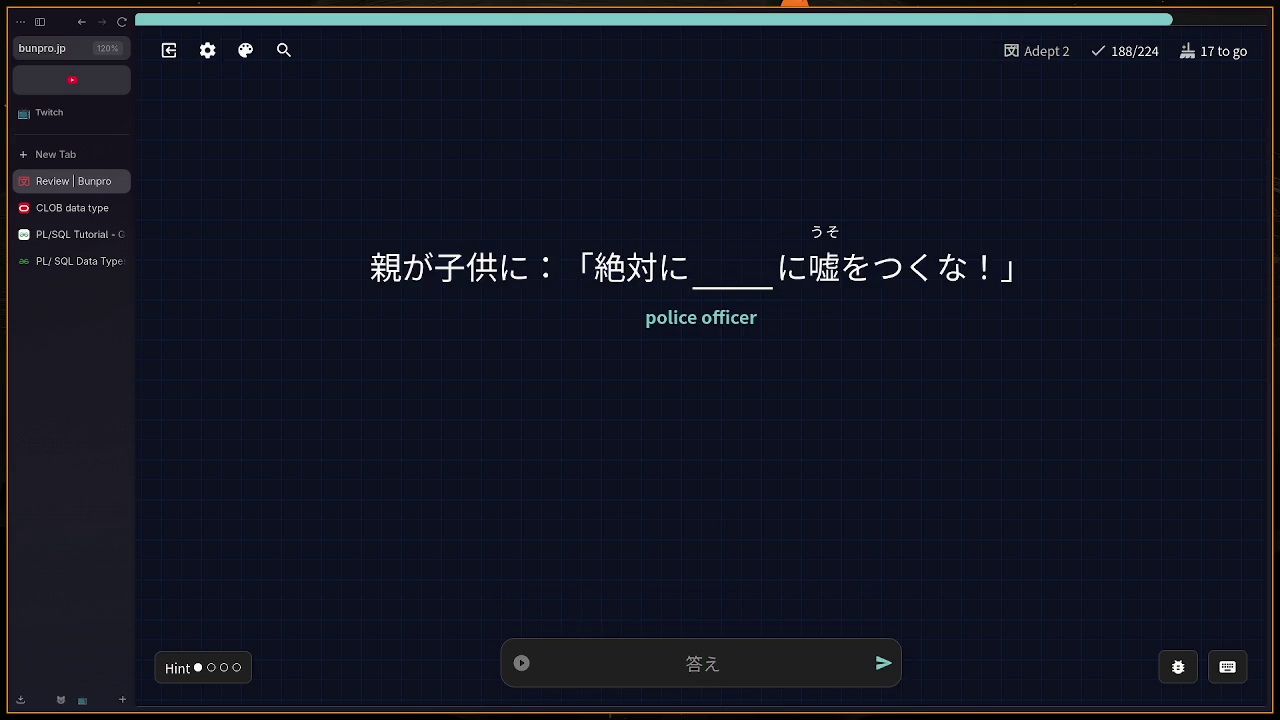
{"action": "type", "text": "keisatsu"}
{"action": "key", "text": "Return"}
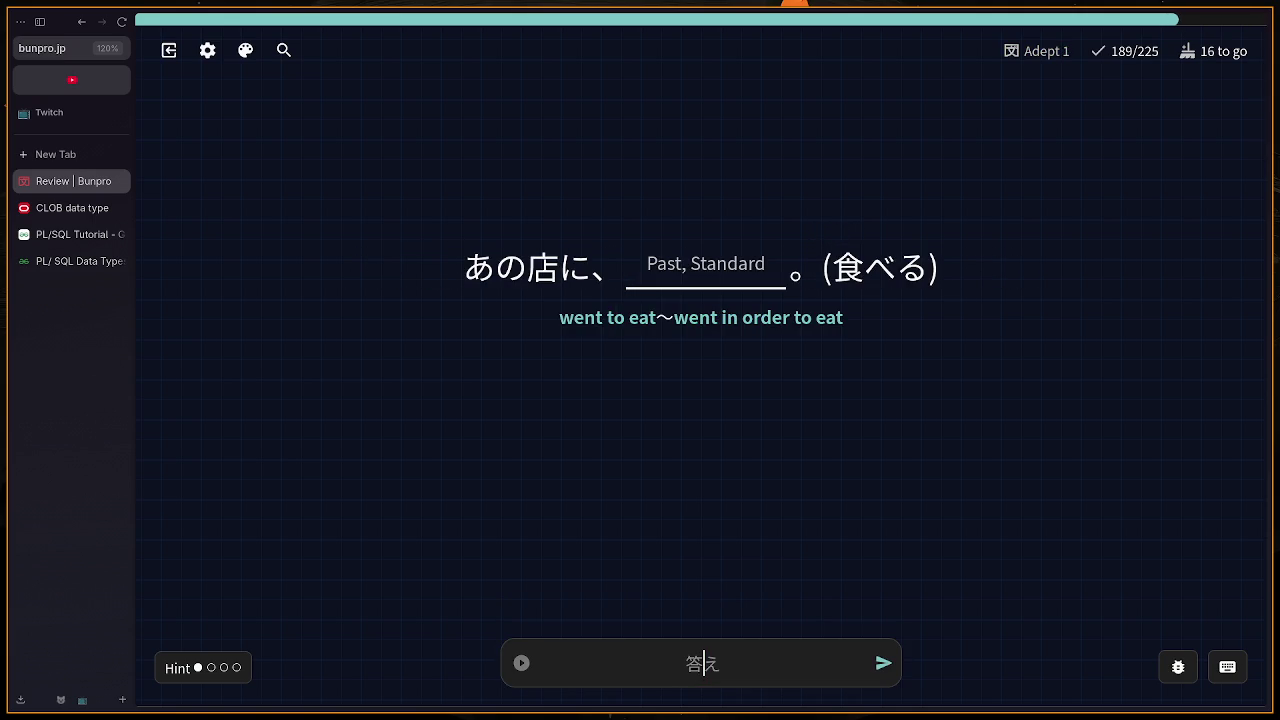
{"action": "type", "text": "tab"}
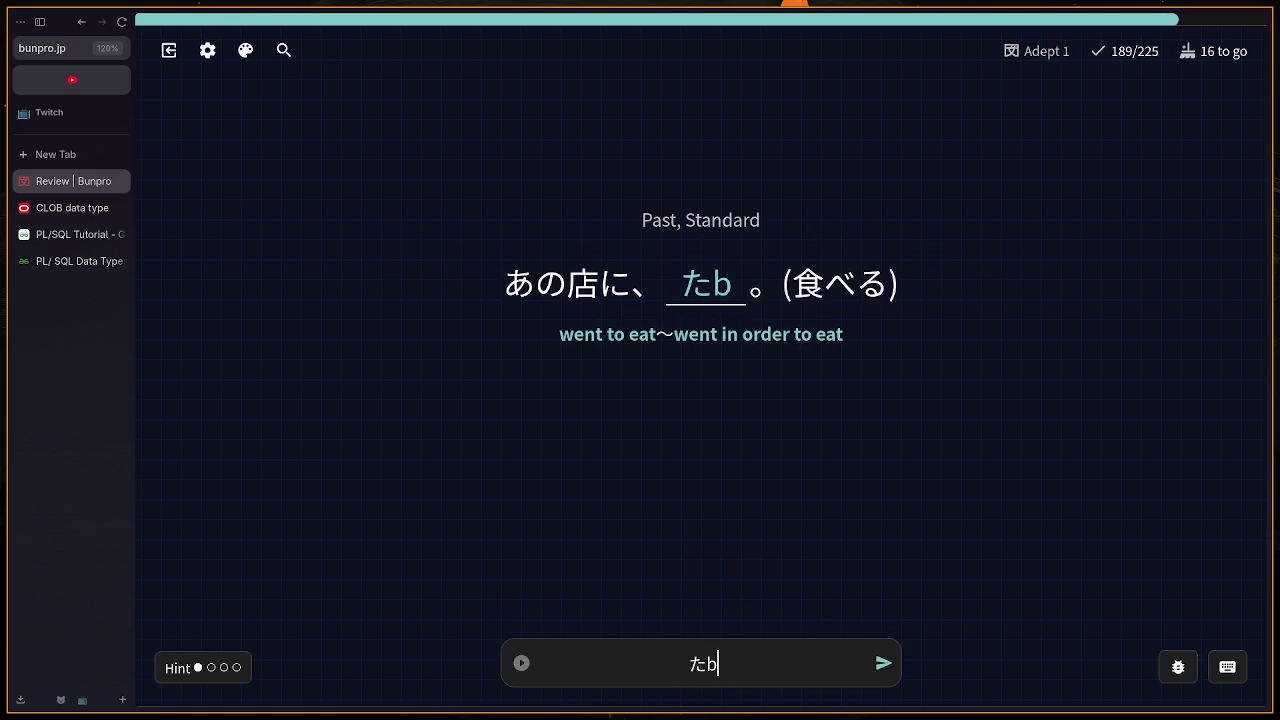
{"action": "type", "text": "e"}
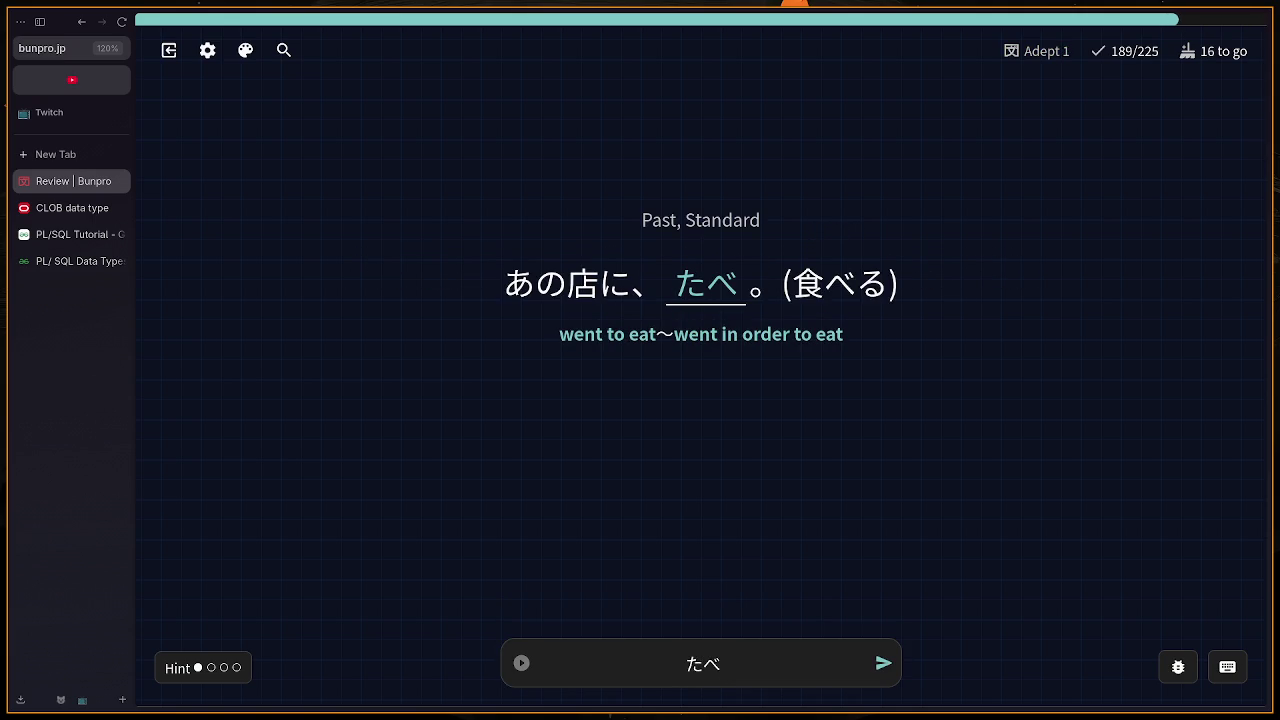
{"action": "type", "text": "ni"}
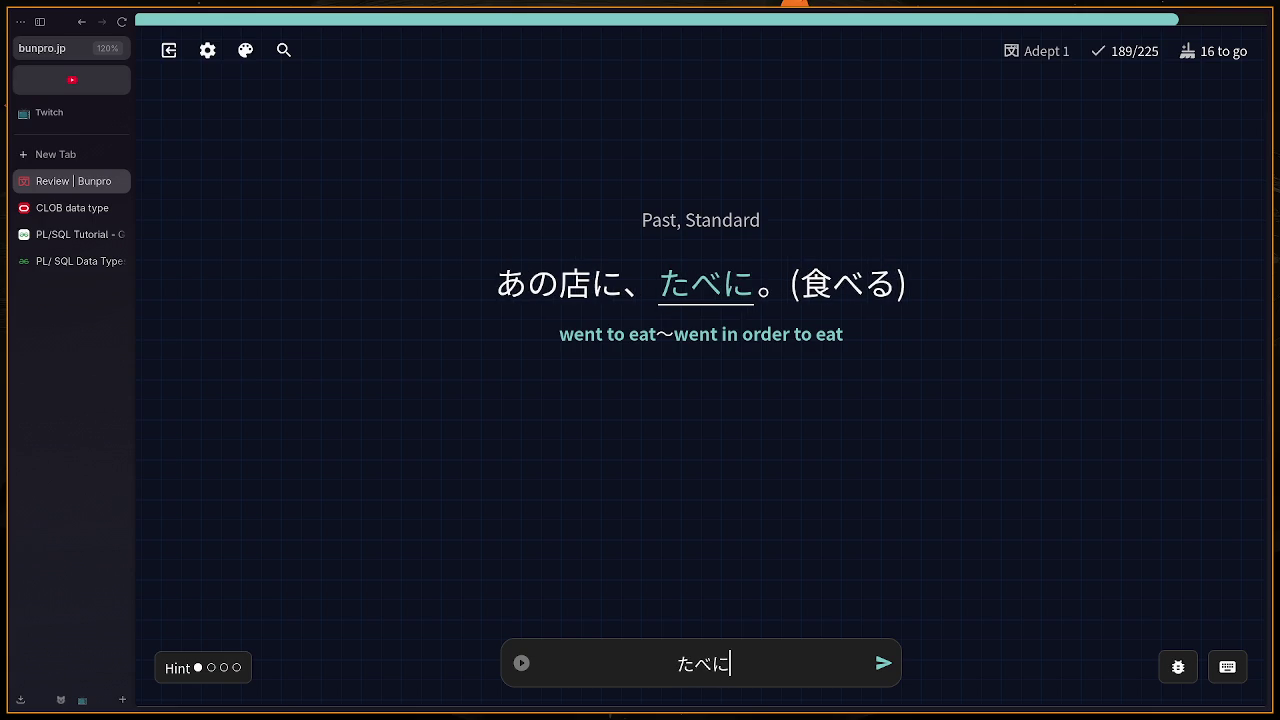
{"action": "type", "text": "i"}
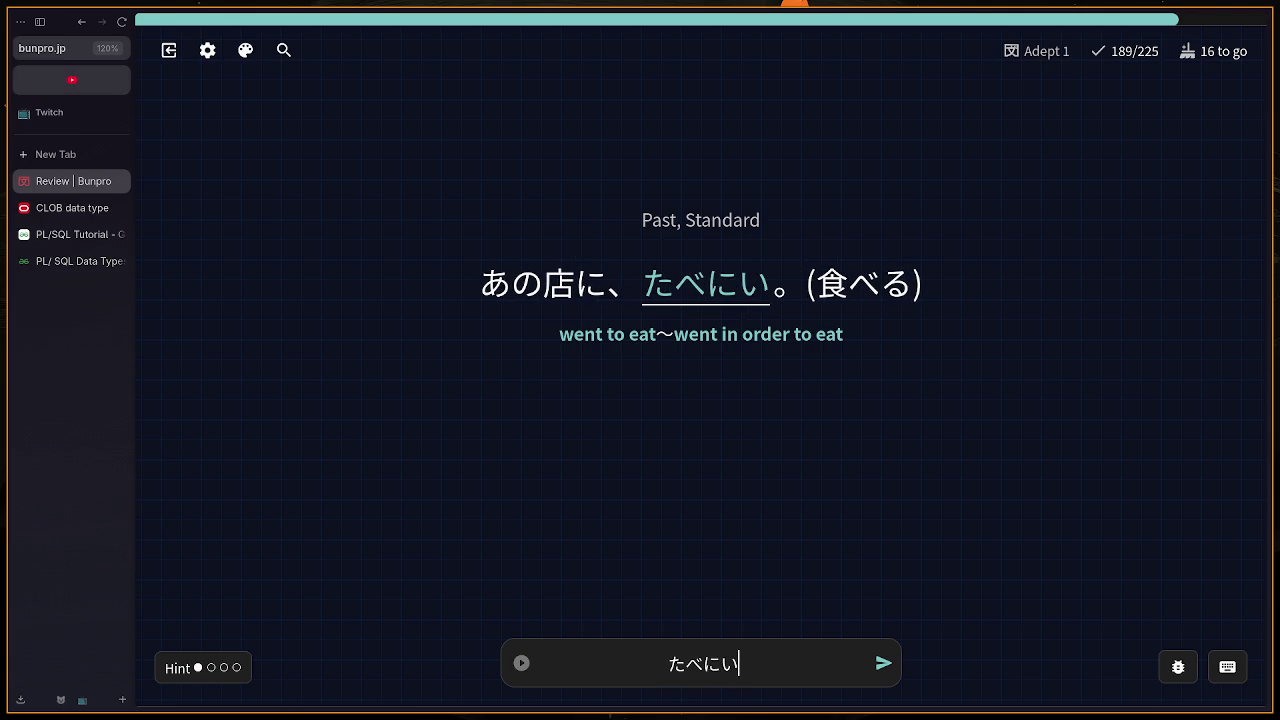
{"action": "type", "text": "tta"}
{"action": "key", "text": "Return"}
{"action": "key", "text": "Return"}
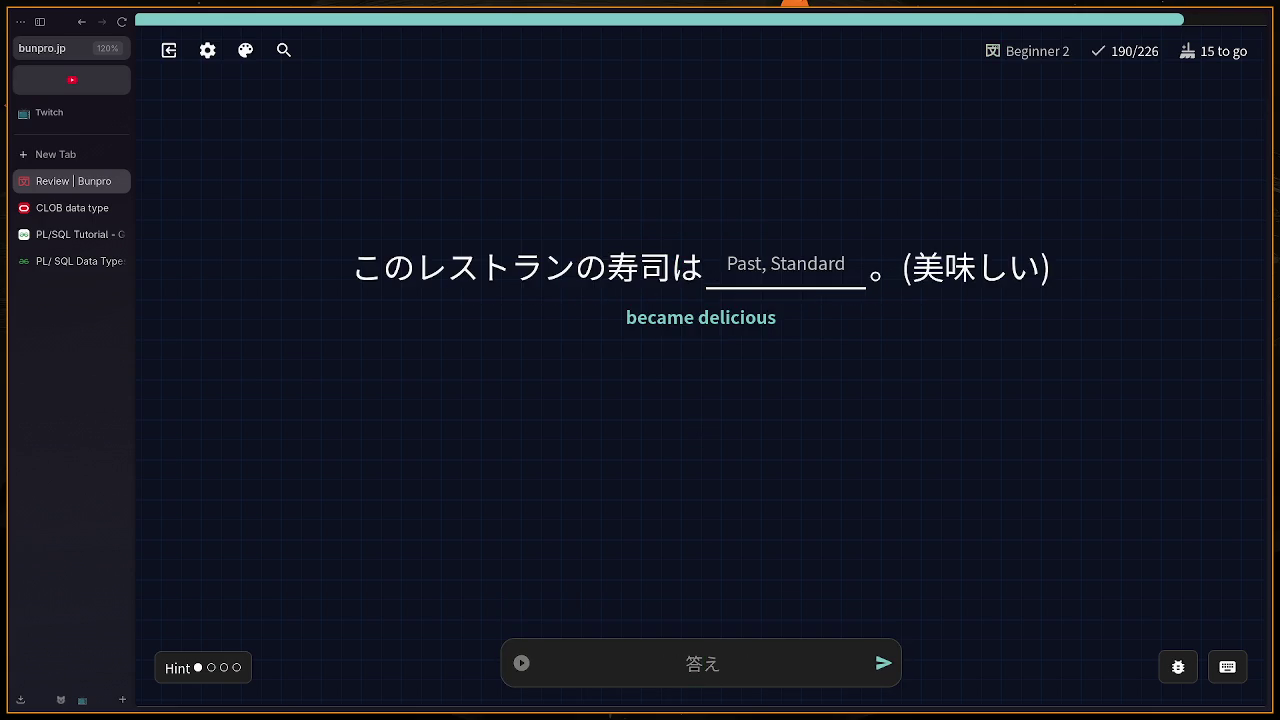
Step: Answer おいしくなった, fixing the verb ending, then answer ばんごう
{"action": "type", "text": "oishiku"}
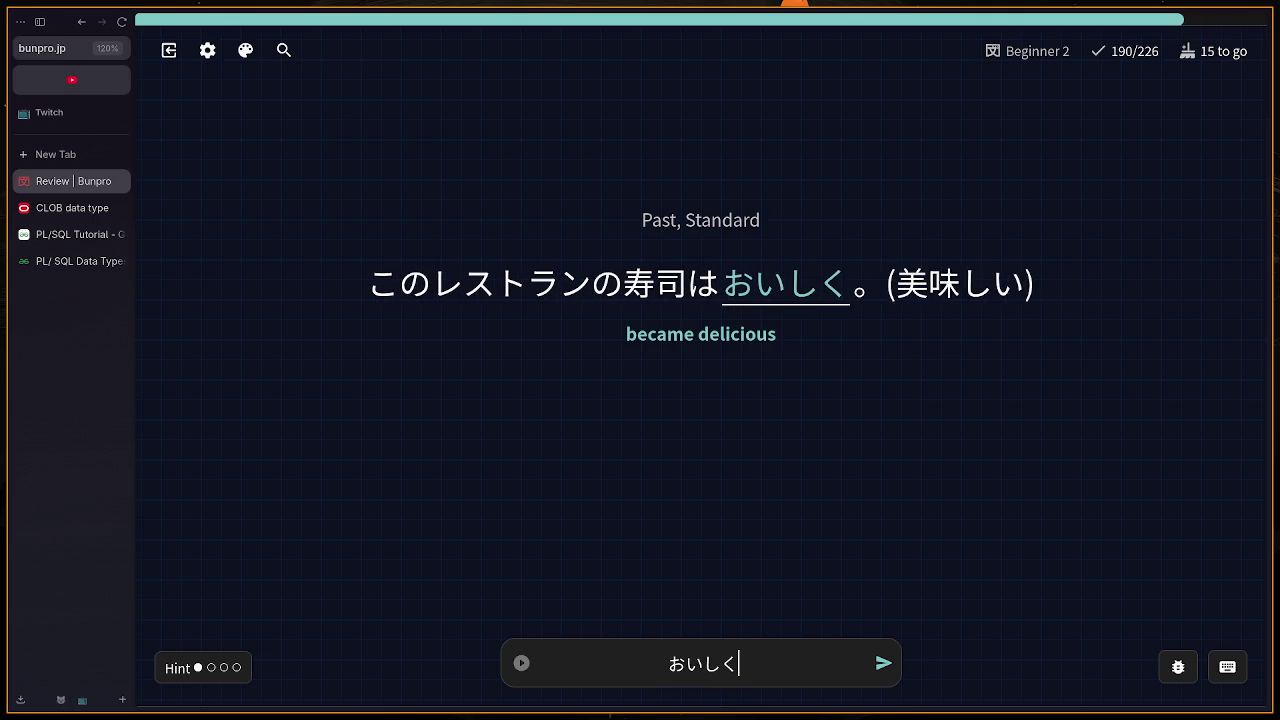
{"action": "type", "text": "na"}
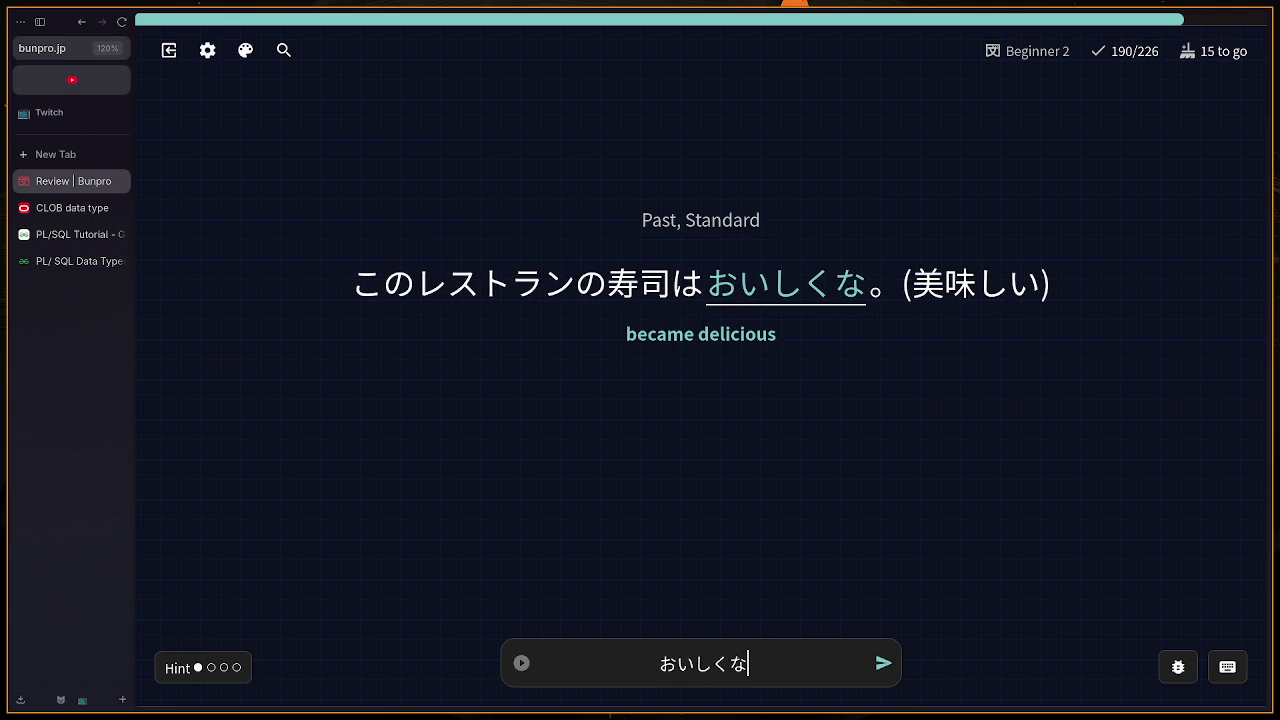
{"action": "type", "text": "tte"}
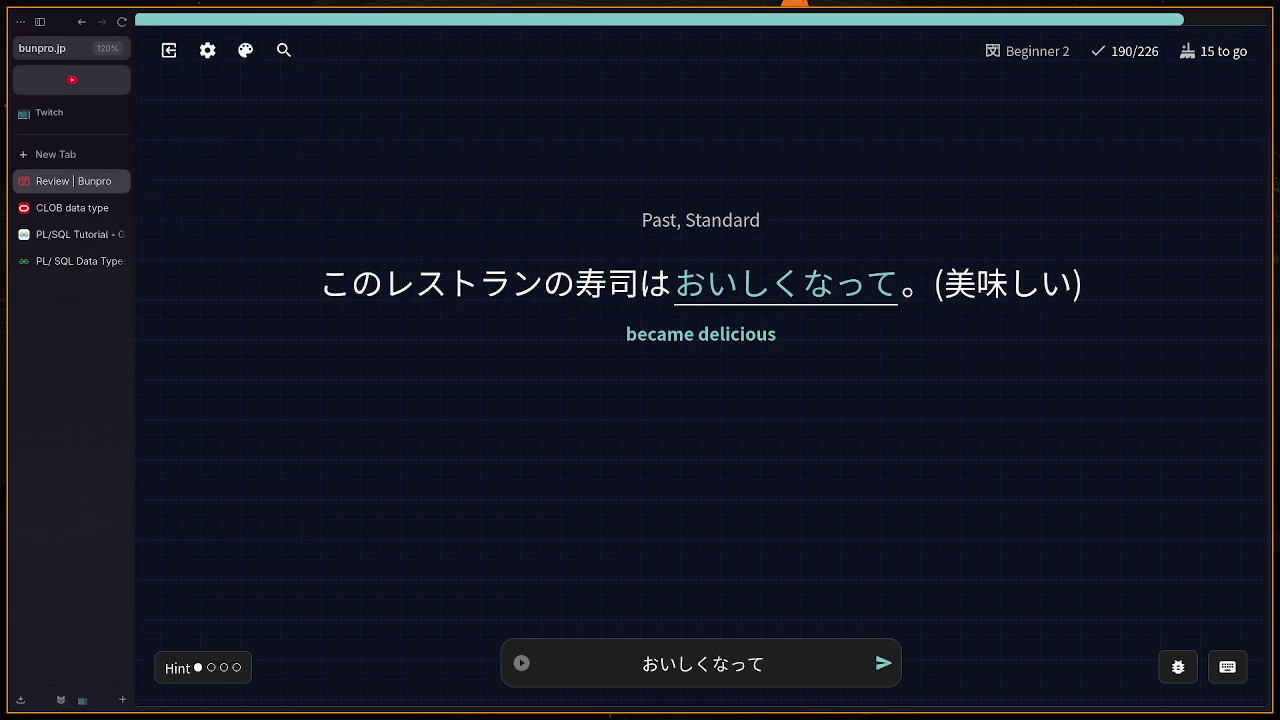
{"action": "key", "text": "BackSpace"}
{"action": "type", "text": "ta"}
{"action": "key", "text": "Return"}
{"action": "type", "text": "b"}
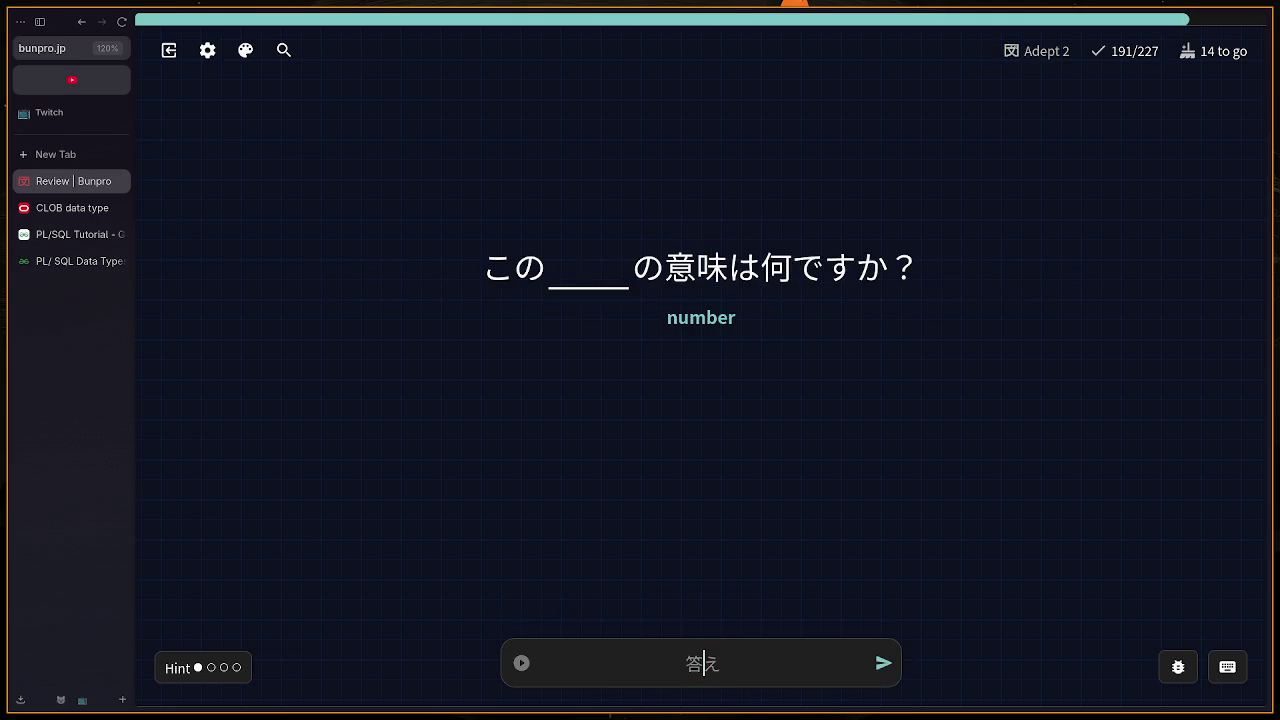
{"action": "type", "text": "angou"}
{"action": "key", "text": "Return"}
{"action": "key", "text": "Return"}
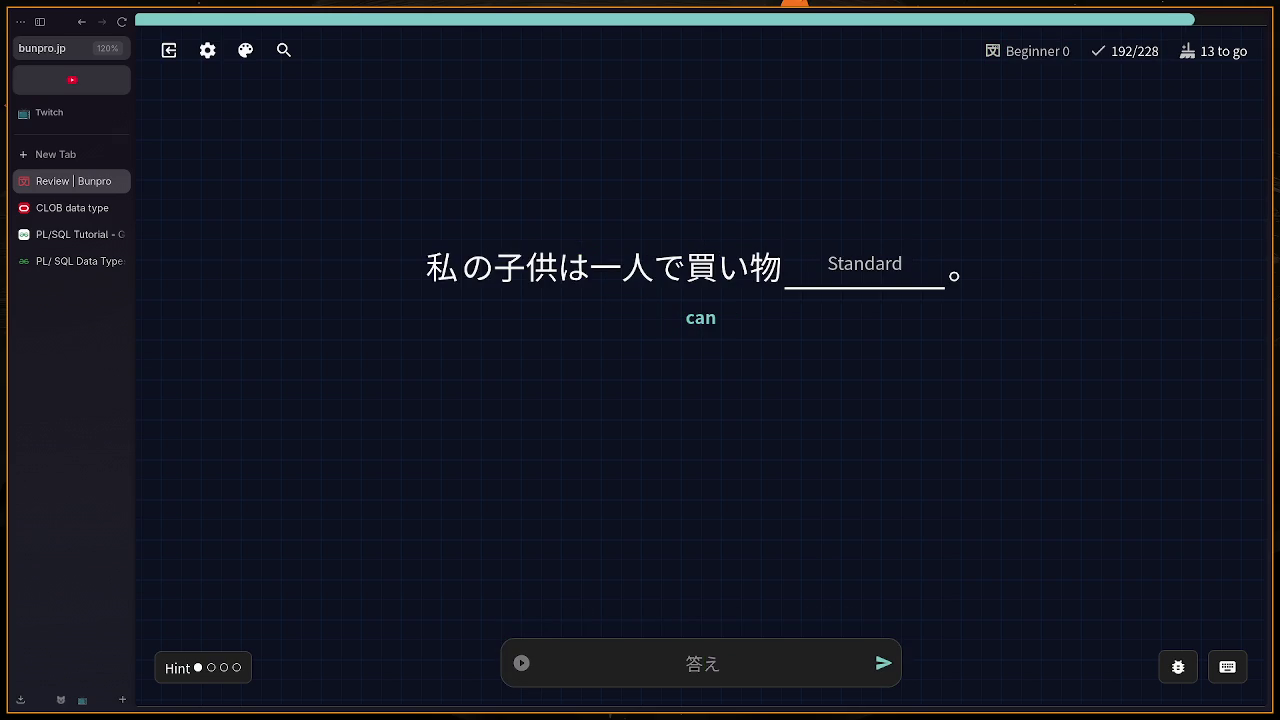
Step: Reveal the English hint and submit ことができる for the 一人で買い物 sentence
{"action": "key", "text": "Tab"}
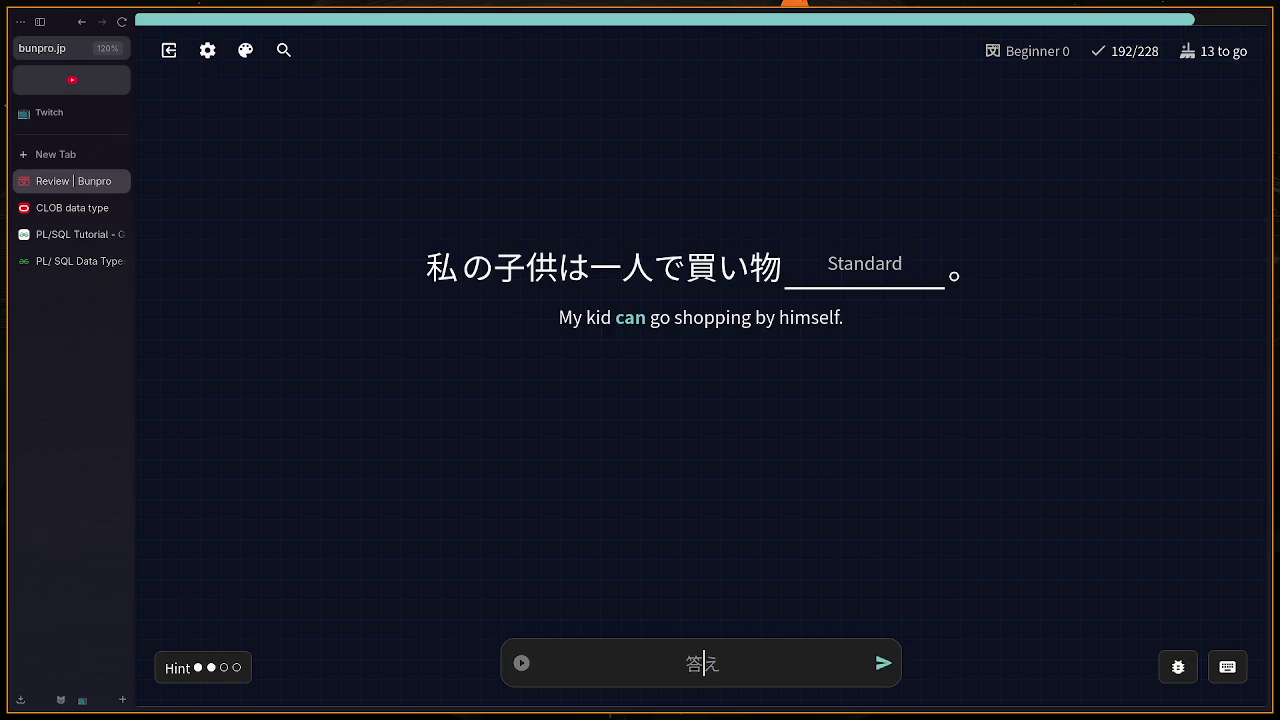
{"action": "type", "text": "ことが"}
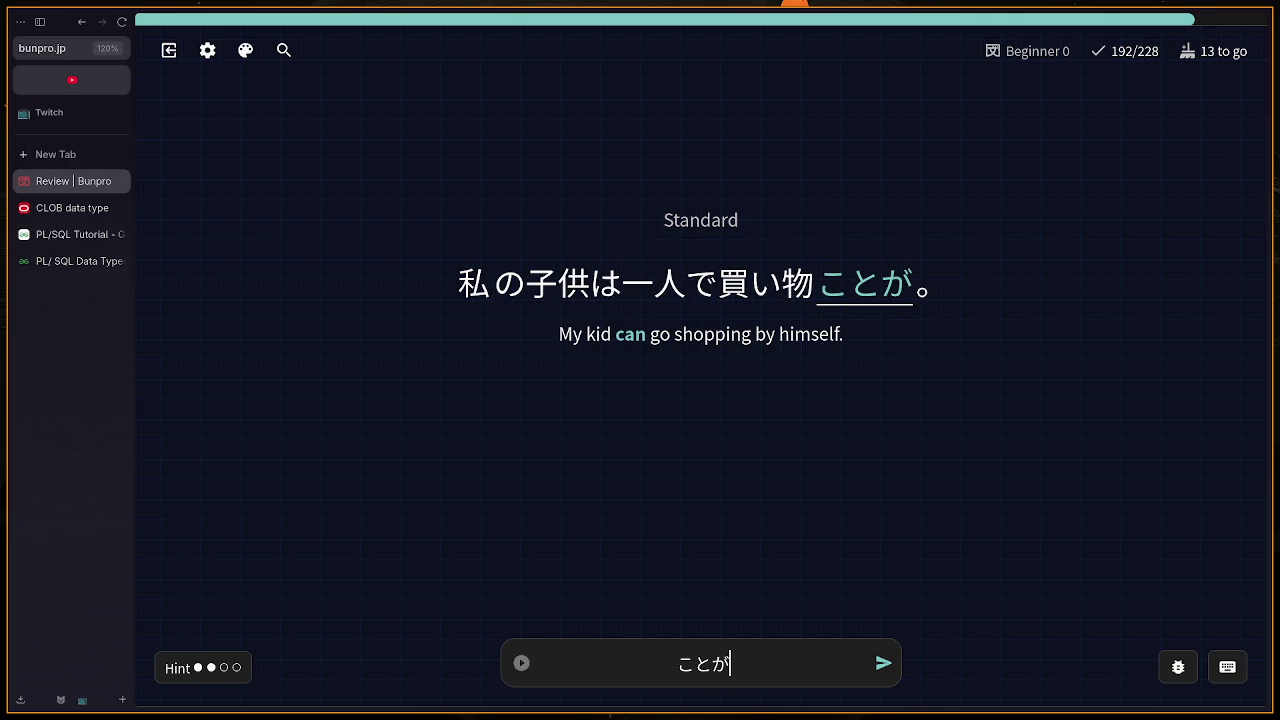
{"action": "type", "text": "できる"}
{"action": "key", "text": "Return"}
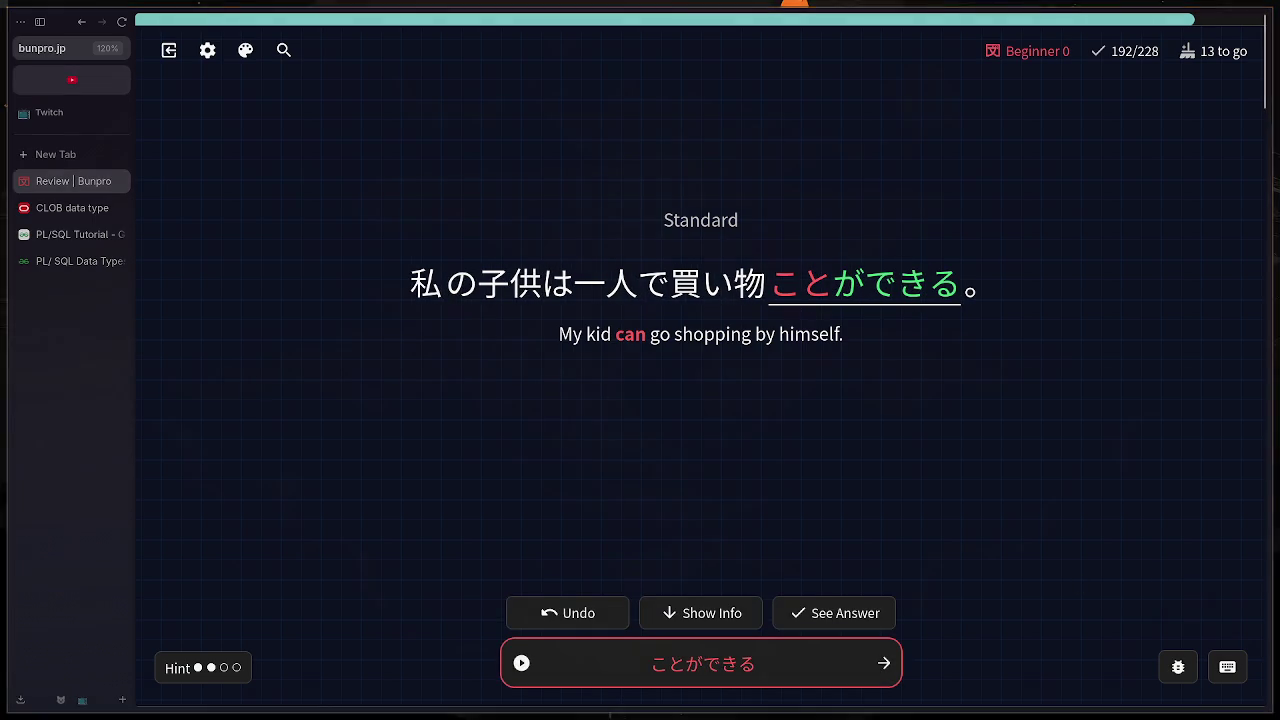
Step: Review the Grammar Info for the missed ことができる card, then load the 関係 prompt
{"action": "scroll", "coordinate": [1014, 452], "scroll_direction": "down", "scroll_amount": 5}
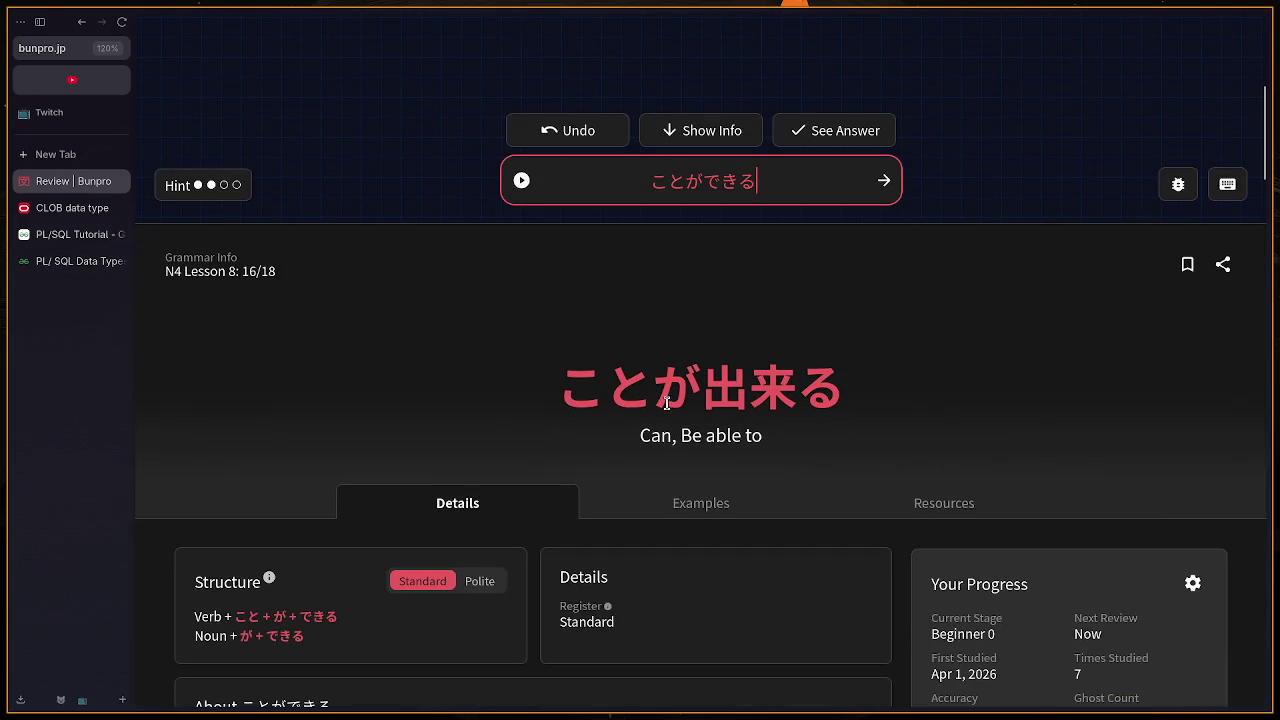
{"action": "scroll", "coordinate": [666, 410], "scroll_direction": "up", "scroll_amount": 2}
{"action": "scroll", "coordinate": [666, 418], "scroll_direction": "up", "scroll_amount": 3}
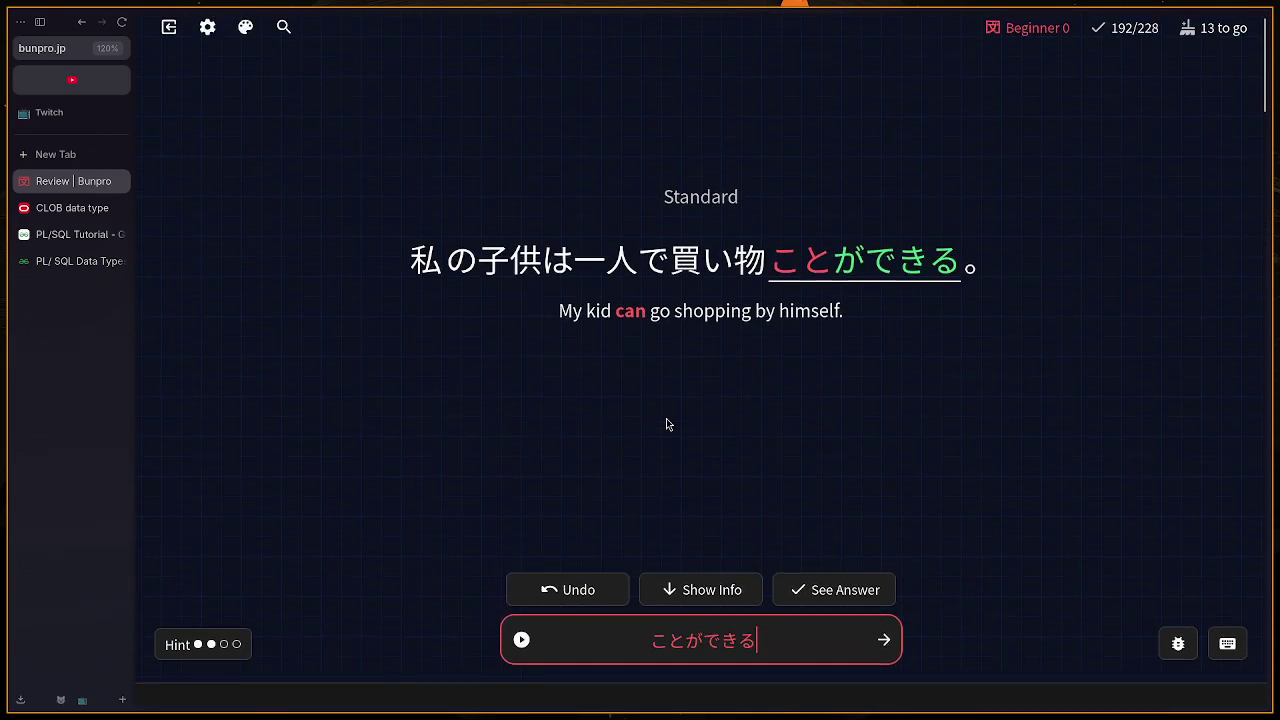
{"action": "scroll", "coordinate": [666, 418], "scroll_direction": "down", "scroll_amount": 5}
{"action": "scroll", "coordinate": [663, 420], "scroll_direction": "down", "scroll_amount": 1}
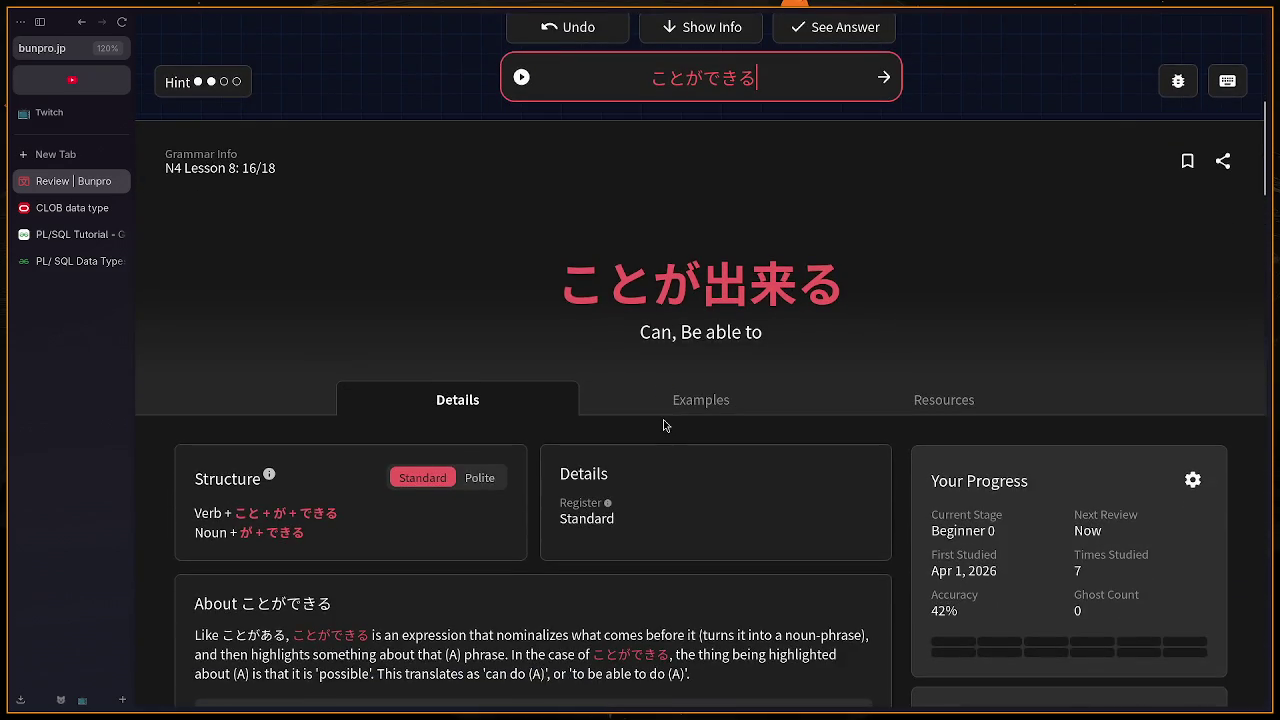
{"action": "scroll", "coordinate": [688, 436], "scroll_direction": "up", "scroll_amount": 4}
{"action": "scroll", "coordinate": [688, 436], "scroll_direction": "up", "scroll_amount": 2}
{"action": "scroll", "coordinate": [910, 650], "scroll_direction": "down", "scroll_amount": 5}
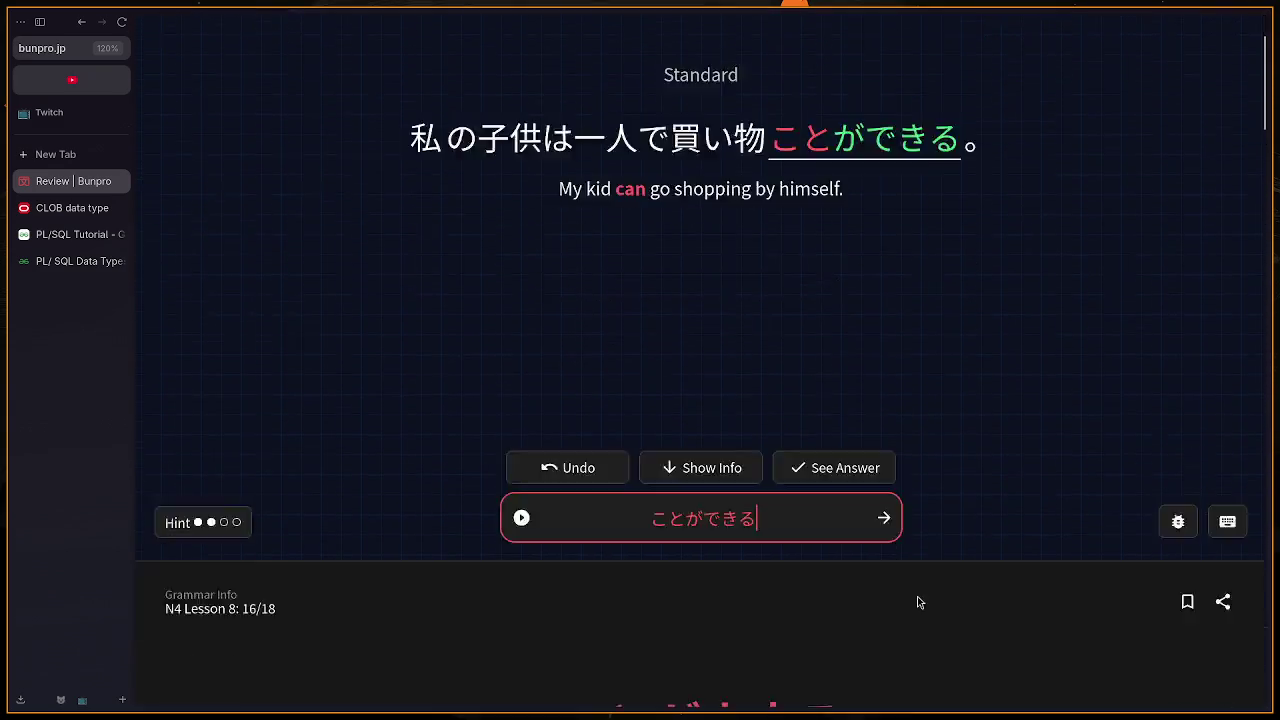
{"action": "scroll", "coordinate": [909, 575], "scroll_direction": "up", "scroll_amount": 5}
{"action": "key", "text": "Return"}
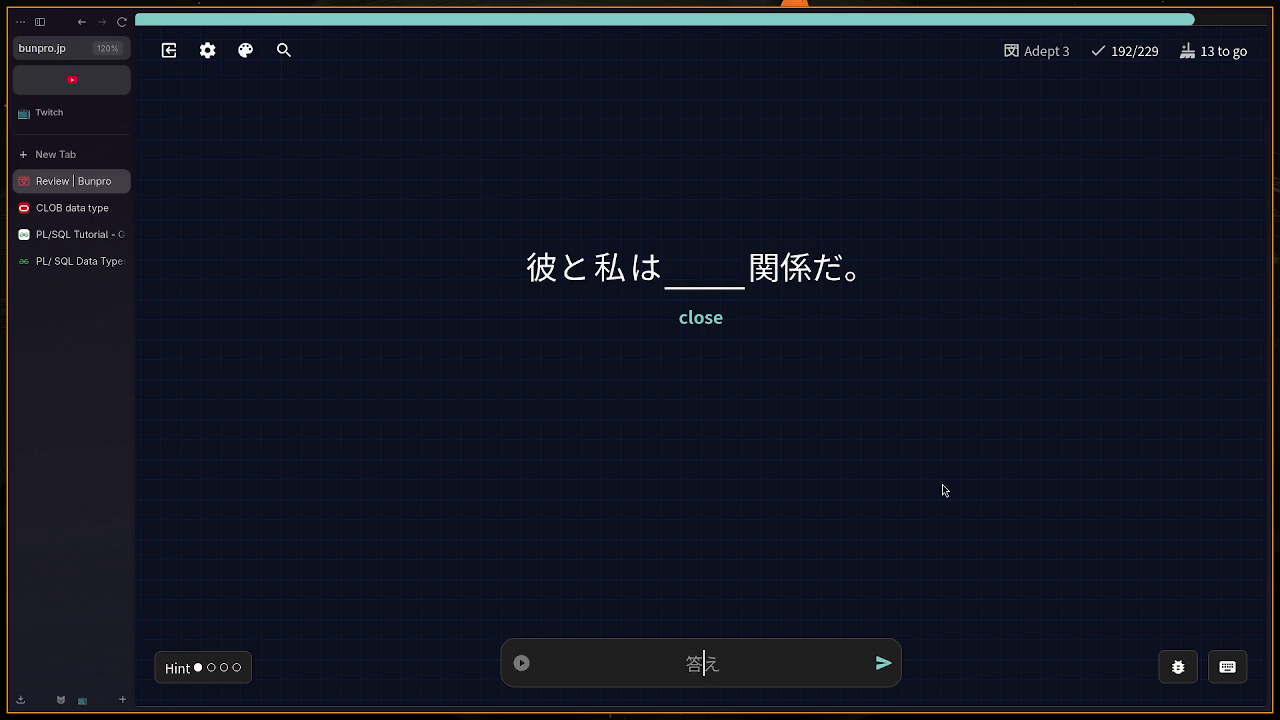
Step: Answer ちかい using the hint, then give up on the next card to reveal どれ
{"action": "key", "text": "Tab"}
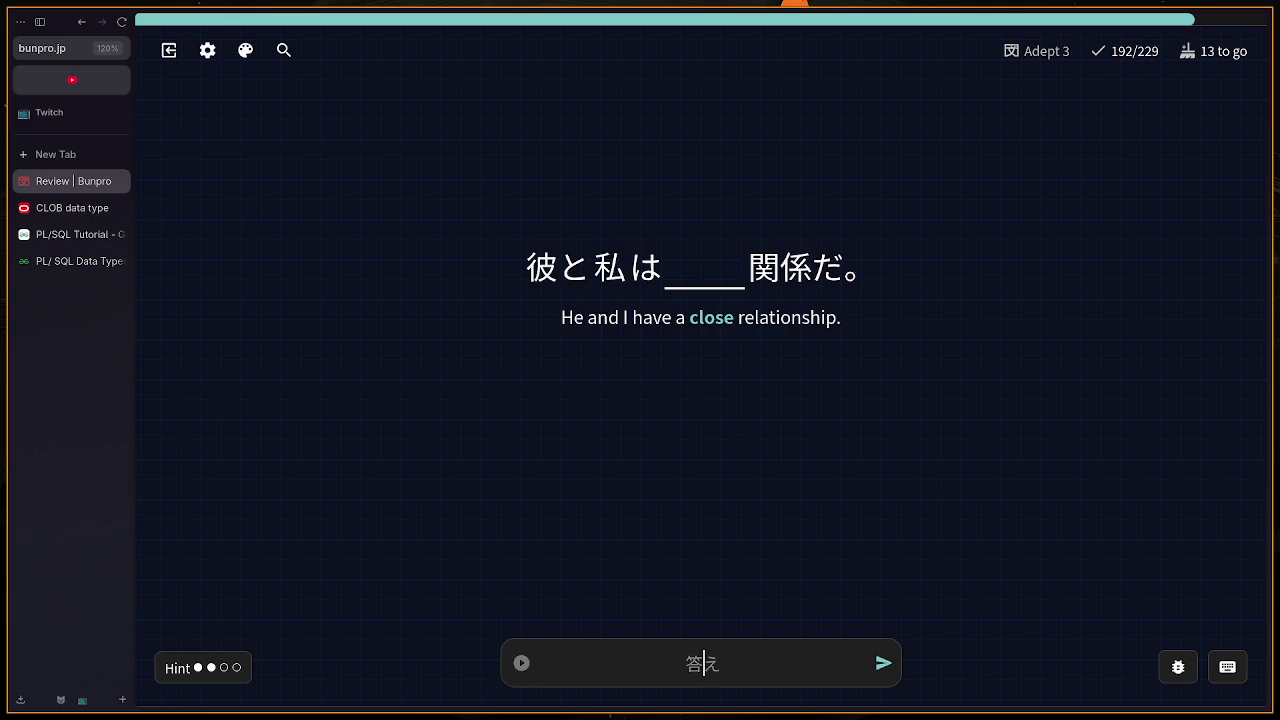
{"action": "type", "text": "chikai"}
{"action": "key", "text": "Return"}
{"action": "key", "text": "Return"}
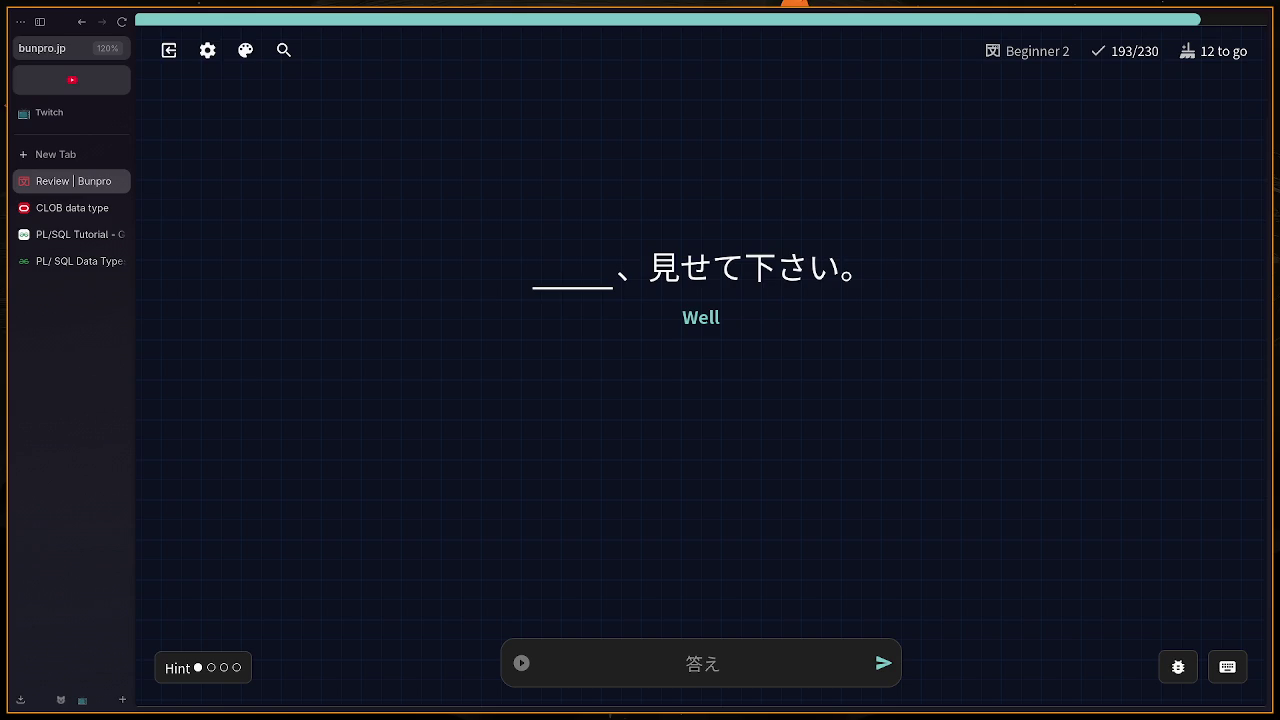
{"action": "key", "text": "Return"}
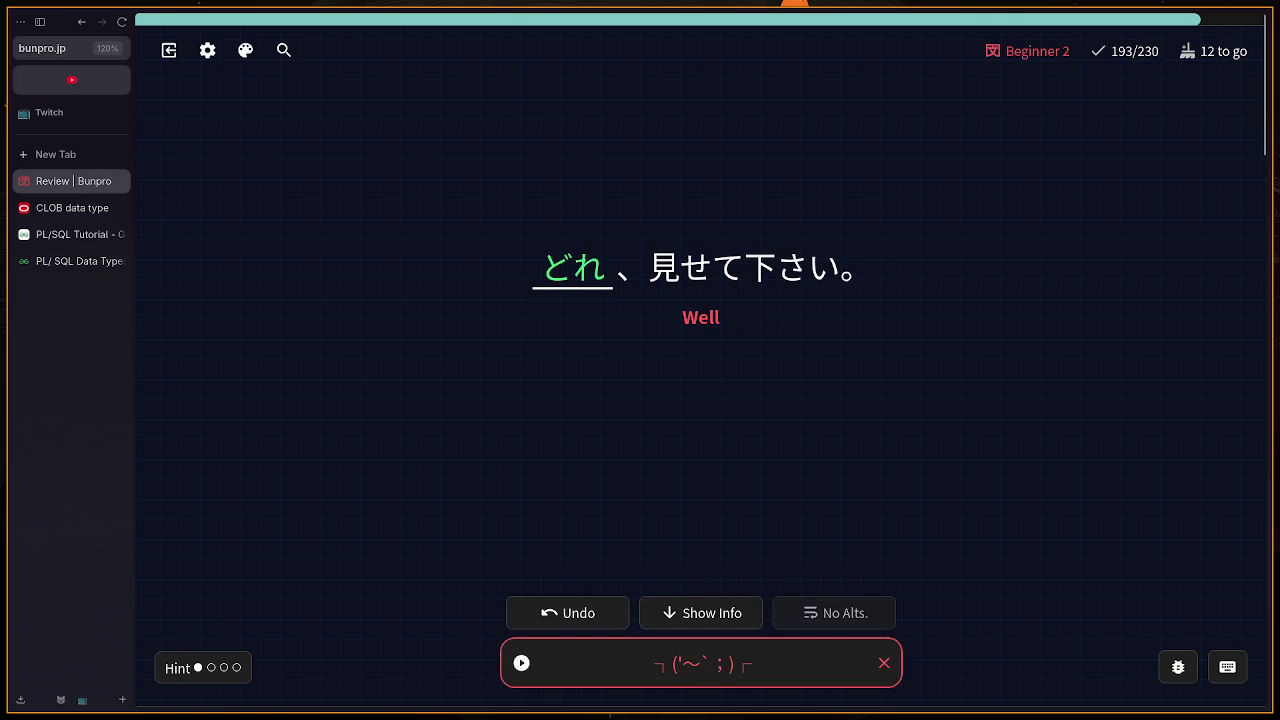
{"action": "key", "text": "Return"}
Step: Answer そうじ, then けど, and advance past the けど card
{"action": "type", "text": "そうじ"}
{"action": "key", "text": "Return"}
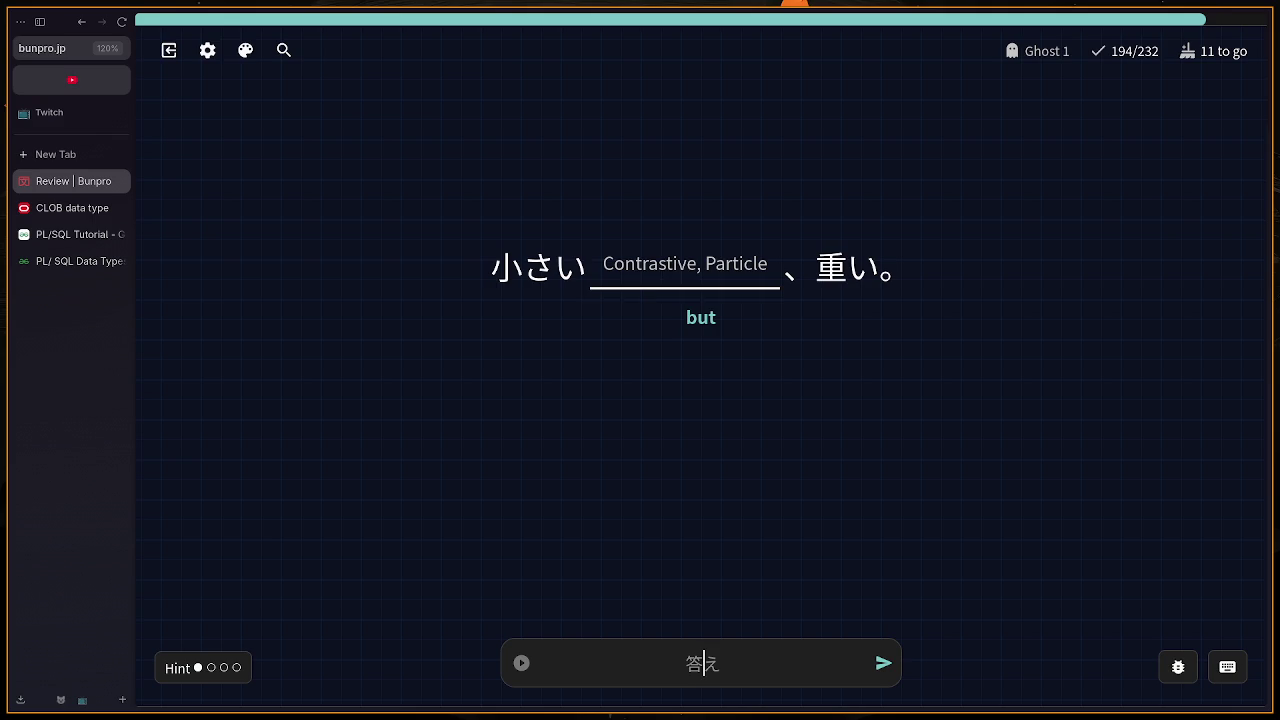
{"action": "type", "text": "kedo"}
{"action": "key", "text": "Return"}
{"action": "key", "text": "Return"}
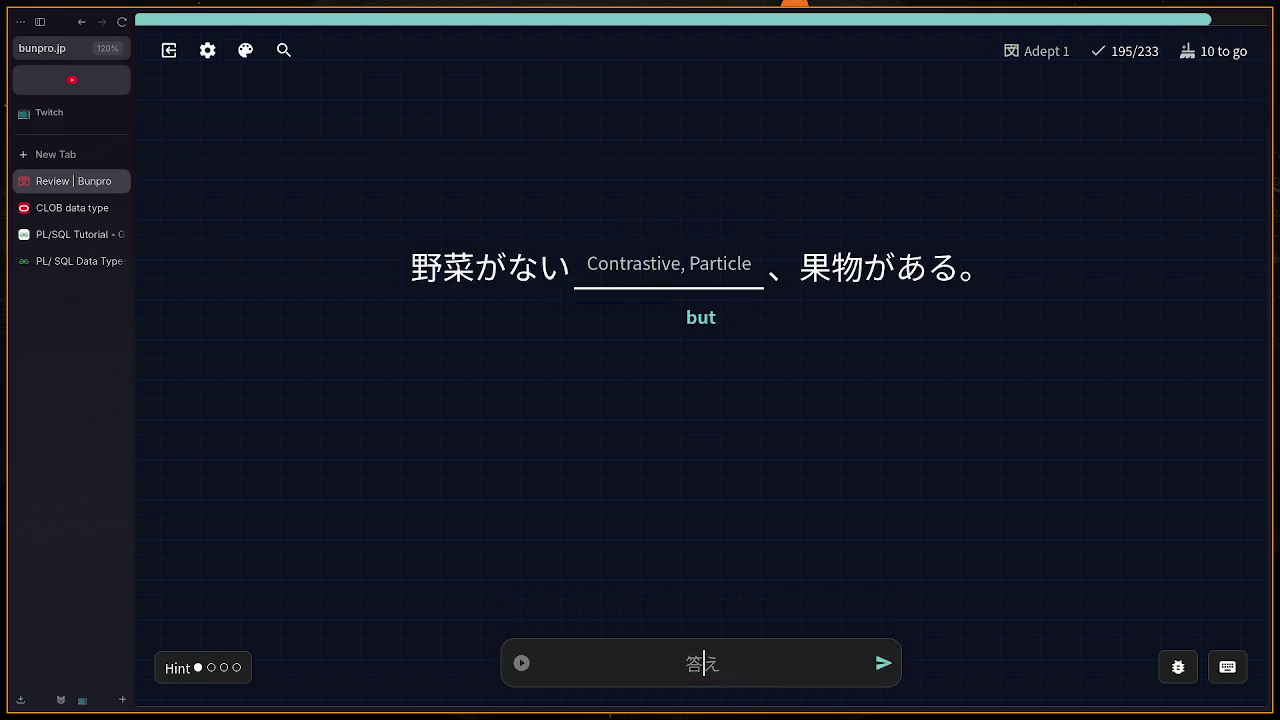
{"action": "type", "text": "kedo"}
{"action": "key", "text": "Return"}
{"action": "key", "text": "Return"}
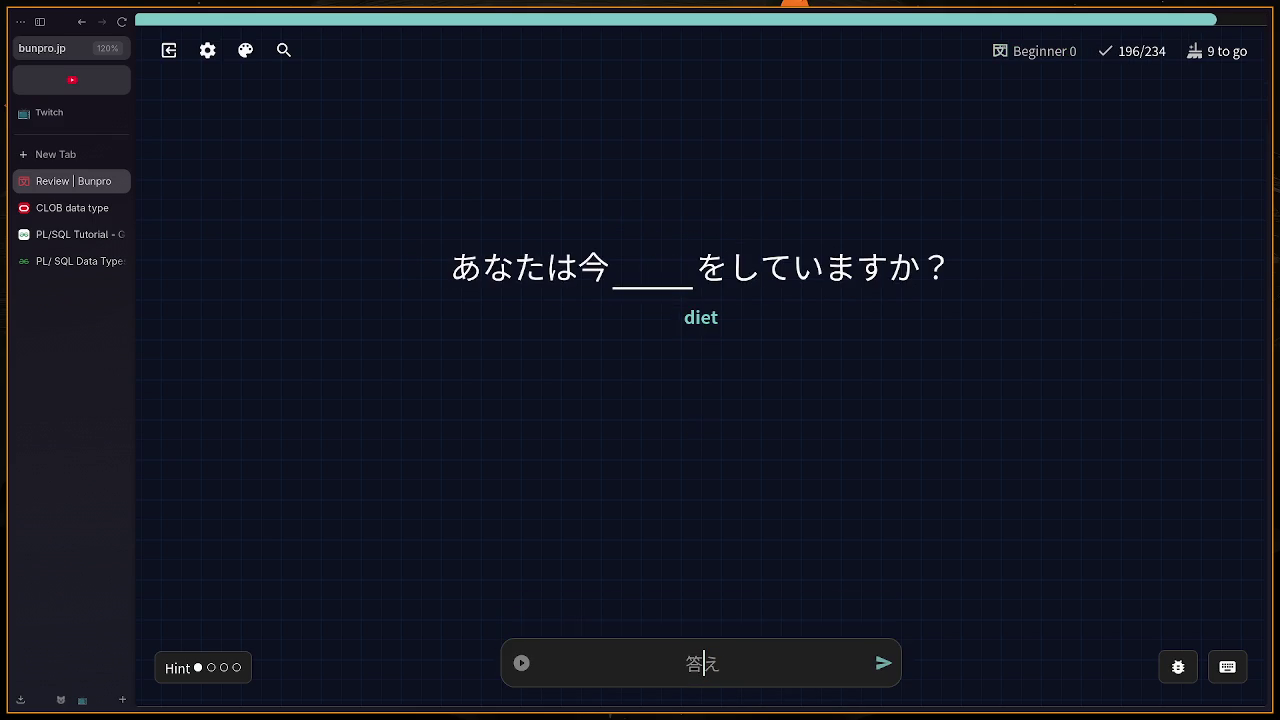
Step: Answer ダイエット after retyping a misspelling, then answer 置く
{"action": "type", "text": "dei"}
{"action": "key", "text": "BackSpace"}
{"action": "key", "text": "BackSpace"}
{"action": "type", "text": "daie"}
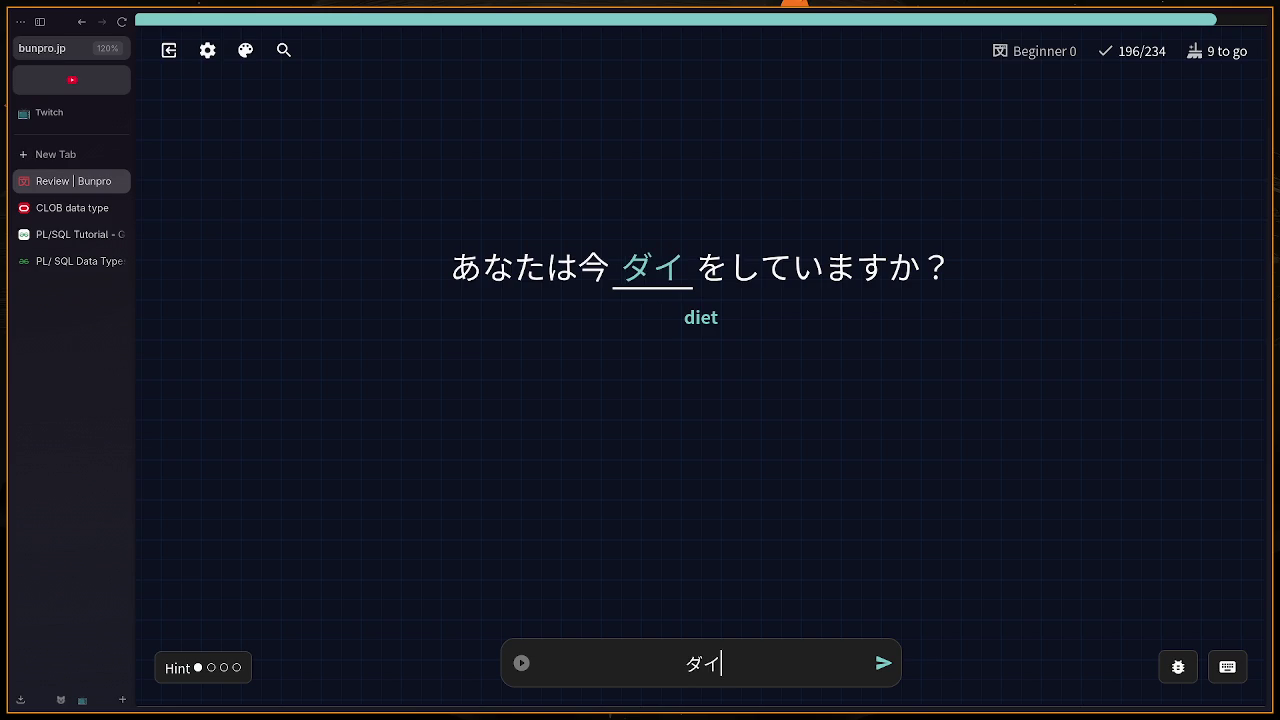
{"action": "type", "text": "tto"}
{"action": "key", "text": "Return"}
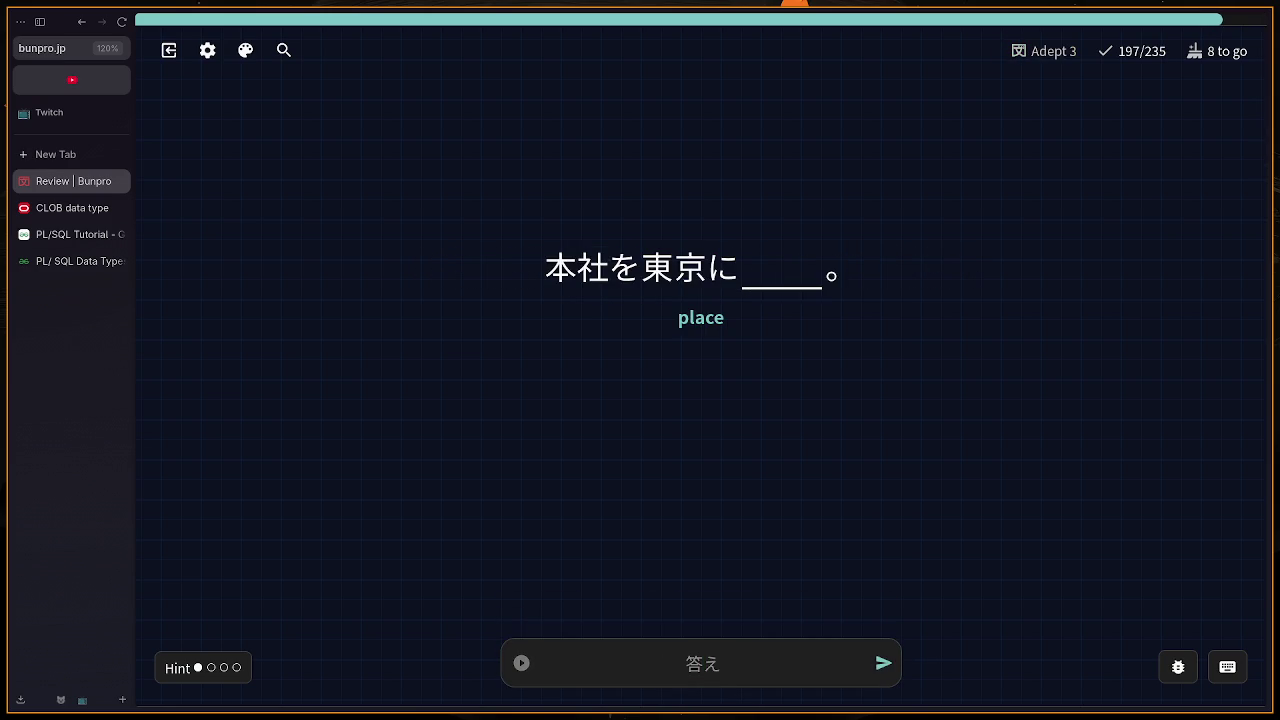
{"action": "type", "text": "oku"}
{"action": "key", "text": "Return"}
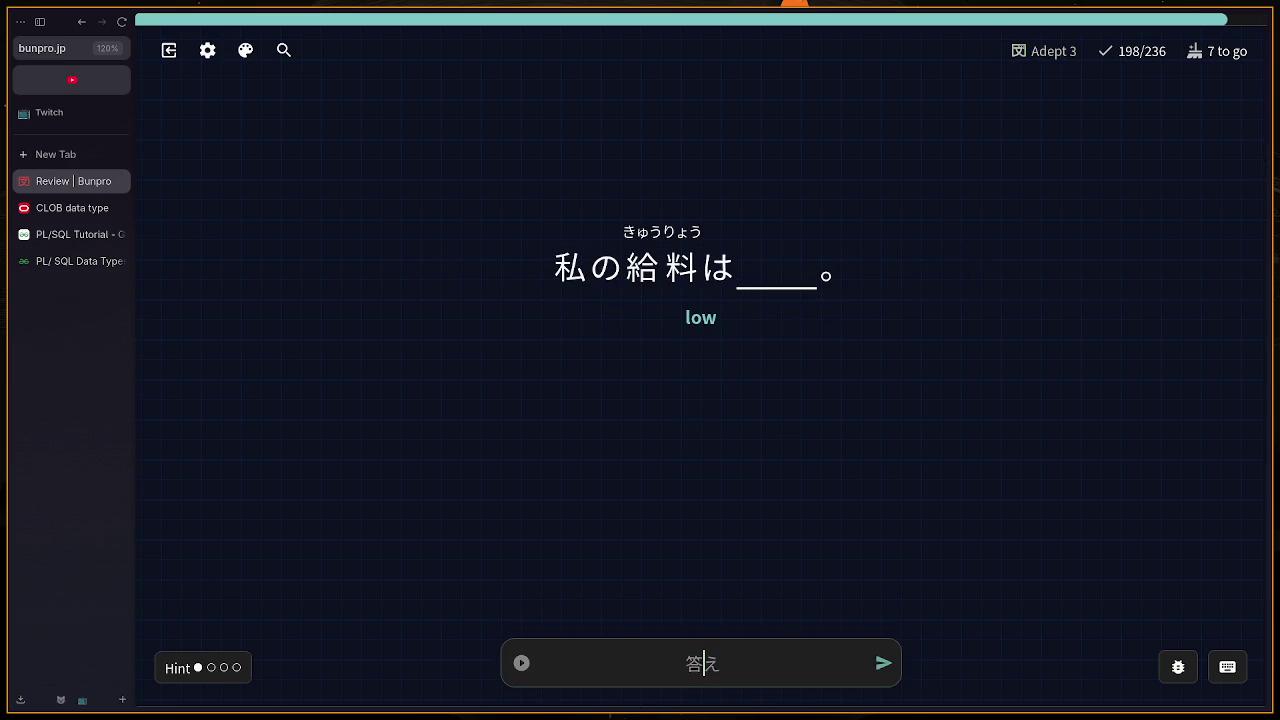
Step: Answer やすい, then submit し for the 知る sentence and advance
{"action": "type", "text": "yasui"}
{"action": "key", "text": "Return"}
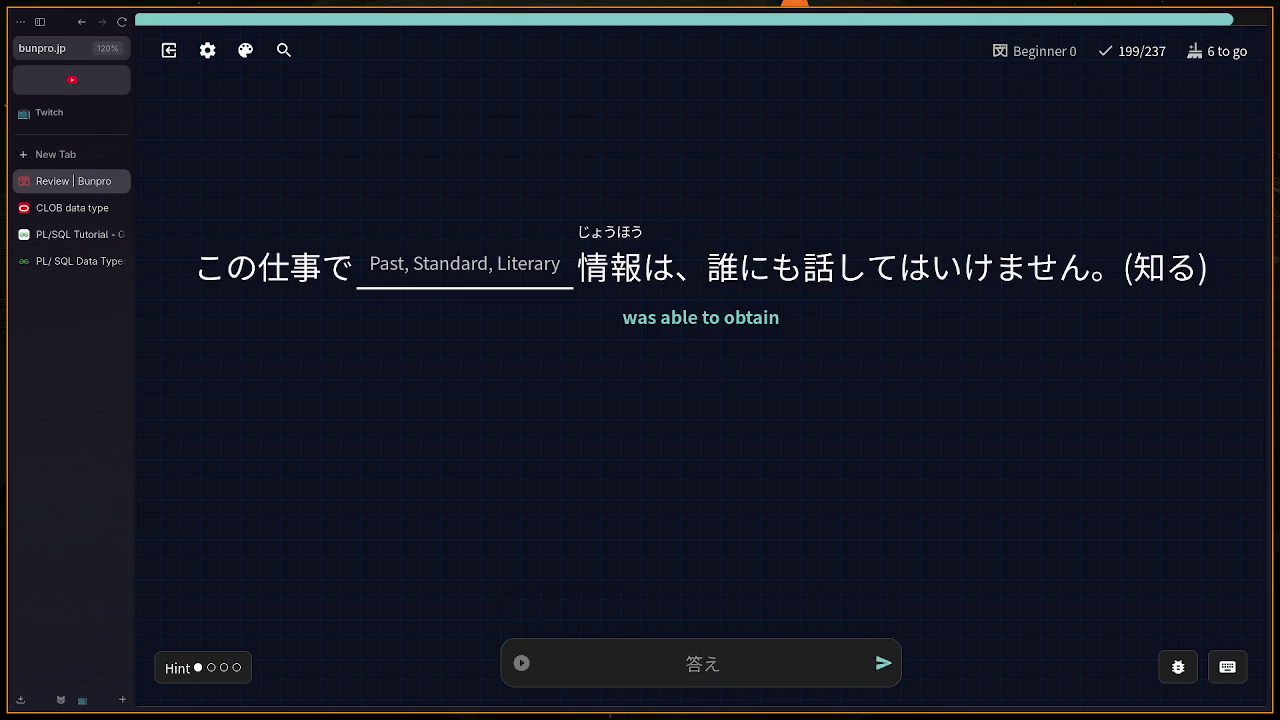
{"action": "type", "text": "shi"}
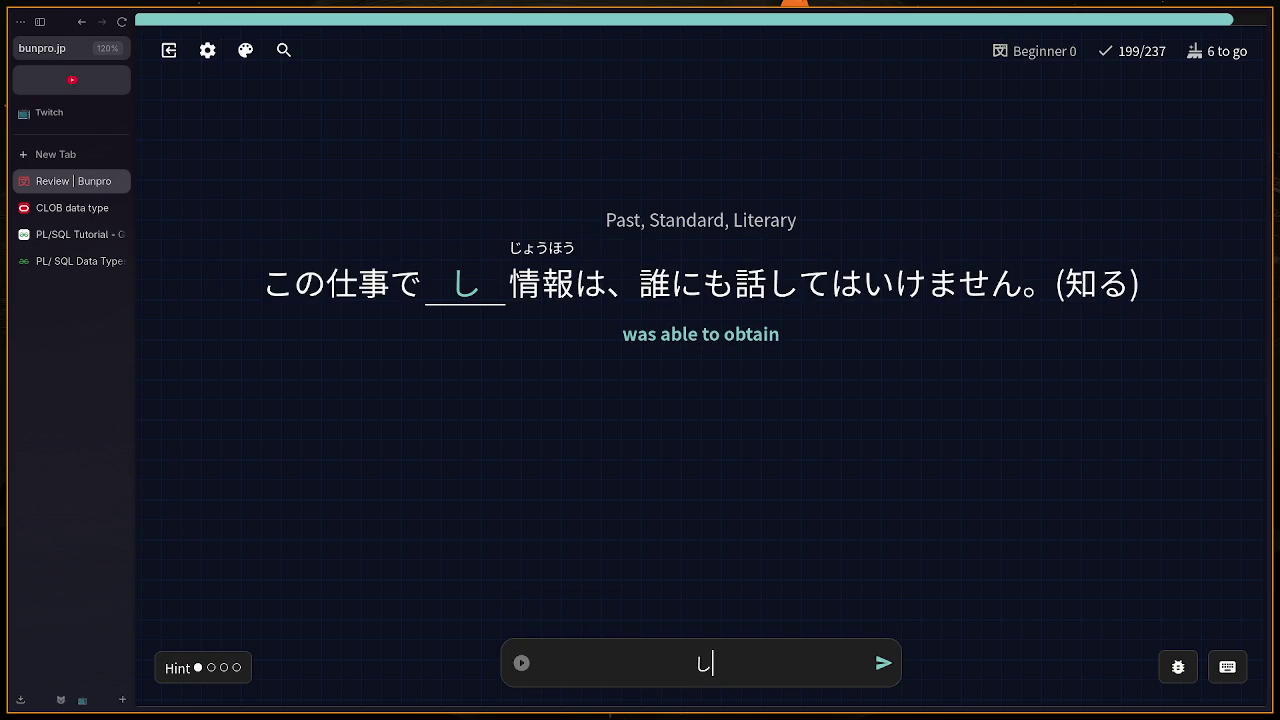
{"action": "type", "text": "tte"}
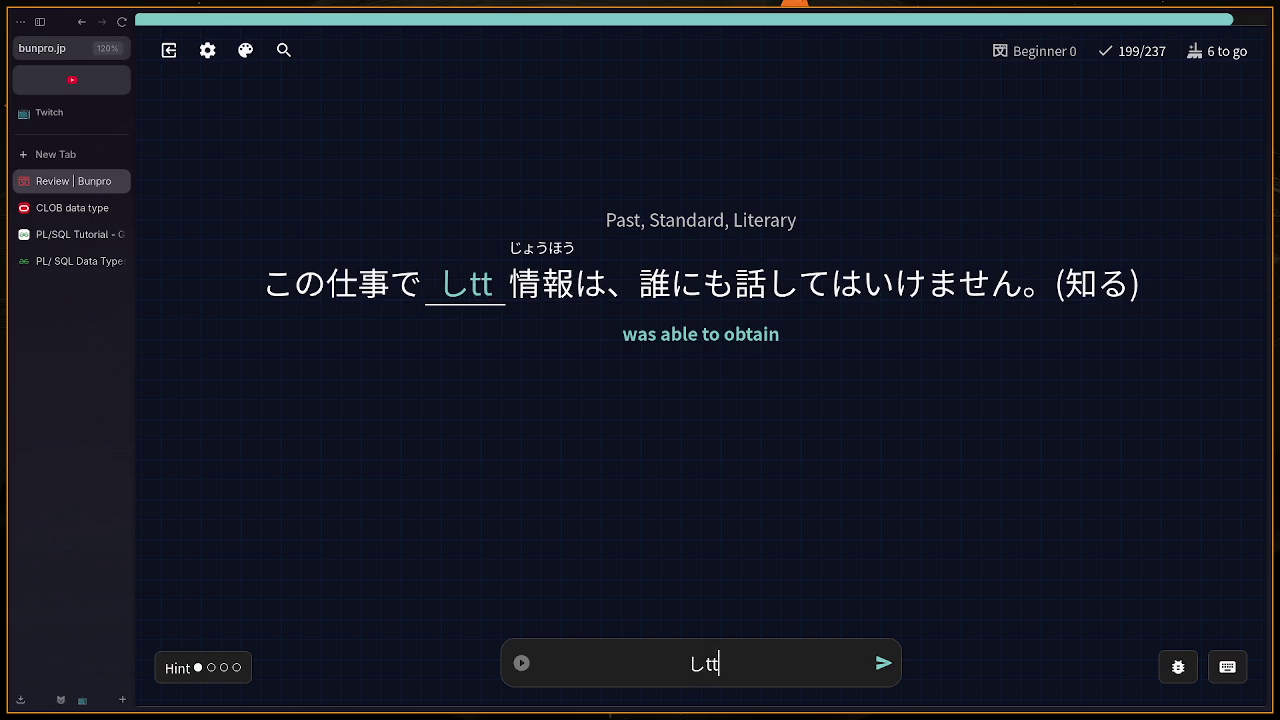
{"action": "key", "text": "BackSpace"}
{"action": "key", "text": "BackSpace"}
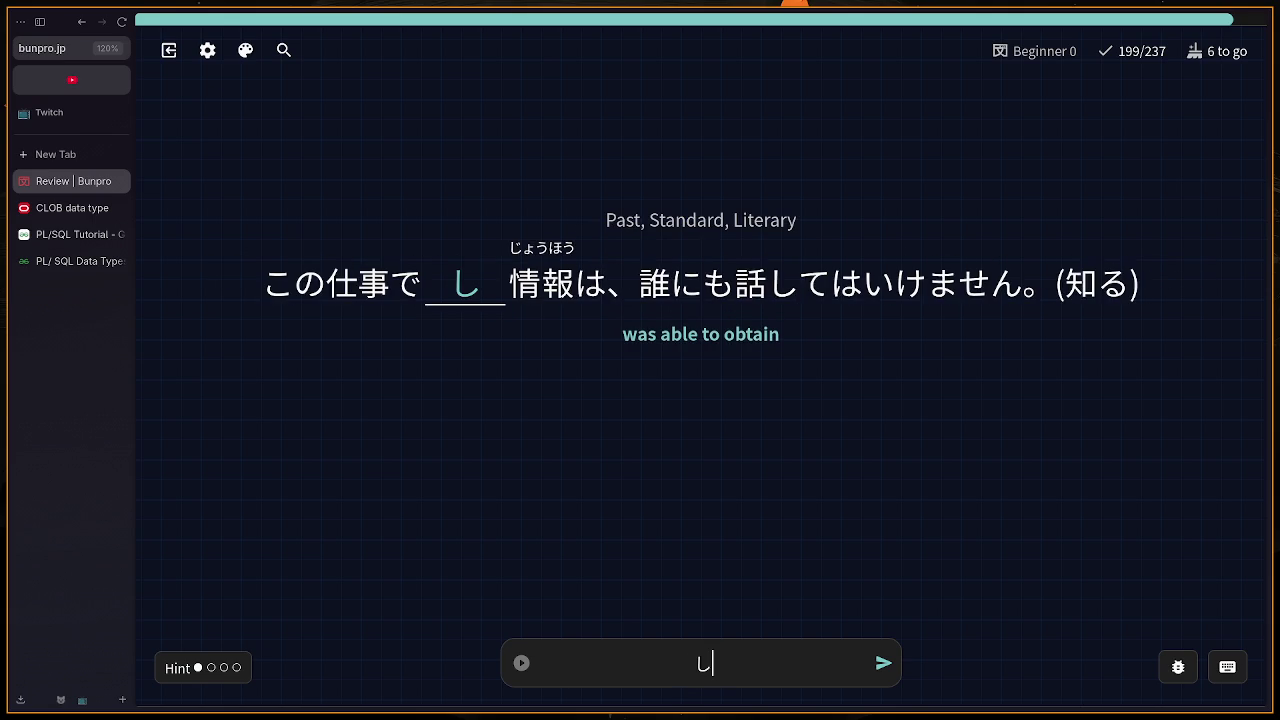
{"action": "key", "text": "Return"}
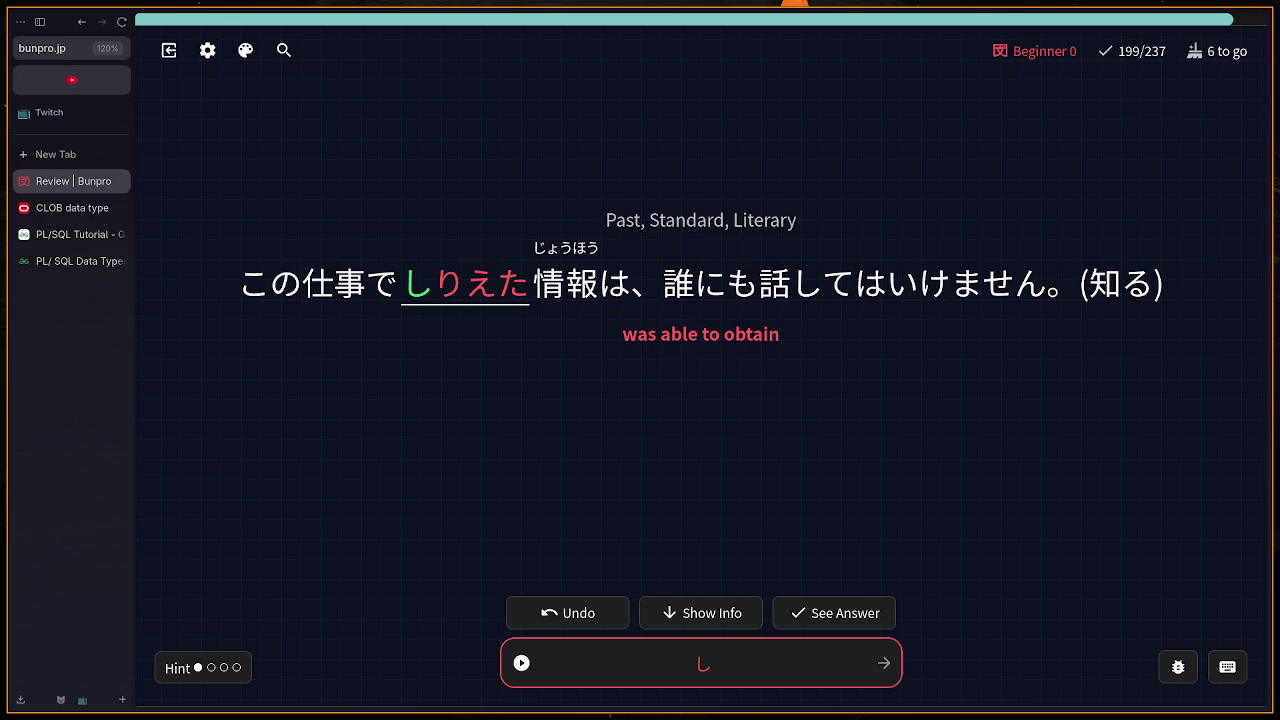
{"action": "key", "text": "Return"}
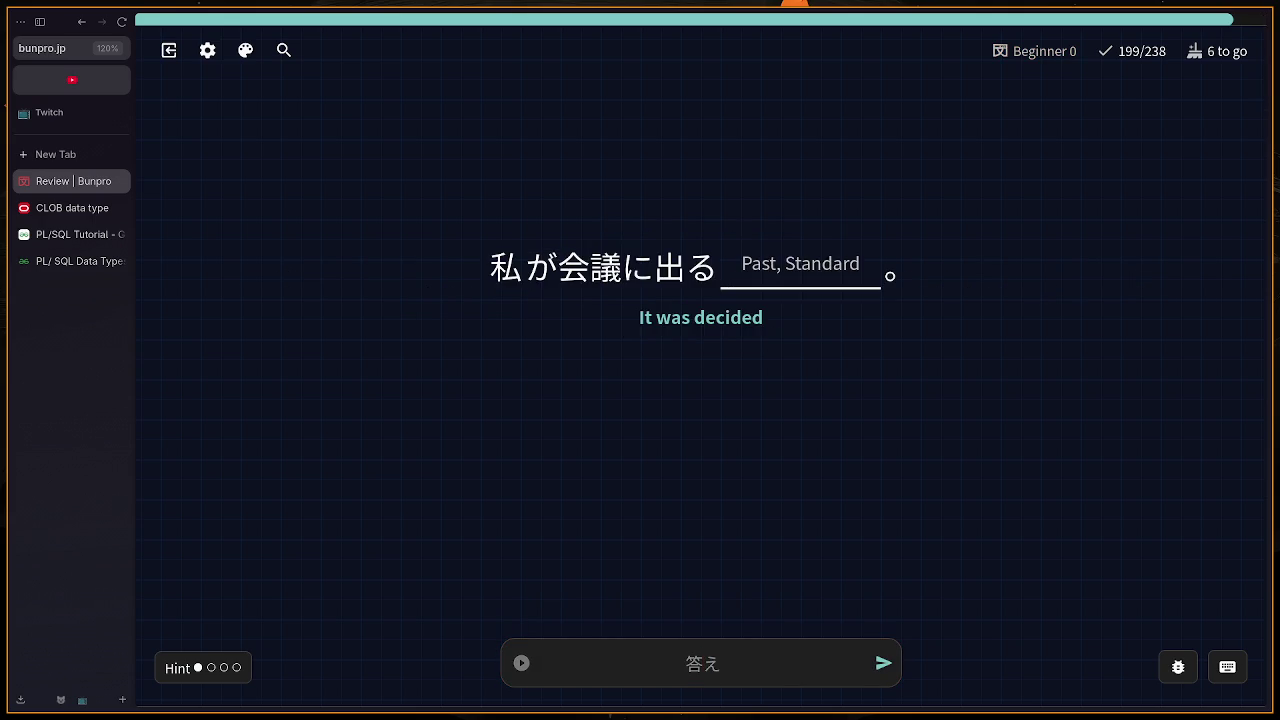